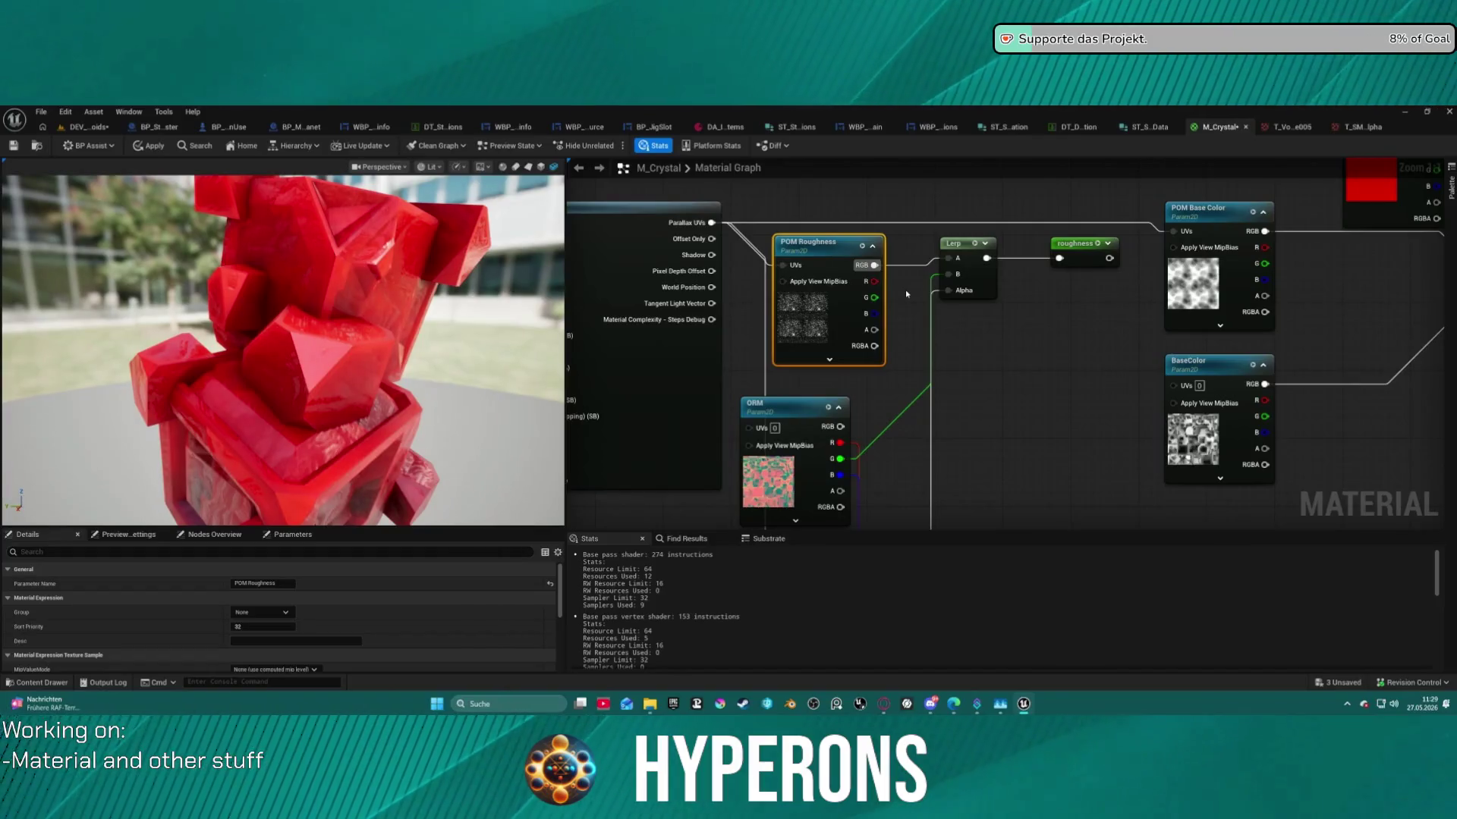
# Pan the graph to the Clamp and Texture Sample nodes and move the alpha reroute lower.
pyautogui.moveTo(1274, 288)
pyautogui.mouseDown()
pyautogui.moveTo(1131, 332)
pyautogui.moveTo(729, 364)
pyautogui.moveTo(708, 471)
pyautogui.moveTo(840, 399)
pyautogui.moveTo(1072, 441)
pyautogui.mouseUp()
pyautogui.click(1010, 381)
pyautogui.moveTo(1010, 381)
pyautogui.mouseDown()
pyautogui.moveTo(949, 364)
pyautogui.moveTo(986, 355)
pyautogui.moveTo(1259, 505)
pyautogui.moveTo(1077, 425)
pyautogui.moveTo(890, 315)
pyautogui.moveTo(835, 413)
pyautogui.moveTo(966, 247)
pyautogui.moveTo(1067, 293)
pyautogui.moveTo(986, 388)
pyautogui.moveTo(1040, 260)
pyautogui.moveTo(959, 320)
pyautogui.mouseUp()
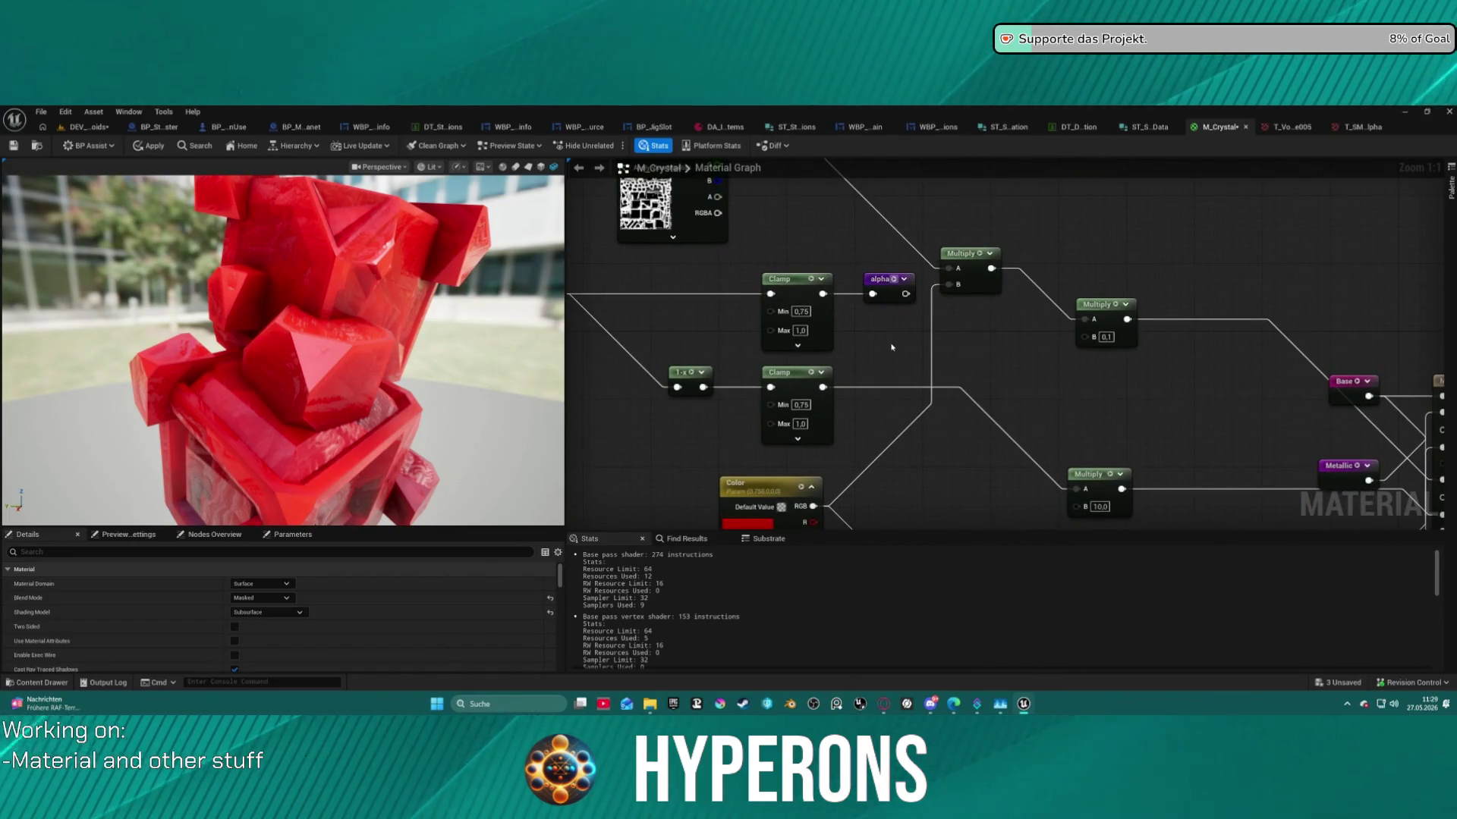
pyautogui.moveTo(889, 286); pyautogui.dragTo(879, 319)
pyautogui.moveTo(782, 286); pyautogui.dragTo(965, 269)
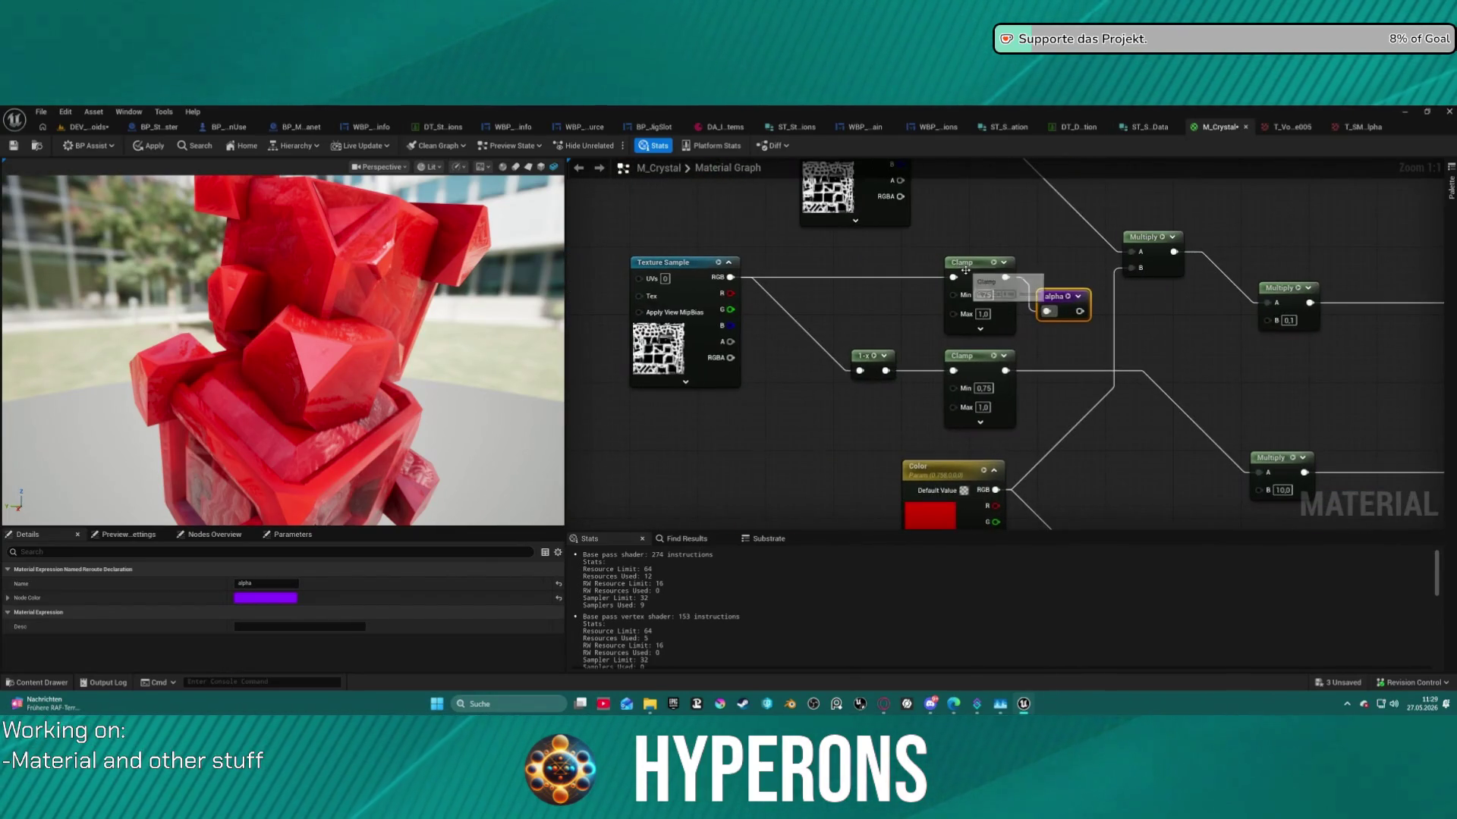
# Place the 1-x node beside Texture Sample and wire its output into the lower Clamp.
pyautogui.moveTo(873, 371)
pyautogui.mouseDown()
pyautogui.moveTo(853, 307)
pyautogui.moveTo(821, 311)
pyautogui.moveTo(824, 280)
pyautogui.moveTo(953, 278)
pyautogui.mouseUp()
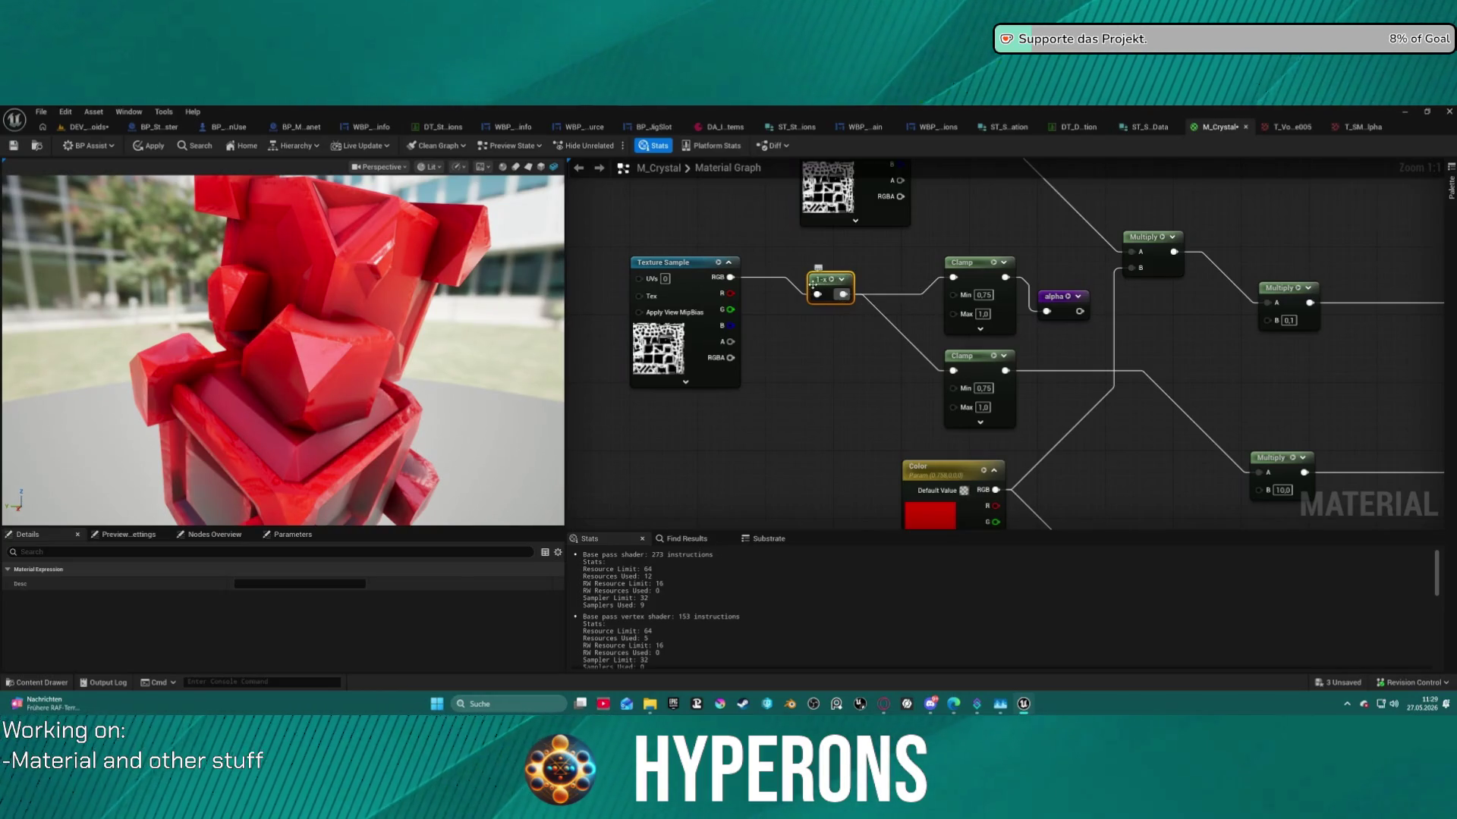
pyautogui.click(733, 278)
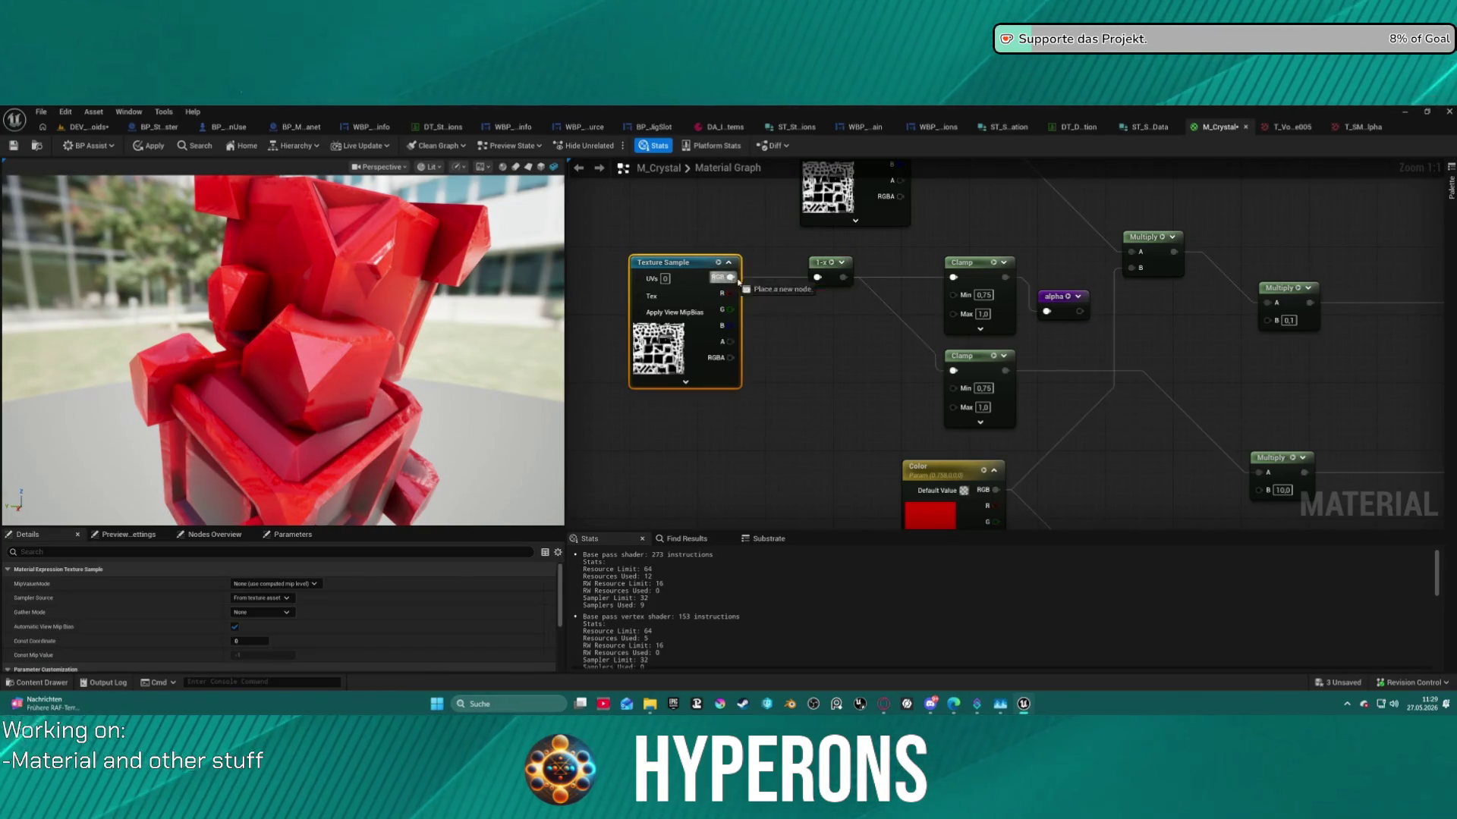
pyautogui.moveTo(958, 377); pyautogui.dragTo(852, 365)
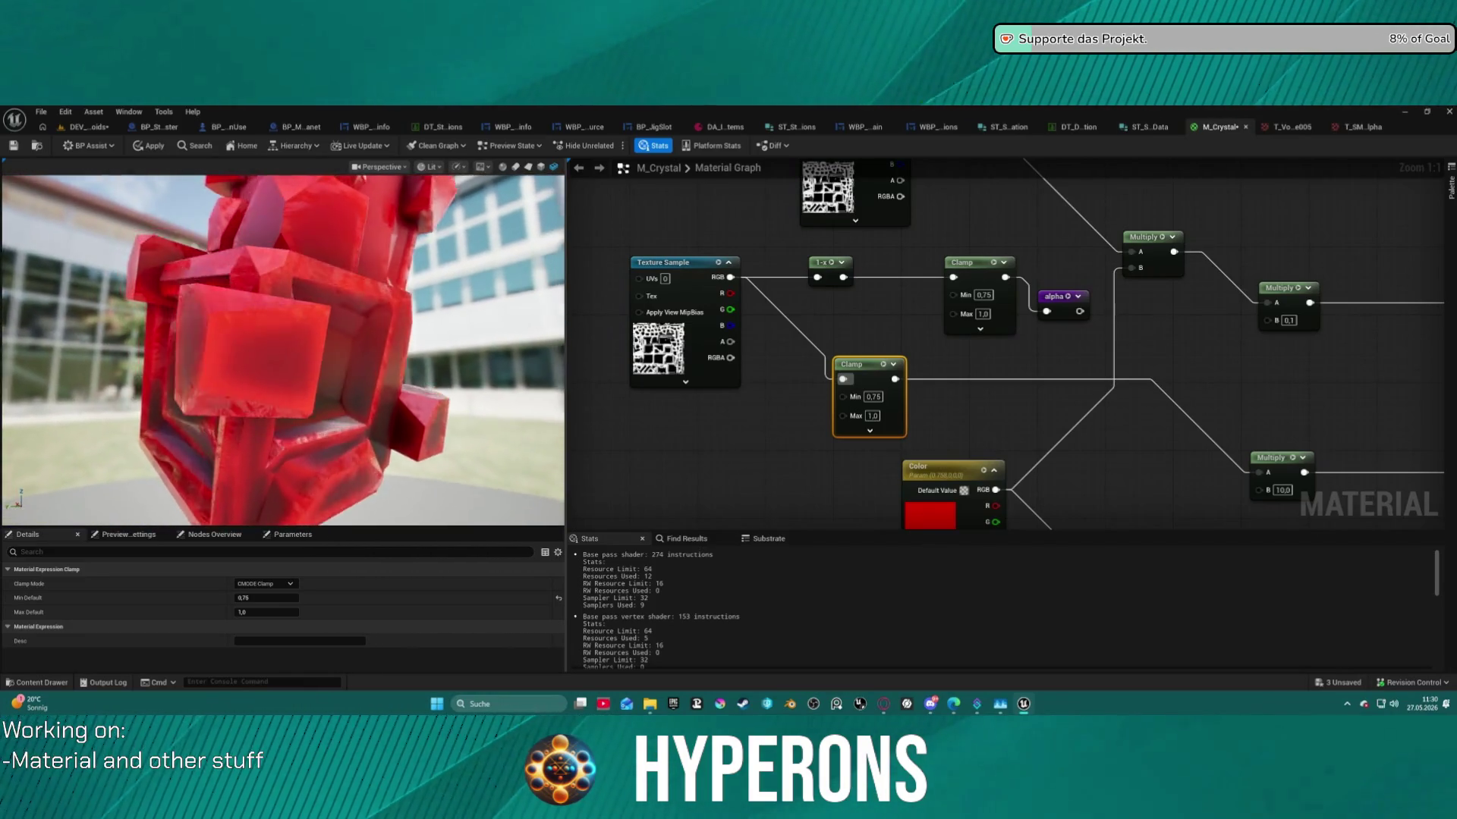
pyautogui.moveTo(280, 382); pyautogui.dragTo(315, 411)
# Zoom in on the red crystal preview and pan the graph to the parallax and POM Roughness nodes.
pyautogui.scroll(-3, 315, 412)
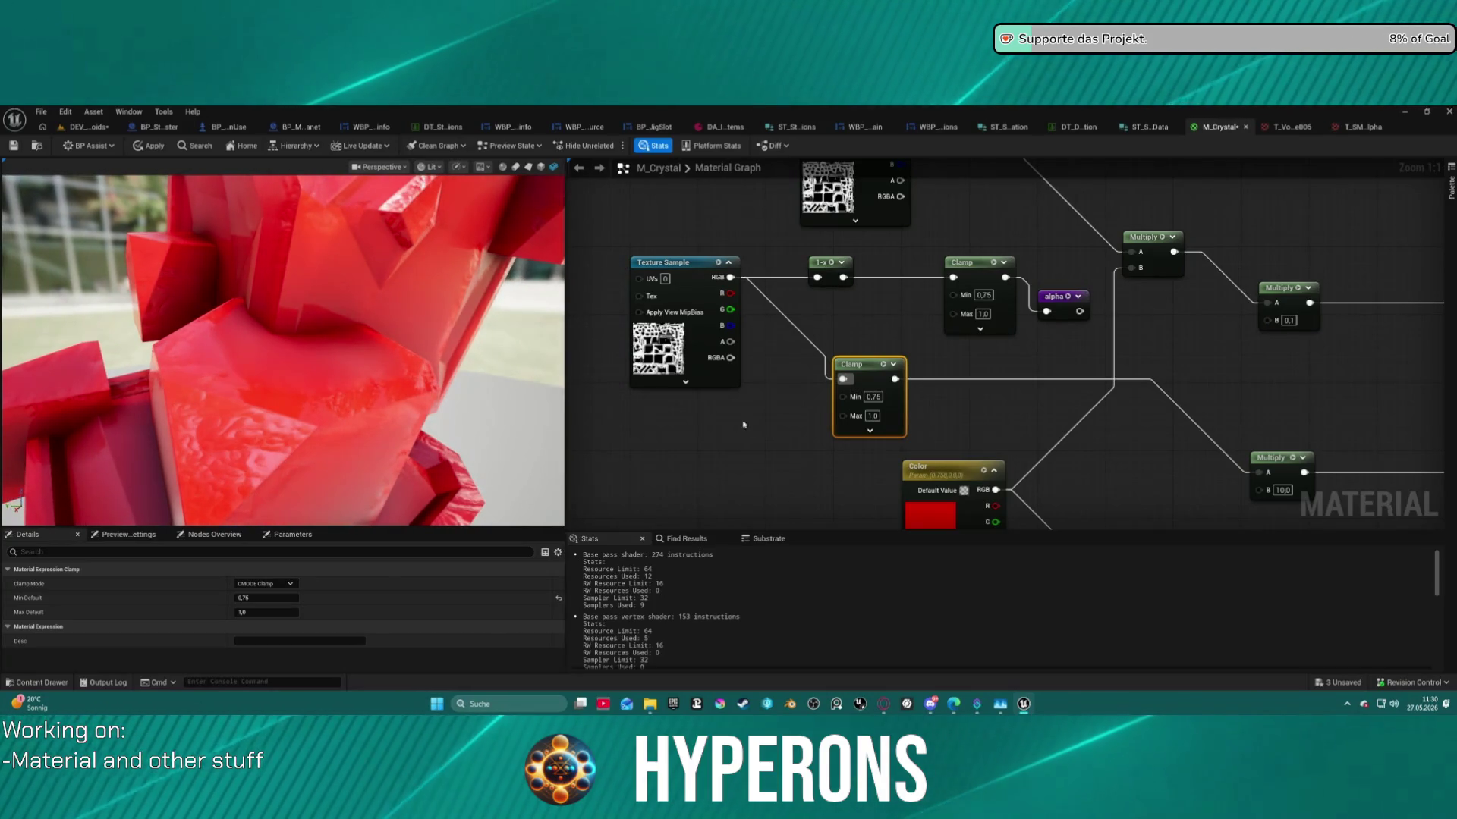
pyautogui.moveTo(743, 425)
pyautogui.mouseDown()
pyautogui.moveTo(848, 238)
pyautogui.moveTo(804, 228)
pyautogui.moveTo(804, 277)
pyautogui.moveTo(1139, 330)
pyautogui.moveTo(717, 331)
pyautogui.mouseUp()
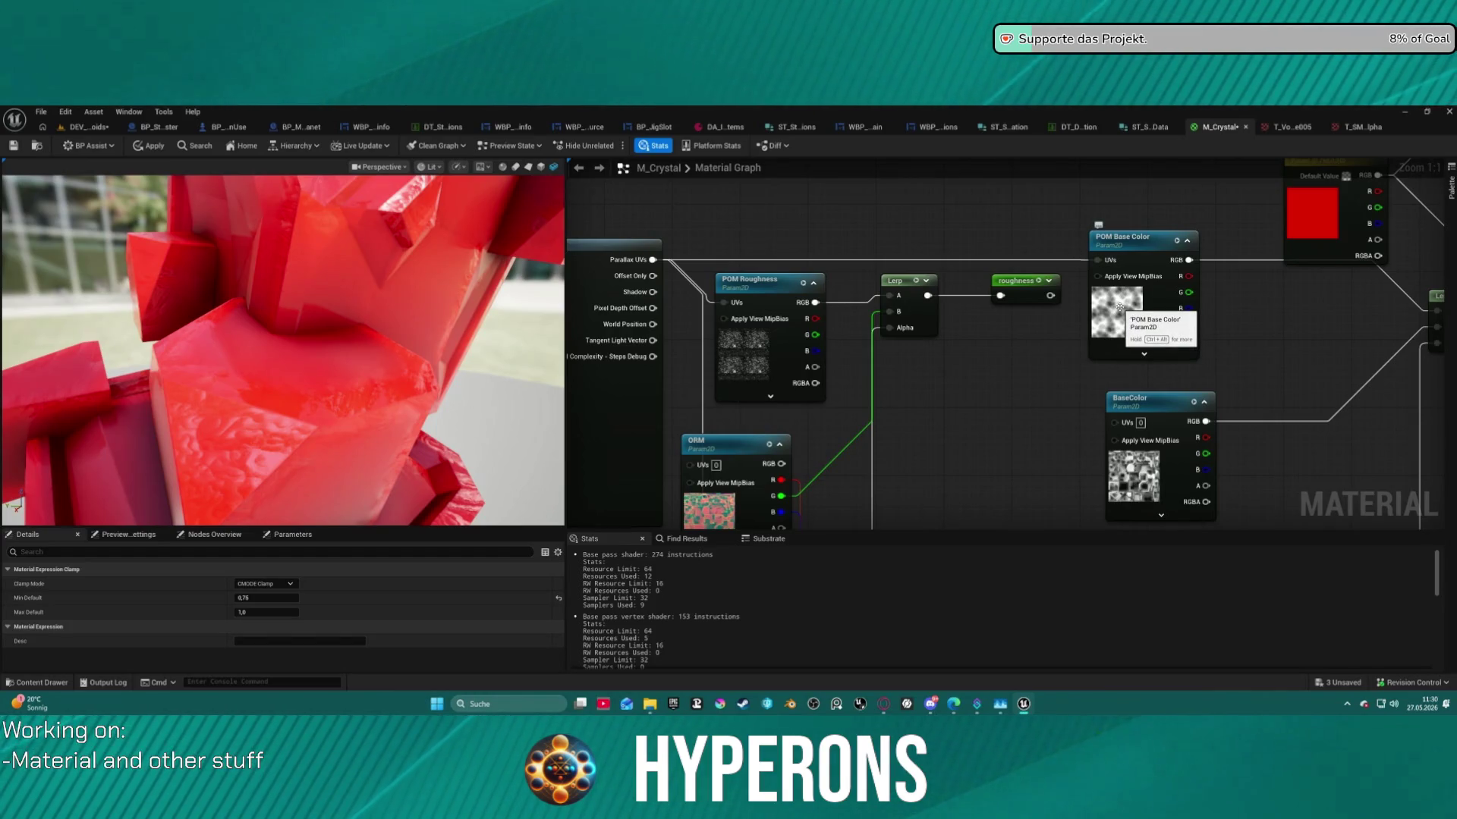
# Assign TX_Rust01_4k_Roughness as the POM Roughness parameter's texture.
pyautogui.click(743, 357)
pyautogui.hotkey('ctrl', 'b')
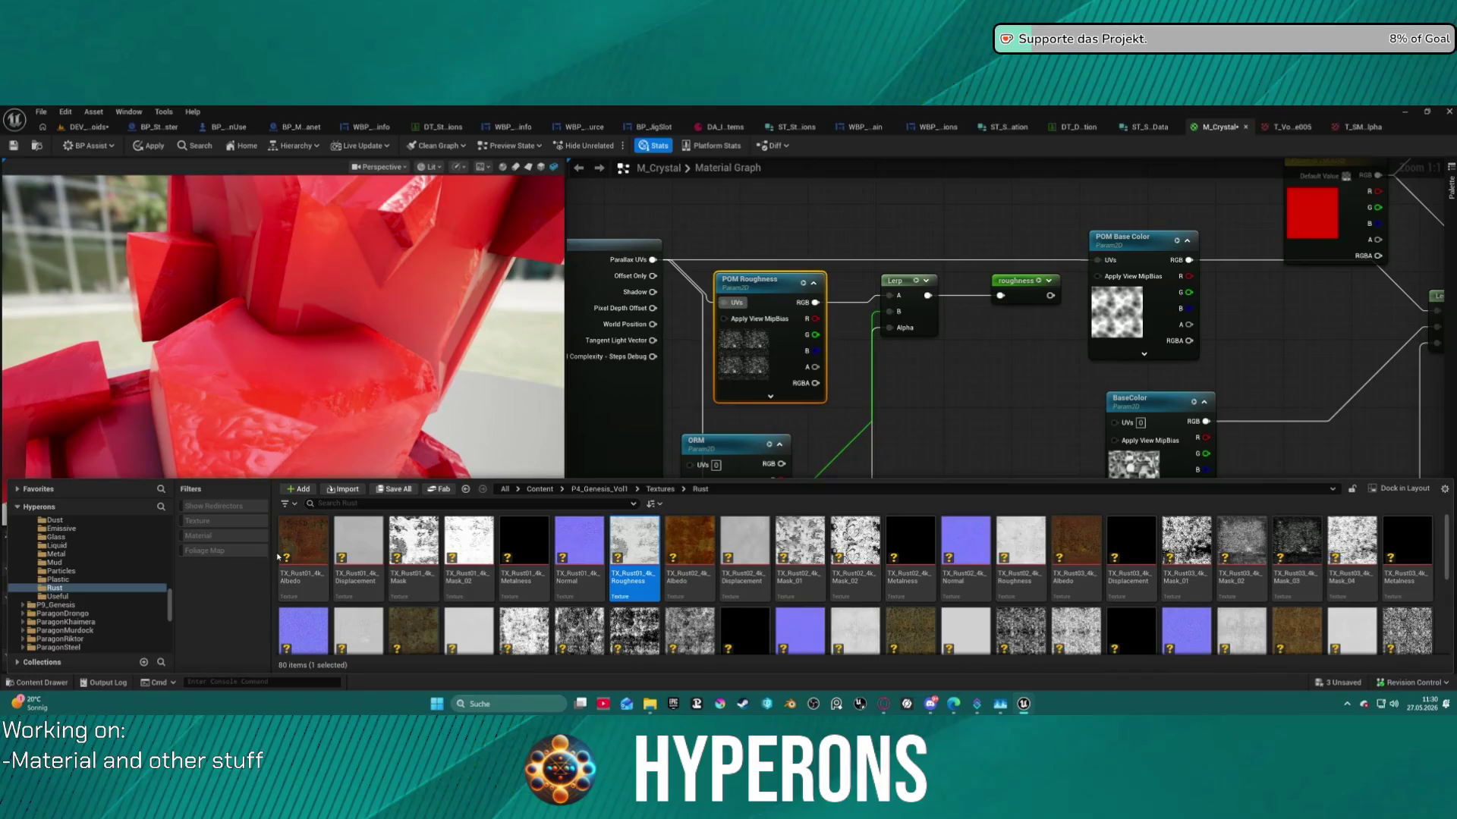
pyautogui.click(757, 286)
pyautogui.scroll(-5, 250, 607)
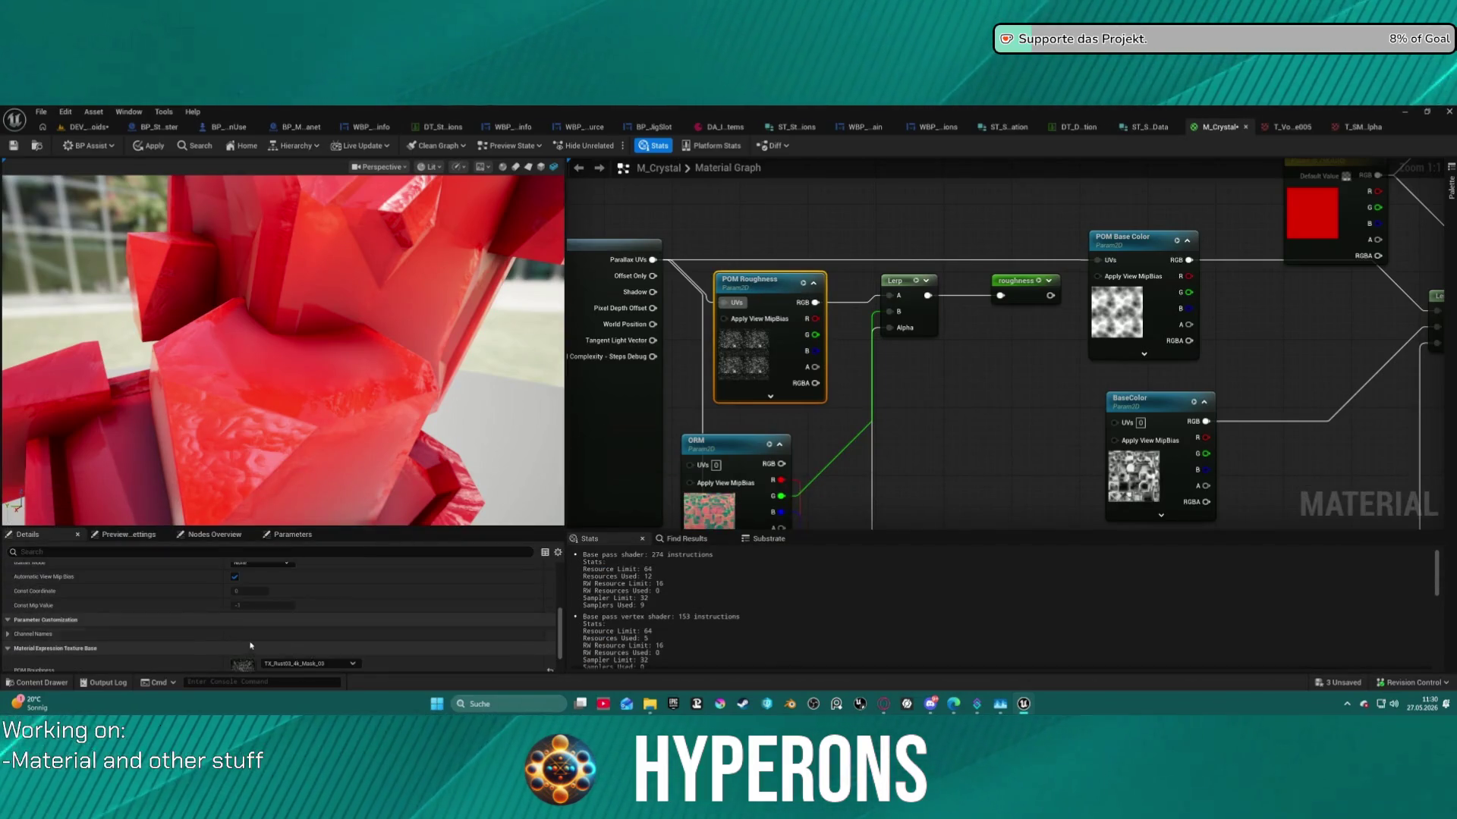
pyautogui.click(266, 635)
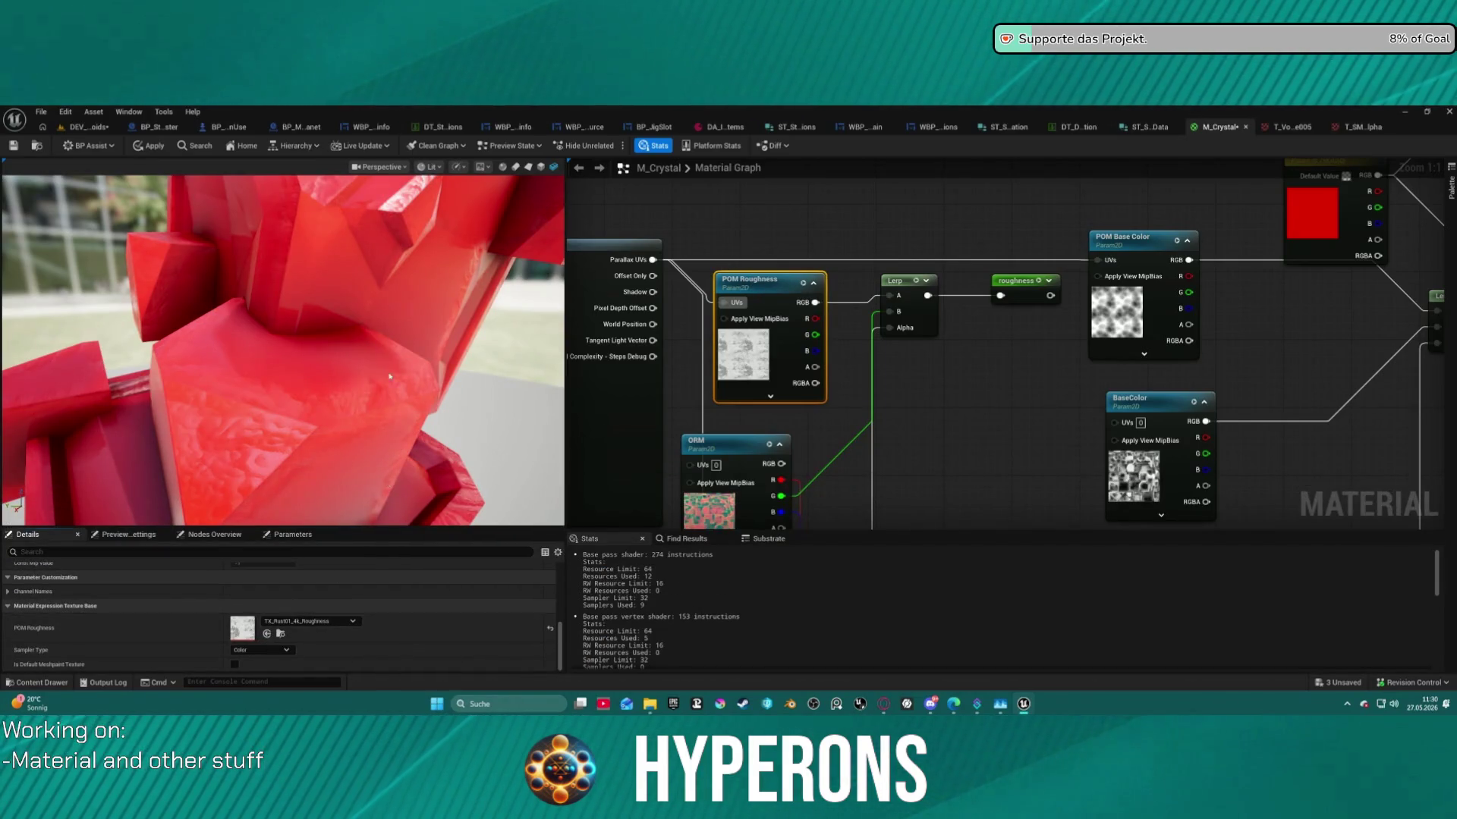
# Apply the material change and orbit the crystal preview to inspect the new roughness.
pyautogui.hotkey('ctrl', 's')
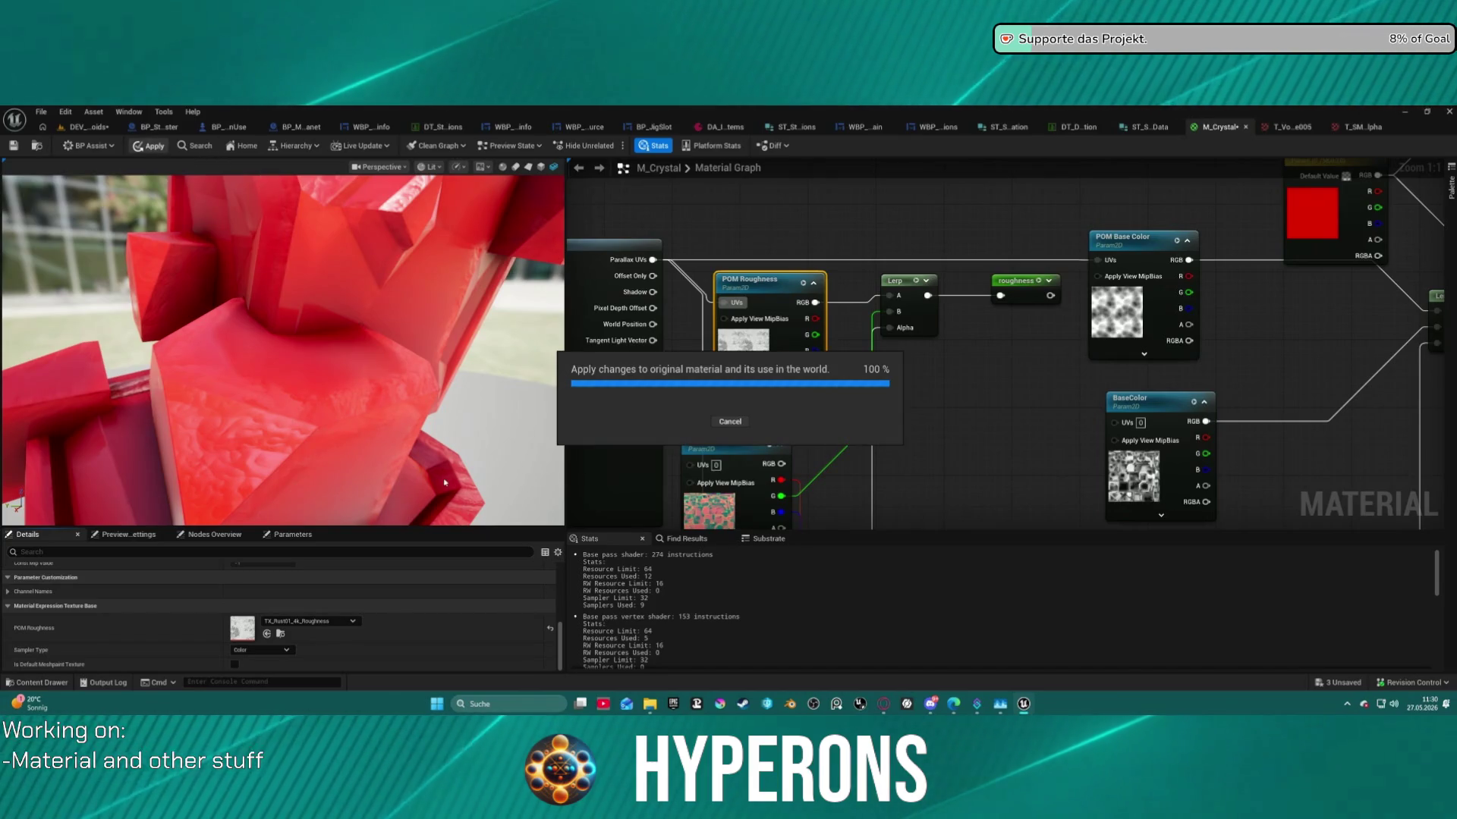
pyautogui.moveTo(277, 435); pyautogui.dragTo(531, 446)
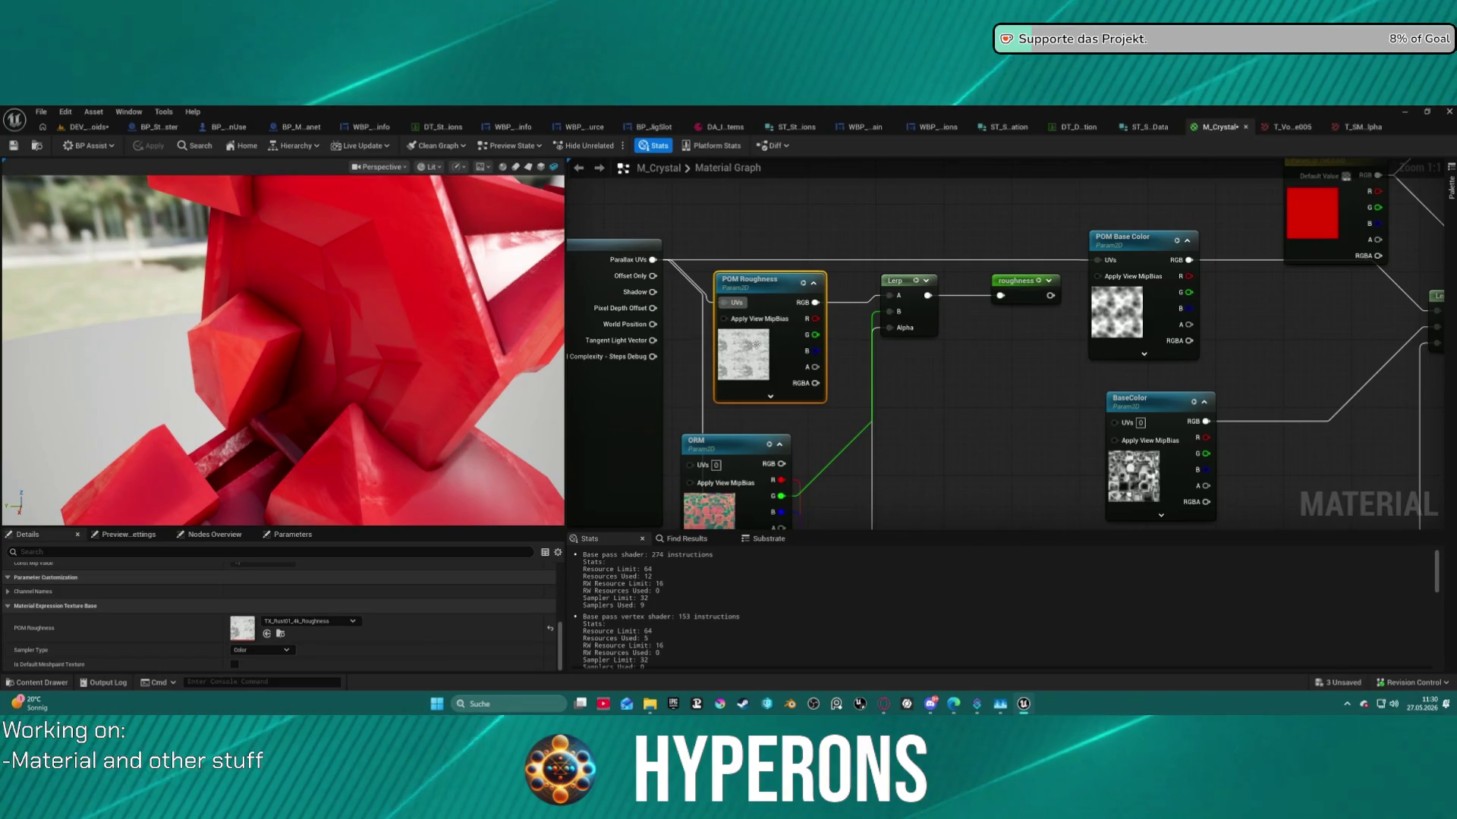
pyautogui.click(333, 621)
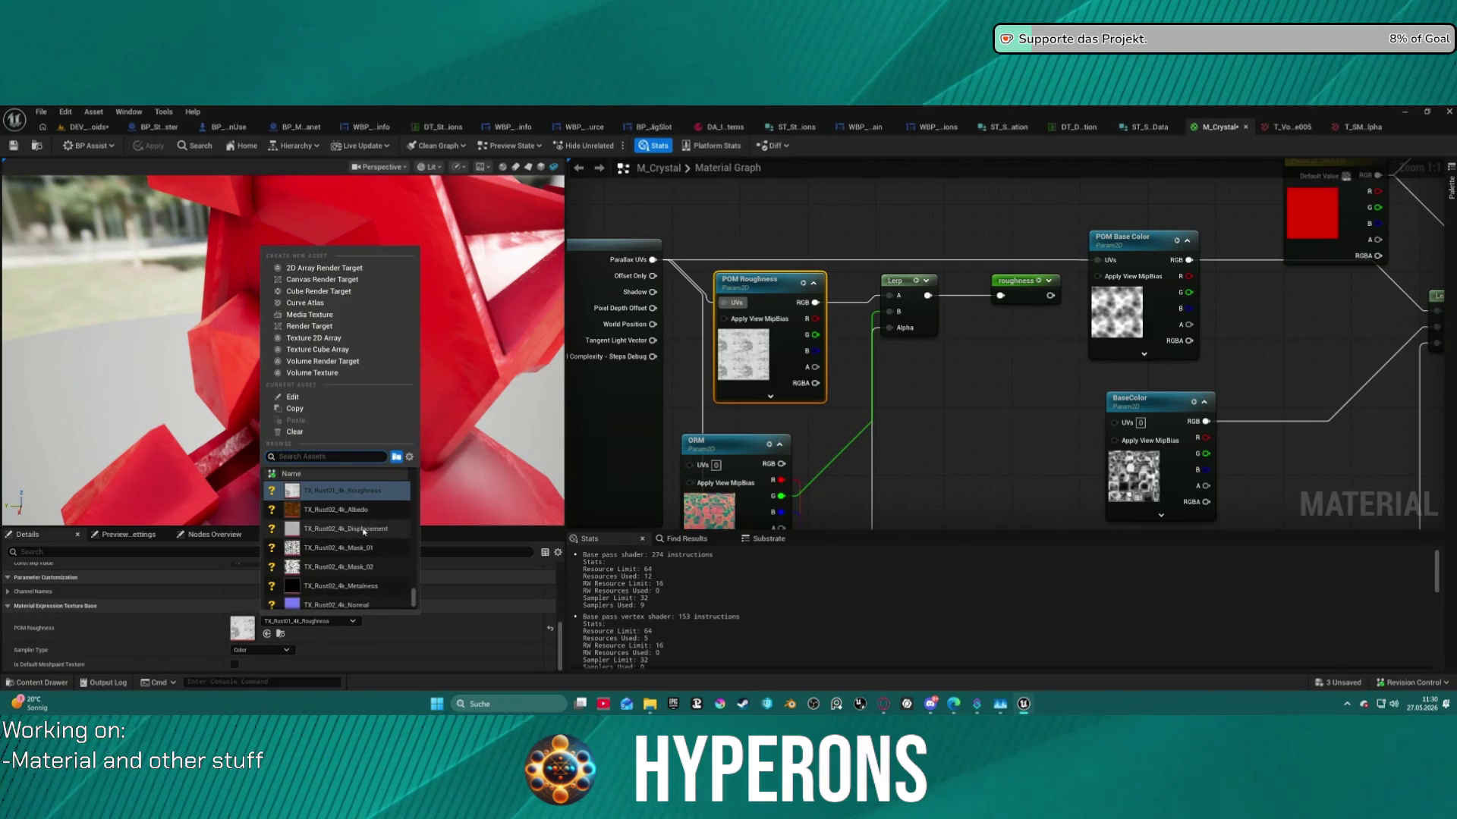
# Search 'noise', assign T_WarbledNoise_02 as the POM Roughness texture and check it in the preview.
pyautogui.scroll(2, 363, 514)
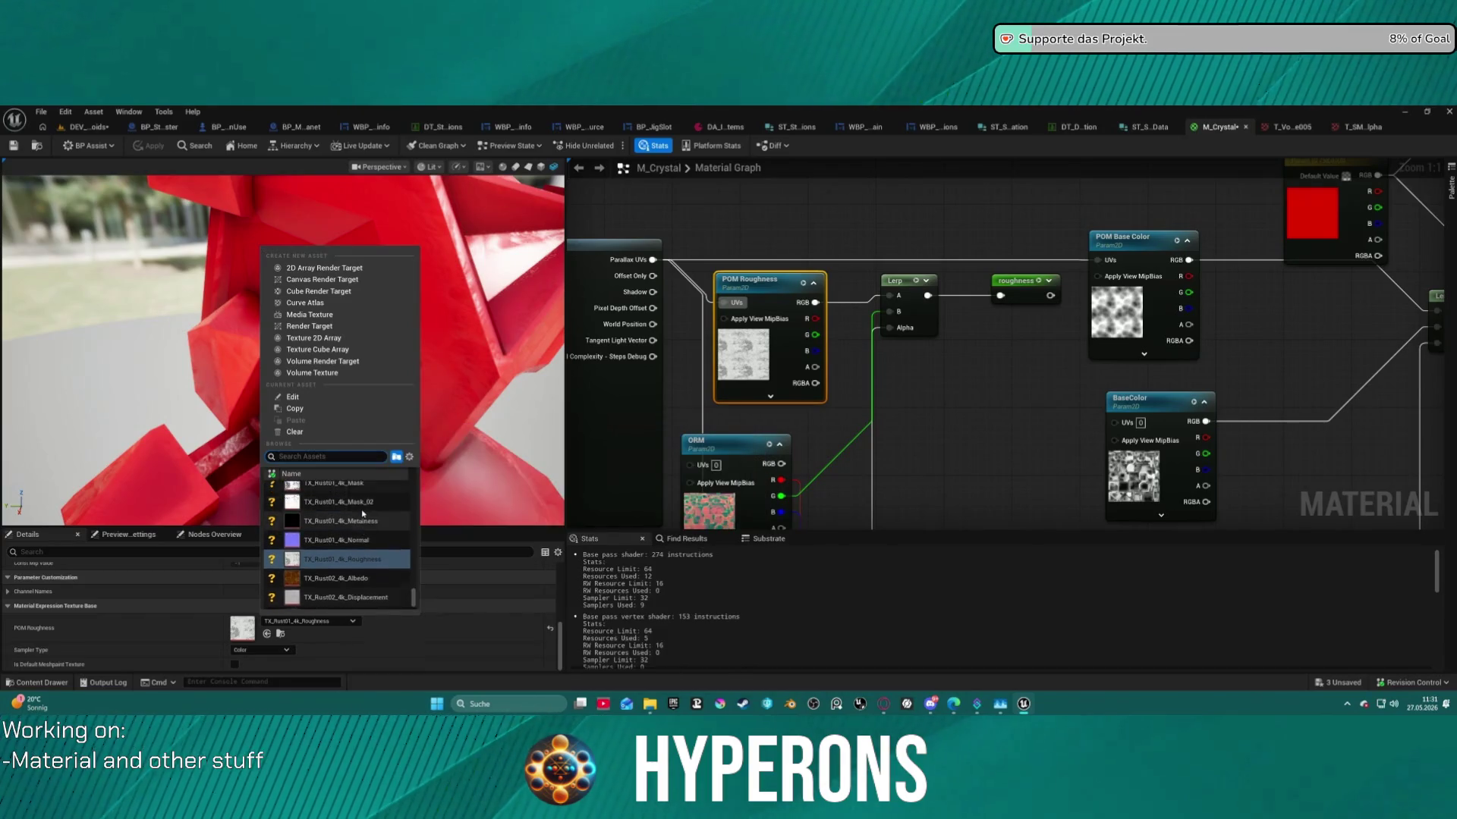
pyautogui.scroll(1, 325, 498)
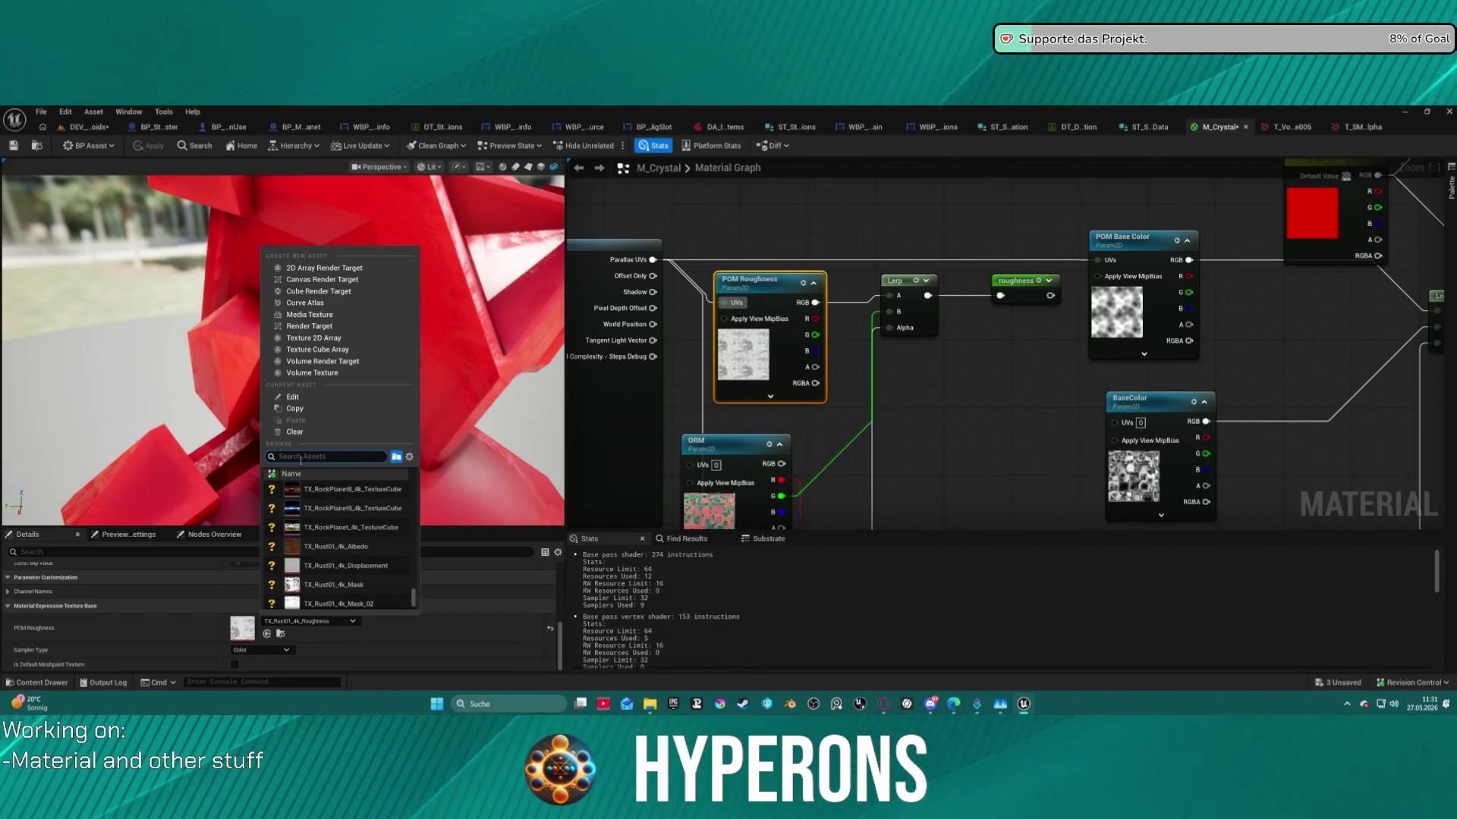
pyautogui.write('Roise')
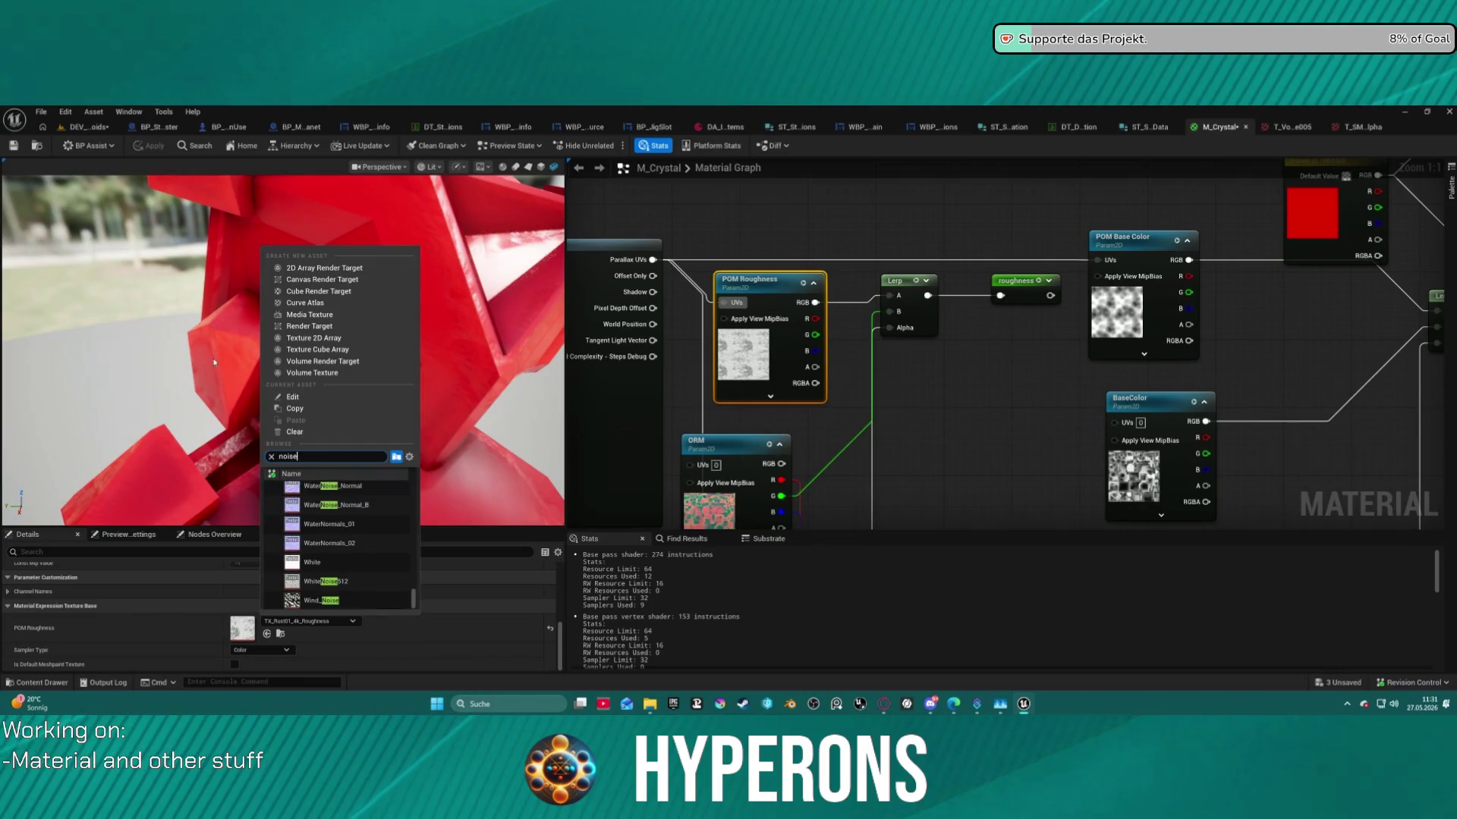
pyautogui.scroll(10, 365, 569)
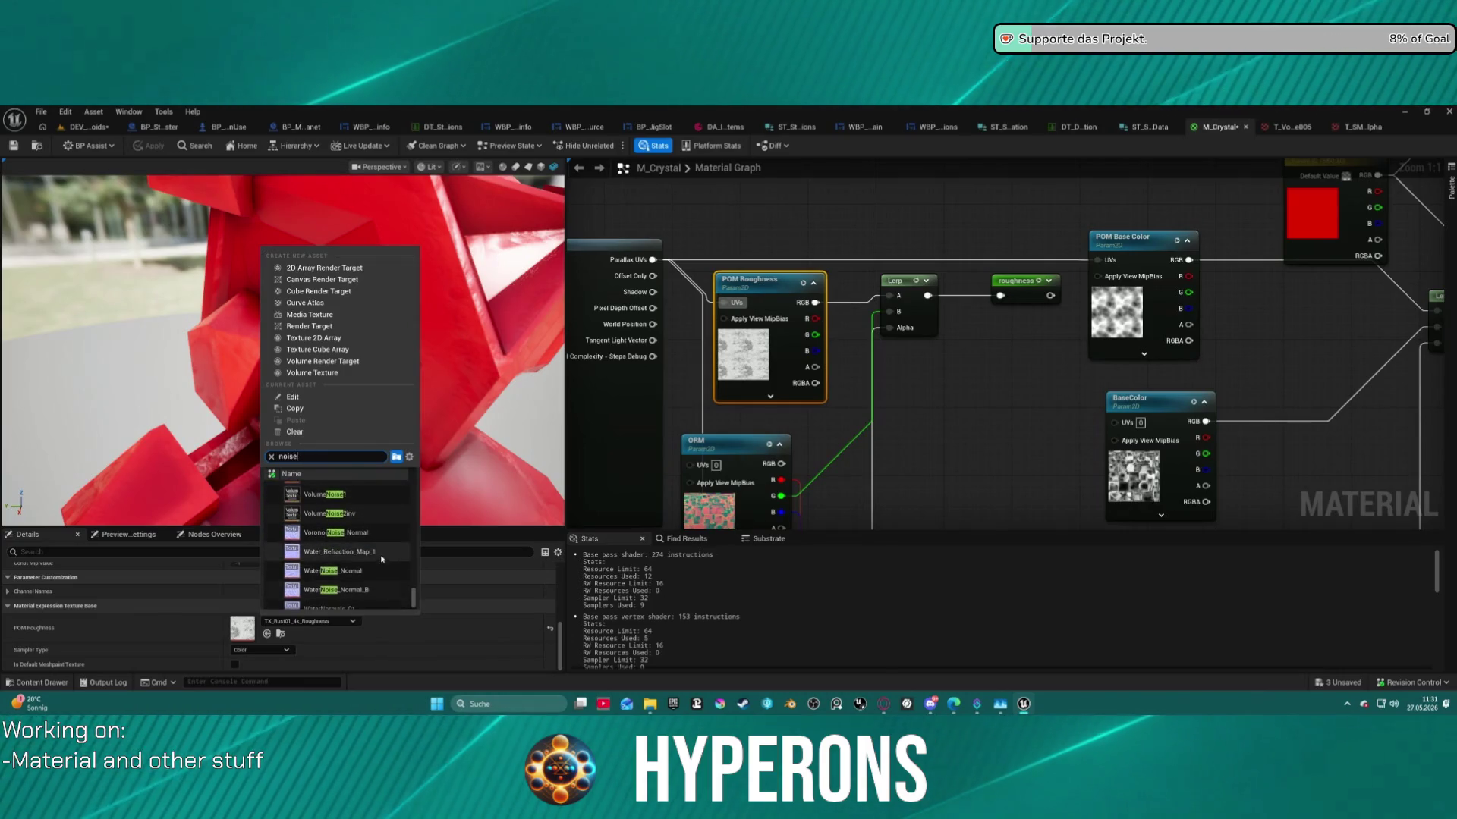
pyautogui.scroll(8, 381, 559)
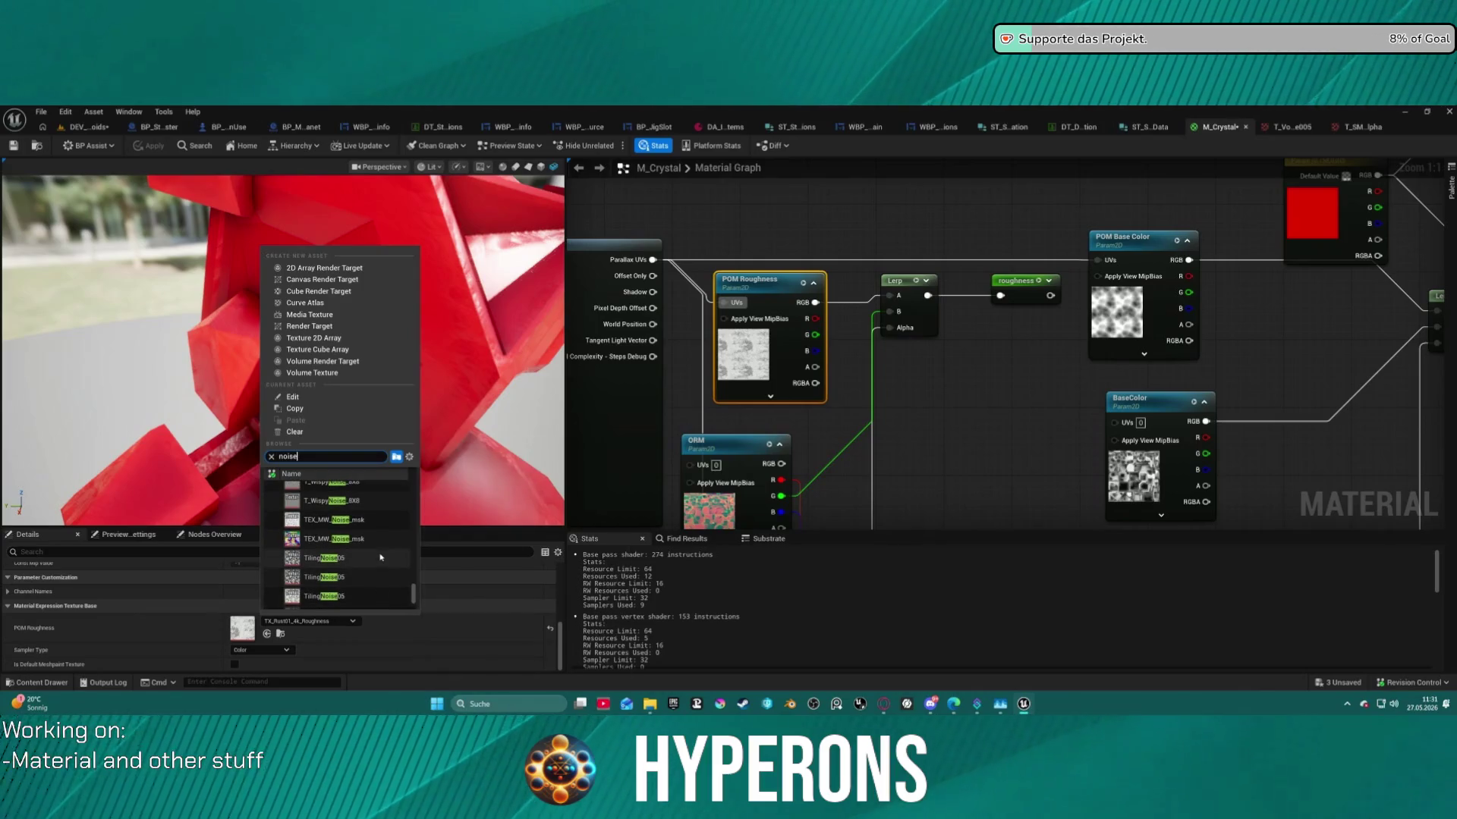
pyautogui.scroll(-10, 303, 554)
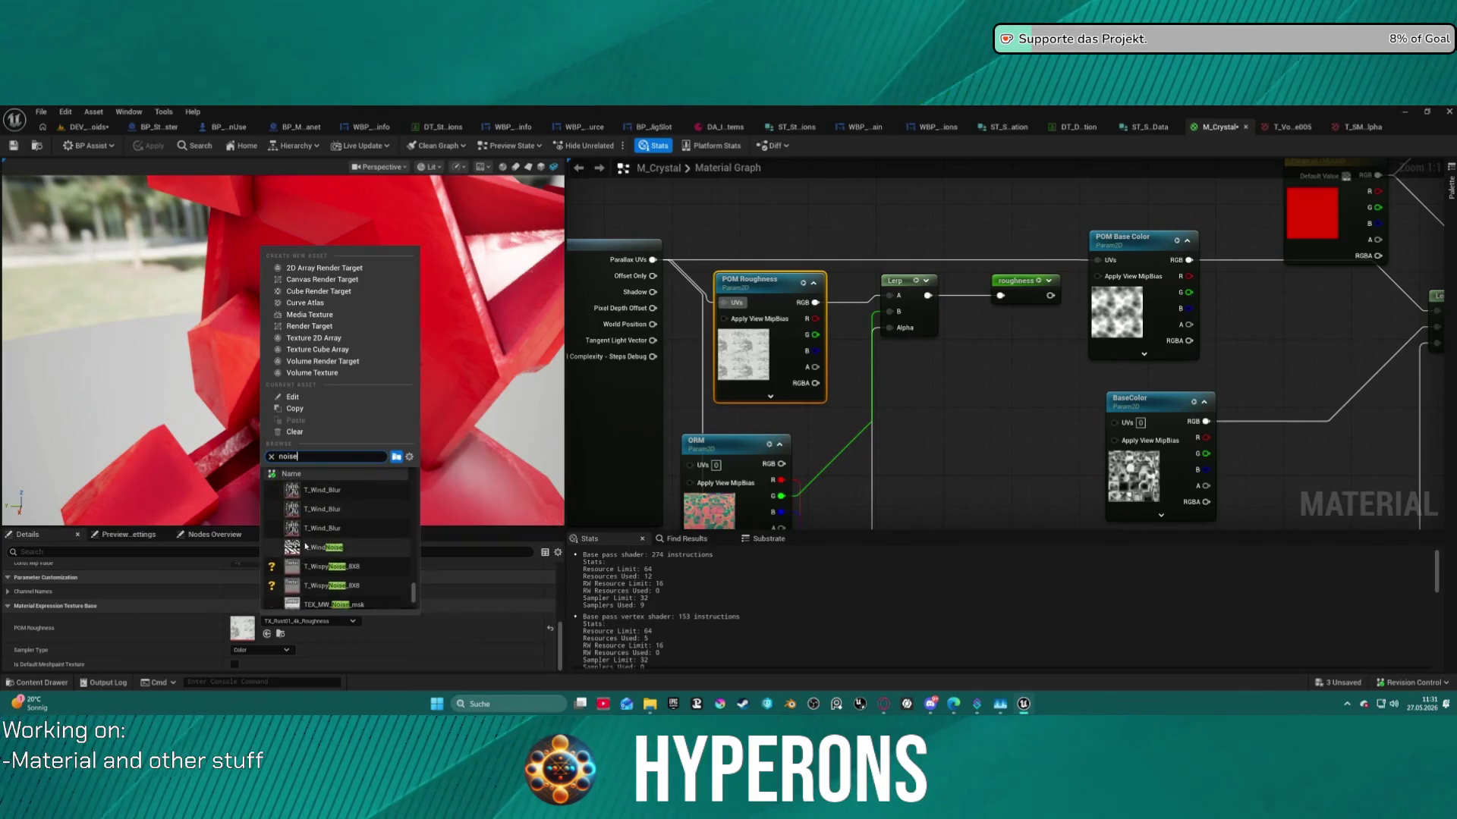
pyautogui.scroll(3, 311, 569)
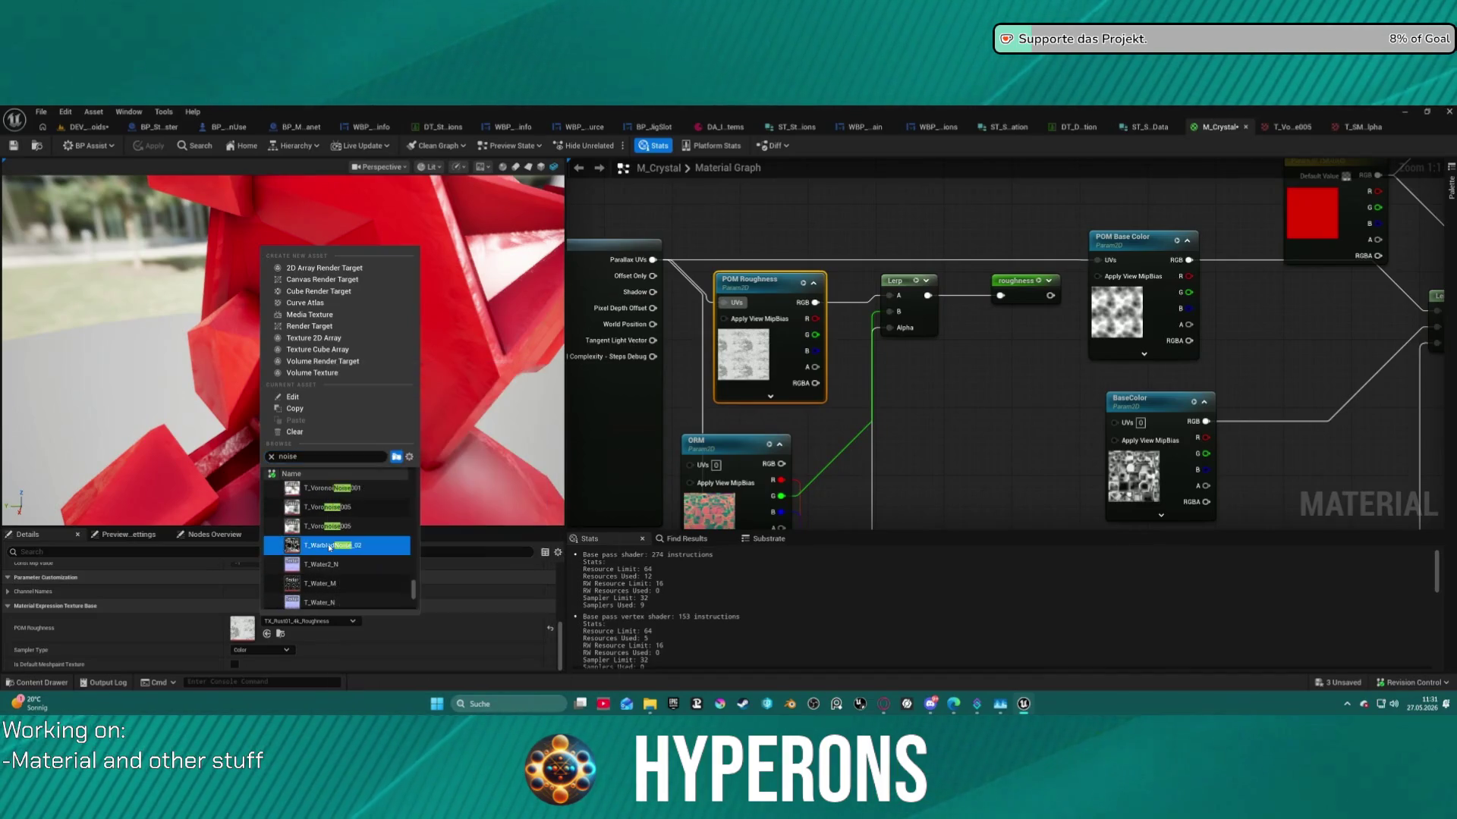
pyautogui.click(329, 547)
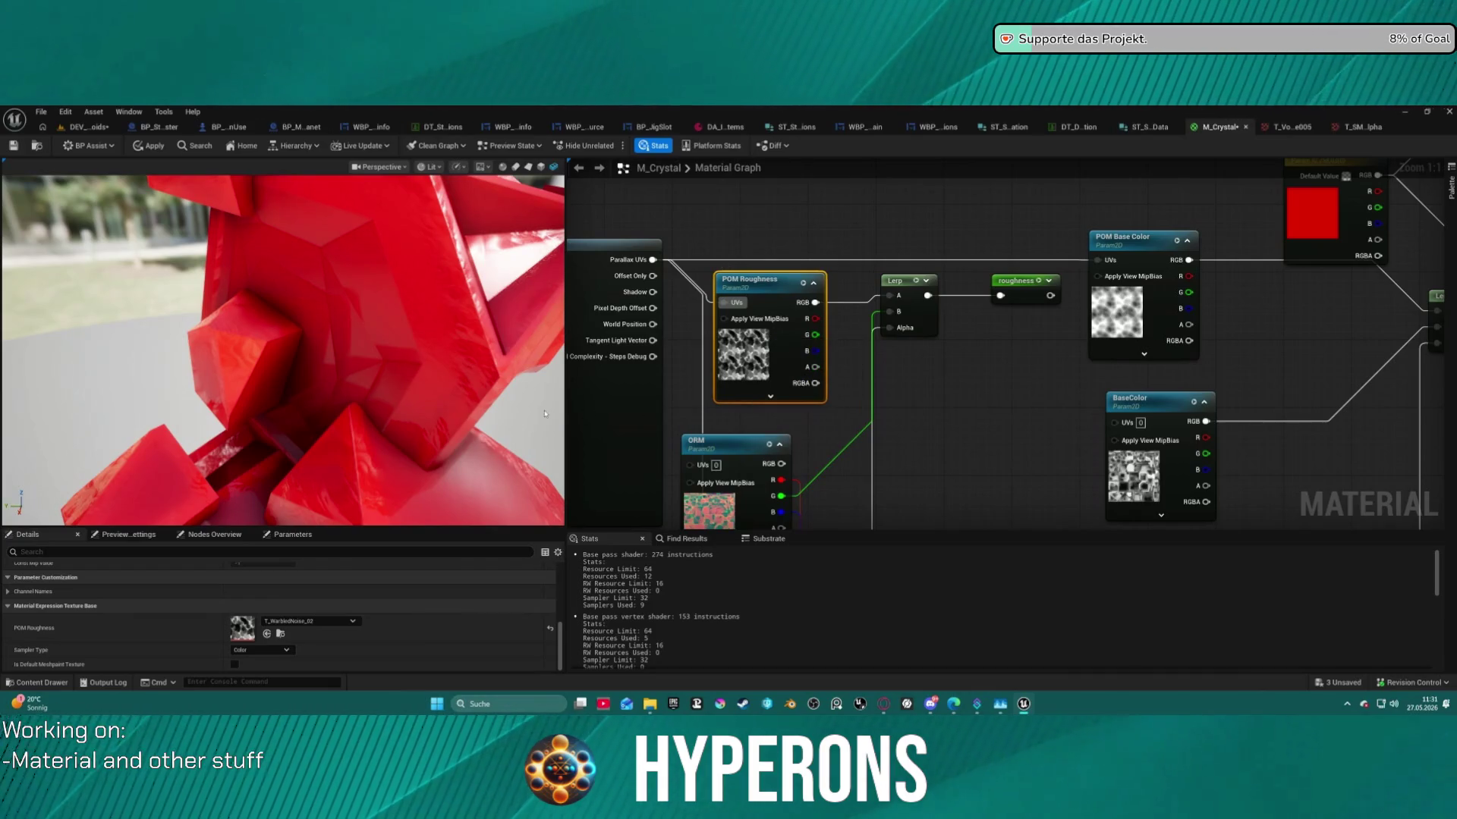
pyautogui.moveTo(292, 356)
pyautogui.mouseDown()
pyautogui.moveTo(350, 349)
pyautogui.moveTo(340, 270)
pyautogui.mouseUp()
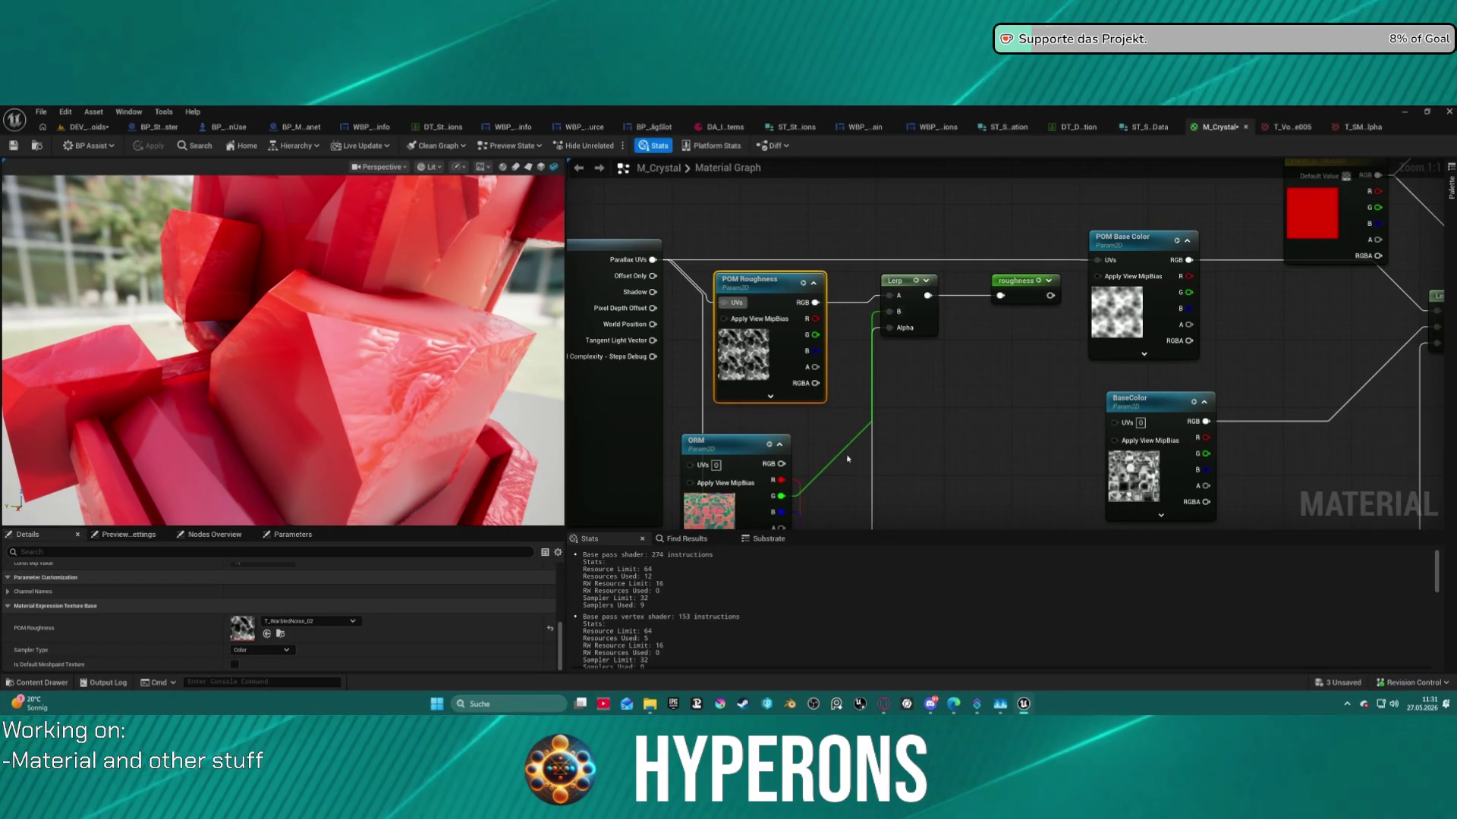
pyautogui.moveTo(1040, 417); pyautogui.dragTo(852, 393)
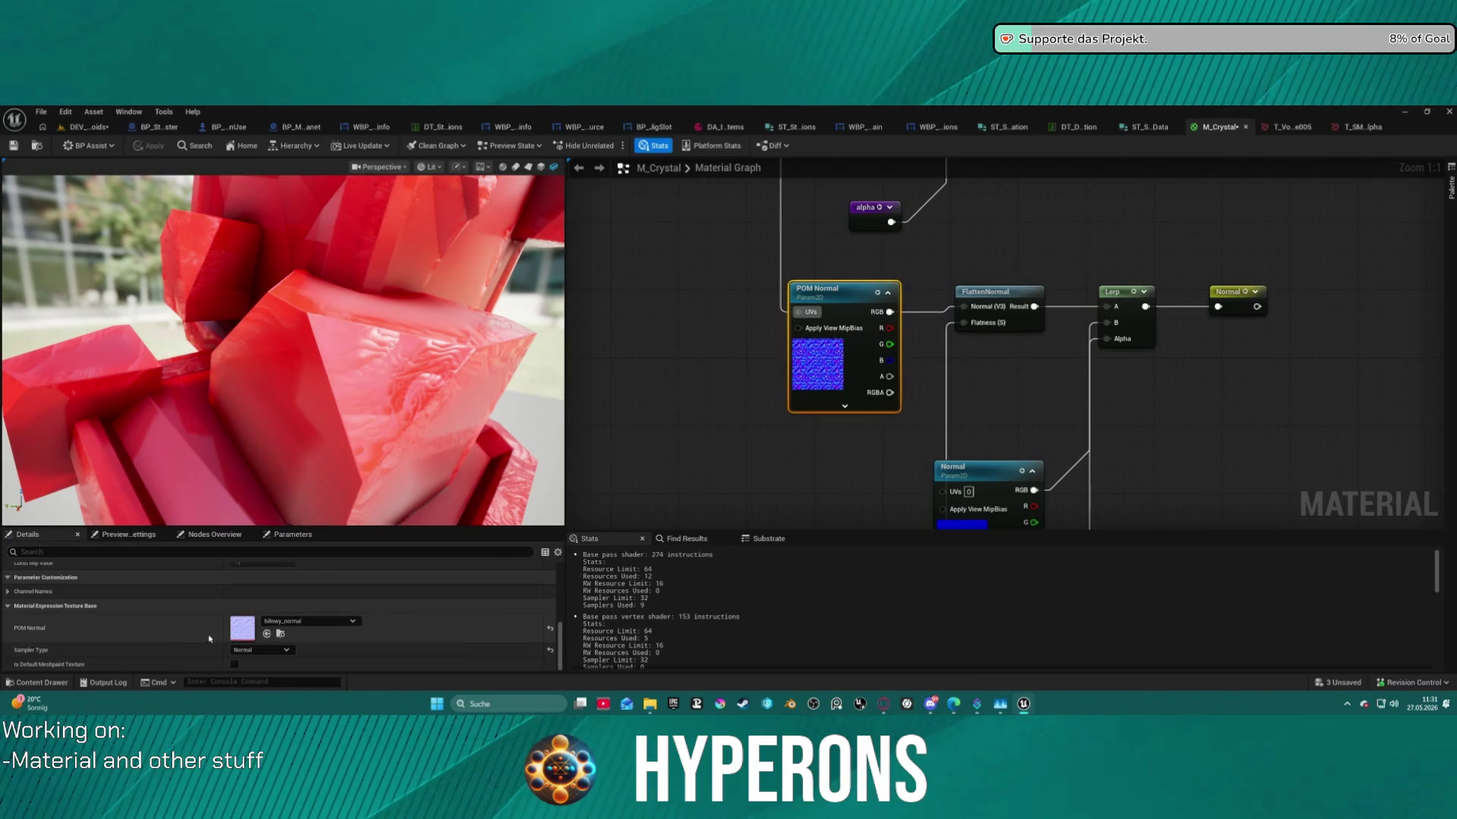
pyautogui.click(280, 635)
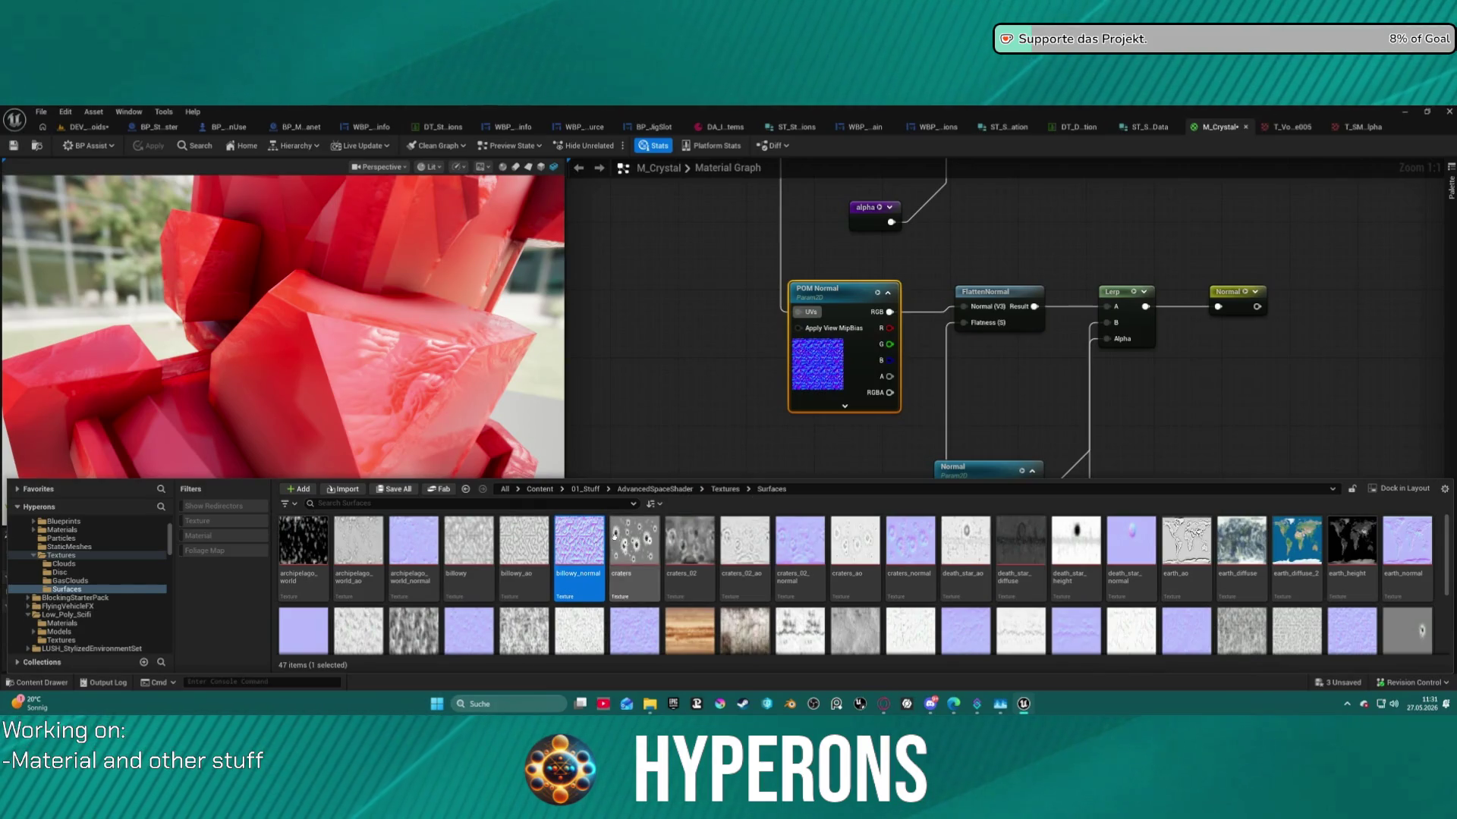
pyautogui.click(713, 374)
pyautogui.scroll(-10, 554, 355)
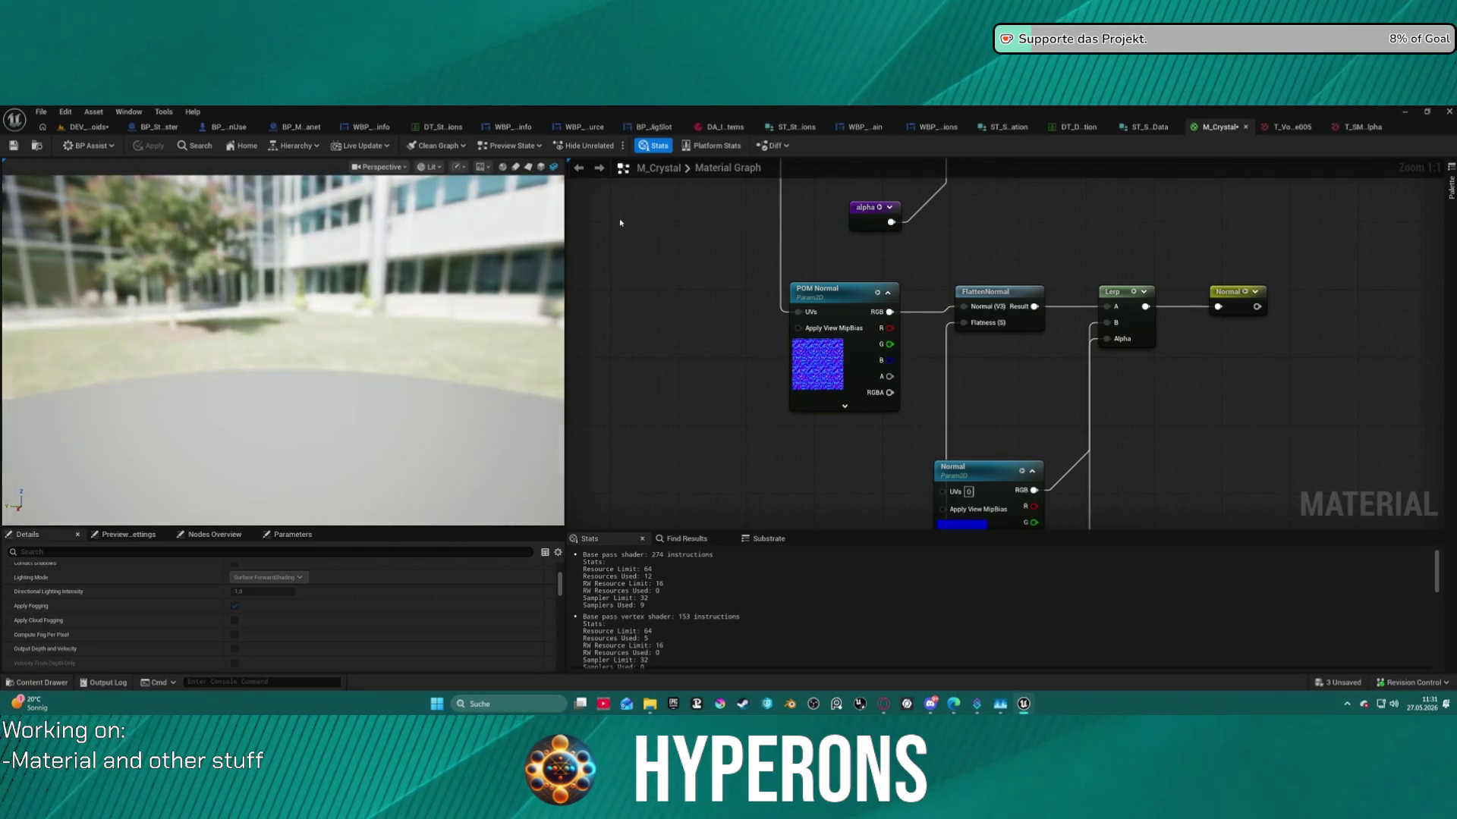
pyautogui.scroll(5, 280, 334)
pyautogui.moveTo(899, 243)
pyautogui.mouseDown()
pyautogui.moveTo(914, 511)
pyautogui.moveTo(862, 484)
pyautogui.mouseUp()
pyautogui.moveTo(763, 248); pyautogui.dragTo(766, 439)
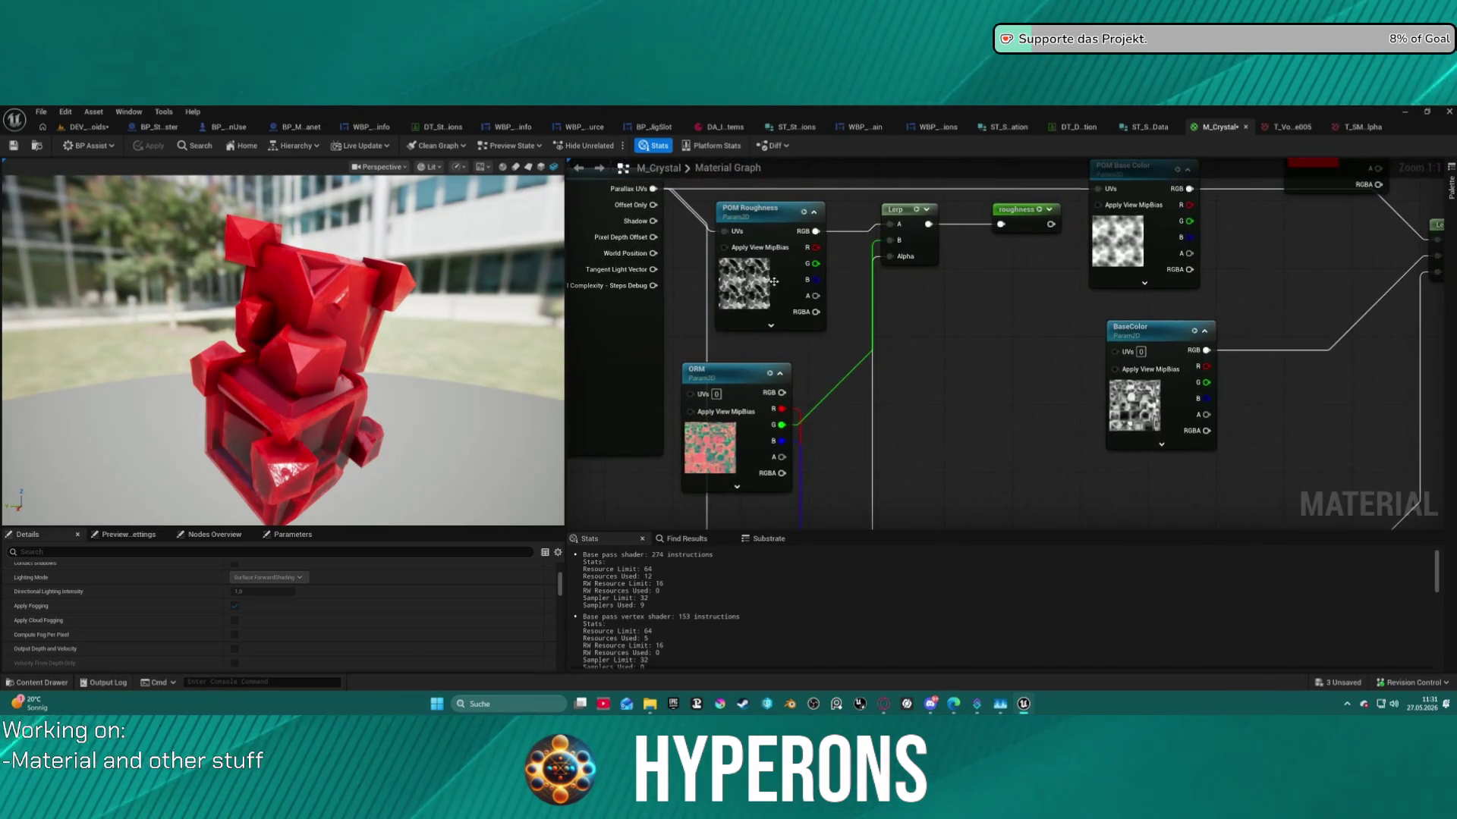
# Assign T_Noise_29 from the Content Drawer as the POM Roughness texture.
pyautogui.click(749, 208)
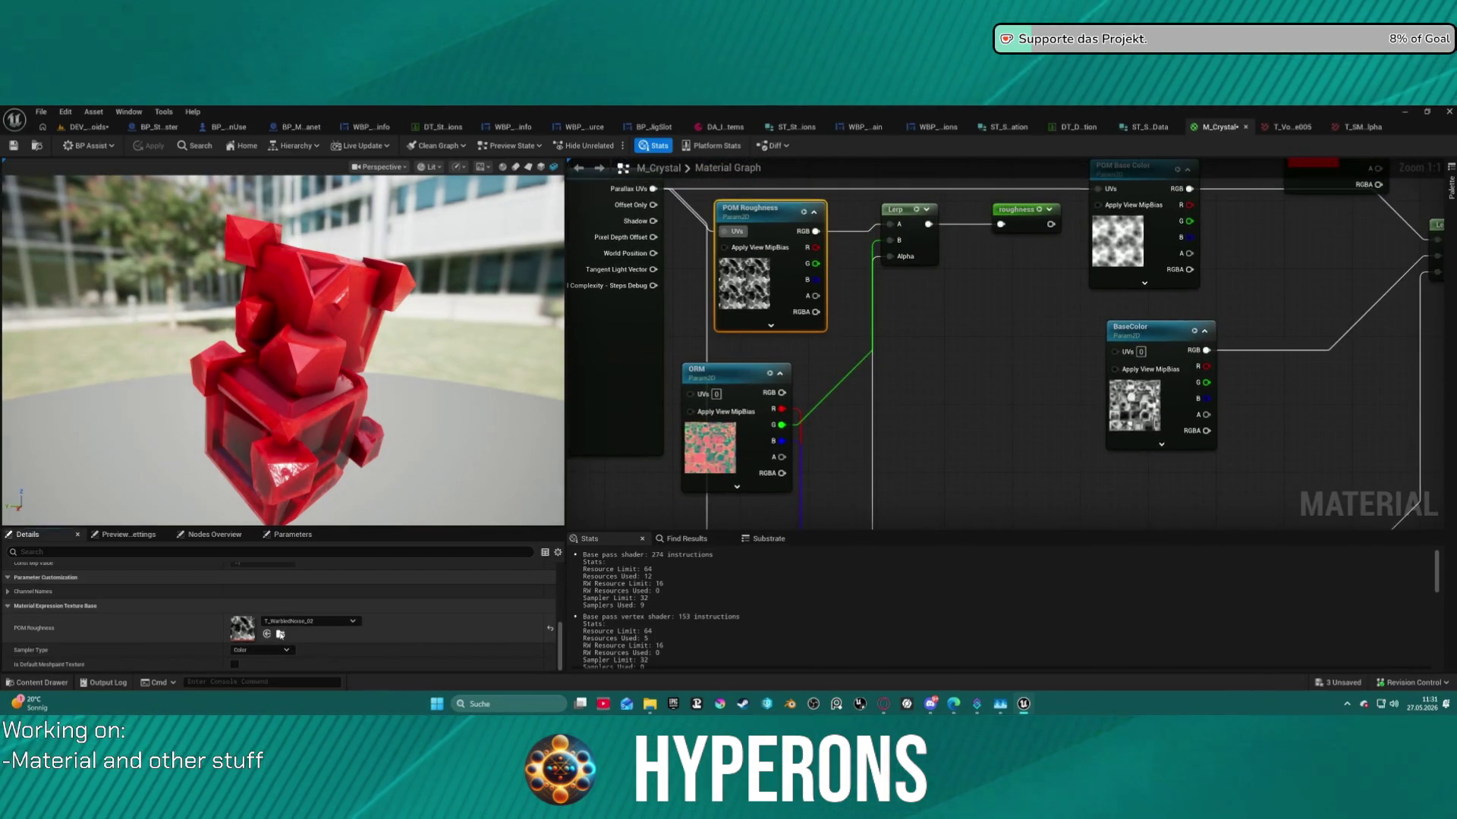
pyautogui.click(280, 634)
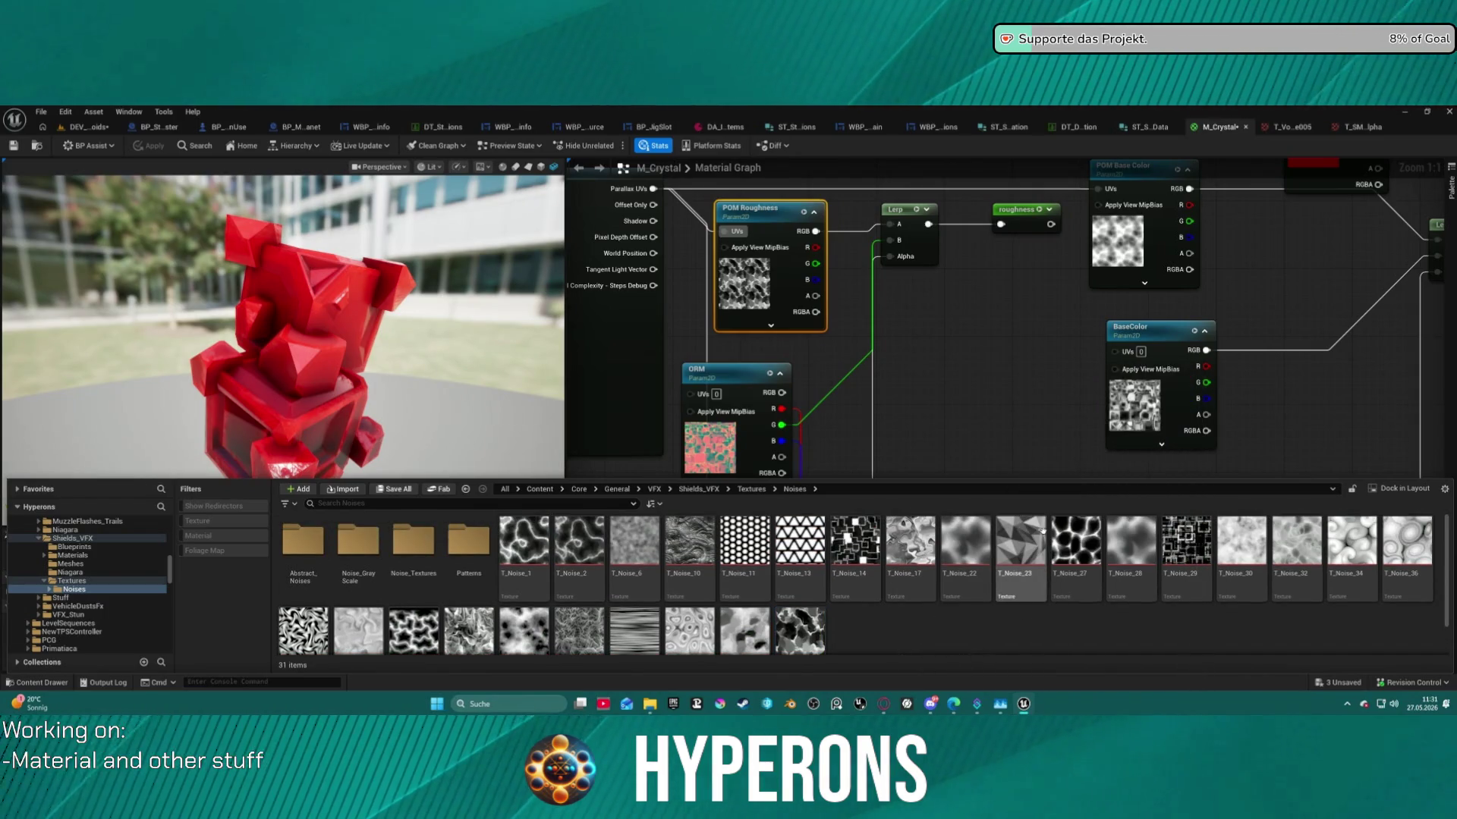
pyautogui.click(1186, 546)
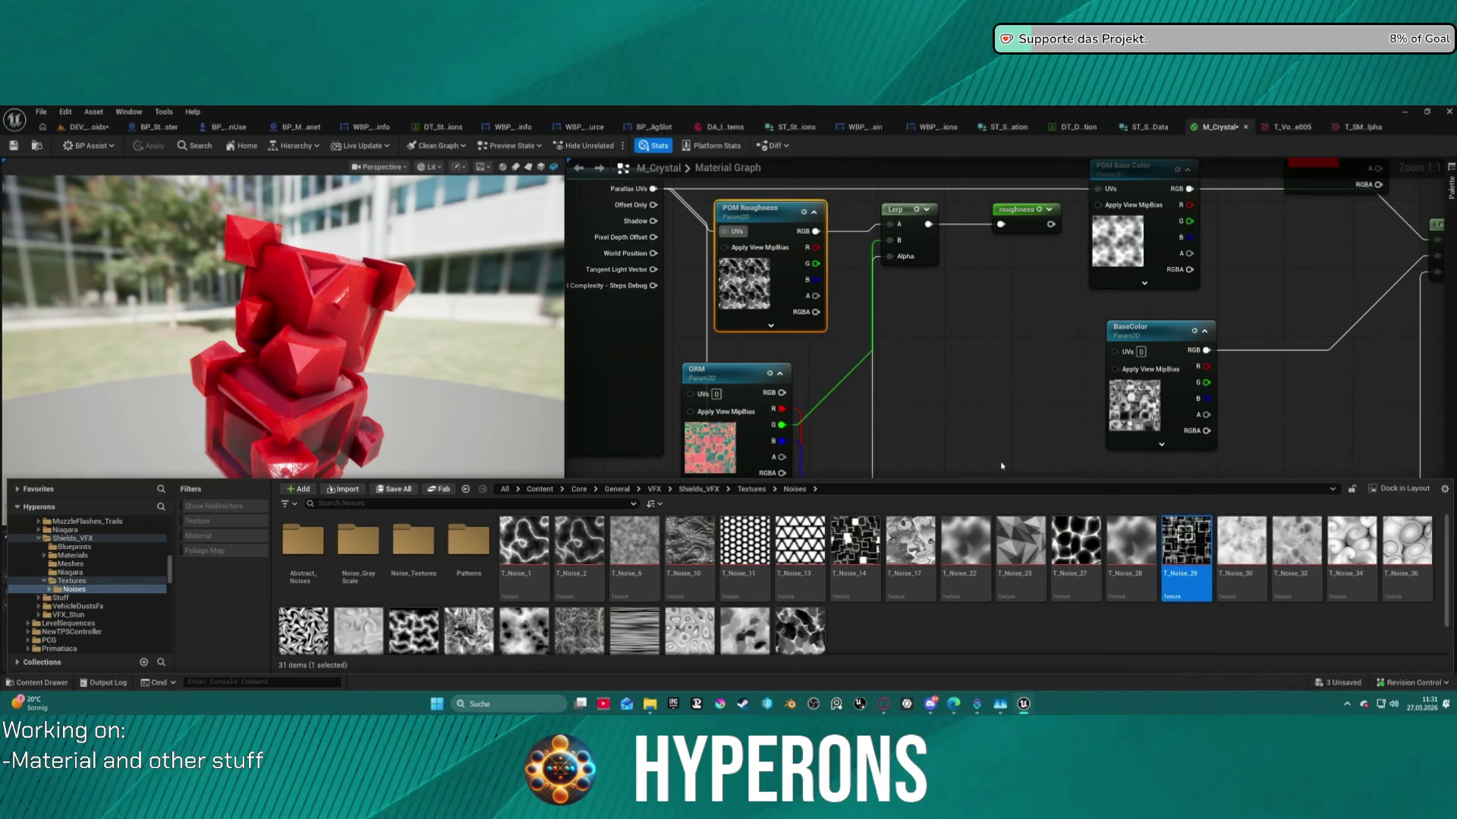
pyautogui.click(777, 265)
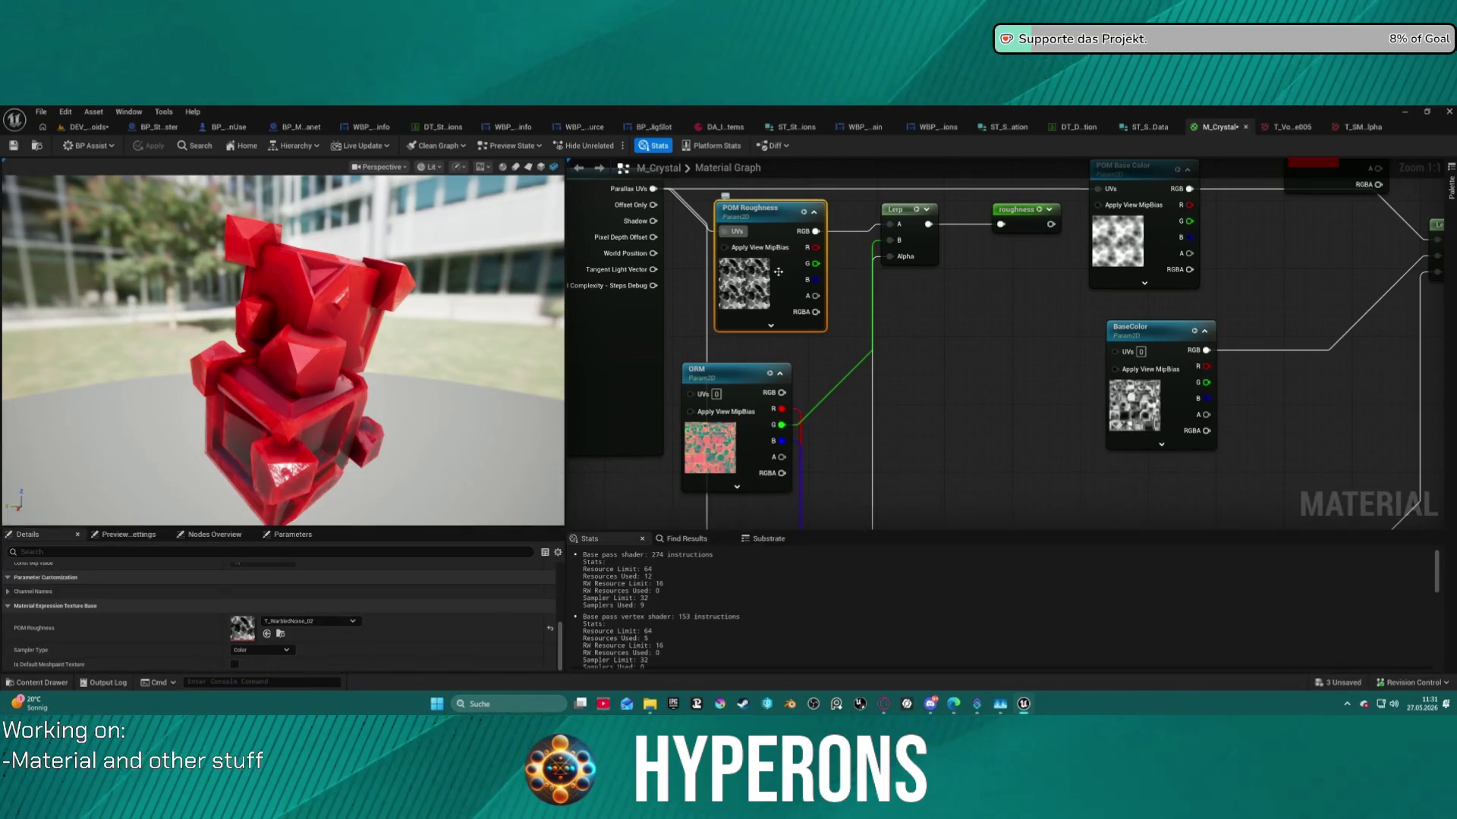
pyautogui.click(267, 633)
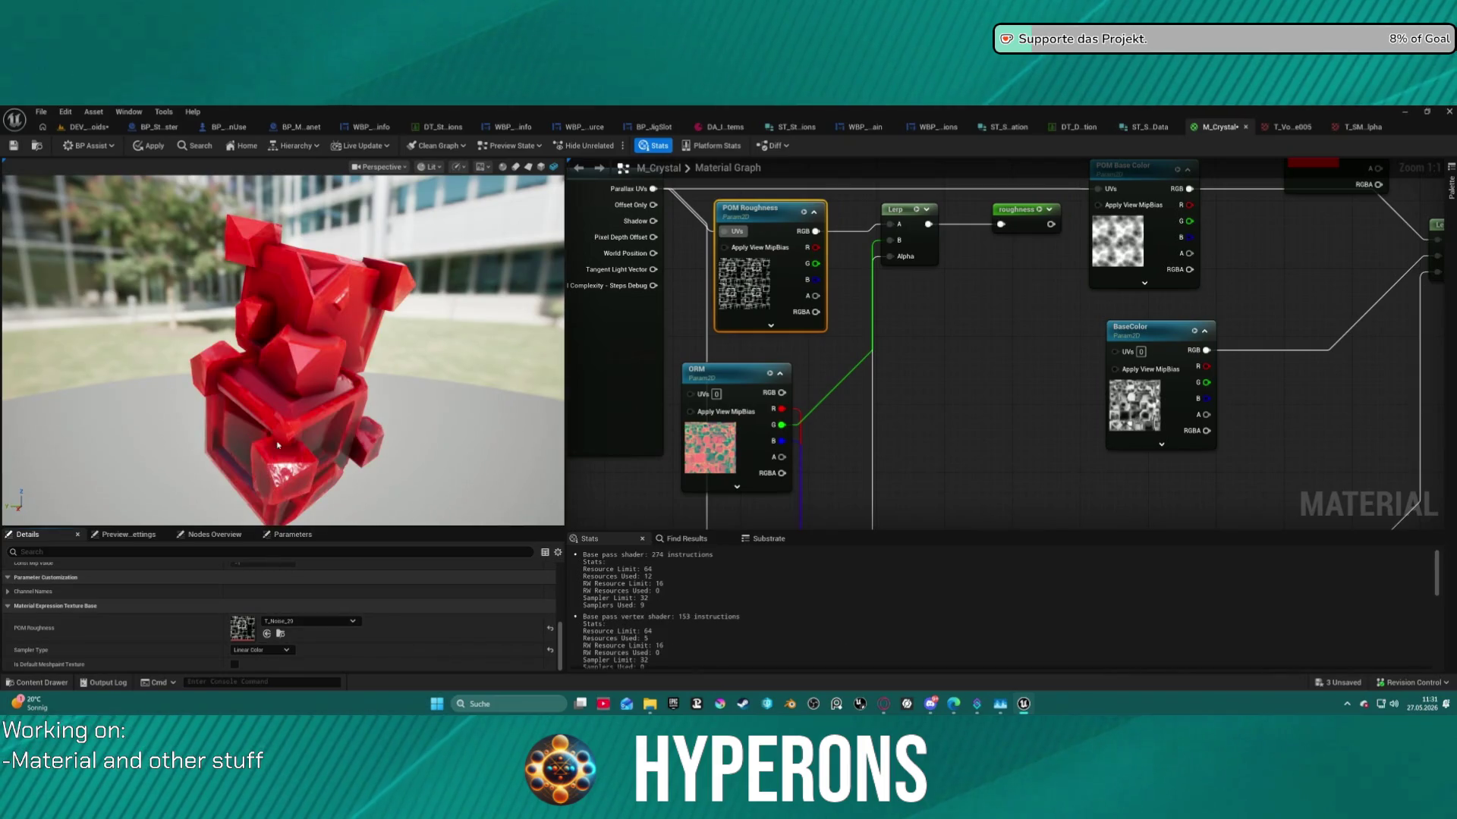
# Inspect the crystal surface in the preview and bring the POM Normal nodes into view.
pyautogui.scroll(5, 276, 423)
pyautogui.moveTo(284, 423); pyautogui.dragTo(326, 409)
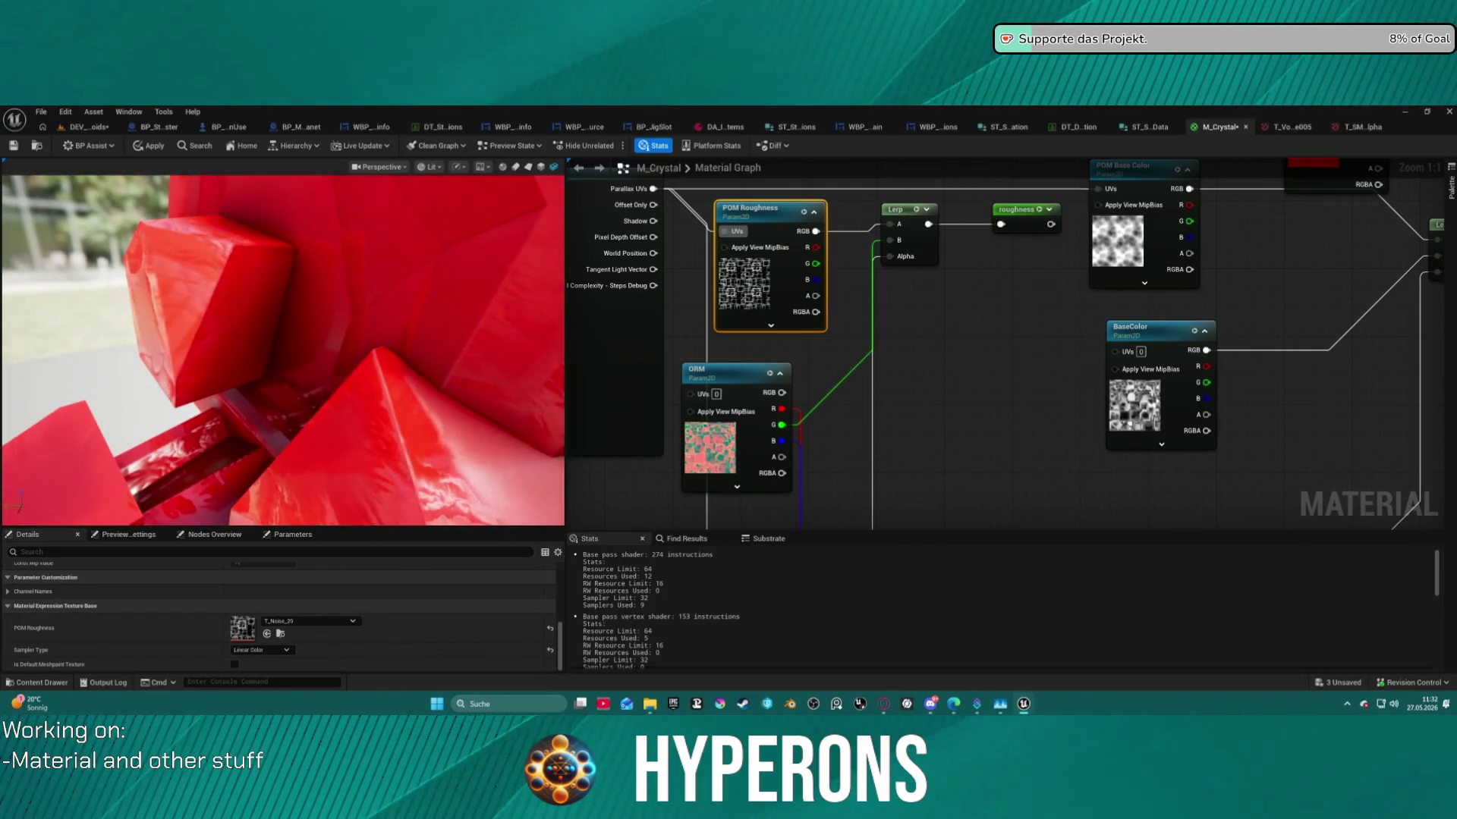
pyautogui.moveTo(754, 421)
pyautogui.mouseDown()
pyautogui.moveTo(878, 274)
pyautogui.moveTo(803, 490)
pyautogui.mouseUp()
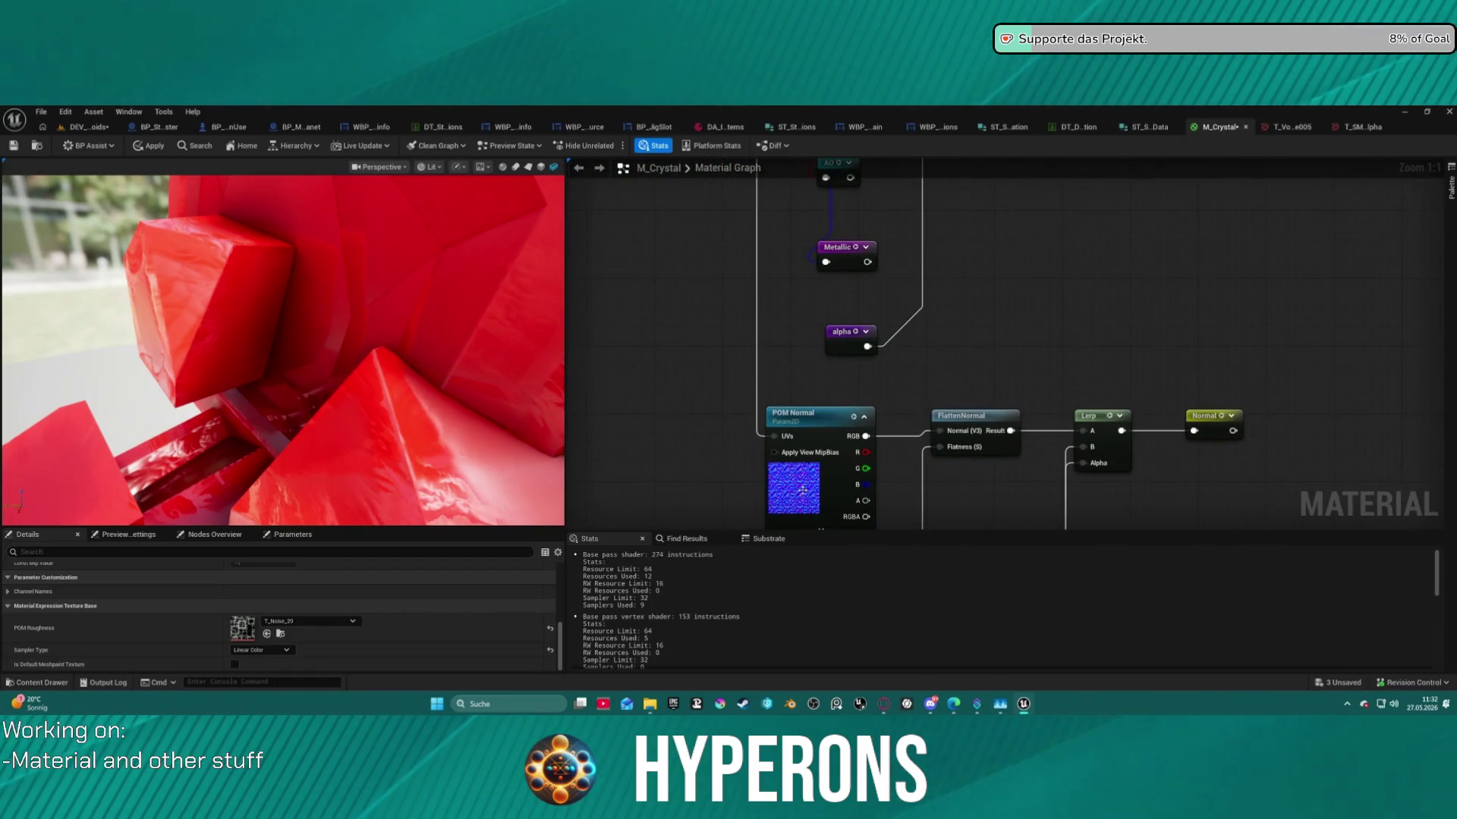
# Pick T_Corals_2_7_10_12_normal_T for POM Normal and browse to it in the Corals Textures folder.
pyautogui.click(311, 621)
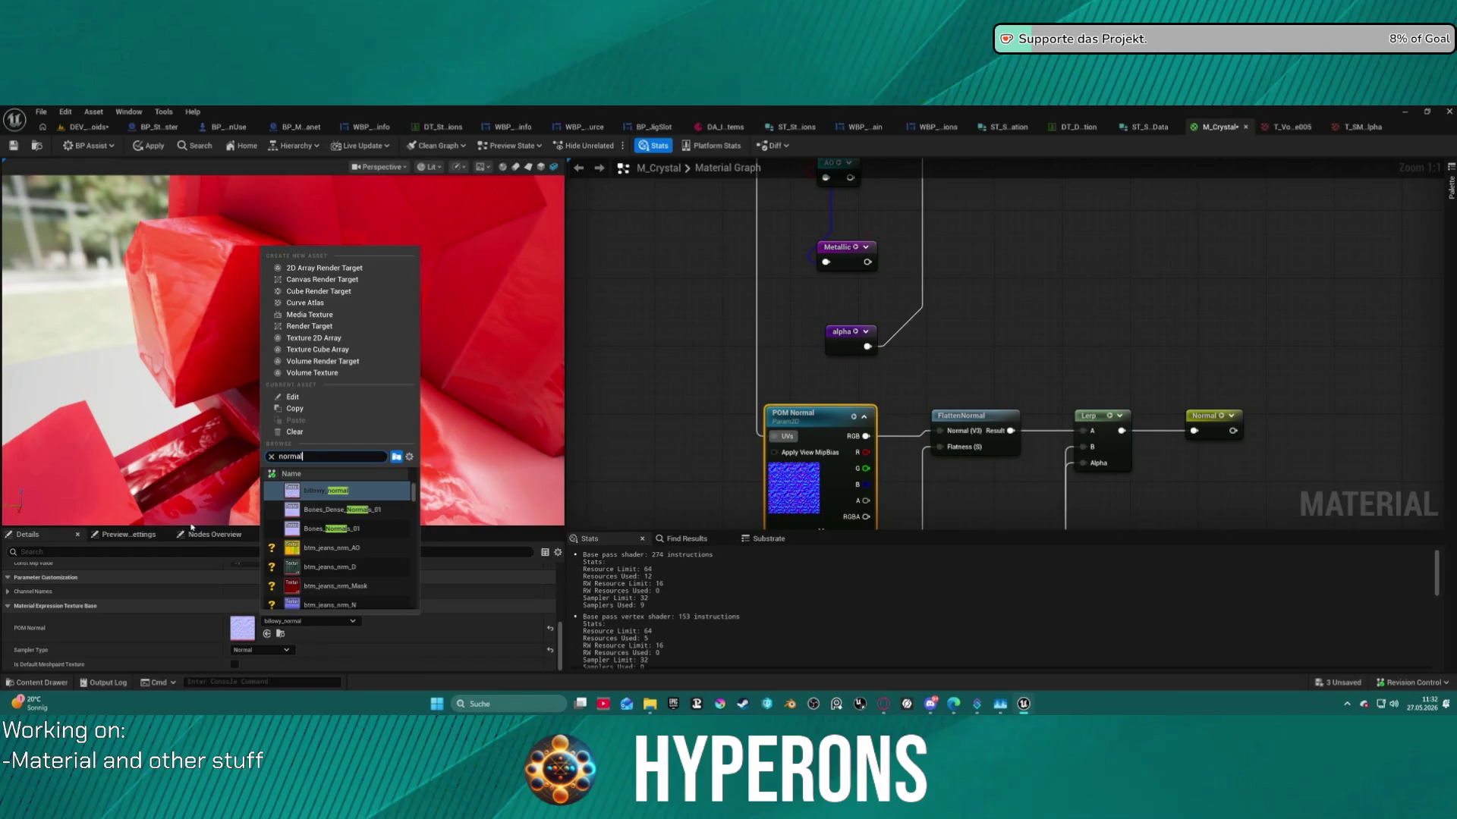
pyautogui.scroll(5, 384, 544)
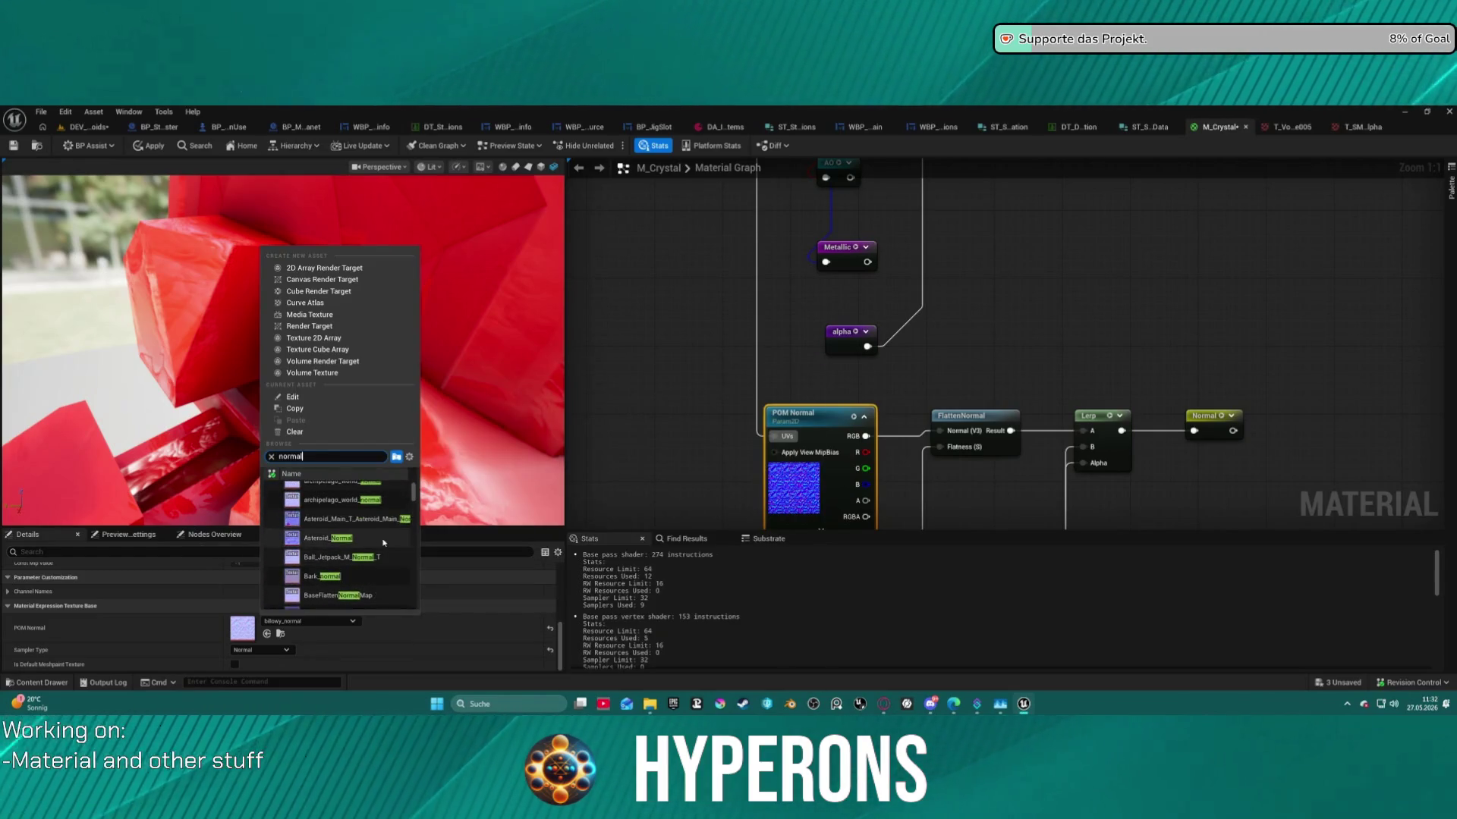
pyautogui.scroll(2, 384, 544)
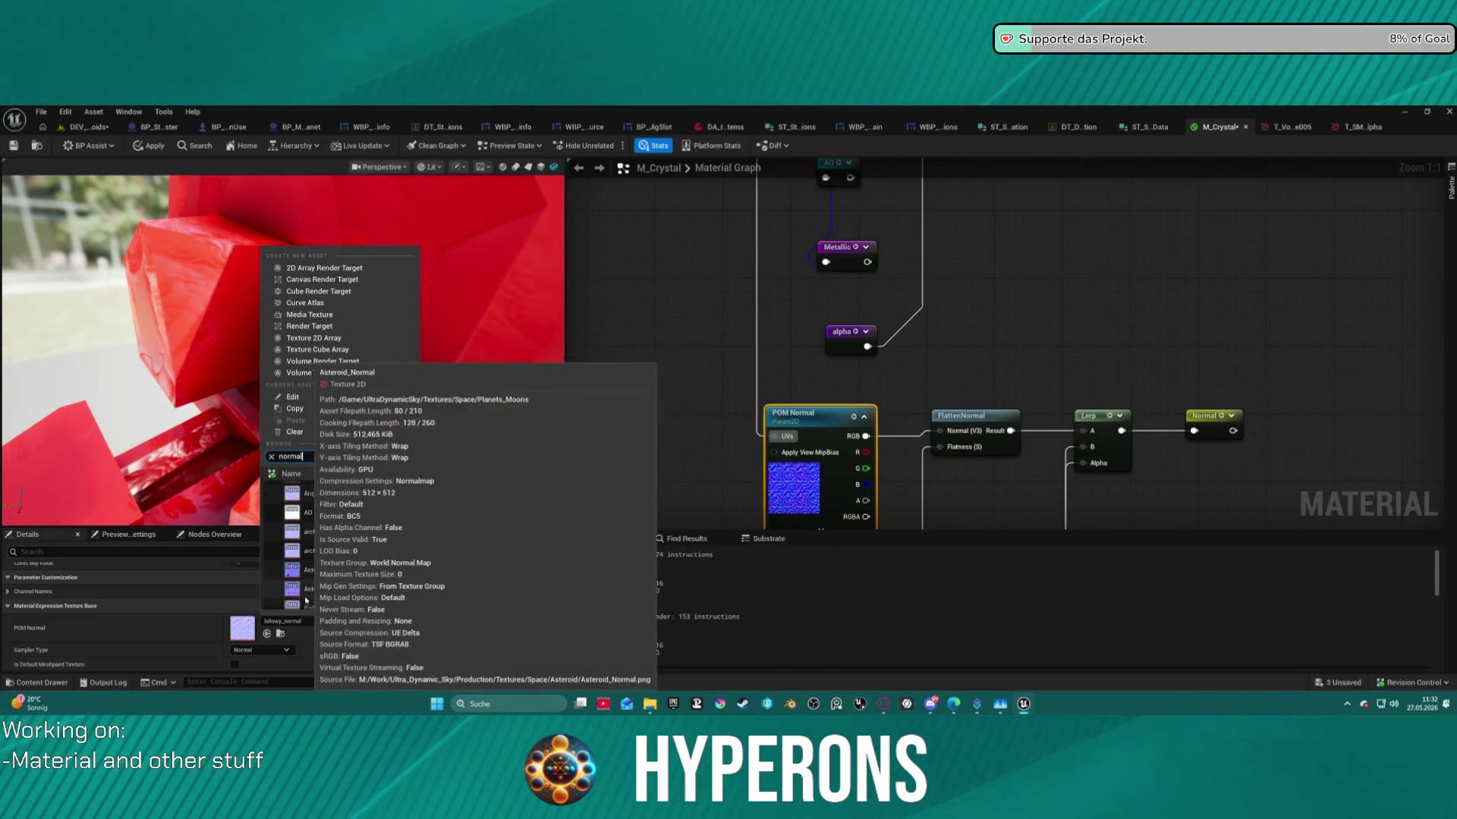
pyautogui.scroll(2, 358, 561)
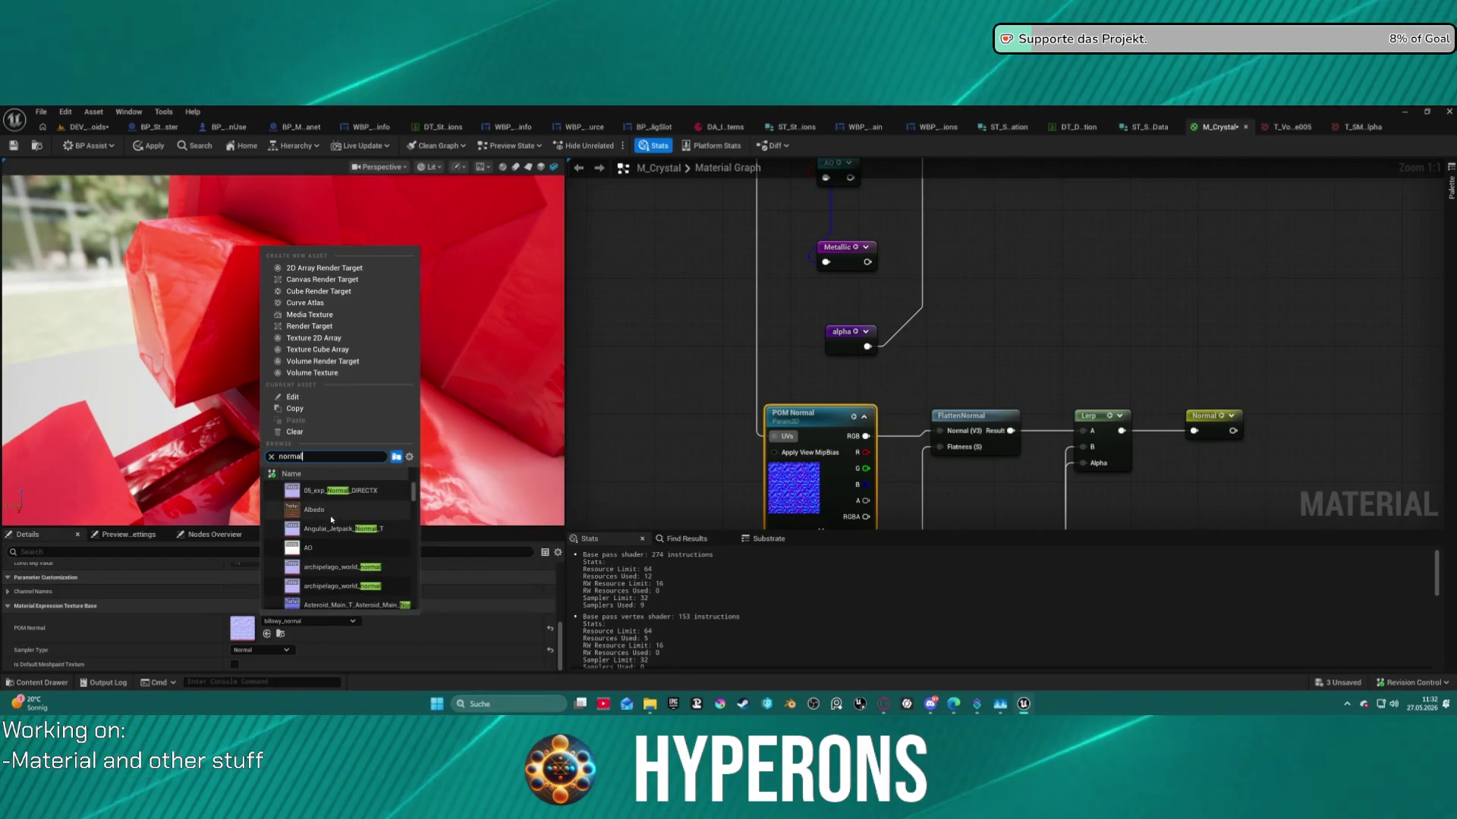
pyautogui.scroll(-5, 387, 531)
pyautogui.moveTo(414, 497); pyautogui.dragTo(417, 526)
pyautogui.scroll(-5, 370, 526)
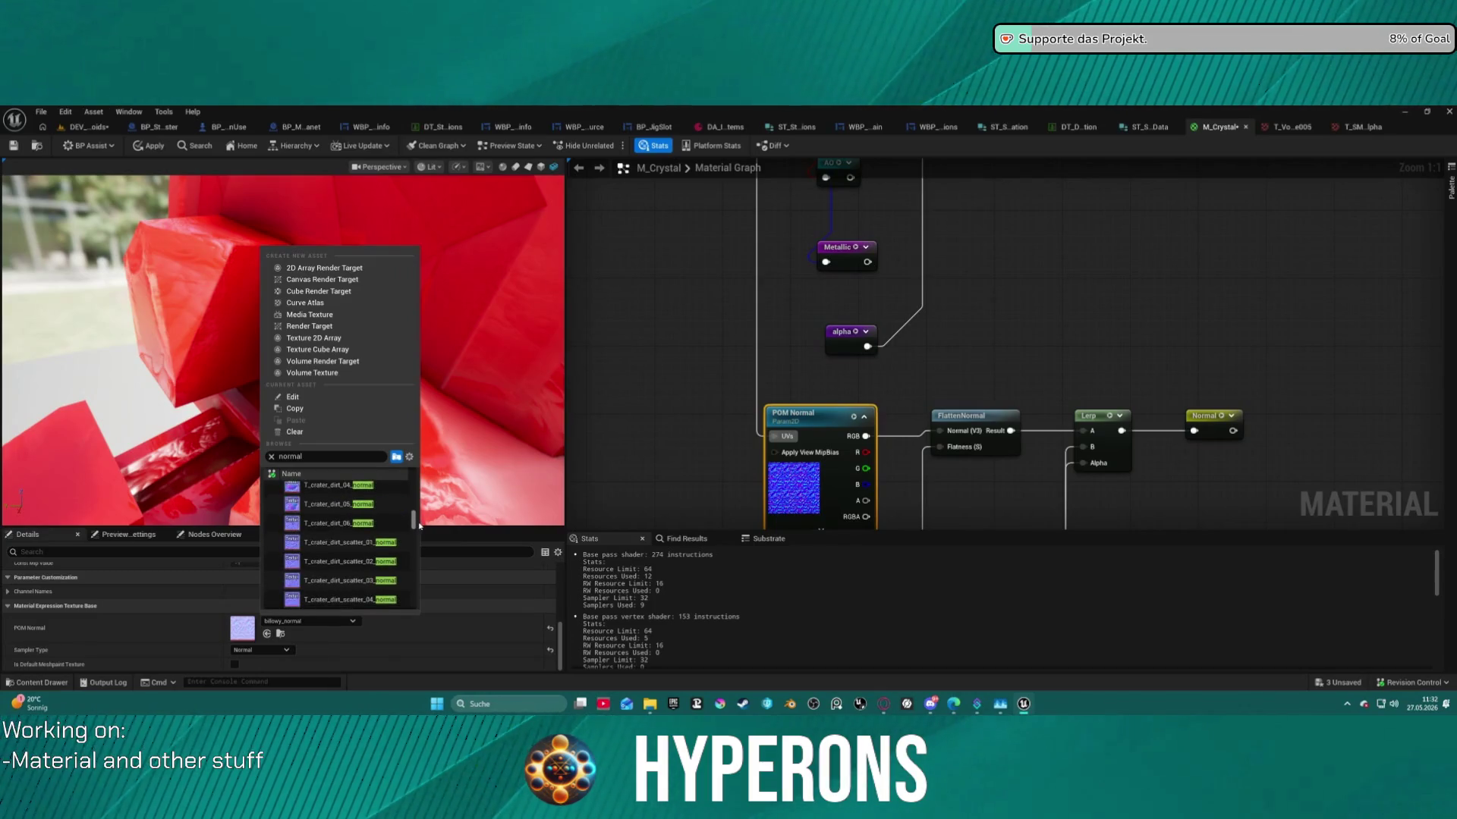
pyautogui.scroll(4, 371, 526)
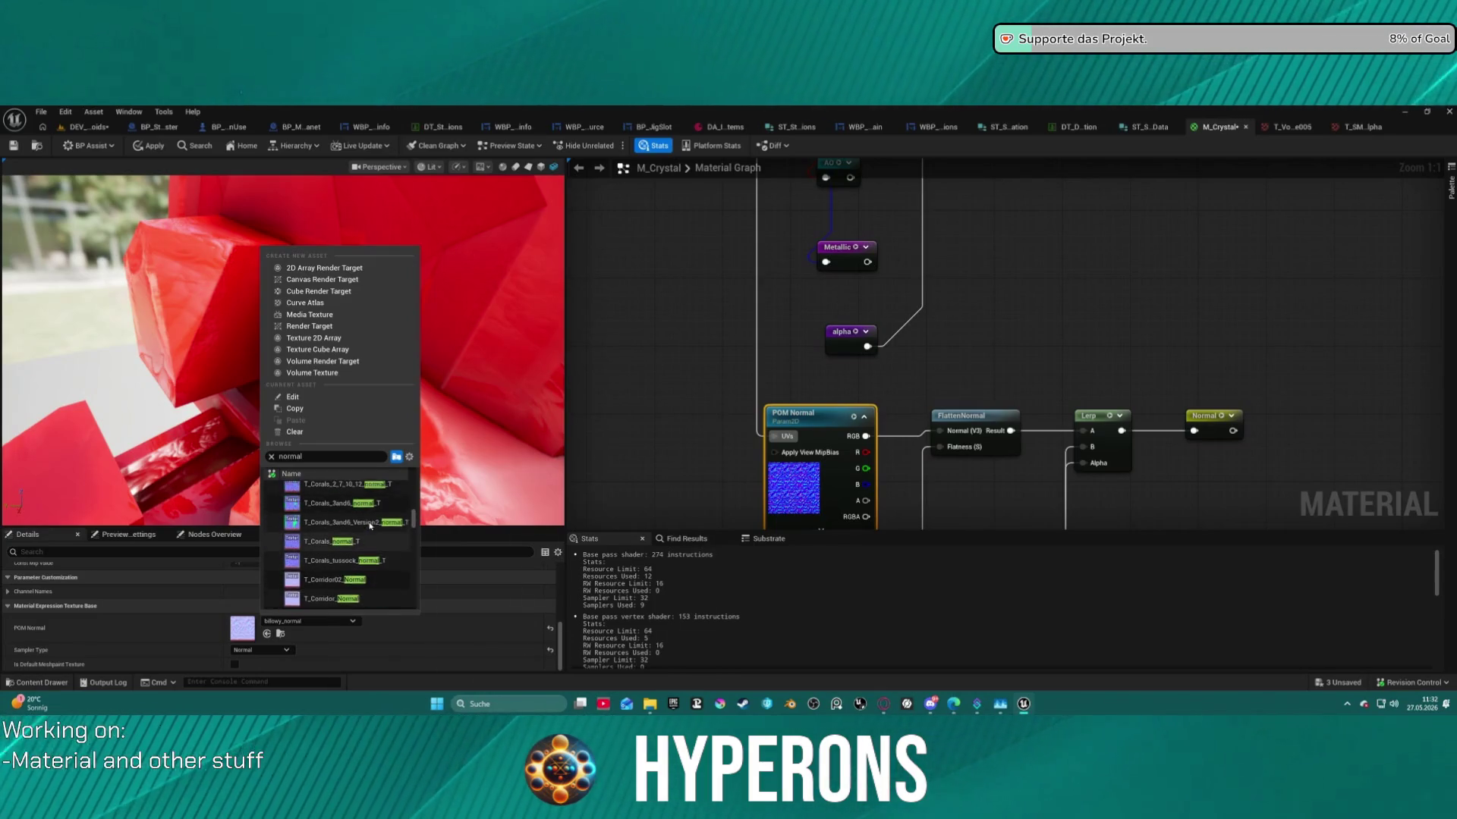
pyautogui.moveTo(345, 541)
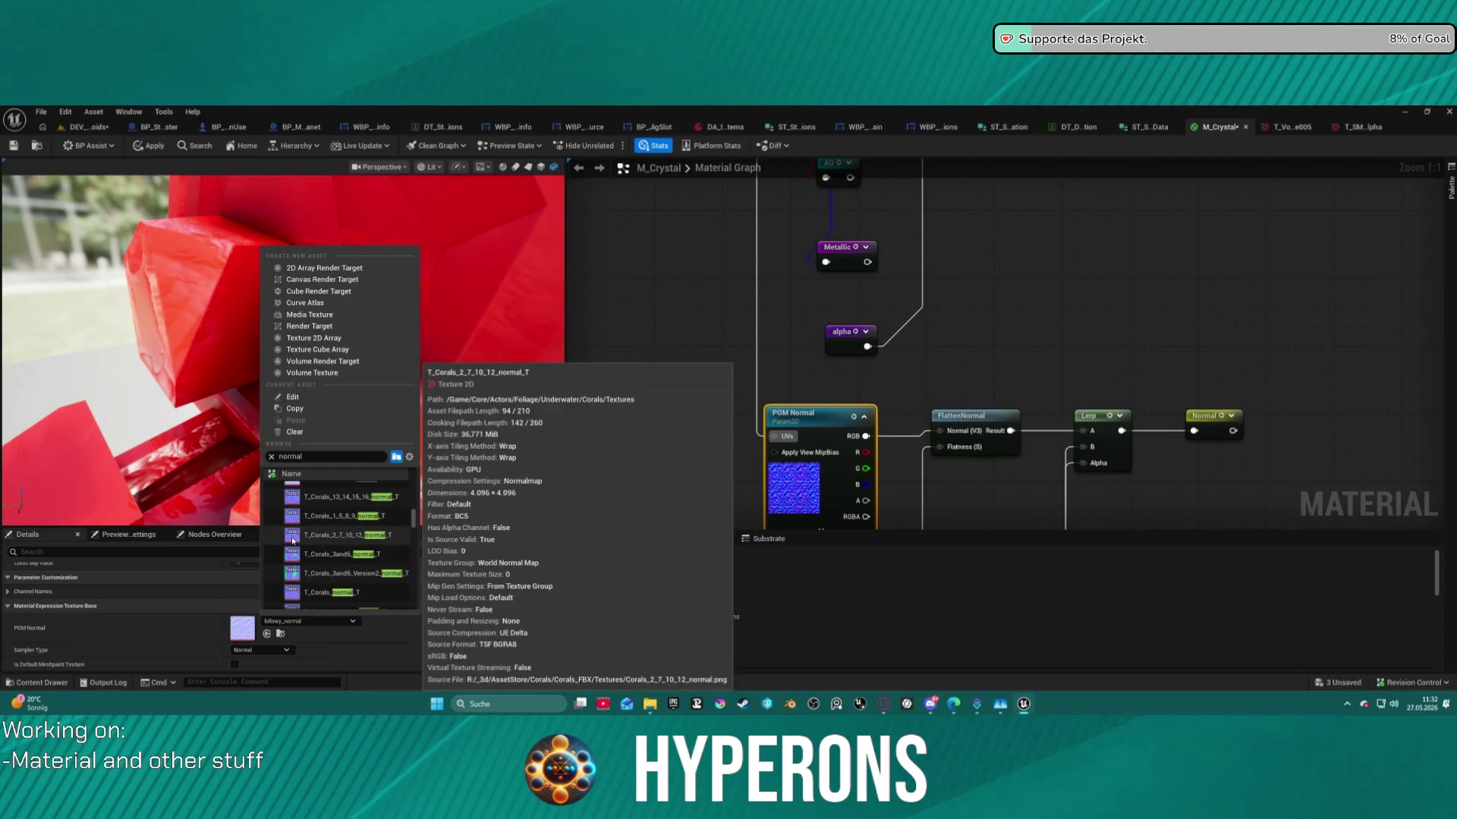
pyautogui.click(293, 540)
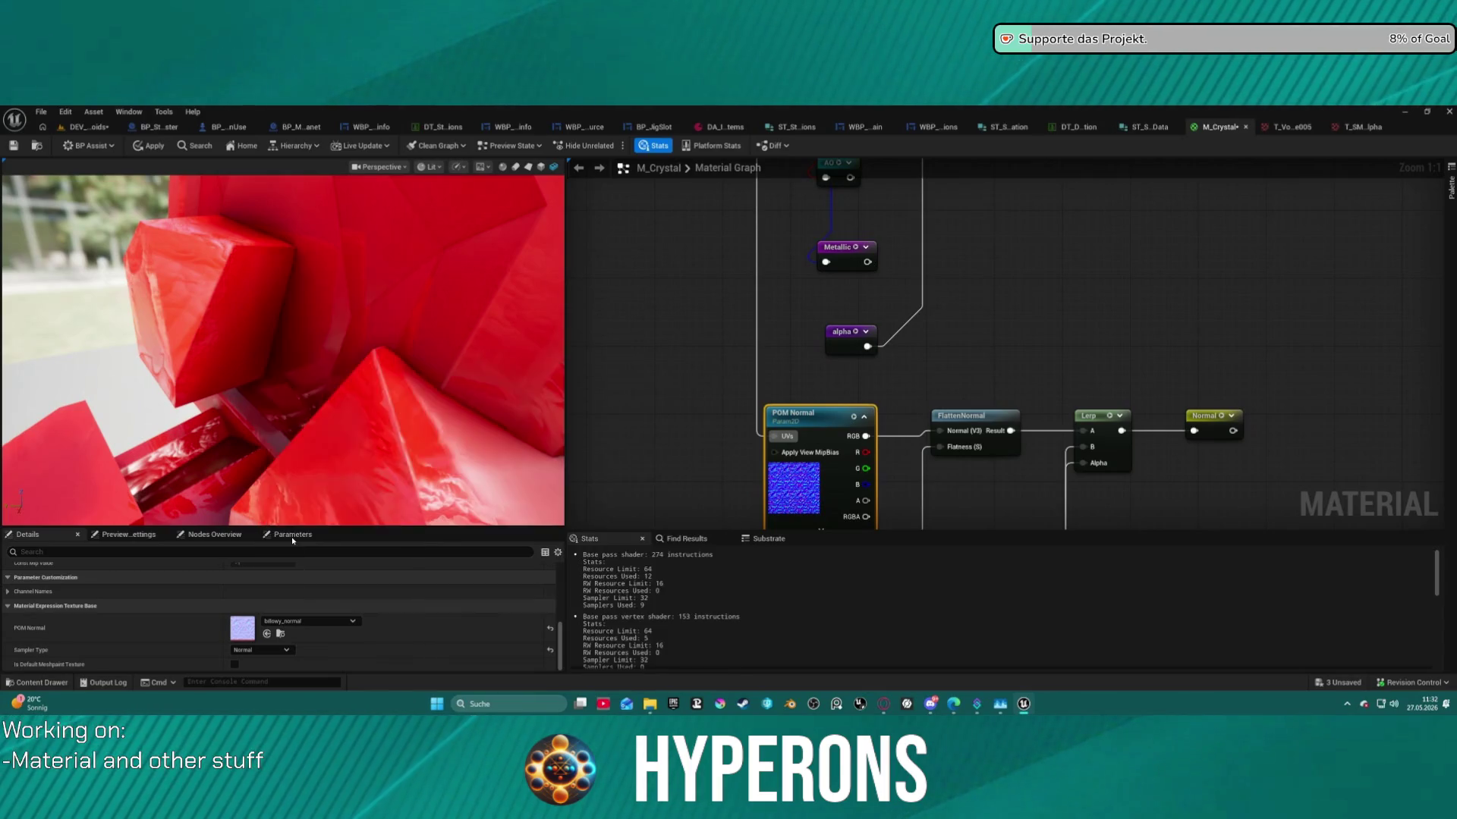
pyautogui.click(280, 634)
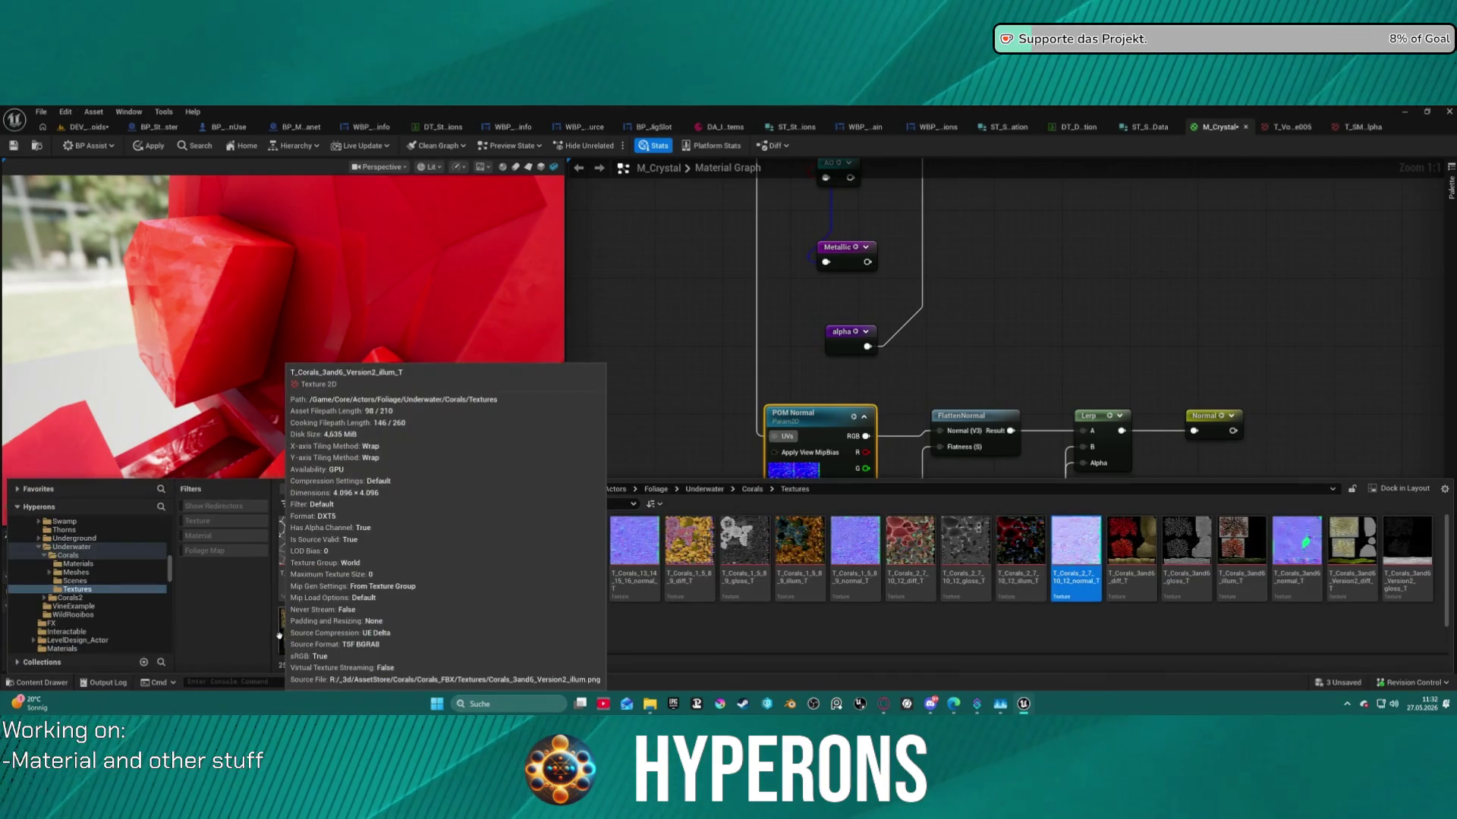
pyautogui.scroll(-2, 122, 584)
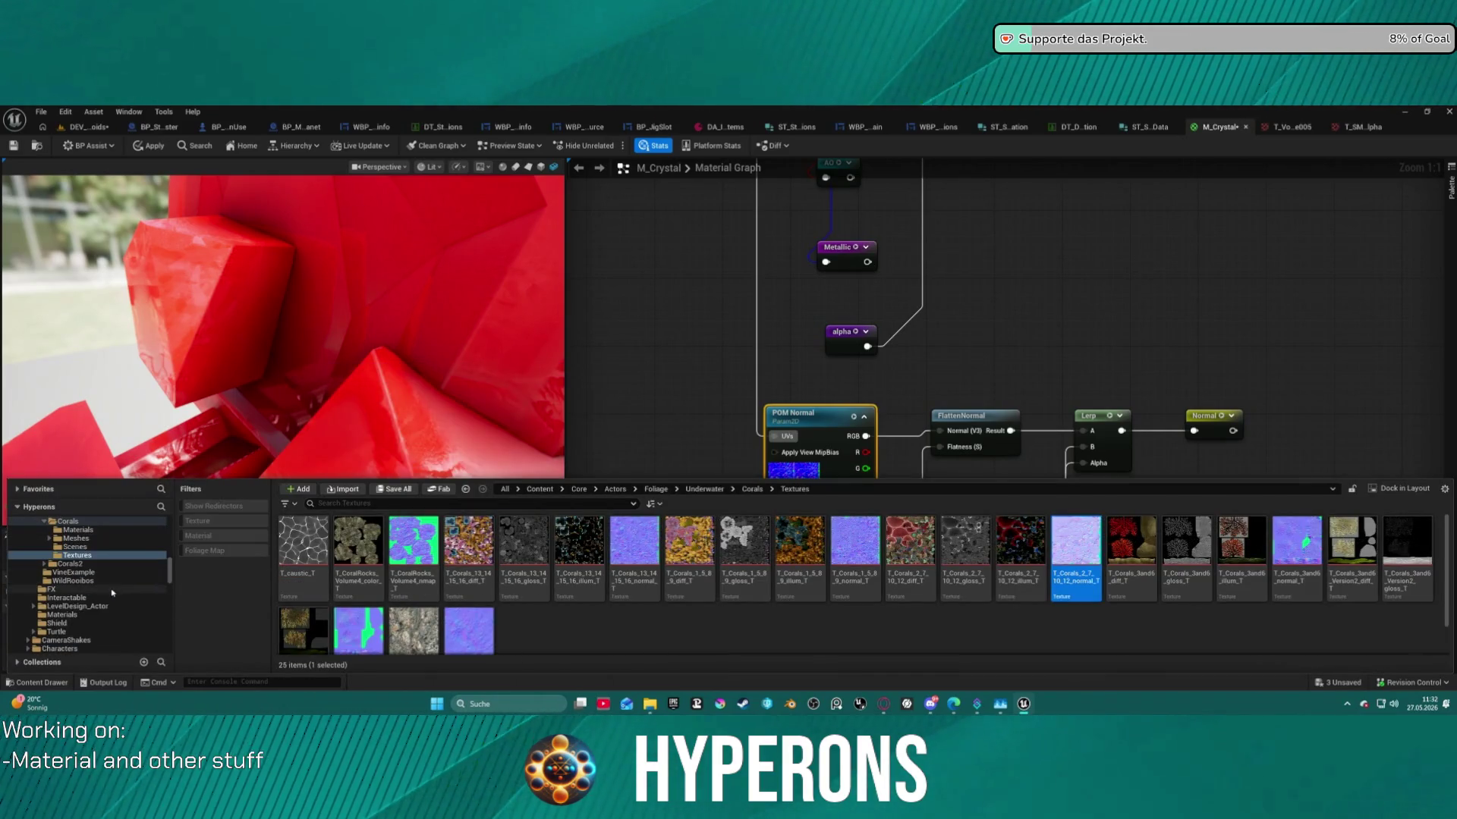
# Open the Window menu and dismiss it without choosing a panel, leaving the graph visible.
pyautogui.click(130, 114)
pyautogui.moveTo(109, 112)
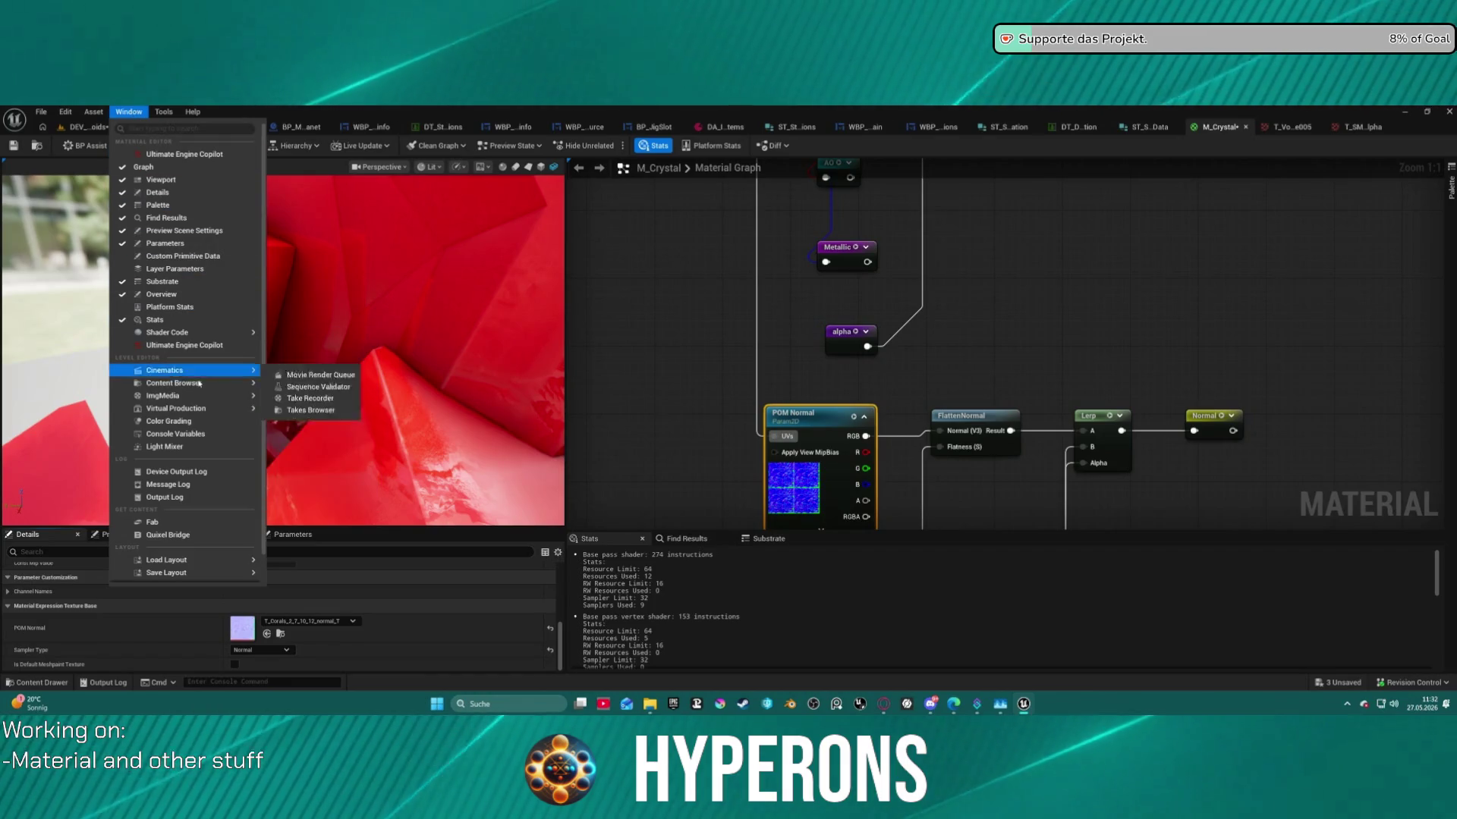
pyautogui.click(285, 400)
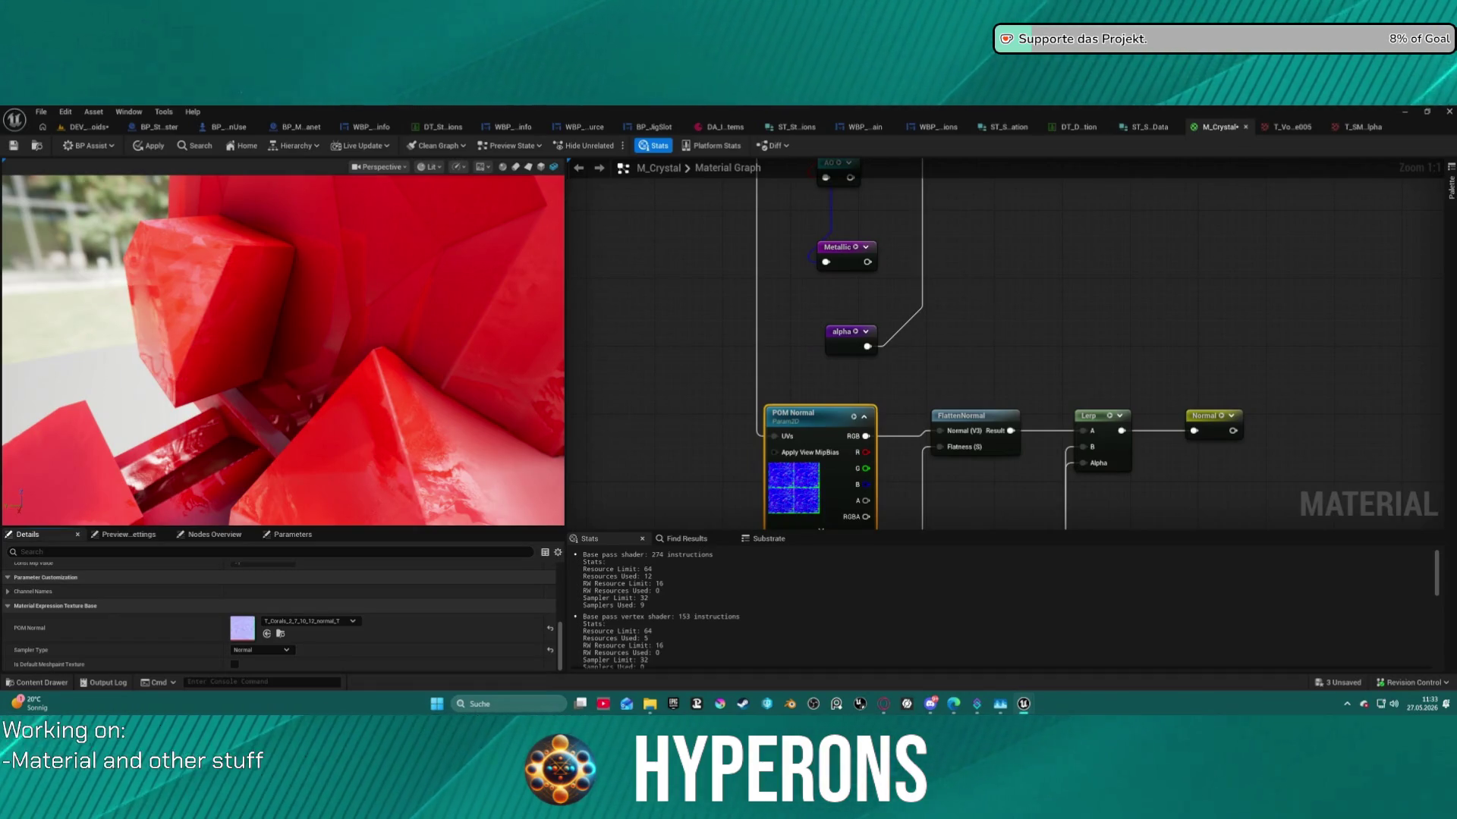
# Assign T_Bullet_Decal_Wood_03_N as the POM Normal texture.
pyautogui.click(266, 636)
pyautogui.scroll(-5, 346, 348)
pyautogui.scroll(5, 339, 345)
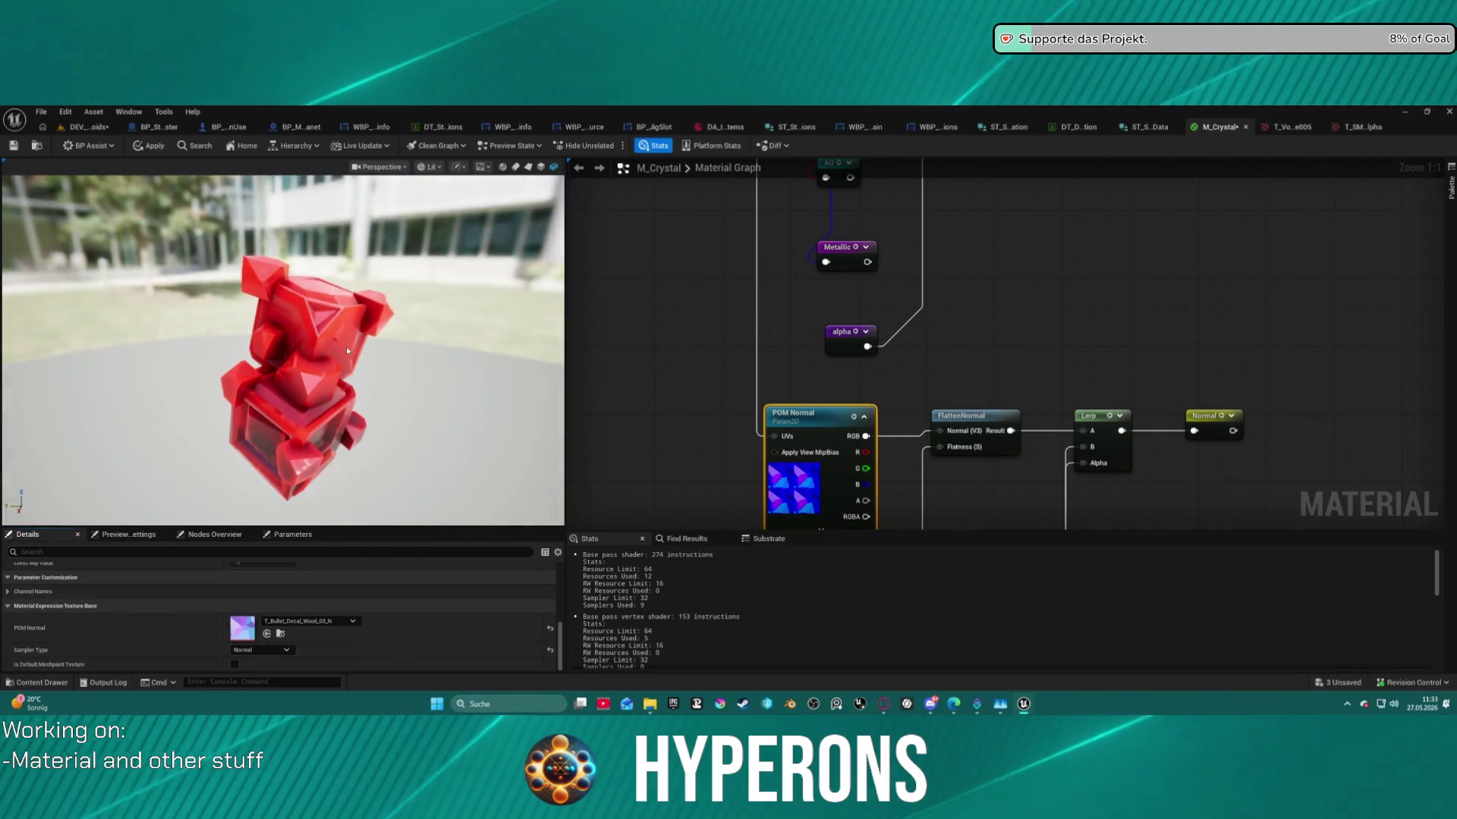
pyautogui.moveTo(339, 346); pyautogui.dragTo(197, 334)
# Apply the edits to M_Crystal and view the crystal from several side angles.
pyautogui.click(150, 145)
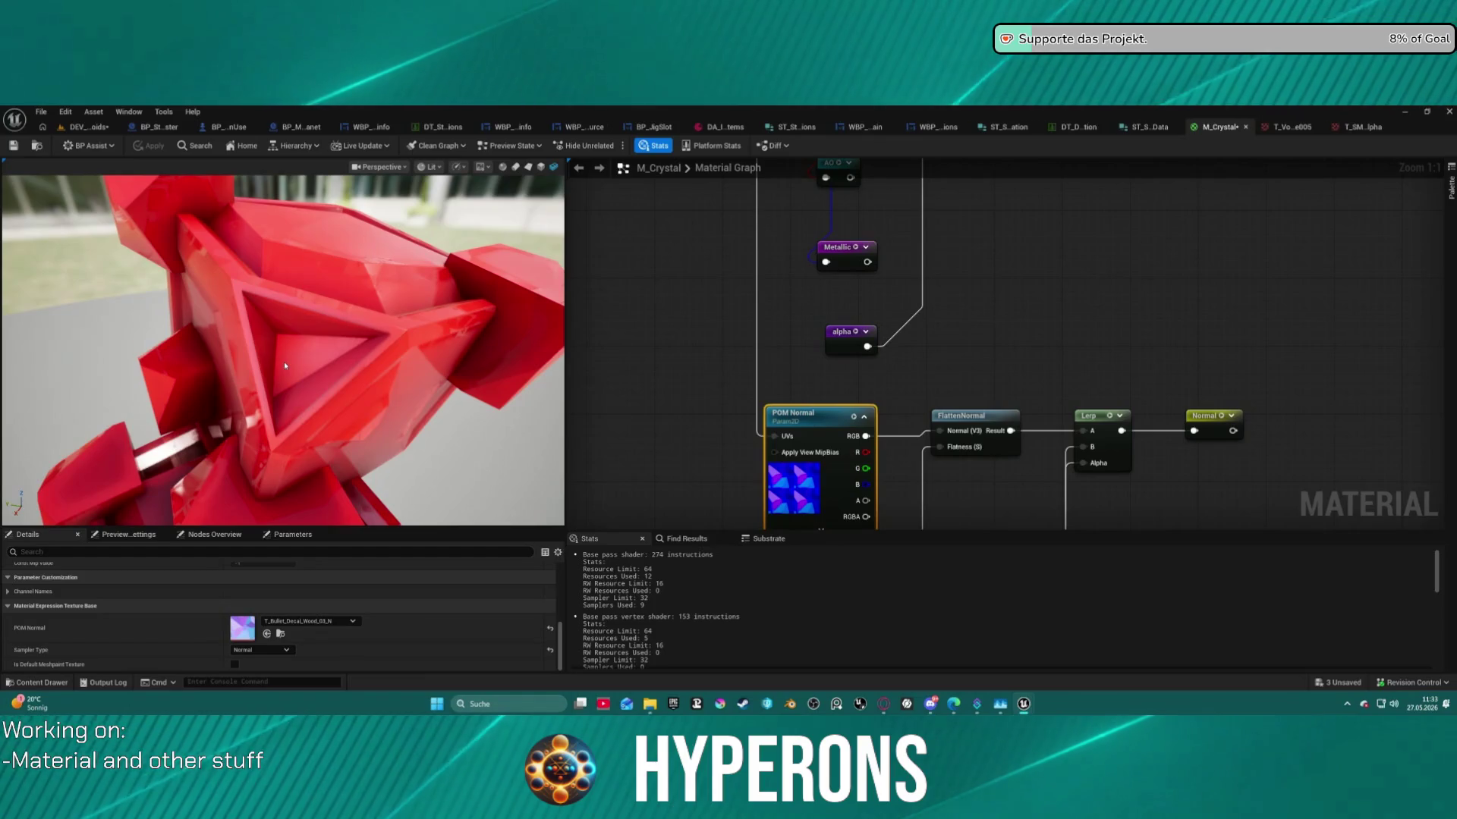
pyautogui.moveTo(279, 360); pyautogui.dragTo(527, 321)
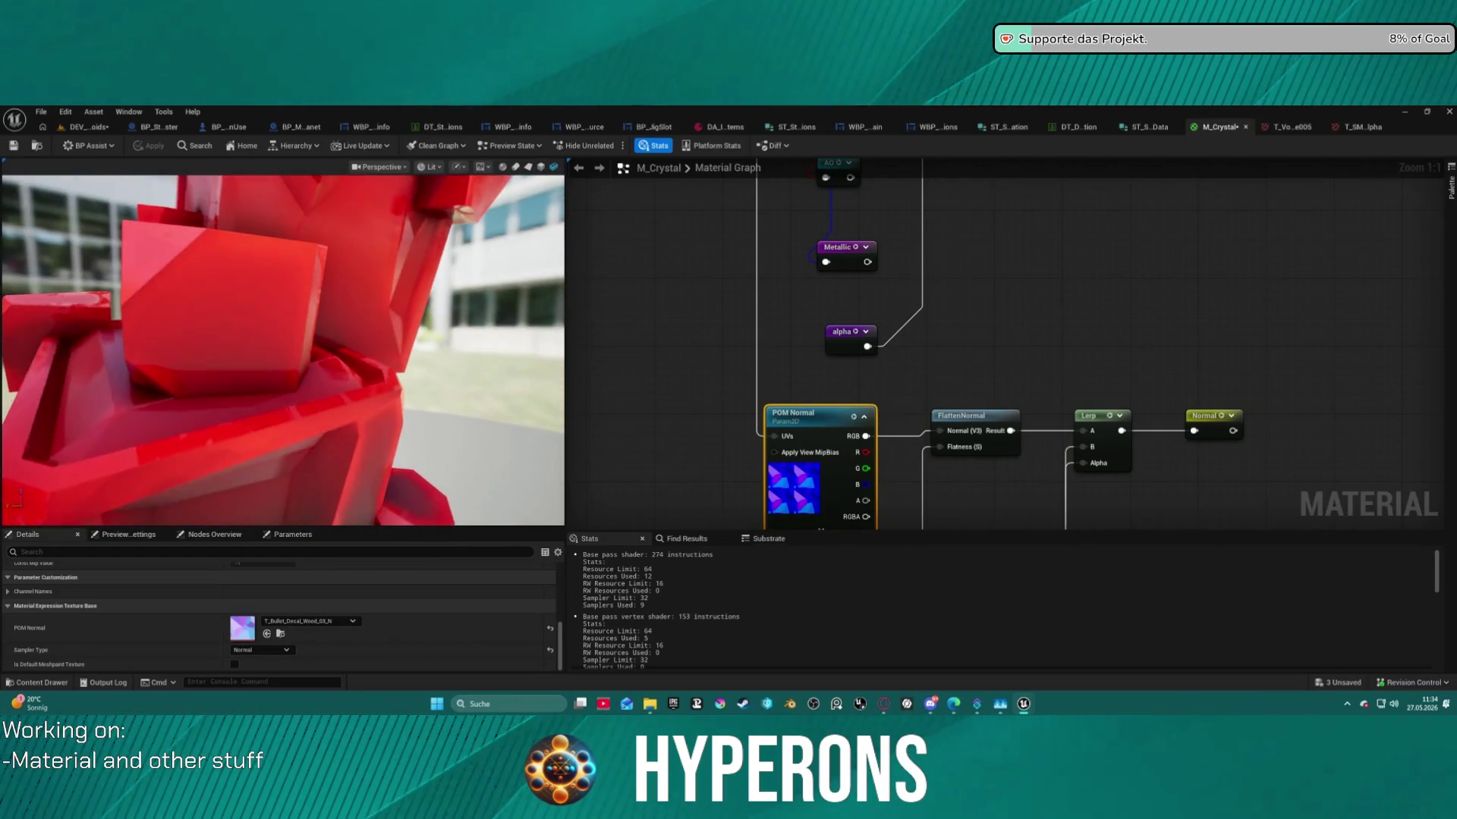
pyautogui.moveTo(308, 317)
pyautogui.mouseDown()
pyautogui.moveTo(336, 336)
pyautogui.moveTo(343, 318)
pyautogui.mouseUp()
pyautogui.scroll(-3, 352, 323)
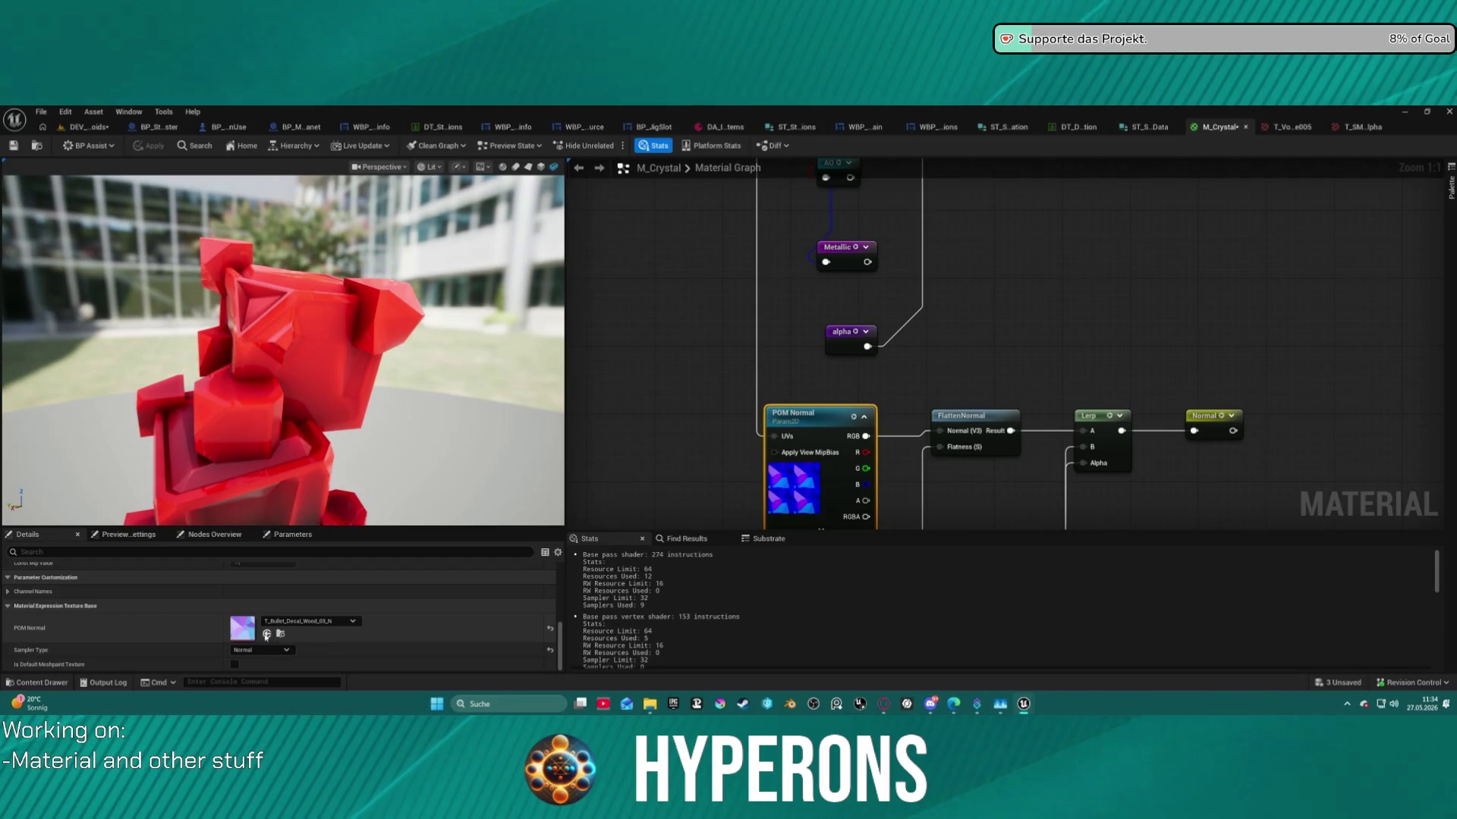
# Assign T_CobbleStone_Pebble_N as the POM Normal texture.
pyautogui.click(266, 634)
pyautogui.moveTo(289, 385)
pyautogui.mouseDown()
pyautogui.moveTo(365, 371)
pyautogui.moveTo(341, 336)
pyautogui.moveTo(364, 336)
pyautogui.moveTo(317, 336)
pyautogui.mouseUp()
pyautogui.scroll(5, 288, 385)
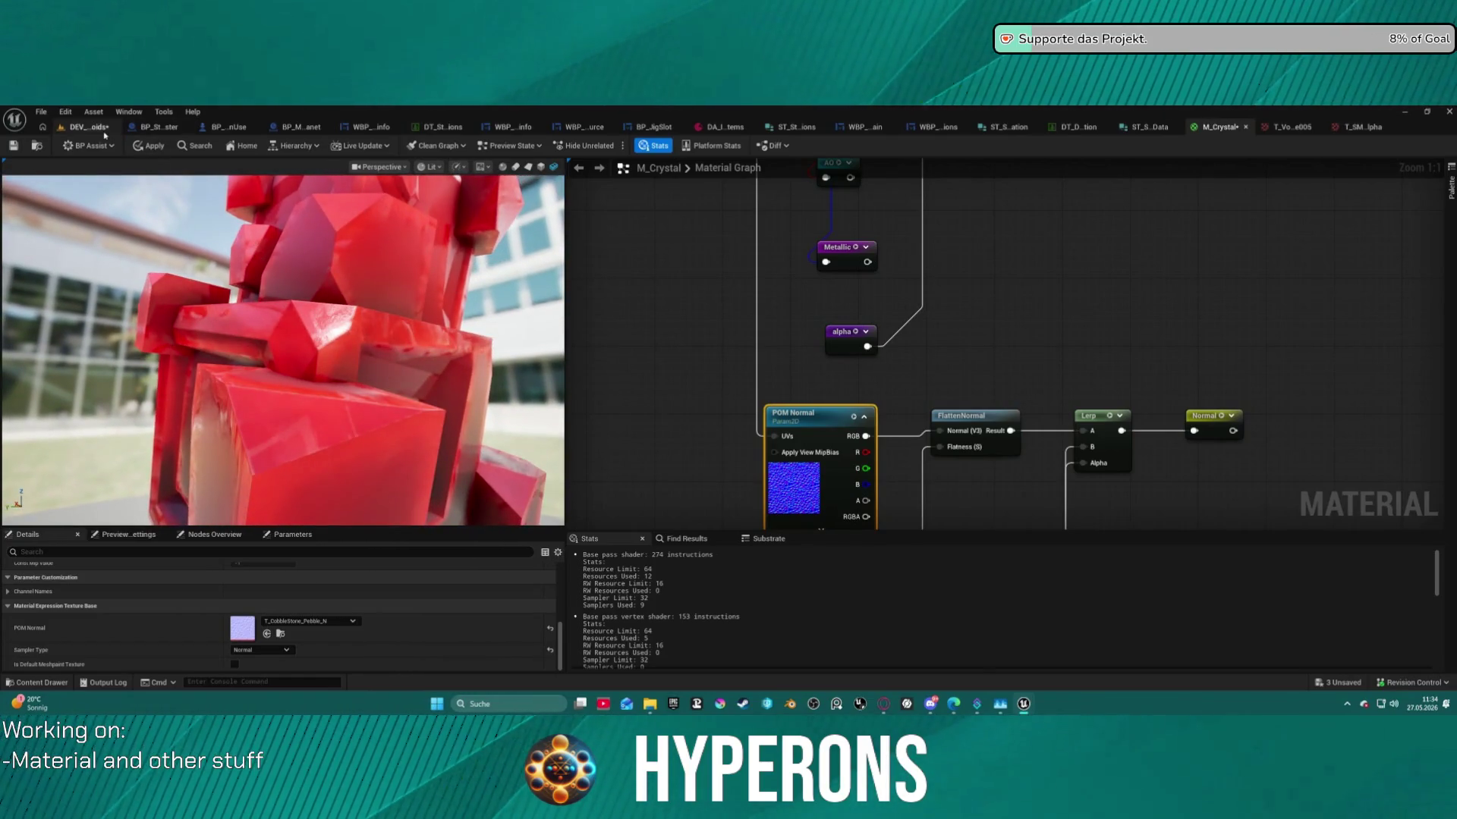
# Apply it to M_Crystal, check the surface in the preview, then return to DEV_Asteroids.
pyautogui.click(141, 146)
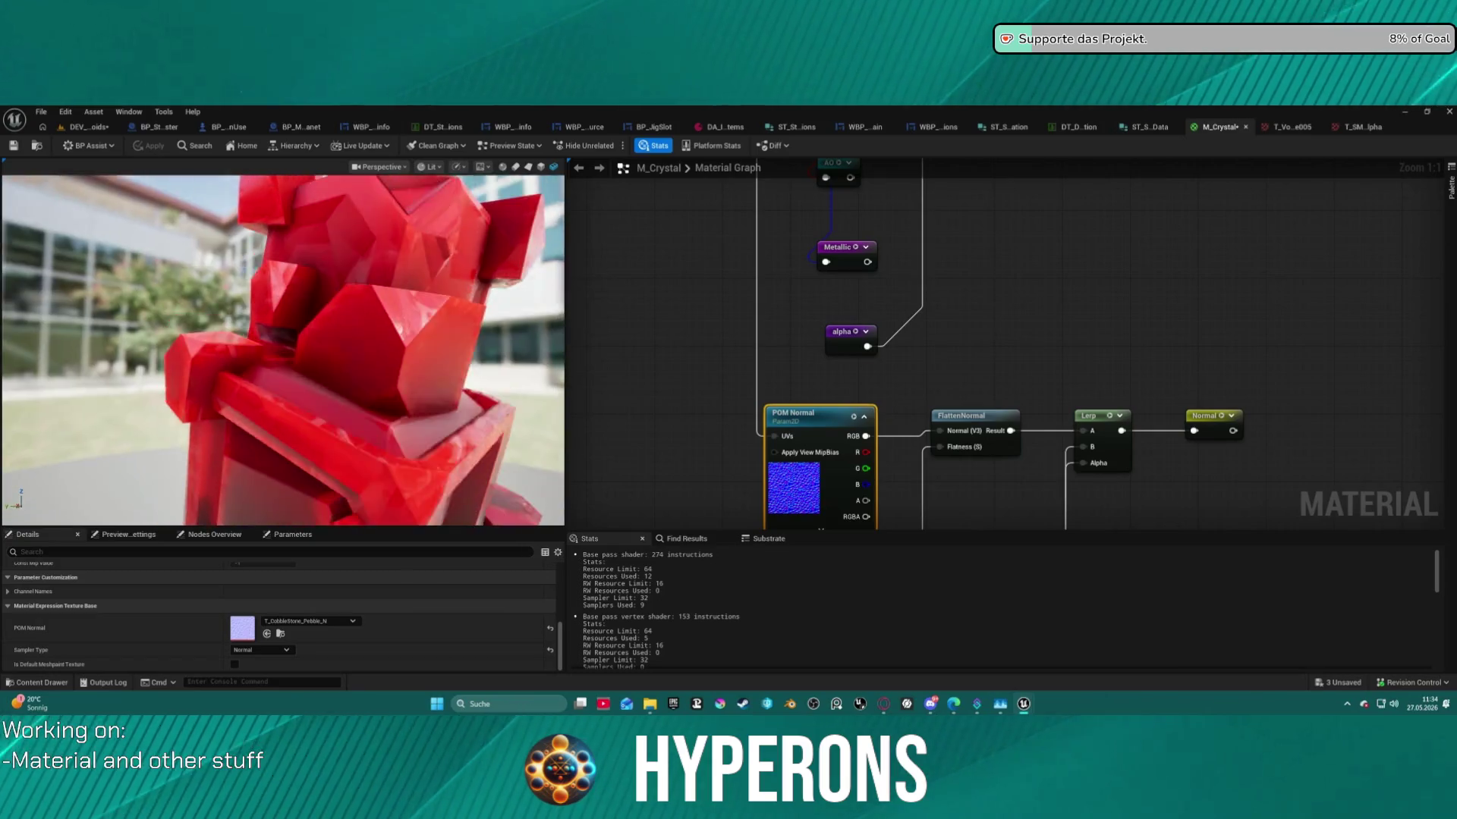
pyautogui.moveTo(356, 289)
pyautogui.mouseDown()
pyautogui.moveTo(491, 289)
pyautogui.moveTo(386, 289)
pyautogui.mouseUp()
pyautogui.scroll(-5, 381, 288)
pyautogui.scroll(8, 382, 289)
pyautogui.moveTo(549, 333)
pyautogui.mouseDown()
pyautogui.moveTo(427, 332)
pyautogui.moveTo(426, 362)
pyautogui.moveTo(451, 332)
pyautogui.moveTo(324, 400)
pyautogui.mouseUp()
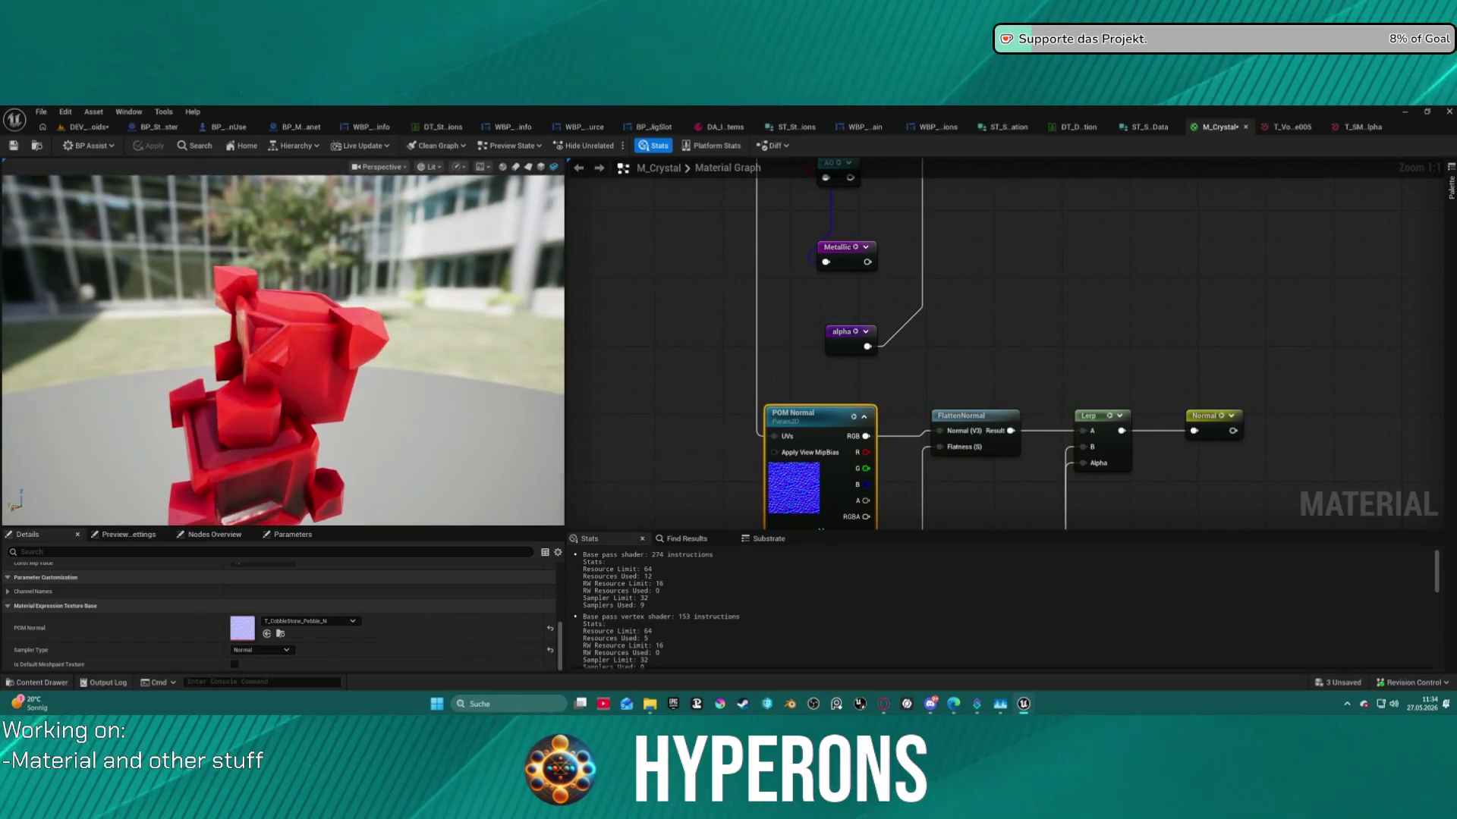
pyautogui.click(88, 127)
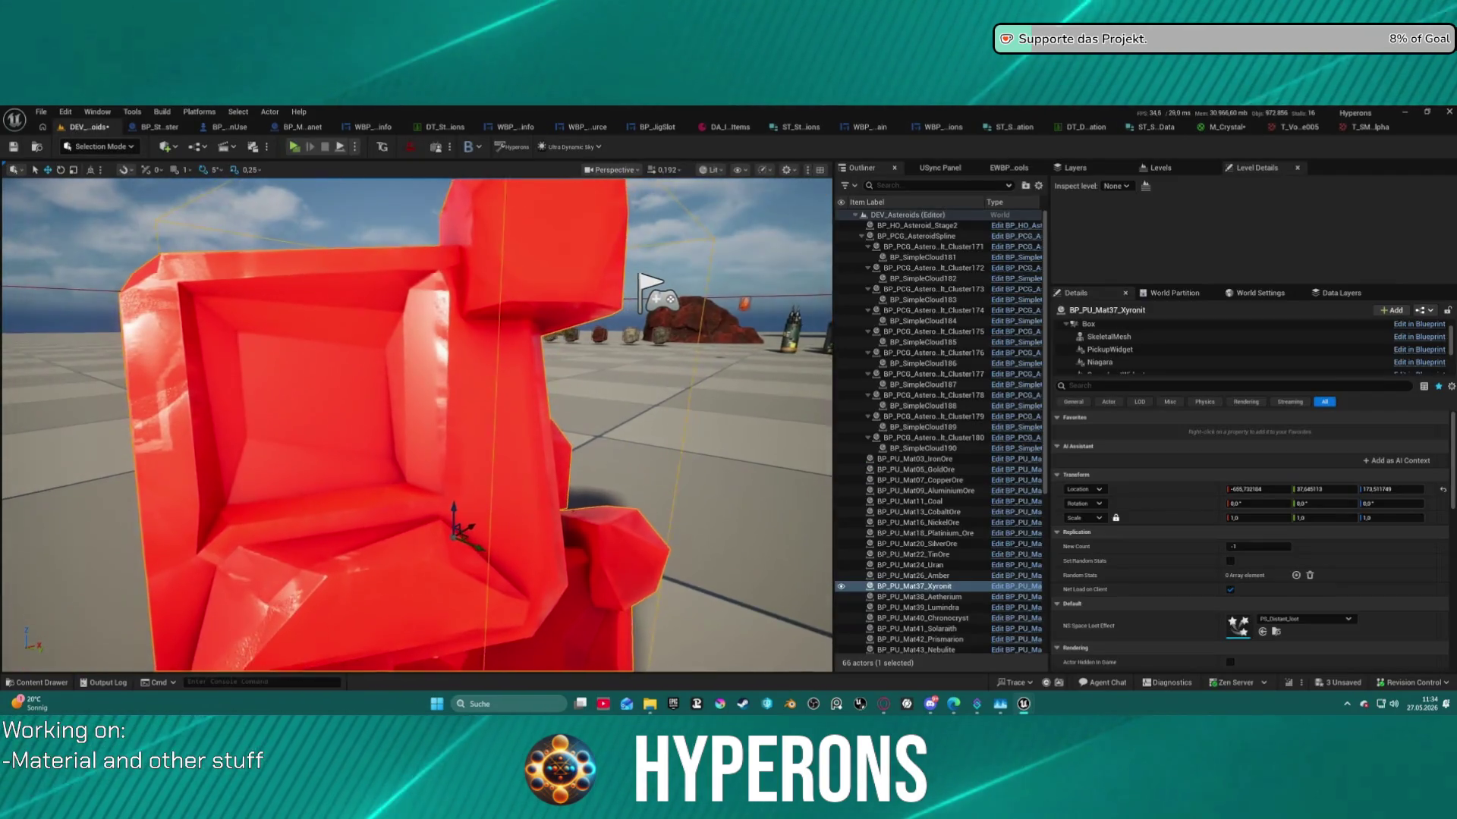
# Rotate BP_PU_Mat37_Xyronit 100° about Z, then bring up the T_SM_Alpha texture.
pyautogui.moveTo(418, 425)
pyautogui.mouseDown()
pyautogui.moveTo(432, 410)
pyautogui.moveTo(452, 471)
pyautogui.moveTo(478, 448)
pyautogui.moveTo(470, 425)
pyautogui.moveTo(455, 456)
pyautogui.moveTo(463, 372)
pyautogui.mouseUp()
pyautogui.moveTo(477, 434)
pyautogui.mouseDown()
pyautogui.moveTo(592, 429)
pyautogui.moveTo(531, 430)
pyautogui.mouseUp()
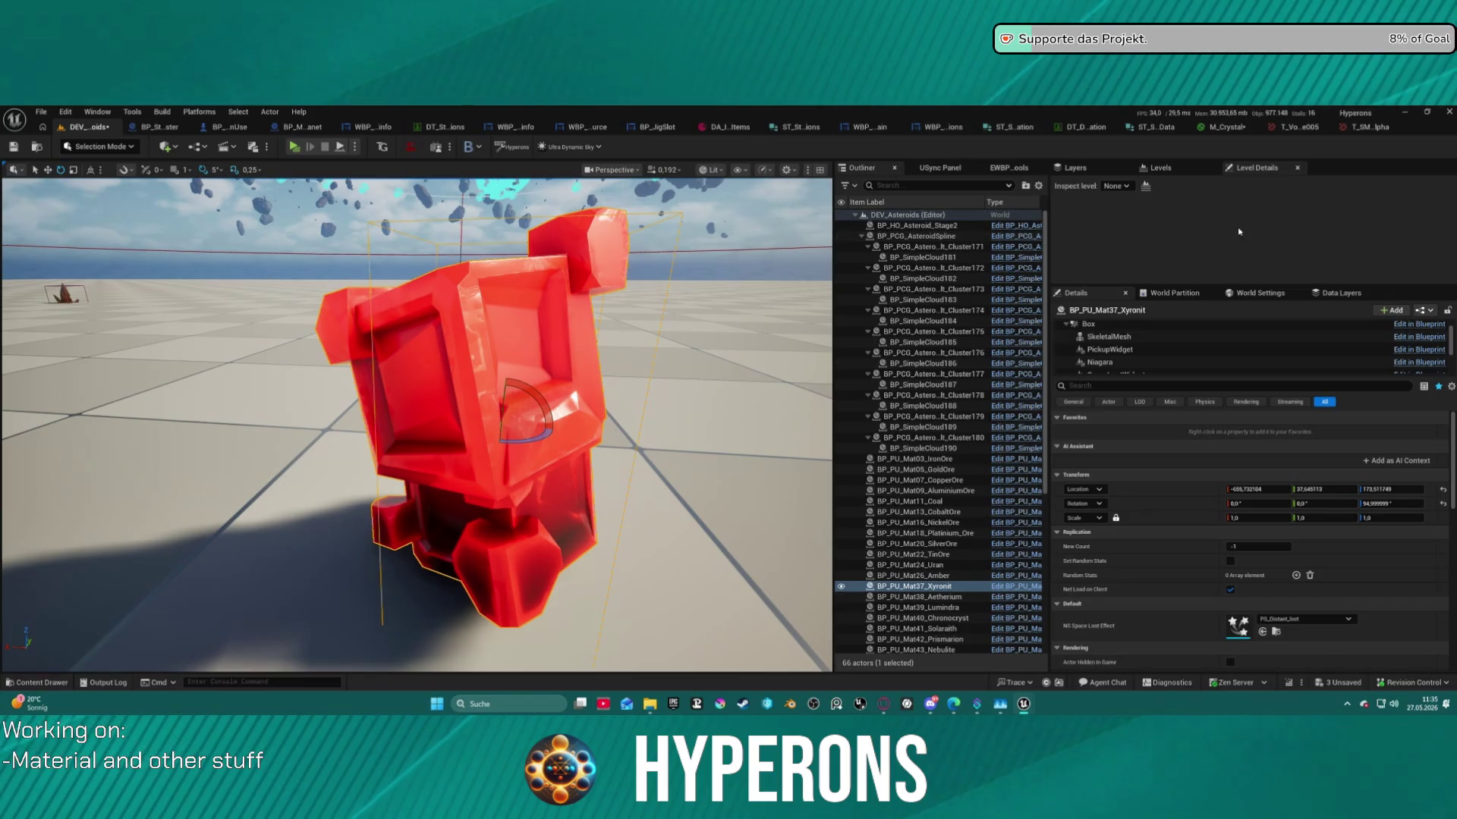
pyautogui.click(1214, 126)
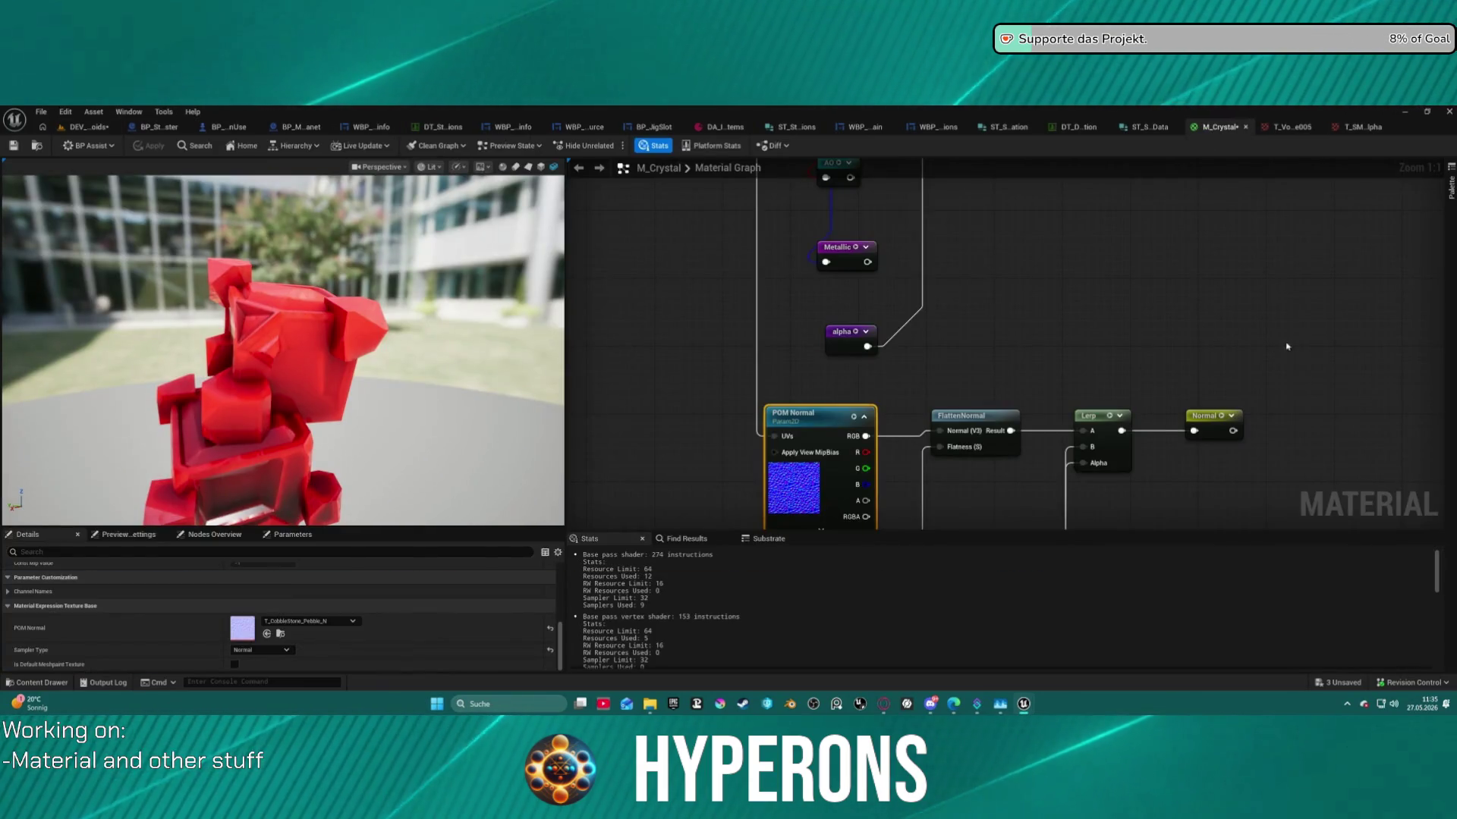
pyautogui.click(1364, 127)
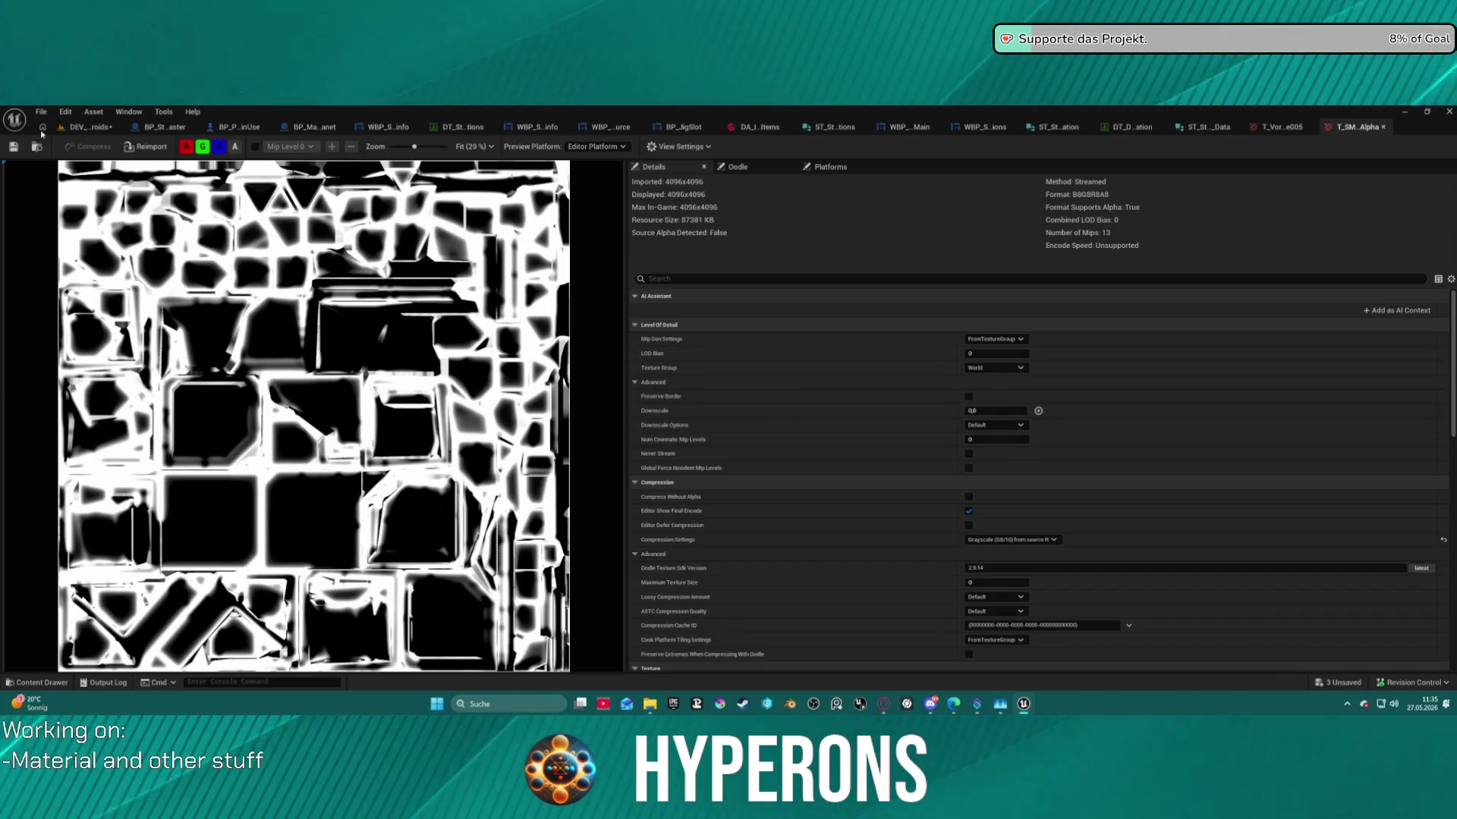
# Return to the DEV_Asteroids level and browse the Foliage folder in the Content Drawer.
pyautogui.click(87, 127)
pyautogui.hotkey('ctrl', 'space')
pyautogui.scroll(10, 102, 578)
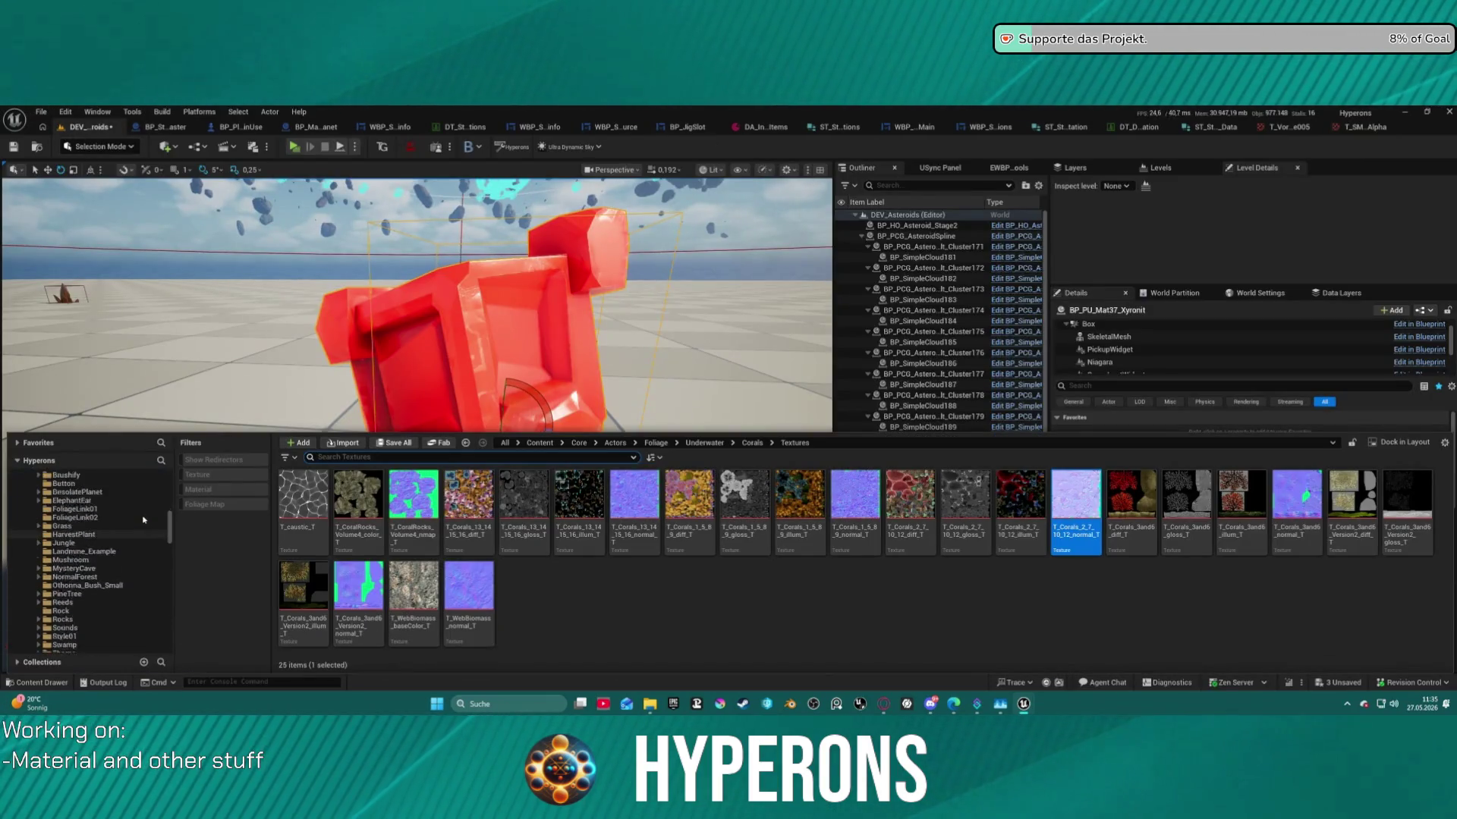
pyautogui.scroll(-4, 101, 578)
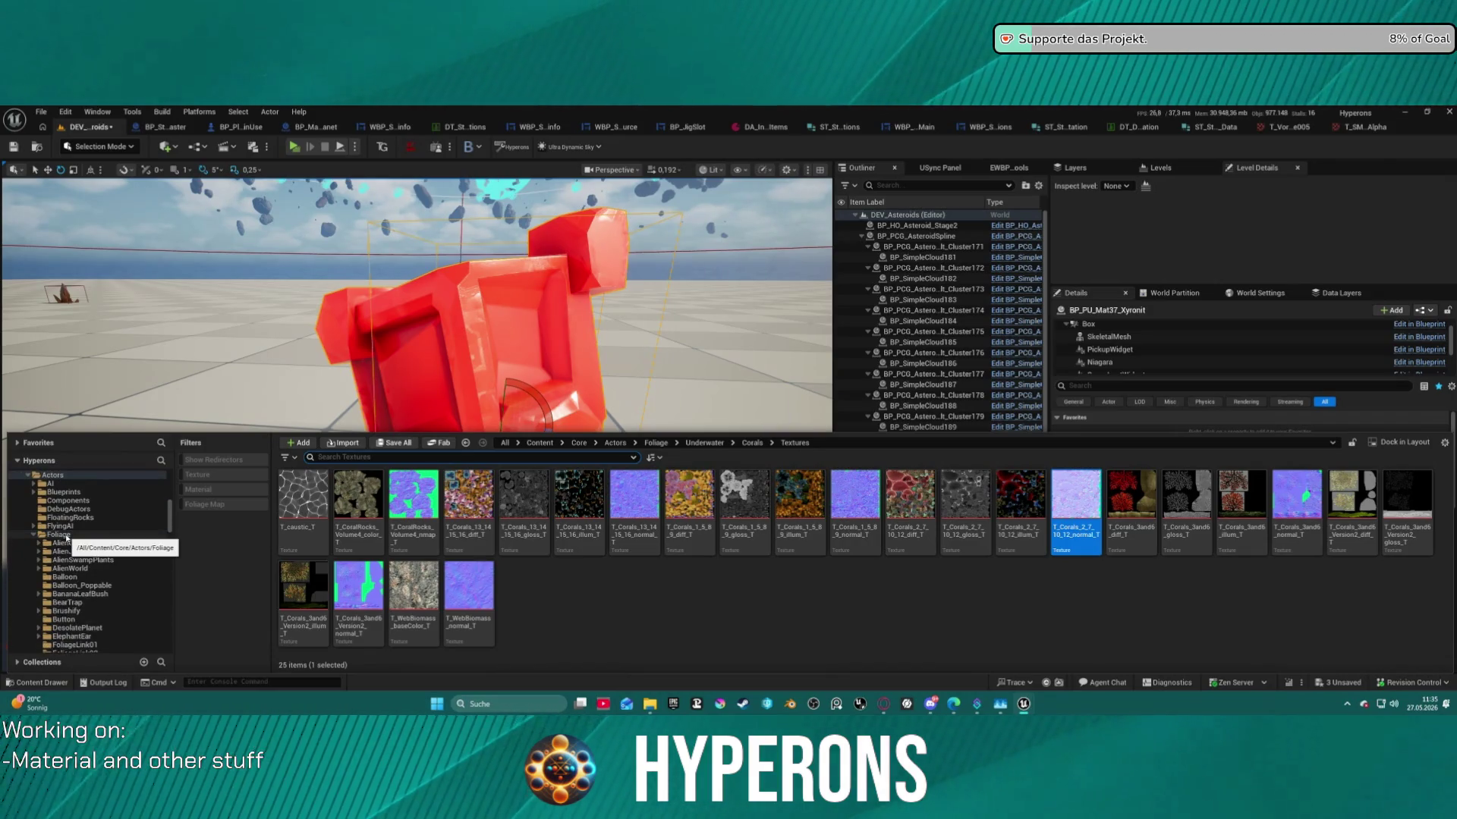
pyautogui.click(65, 535)
pyautogui.scroll(-1, 893, 587)
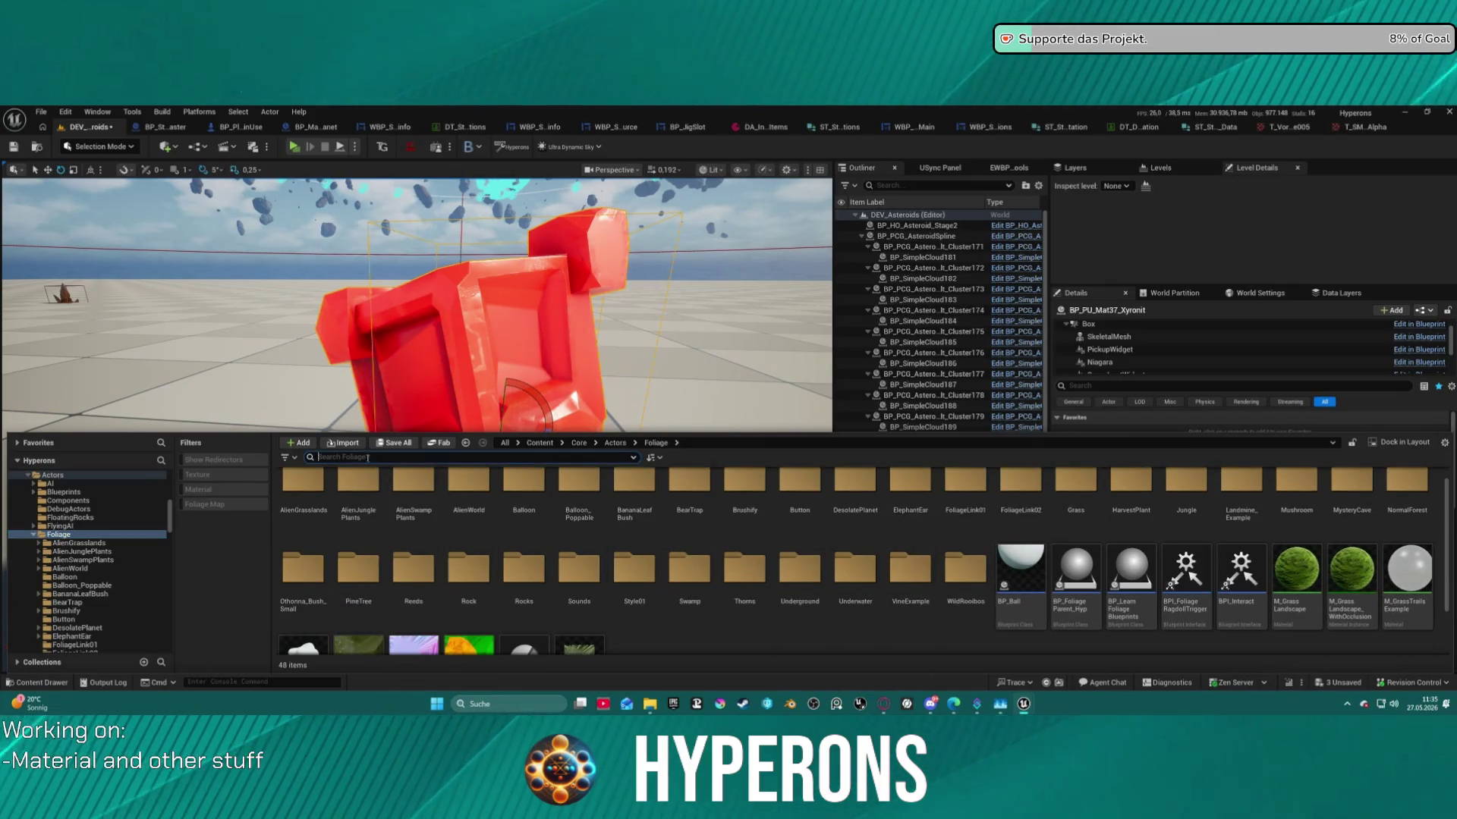
# Filter the Foliage assets with the search term 'mush'.
pyautogui.write('Nallo')
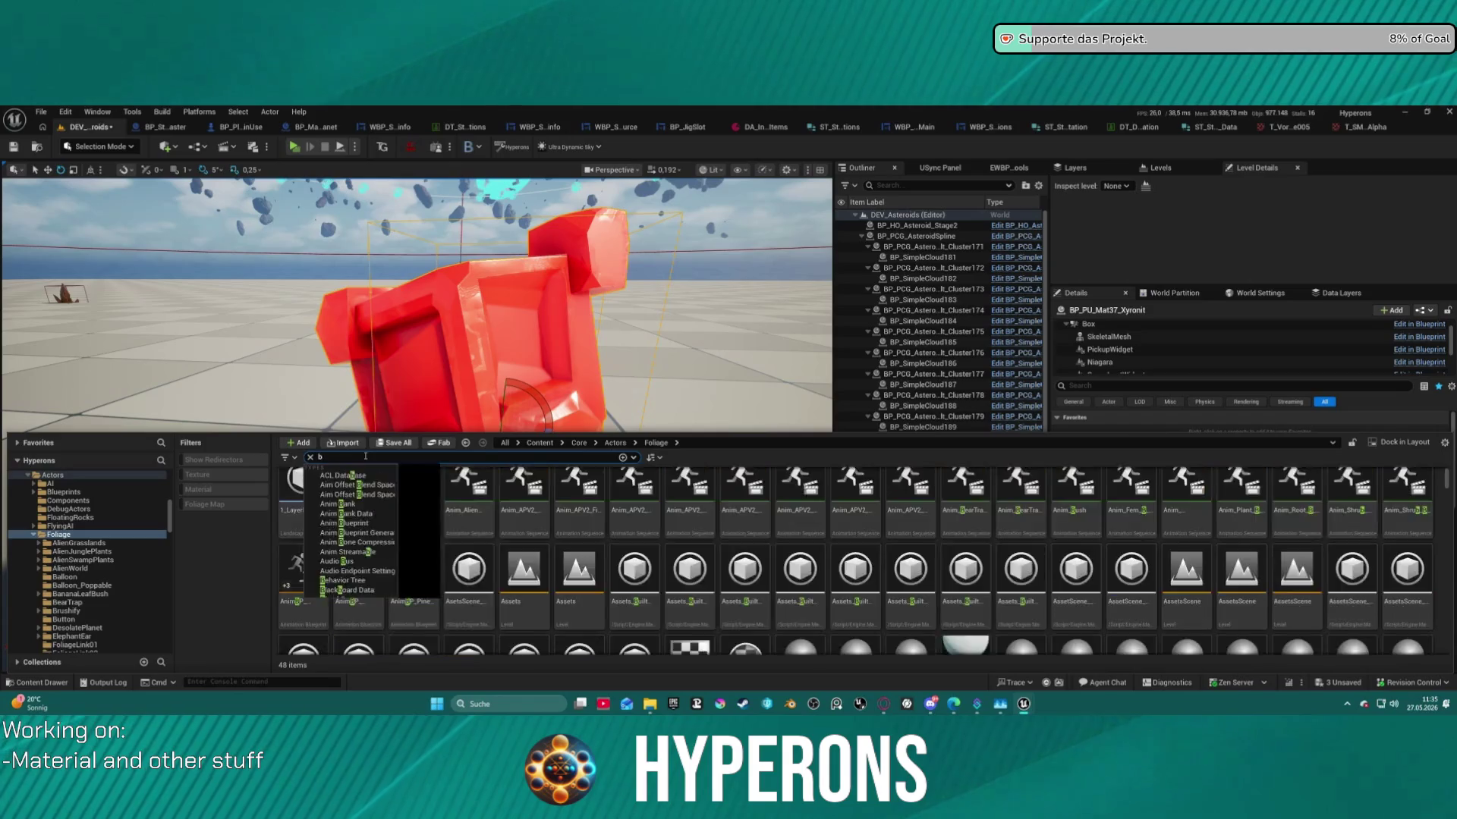
pyautogui.press('BackSpace')
pyautogui.press('BackSpace')
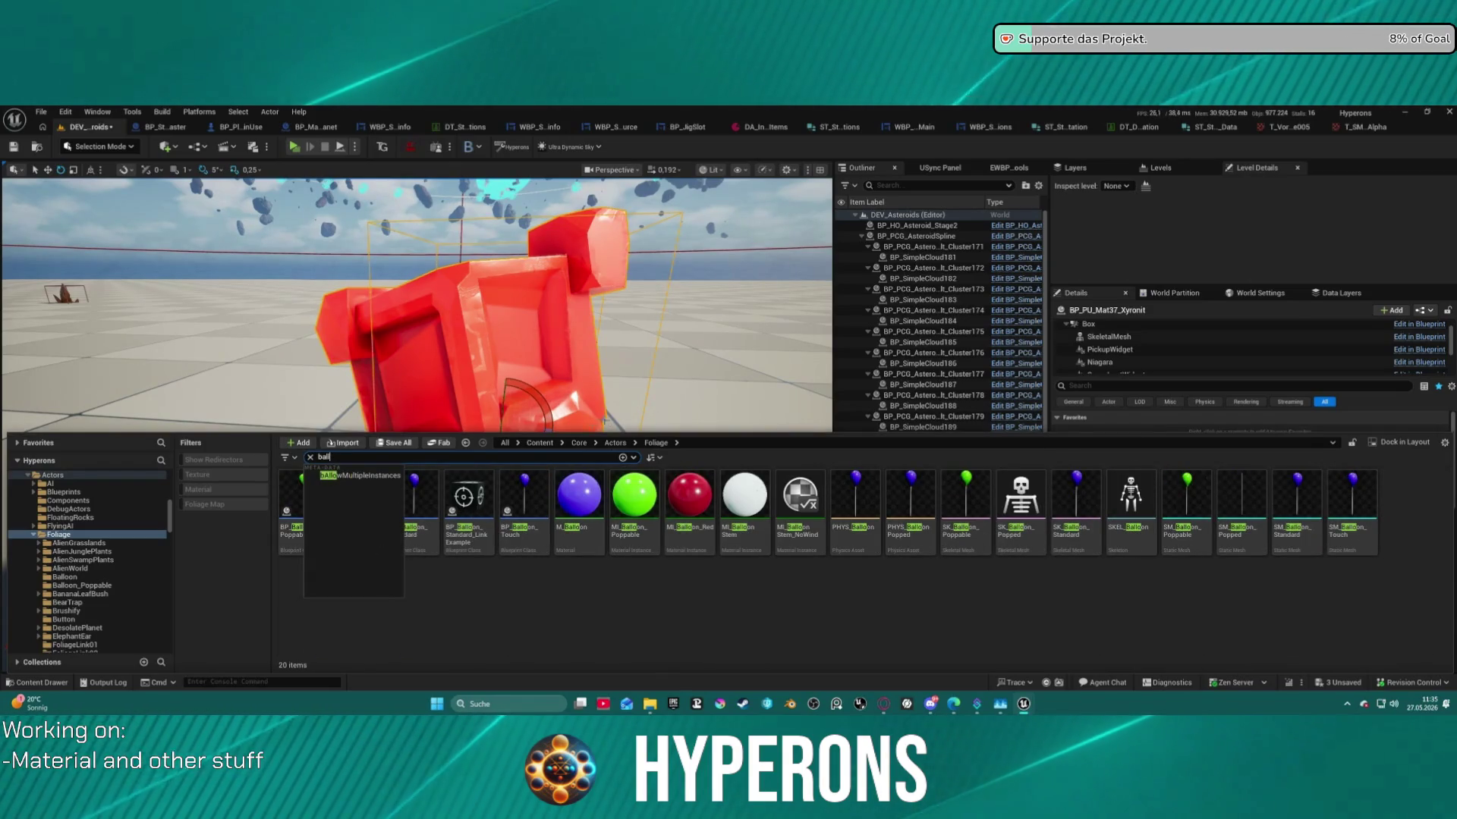
pyautogui.press('BackSpace')
pyautogui.press('BackSpace')
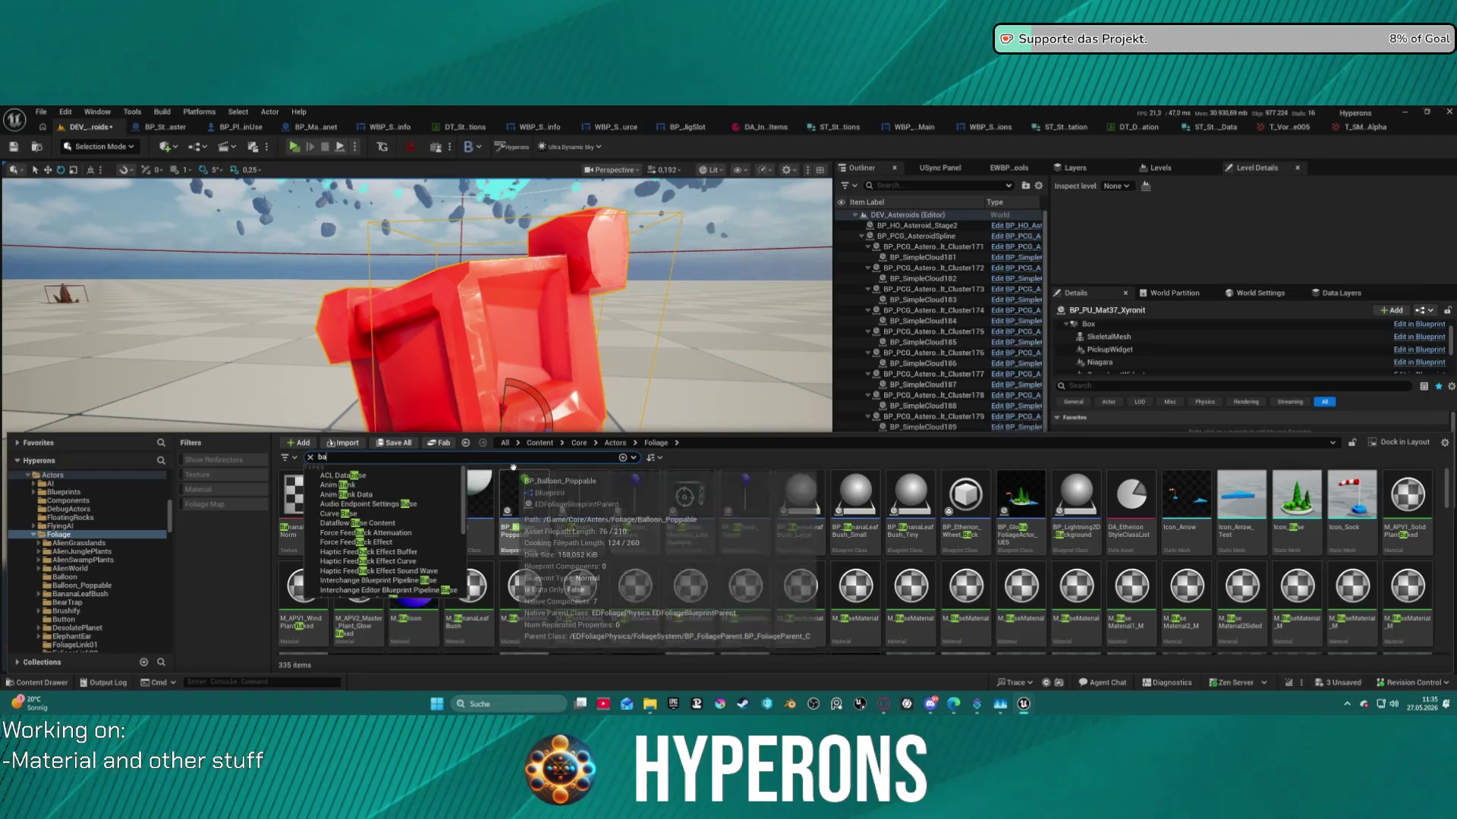
pyautogui.press('BackSpace')
pyautogui.write('mash')
pyautogui.press('Return')
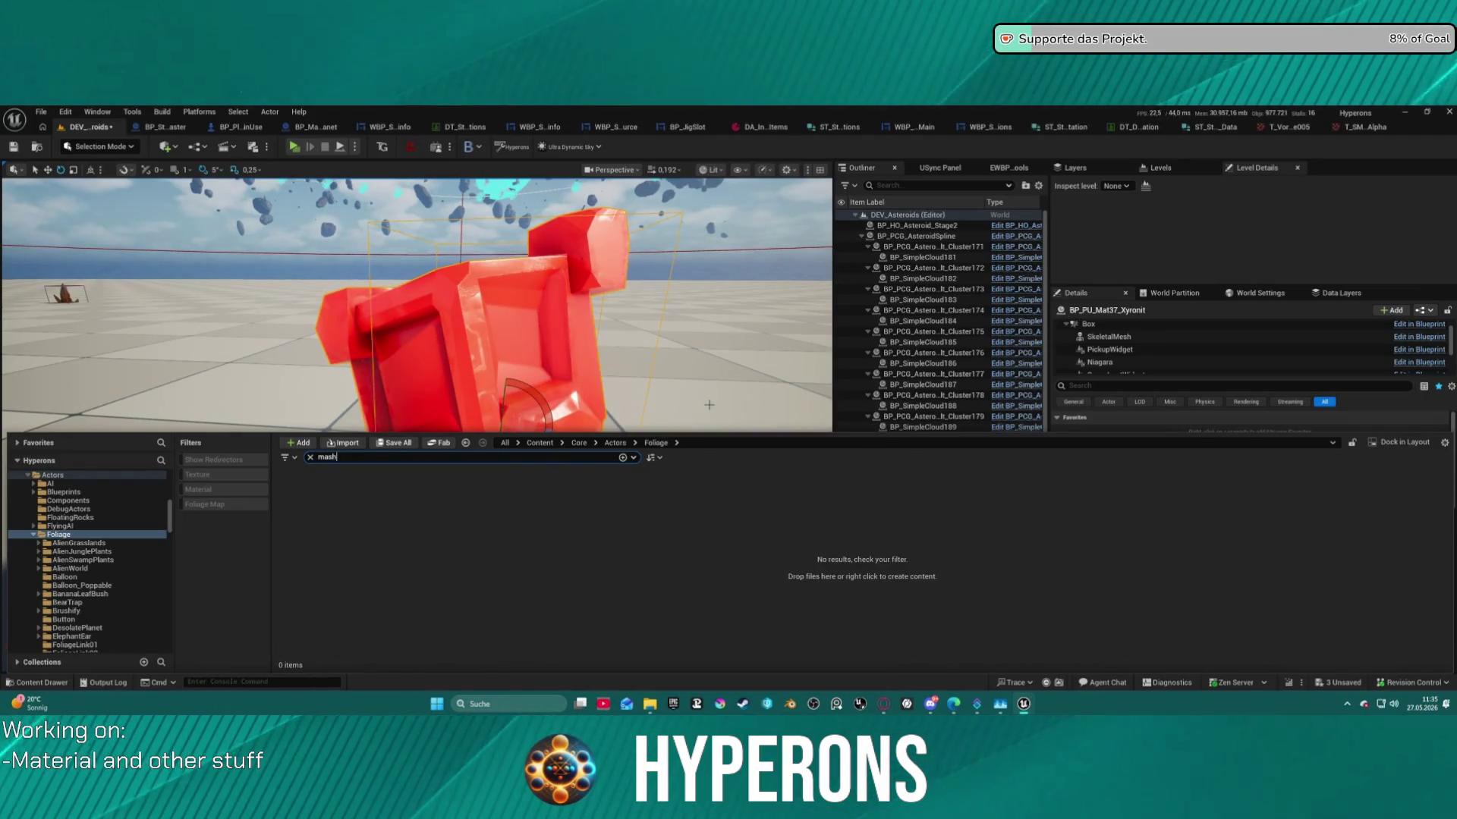
pyautogui.press('BackSpace')
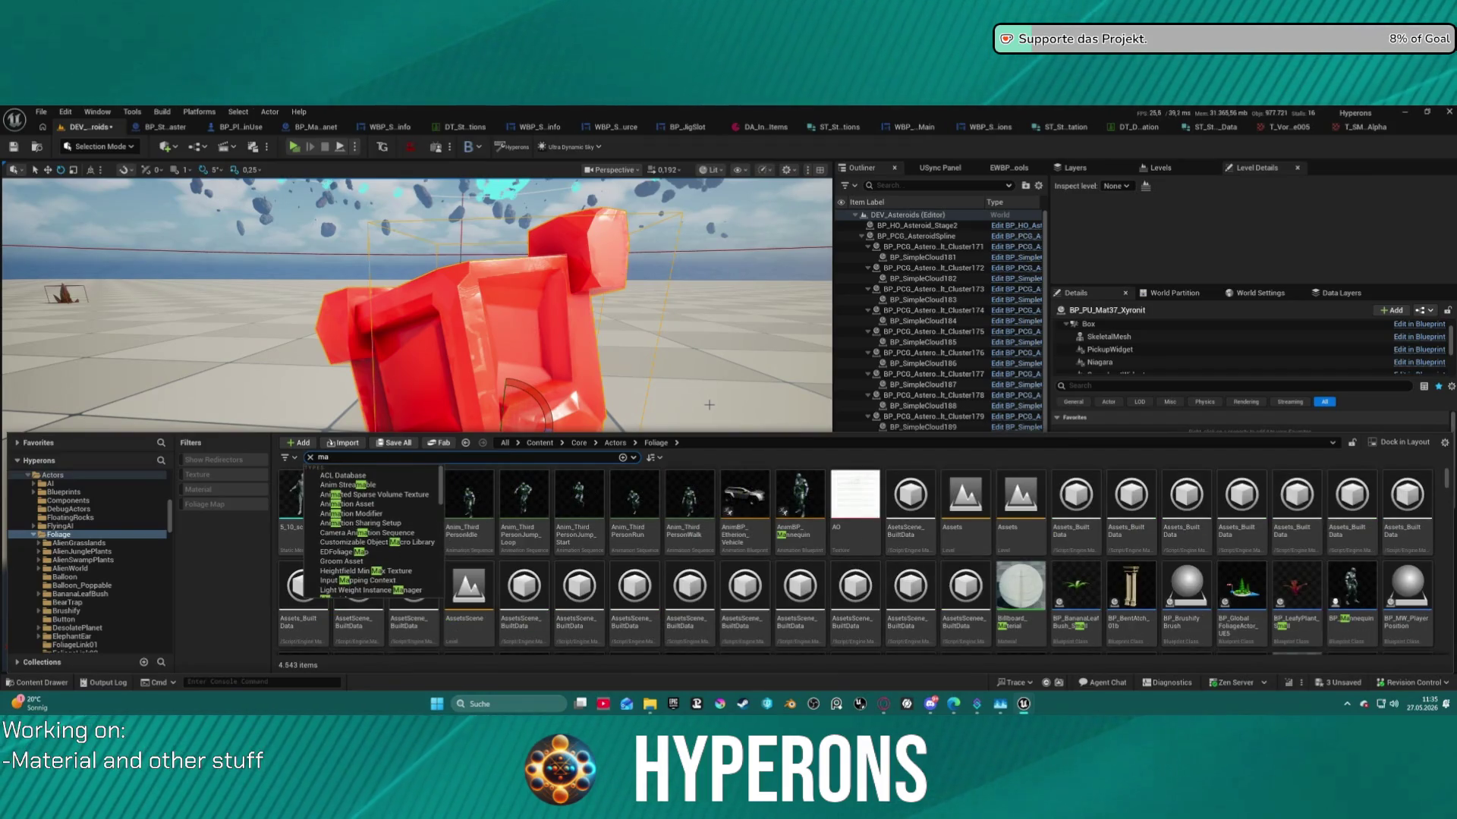
pyautogui.press('BackSpace')
pyautogui.write('ush')
pyautogui.press('Return')
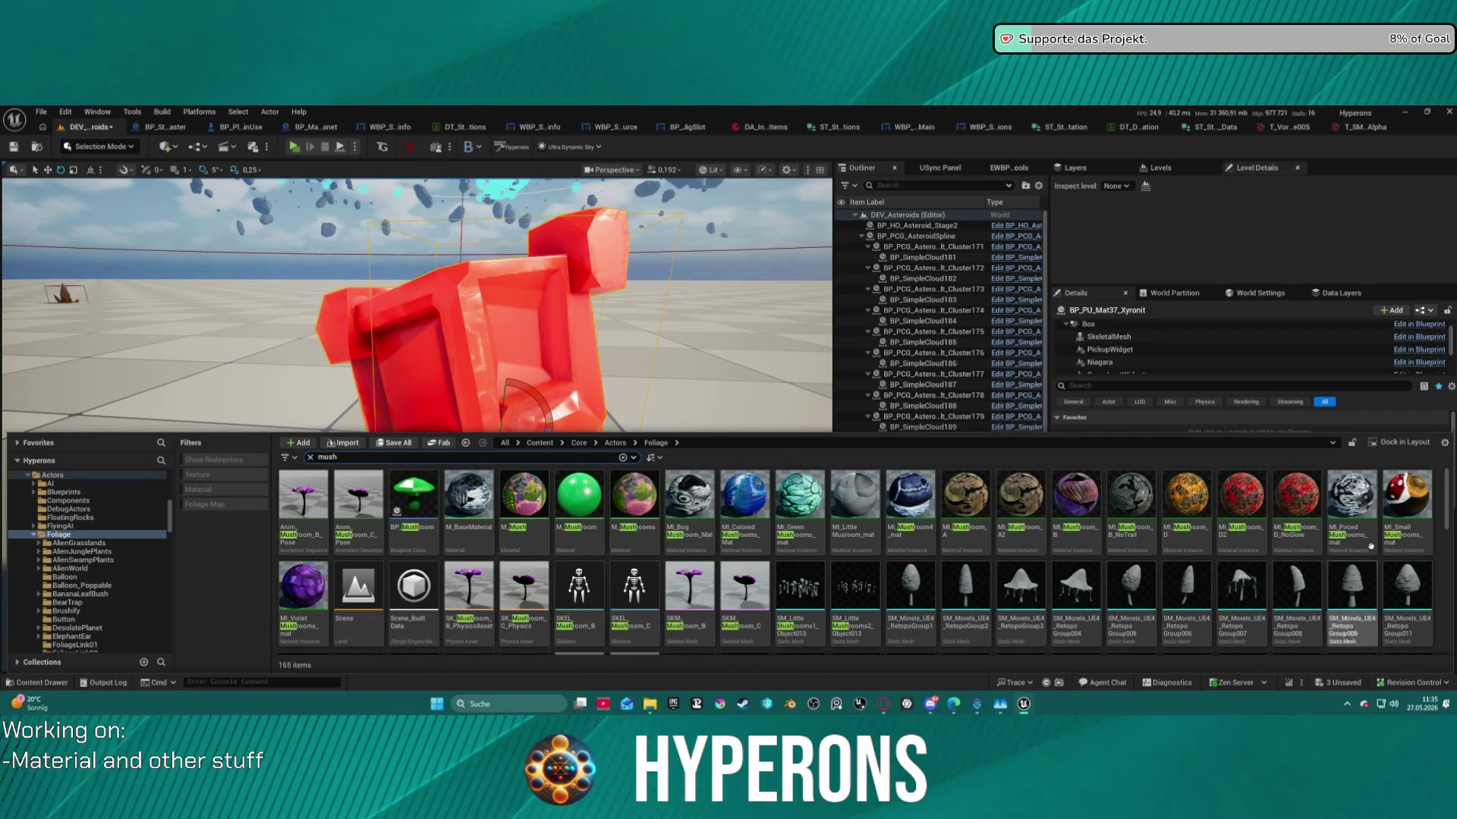
# Select the M_Mushroom material and close the Content Drawer to show the full level.
pyautogui.scroll(-5, 1071, 566)
pyautogui.scroll(-2, 1070, 566)
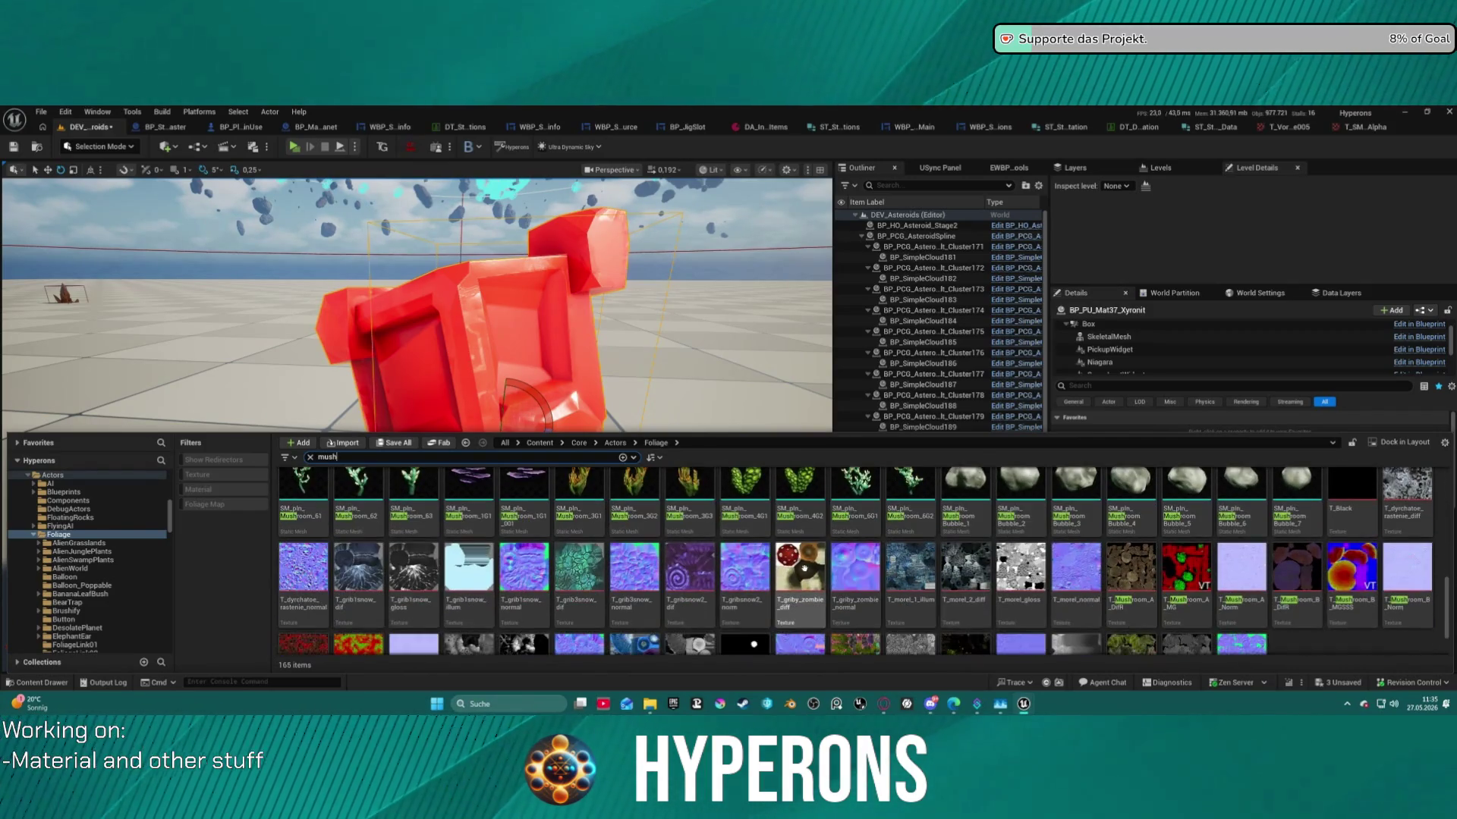
pyautogui.scroll(3, 1386, 541)
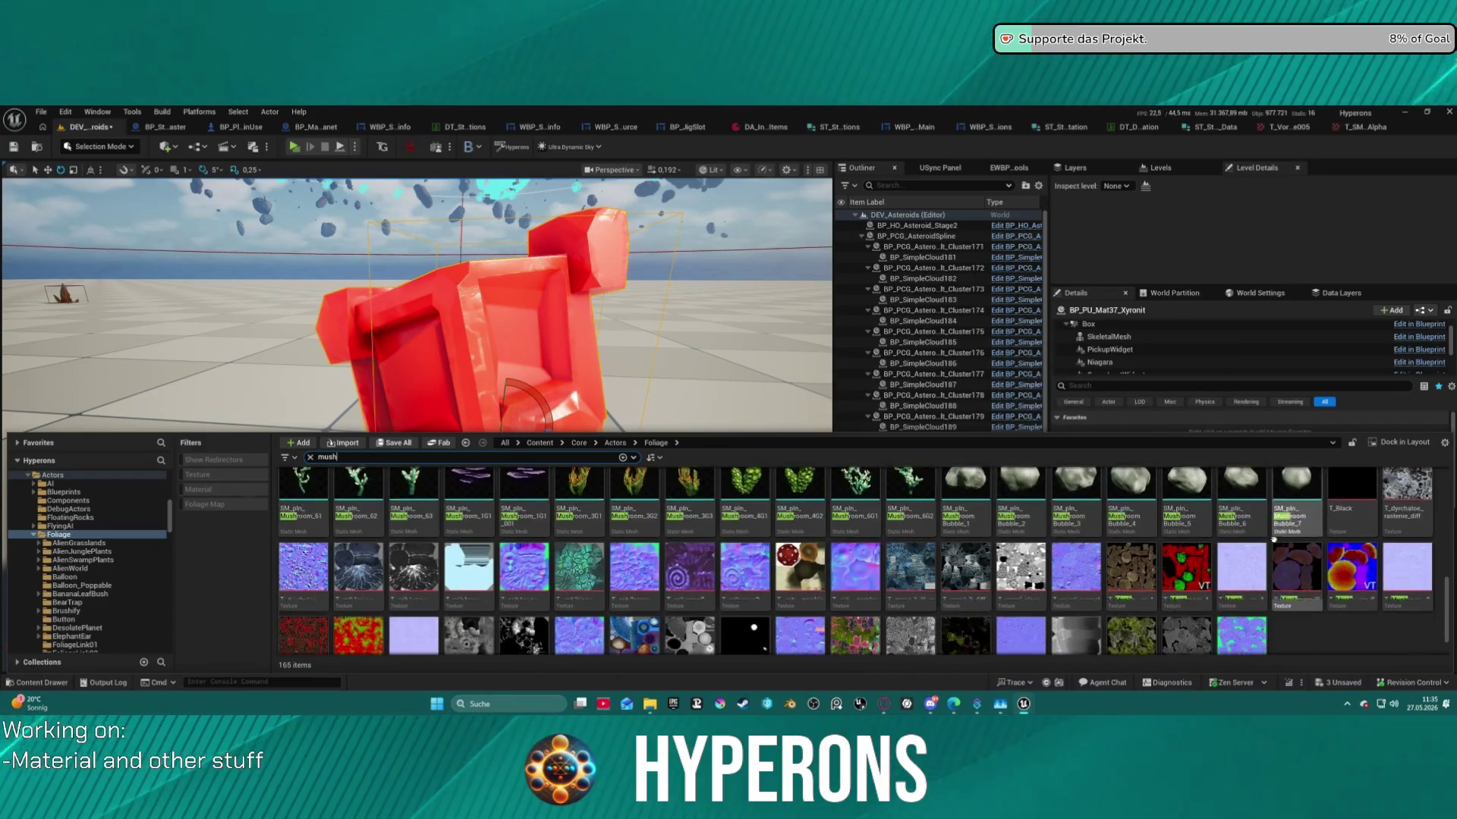
pyautogui.scroll(6, 1219, 541)
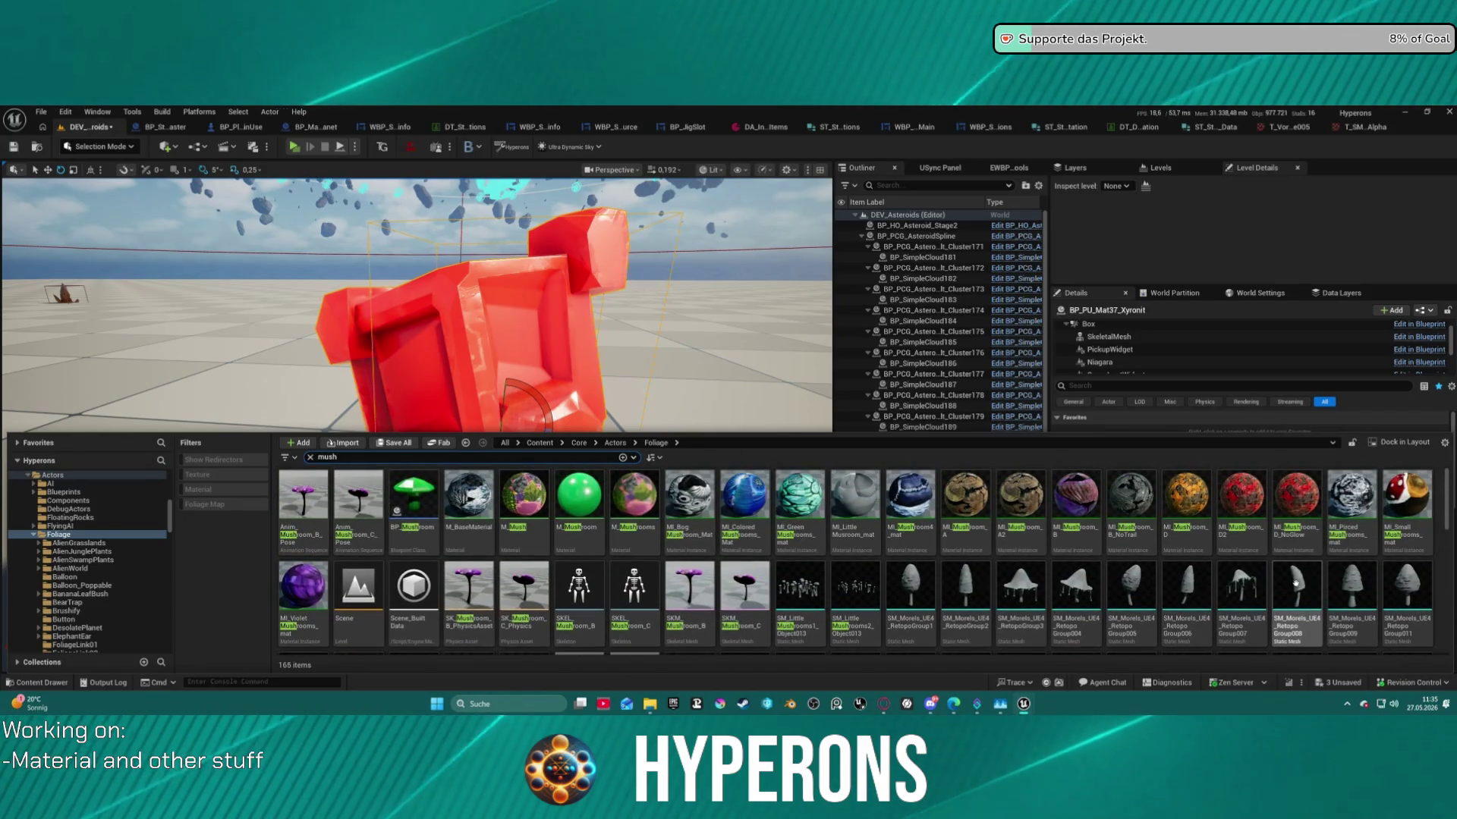
pyautogui.scroll(-2, 1138, 576)
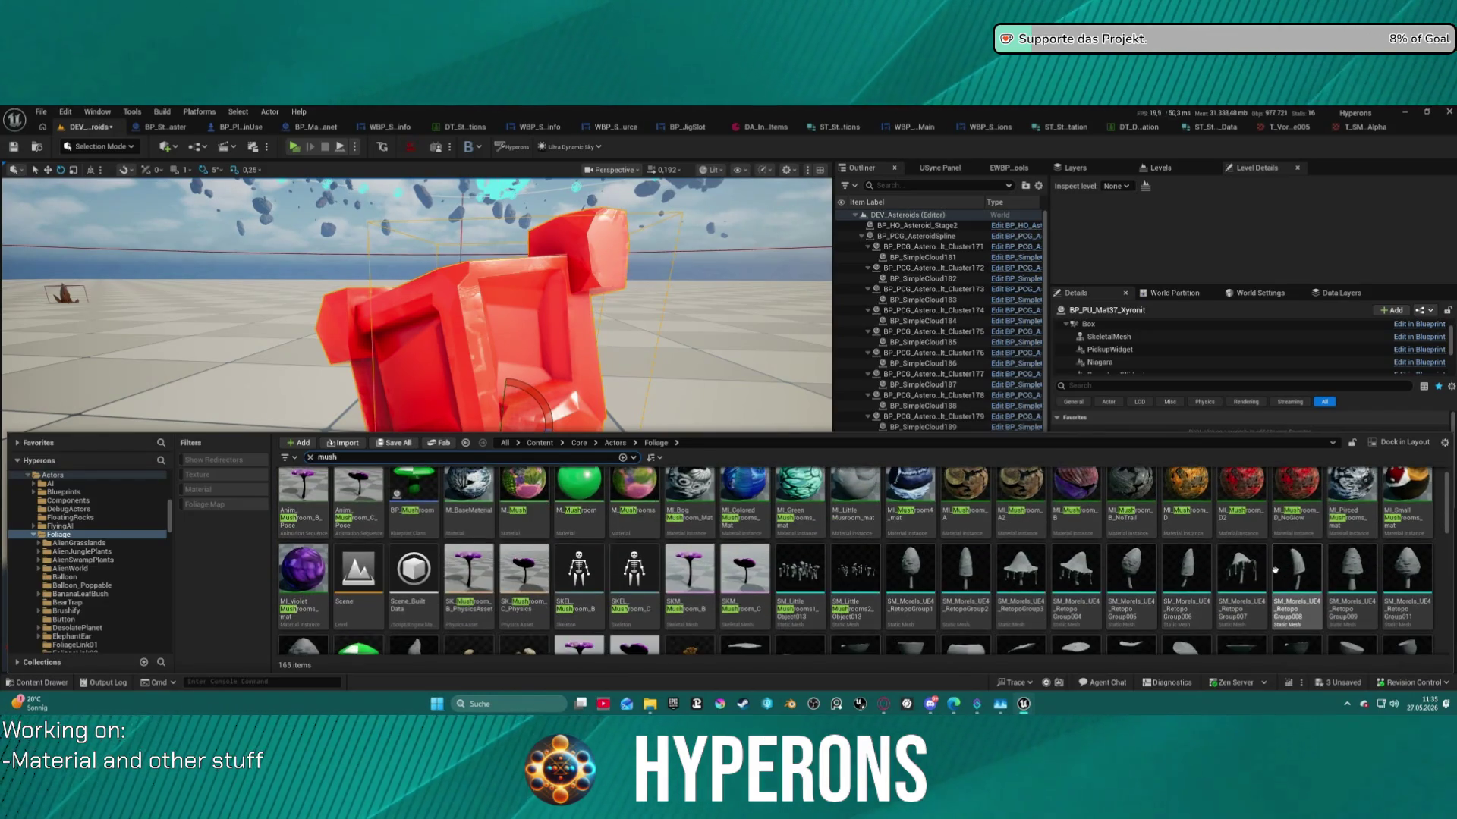
pyautogui.moveTo(978, 568)
pyautogui.scroll(2, 948, 554)
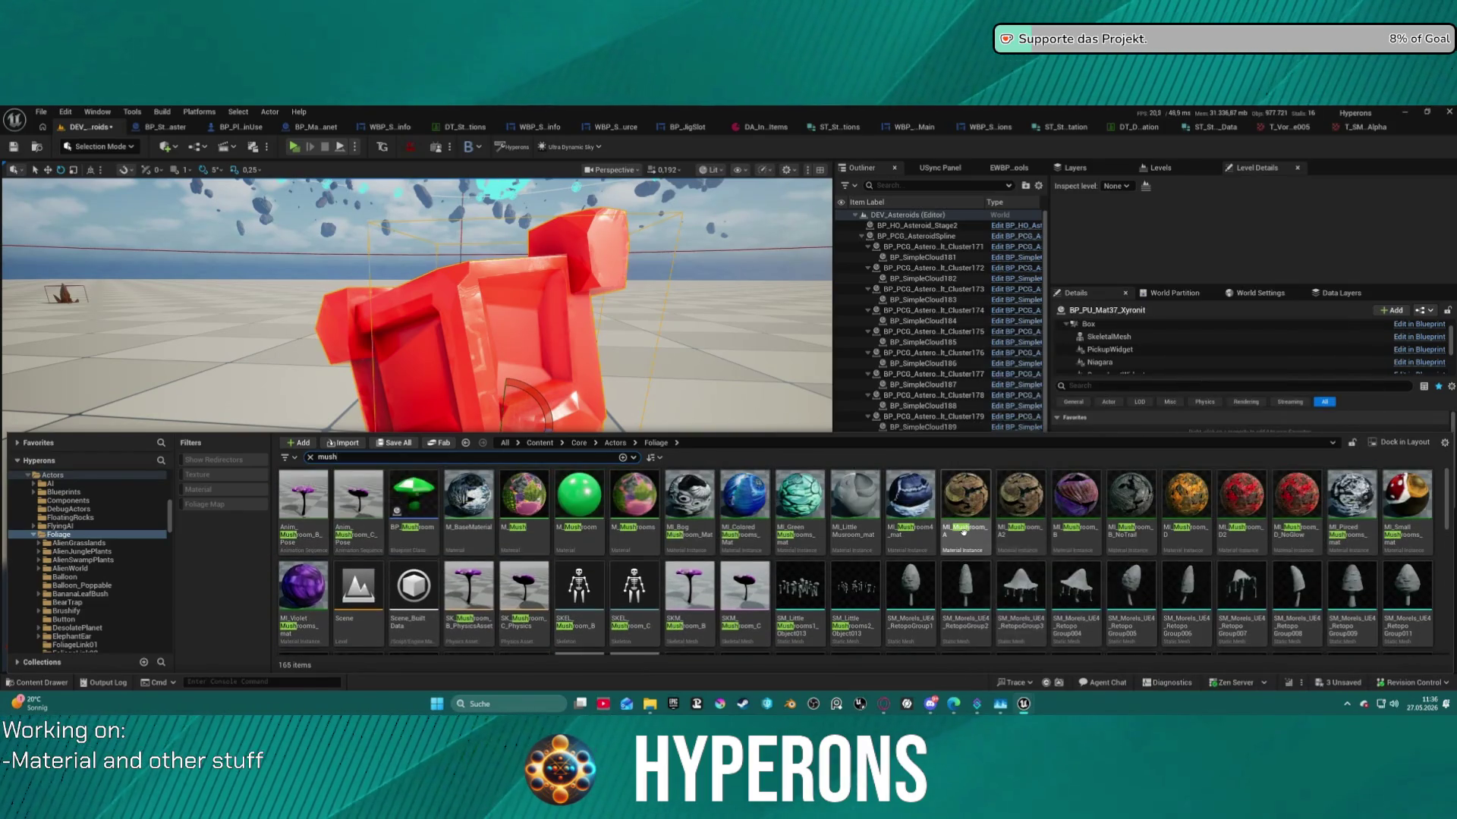
pyautogui.click(588, 501)
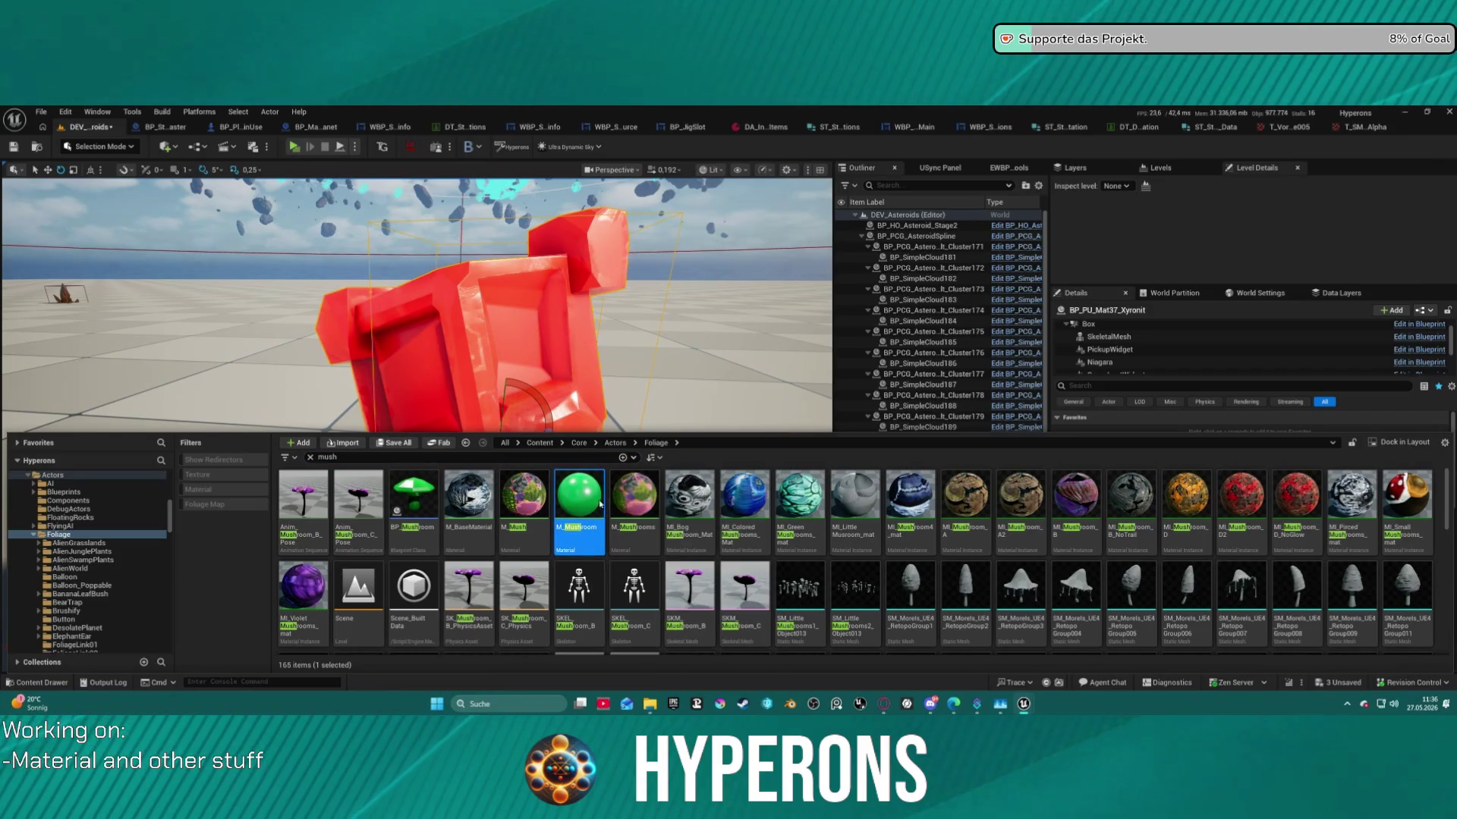
pyautogui.hotkey('ctrl', 'space')
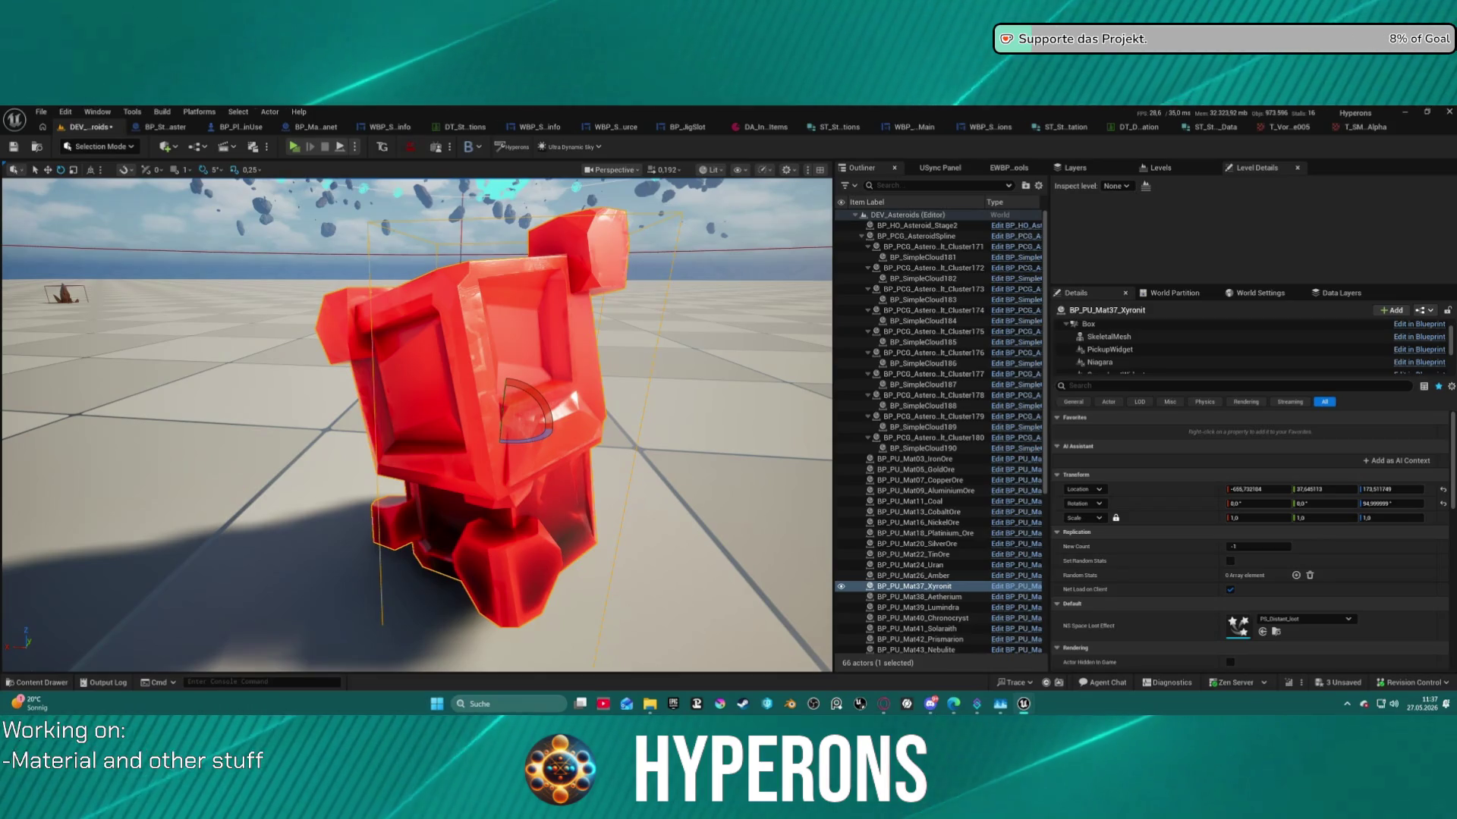
# Fly the camera in close to the red crystal pickup, then switch to the open data table.
pyautogui.moveTo(446, 204)
pyautogui.mouseDown()
pyautogui.moveTo(409, 266)
pyautogui.moveTo(494, 432)
pyautogui.mouseUp()
pyautogui.scroll(-3, 417, 425)
pyautogui.scroll(-2, 417, 425)
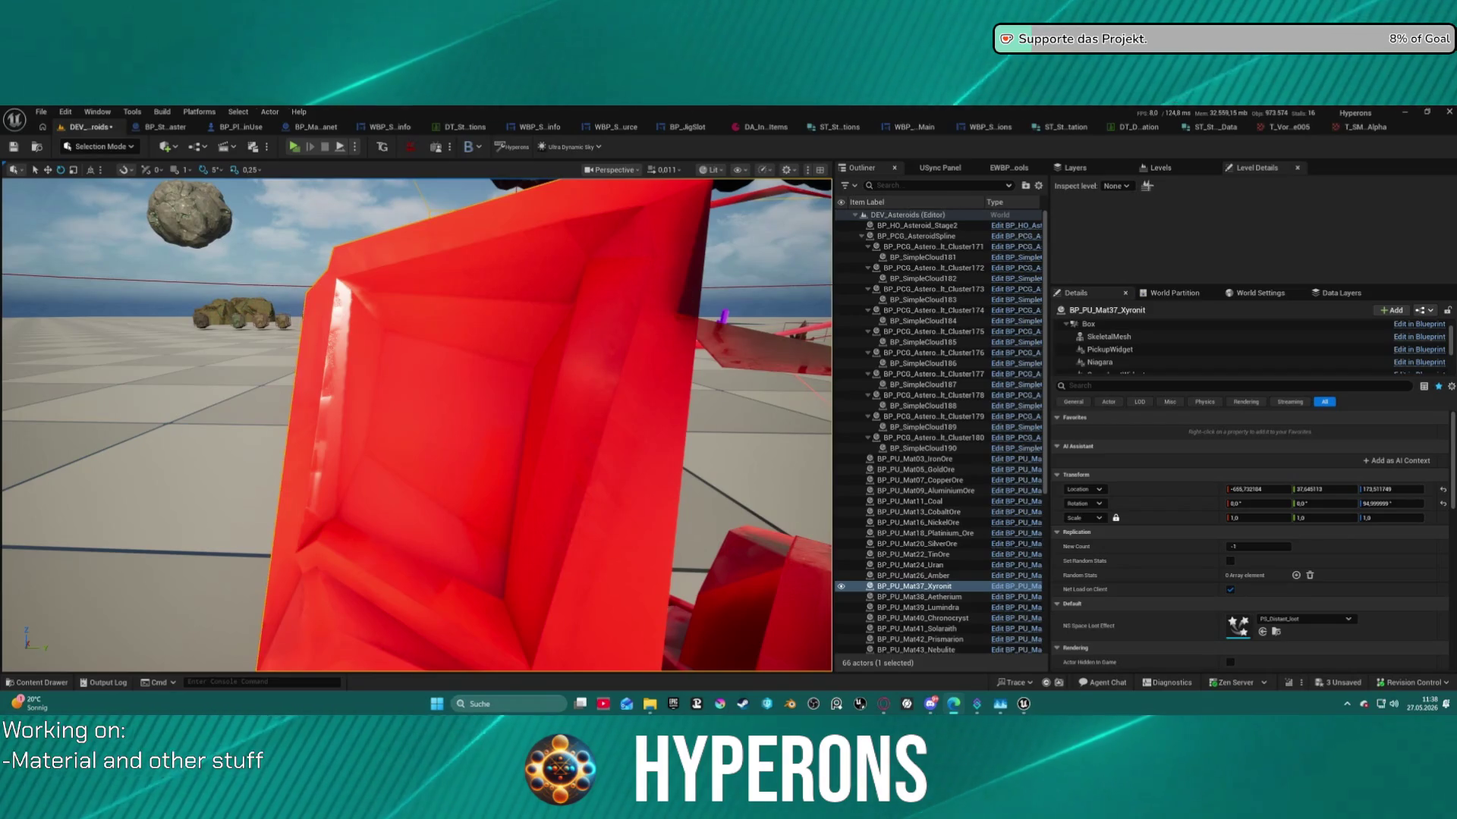
pyautogui.click(1139, 133)
# View the T_SM_Alpha mask texture, then return to the DEV_Asteroids level view.
pyautogui.click(1263, 127)
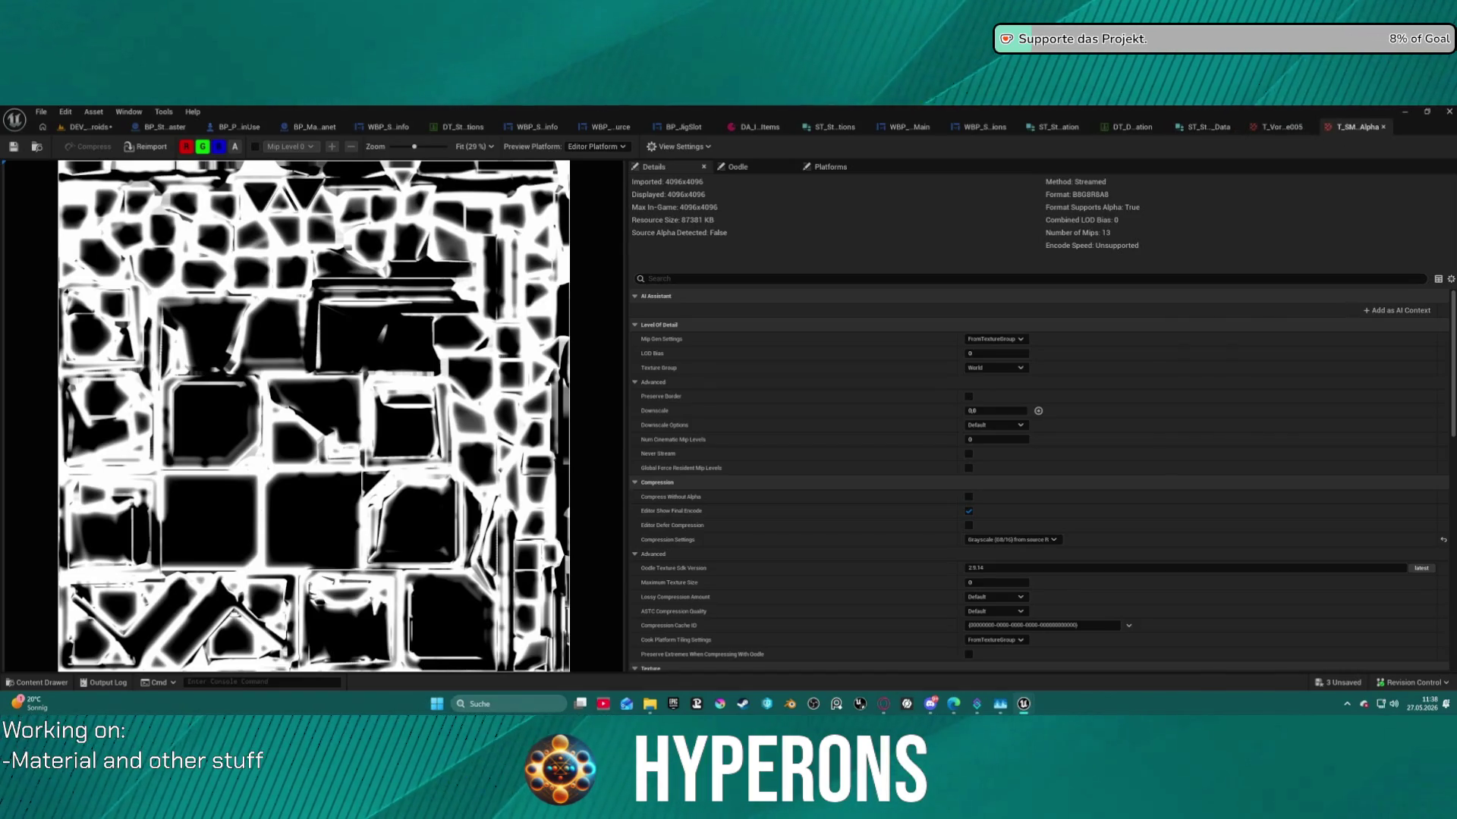
pyautogui.click(87, 126)
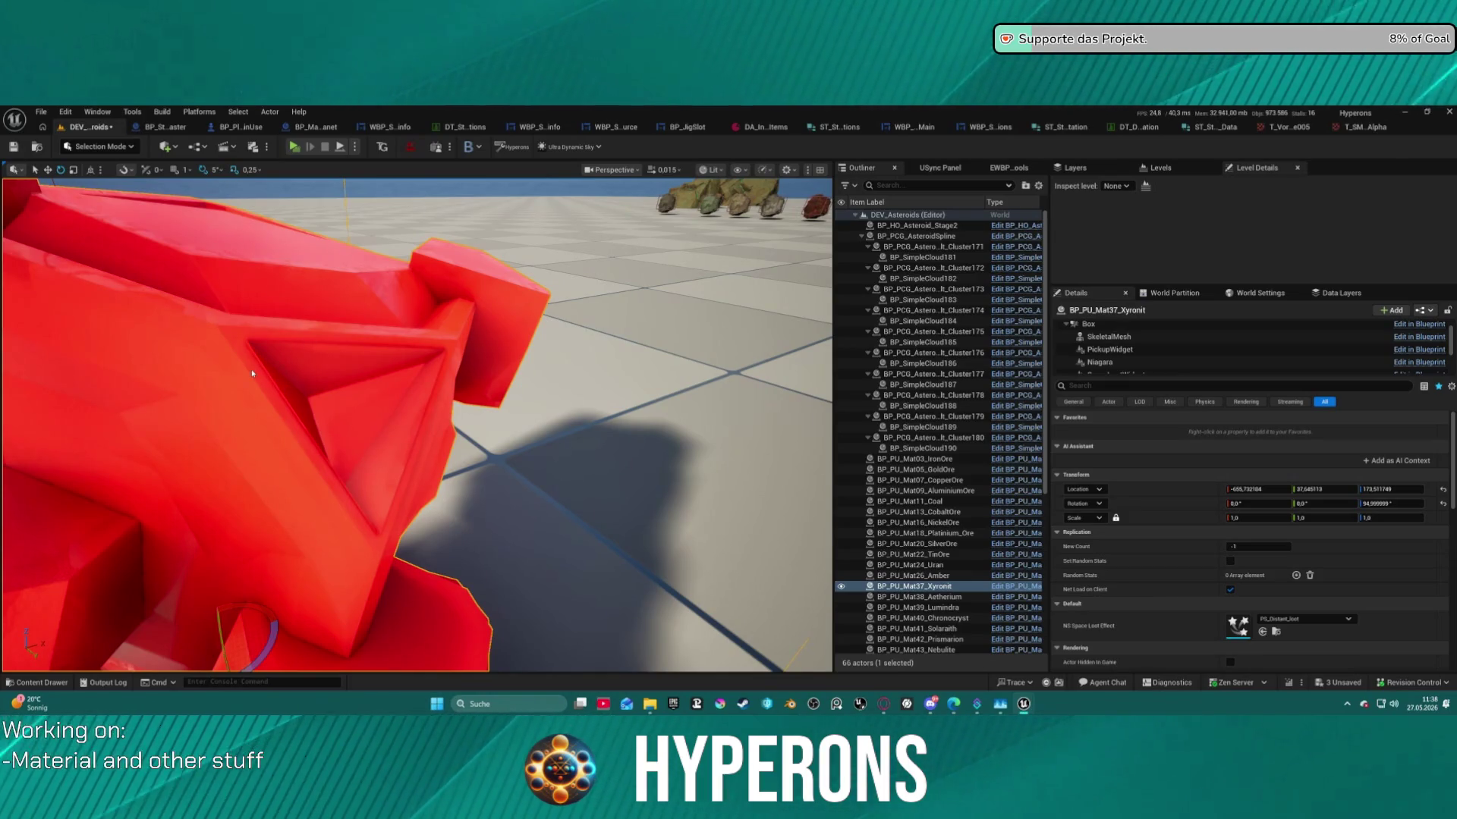
# Orbit the viewport camera to see the red BP_PU_Mat37_Xyronit pickup from another angle.
pyautogui.moveTo(256, 370)
pyautogui.mouseDown()
pyautogui.moveTo(327, 386)
pyautogui.moveTo(357, 357)
pyautogui.moveTo(357, 387)
pyautogui.mouseUp()
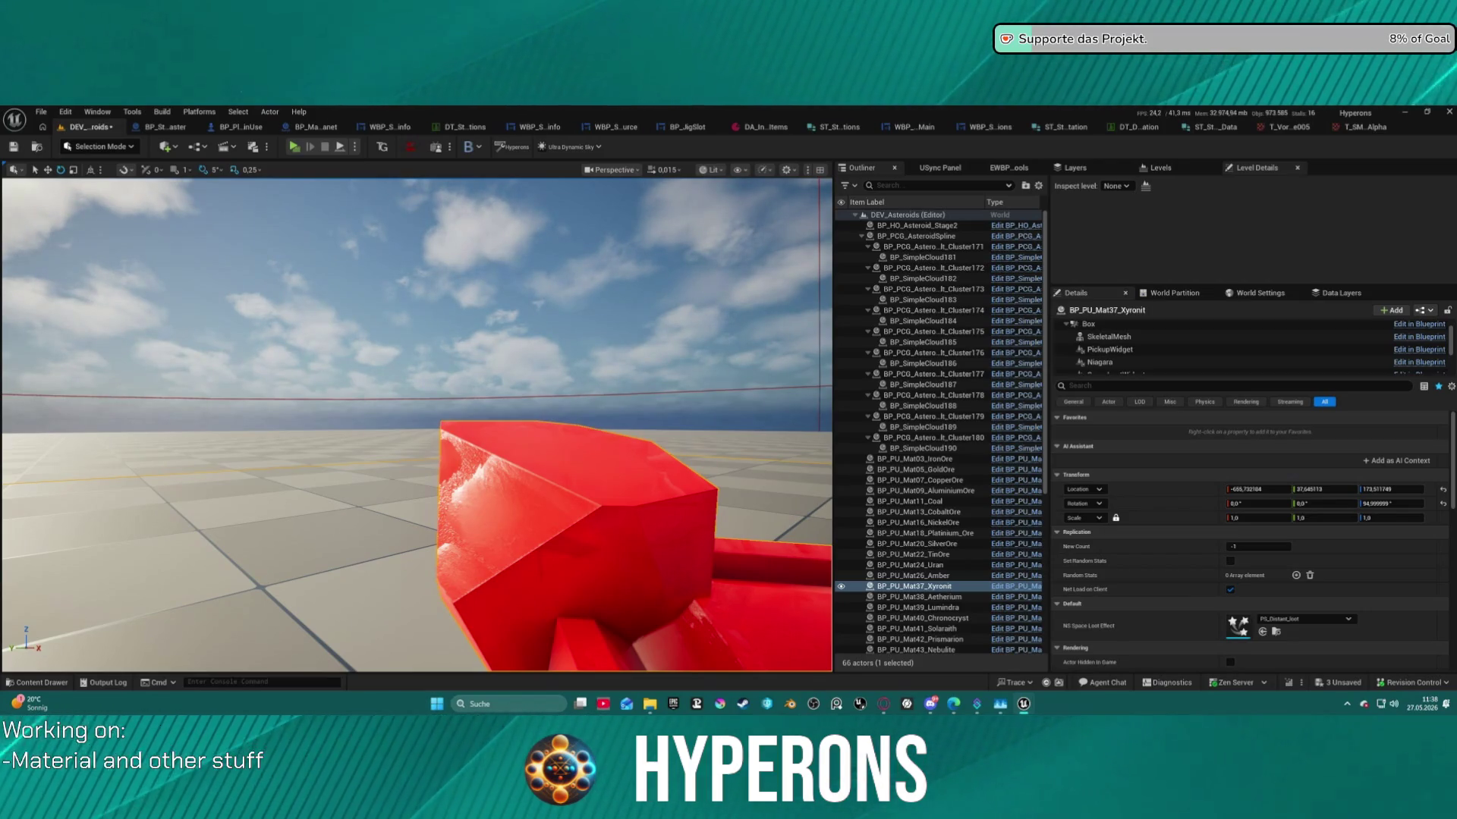
# Move the camera closer to look down on the red pickup.
pyautogui.moveTo(417, 379)
pyautogui.mouseDown()
pyautogui.moveTo(425, 508)
pyautogui.moveTo(376, 375)
pyautogui.moveTo(269, 400)
pyautogui.mouseUp()
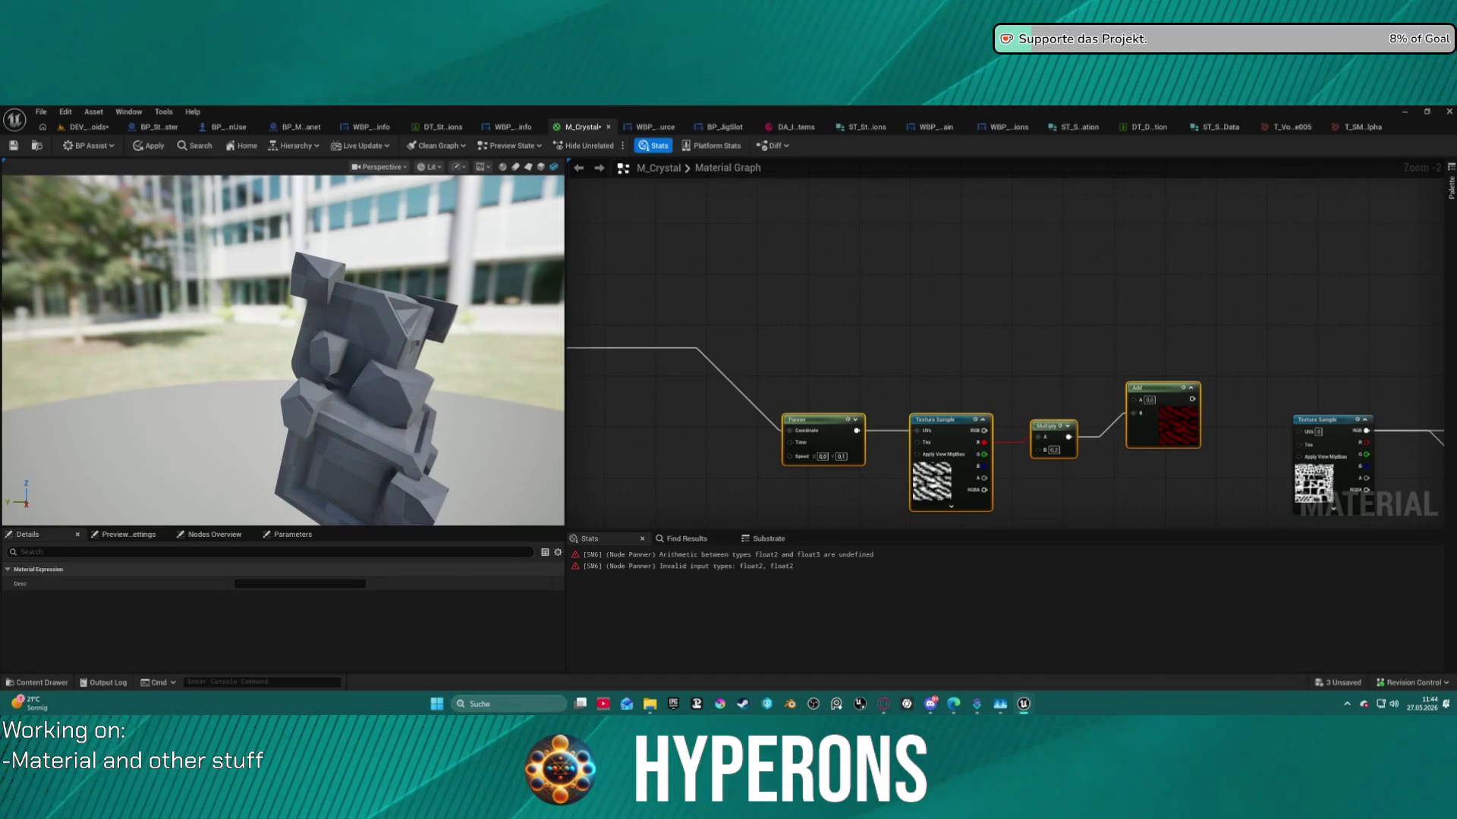
# Wire the red texture into Append's B input, set Panner Speed X to 0, and apply.
pyautogui.moveTo(992, 327)
pyautogui.mouseDown()
pyautogui.moveTo(826, 270)
pyautogui.moveTo(878, 219)
pyautogui.moveTo(722, 293)
pyautogui.moveTo(642, 169)
pyautogui.mouseUp()
pyautogui.moveTo(1207, 398); pyautogui.dragTo(1271, 440)
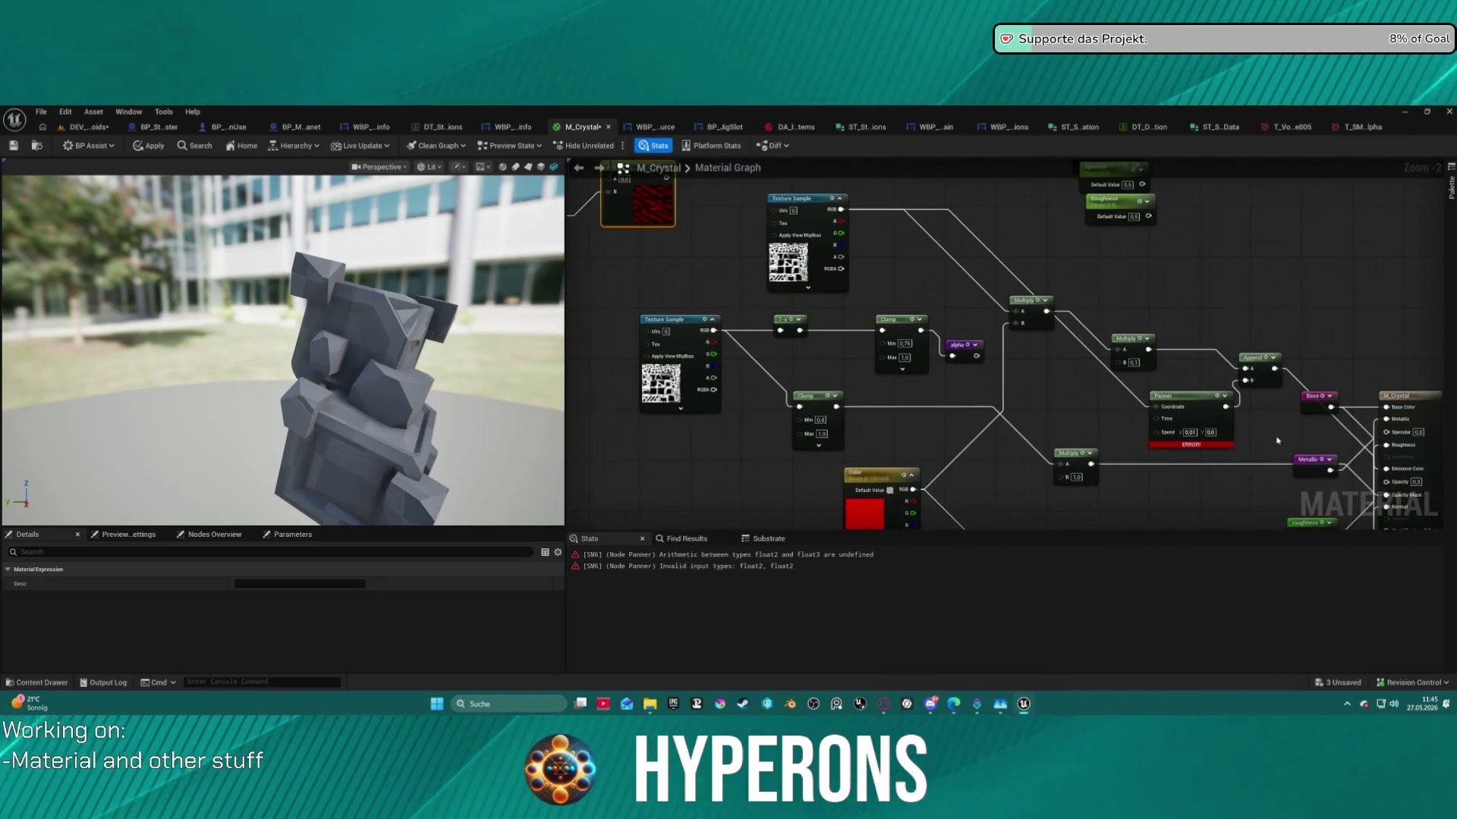
pyautogui.moveTo(1257, 381); pyautogui.dragTo(670, 187)
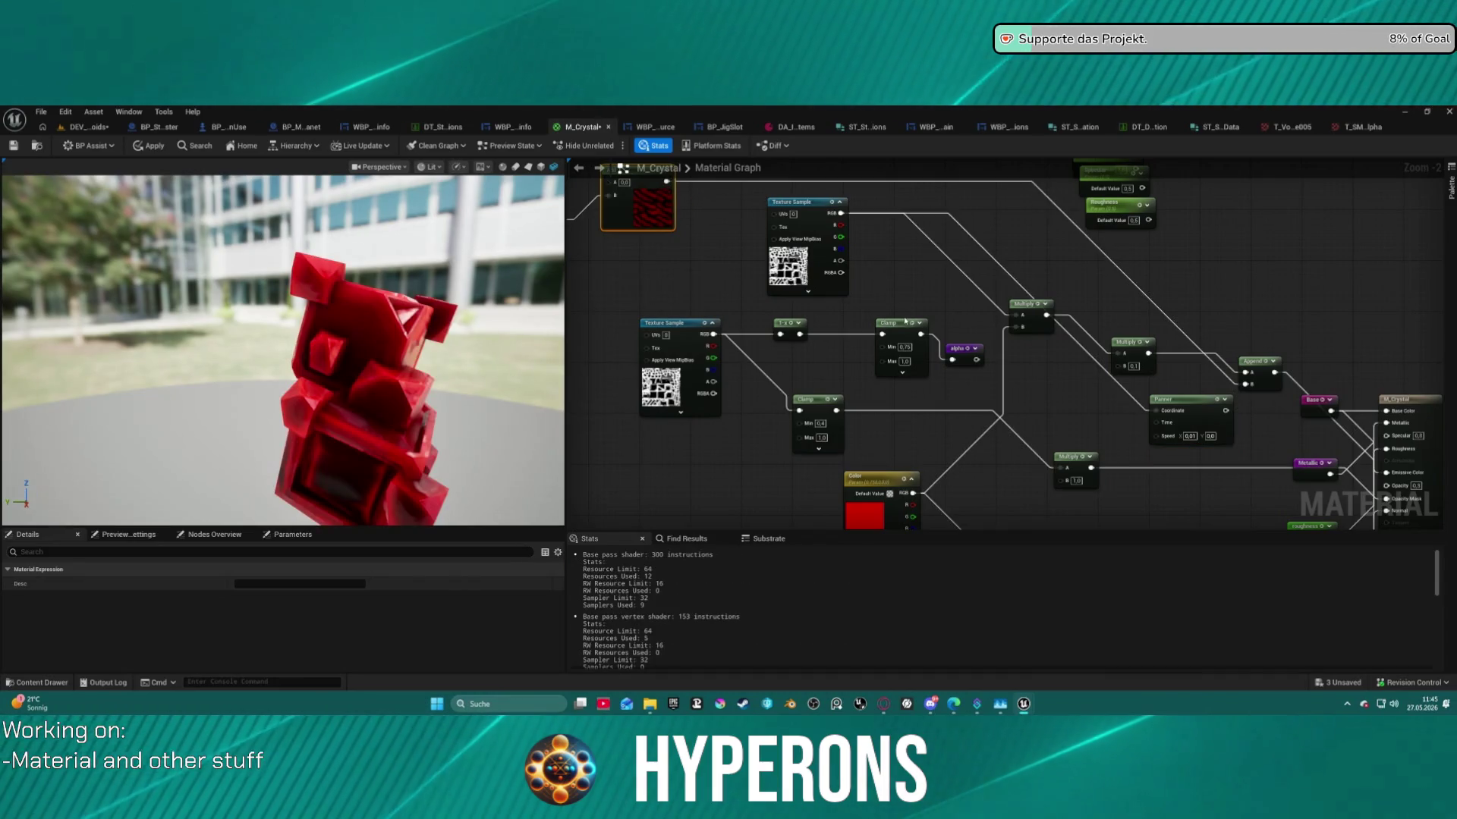
pyautogui.click(1187, 400)
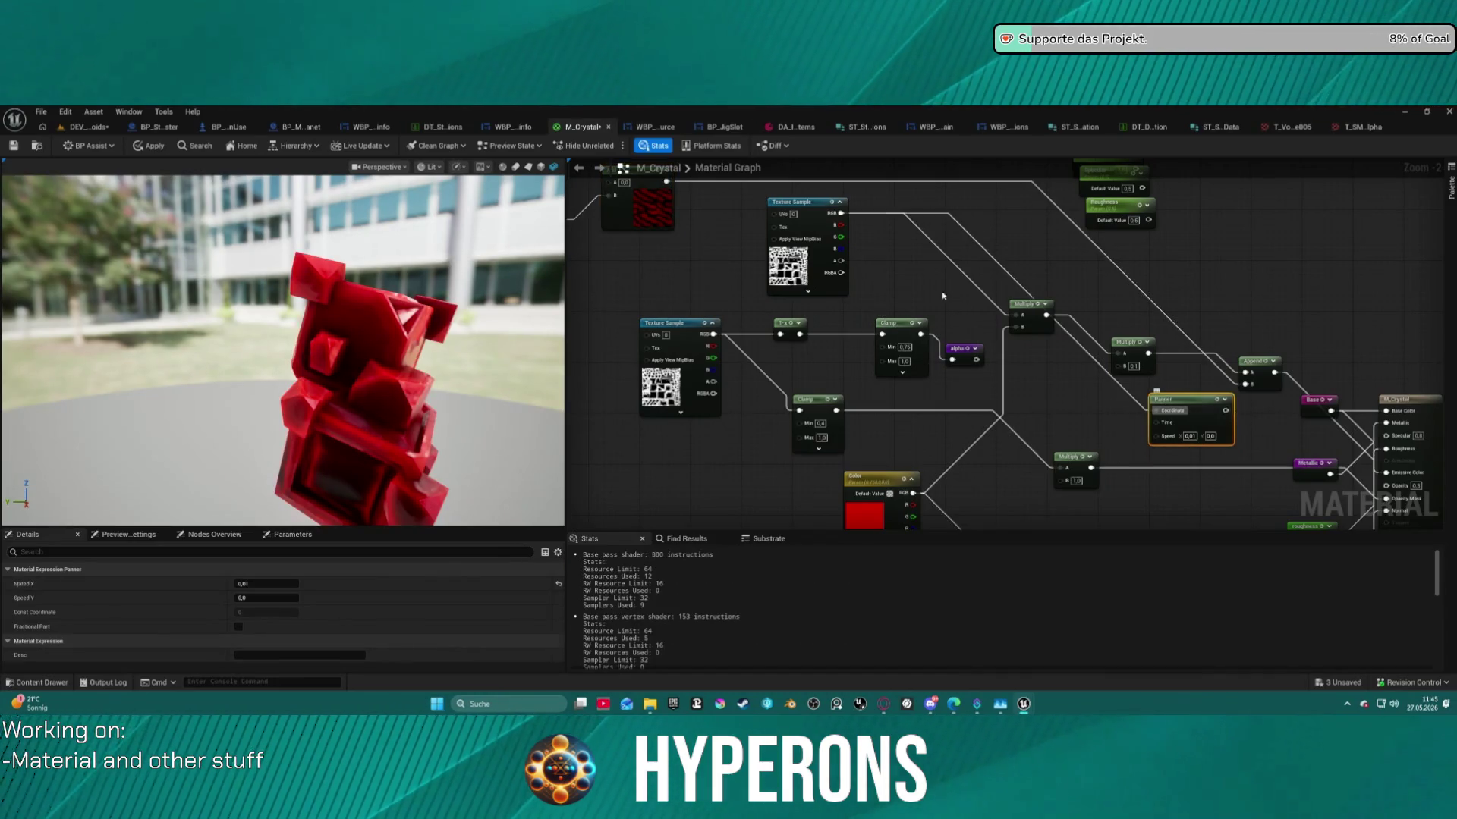
pyautogui.moveTo(661, 256); pyautogui.dragTo(1019, 329)
pyautogui.scroll(2, 869, 256)
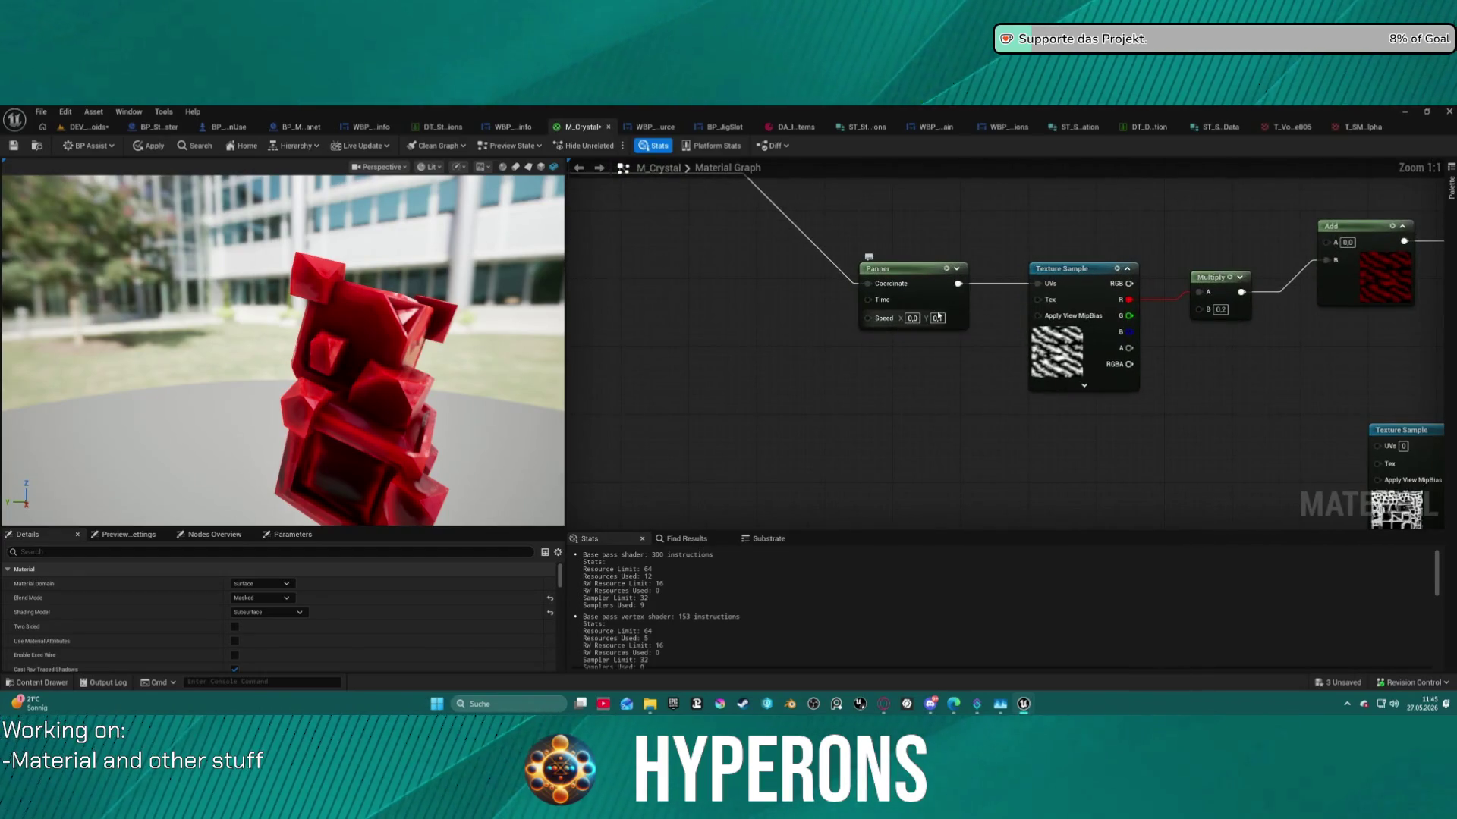
pyautogui.hotkey('ctrl', 'z')
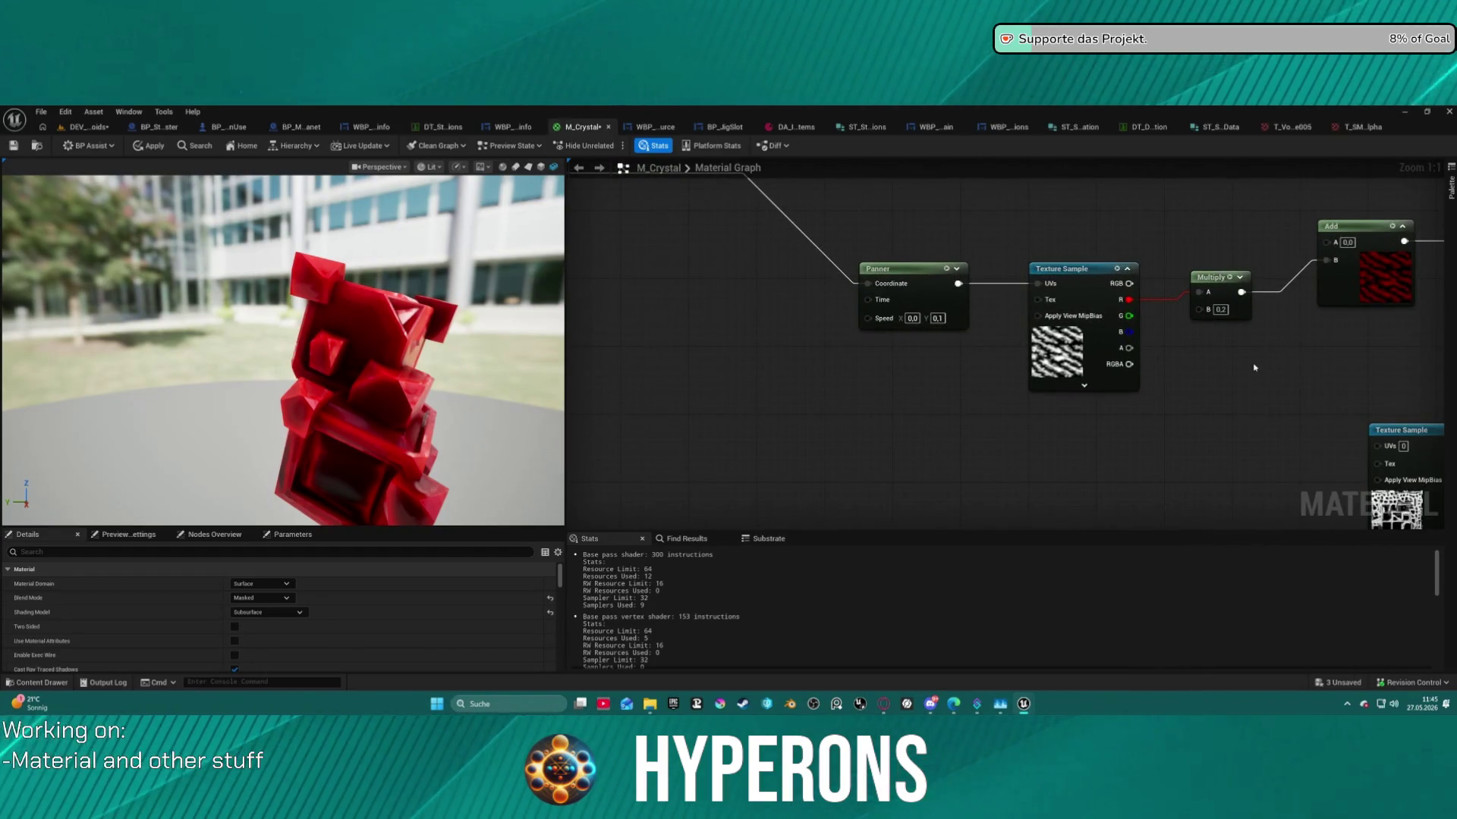
pyautogui.moveTo(1267, 376)
pyautogui.mouseDown()
pyautogui.moveTo(676, 302)
pyautogui.moveTo(581, 173)
pyautogui.moveTo(1092, 237)
pyautogui.mouseUp()
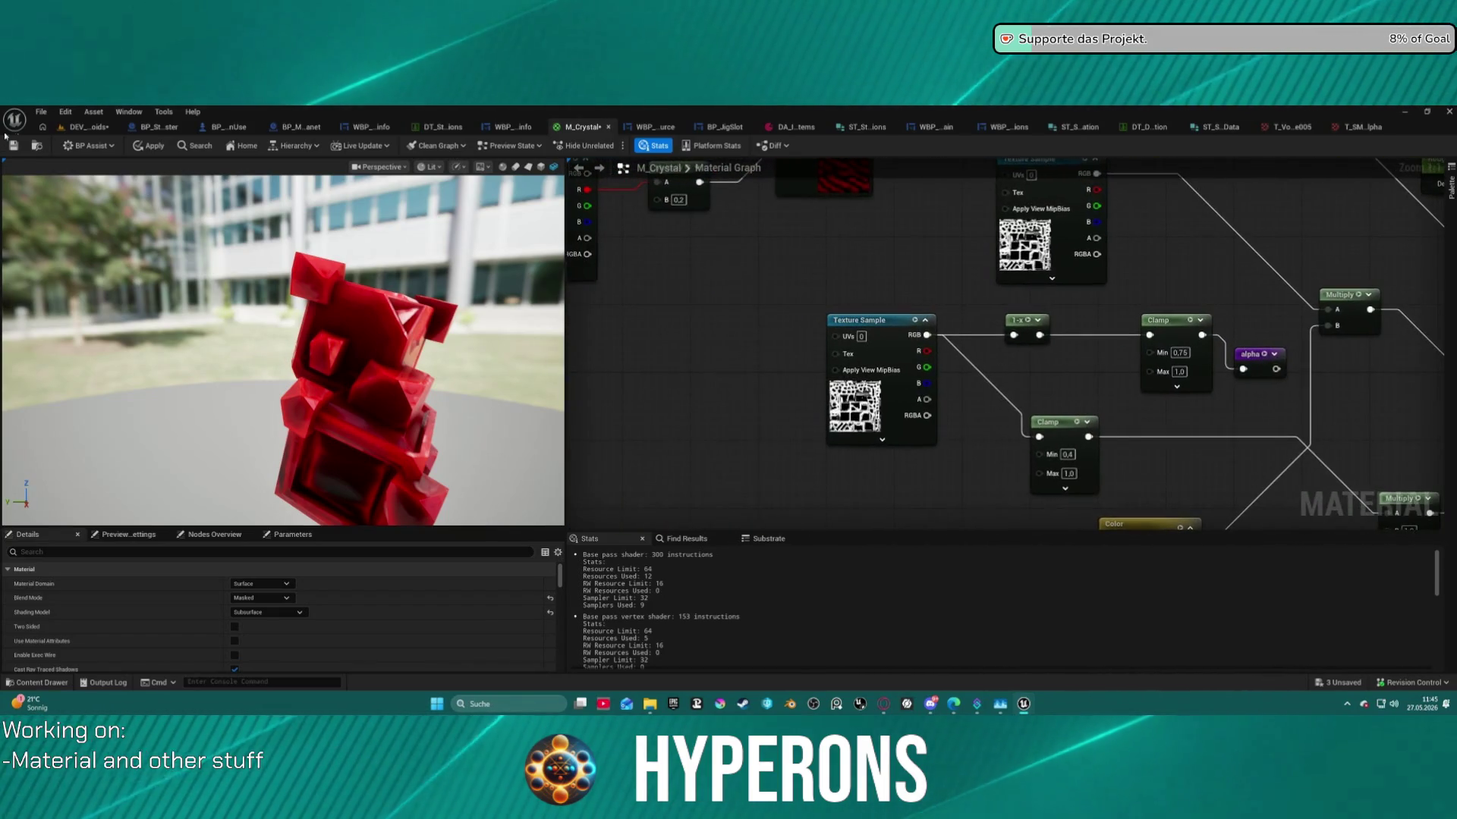
pyautogui.click(154, 146)
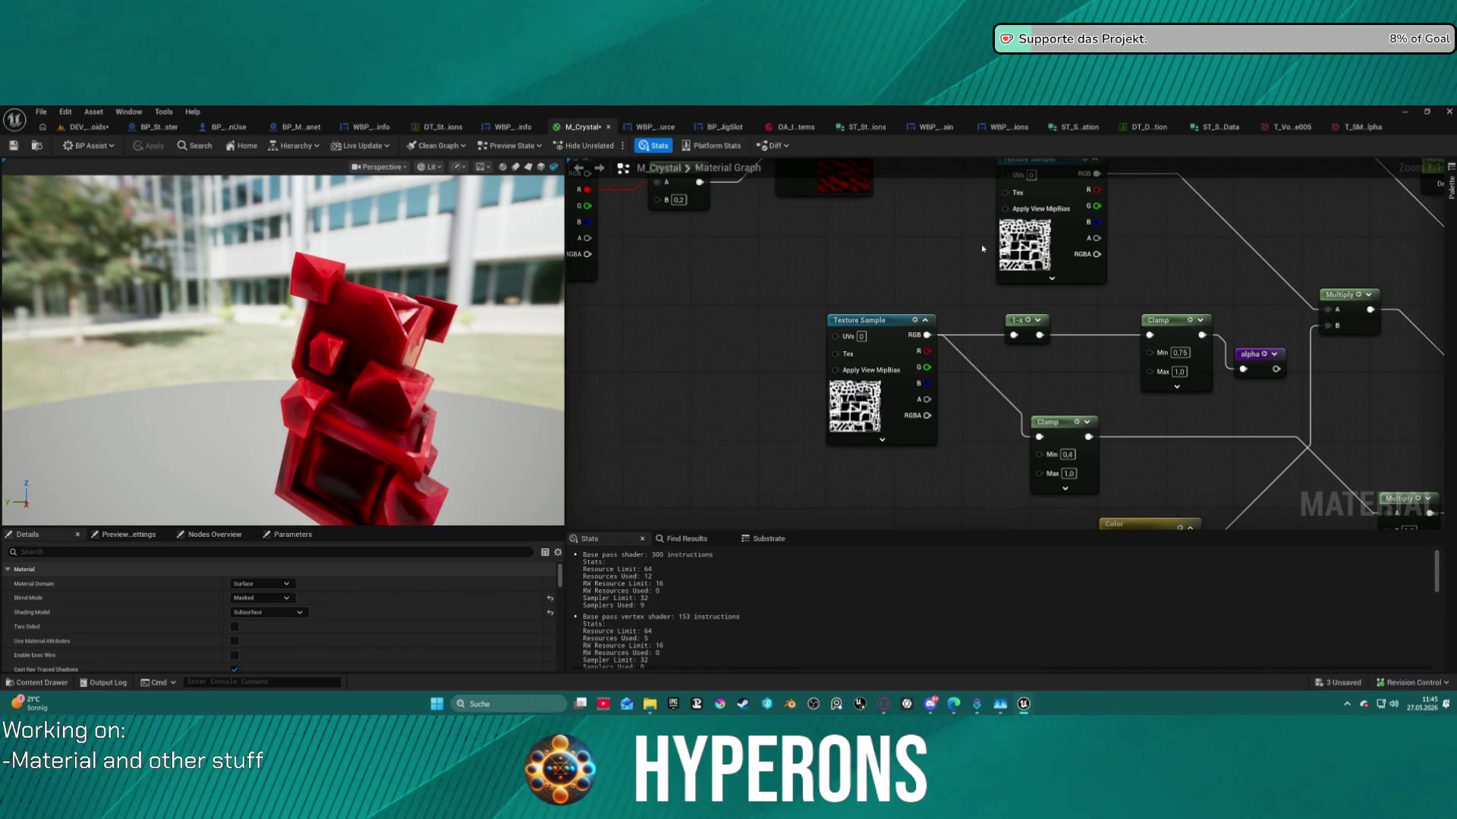
# Tidy the graph by moving Append up-left and placing the Multiply node beside it.
pyautogui.moveTo(884, 255); pyautogui.dragTo(404, 240)
pyautogui.moveTo(1161, 355); pyautogui.dragTo(1036, 274)
pyautogui.scroll(-2, 1035, 275)
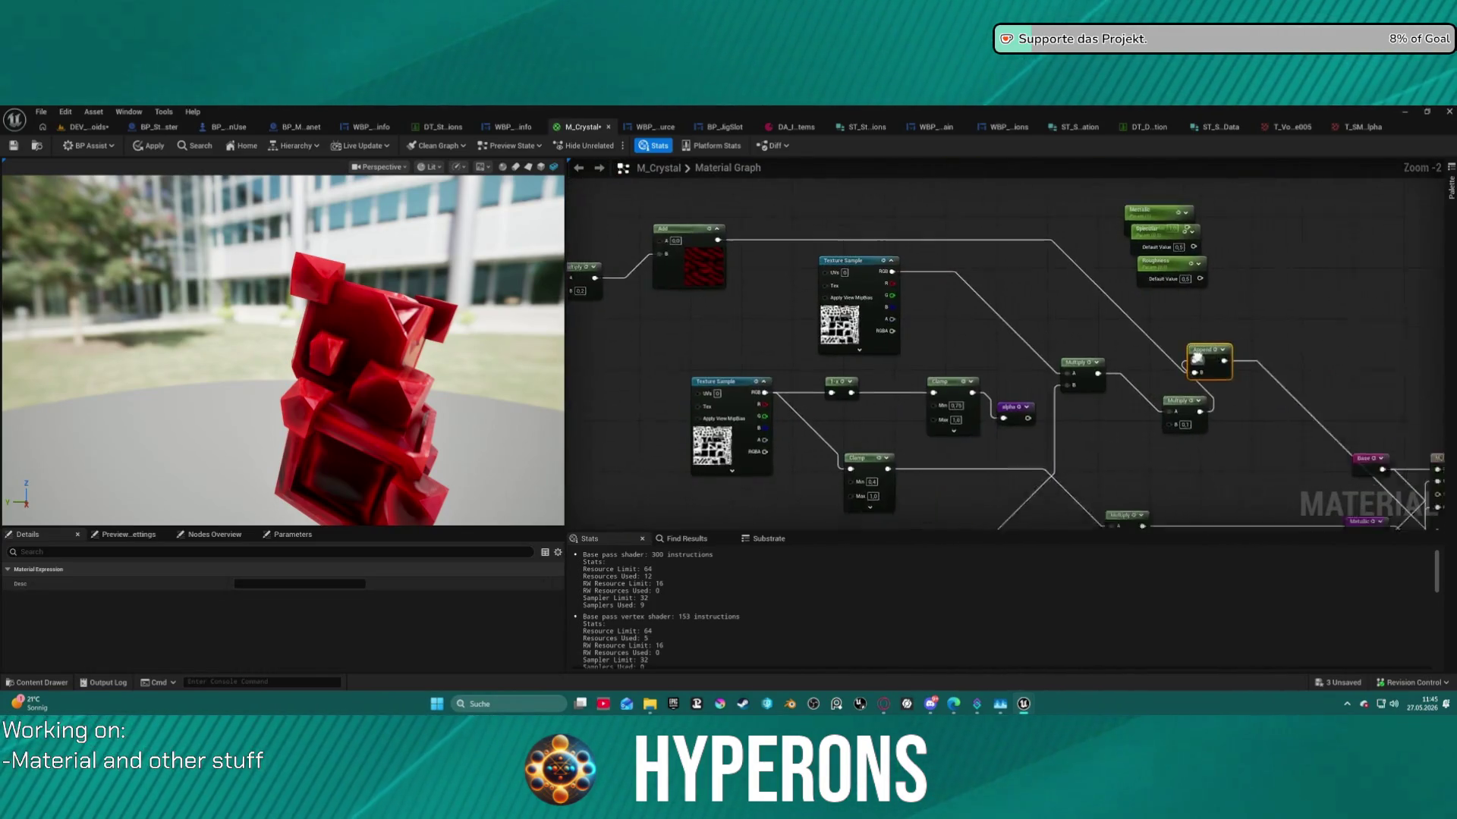
pyautogui.moveTo(1235, 367); pyautogui.dragTo(1095, 336)
pyautogui.moveTo(1080, 385)
pyautogui.mouseDown()
pyautogui.moveTo(1042, 334)
pyautogui.moveTo(1092, 340)
pyautogui.moveTo(1116, 372)
pyautogui.moveTo(1161, 379)
pyautogui.mouseUp()
# Route the Multiply output into the Base input and set its B value to 10.
pyautogui.click(979, 342)
pyautogui.moveTo(1123, 337); pyautogui.dragTo(1151, 388)
pyautogui.moveTo(1025, 336)
pyautogui.mouseDown()
pyautogui.moveTo(1113, 410)
pyautogui.moveTo(1100, 382)
pyautogui.mouseUp()
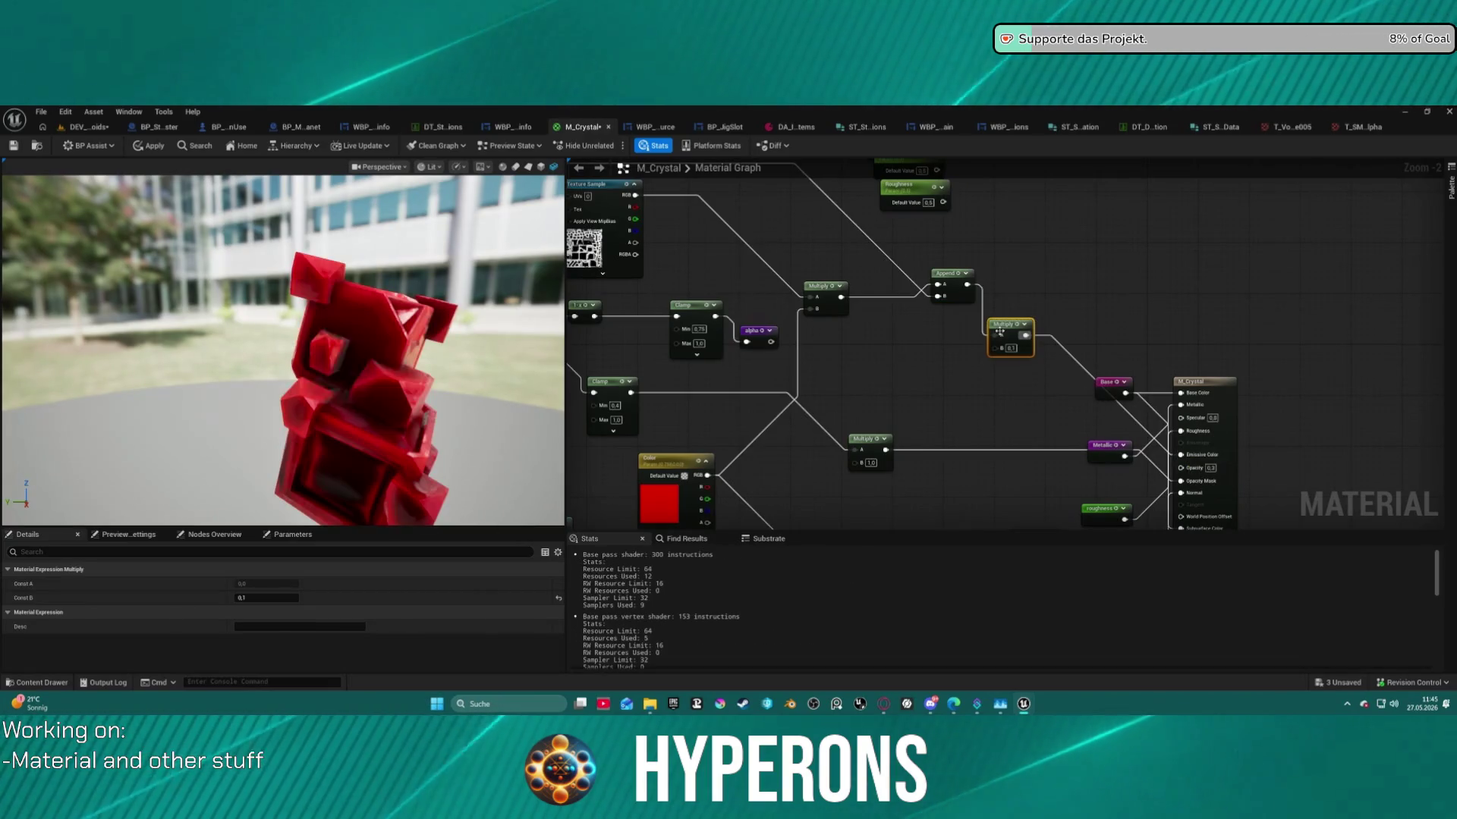
pyautogui.click(1009, 347)
pyautogui.write('10')
pyautogui.press('Return')
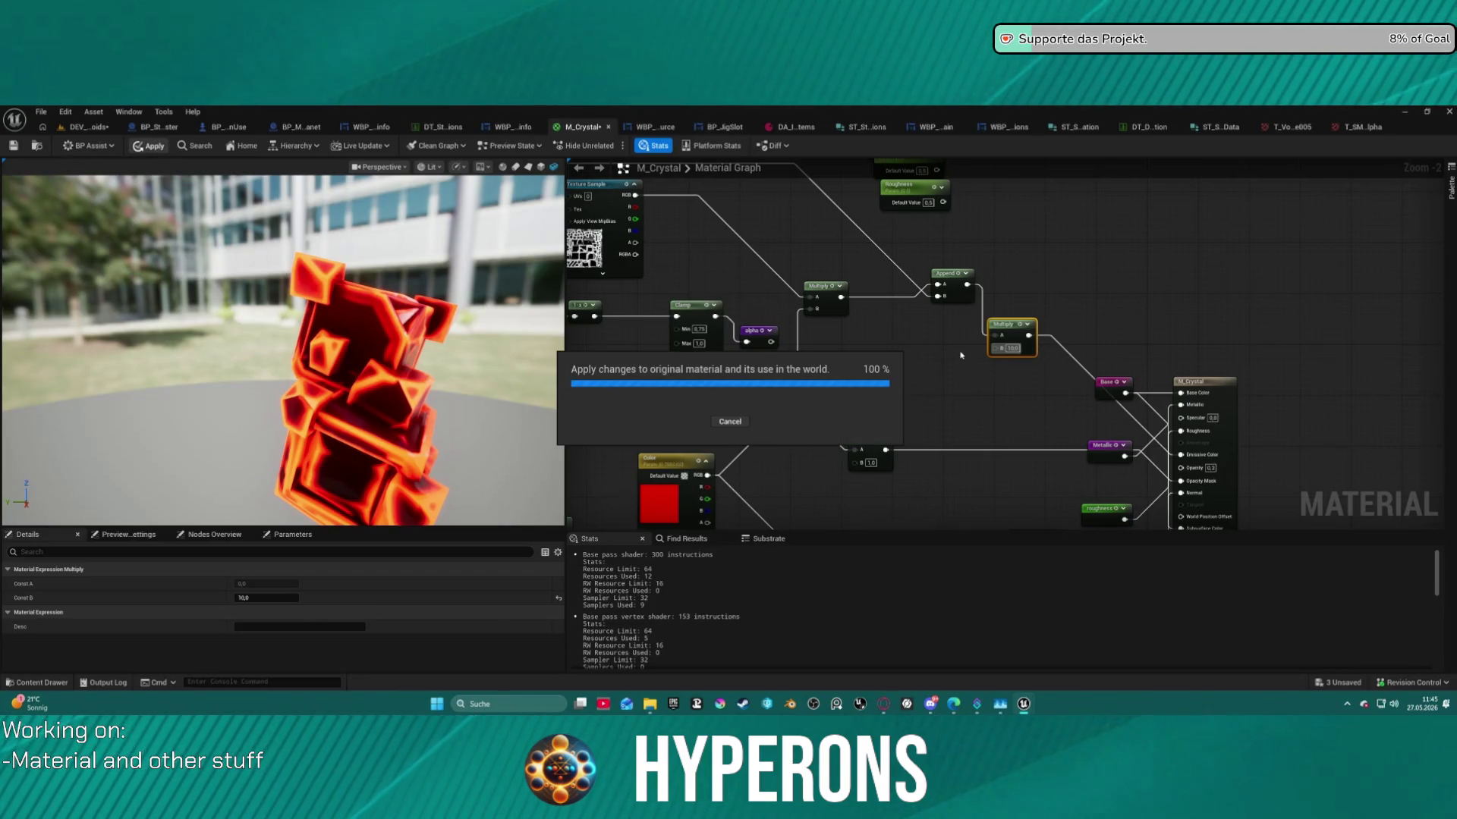
# Check the glowing crystal preview and pan left to the Panner's Speed Y field.
pyautogui.moveTo(908, 332)
pyautogui.mouseDown()
pyautogui.moveTo(1057, 345)
pyautogui.moveTo(1061, 321)
pyautogui.mouseUp()
pyautogui.moveTo(426, 381); pyautogui.dragTo(513, 376)
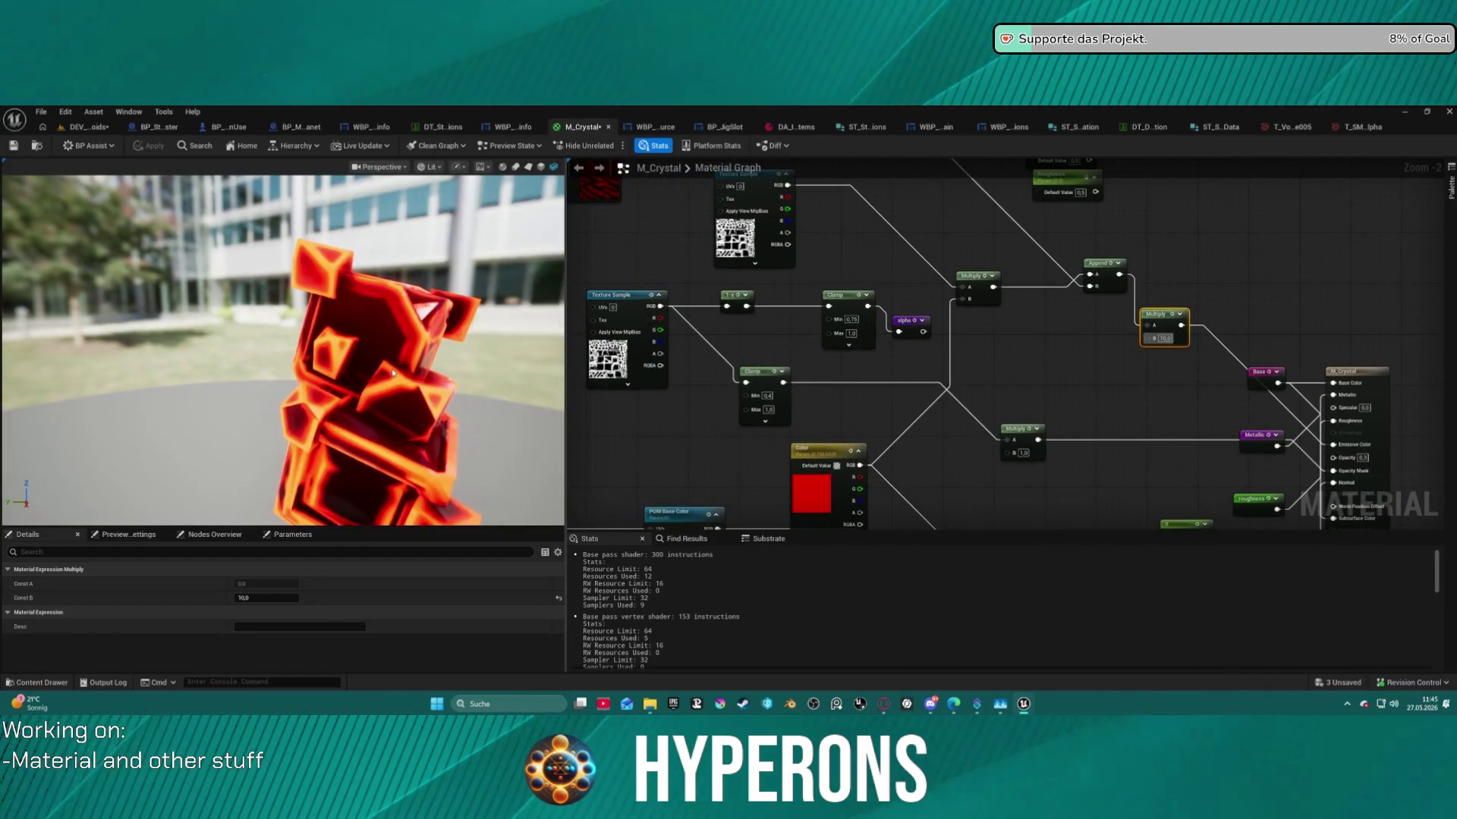
pyautogui.scroll(2, 724, 309)
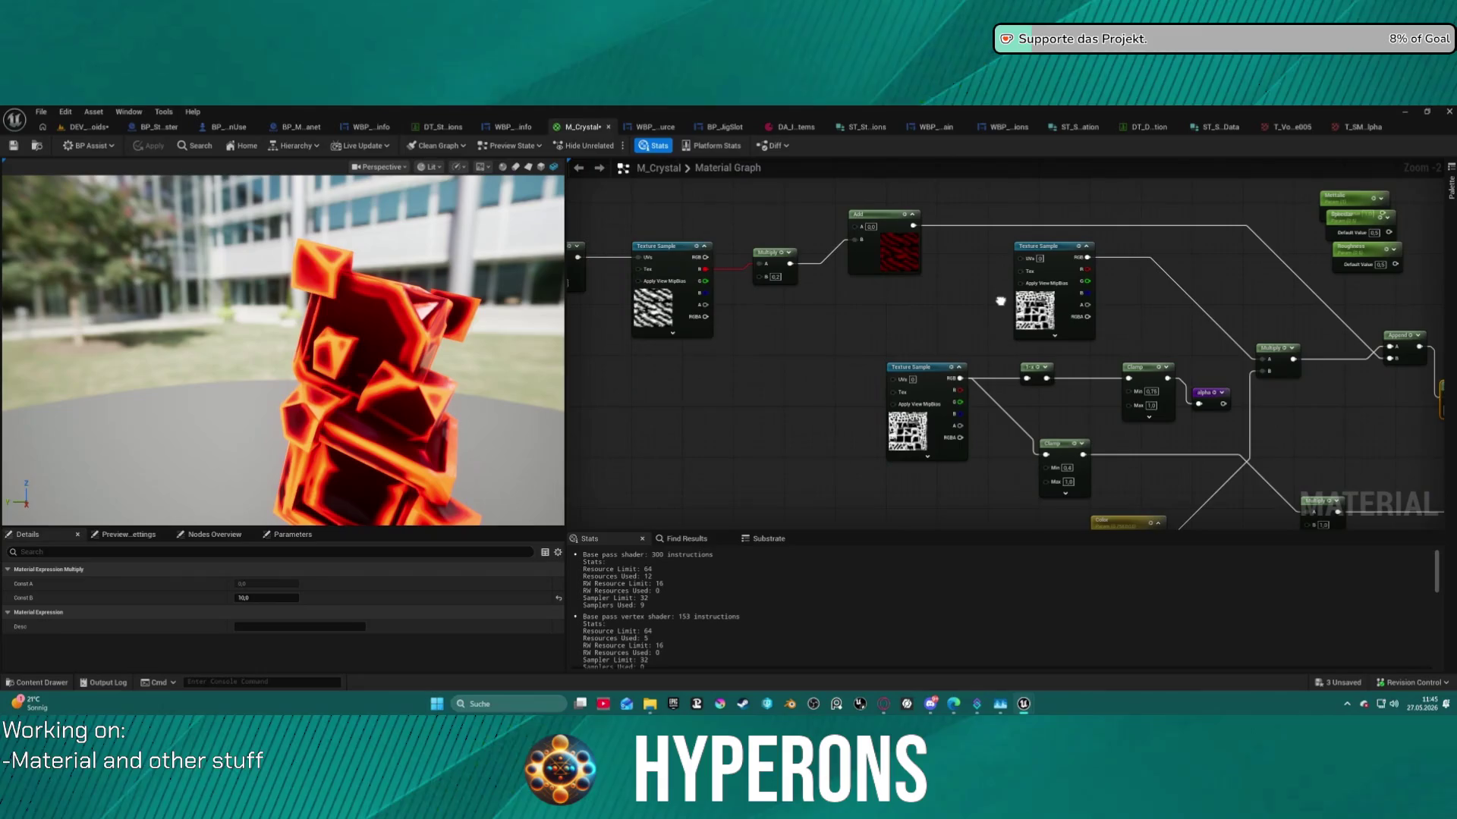
pyautogui.moveTo(733, 327); pyautogui.dragTo(1021, 345)
pyautogui.click(817, 289)
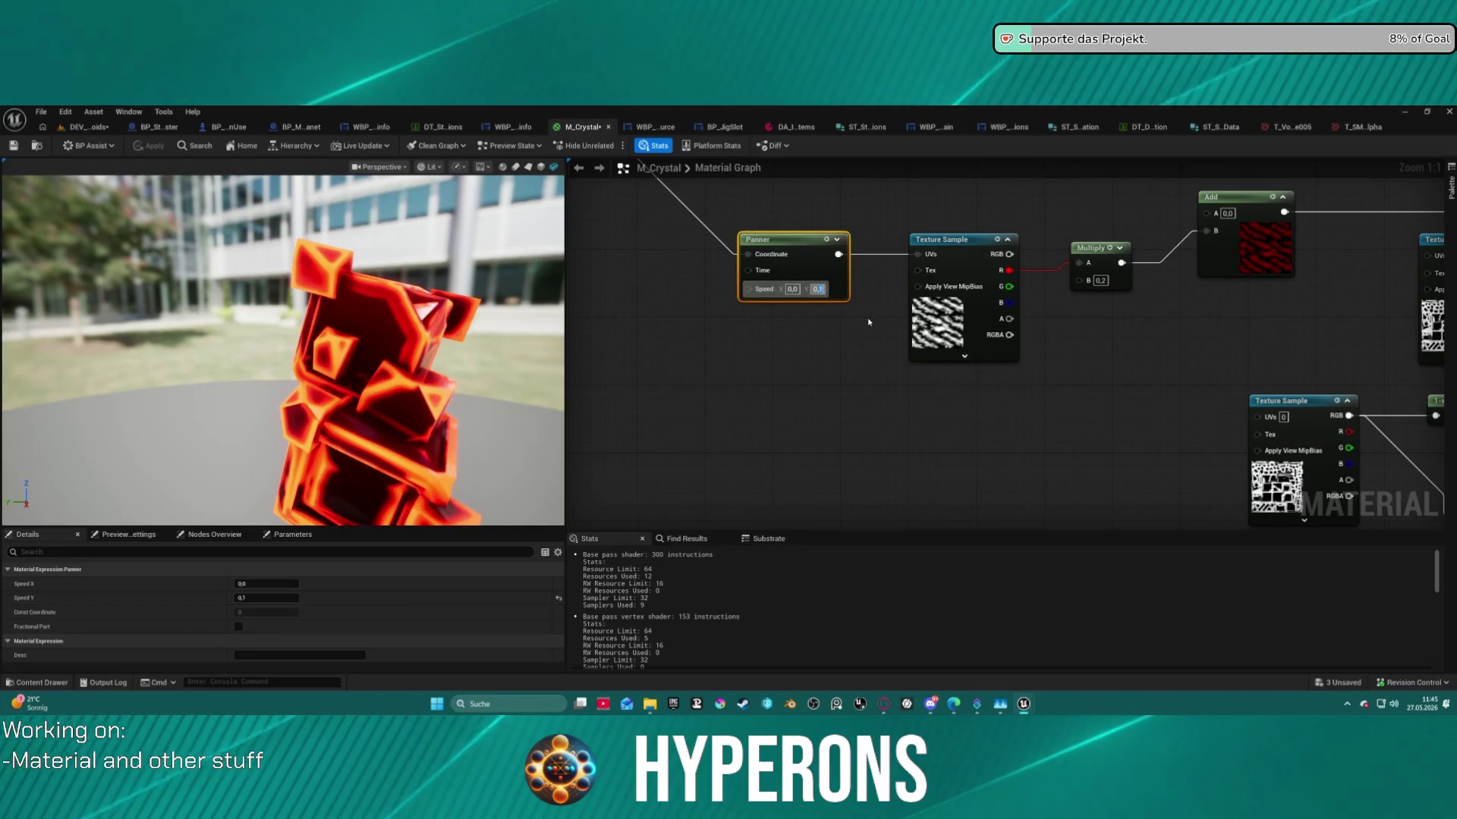
# Change the Panner's Speed Y from 0.1 to 0.01, then bring up the Content Drawer.
pyautogui.press('Return')
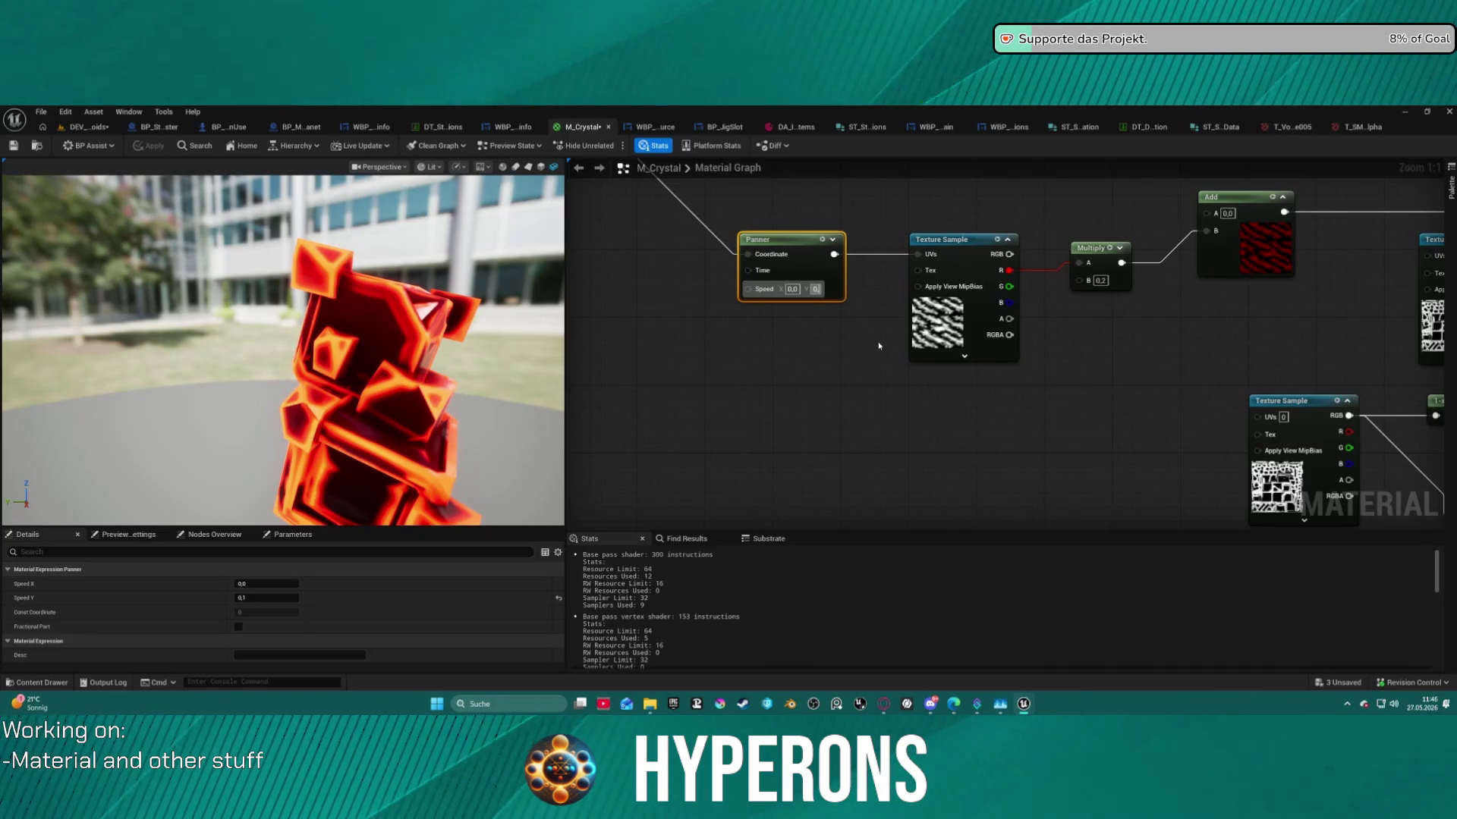
pyautogui.write('01')
pyautogui.press('Return')
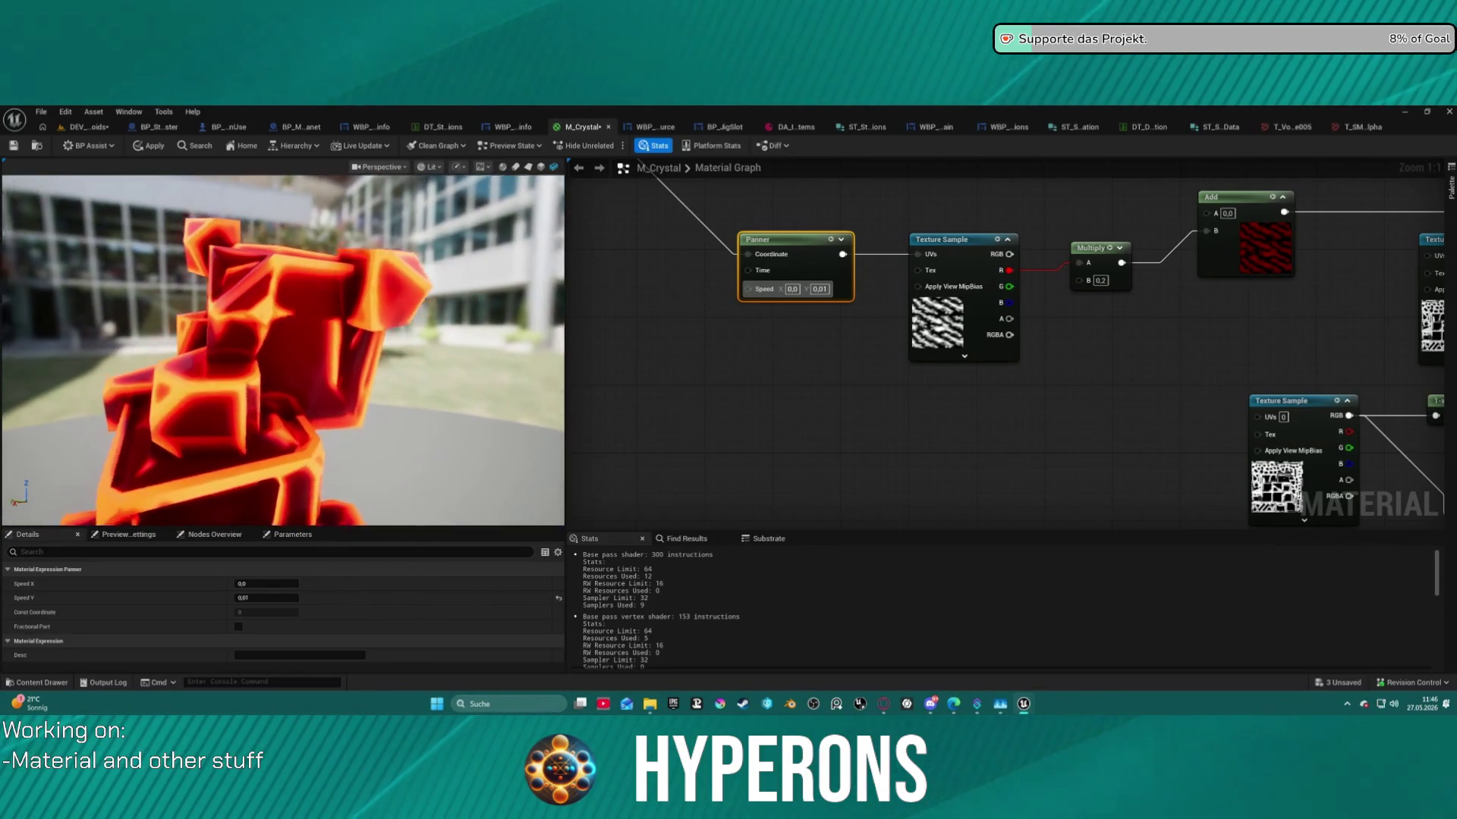
pyautogui.scroll(-2, 1066, 255)
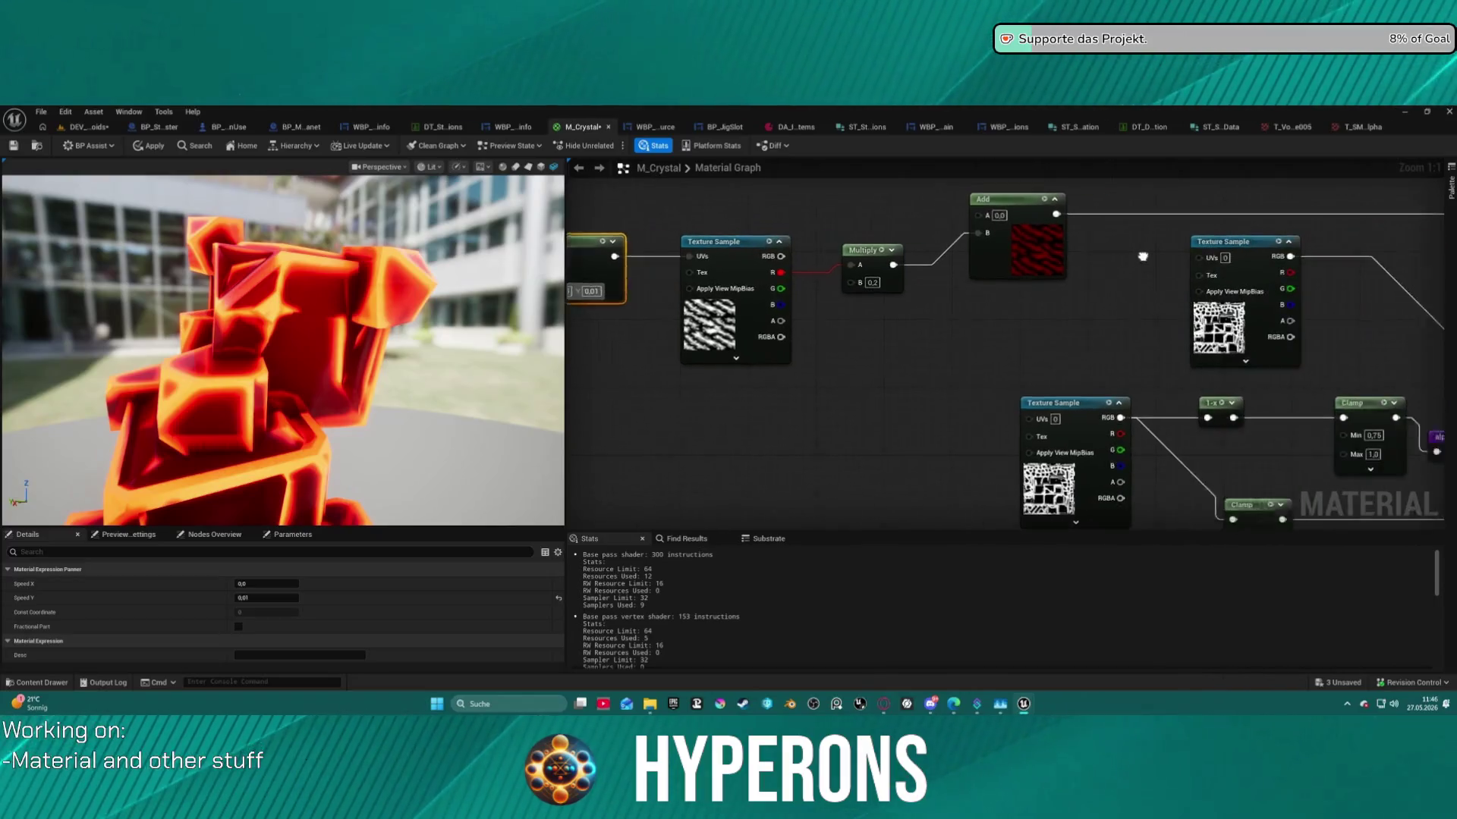
pyautogui.moveTo(1024, 267); pyautogui.dragTo(1011, 362)
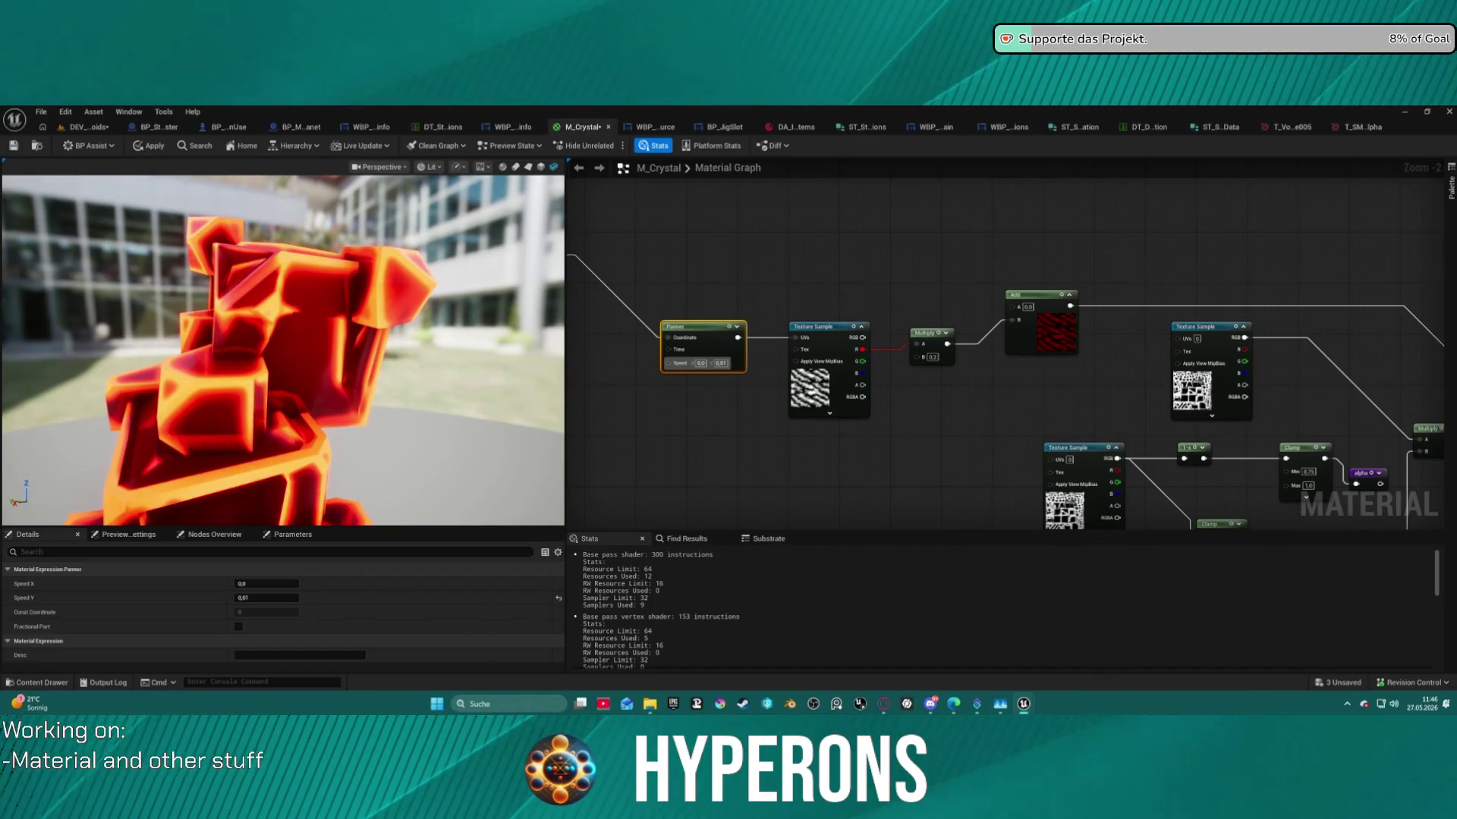
pyautogui.hotkey('ctrl', 'space')
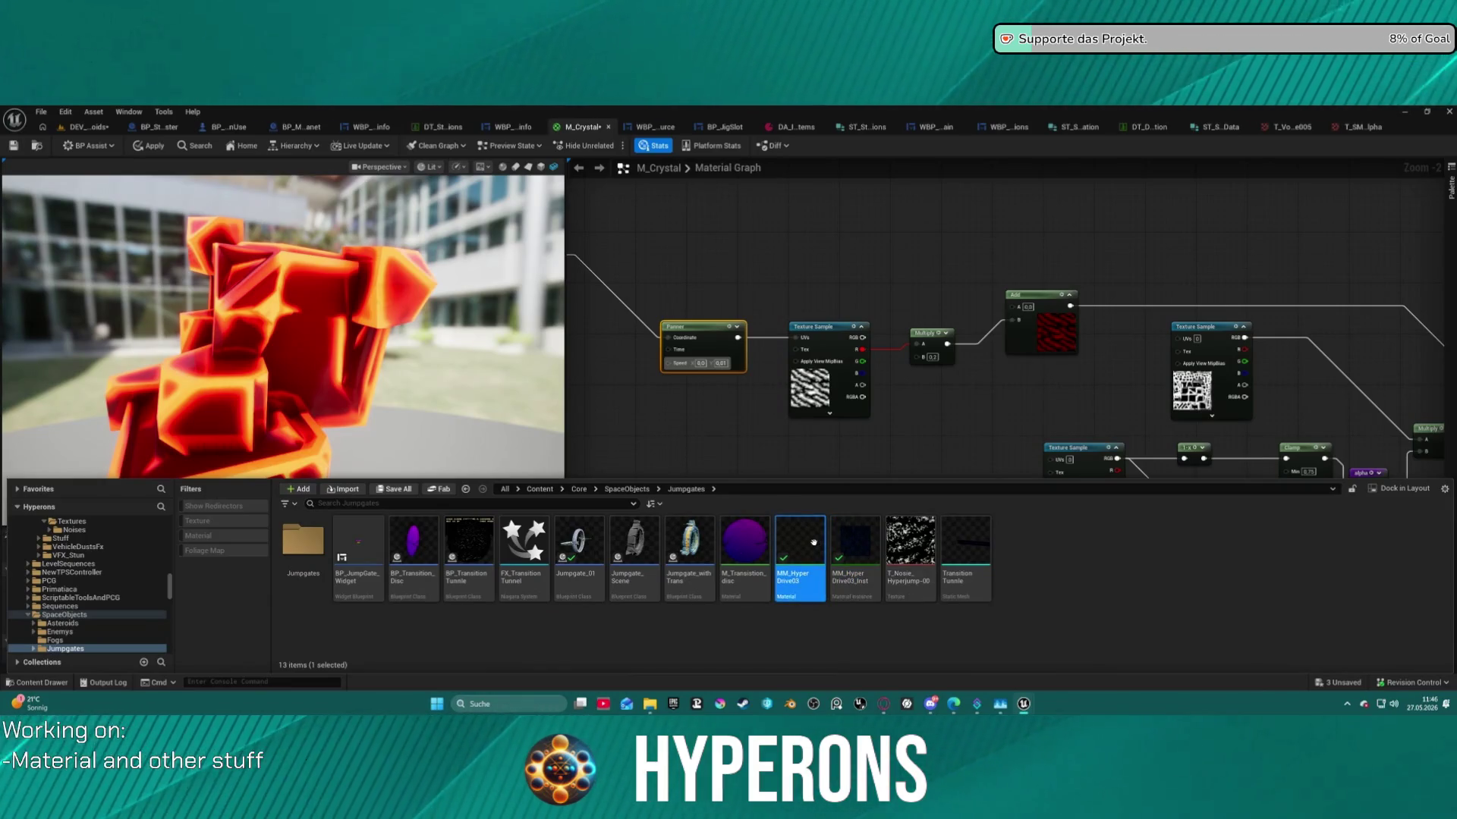
# Open MM_HyperDrive03, examine its panner chain, and close its tab.
pyautogui.press('Return')
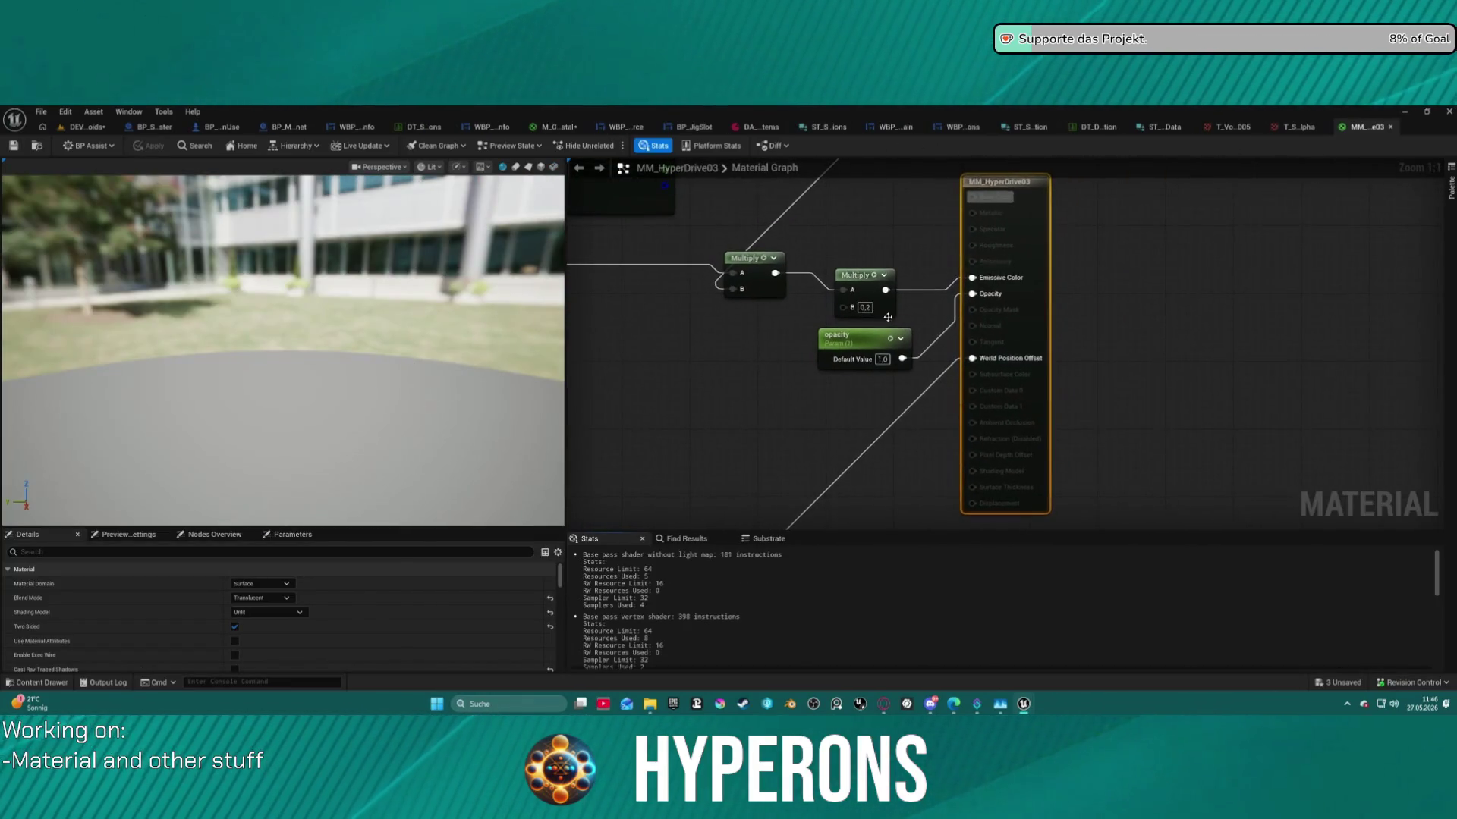
pyautogui.scroll(-5, 831, 369)
pyautogui.scroll(5, 1064, 302)
pyautogui.scroll(3, 1064, 302)
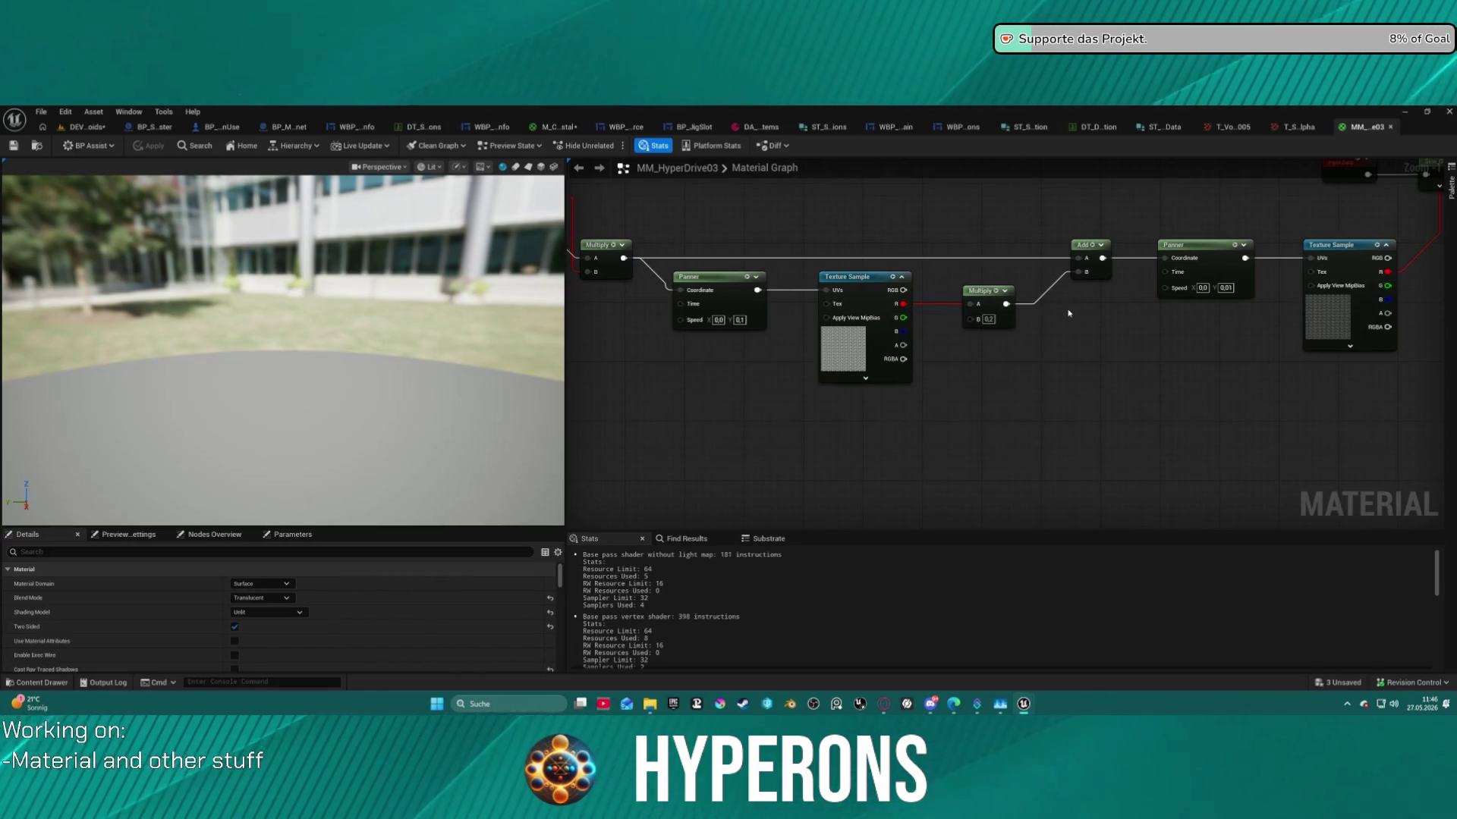
pyautogui.moveTo(1068, 312)
pyautogui.mouseDown()
pyautogui.moveTo(1116, 354)
pyautogui.moveTo(1388, 384)
pyautogui.moveTo(827, 349)
pyautogui.moveTo(581, 383)
pyautogui.moveTo(568, 445)
pyautogui.moveTo(694, 437)
pyautogui.mouseUp()
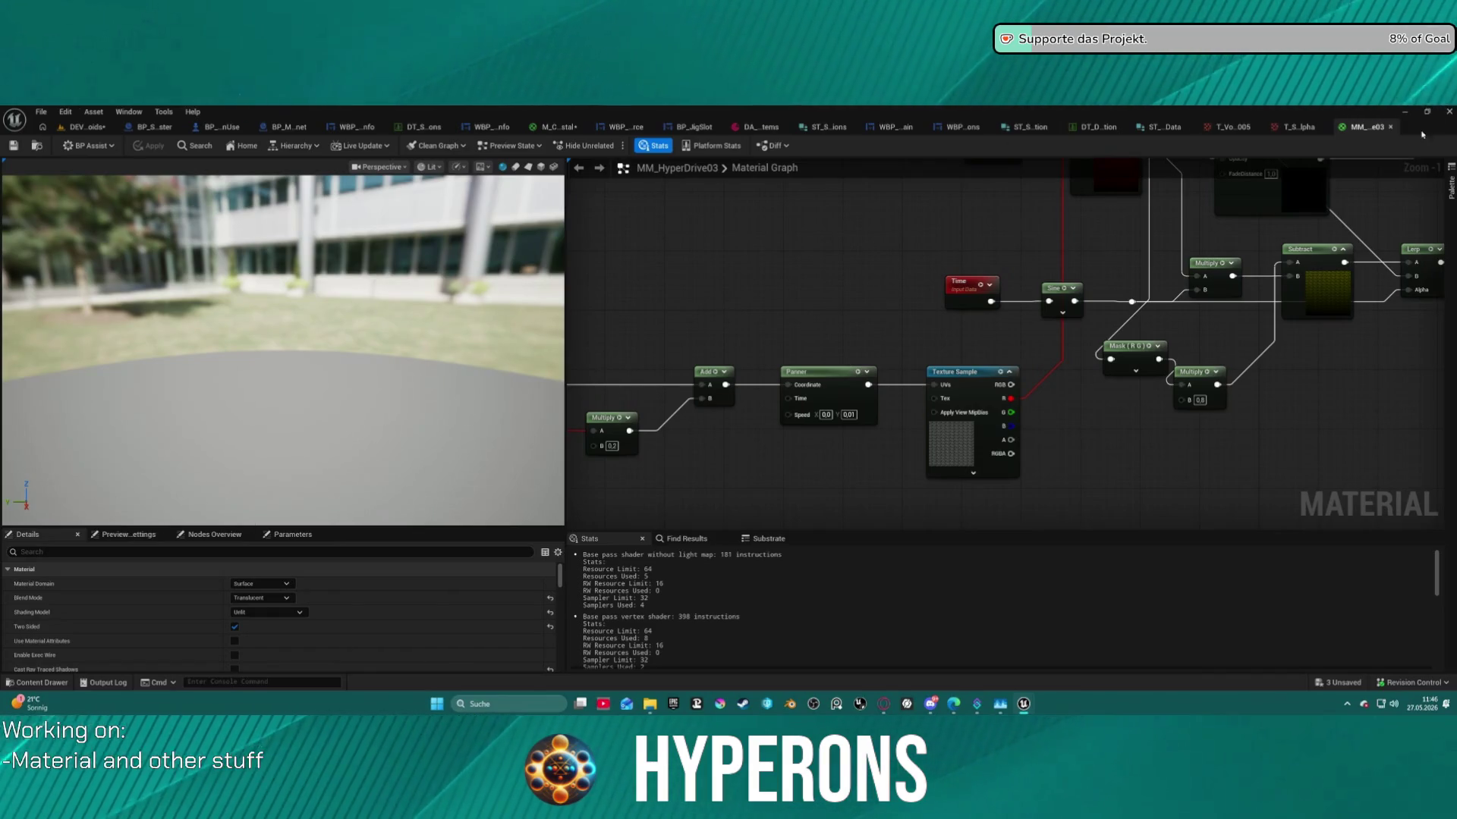
pyautogui.click(1390, 127)
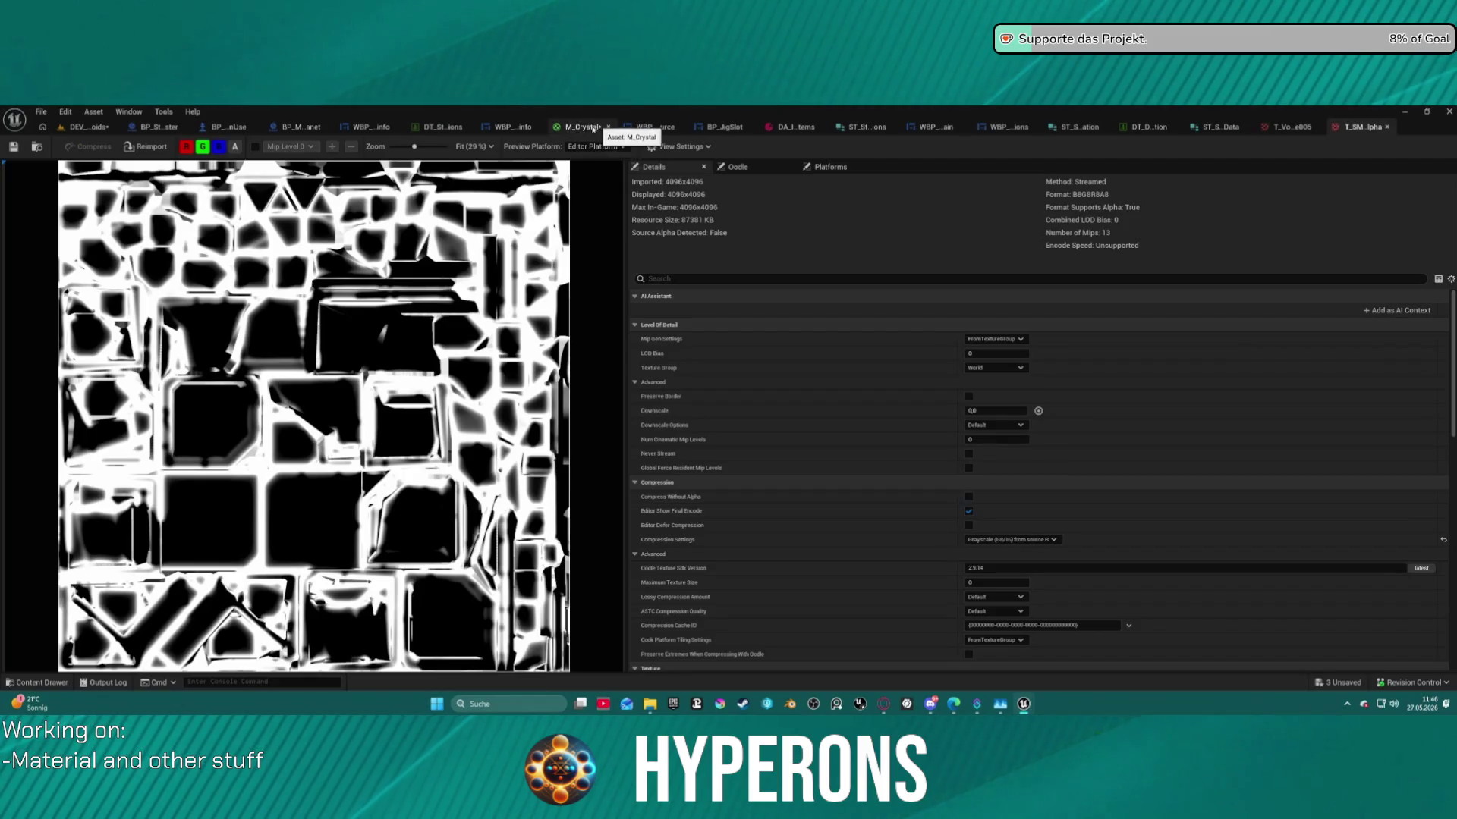
# In M_Crystal, shift the TexCoord node right and wire Multiply's output into the red-textured Add node.
pyautogui.click(584, 127)
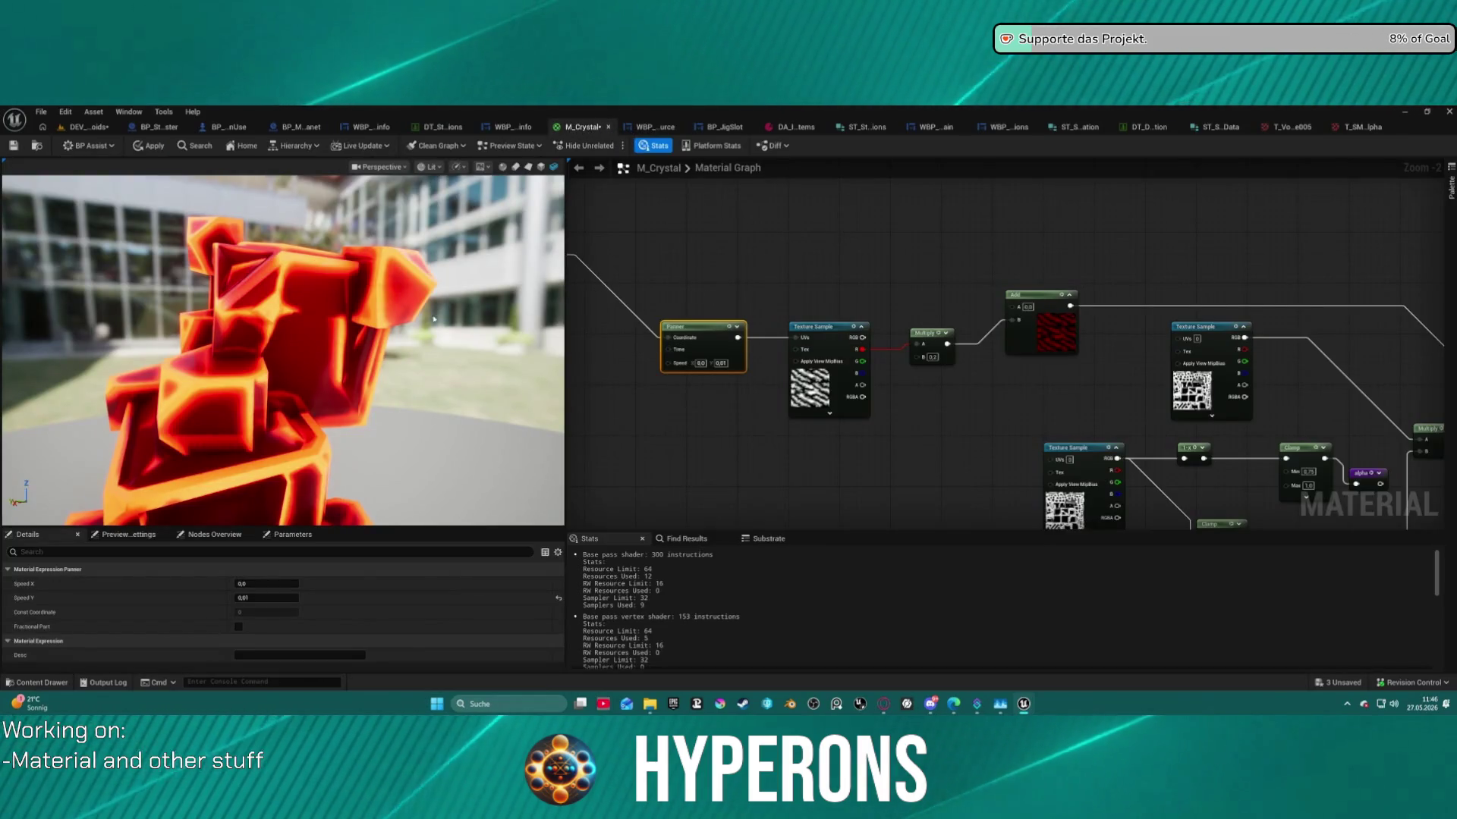
pyautogui.scroll(-5, 425, 355)
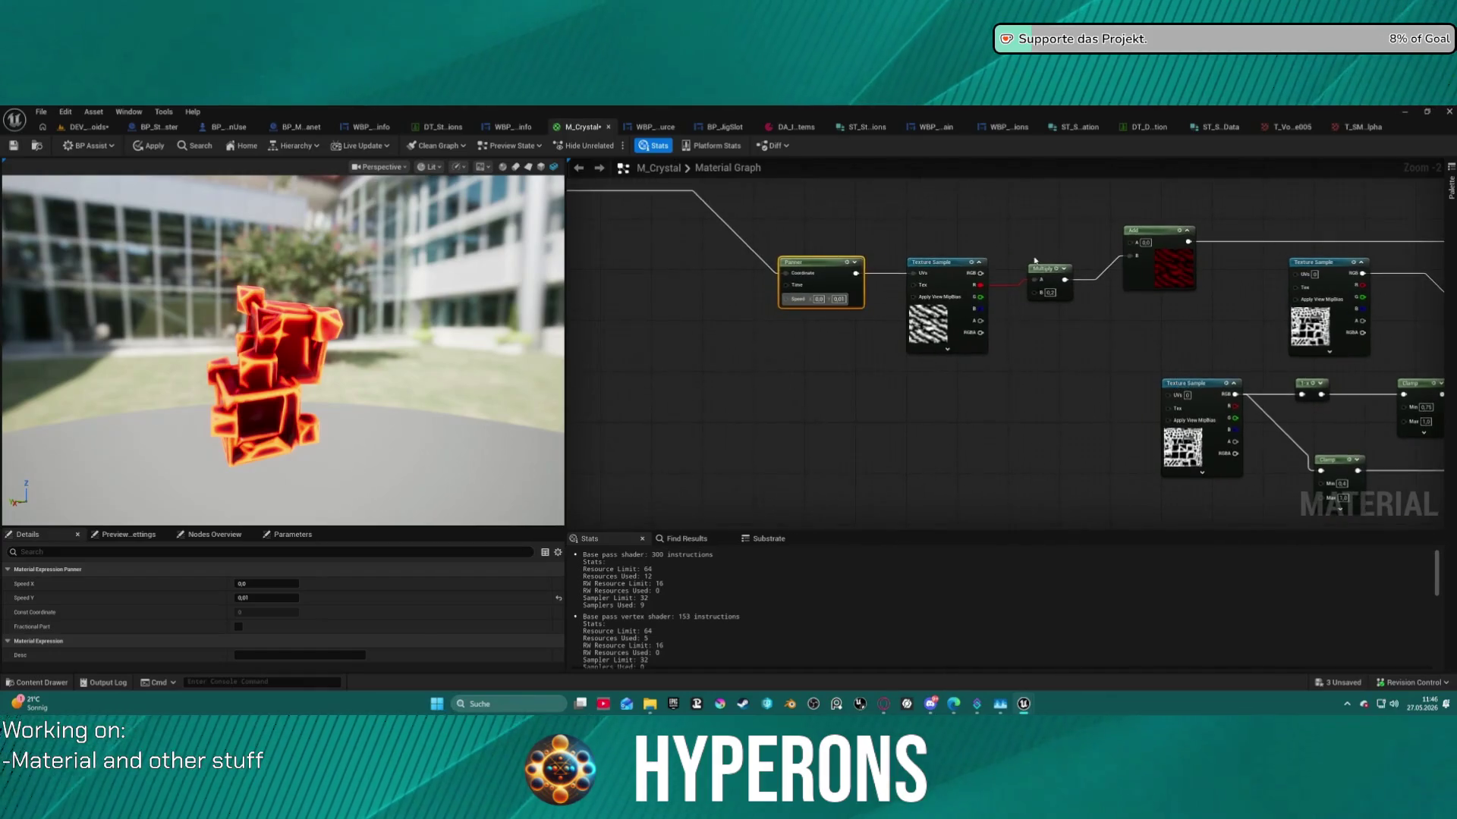
pyautogui.scroll(-2, 864, 243)
pyautogui.moveTo(756, 243); pyautogui.dragTo(1009, 234)
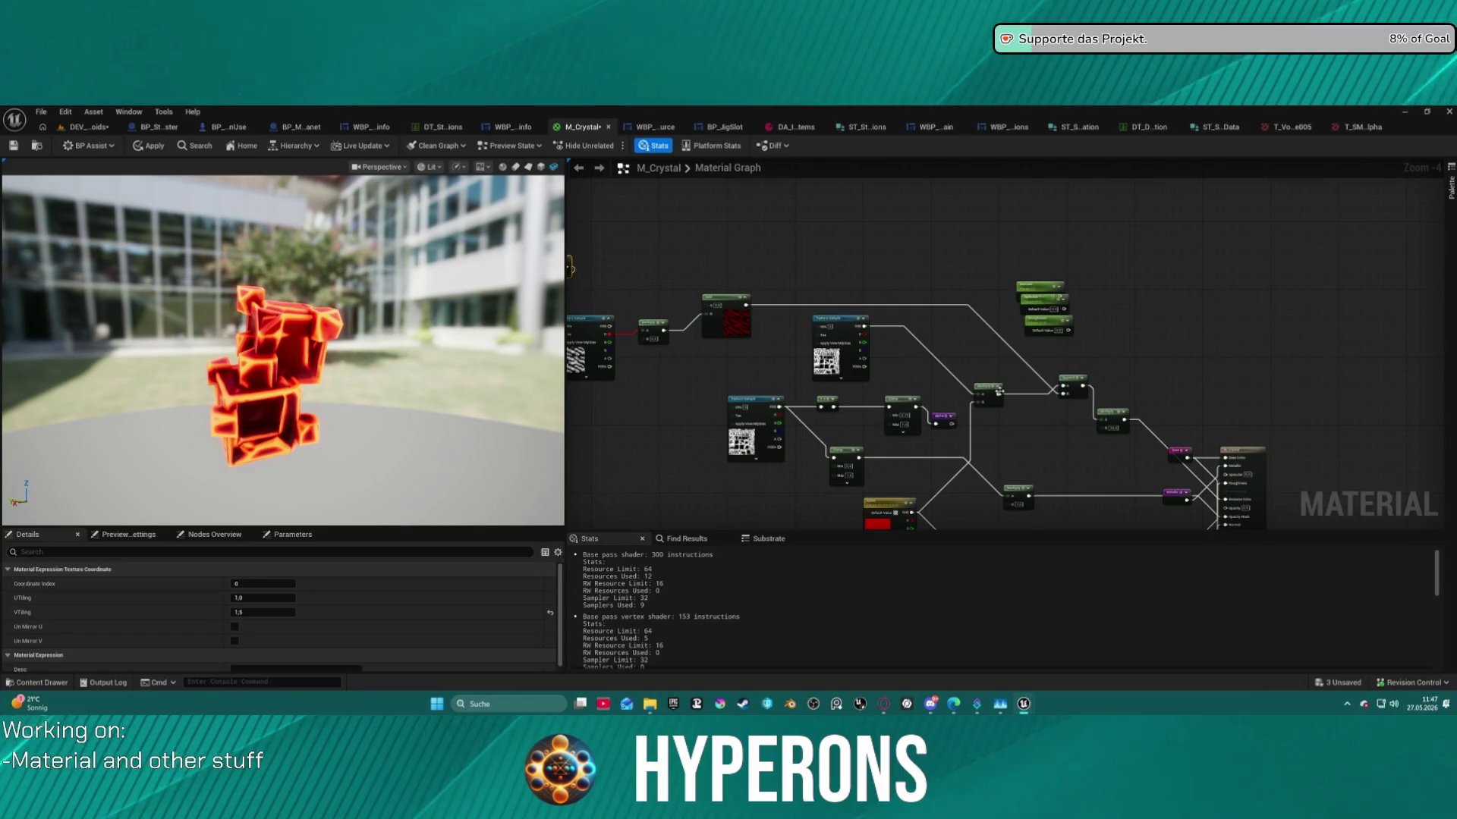
pyautogui.moveTo(997, 393)
pyautogui.mouseDown()
pyautogui.moveTo(992, 373)
pyautogui.moveTo(1062, 388)
pyautogui.mouseUp()
pyautogui.click(1105, 370)
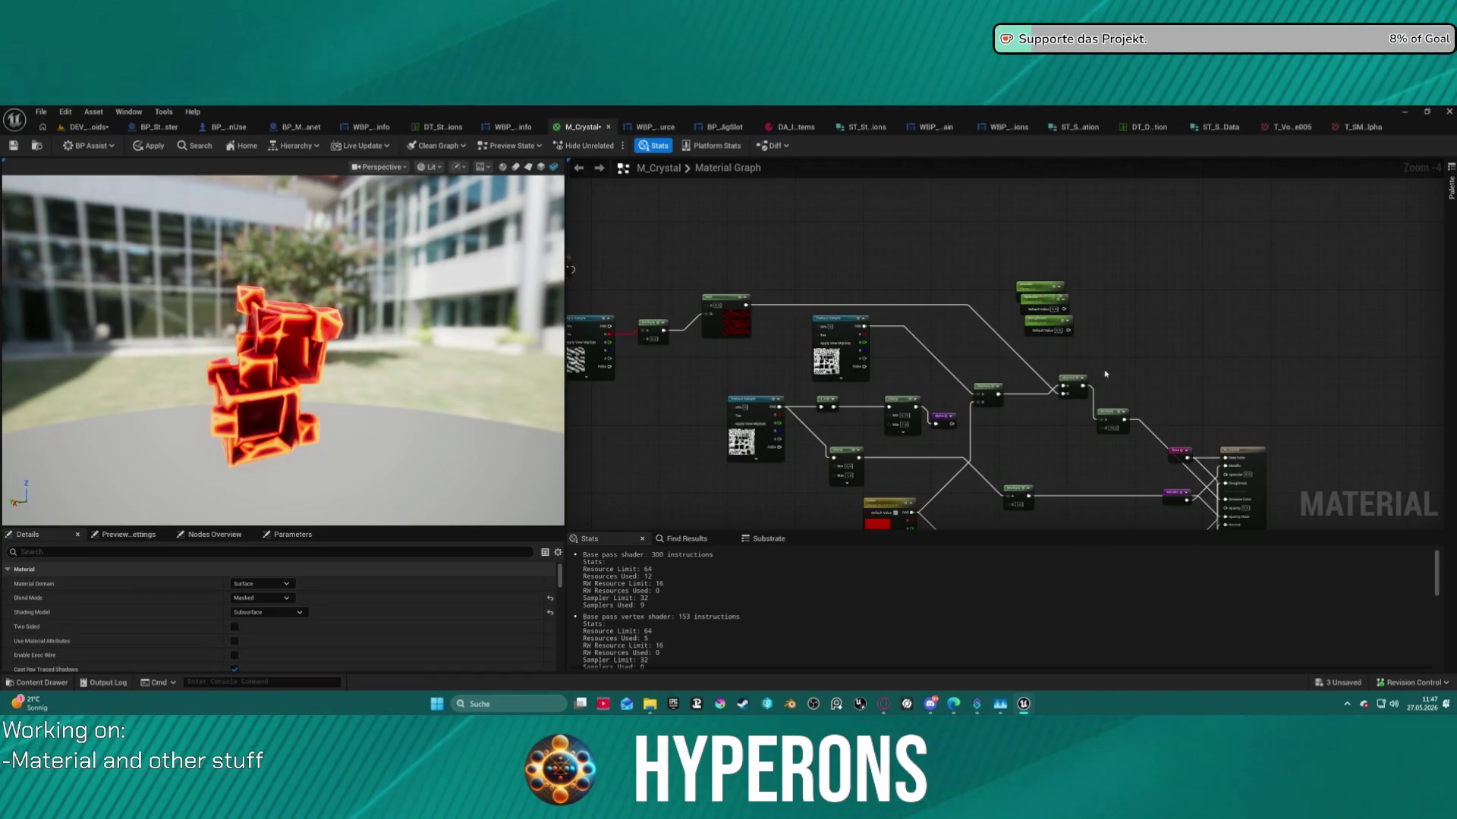
pyautogui.hotkey('ctrl', 'z')
pyautogui.hotkey('ctrl', 'z')
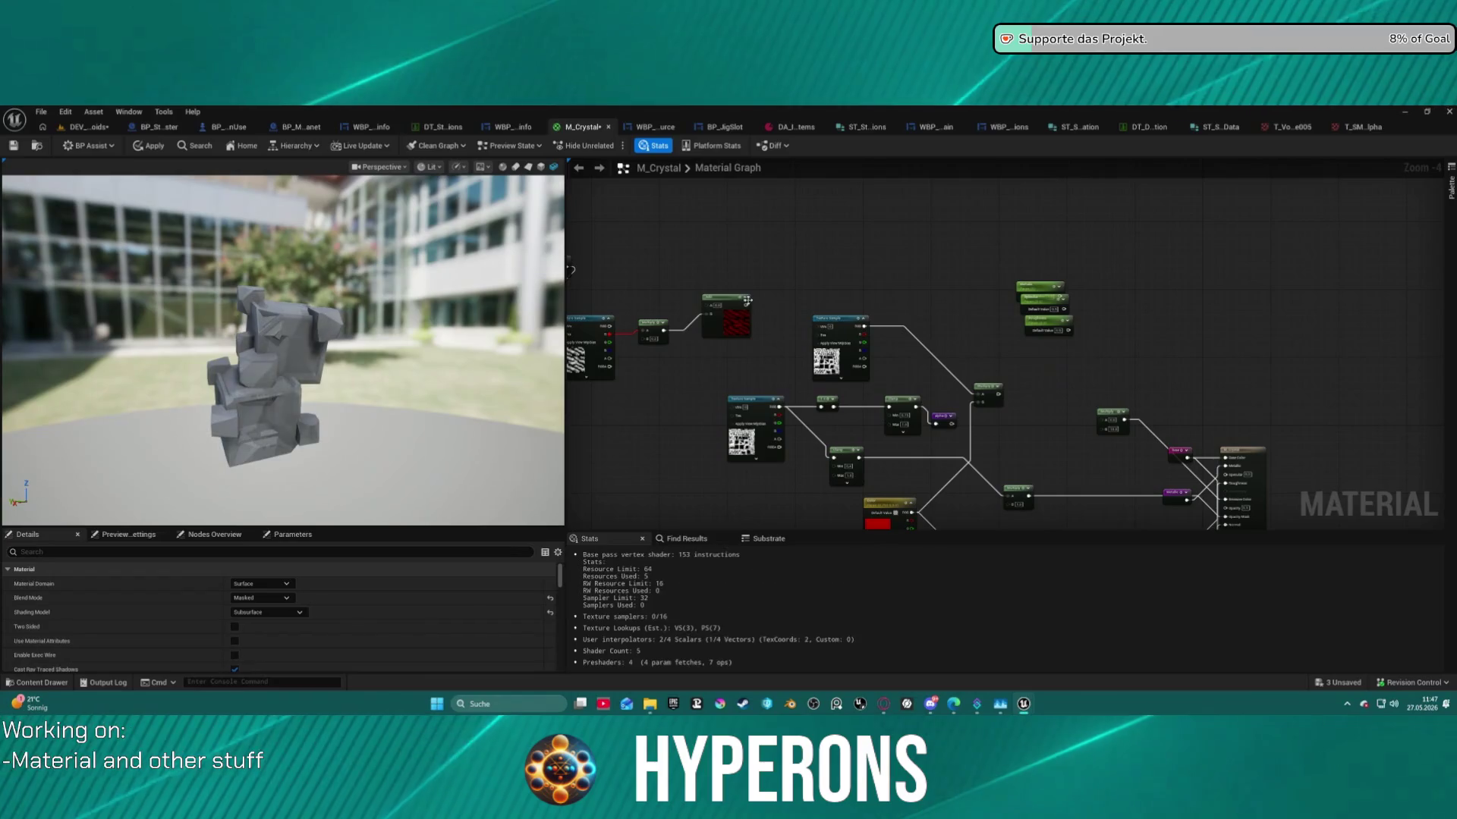
pyautogui.hotkey('ctrl', 'y')
pyautogui.scroll(2, 964, 397)
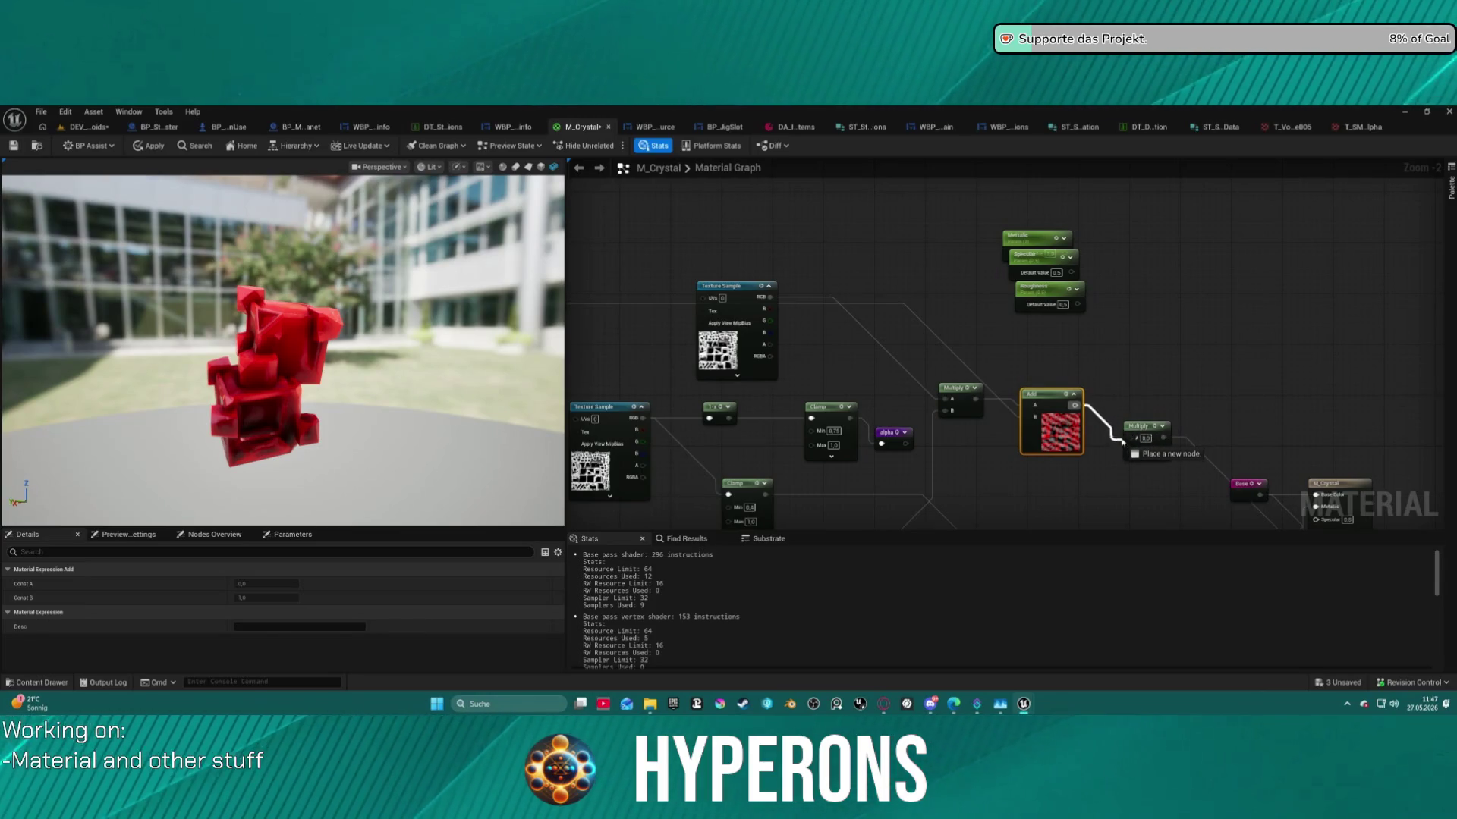
# Wire the Add output into Multiply's A input and bring the Clamp, Add and Multiply nodes into view.
pyautogui.moveTo(1129, 442); pyautogui.dragTo(1129, 439)
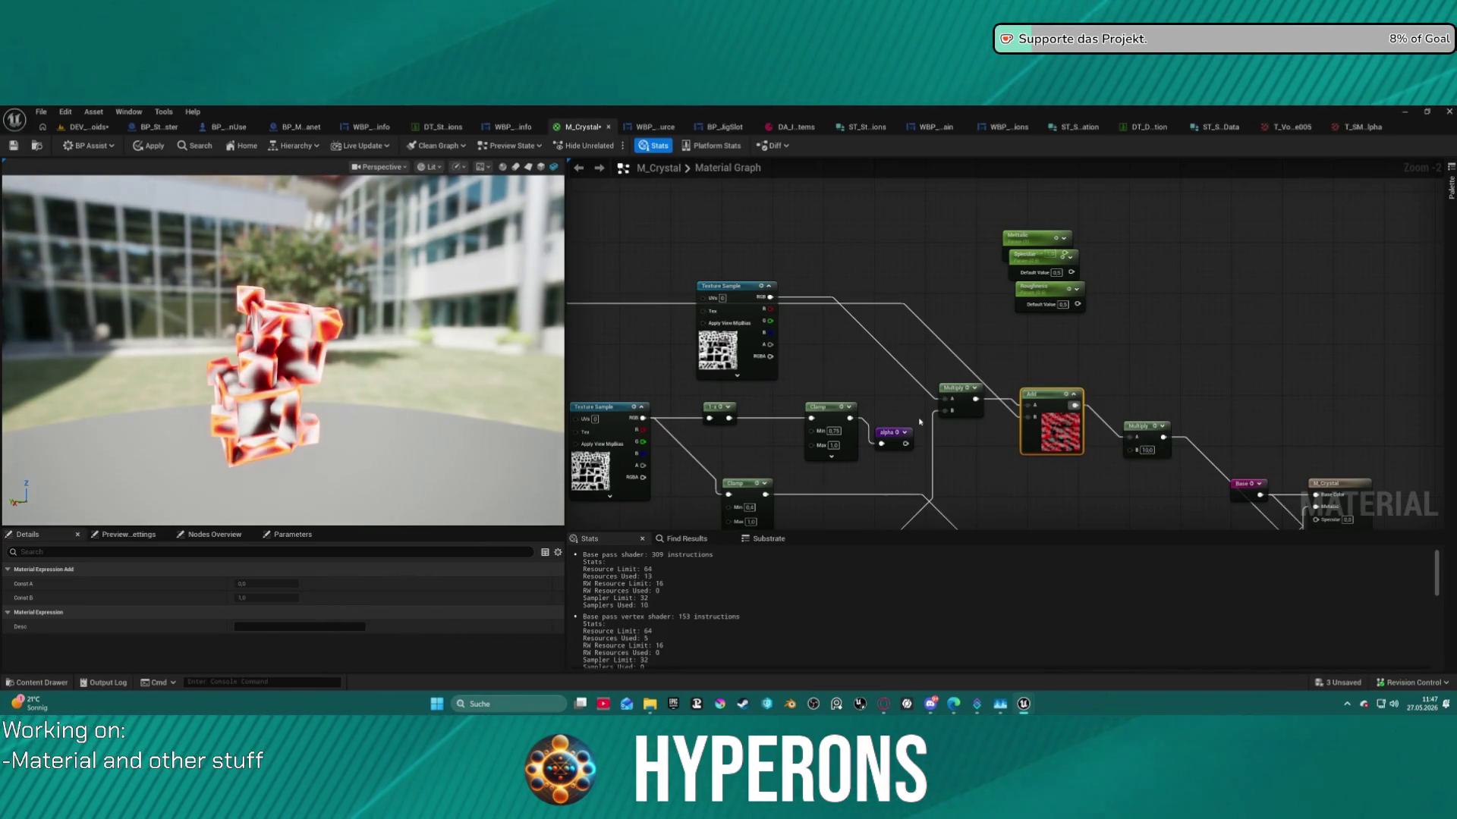
pyautogui.scroll(3, 340, 392)
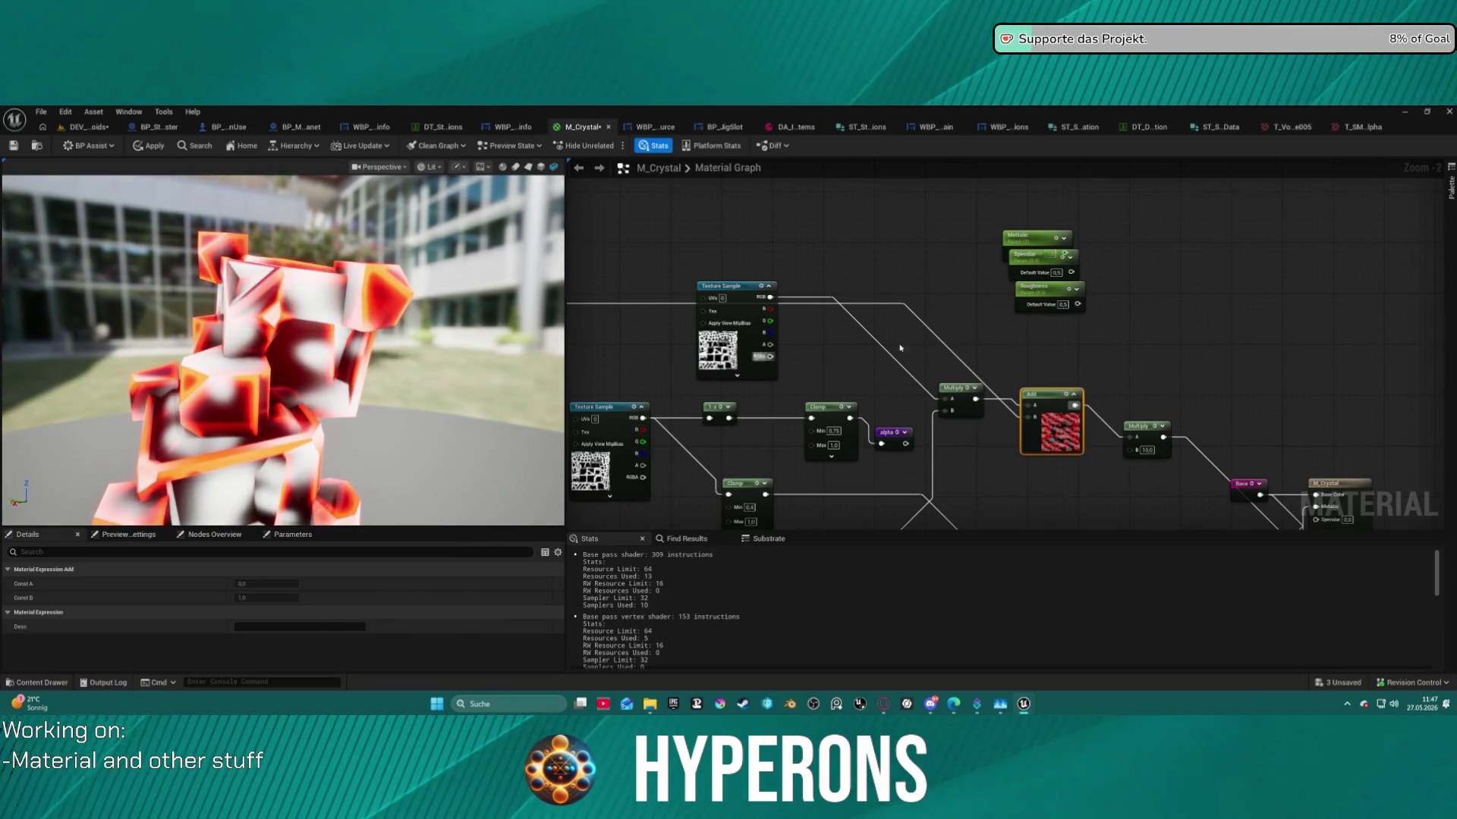
pyautogui.moveTo(770, 302); pyautogui.dragTo(1154, 238)
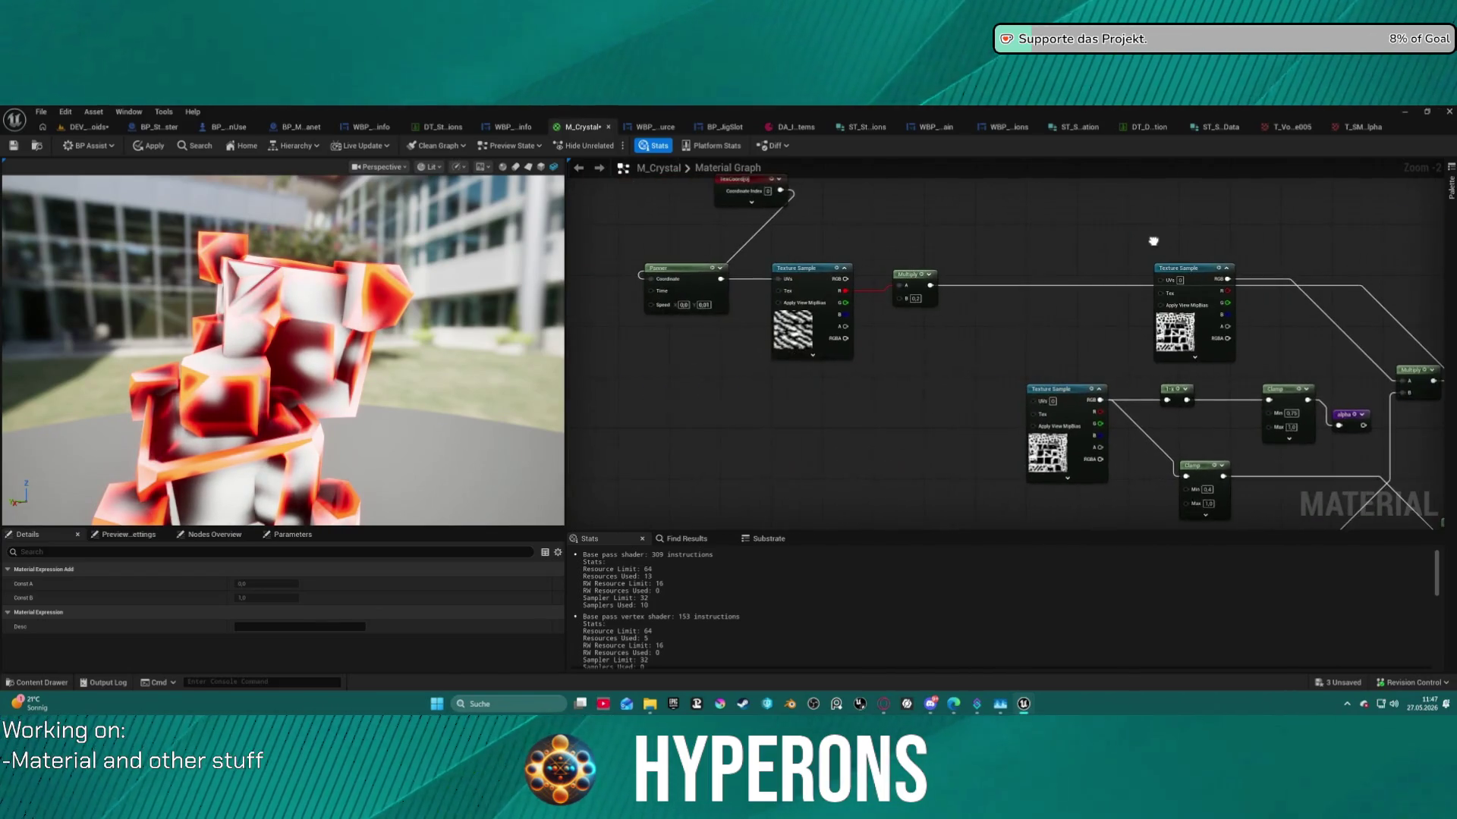
pyautogui.scroll(1, 876, 271)
pyautogui.moveTo(1109, 291)
pyautogui.mouseDown()
pyautogui.moveTo(725, 273)
pyautogui.moveTo(689, 208)
pyautogui.mouseUp()
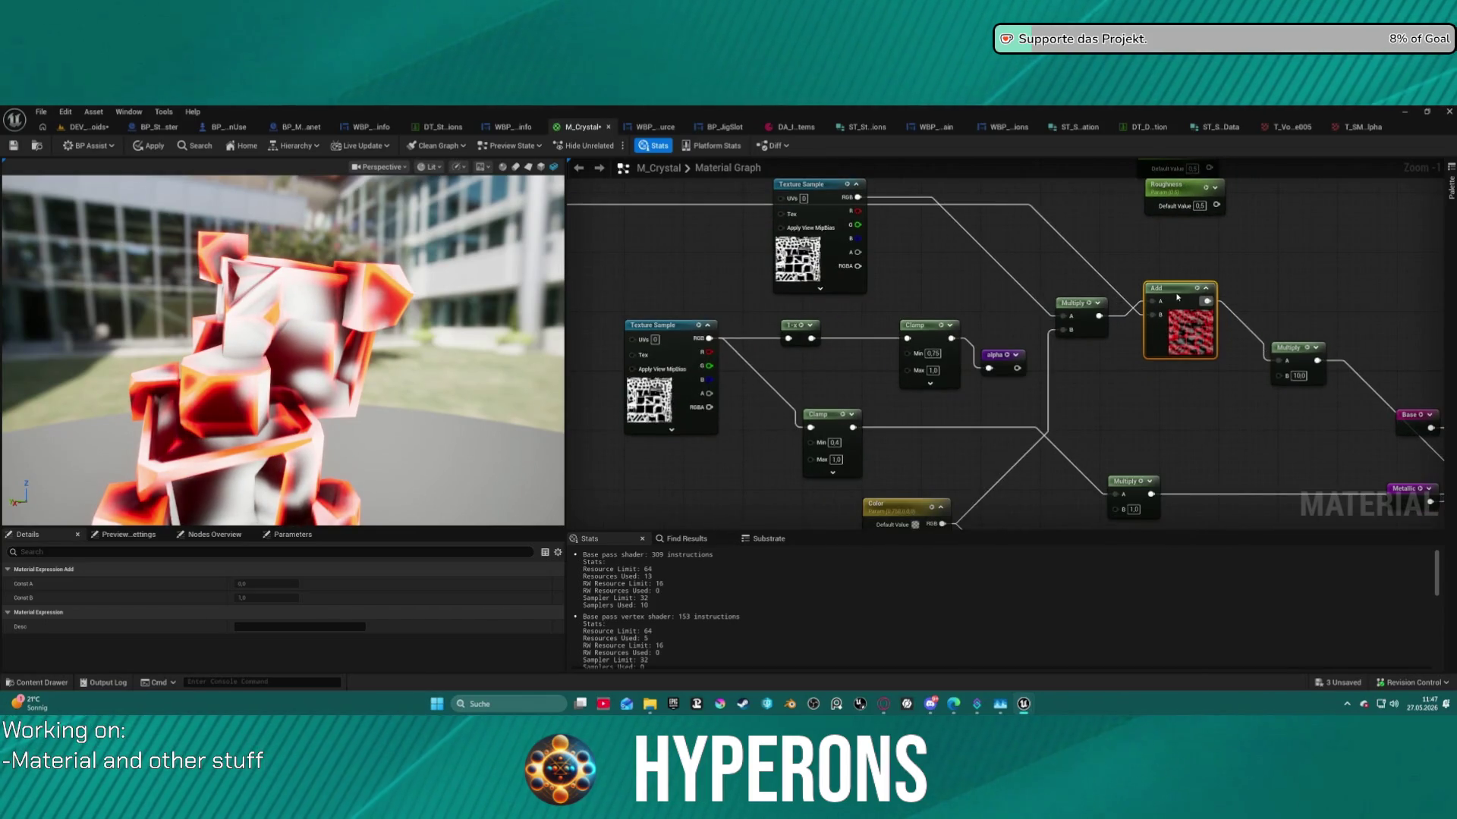
# Disconnect the Add node, lift it up out of the chain, and pull a new wire from Multiply.
pyautogui.moveTo(1177, 297); pyautogui.dragTo(1170, 298)
pyautogui.keyDown('alt'); pyautogui.click(1116, 318); pyautogui.keyUp('alt')
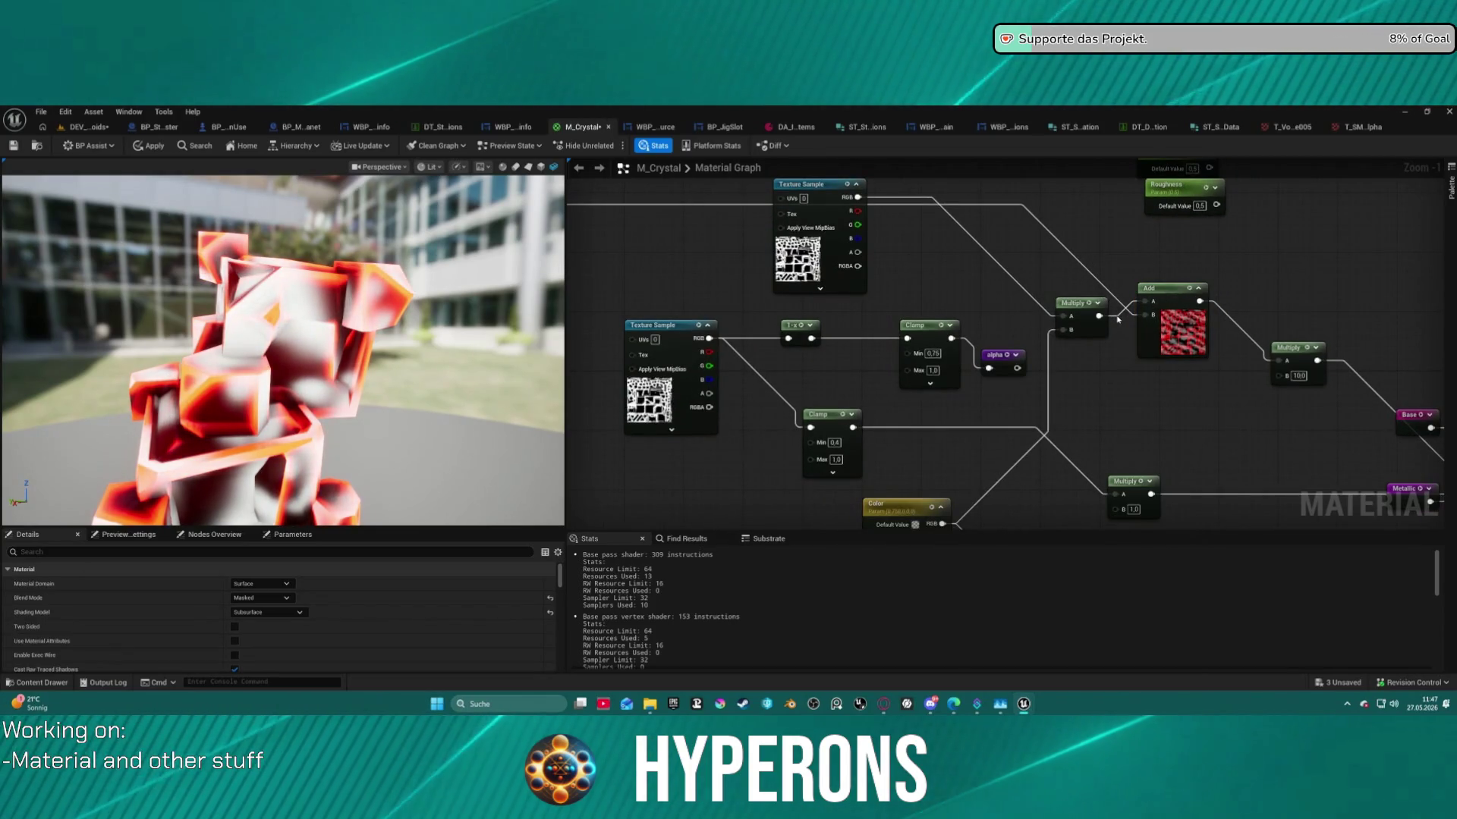
pyautogui.keyDown('alt'); pyautogui.click(1212, 301); pyautogui.keyUp('alt')
pyautogui.moveTo(1169, 288)
pyautogui.mouseDown()
pyautogui.moveTo(1158, 260)
pyautogui.moveTo(1065, 221)
pyautogui.mouseUp()
pyautogui.moveTo(1099, 316); pyautogui.dragTo(1287, 361)
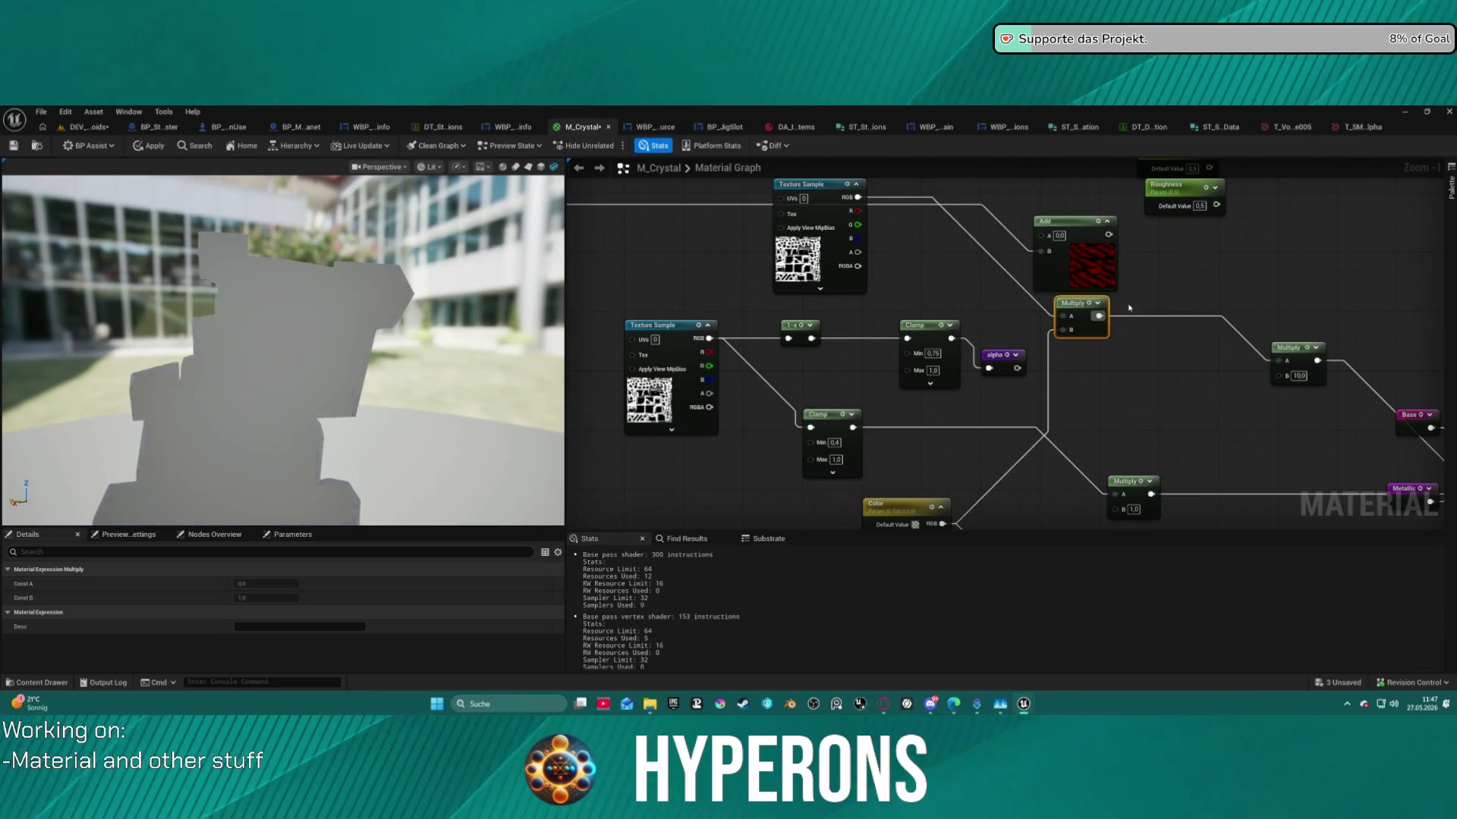
# Reconnect the Add output into Multiply's A input and orbit the preview crystal.
pyautogui.keyDown('alt'); pyautogui.click(1062, 315); pyautogui.keyUp('alt')
pyautogui.moveTo(1096, 235); pyautogui.dragTo(1062, 315)
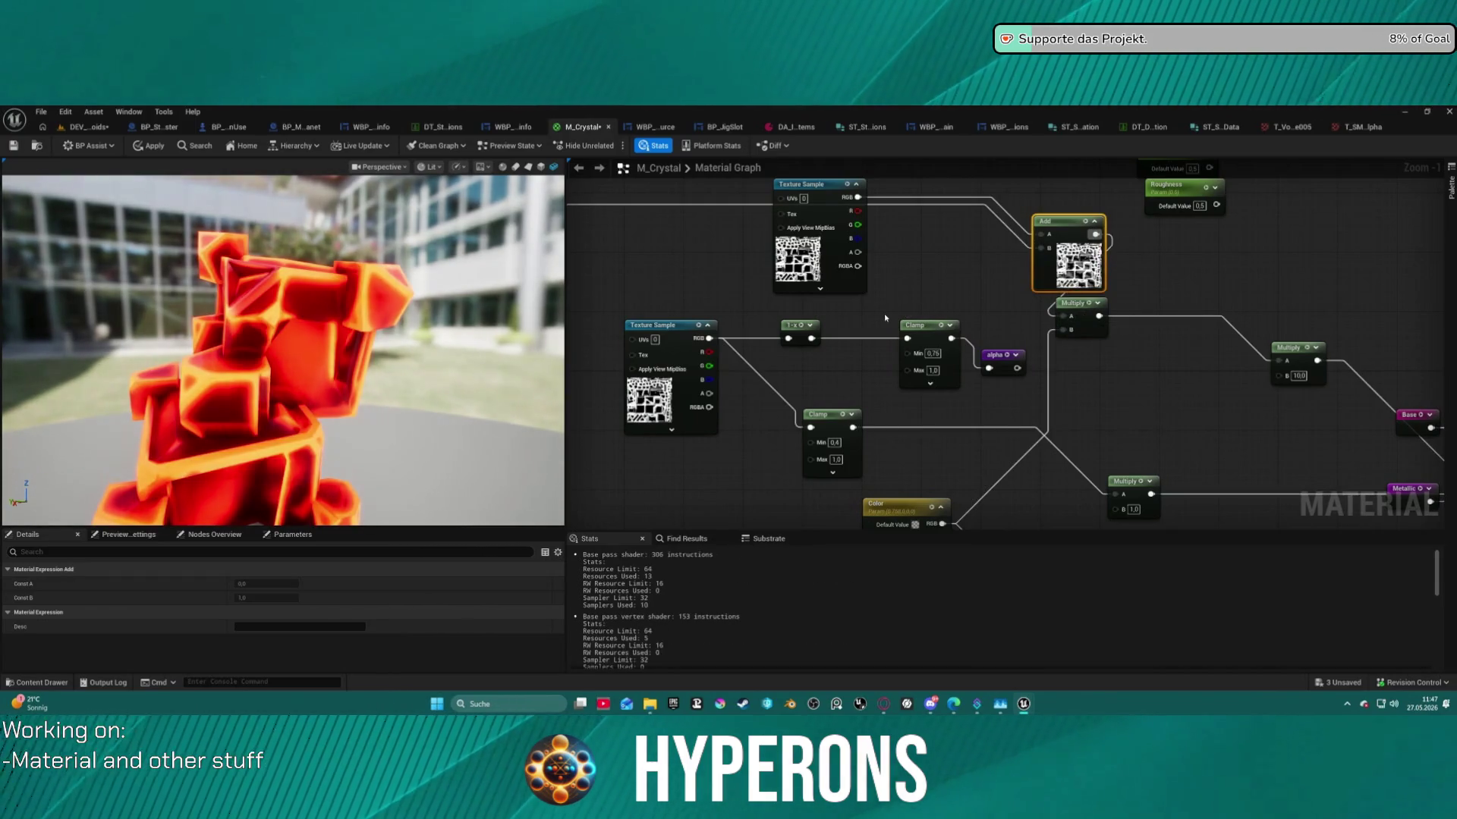
pyautogui.scroll(-5, 276, 447)
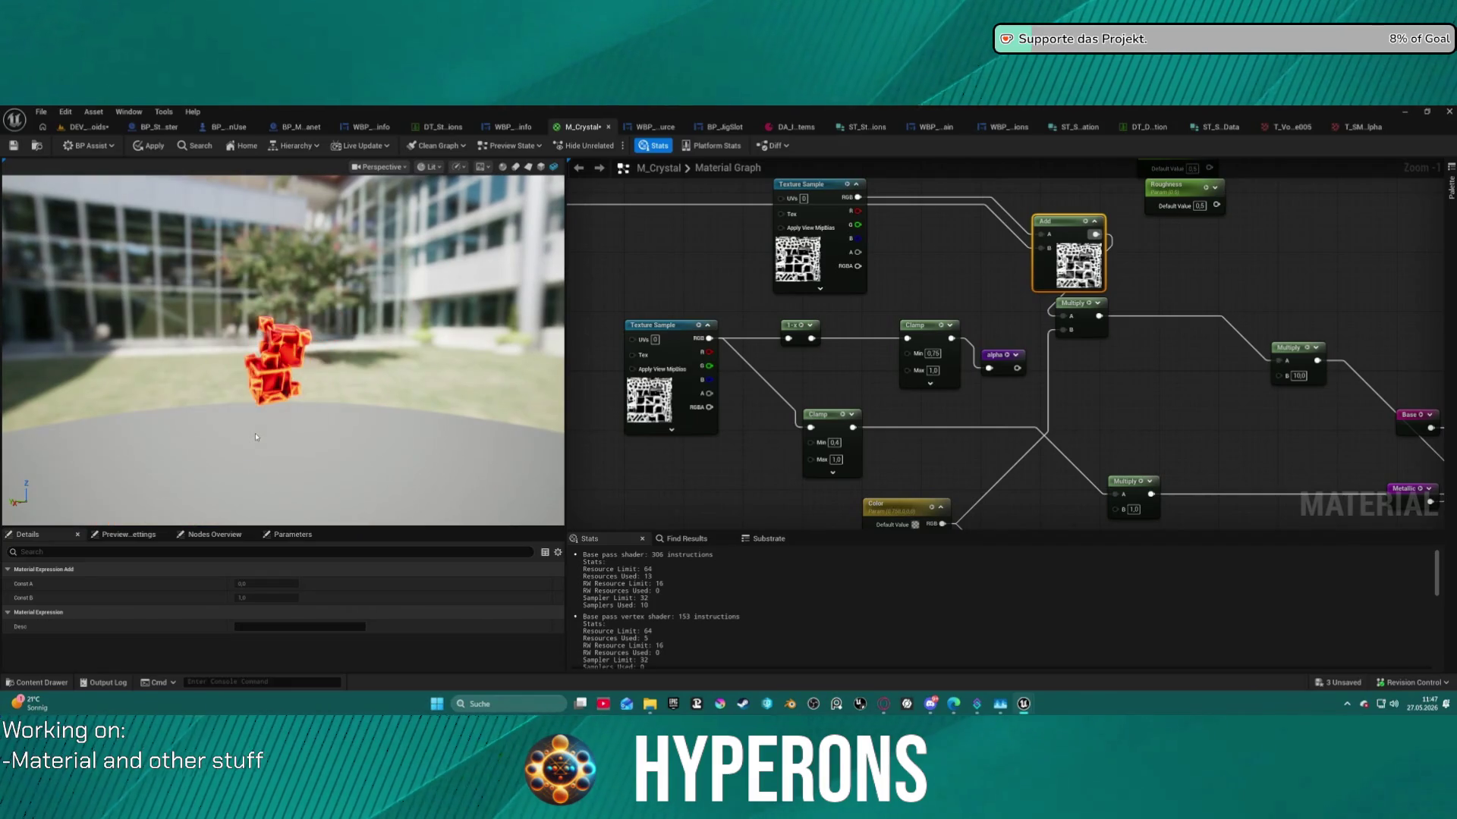
pyautogui.scroll(6, 262, 438)
pyautogui.moveTo(261, 438)
pyautogui.mouseDown()
pyautogui.moveTo(327, 433)
pyautogui.moveTo(258, 409)
pyautogui.moveTo(319, 389)
pyautogui.moveTo(395, 319)
pyautogui.moveTo(334, 303)
pyautogui.moveTo(441, 284)
pyautogui.mouseUp()
# Pan the M_Crystal graph over to the material output node.
pyautogui.scroll(5, 397, 311)
pyautogui.scroll(-5, 429, 312)
pyautogui.scroll(5, 424, 282)
pyautogui.scroll(-5, 425, 285)
pyautogui.scroll(5, 437, 278)
pyautogui.scroll(-6, 438, 277)
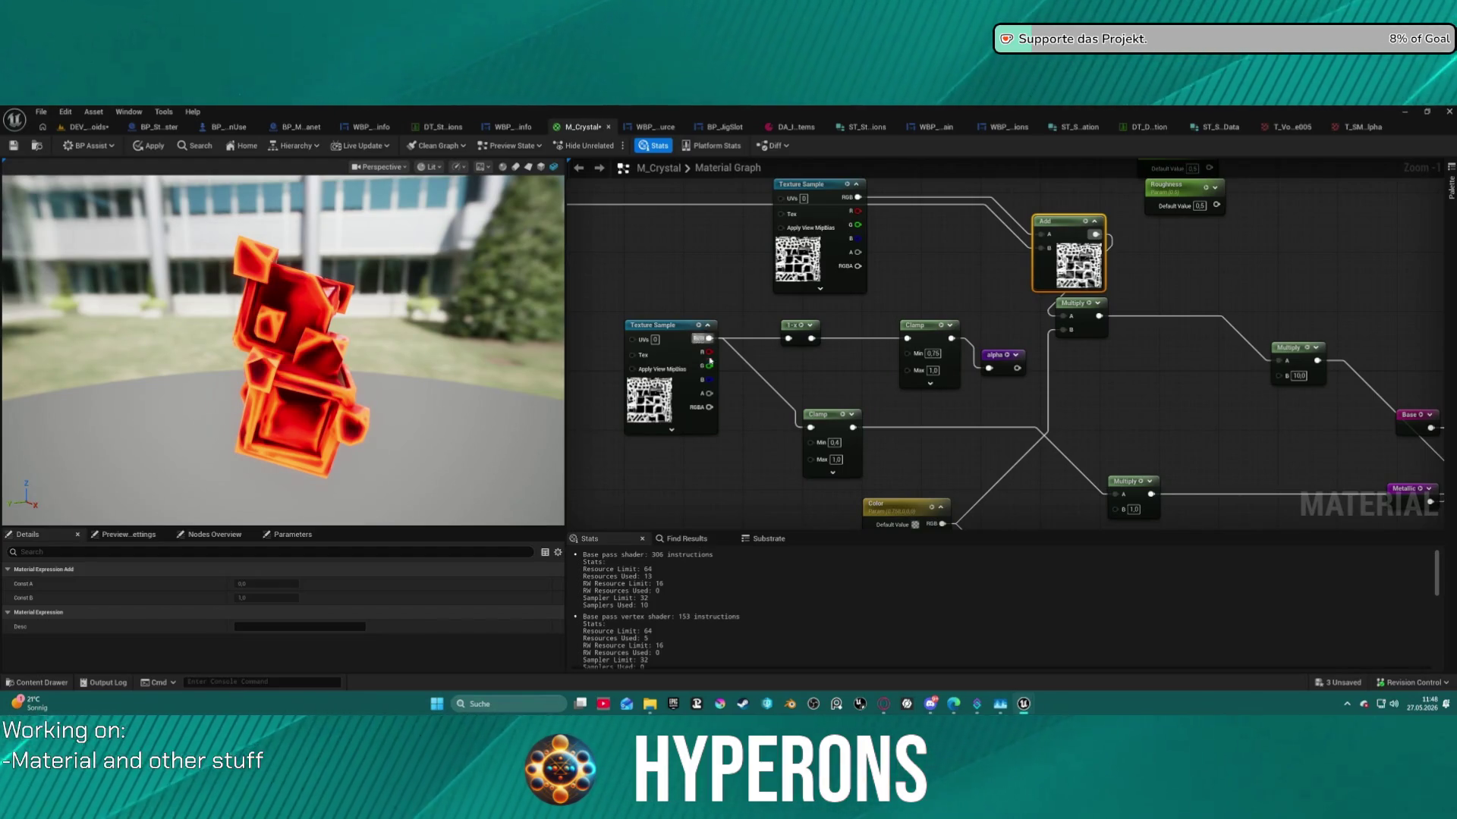
pyautogui.moveTo(1216, 348); pyautogui.dragTo(1091, 292)
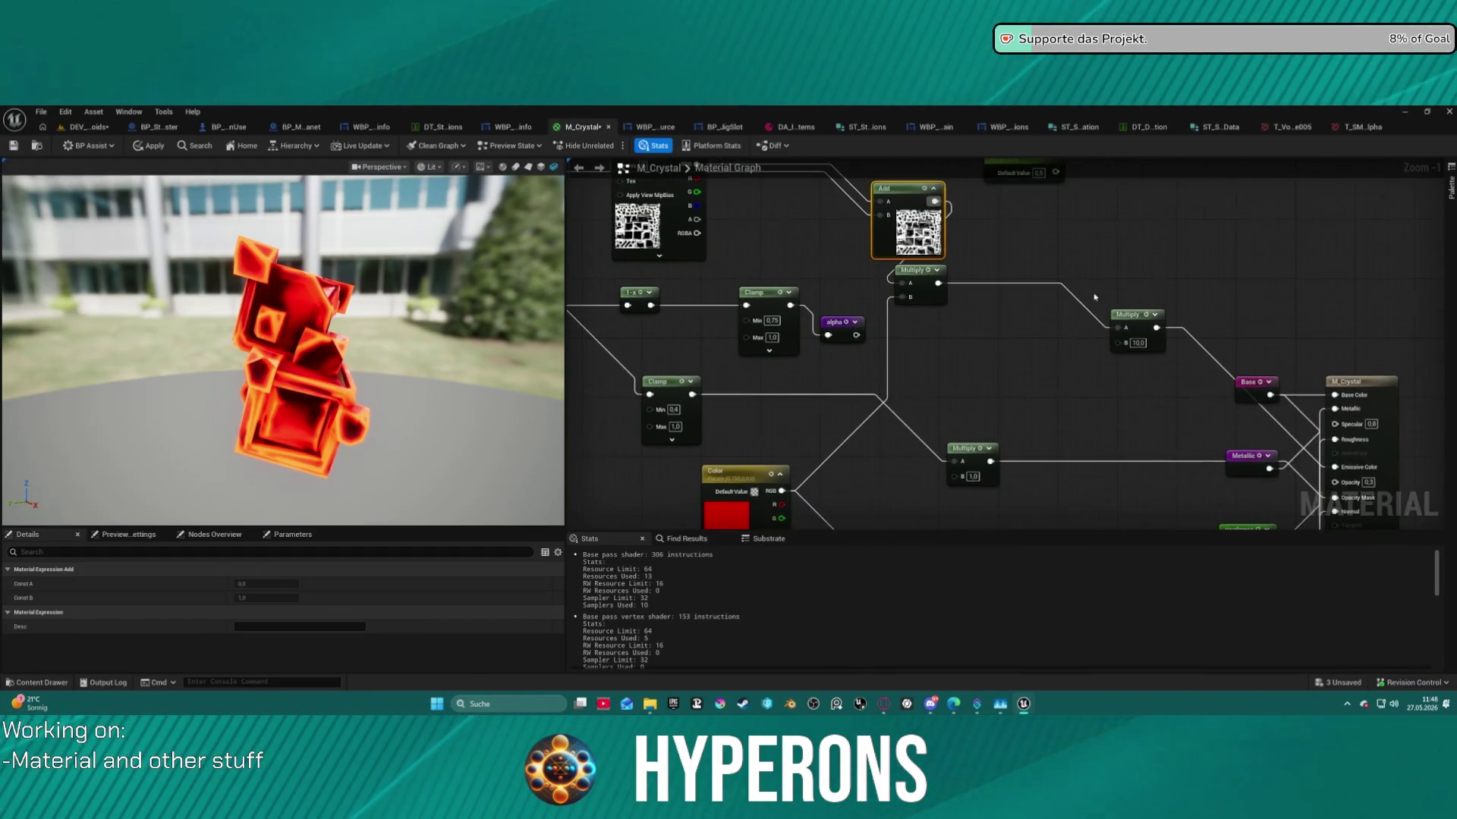
# Set the Multiply node's B factor to 0.1 and orbit the preview to check the glow.
pyautogui.click(1138, 343)
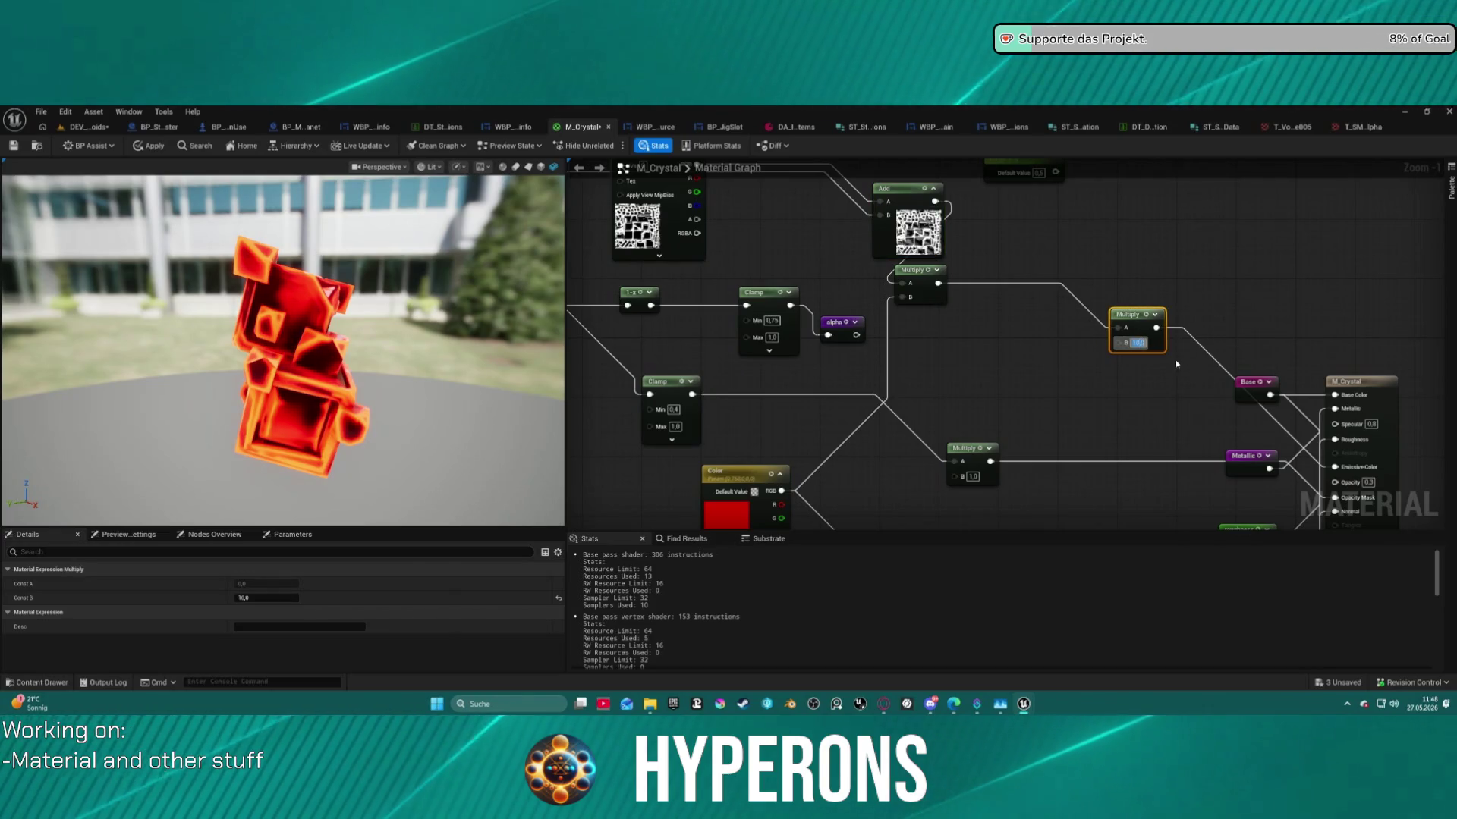
pyautogui.write('0,1')
pyautogui.press('Return')
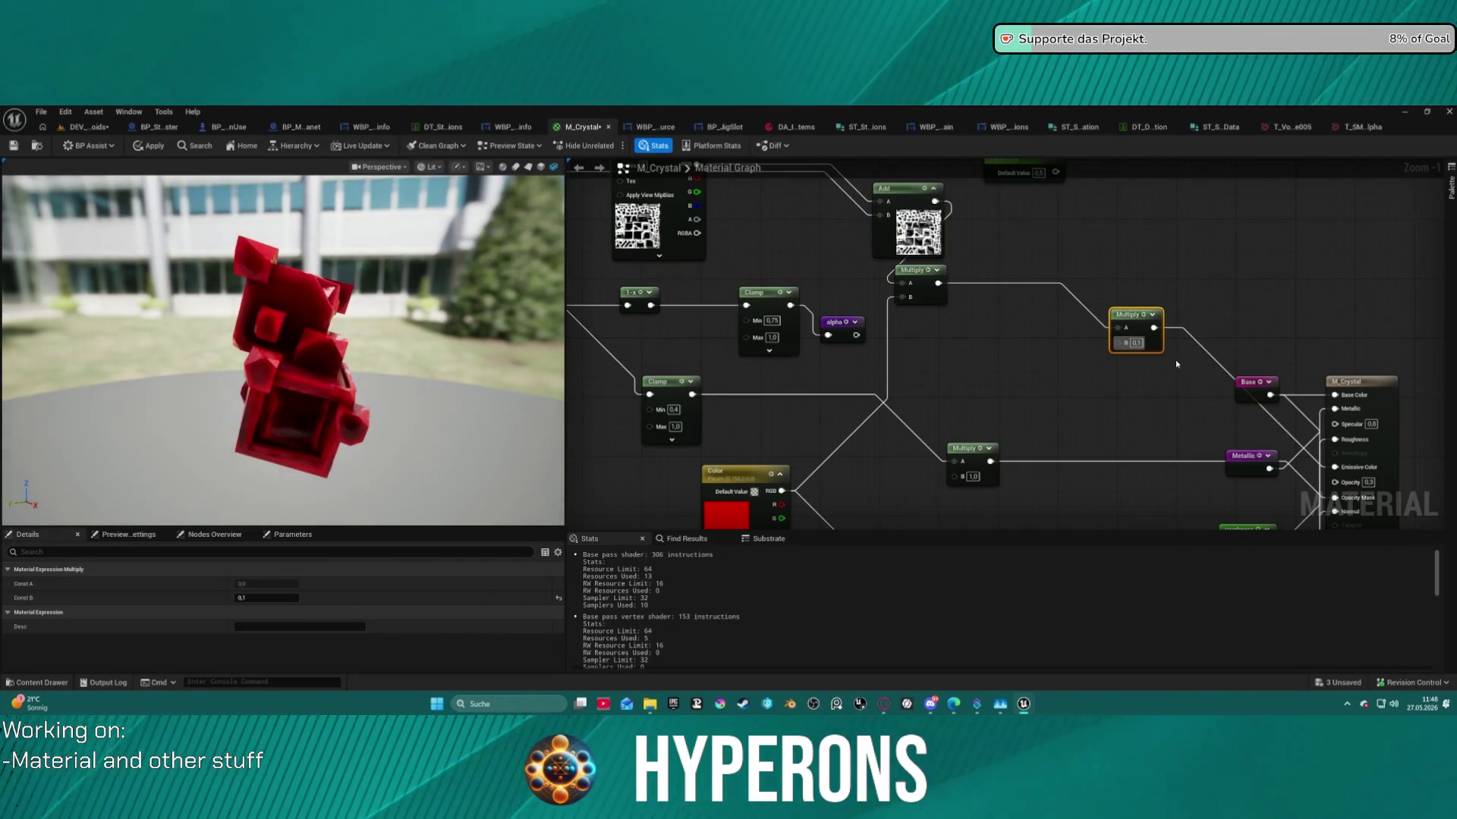
pyautogui.scroll(5, 395, 305)
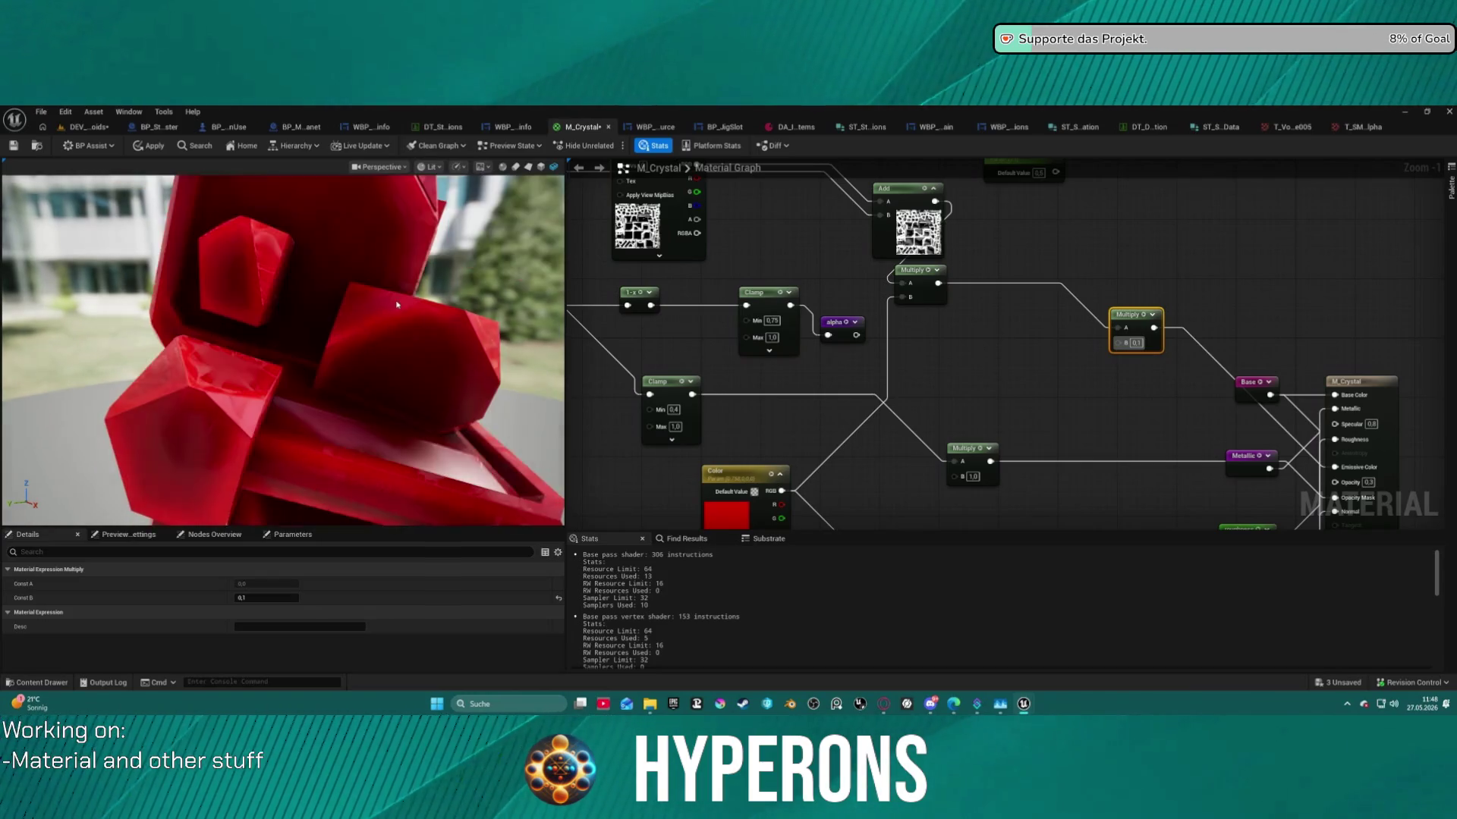
pyautogui.moveTo(395, 305)
pyautogui.mouseDown()
pyautogui.moveTo(364, 311)
pyautogui.moveTo(379, 304)
pyautogui.mouseUp()
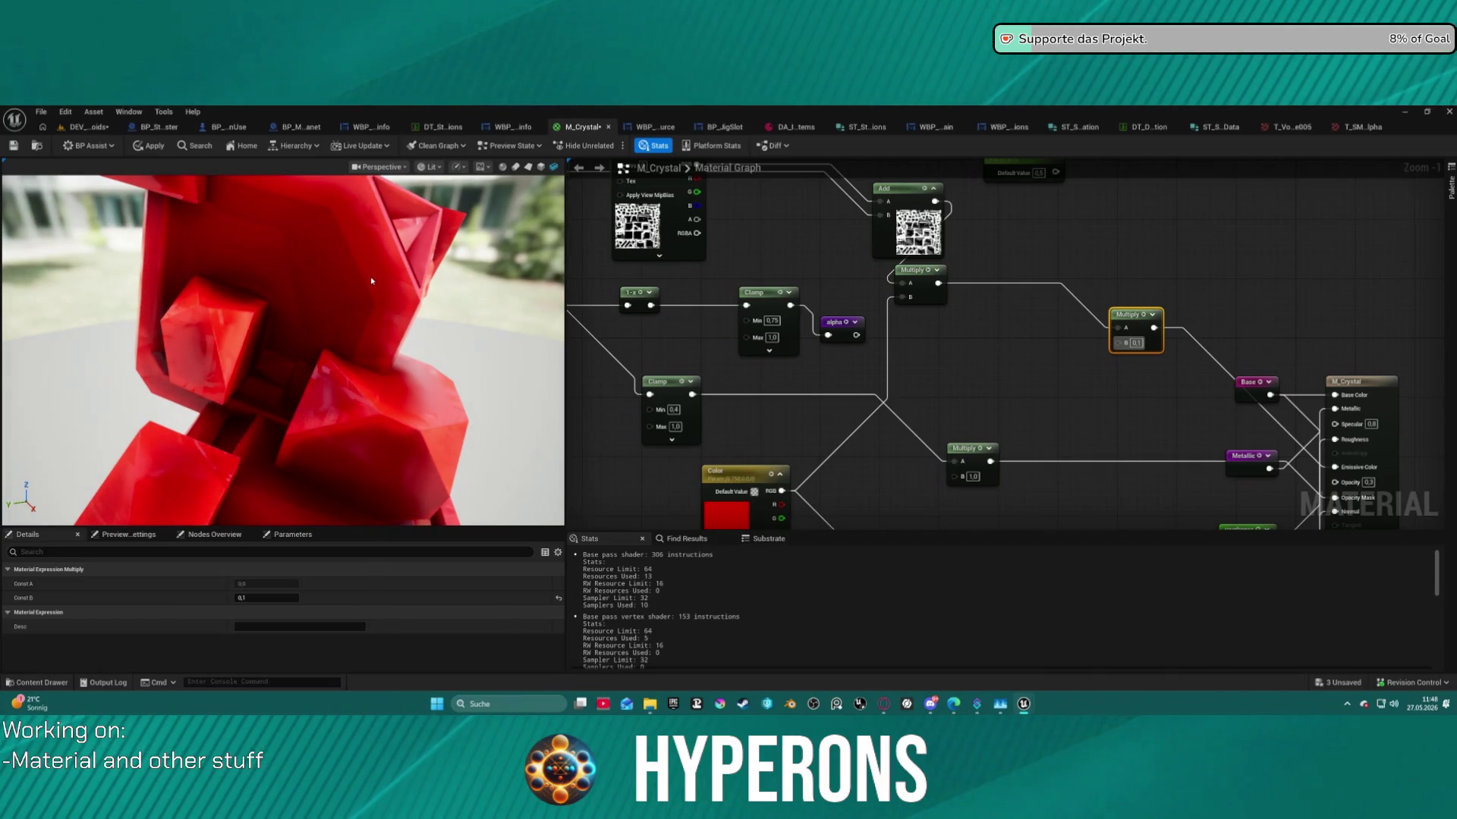
# Change the Multiply B factor to 3 for a softer orange-red glow.
pyautogui.click(1142, 342)
pyautogui.write('3')
pyautogui.press('Return')
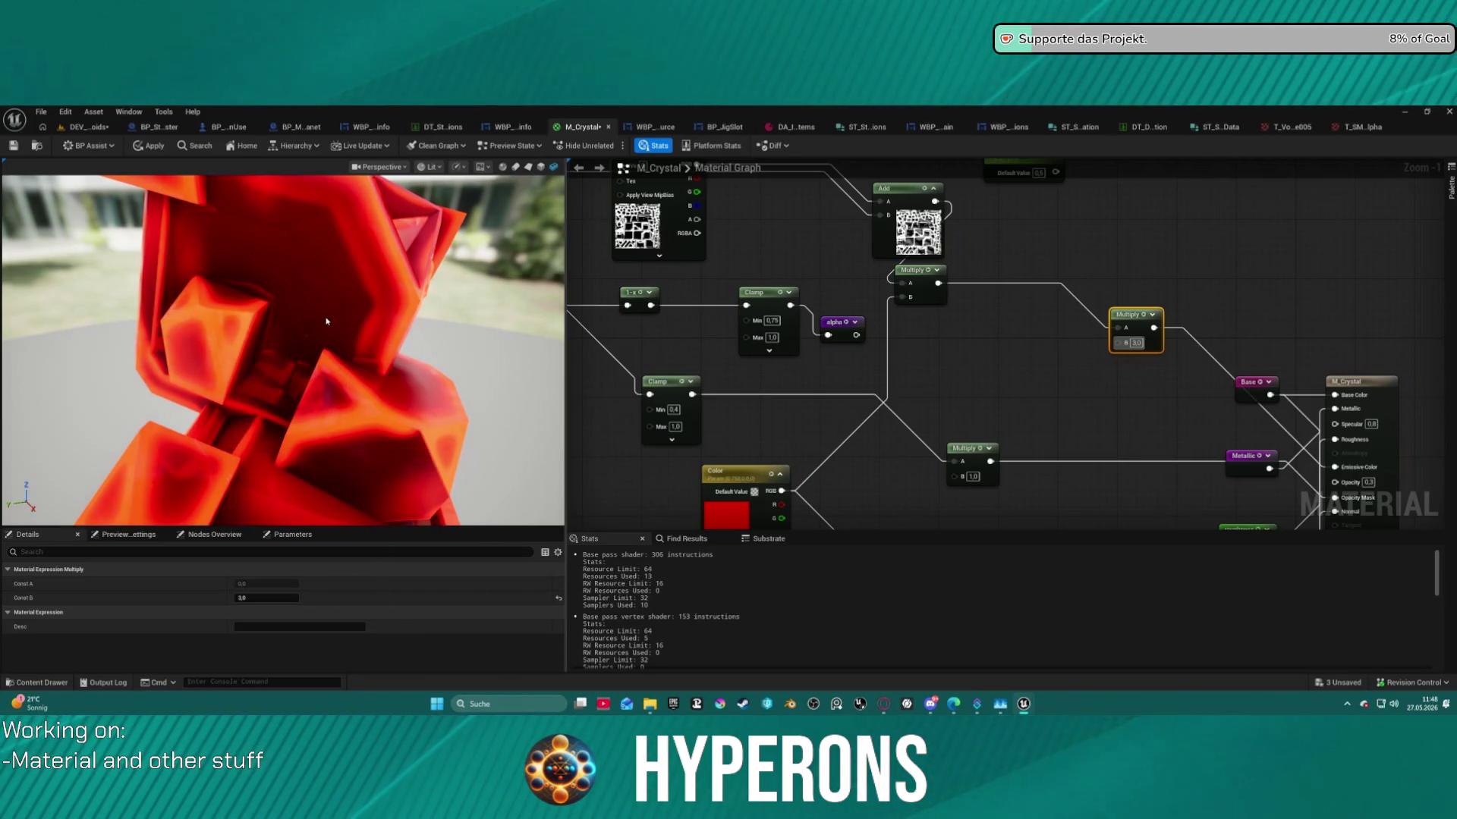
pyautogui.scroll(-5, 329, 292)
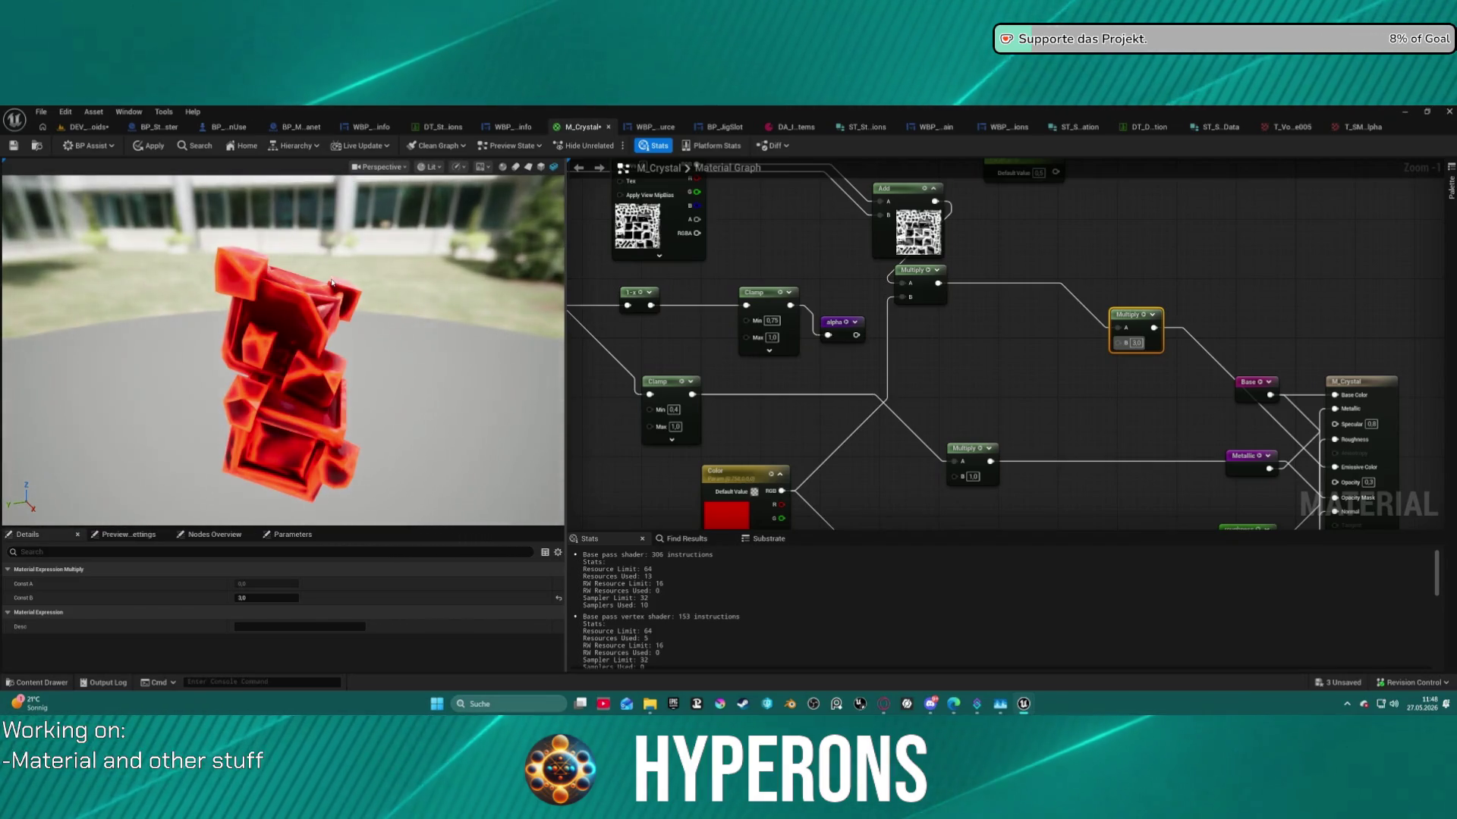
pyautogui.scroll(6, 334, 291)
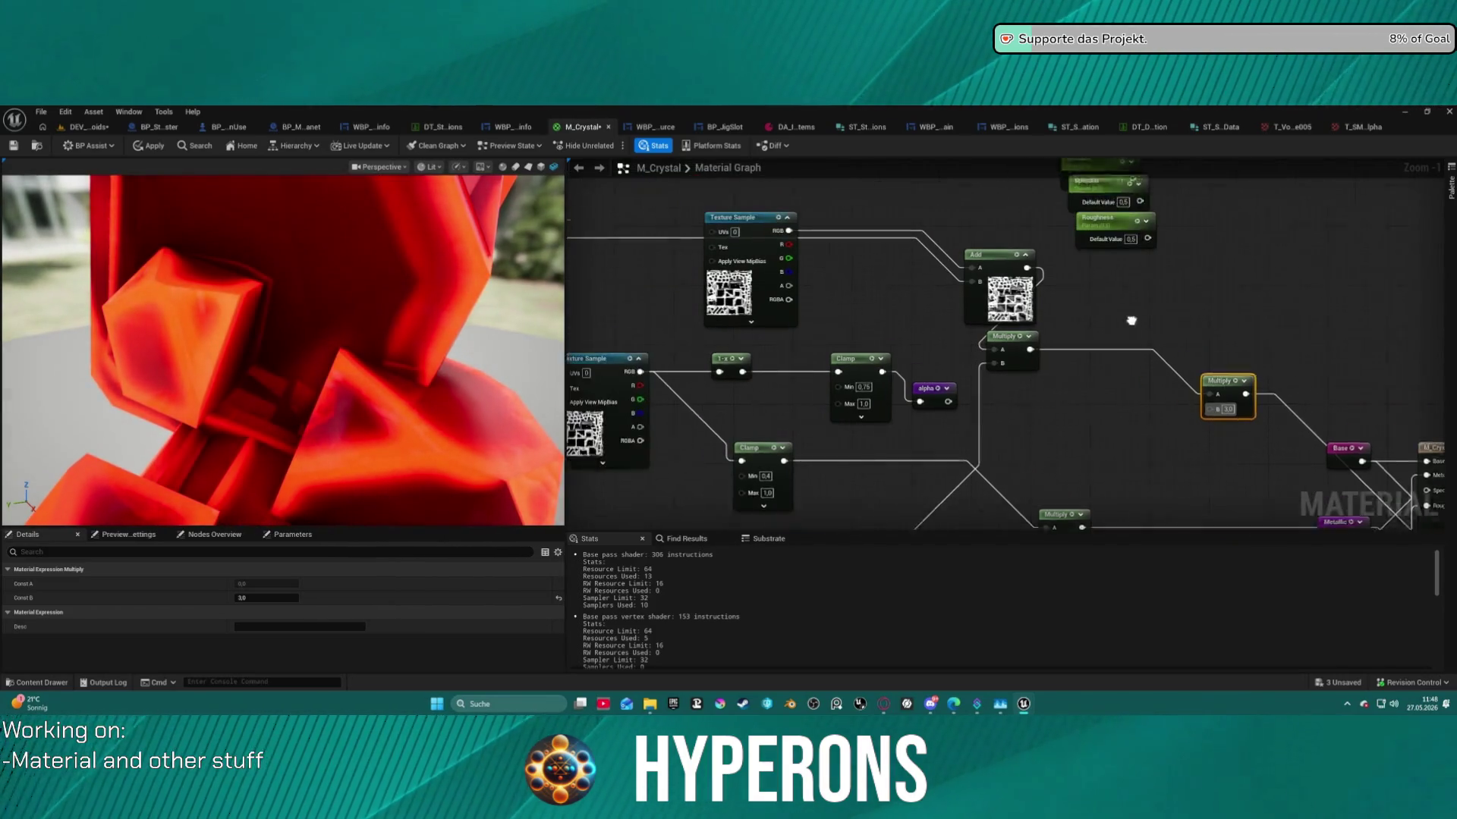
# Rearrange the Add and Texture Sample nodes and insert a Multiply on the RGB wire.
pyautogui.moveTo(1005, 299); pyautogui.dragTo(884, 239)
pyautogui.moveTo(771, 259)
pyautogui.mouseDown()
pyautogui.moveTo(651, 170)
pyautogui.moveTo(935, 320)
pyautogui.mouseUp()
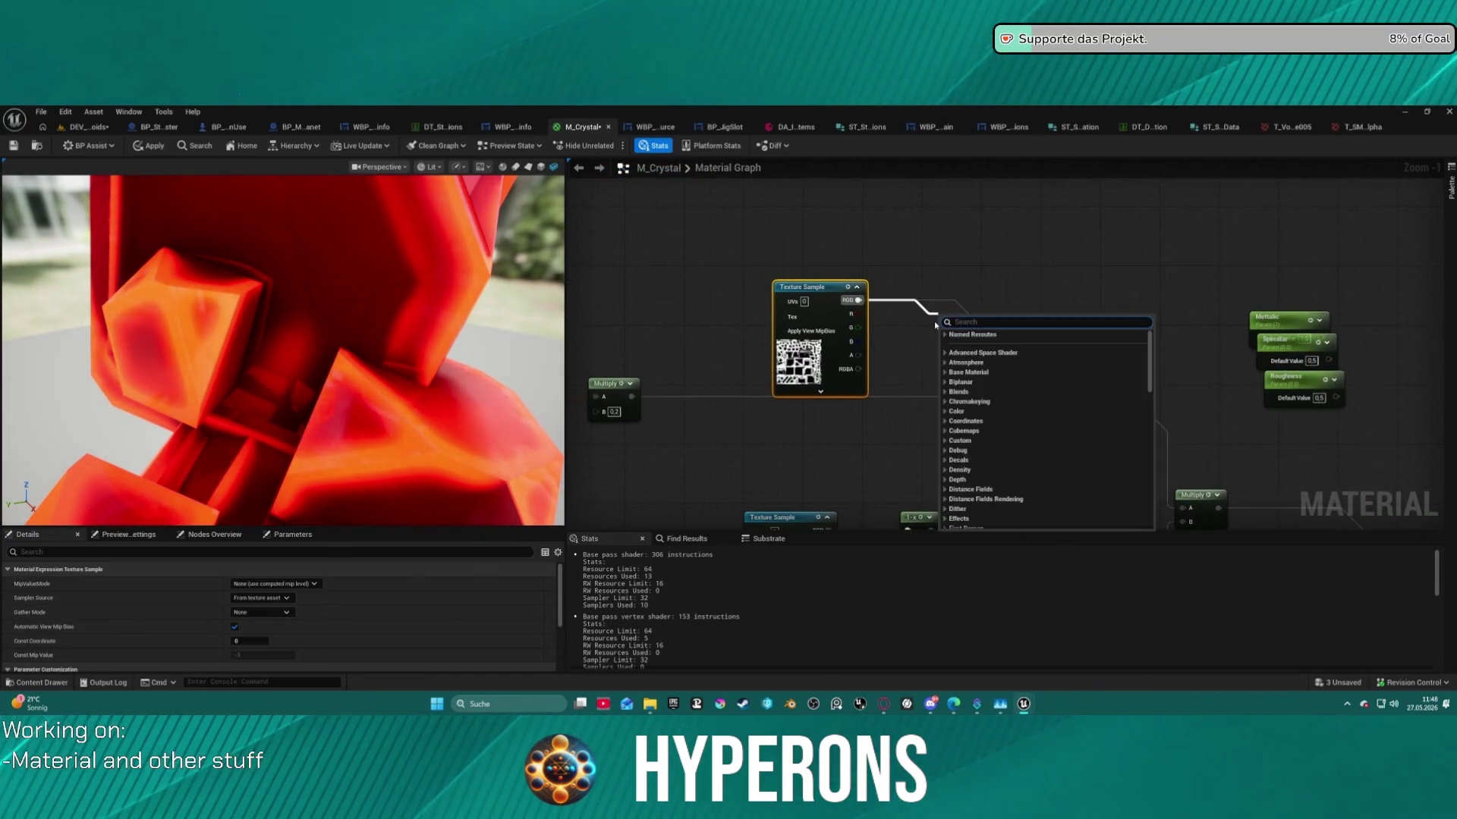
pyautogui.write('mult')
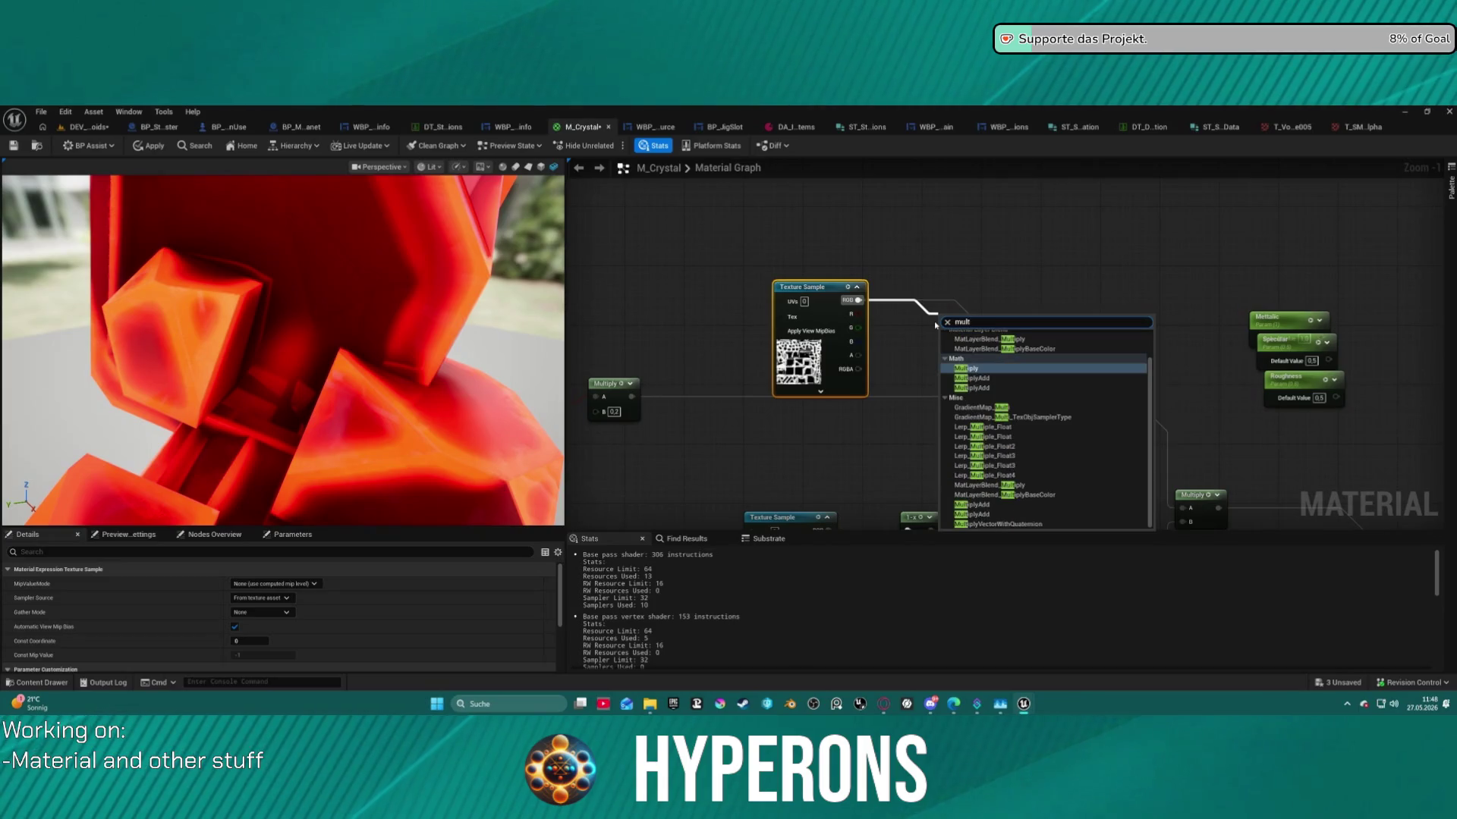
pyautogui.press('Return')
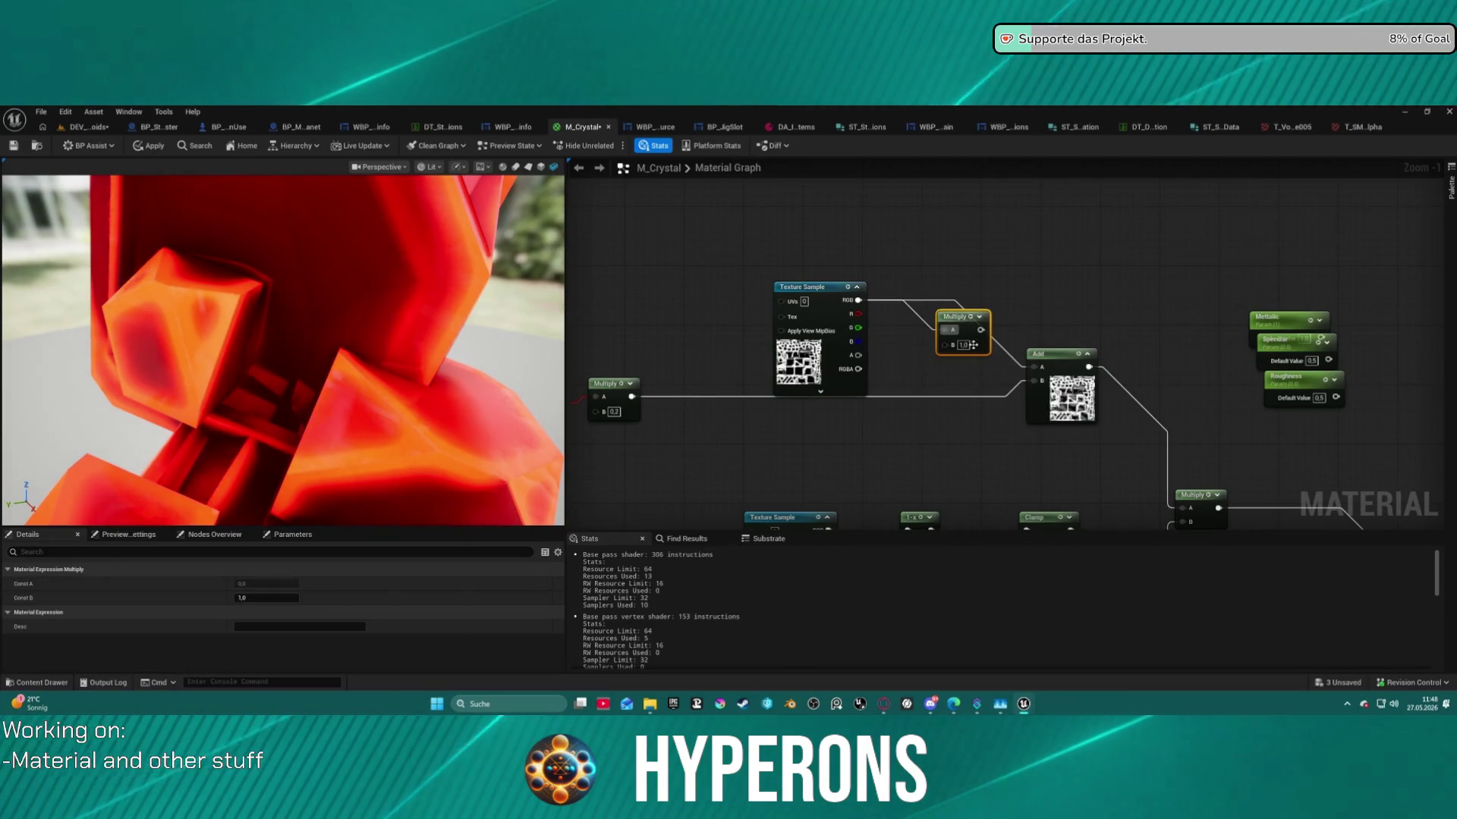
# Feed the new Multiply into Add's A with factor 0.2 and check the preview crystal.
pyautogui.moveTo(981, 330); pyautogui.dragTo(1033, 367)
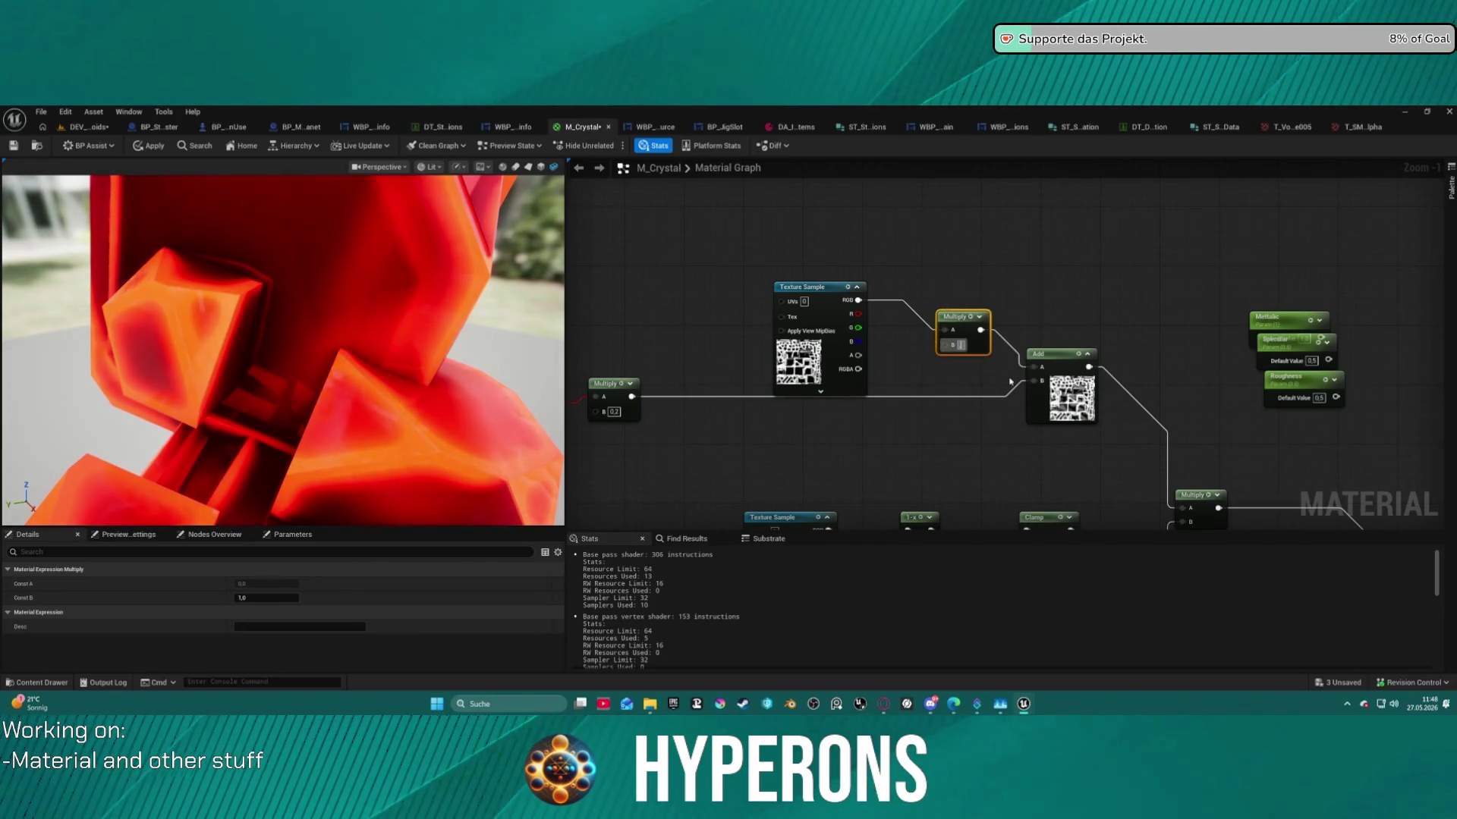
pyautogui.press('Return')
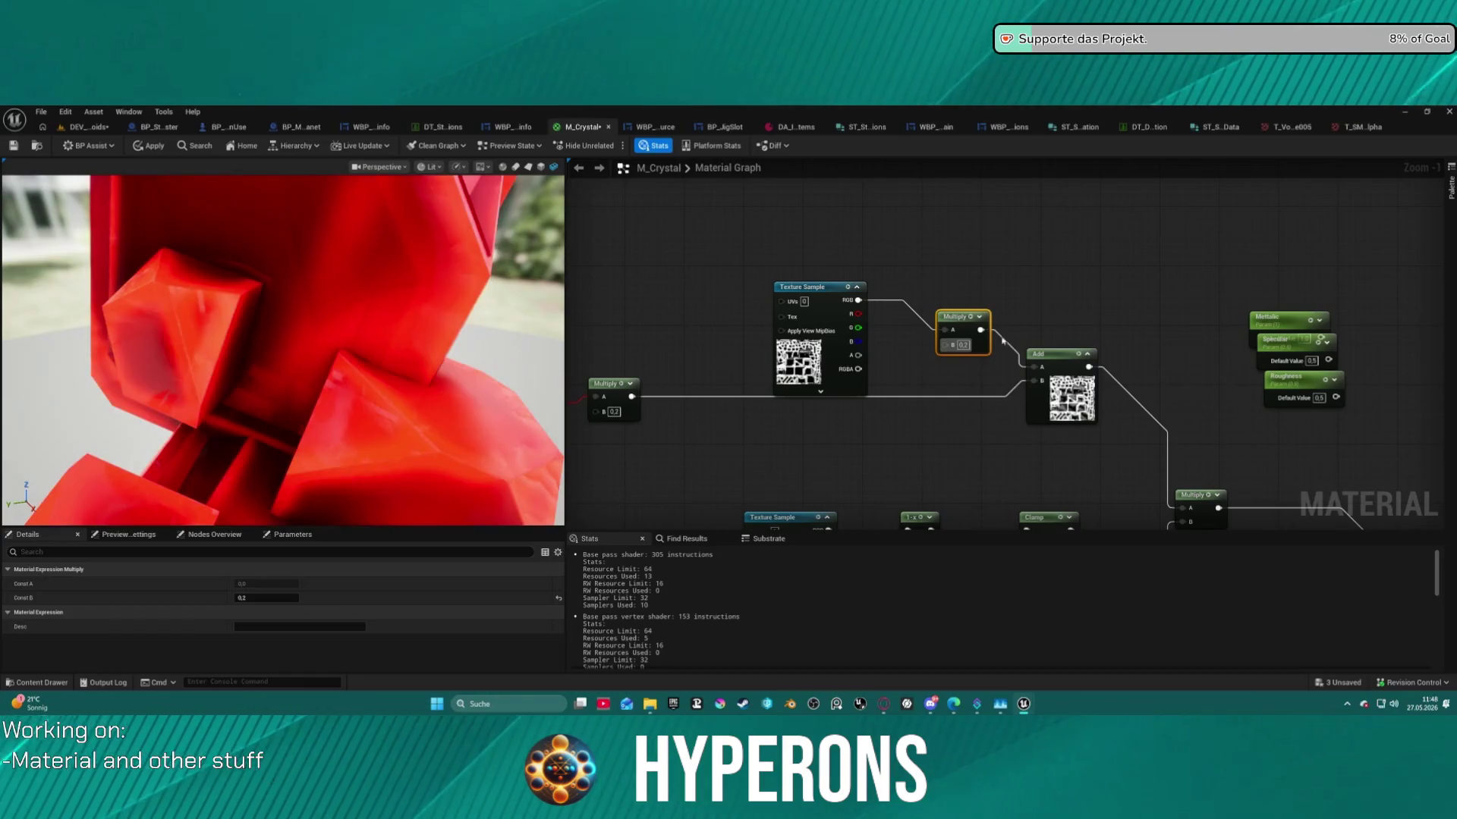
pyautogui.scroll(-5, 392, 297)
pyautogui.scroll(5, 387, 299)
pyautogui.scroll(-5, 386, 299)
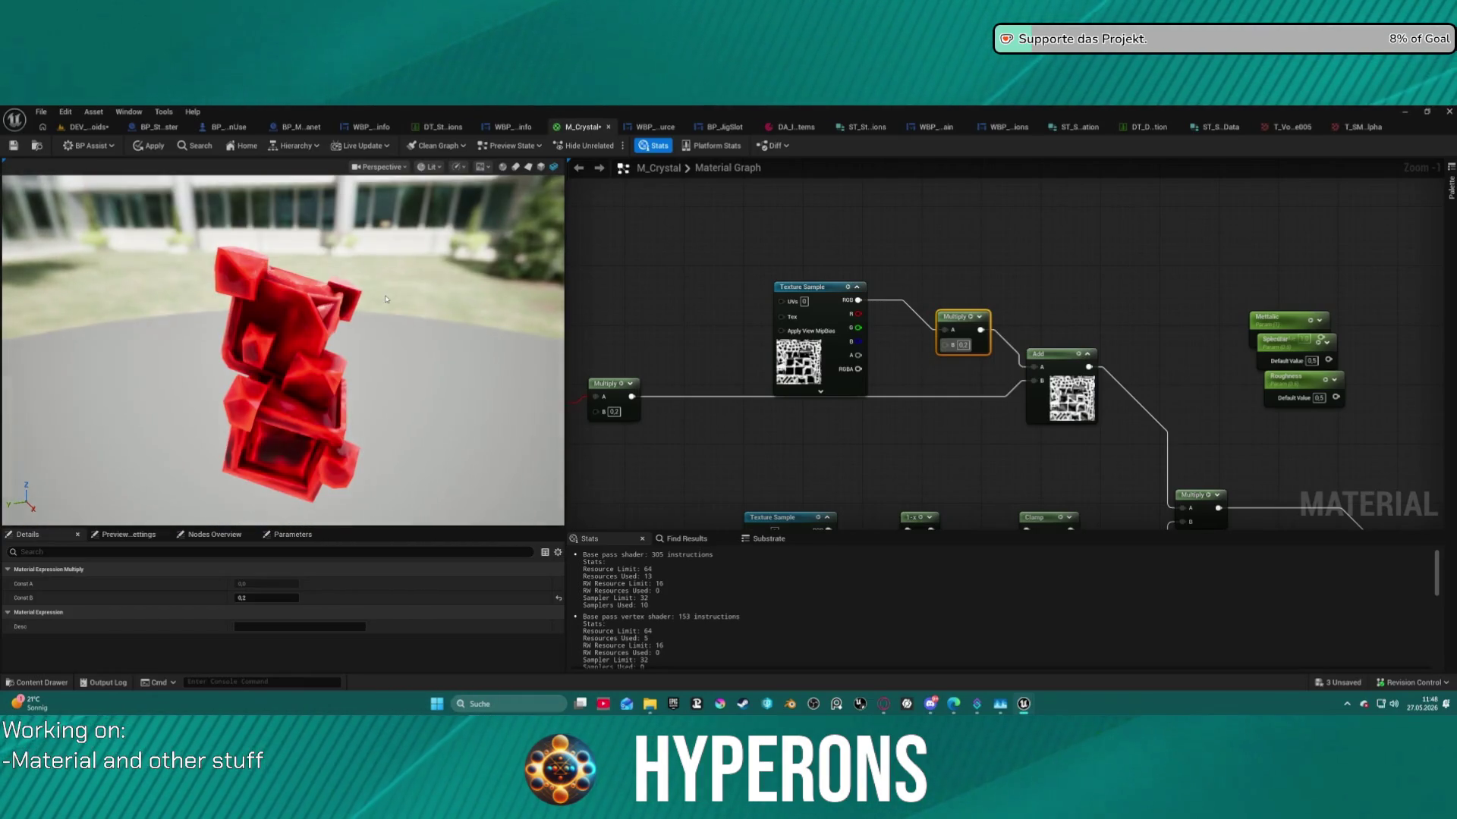
pyautogui.moveTo(386, 295)
pyautogui.mouseDown()
pyautogui.moveTo(197, 294)
pyautogui.moveTo(138, 266)
pyautogui.mouseUp()
pyautogui.scroll(2, 248, 298)
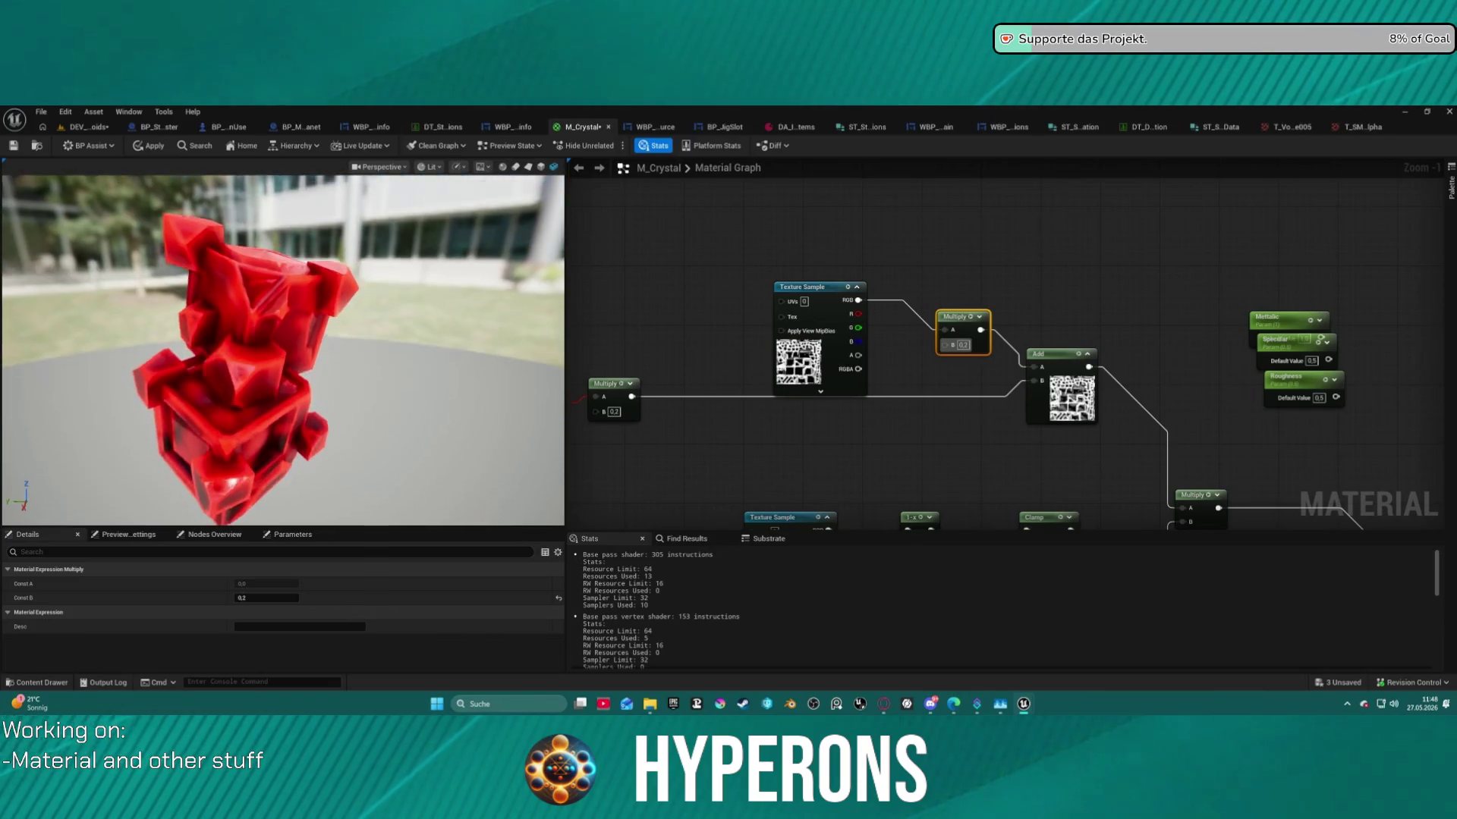
# Apply the M_Crystal changes and frame the crystal pickup in the DEV_Asteroids level.
pyautogui.click(87, 126)
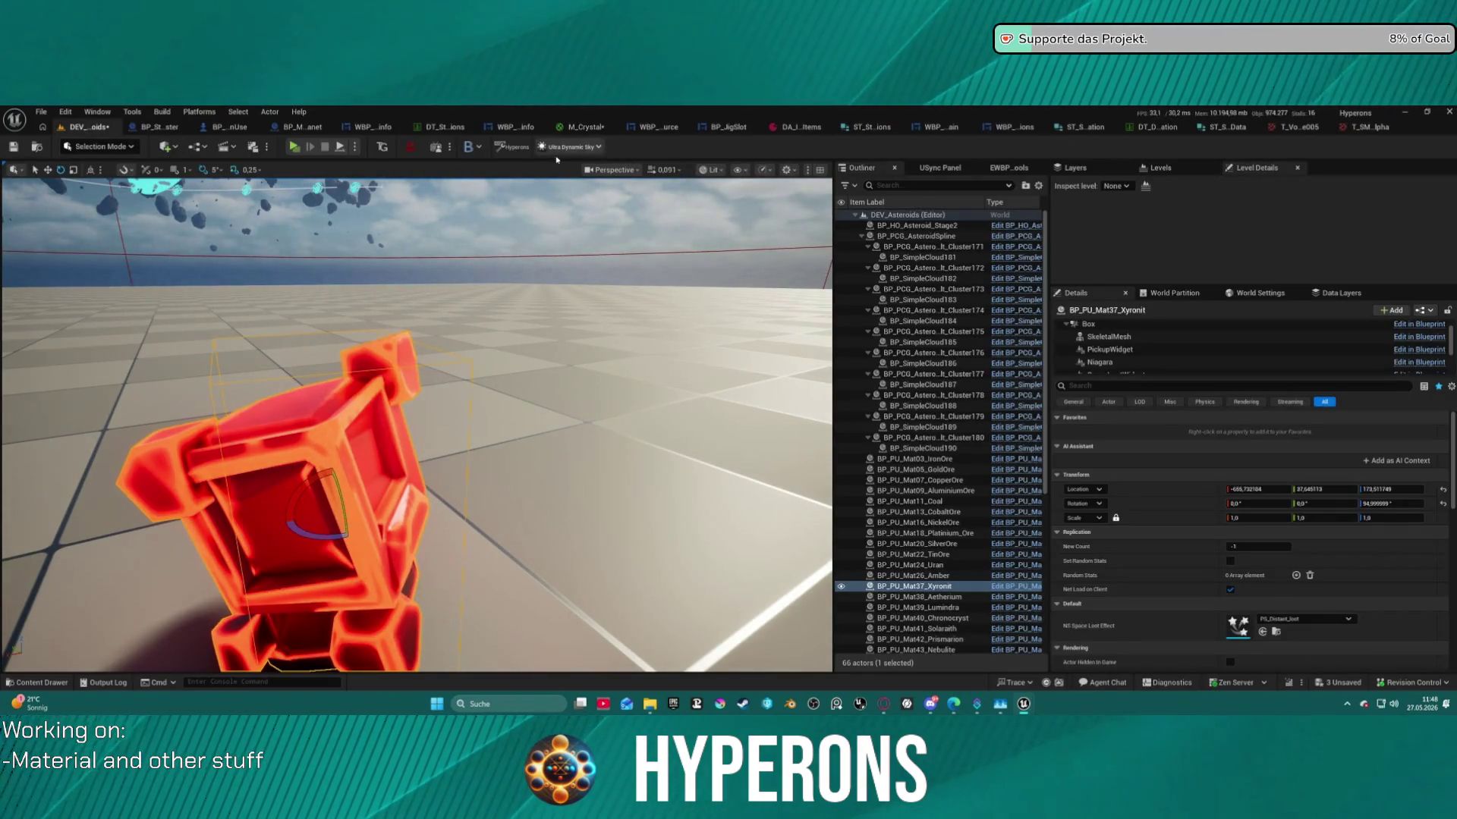
pyautogui.click(580, 127)
pyautogui.click(149, 146)
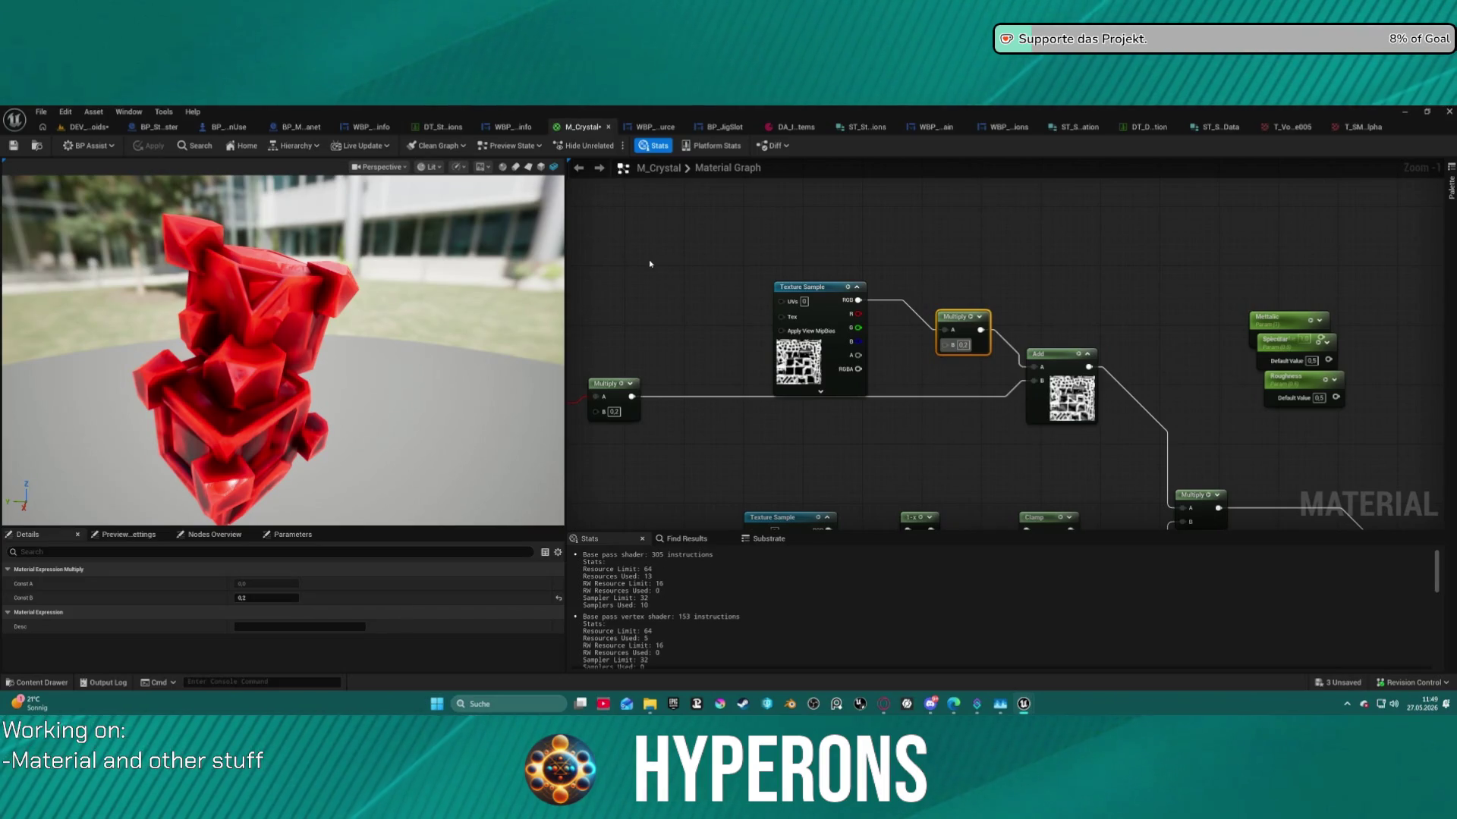
pyautogui.click(82, 129)
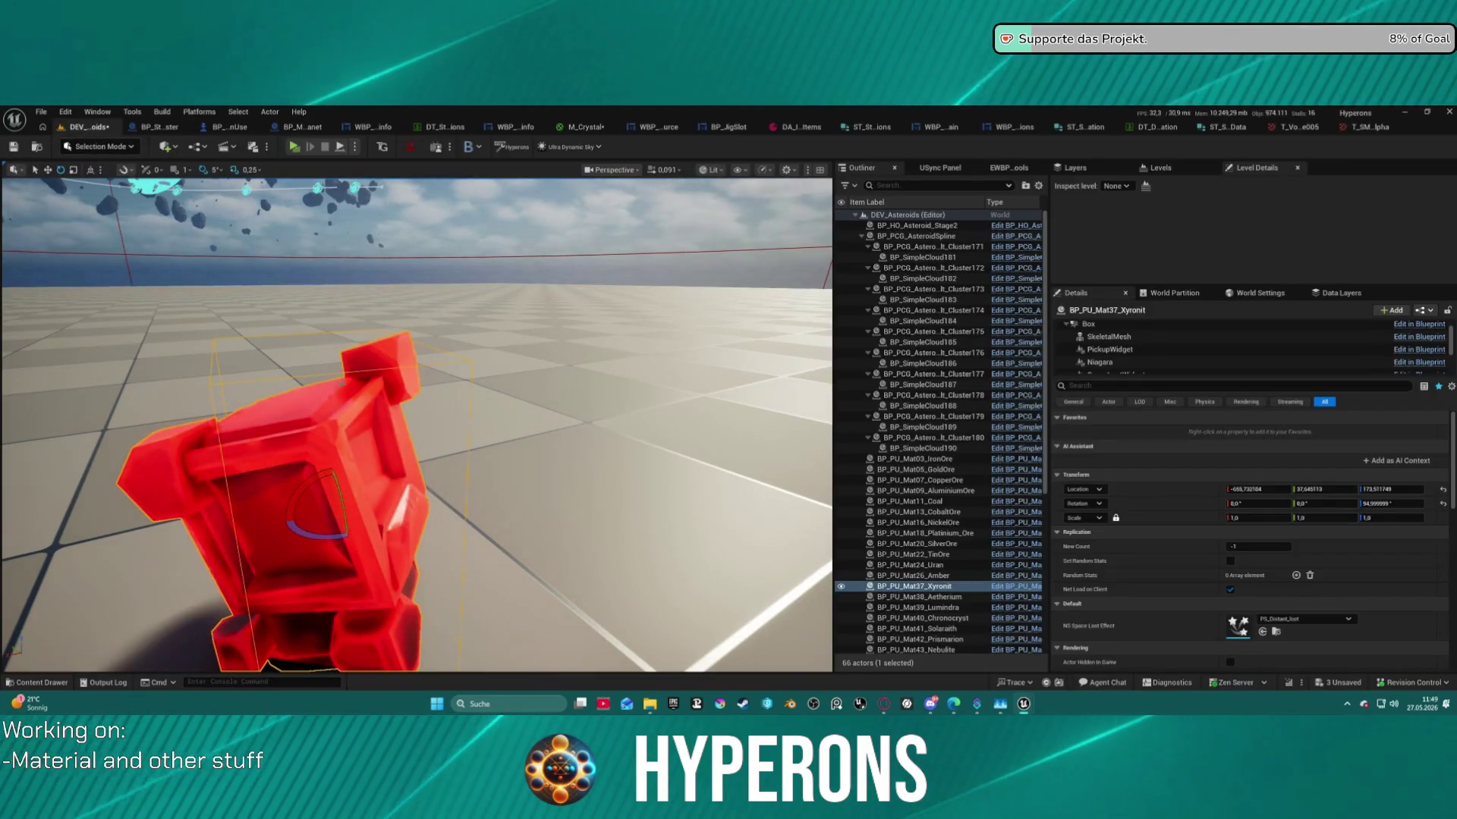
pyautogui.press('f')
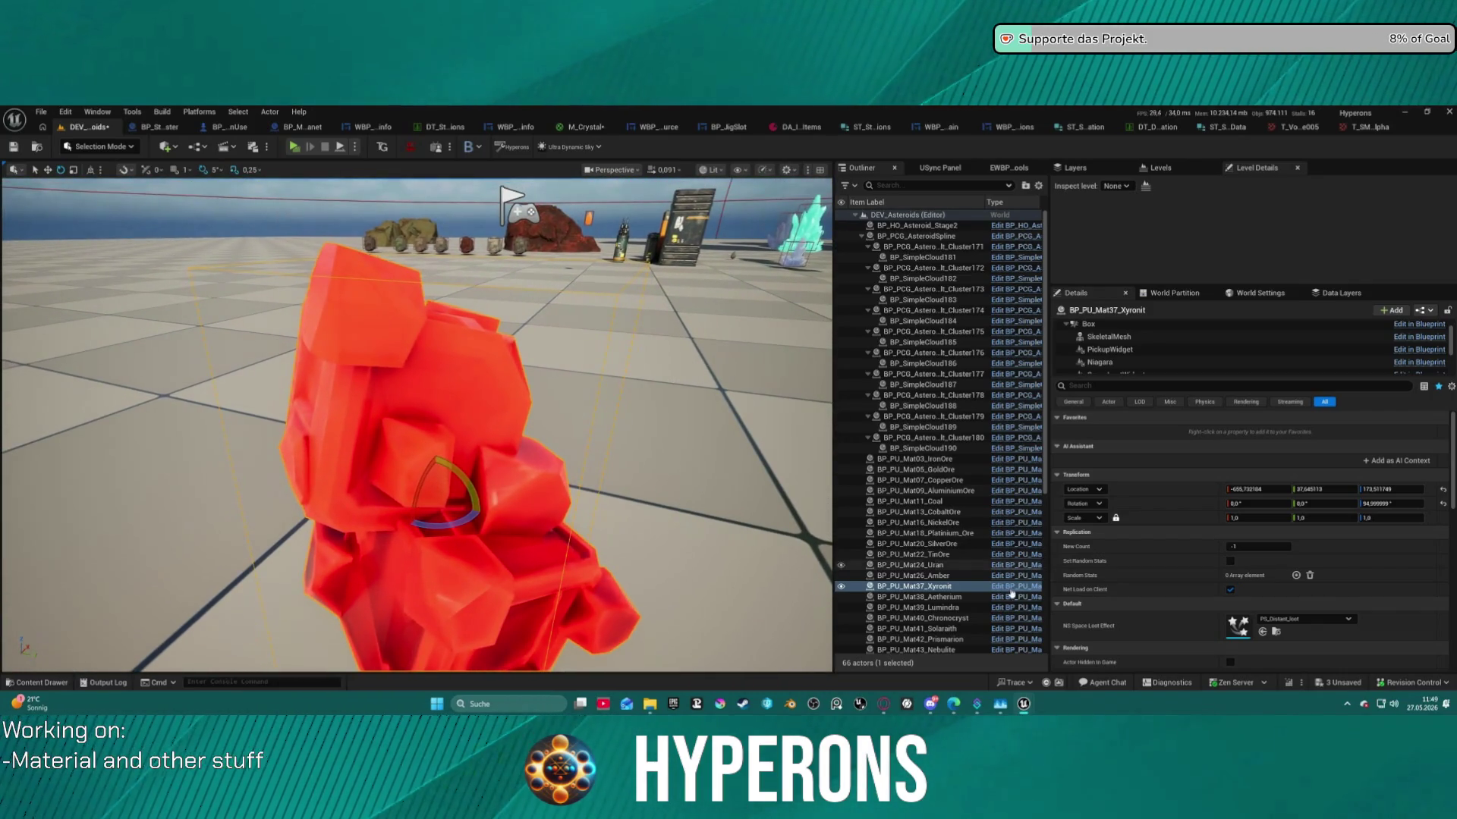
pyautogui.scroll(-5, 1002, 576)
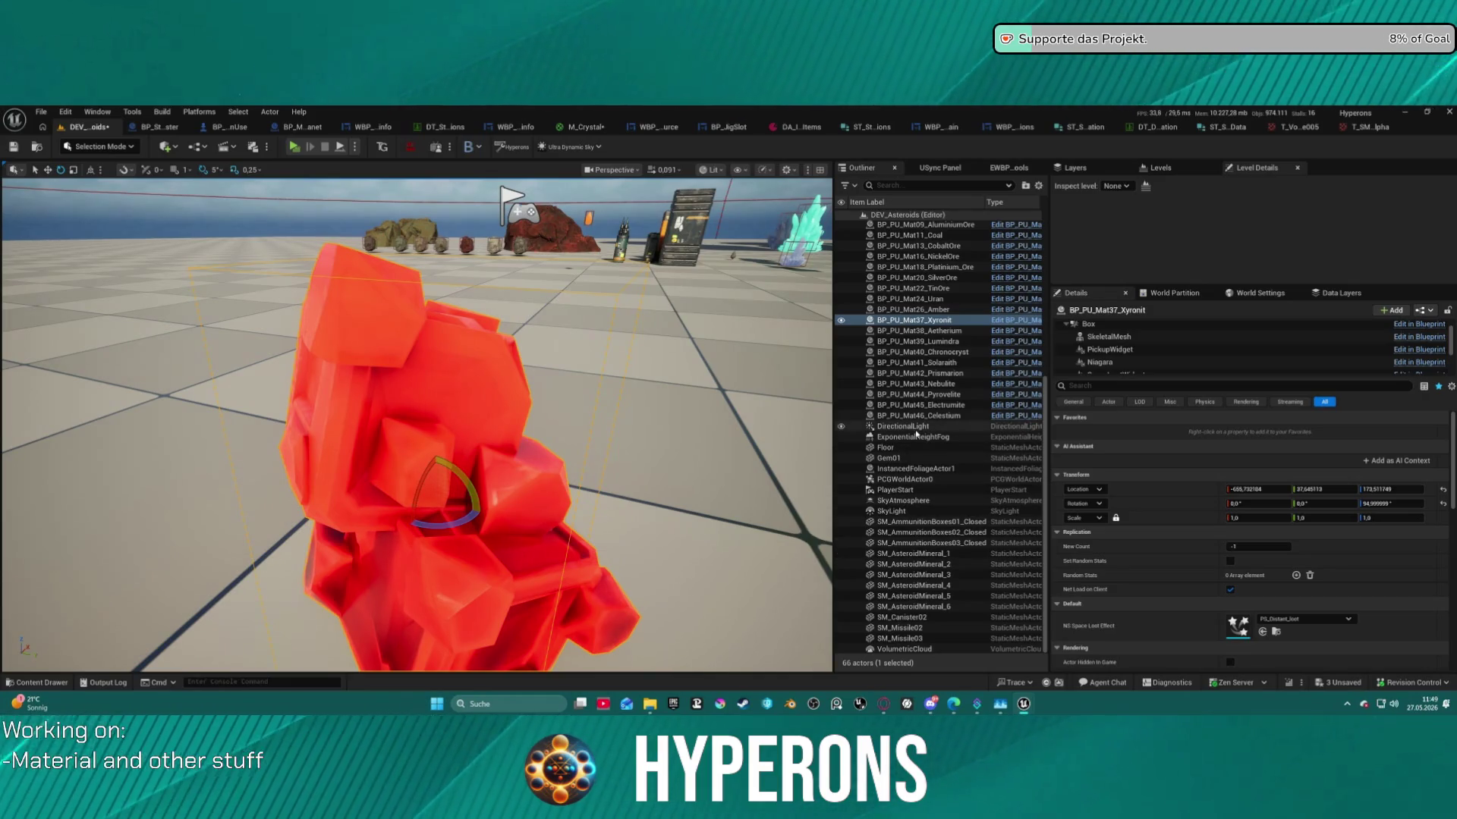
# Delete DirectionalLight, ExponentialHeightFog, SkyAtmosphere and SkyLight to view the crystal in darkness.
pyautogui.keyDown('ctrl'); pyautogui.click(906, 427); pyautogui.keyUp('ctrl')
pyautogui.keyDown('ctrl'); pyautogui.click(914, 437); pyautogui.keyUp('ctrl')
pyautogui.keyDown('ctrl'); pyautogui.click(918, 502); pyautogui.keyUp('ctrl')
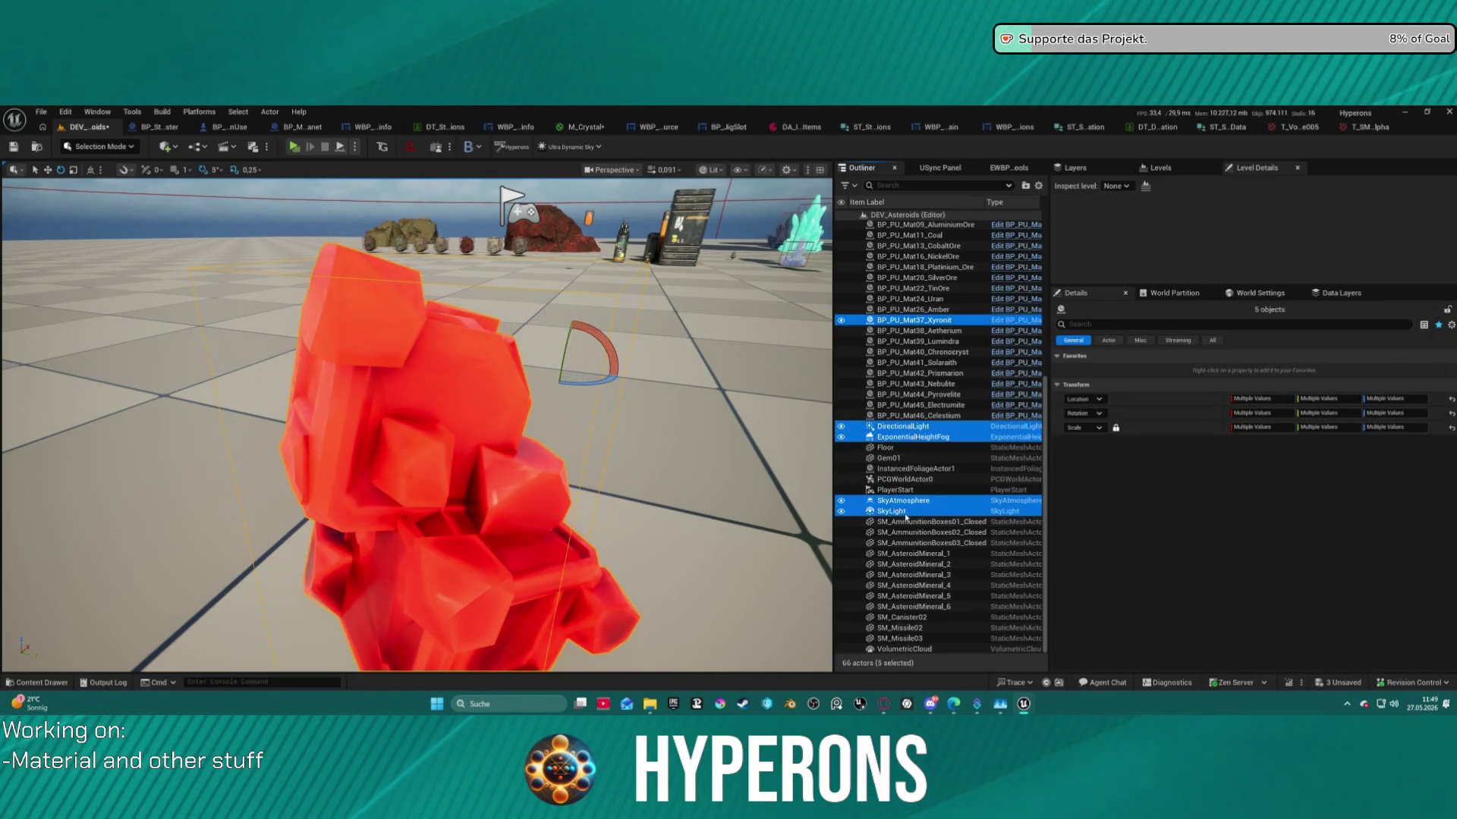
pyautogui.press('Delete')
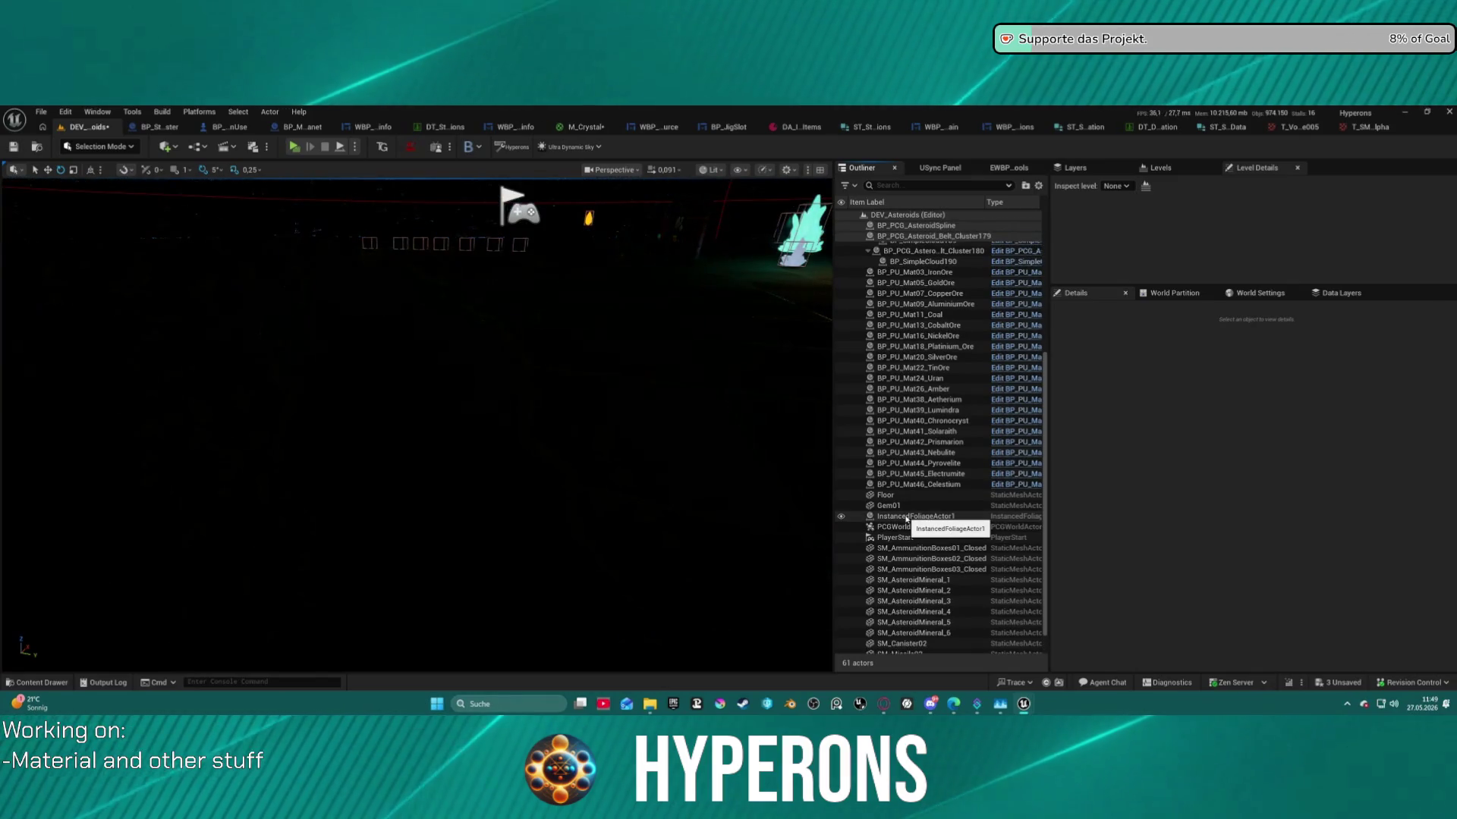
pyautogui.moveTo(535, 297)
pyautogui.mouseDown()
pyautogui.moveTo(530, 402)
pyautogui.moveTo(542, 413)
pyautogui.moveTo(485, 425)
pyautogui.moveTo(565, 300)
pyautogui.mouseUp()
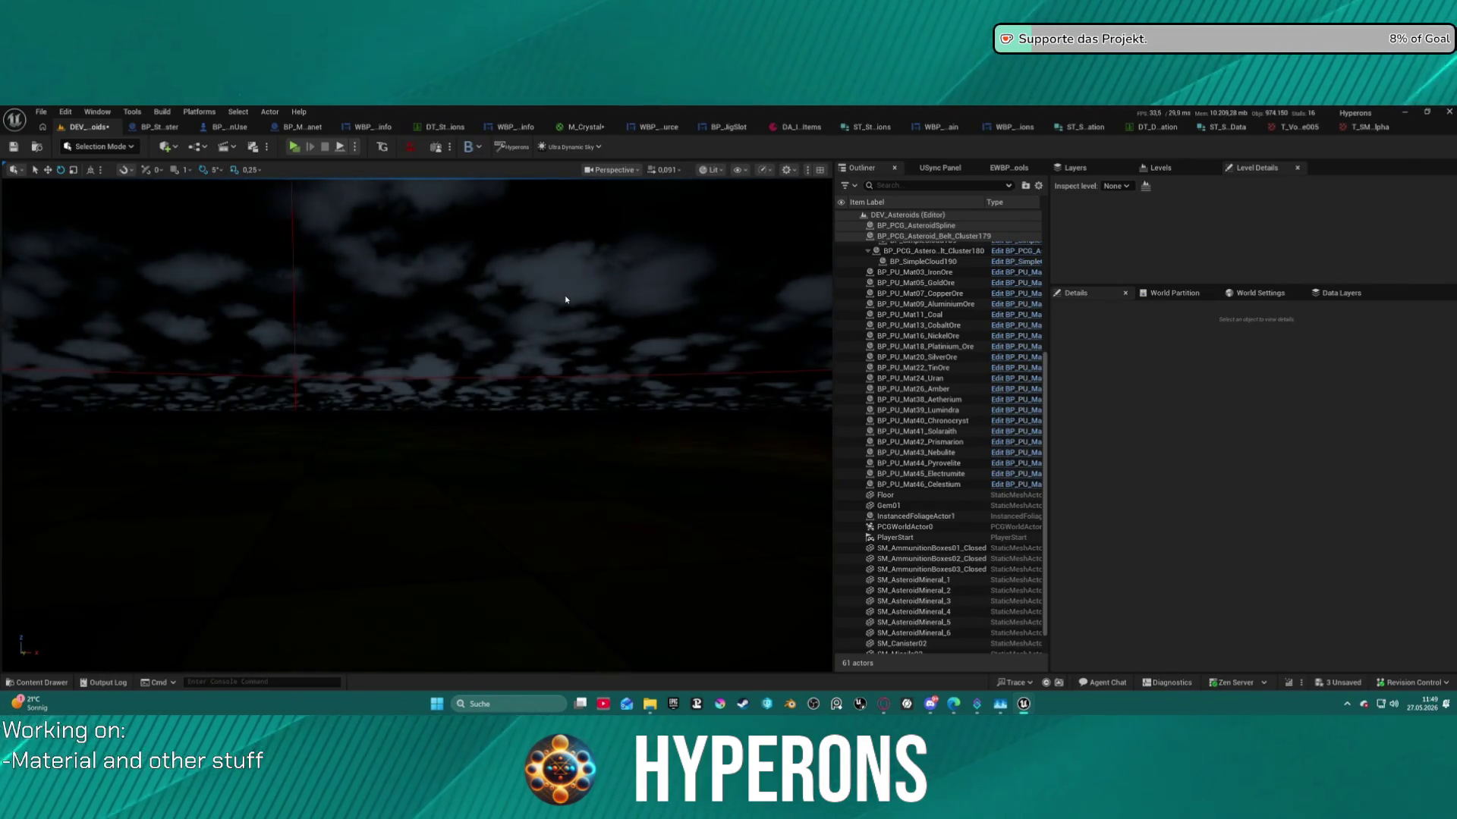
pyautogui.hotkey('ctrl', 'z')
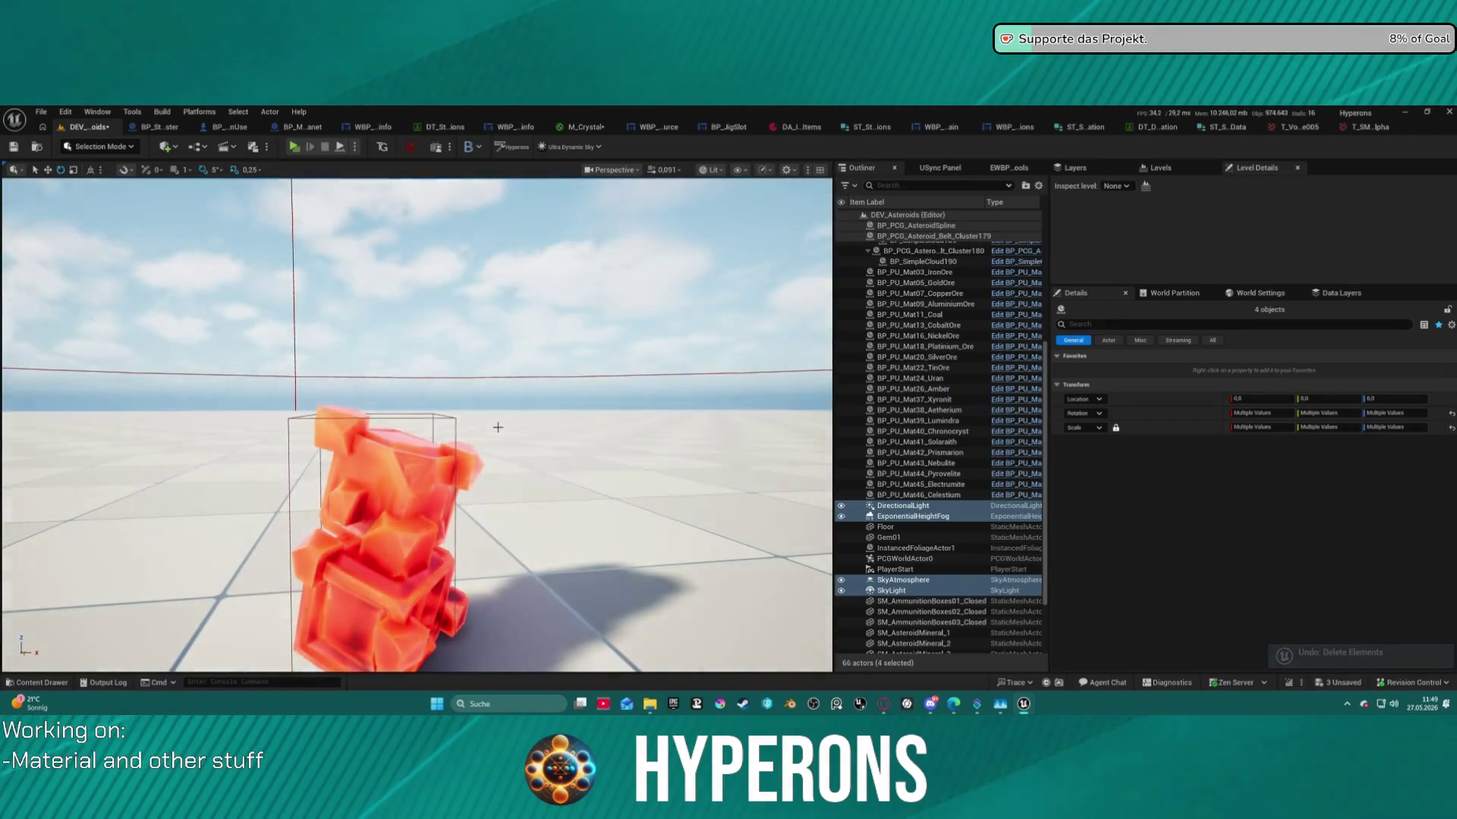
pyautogui.press('Delete')
pyautogui.moveTo(504, 427)
pyautogui.mouseDown()
pyautogui.moveTo(503, 374)
pyautogui.moveTo(461, 375)
pyautogui.mouseUp()
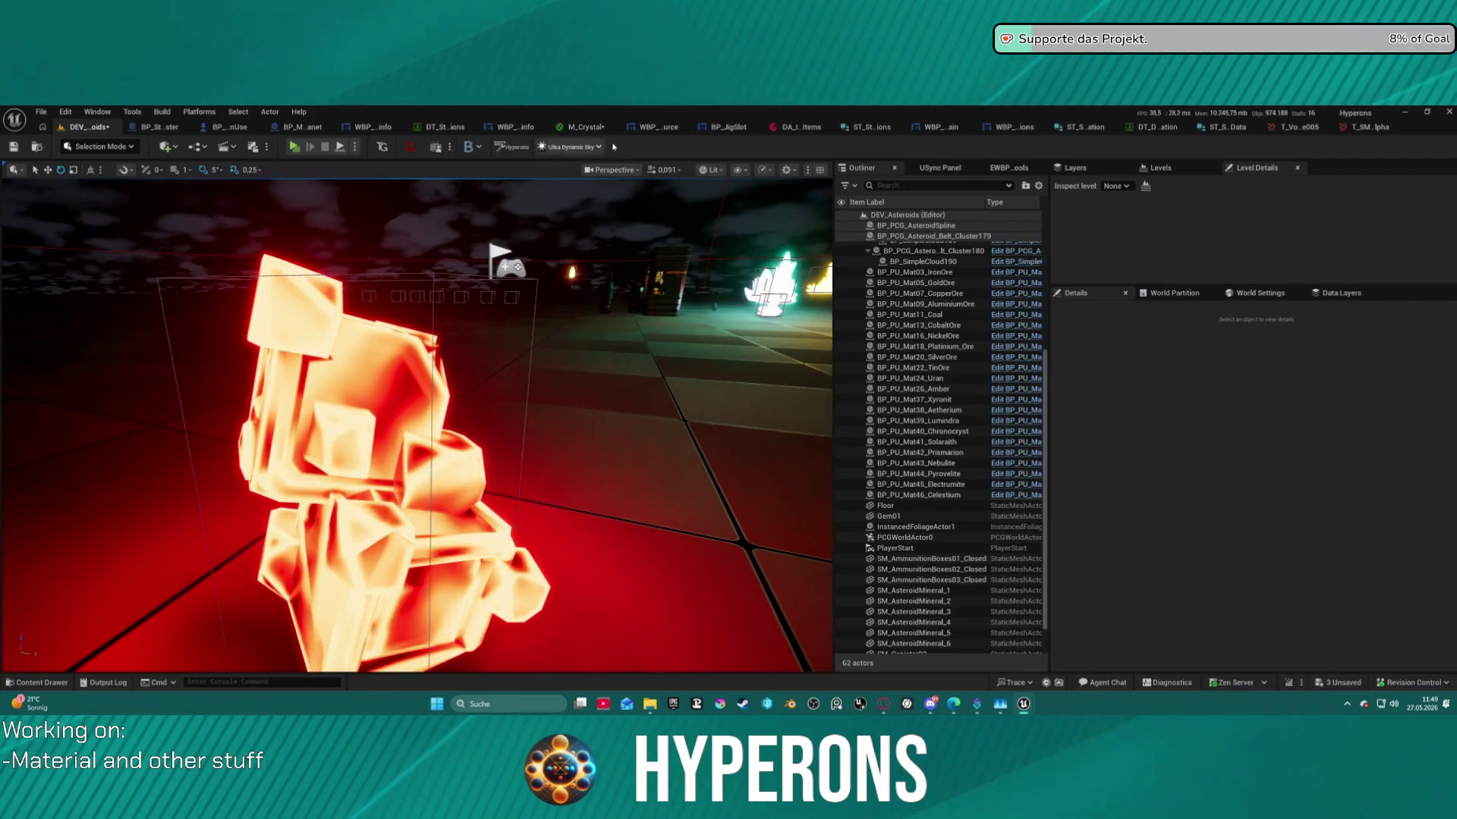
# Set the texture Multiply factor in M_Crystal to 0.1.
pyautogui.click(584, 126)
pyautogui.moveTo(1260, 316)
pyautogui.mouseDown()
pyautogui.moveTo(1234, 227)
pyautogui.moveTo(1234, 335)
pyautogui.mouseUp()
pyautogui.write('0,1')
pyautogui.press('Return')
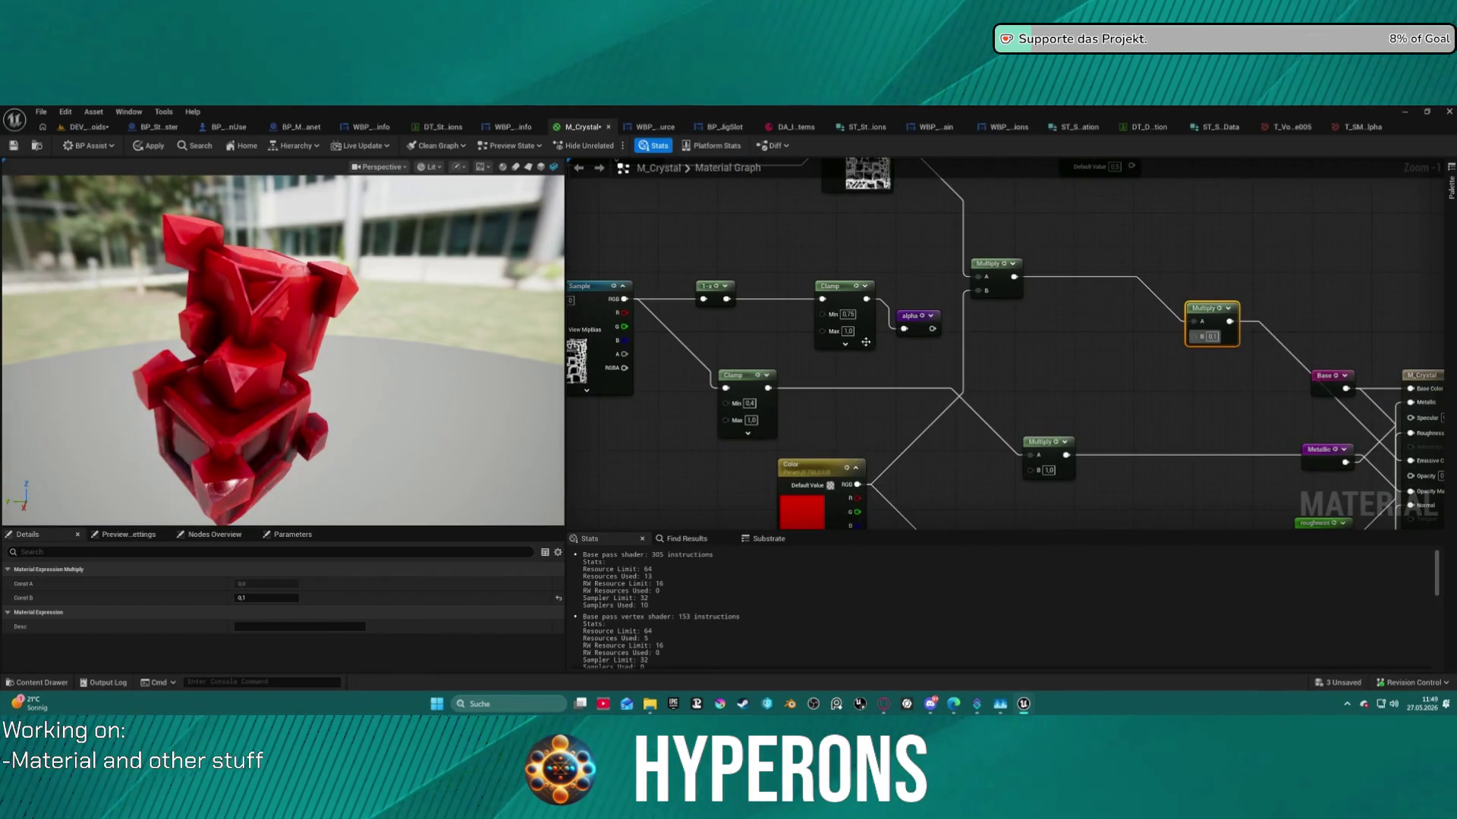
# Apply the material and inspect the red crystal in the darkened level.
pyautogui.click(141, 149)
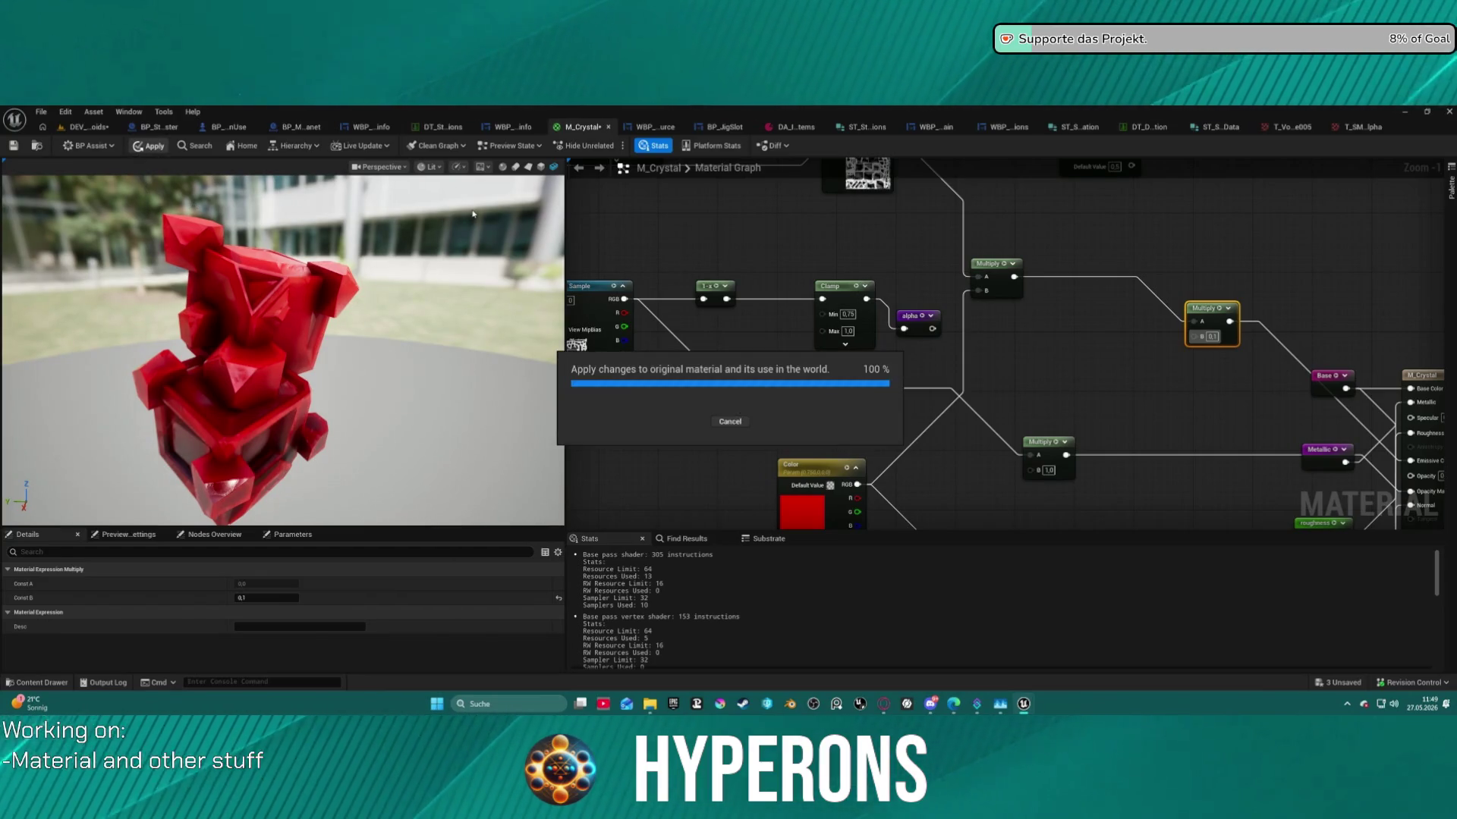
pyautogui.click(98, 127)
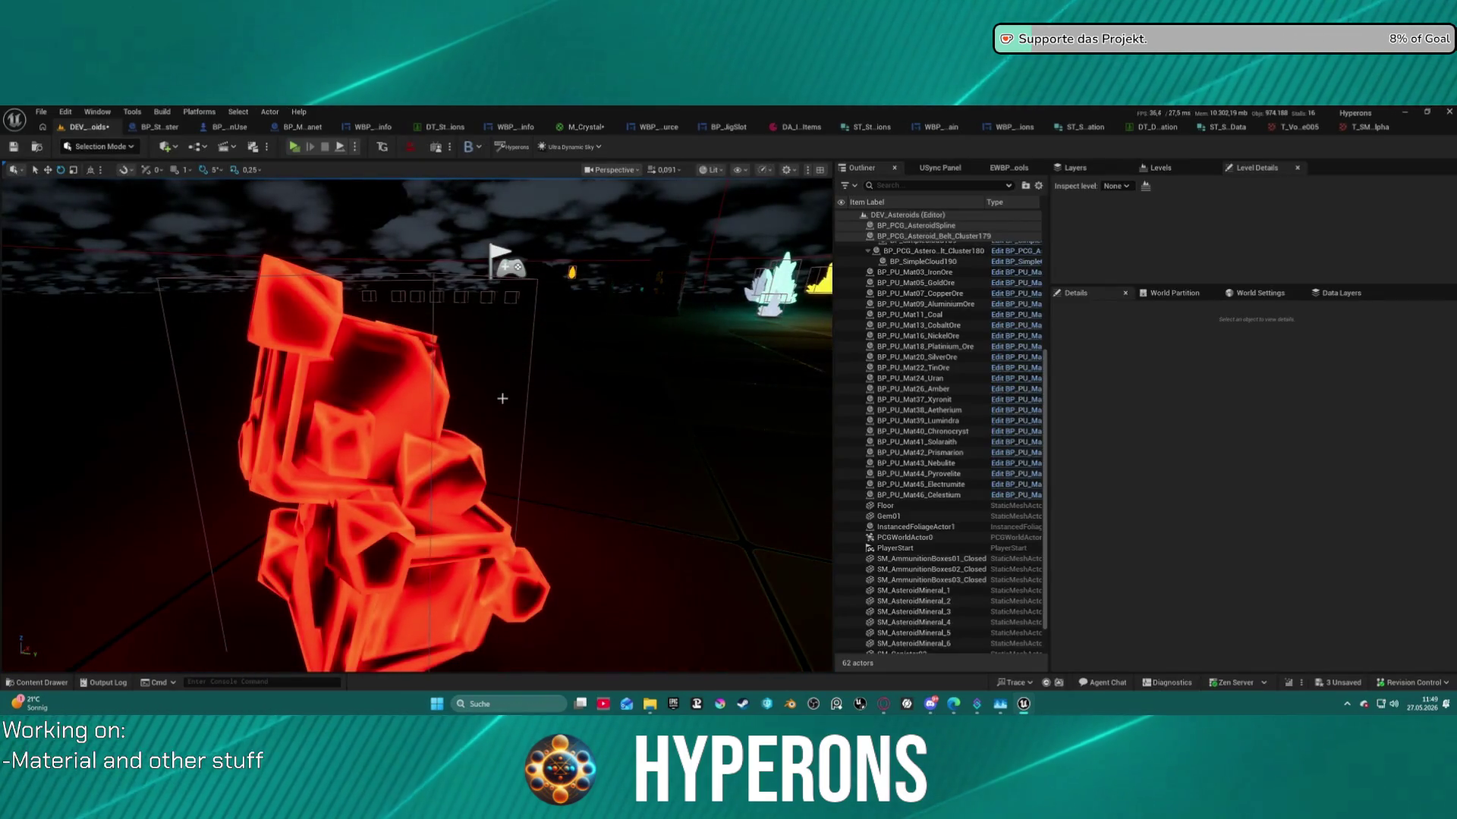
pyautogui.moveTo(569, 390); pyautogui.dragTo(569, 390)
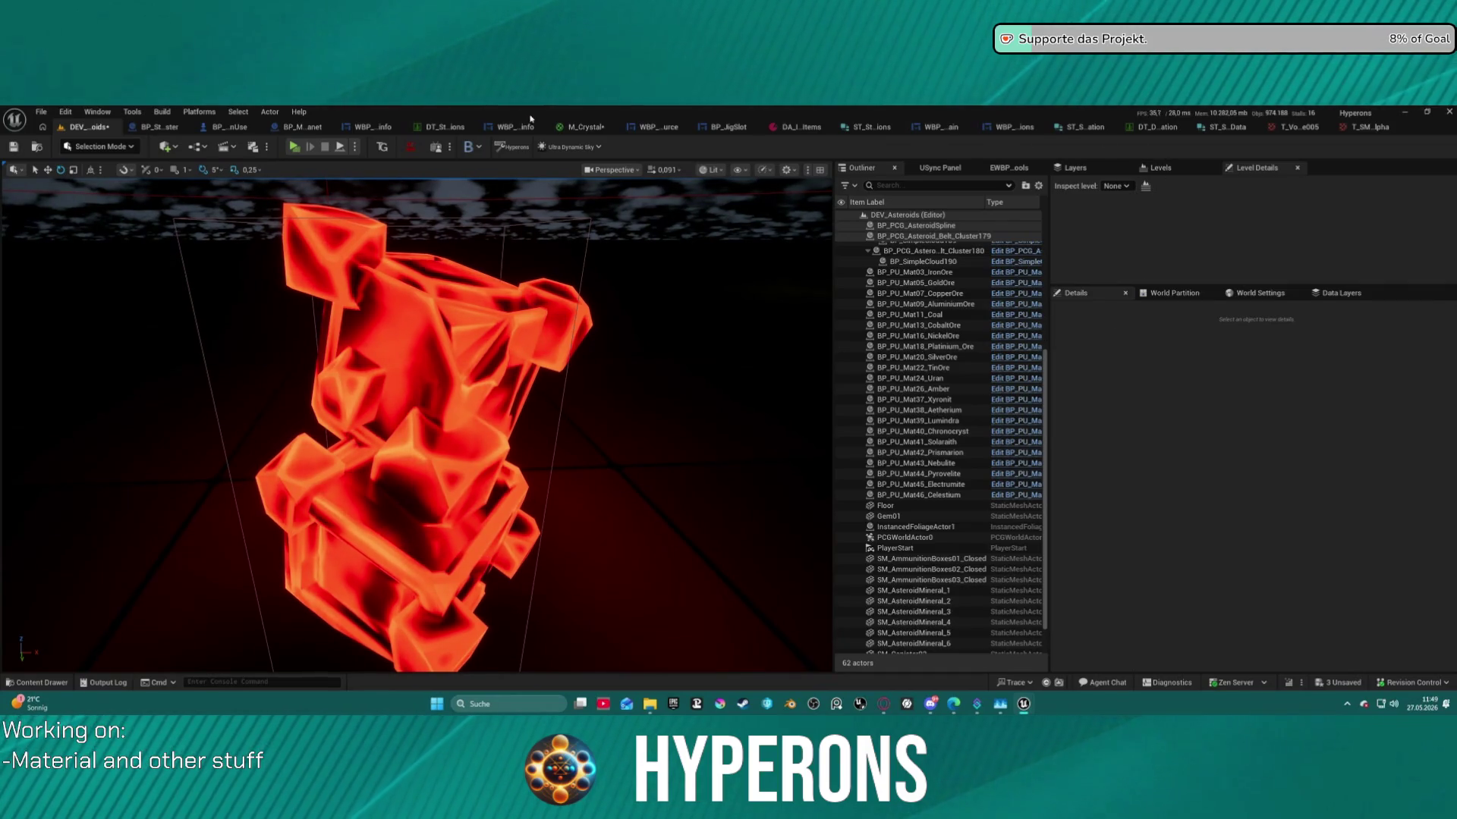
# Insert a Power node with exponent 5.0 before the Multiply's A input, apply, and return to the level.
pyautogui.click(588, 130)
pyautogui.scroll(3, 926, 246)
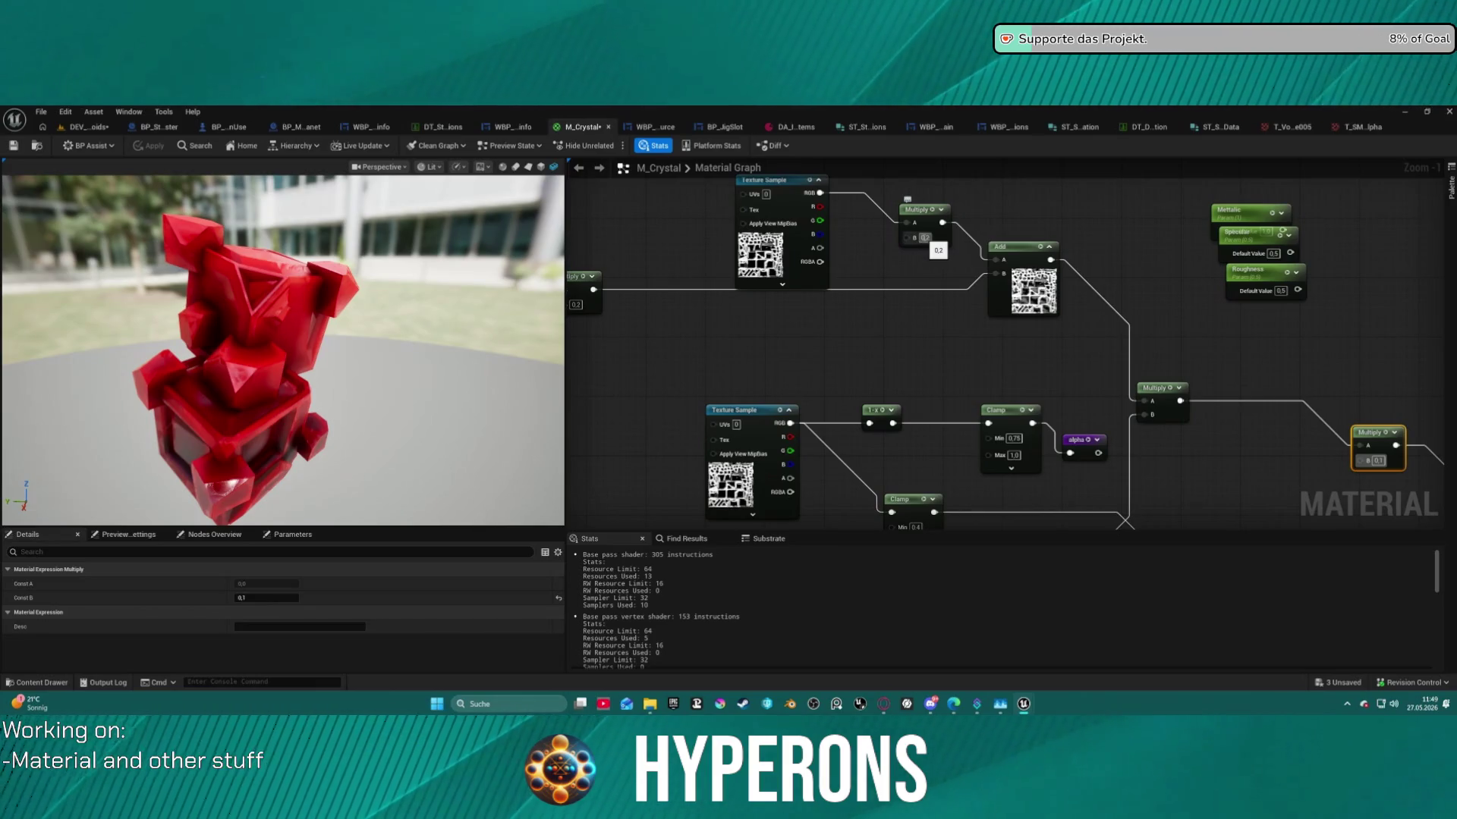
pyautogui.moveTo(798, 207)
pyautogui.mouseDown()
pyautogui.moveTo(657, 207)
pyautogui.moveTo(789, 220)
pyautogui.mouseUp()
pyautogui.write('power')
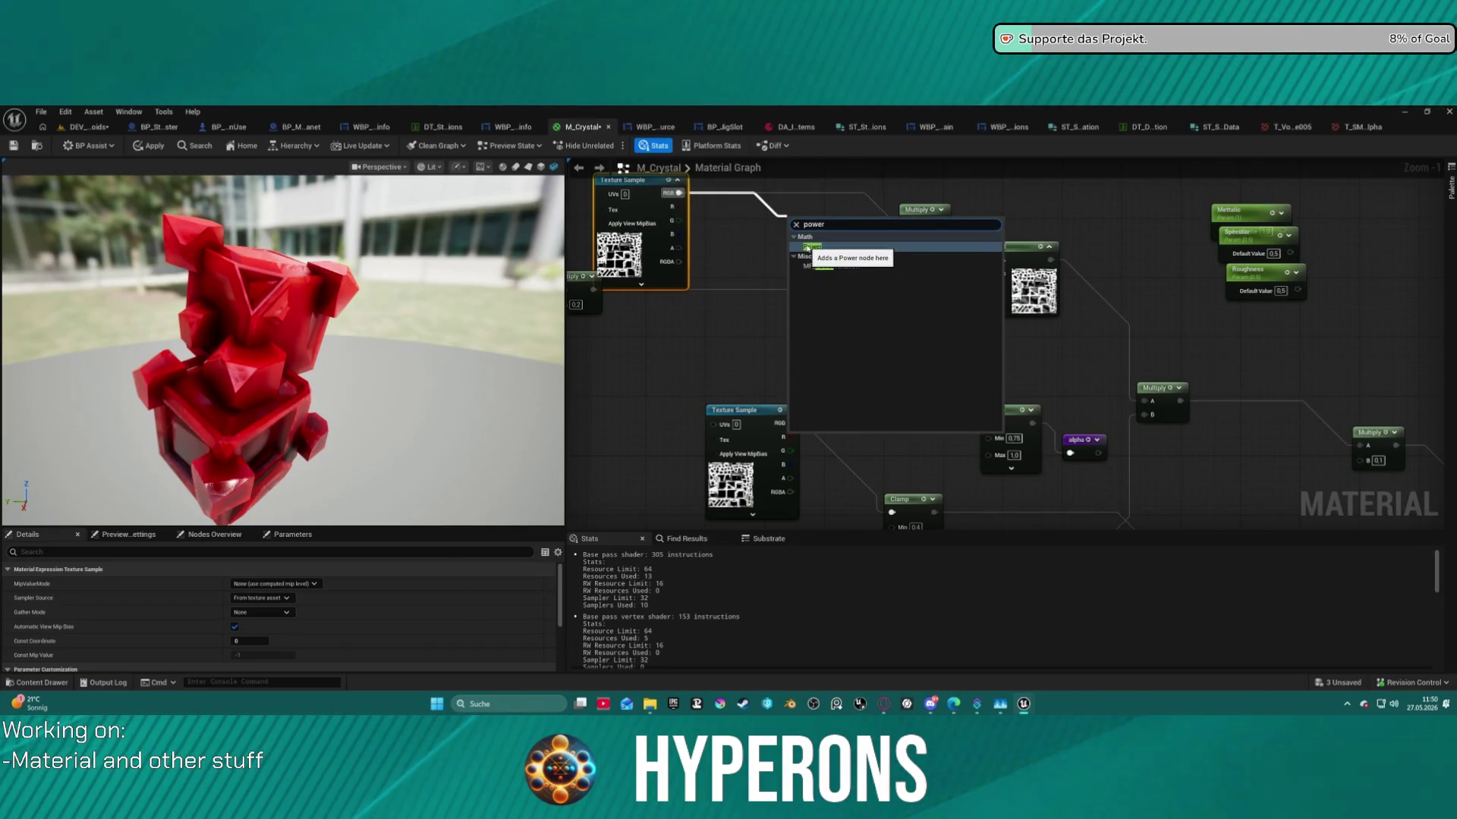
pyautogui.click(808, 248)
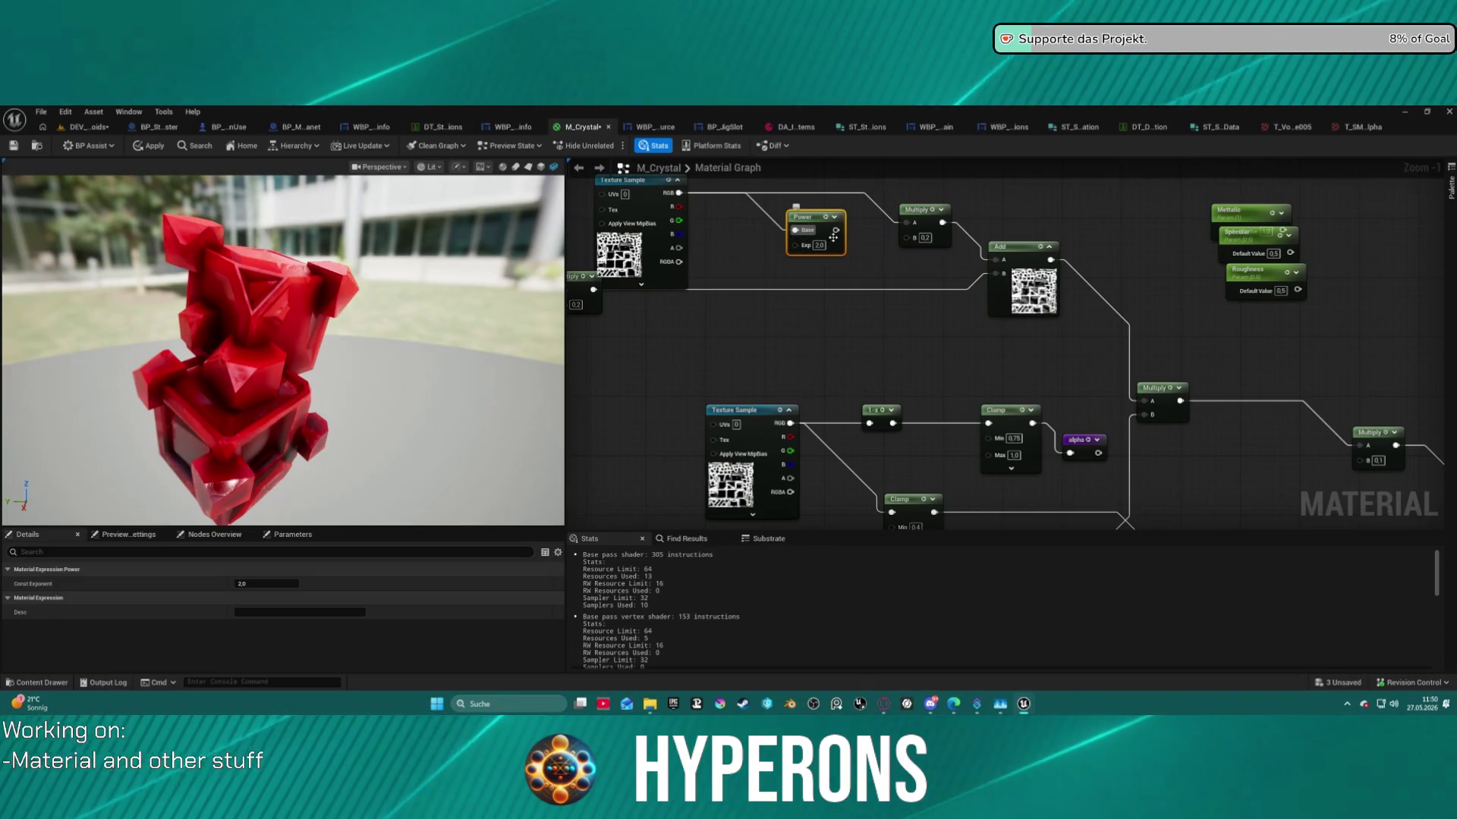
pyautogui.moveTo(835, 230); pyautogui.dragTo(905, 223)
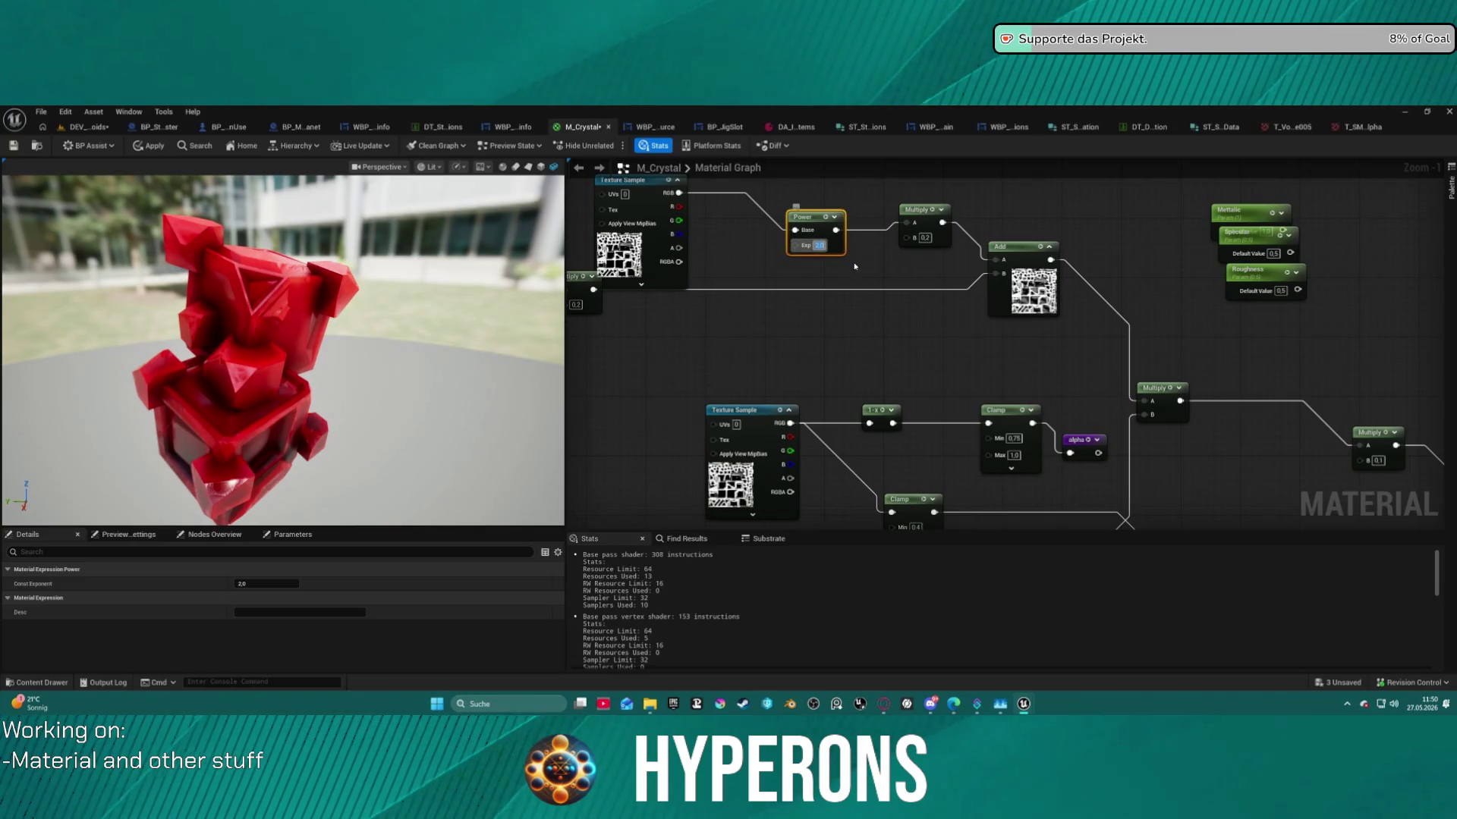
pyautogui.write('5')
pyautogui.press('Return')
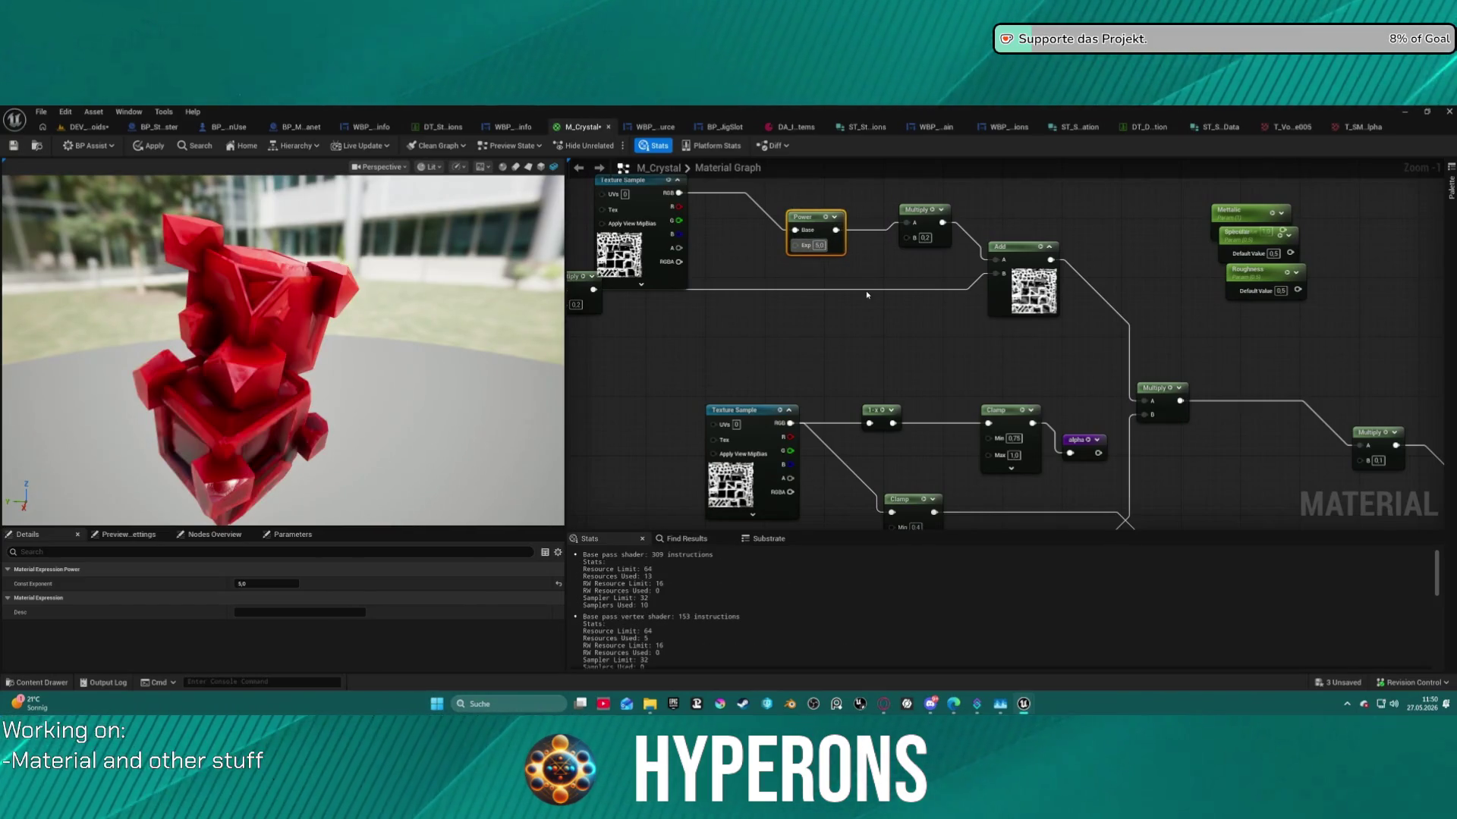
pyautogui.click(144, 145)
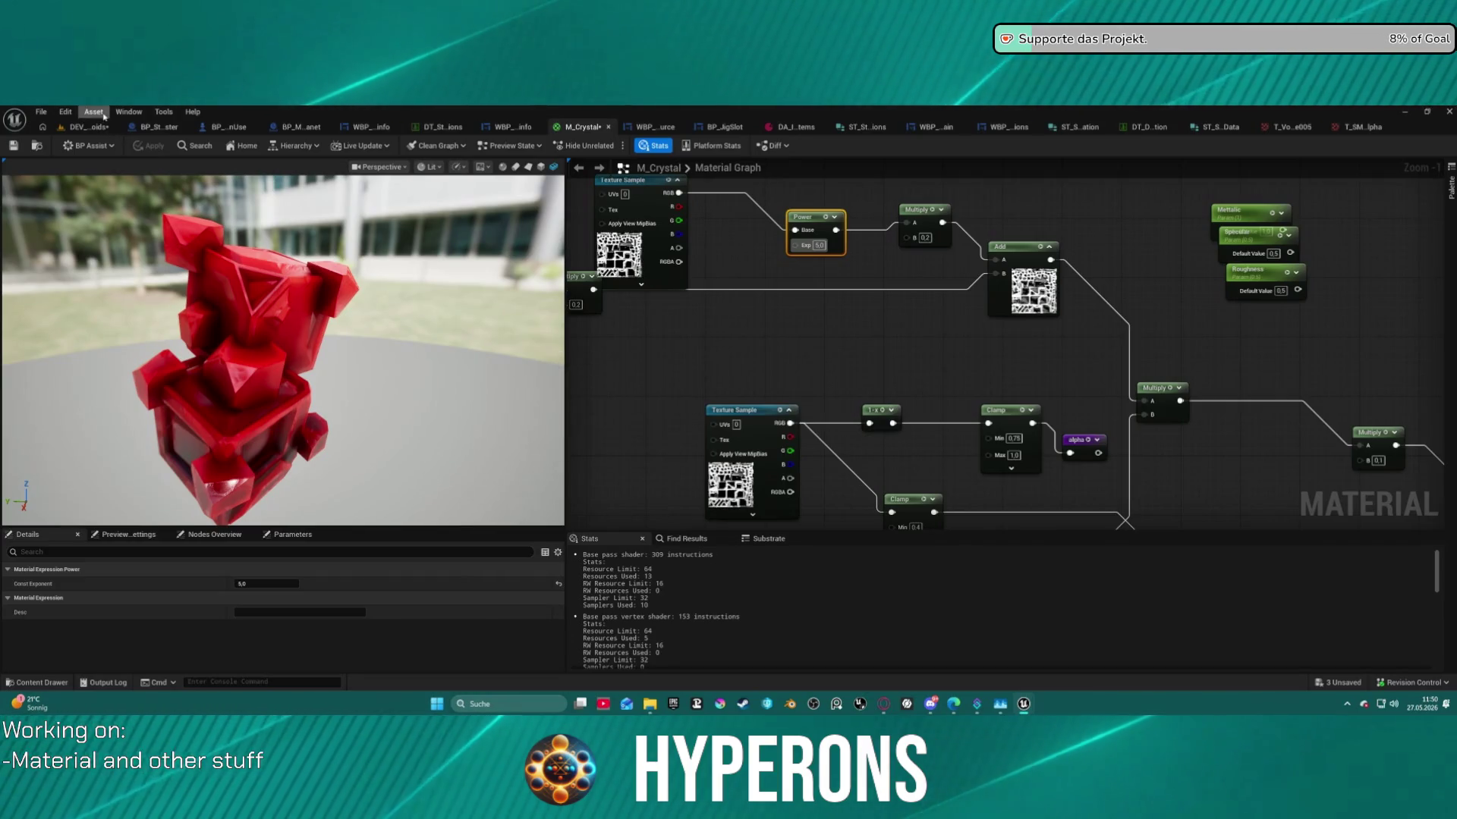
pyautogui.click(95, 127)
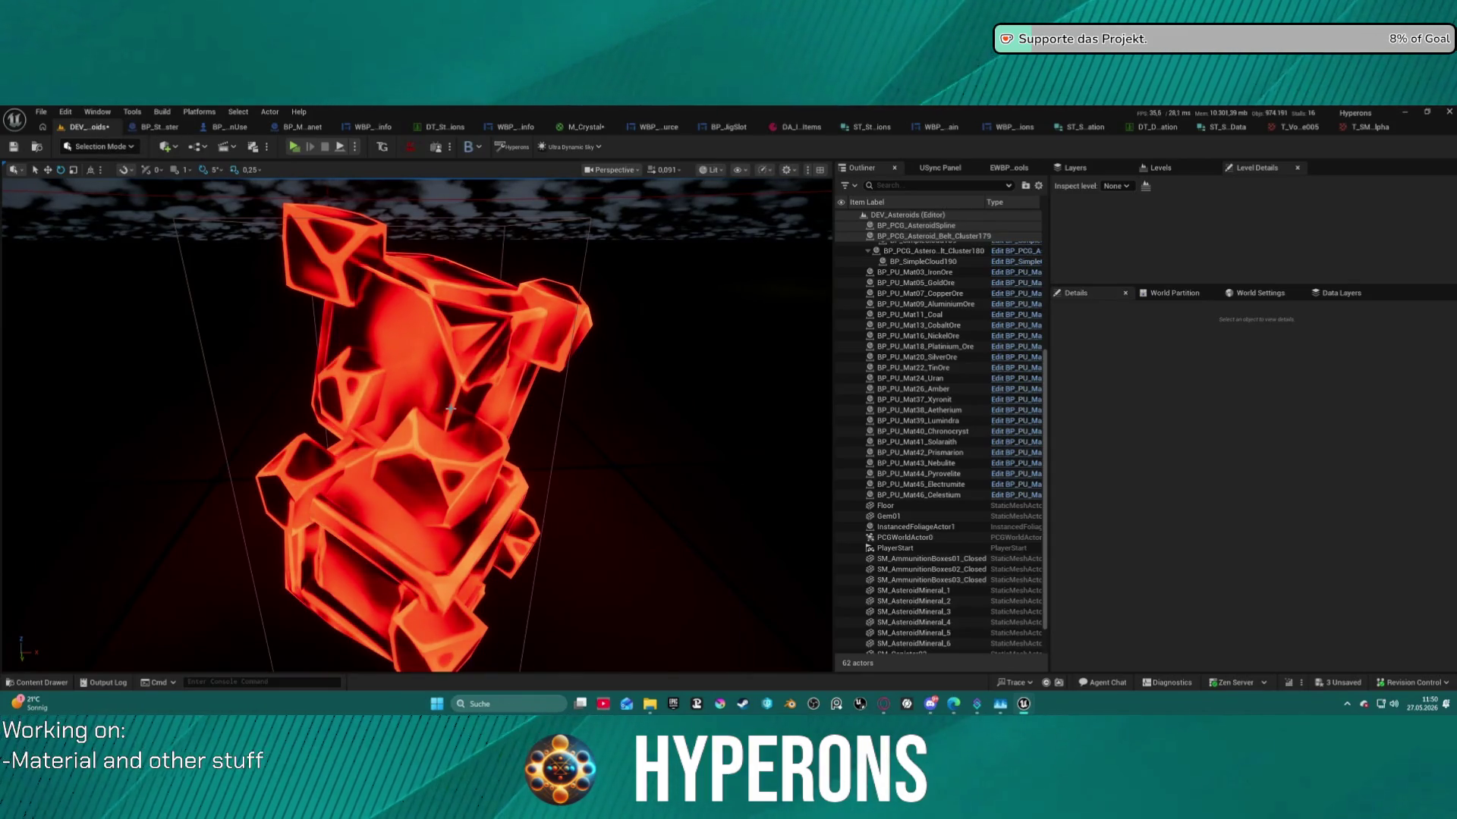
# Check the M_Crystal and T_SM_Alpha tabs, then start a Play session from the asteroids level.
pyautogui.moveTo(480, 368)
pyautogui.mouseDown()
pyautogui.moveTo(531, 371)
pyautogui.moveTo(485, 361)
pyautogui.moveTo(486, 338)
pyautogui.moveTo(480, 369)
pyautogui.mouseUp()
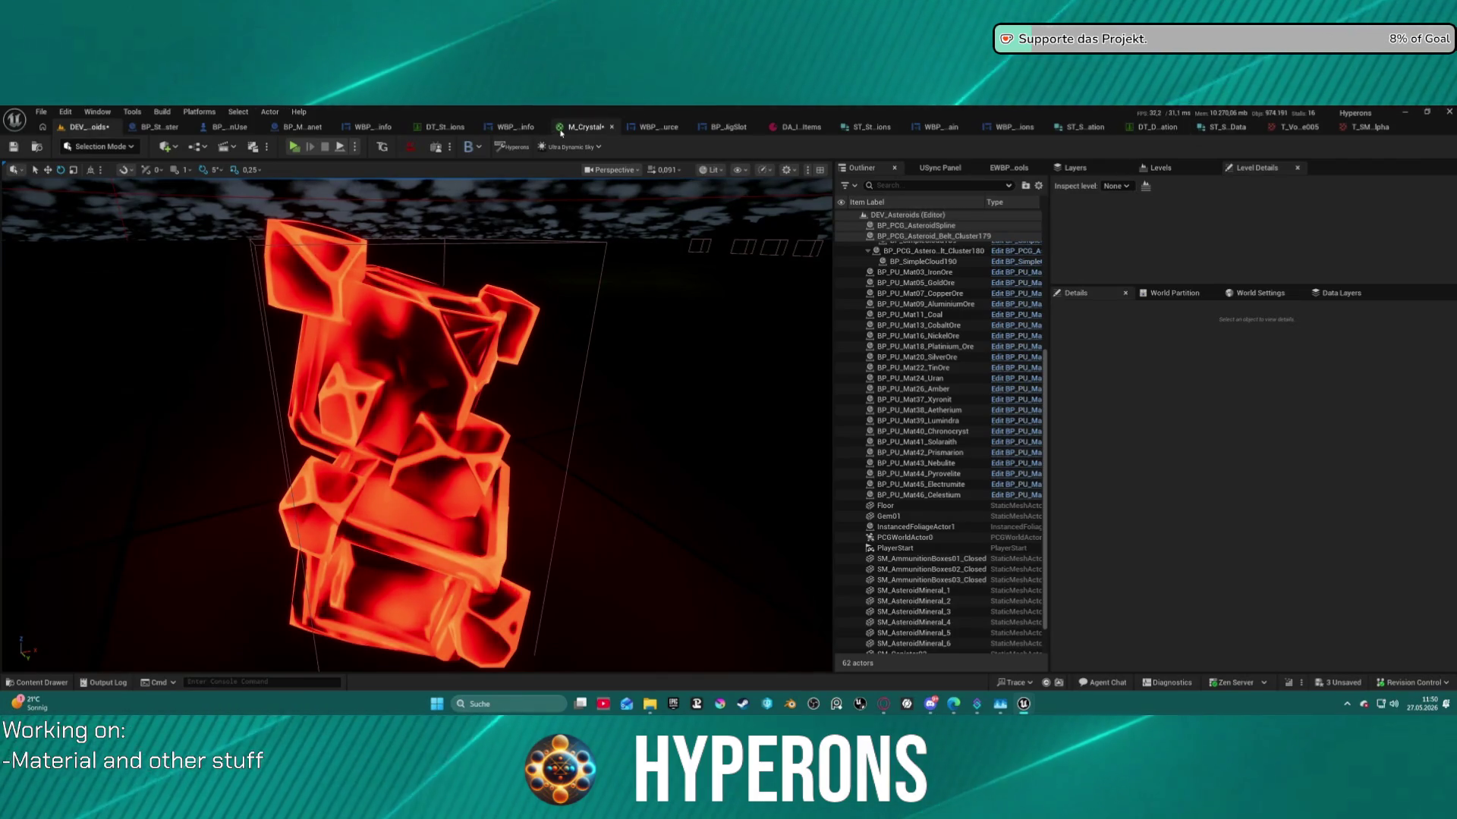
pyautogui.click(586, 126)
pyautogui.click(1365, 127)
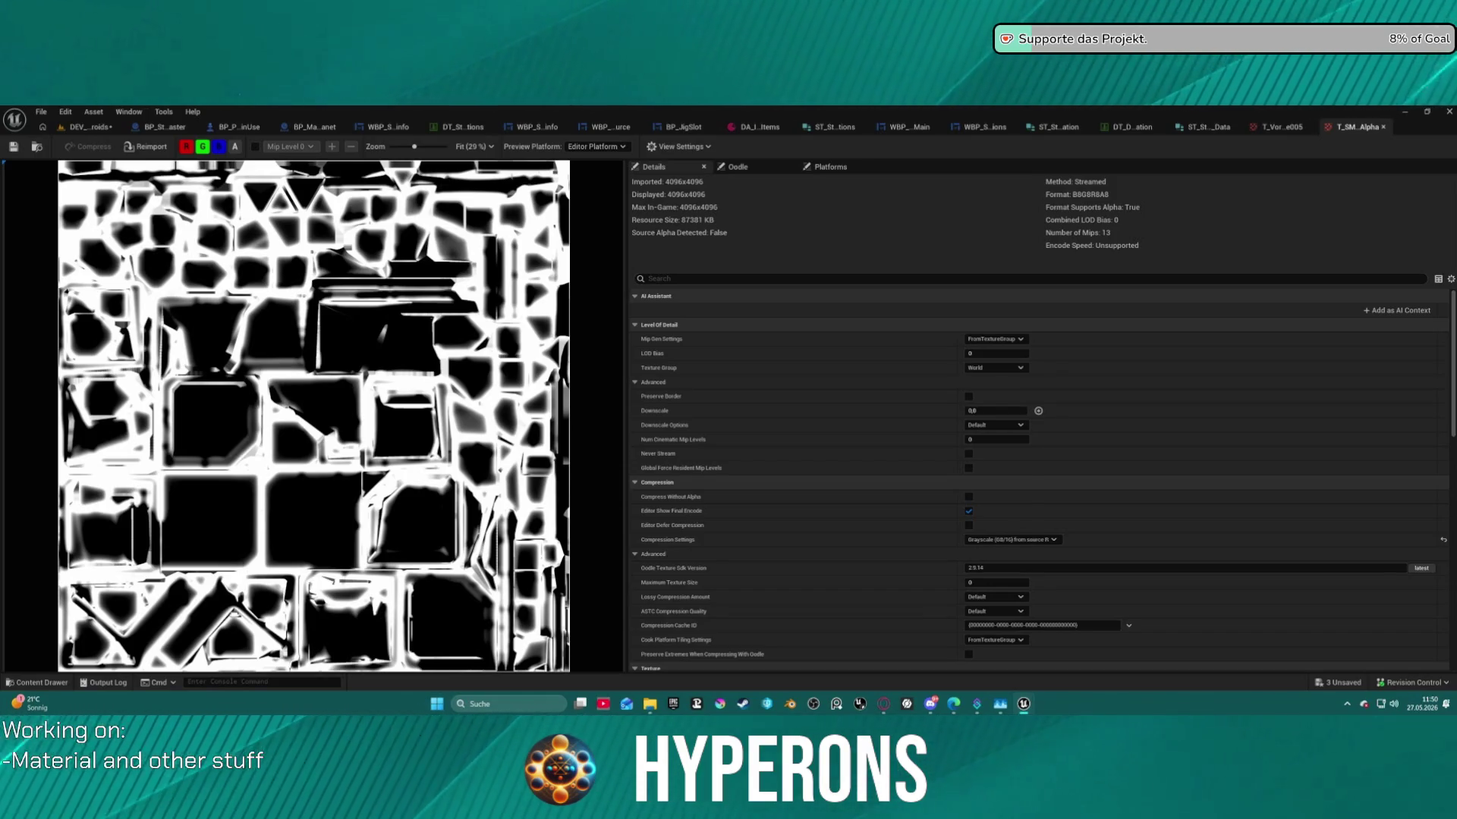
pyautogui.click(101, 130)
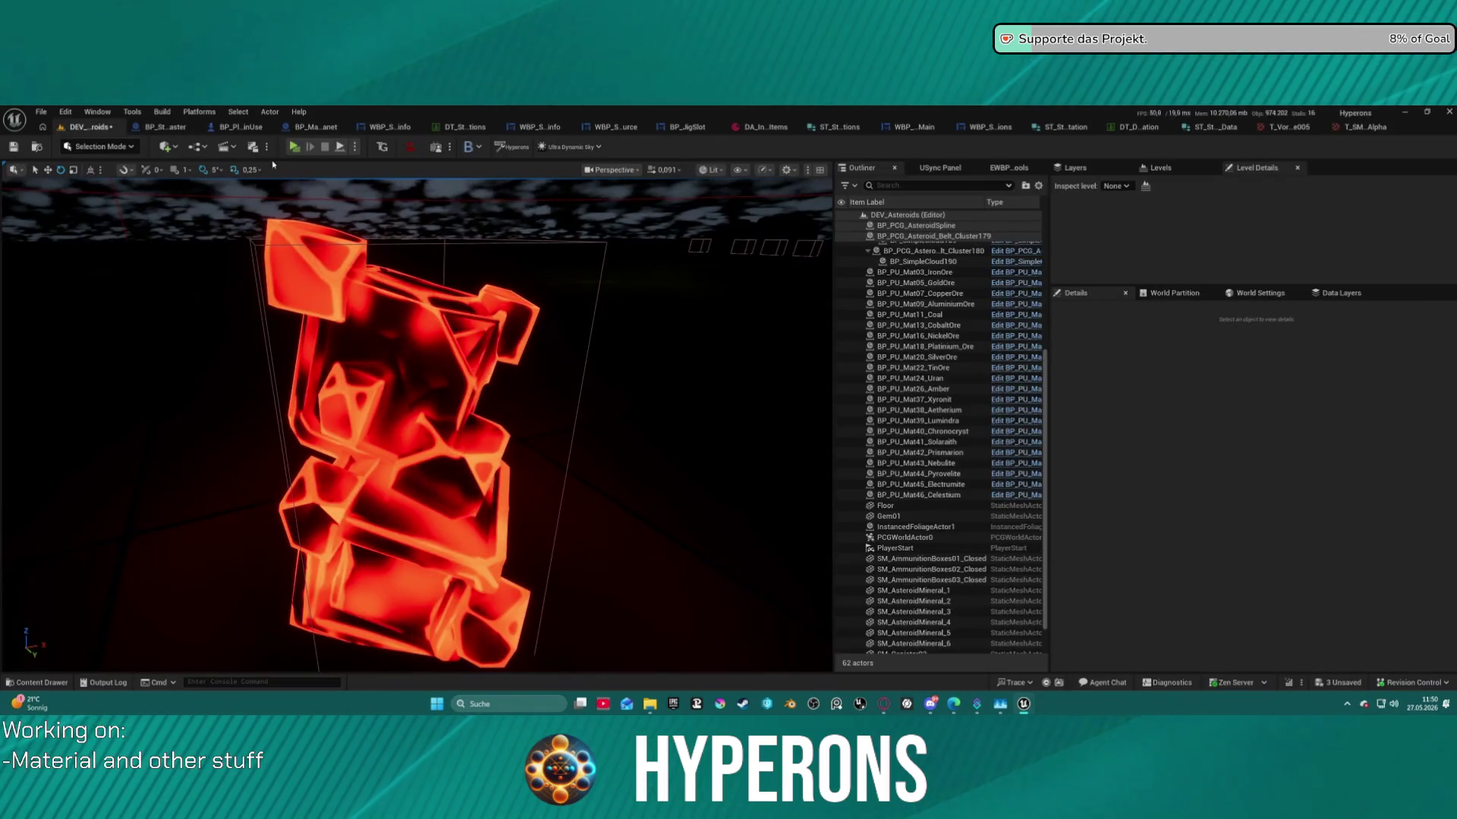
pyautogui.click(293, 146)
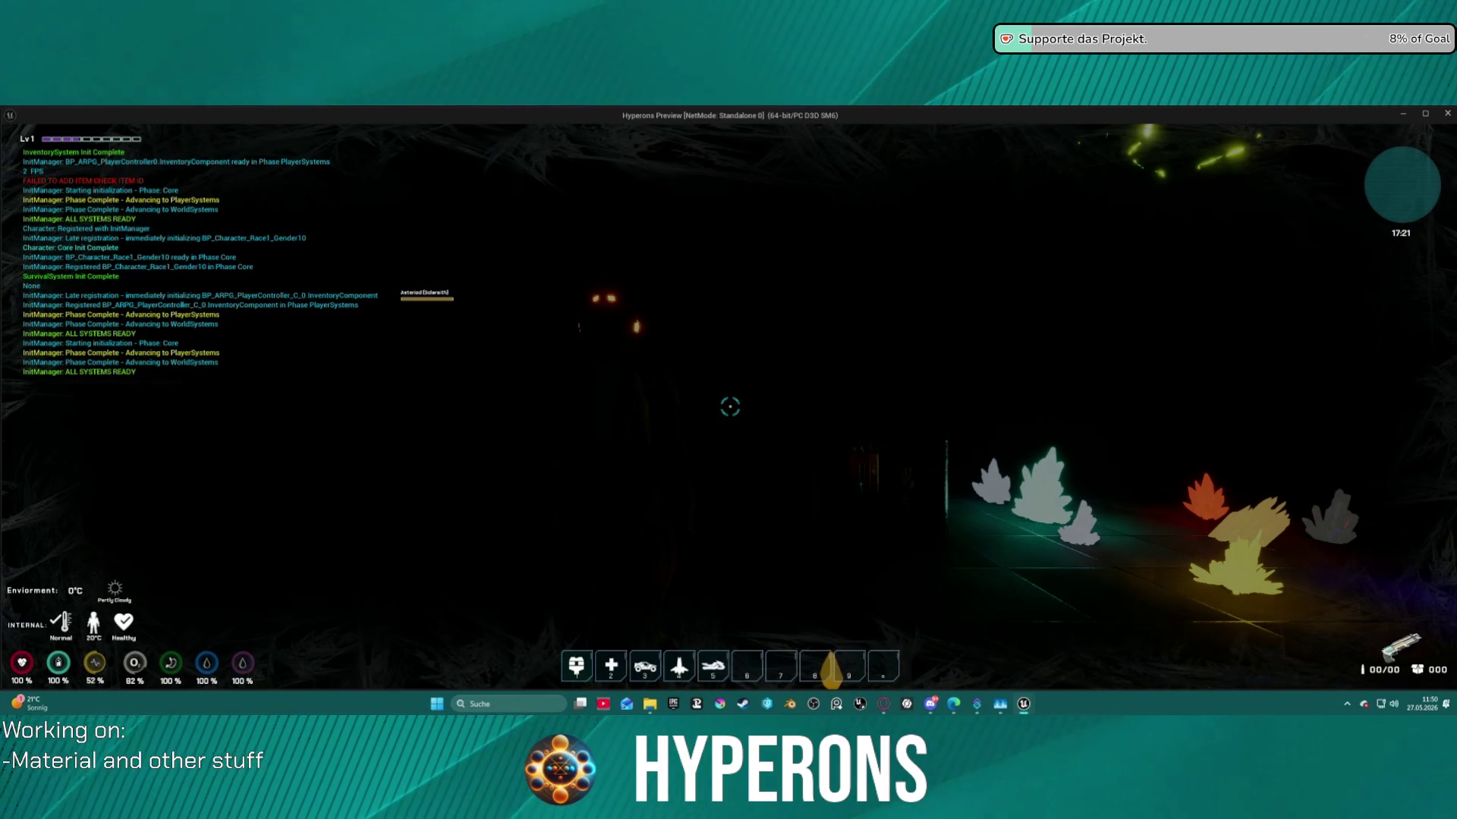
# Exit the Hyperons play-test with Escape, back to the DEV_Asteroids level.
pyautogui.press('Escape')
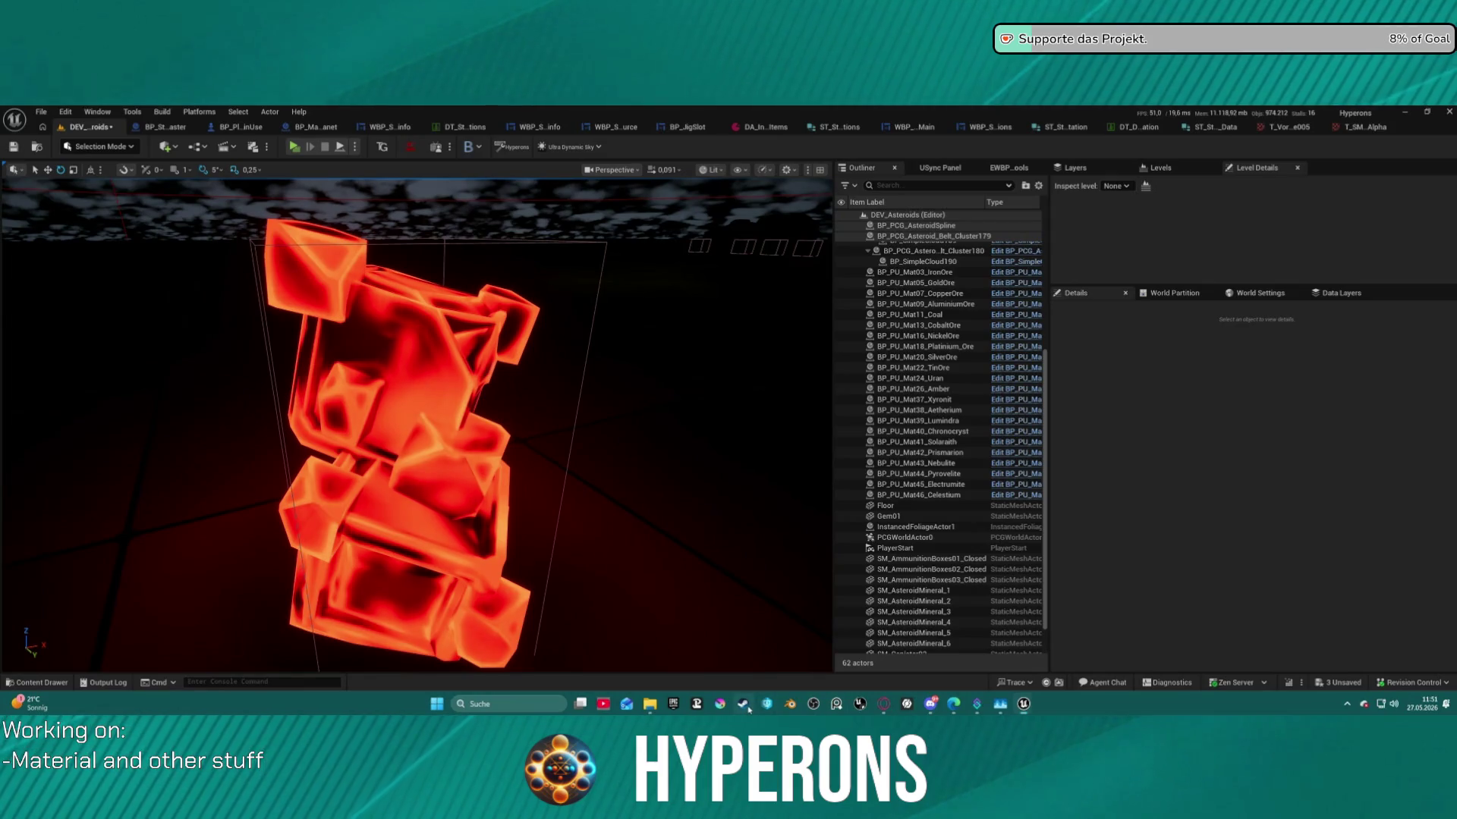
# Launch Substance 3D Painter 2025 from the Steam library and bring its window forward.
pyautogui.click(746, 707)
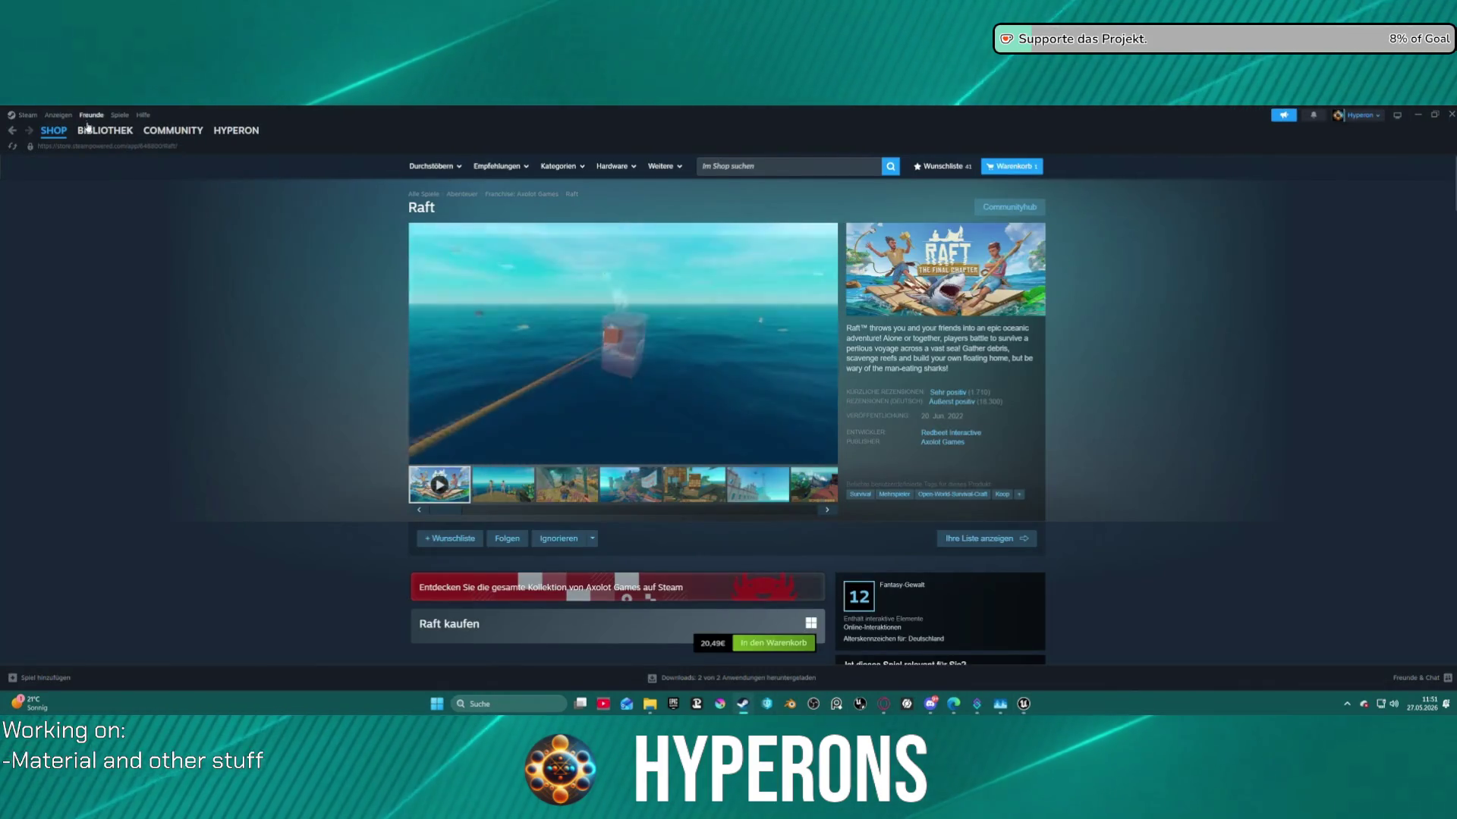
pyautogui.click(85, 130)
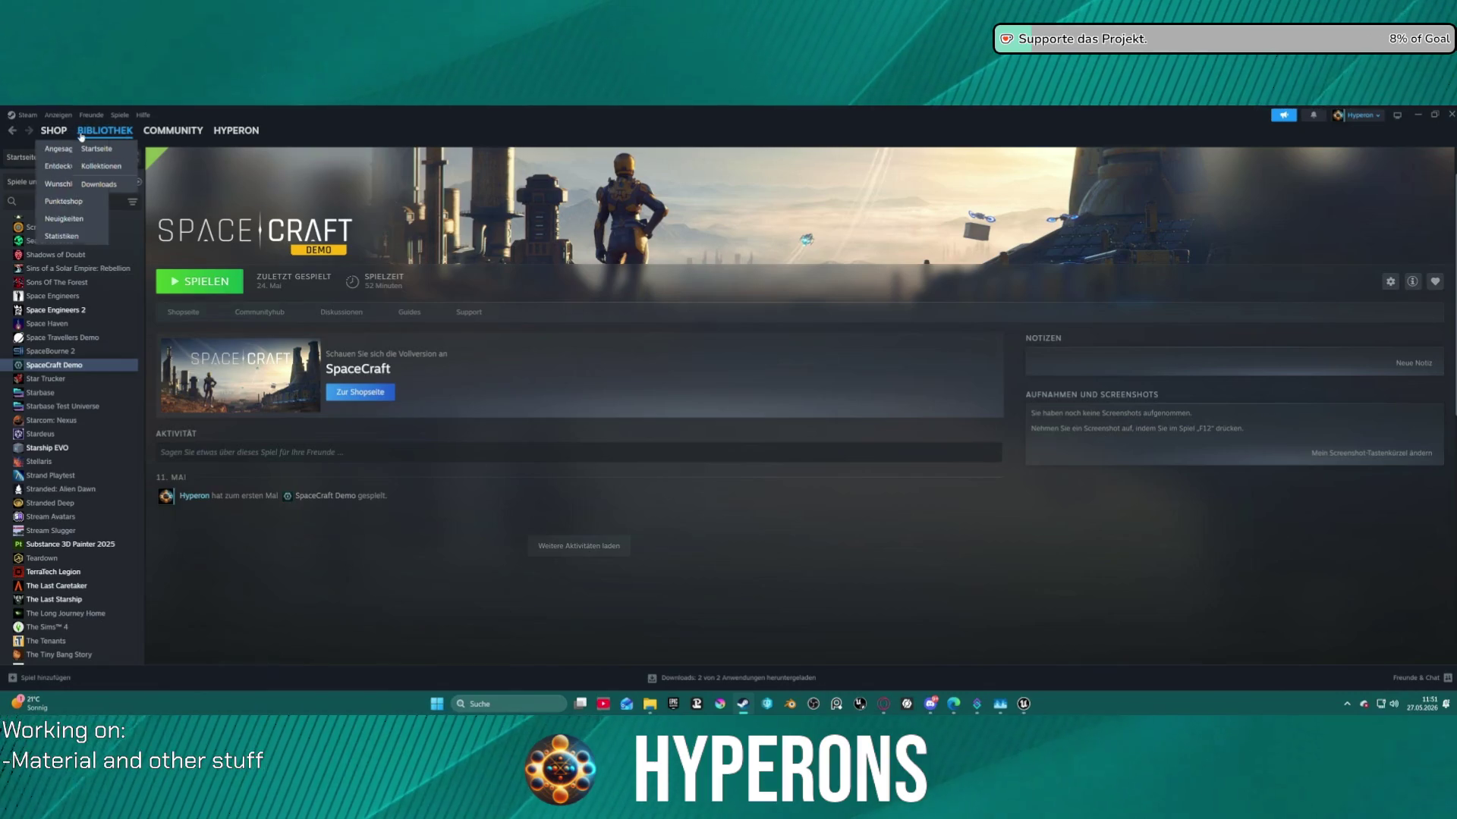
pyautogui.click(79, 135)
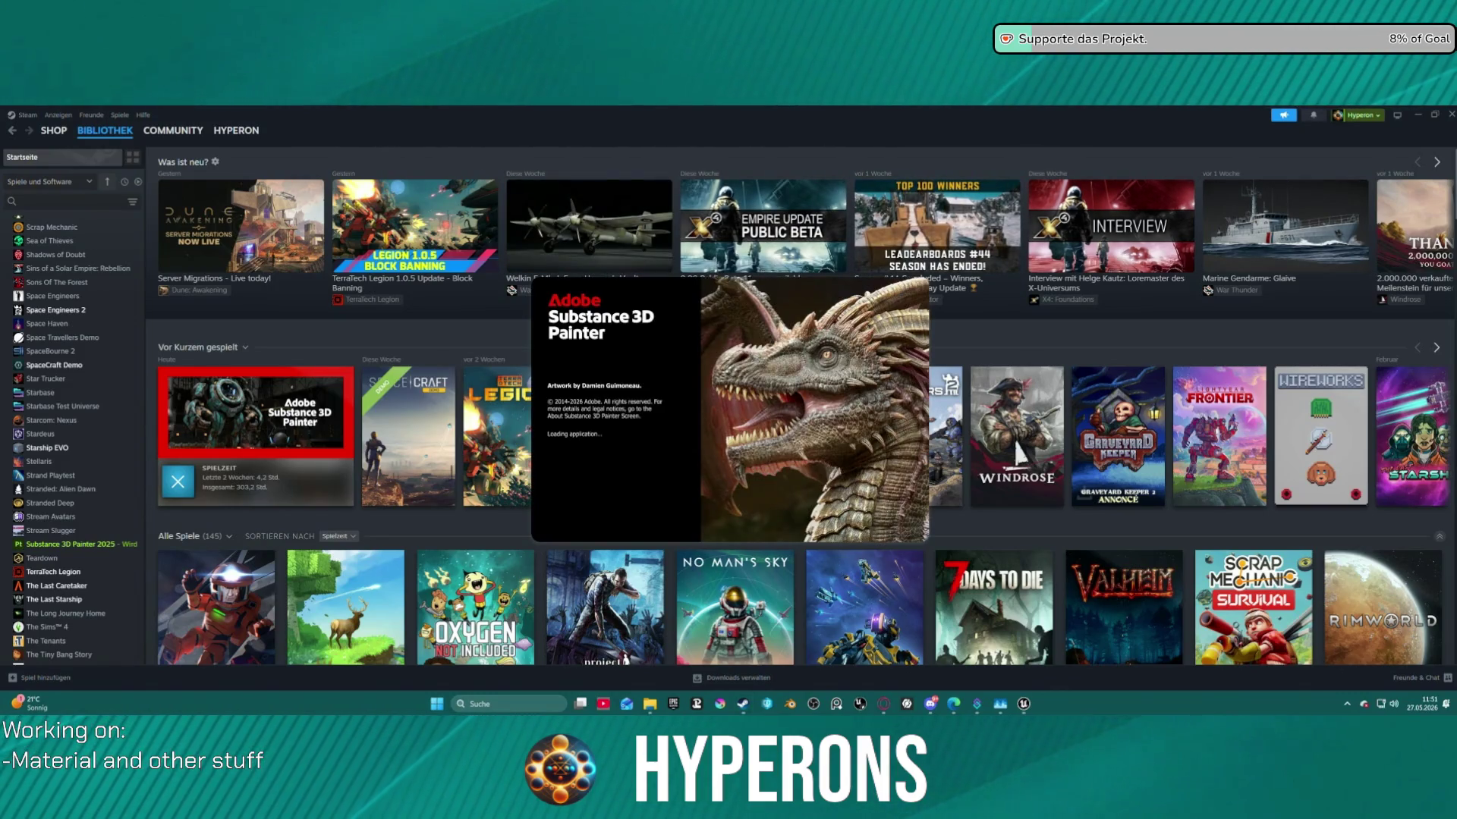
pyautogui.click(1418, 116)
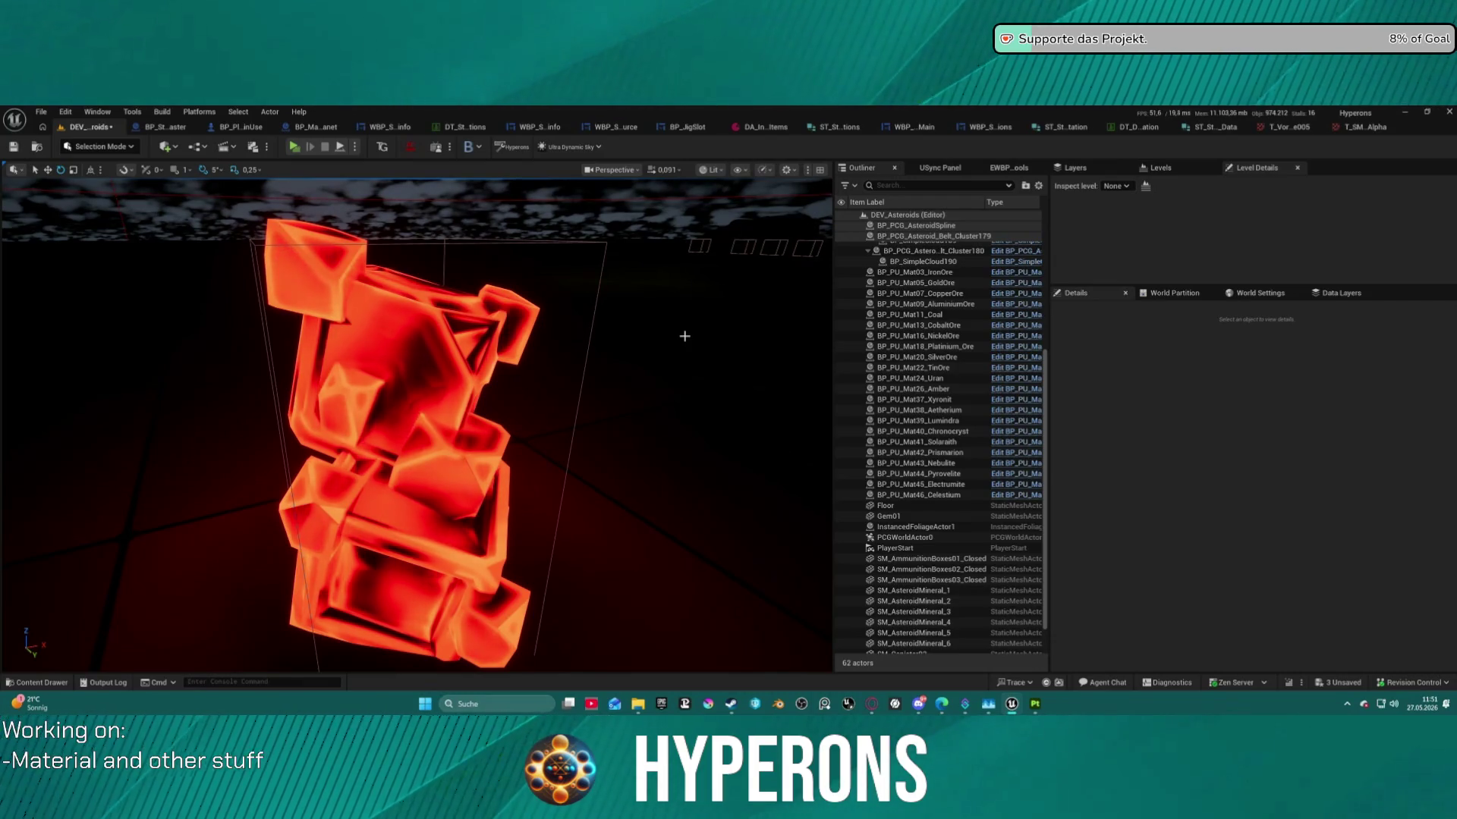
pyautogui.click(1033, 705)
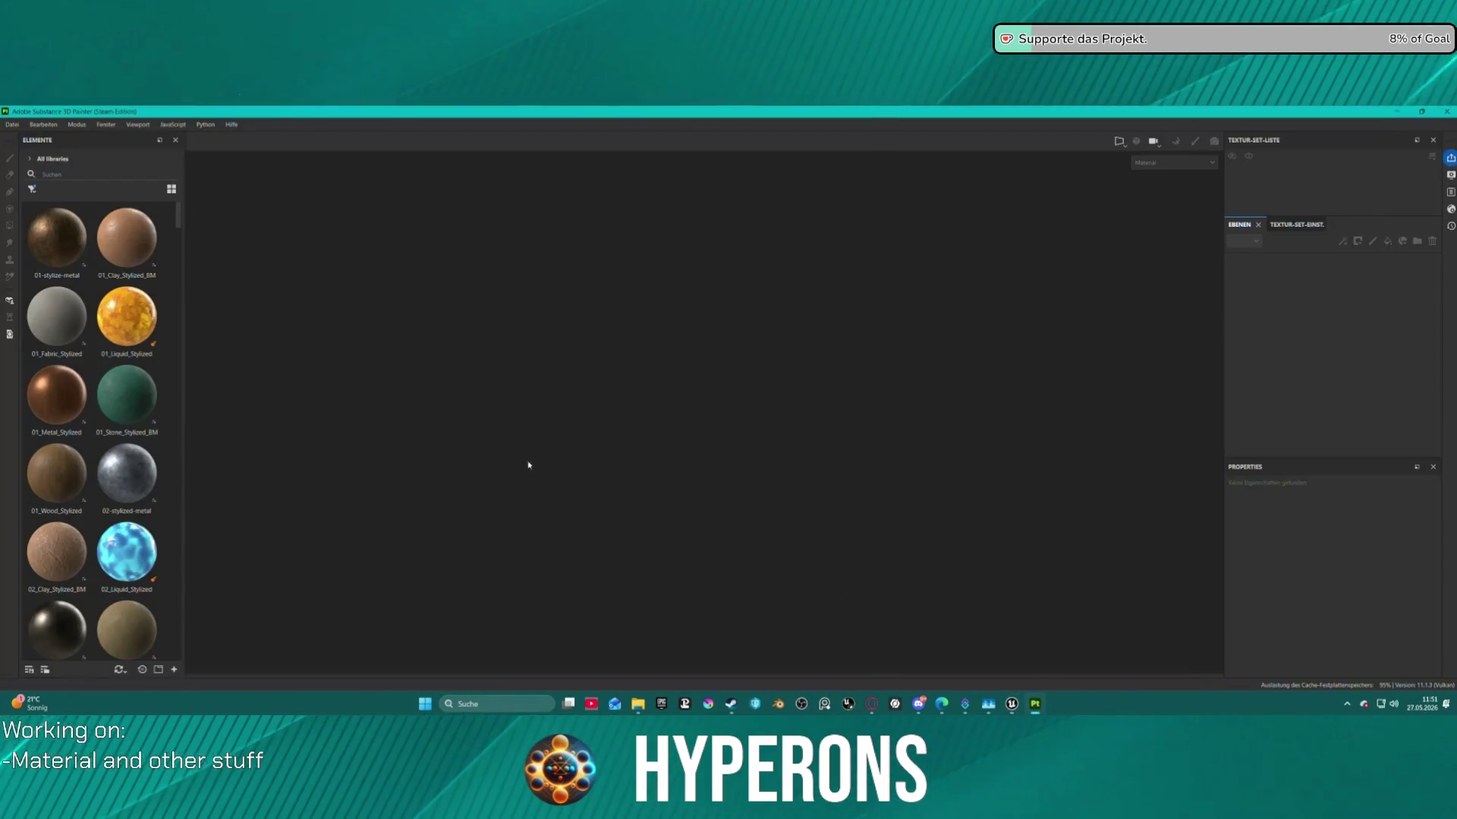
# Open the recent Crystal.spp project and lower the Curvature generator's balance to thin dark edges.
pyautogui.click(10, 125)
pyautogui.moveTo(61, 161)
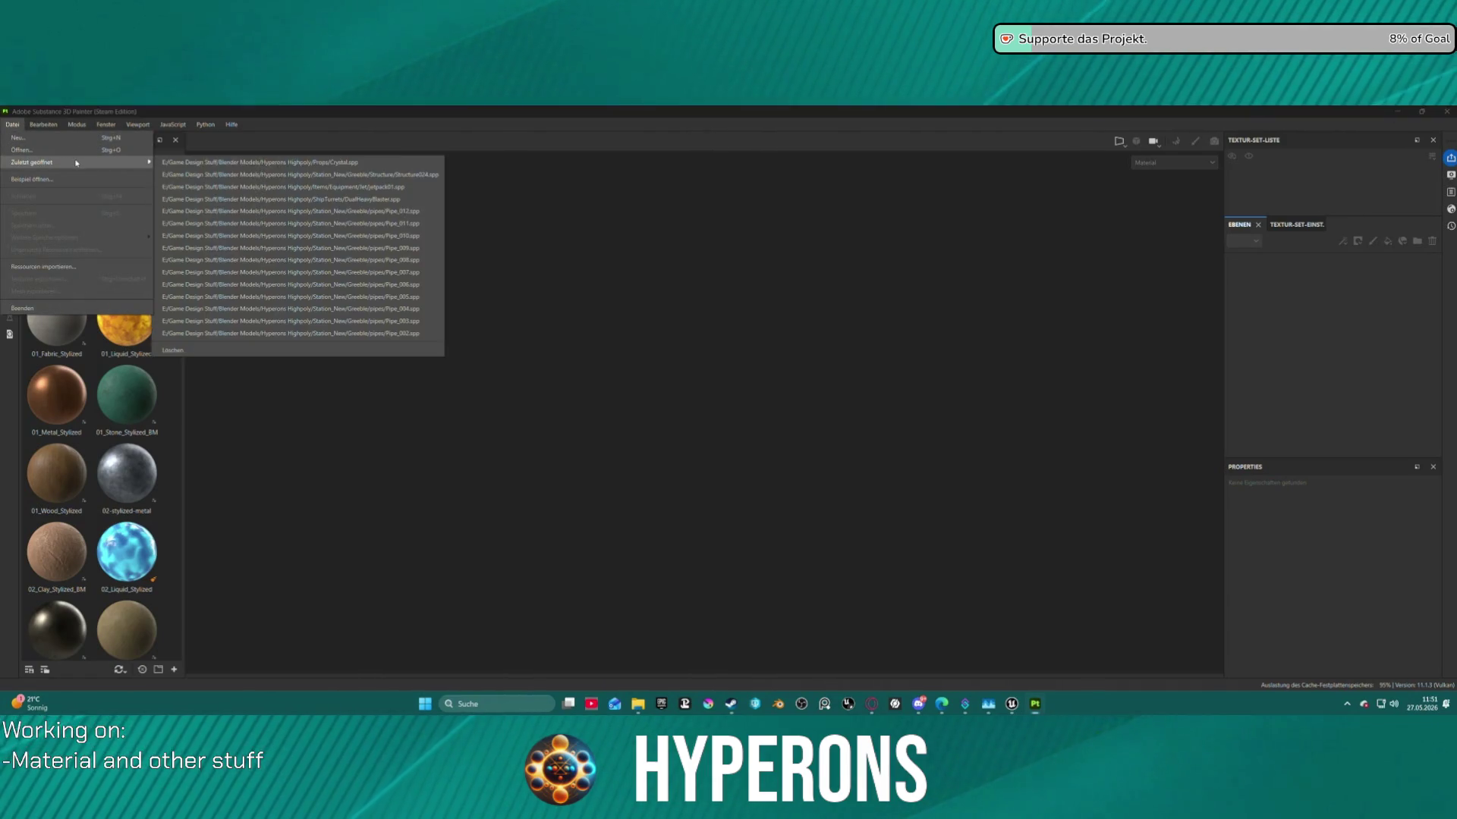
pyautogui.click(356, 164)
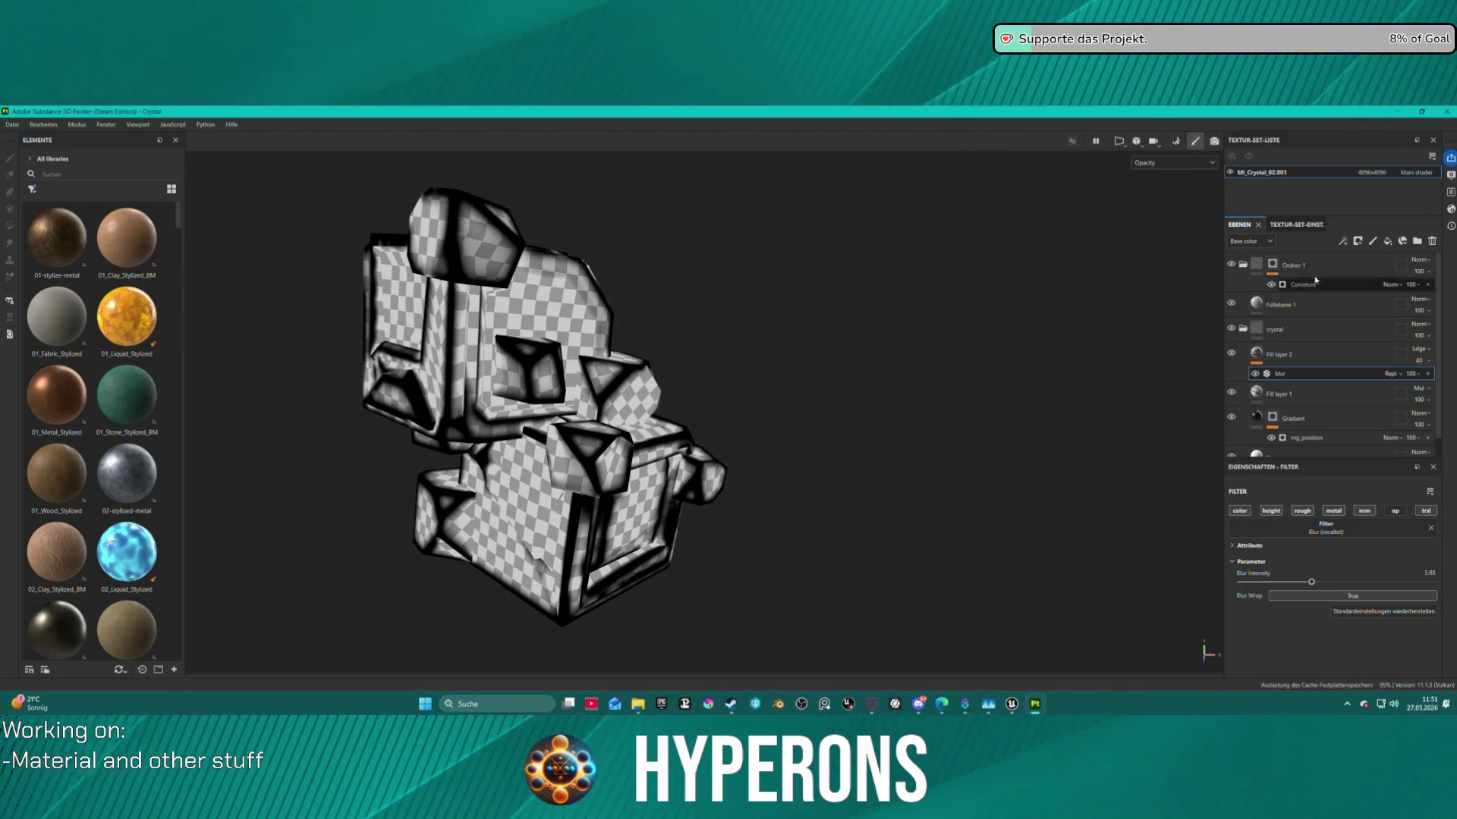
pyautogui.click(1302, 285)
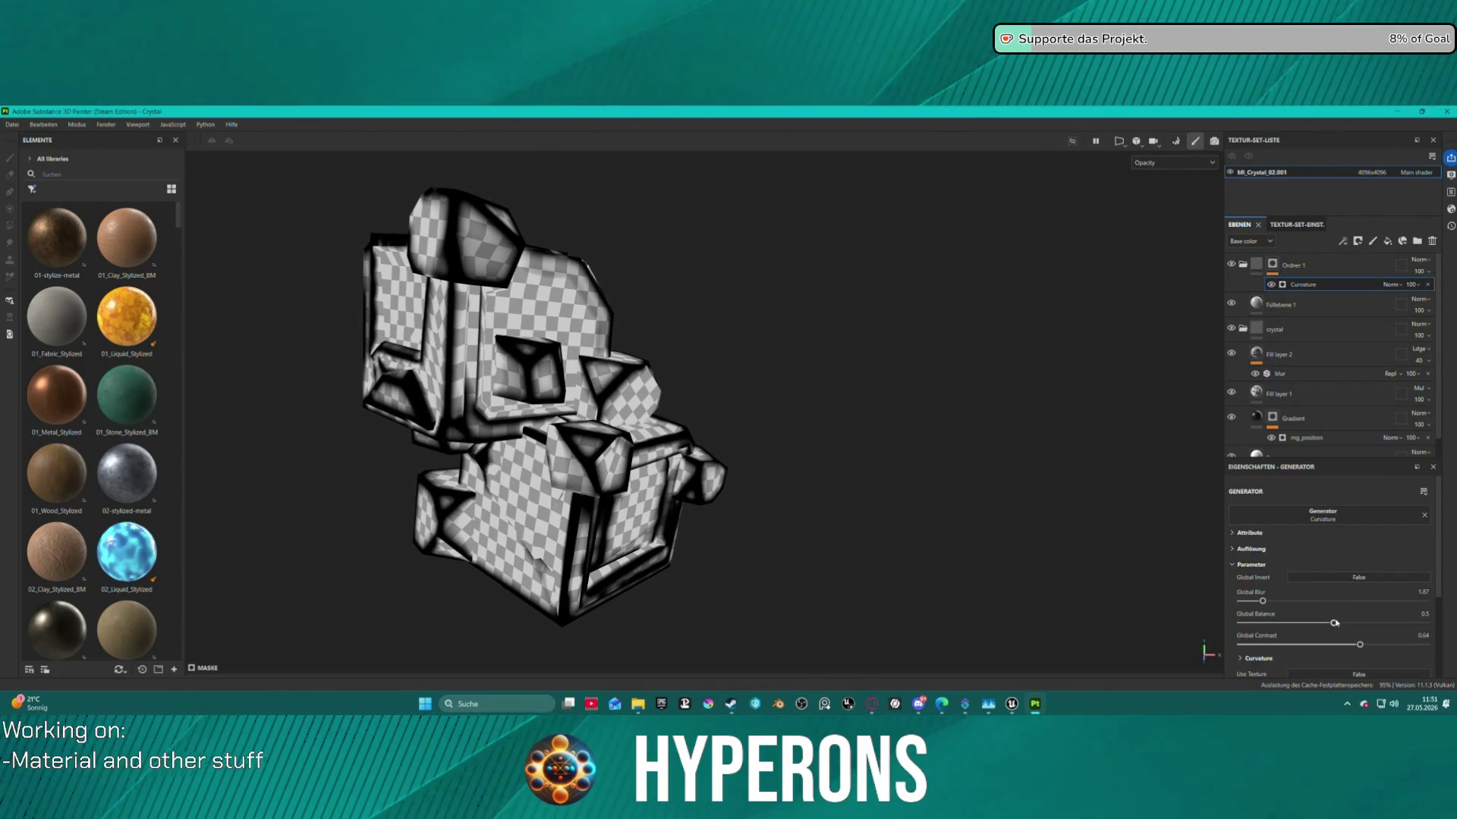
pyautogui.moveTo(1336, 624)
pyautogui.mouseDown()
pyautogui.moveTo(1278, 624)
pyautogui.moveTo(1262, 656)
pyautogui.moveTo(1355, 645)
pyautogui.moveTo(1244, 652)
pyautogui.moveTo(1339, 645)
pyautogui.moveTo(1266, 625)
pyautogui.moveTo(1273, 645)
pyautogui.moveTo(1205, 649)
pyautogui.moveTo(1298, 645)
pyautogui.mouseUp()
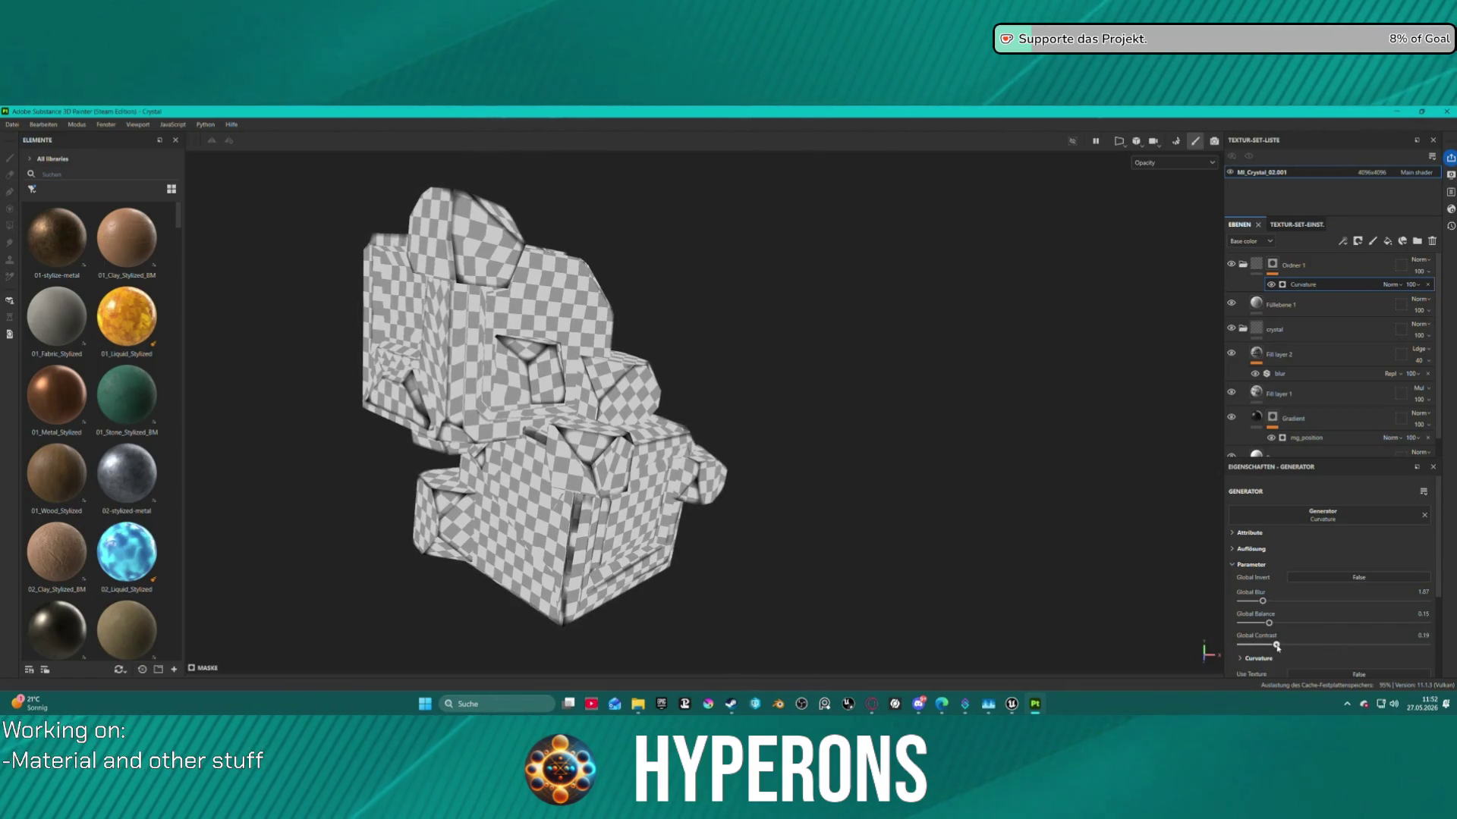
# Export the MI_Crystal_02.001 texture set as five 4096x4096 PNG maps.
pyautogui.click(11, 125)
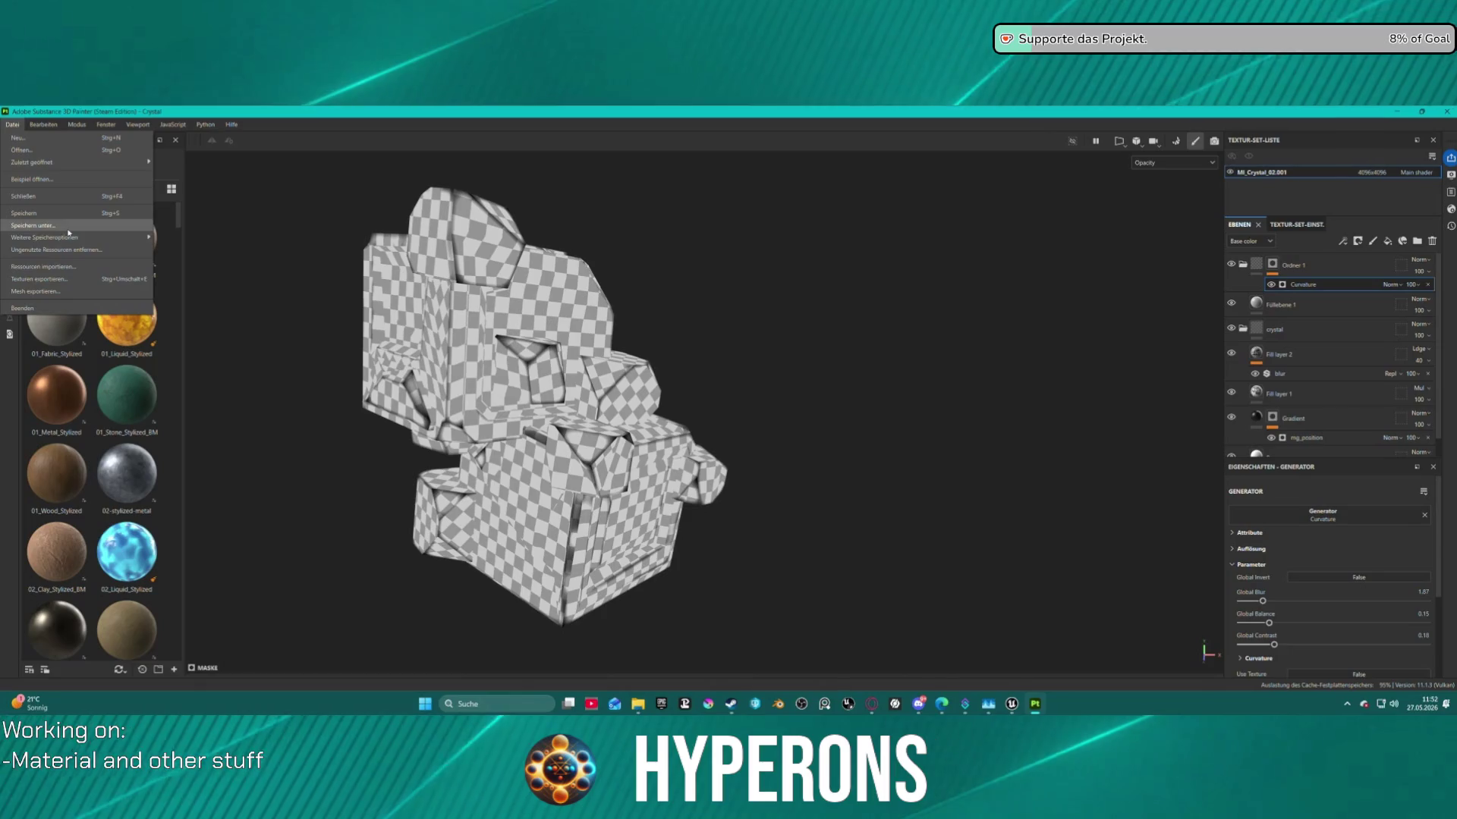
pyautogui.click(170, 303)
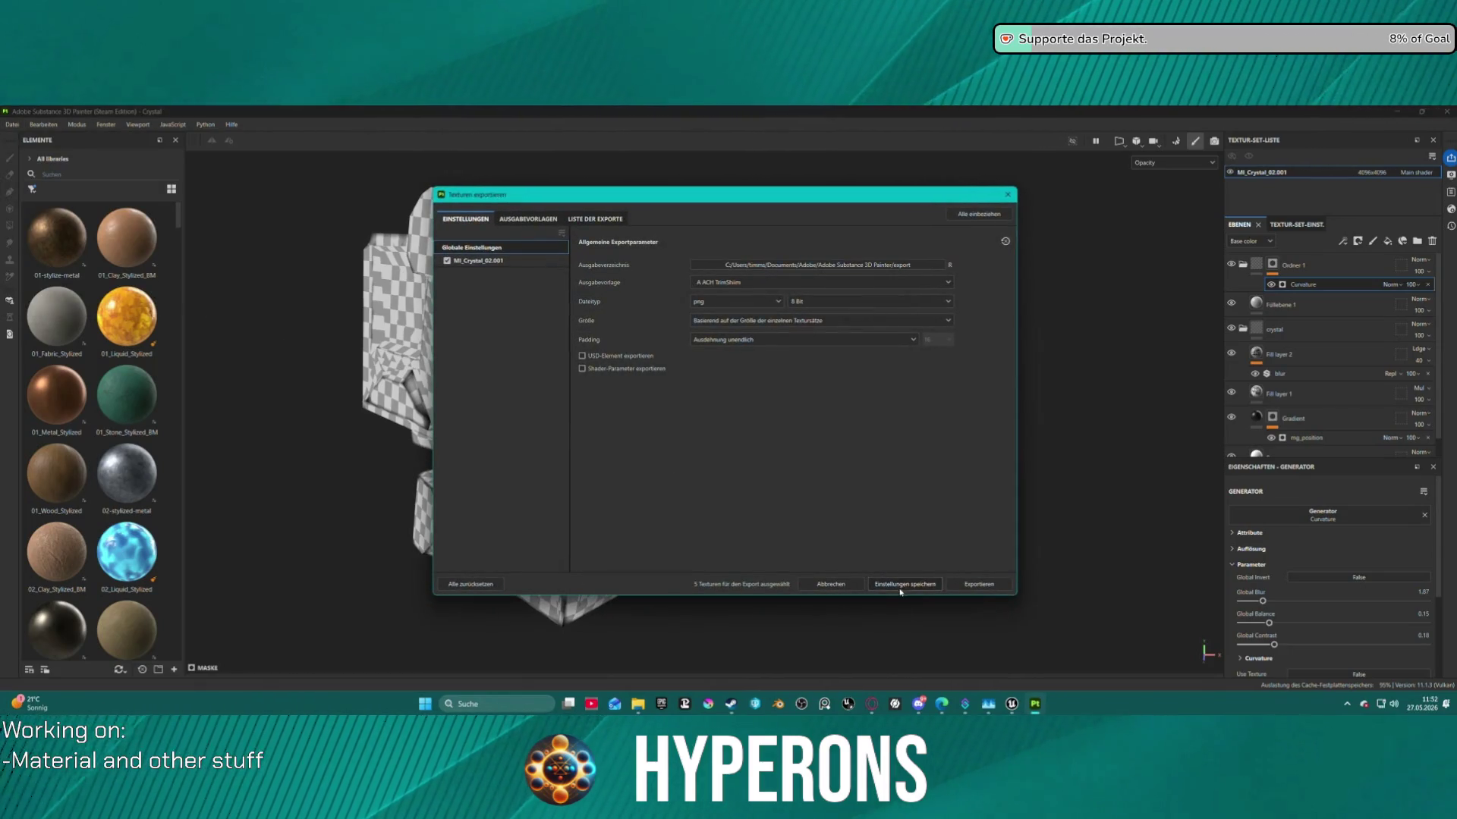
pyautogui.click(980, 585)
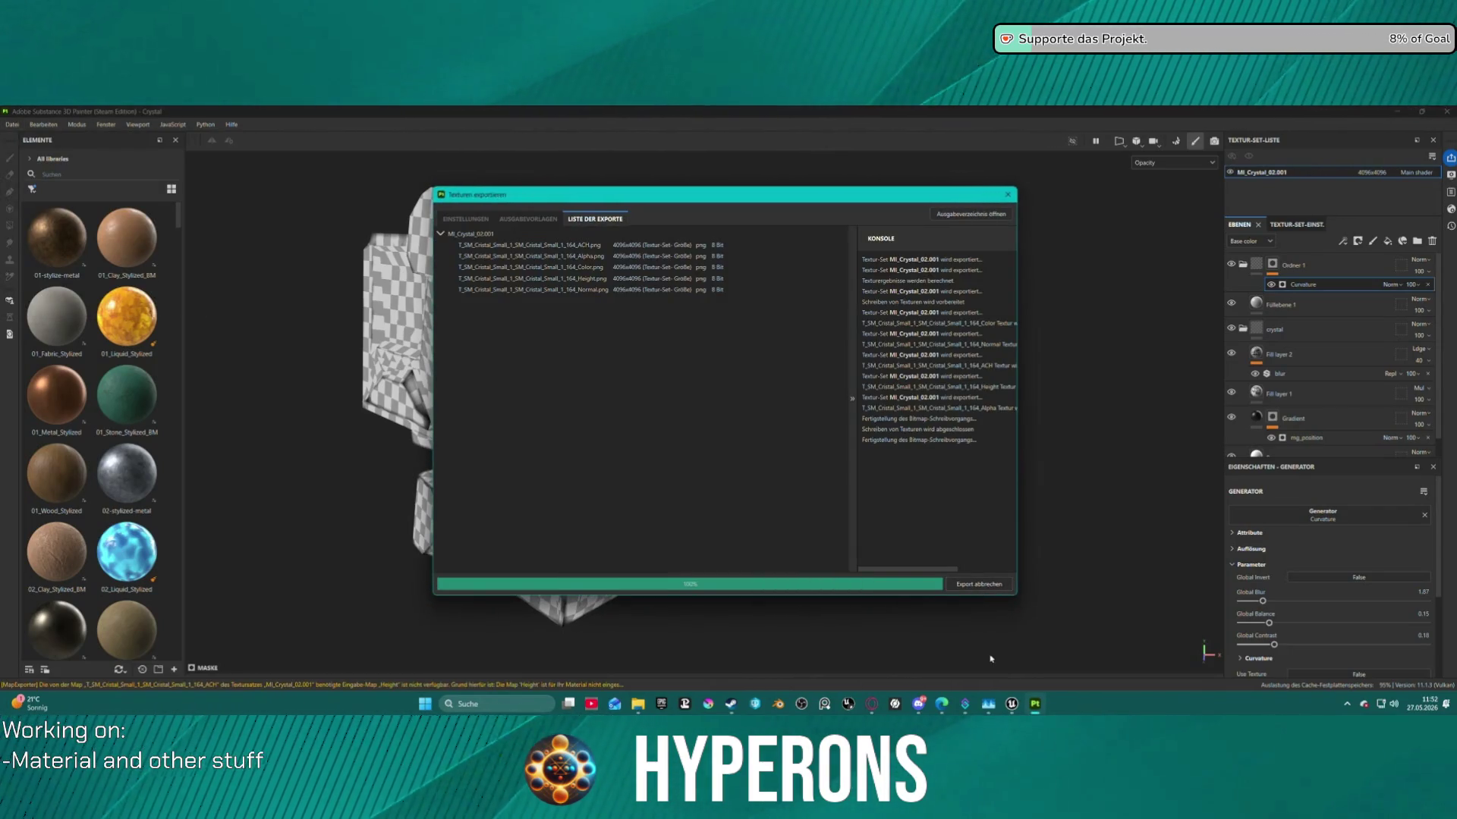
# Reimport the updated T_SM_Alpha texture and return to the DEV_Asteroids level.
pyautogui.moveTo(1013, 709)
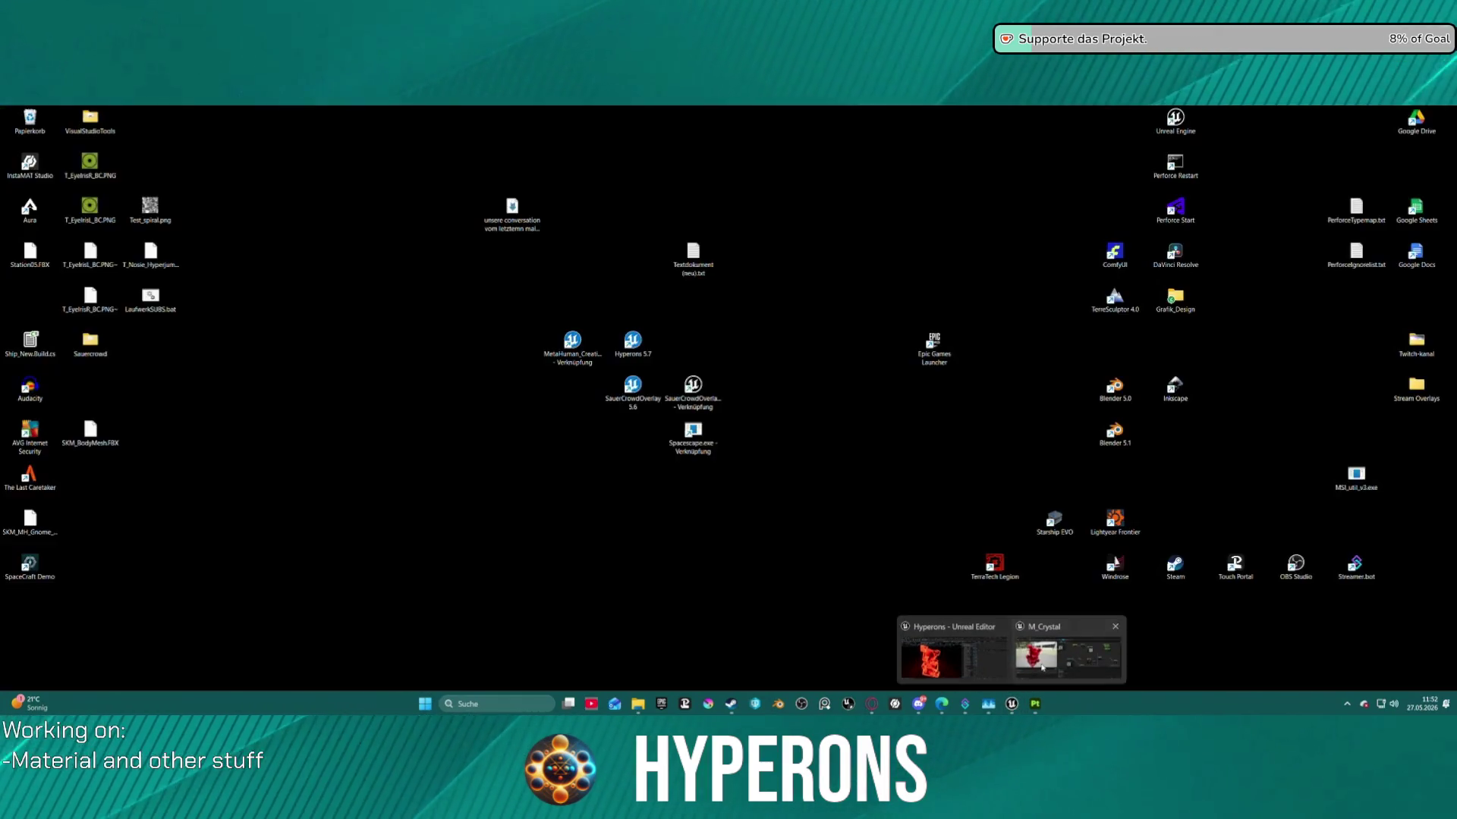
pyautogui.click(1021, 625)
pyautogui.click(1343, 127)
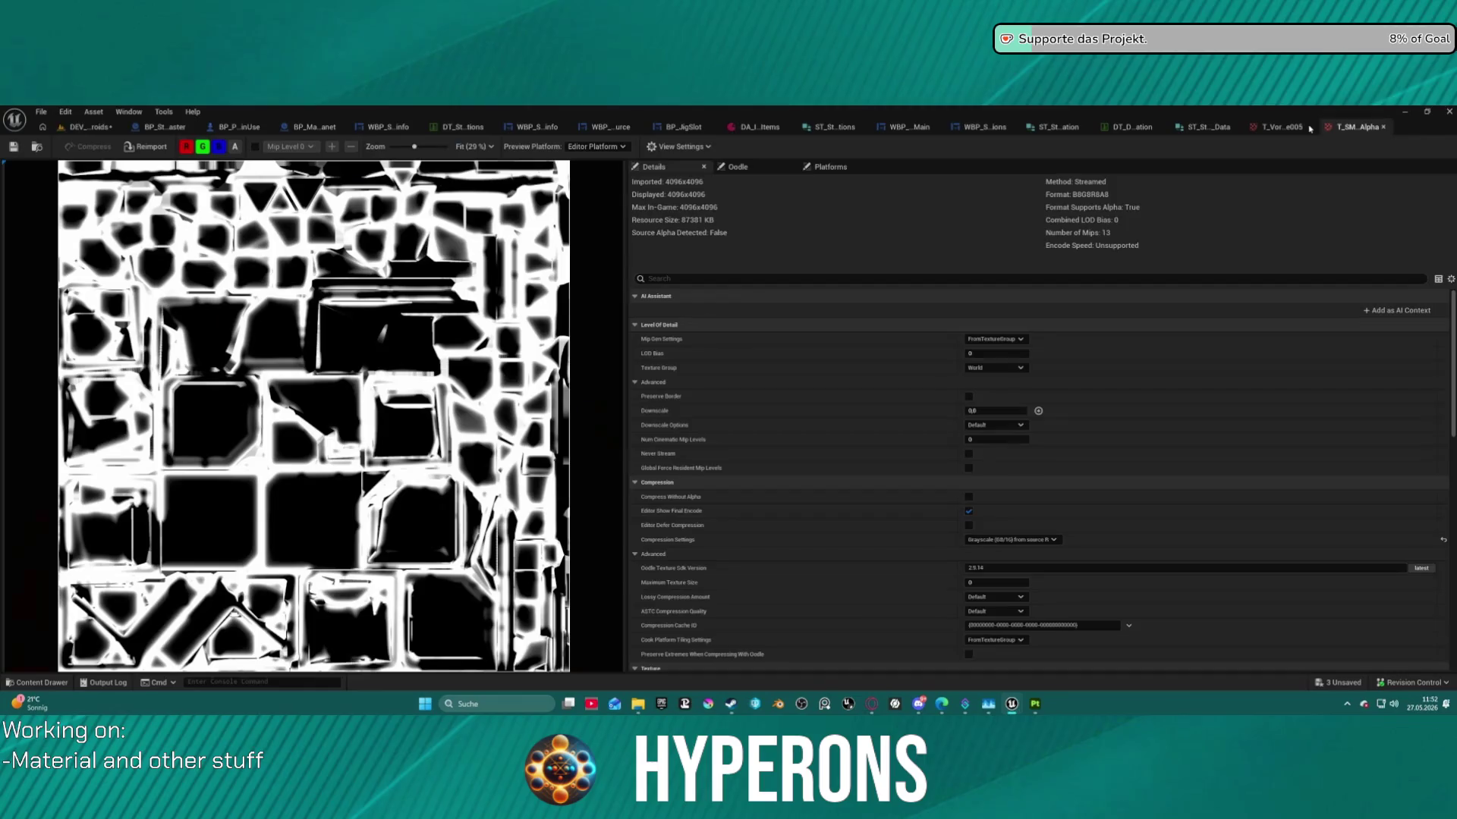
pyautogui.click(147, 149)
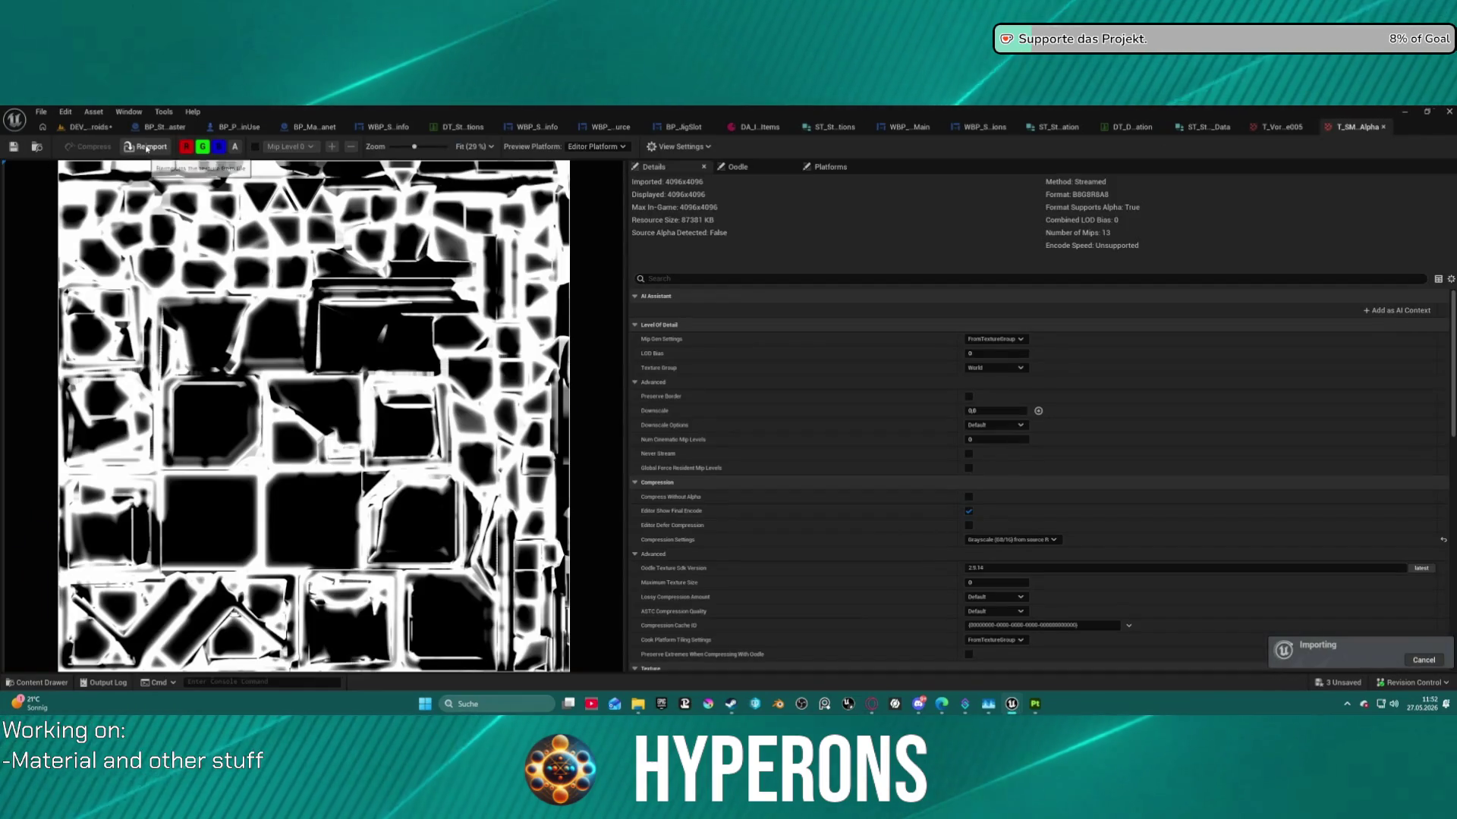
pyautogui.click(90, 126)
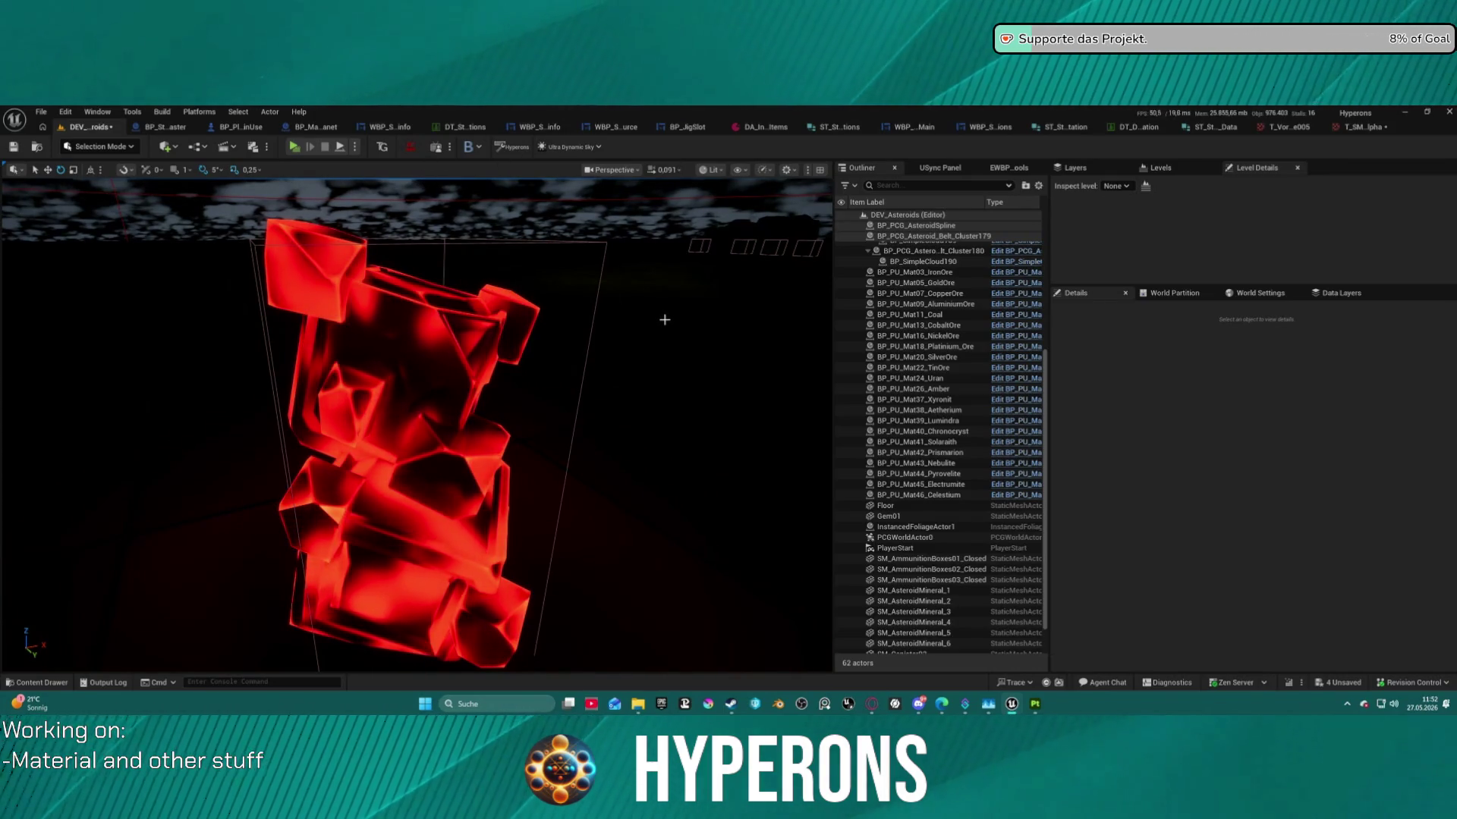
pyautogui.moveTo(676, 311)
pyautogui.mouseDown()
pyautogui.moveTo(720, 289)
pyautogui.moveTo(622, 356)
pyautogui.moveTo(516, 387)
pyautogui.moveTo(391, 317)
pyautogui.moveTo(391, 283)
pyautogui.mouseUp()
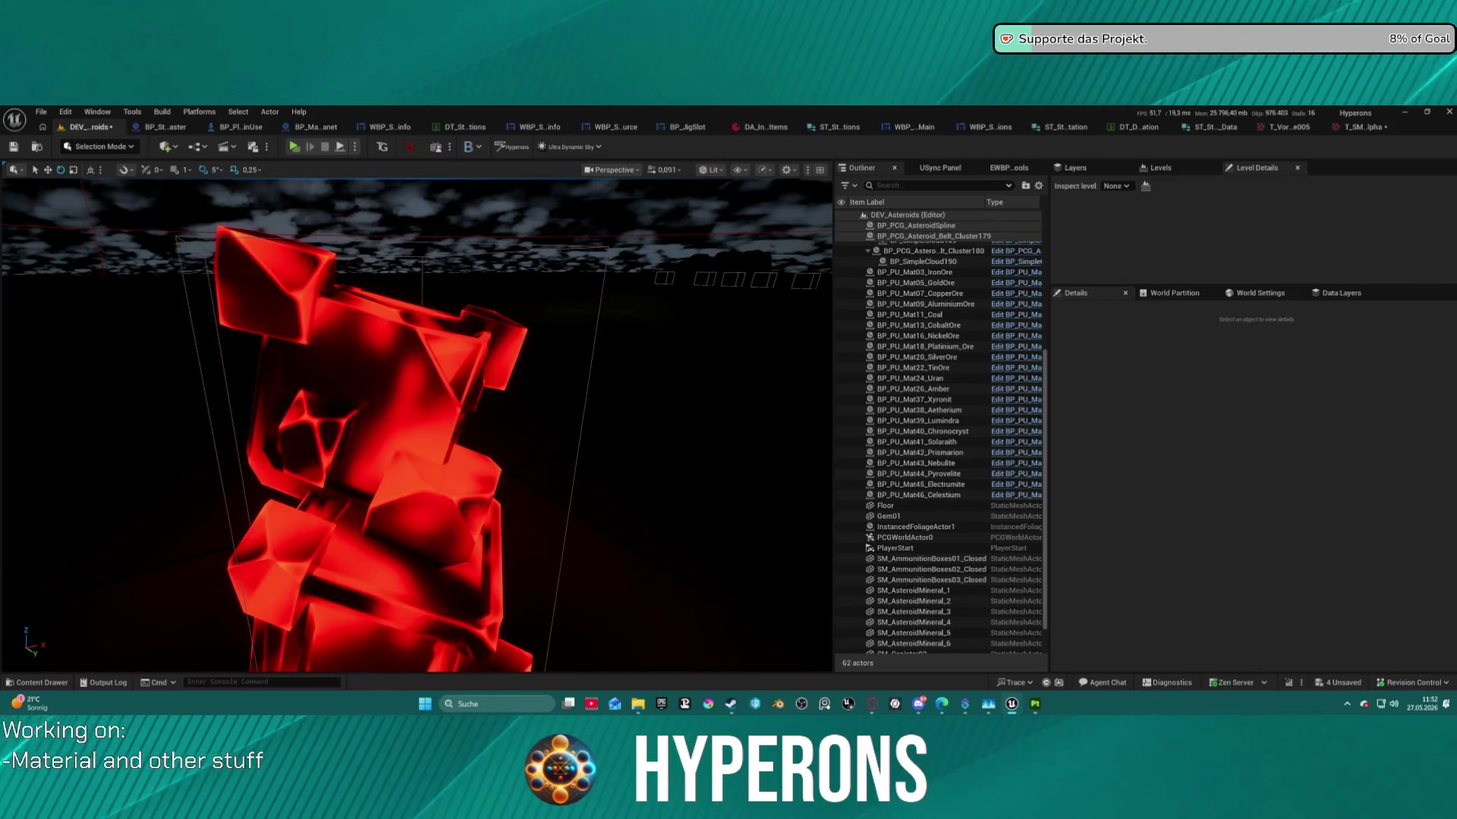
pyautogui.moveTo(320, 214); pyautogui.dragTo(330, 289)
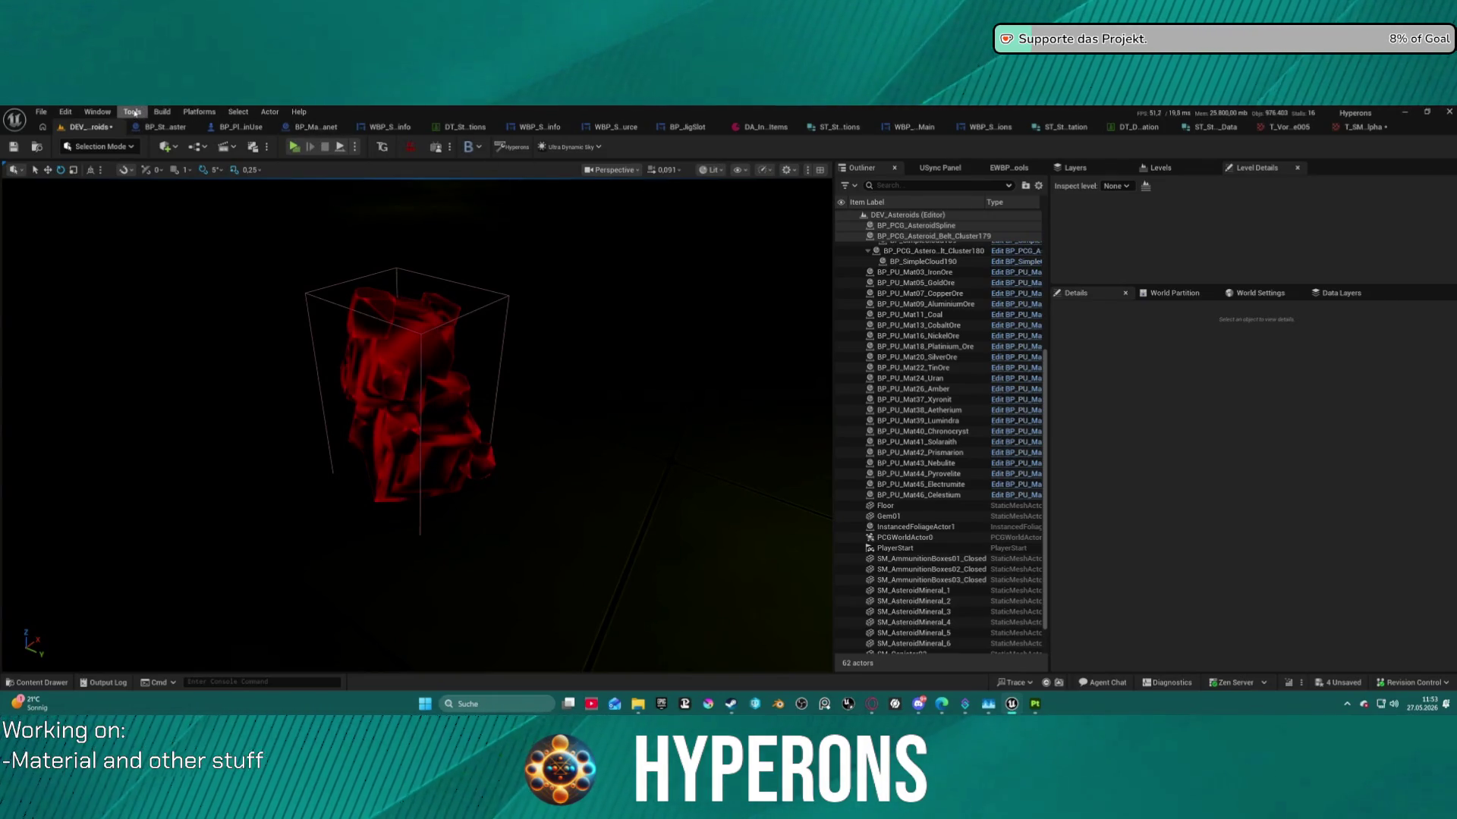
# Undo to restore the level's sun, fog, sky atmosphere and sky light actors.
pyautogui.click(97, 111)
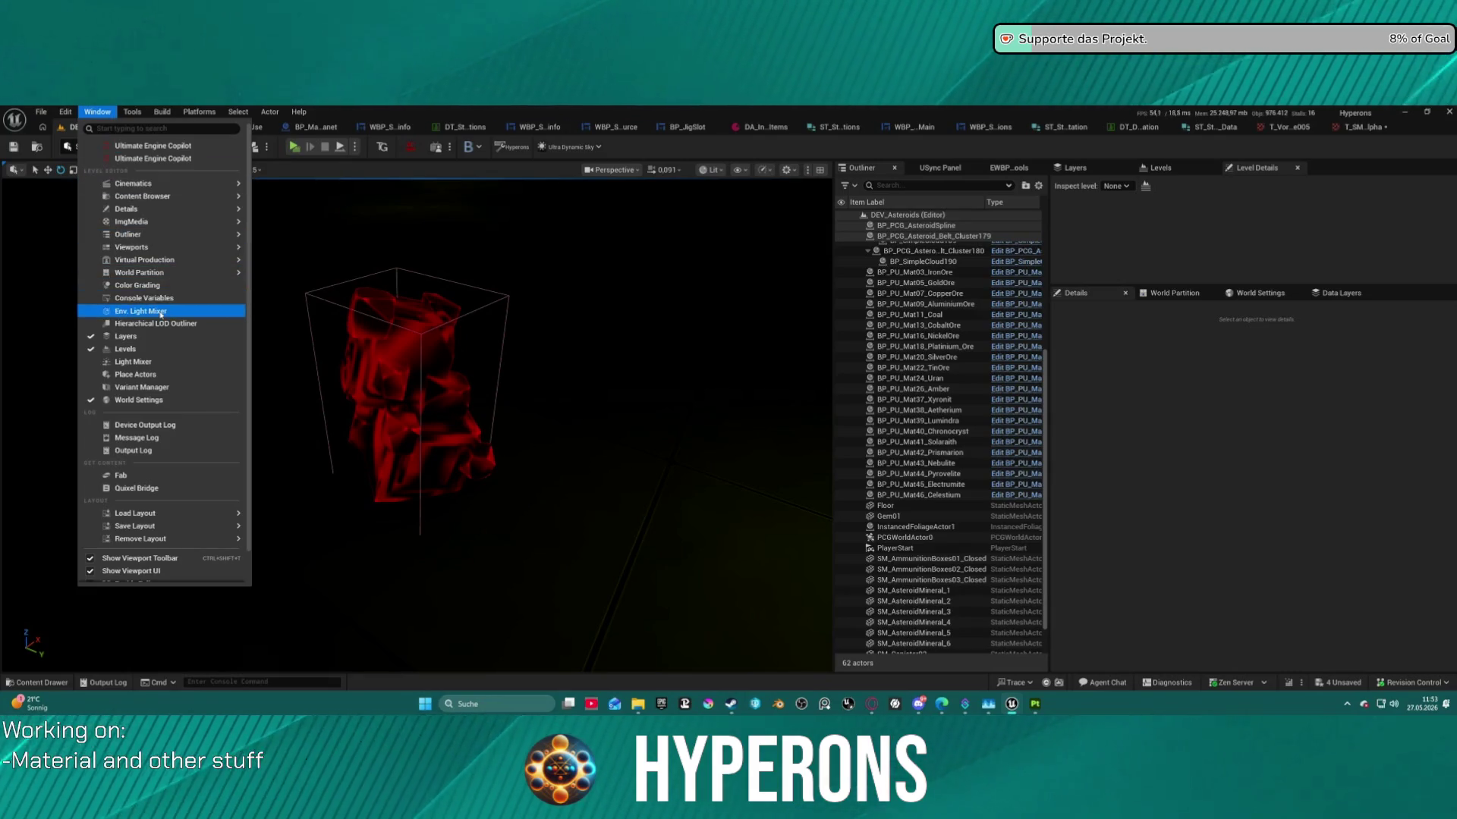
pyautogui.click(521, 210)
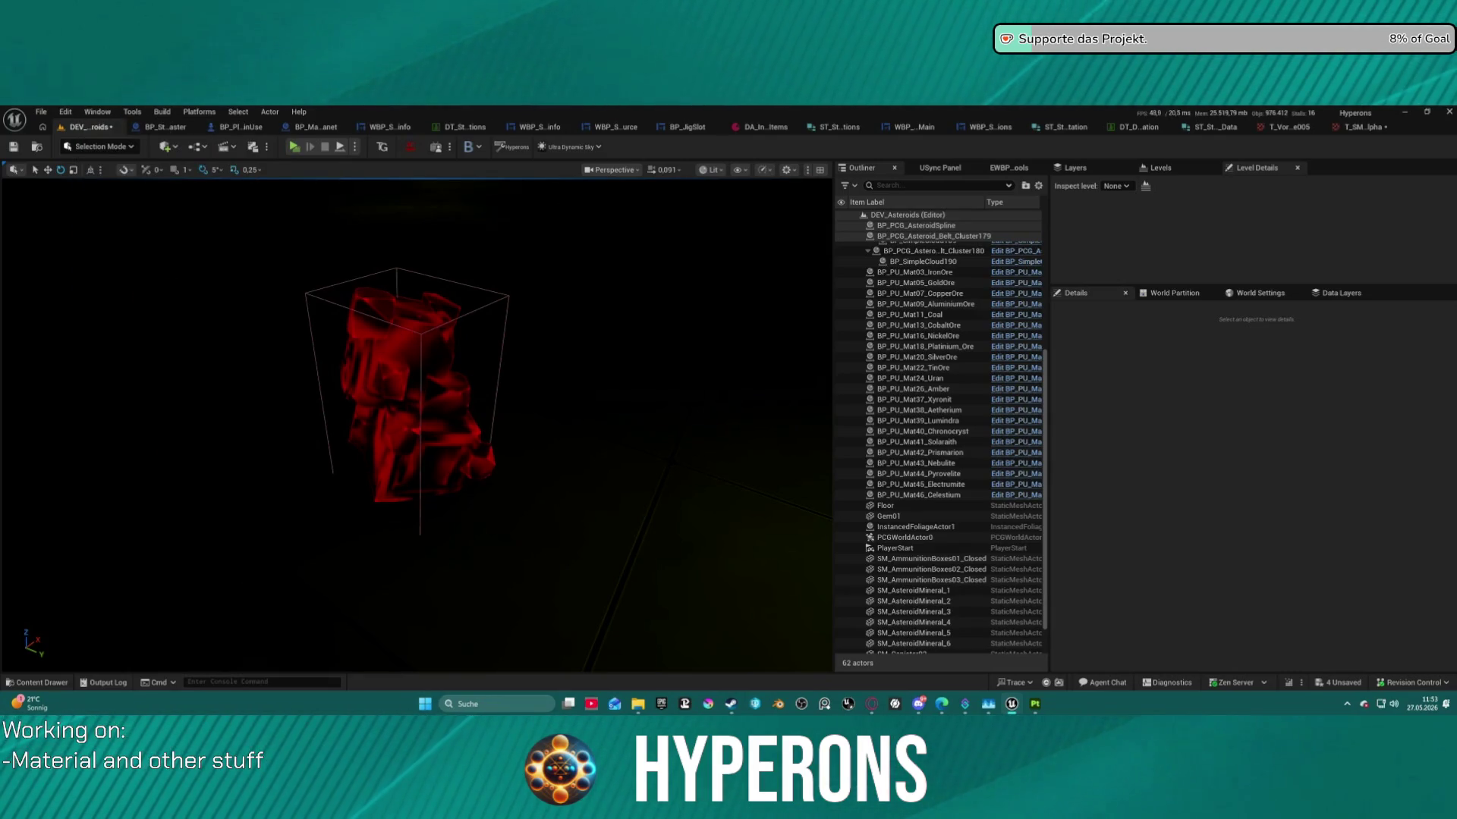
pyautogui.hotkey('ctrl', 'z')
pyautogui.hotkey('ctrl', 'z')
pyautogui.hotkey('ctrl', 'z')
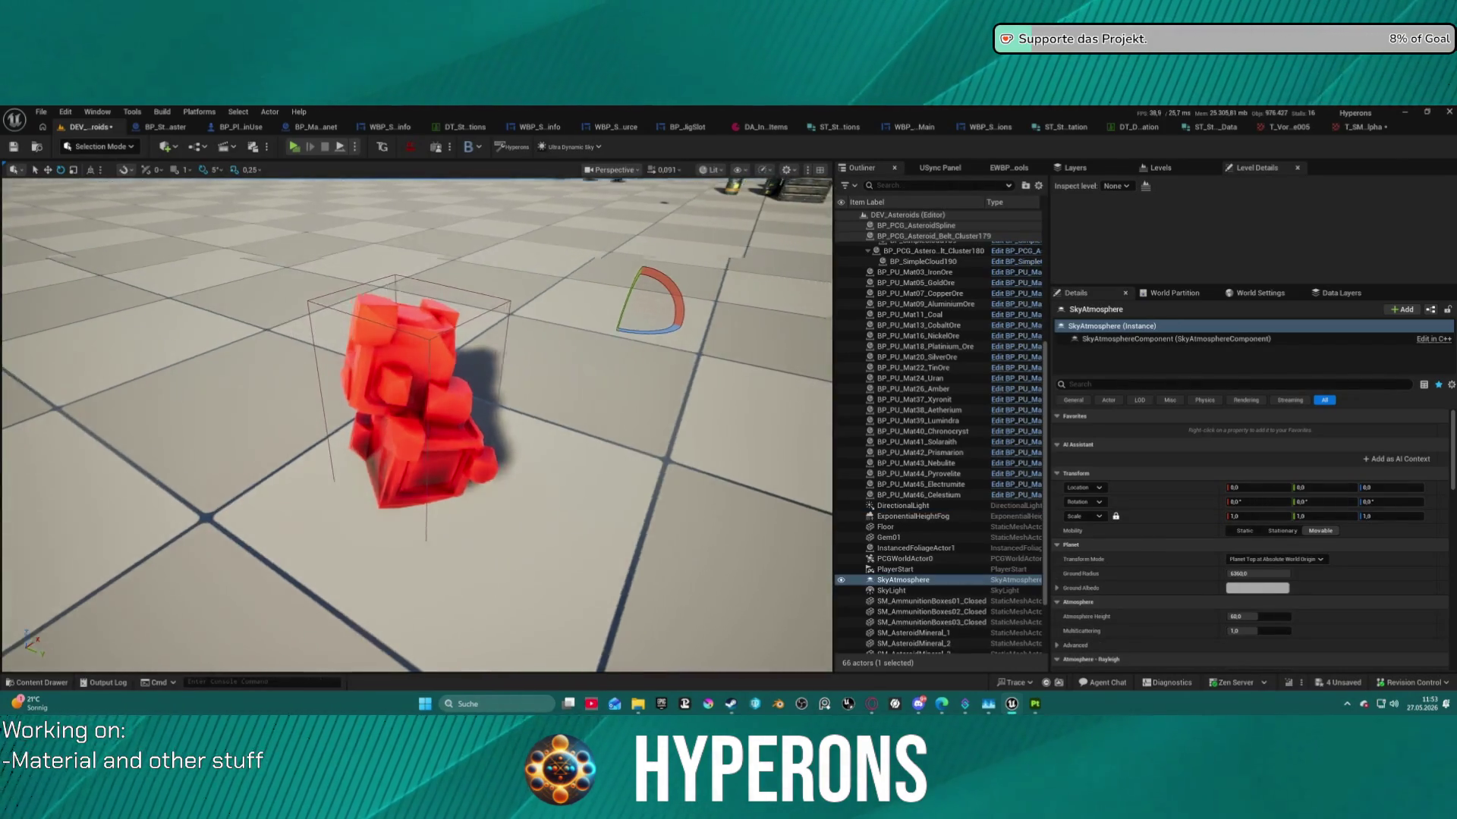
# Fly around the red crystal to view it in daylight from several angles.
pyautogui.press('w')
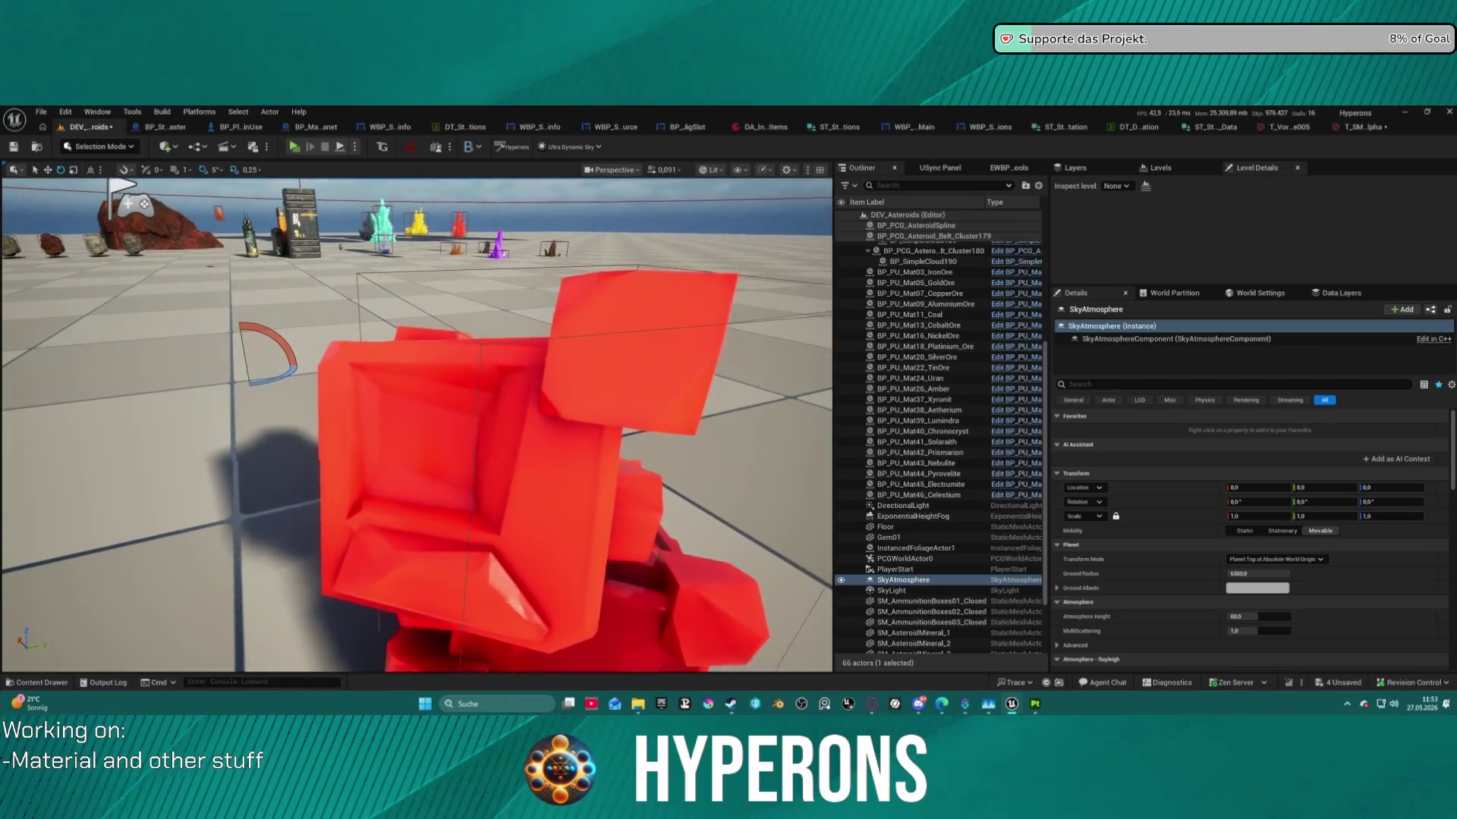
pyautogui.press('w')
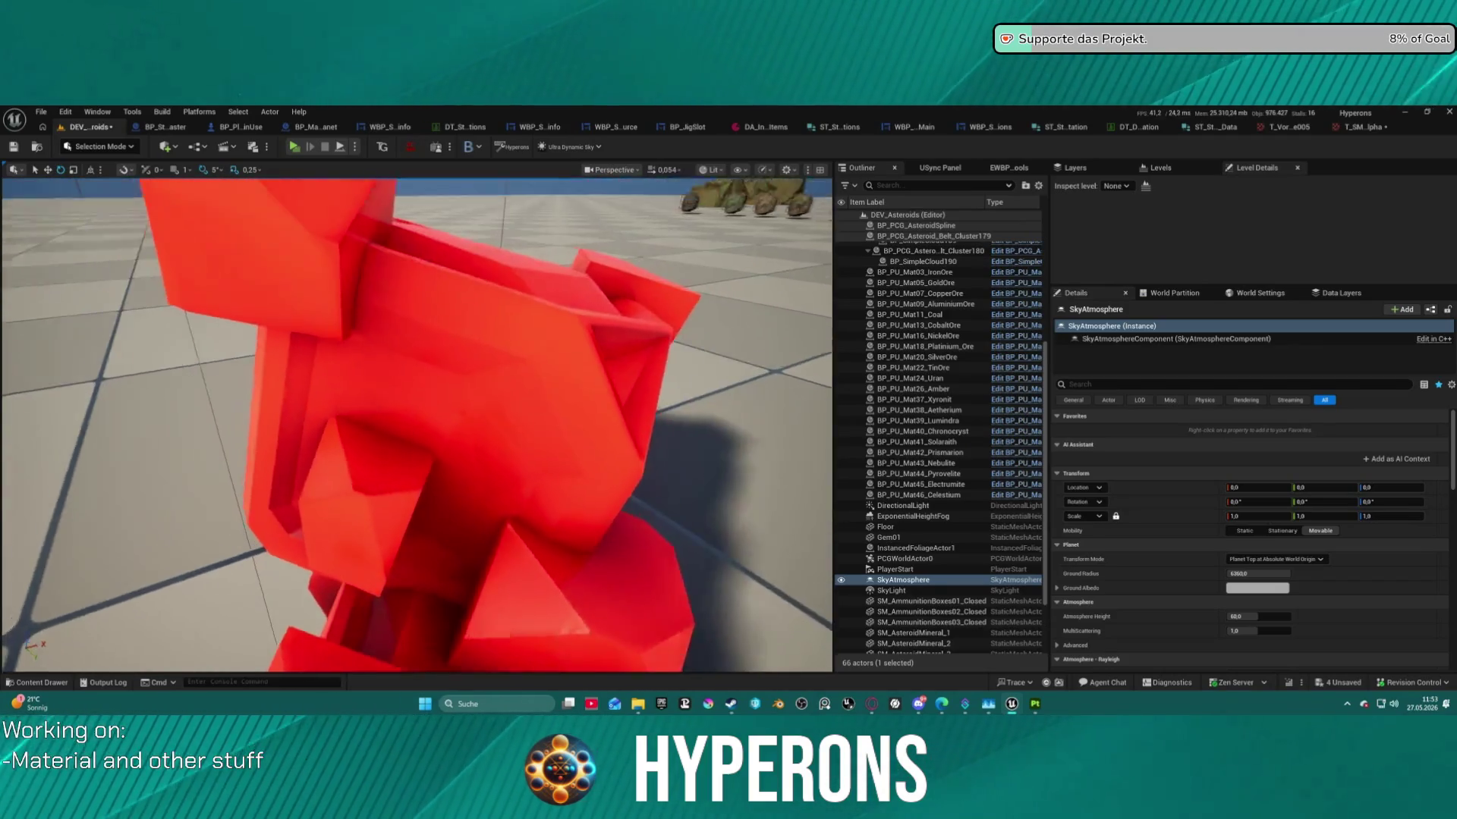
pyautogui.press('s')
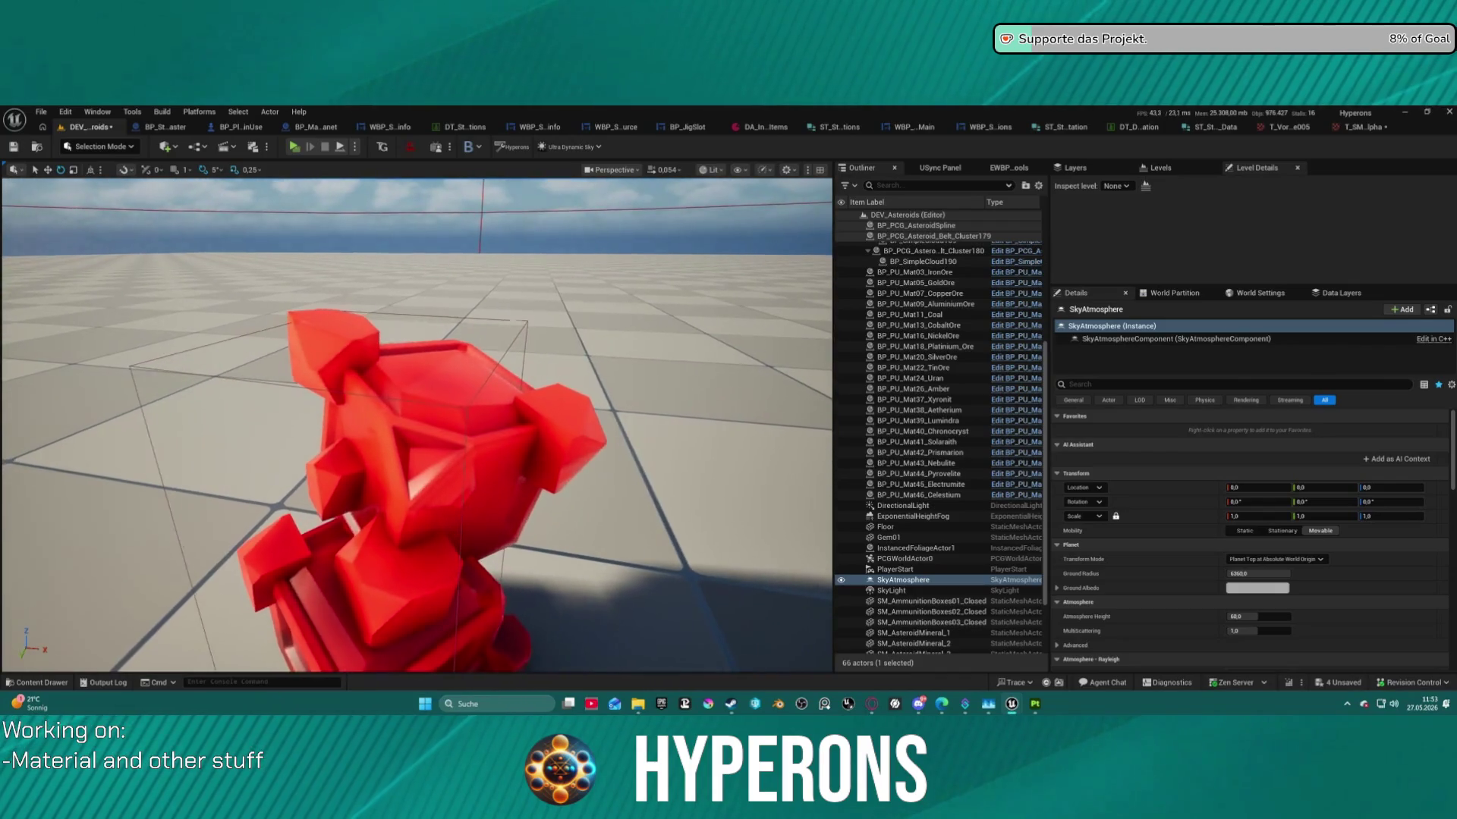
pyautogui.press('w')
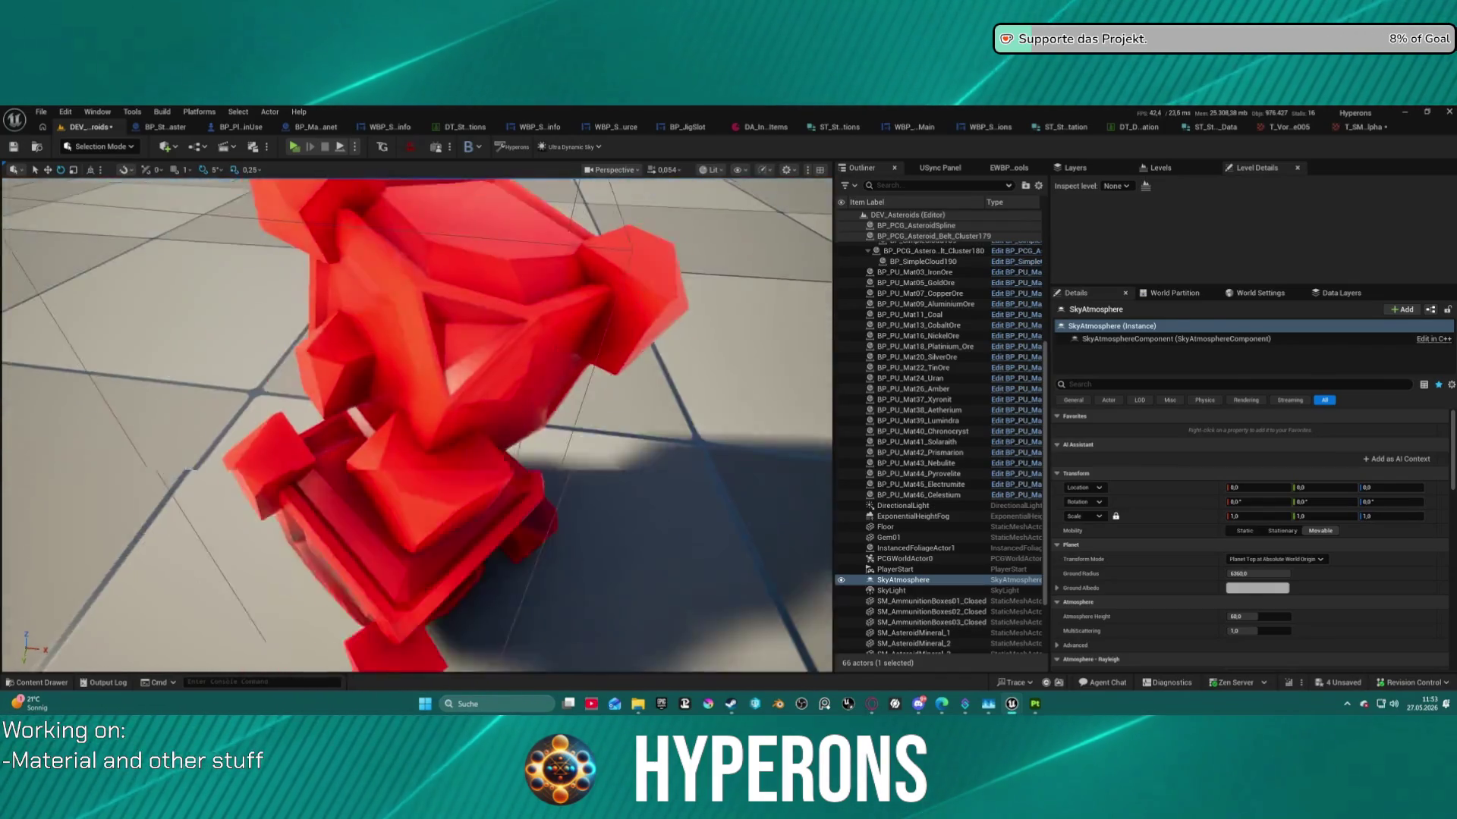
pyautogui.press('w')
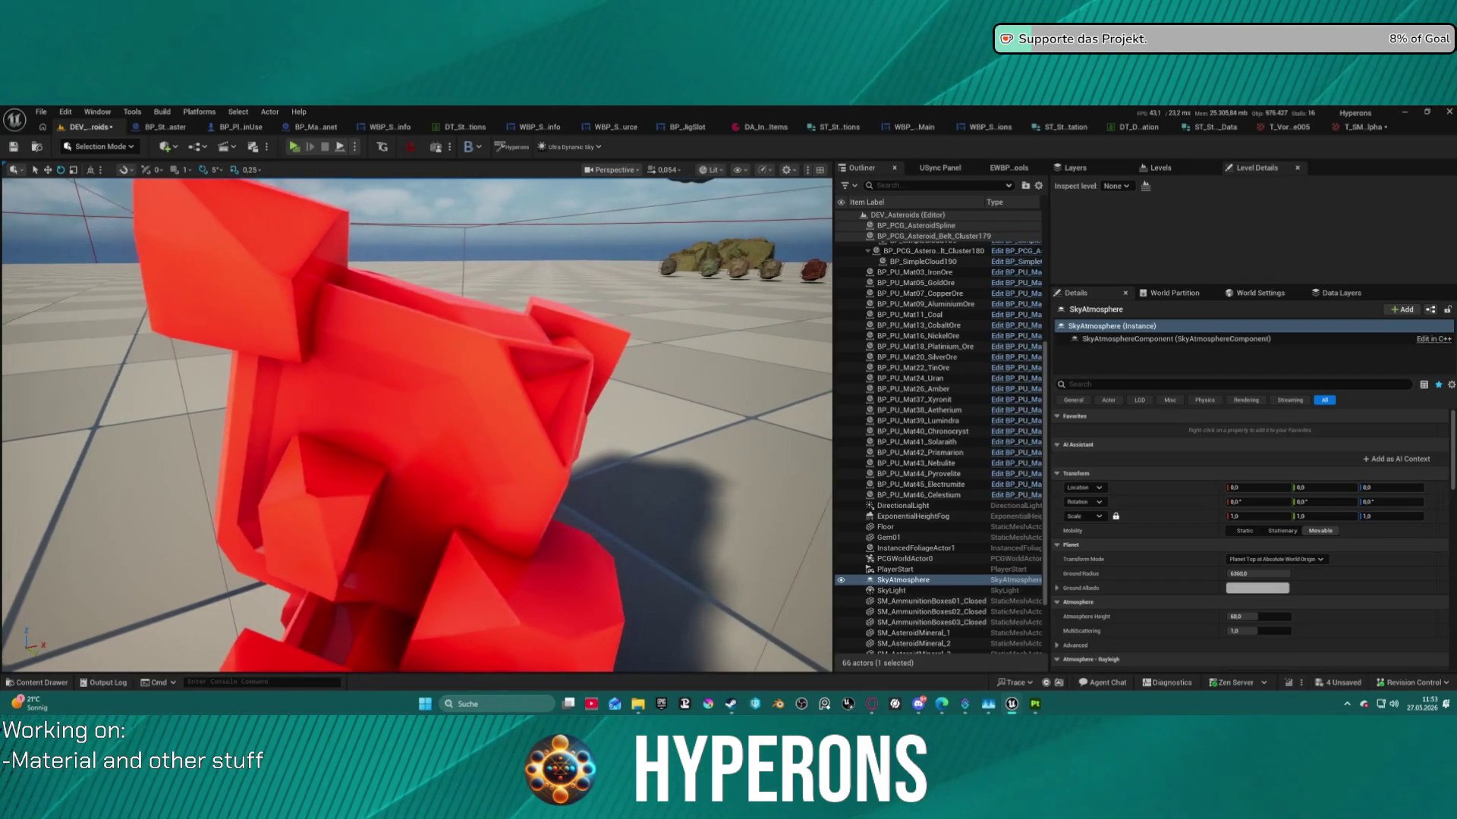
pyautogui.press('a')
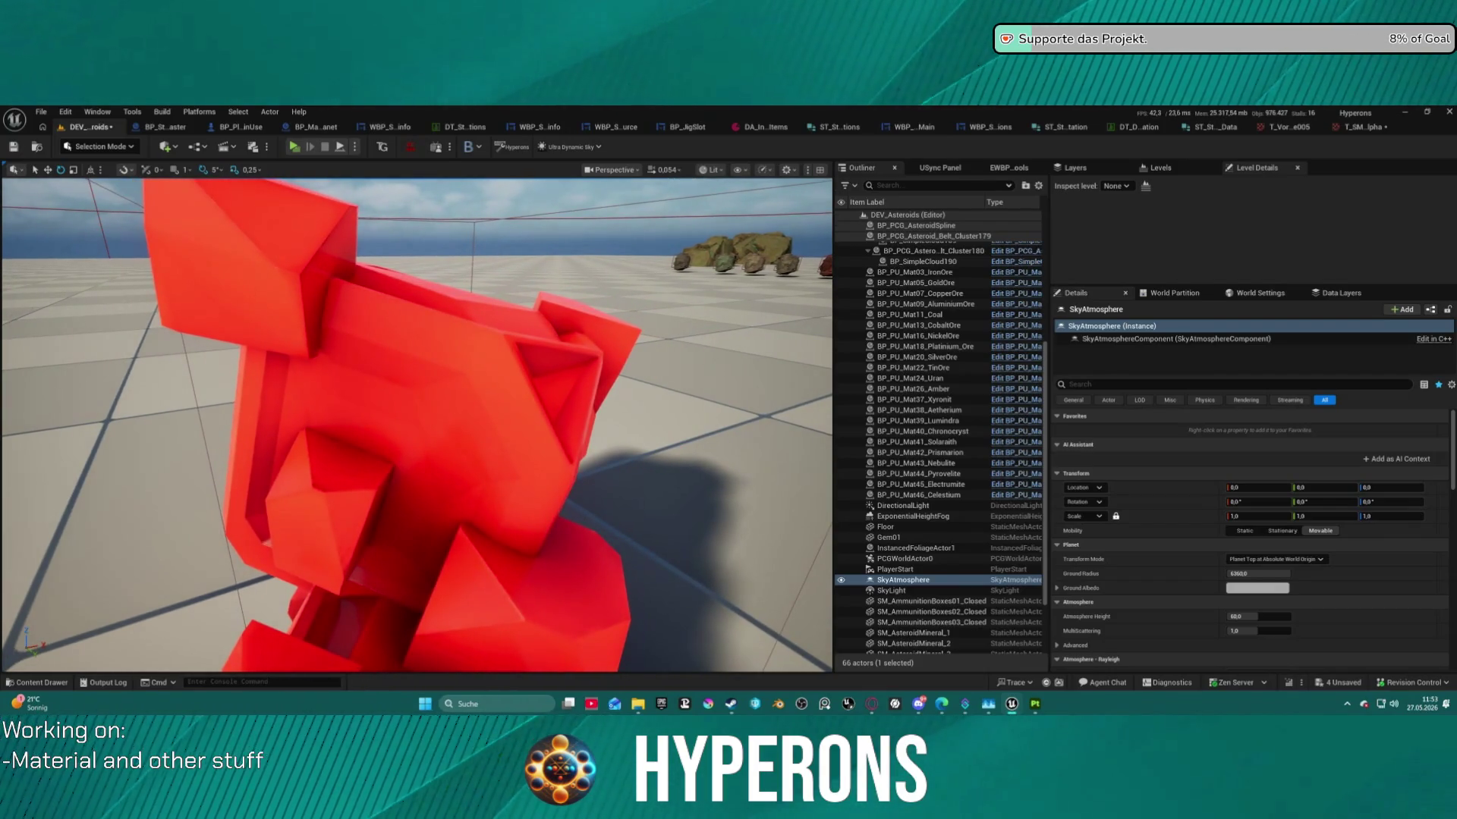
pyautogui.press('a')
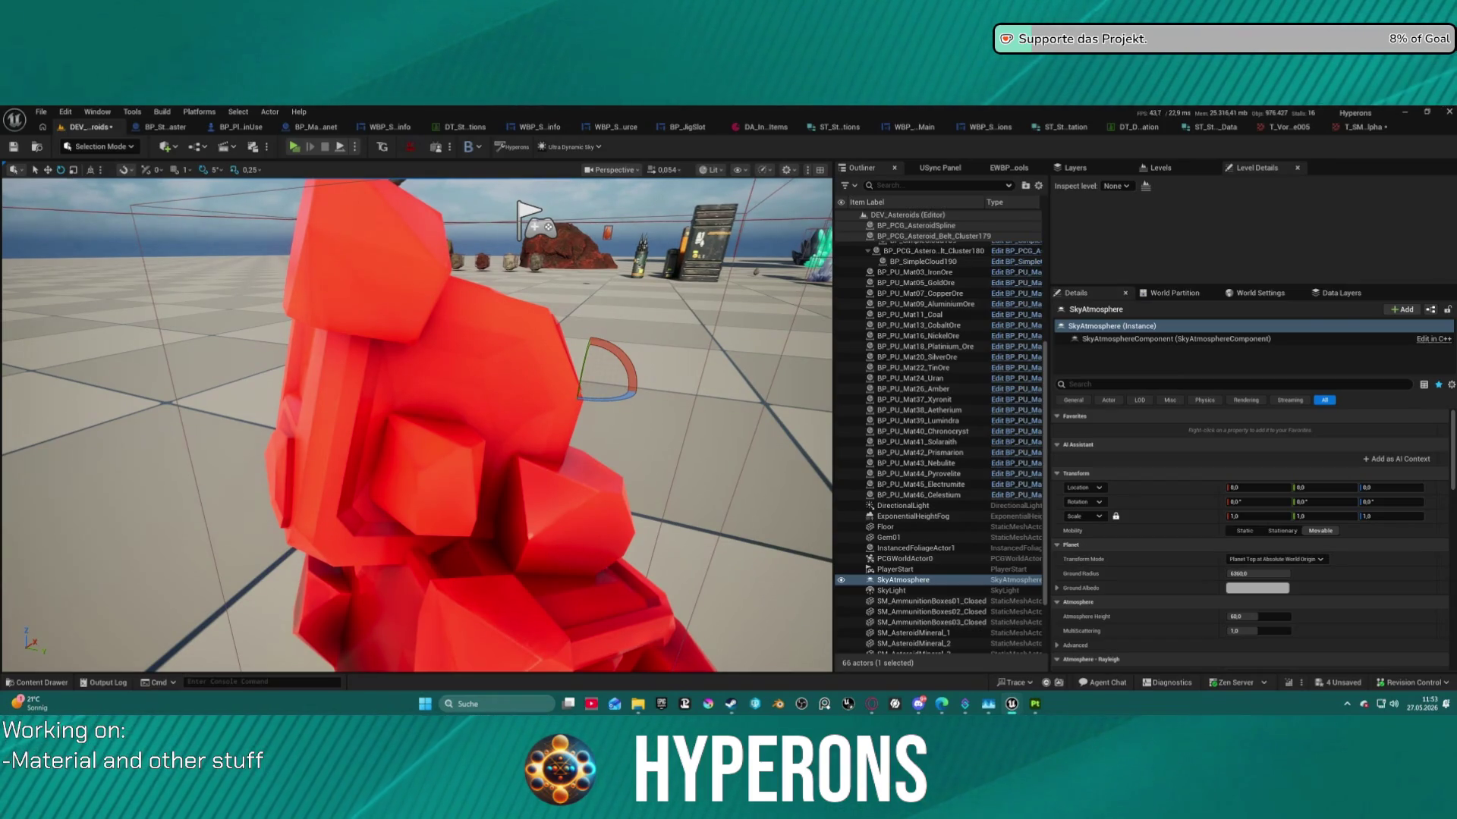
pyautogui.press('a')
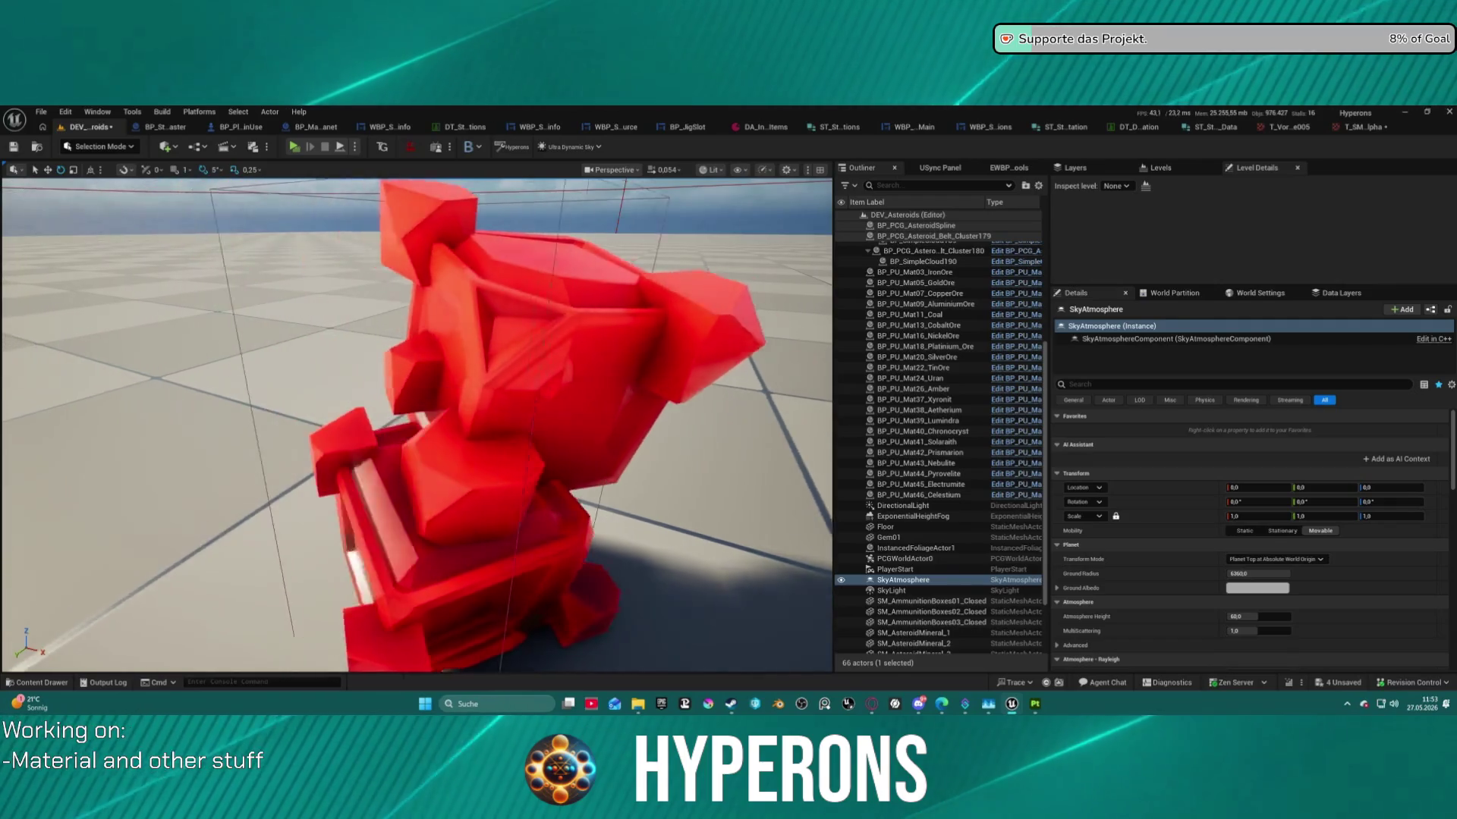
pyautogui.press('a')
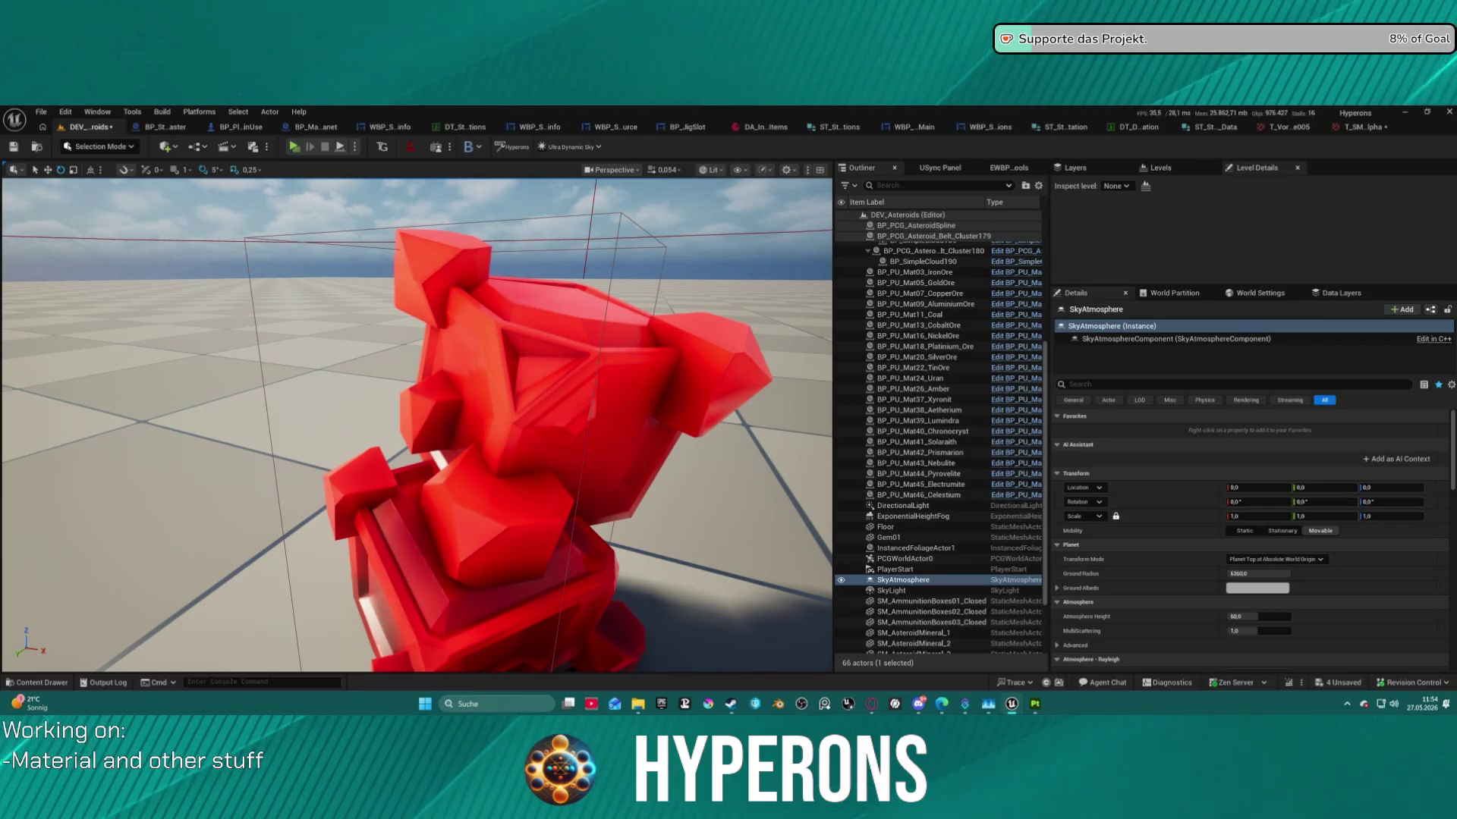
pyautogui.click(1044, 711)
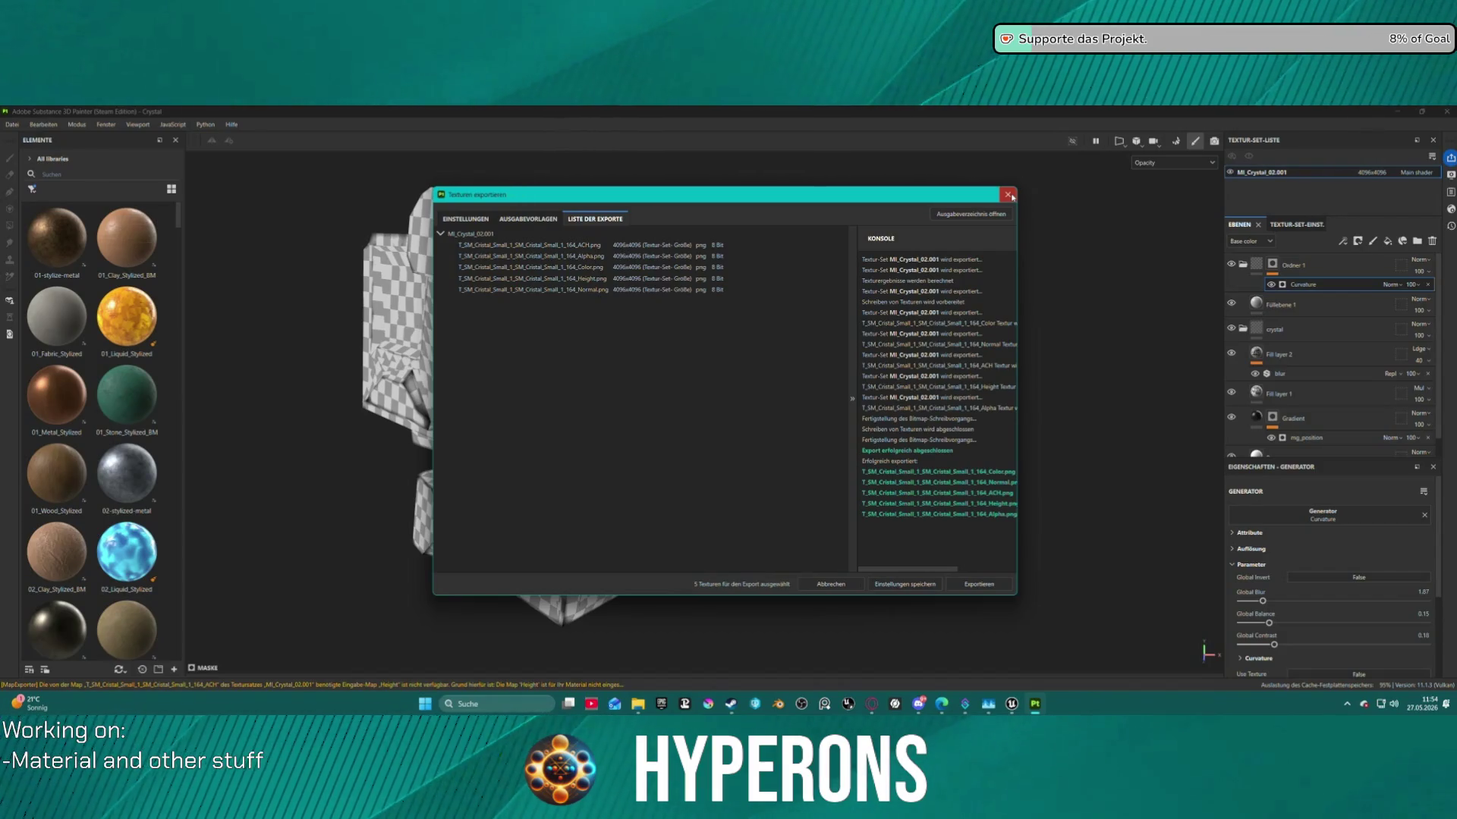
# Reapply the curvature generator's stronger balance and 0.64 contrast values.
pyautogui.click(1007, 195)
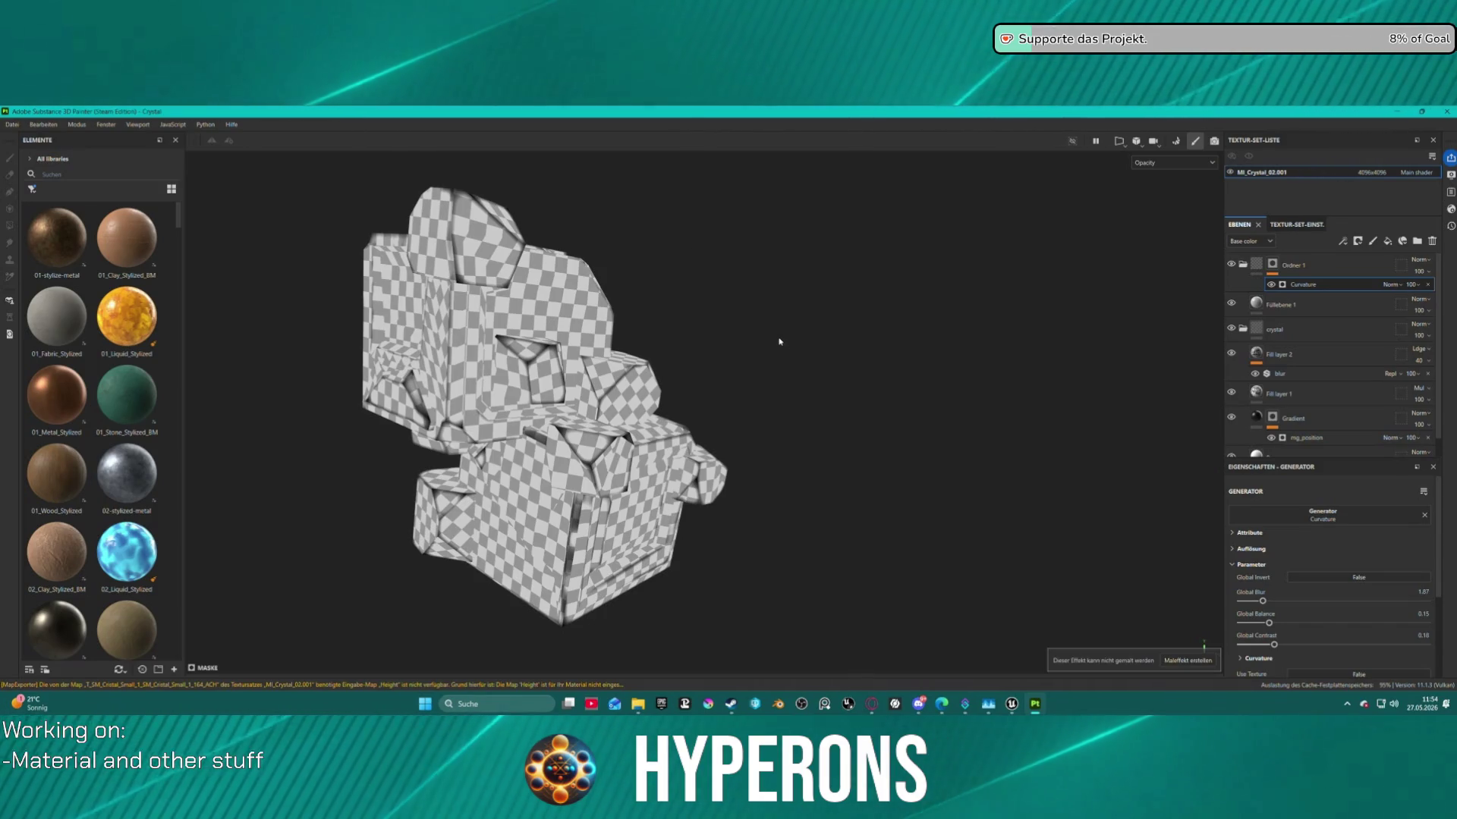
pyautogui.press('ctrl')
pyautogui.hotkey('ctrl', 'z')
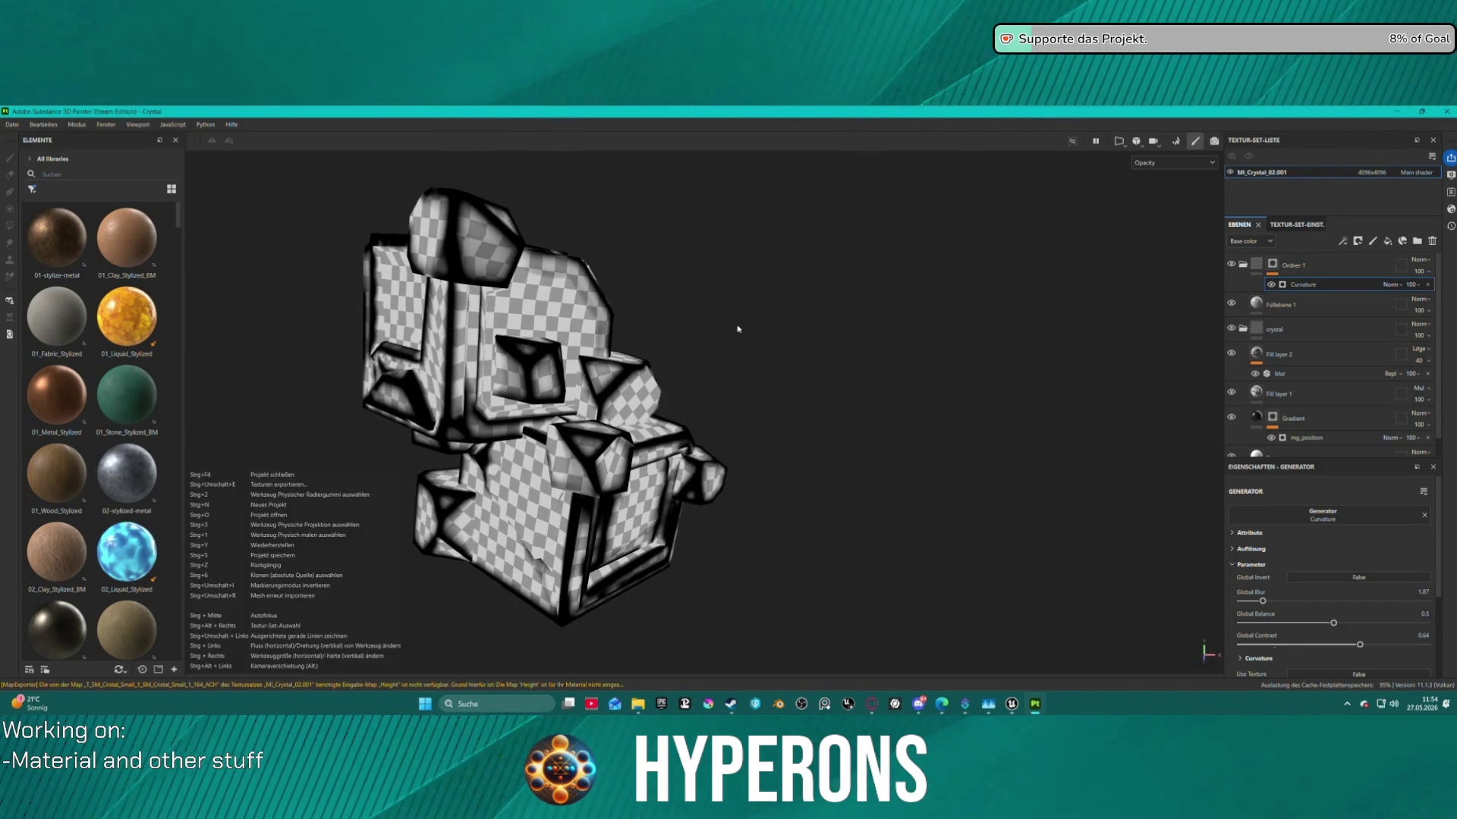
# Re-export the crystal's five textures via Datei > Texturen exportieren.
pyautogui.click(12, 125)
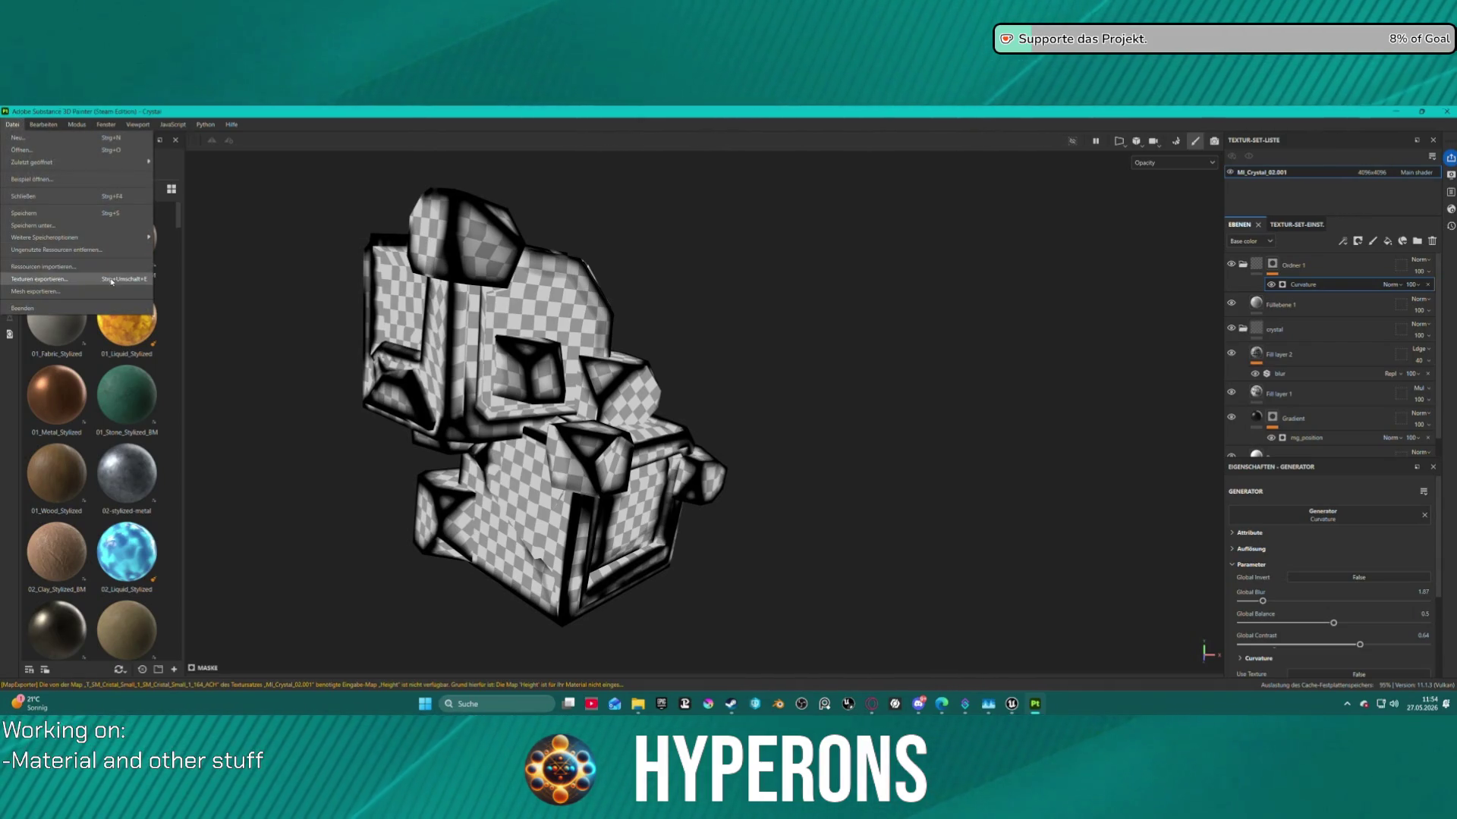
pyautogui.click(40, 280)
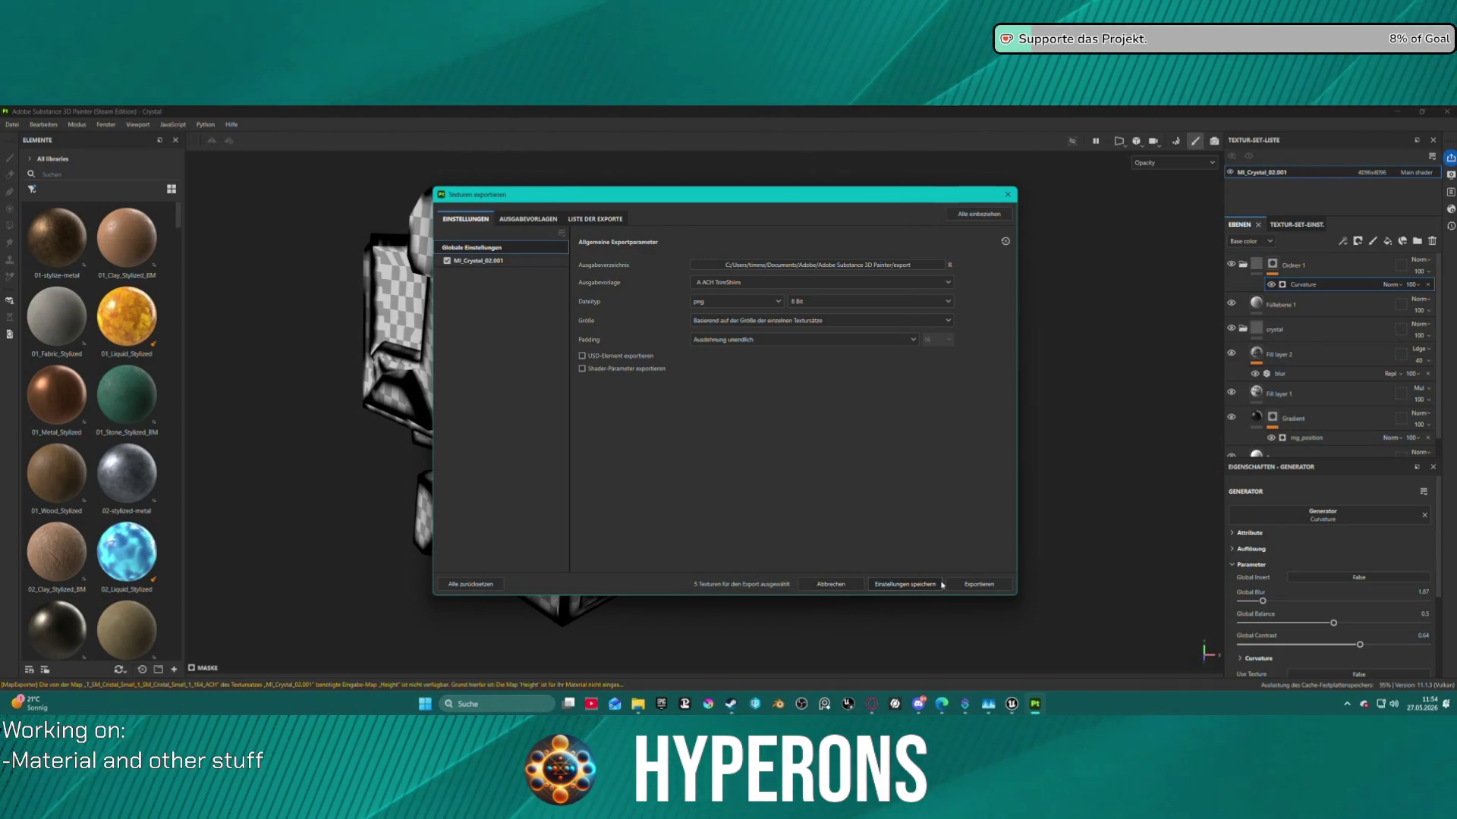
pyautogui.click(979, 584)
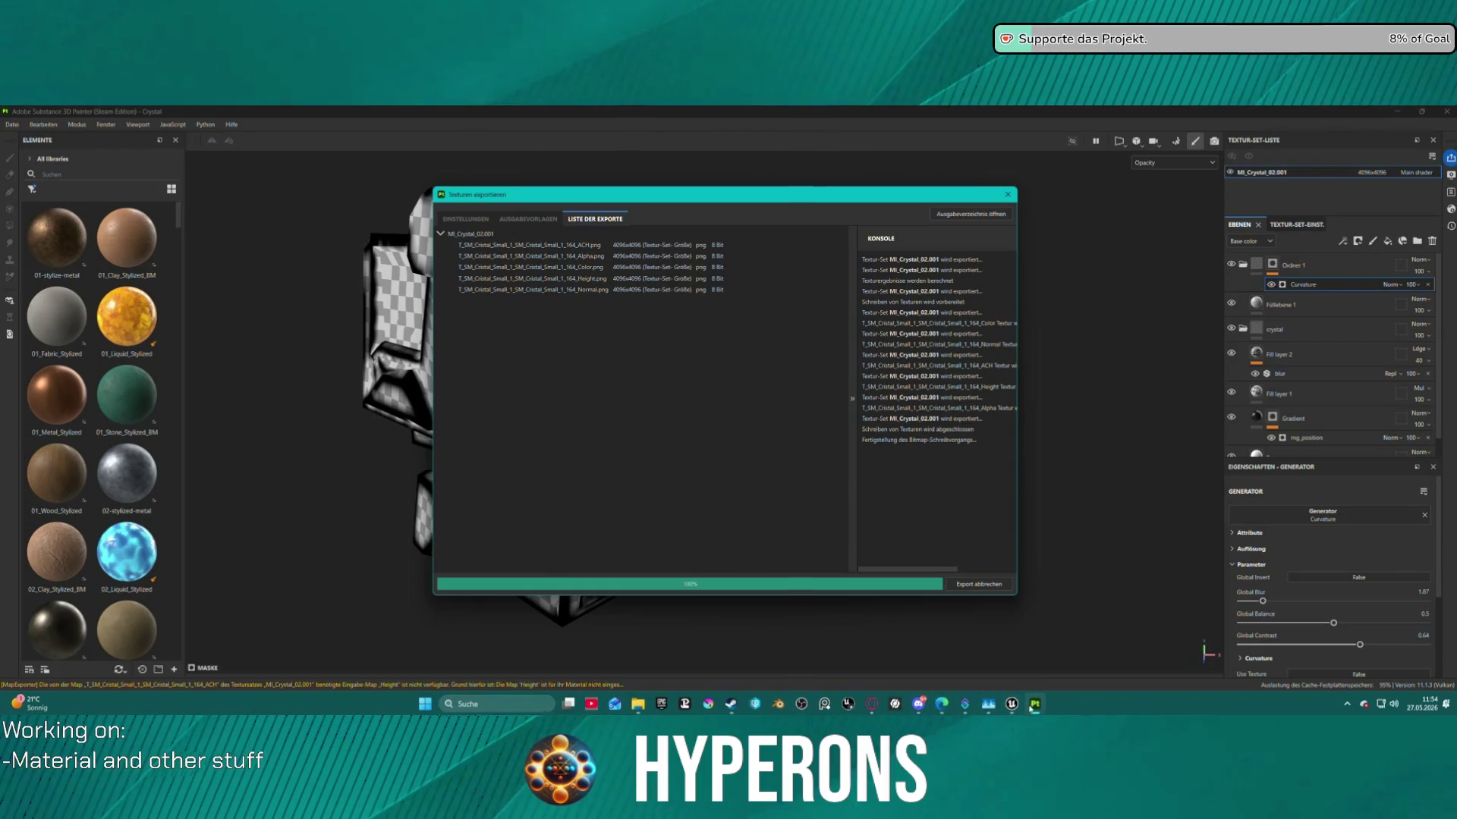
pyautogui.moveTo(1011, 704)
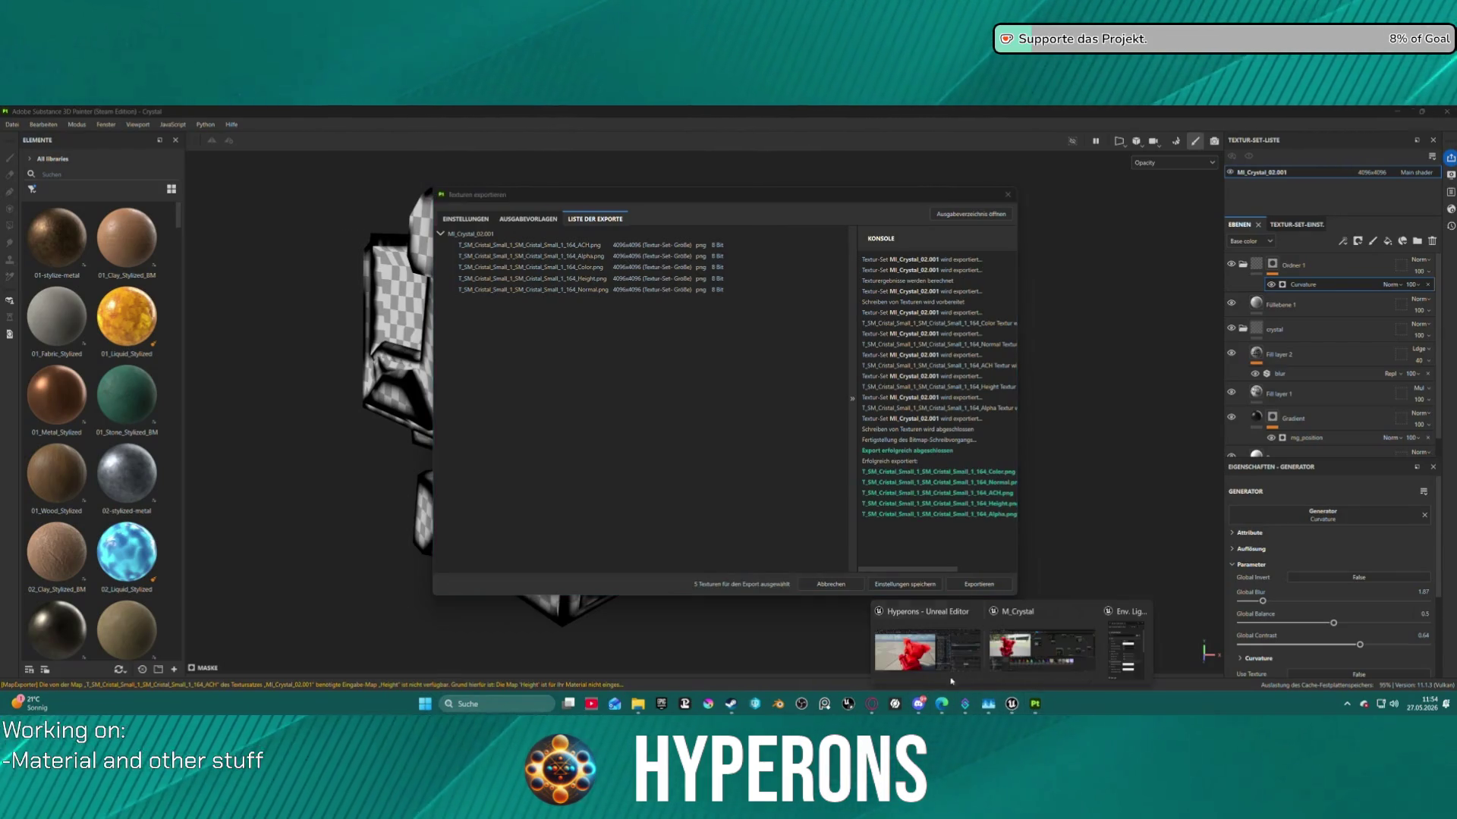
pyautogui.click(938, 674)
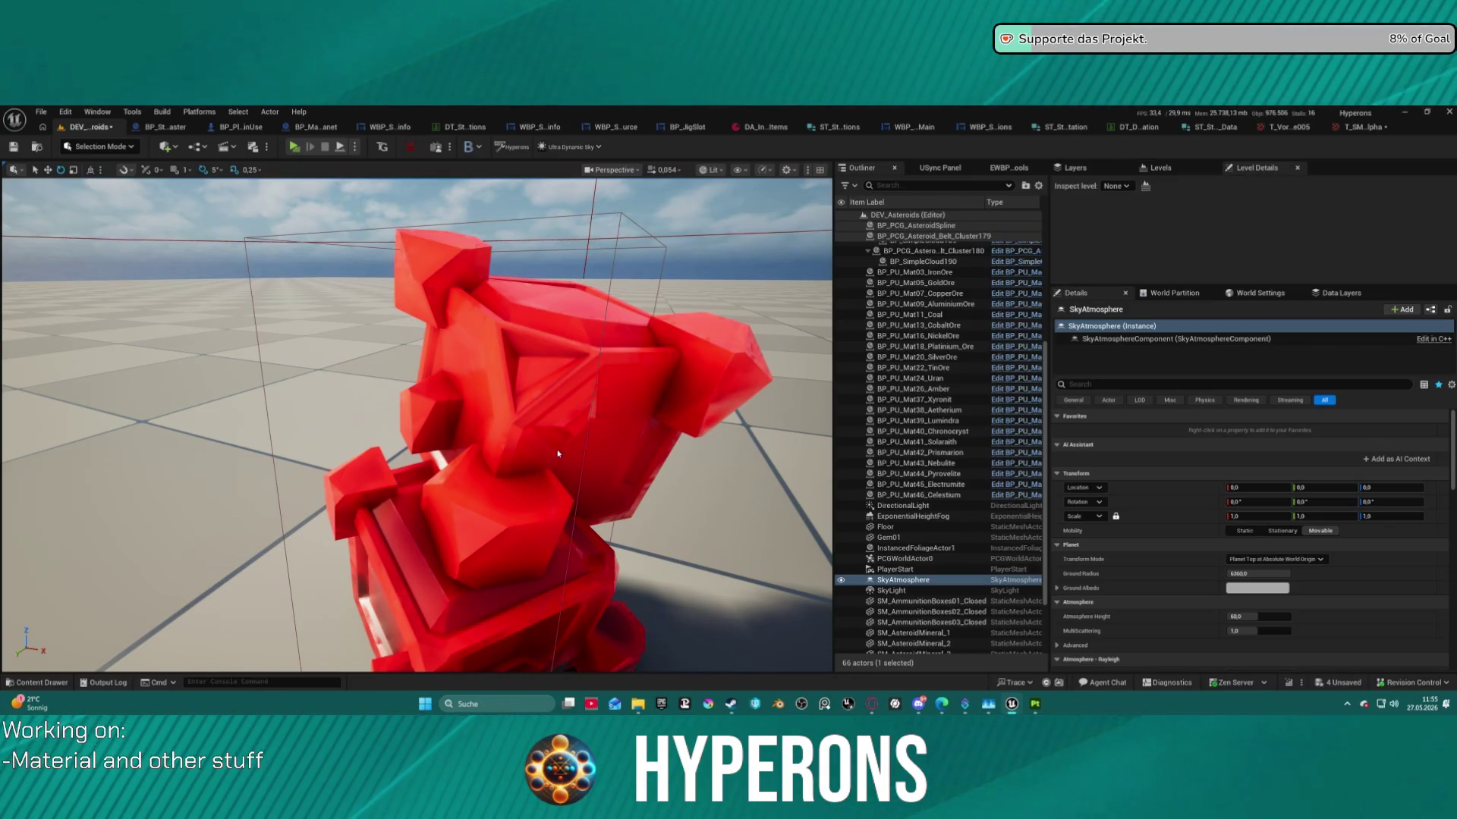
# Orbit the viewport around the red crystal, inspecting it up close and from afar.
pyautogui.moveTo(417, 425)
pyautogui.mouseDown()
pyautogui.moveTo(391, 326)
pyautogui.moveTo(342, 265)
pyautogui.mouseUp()
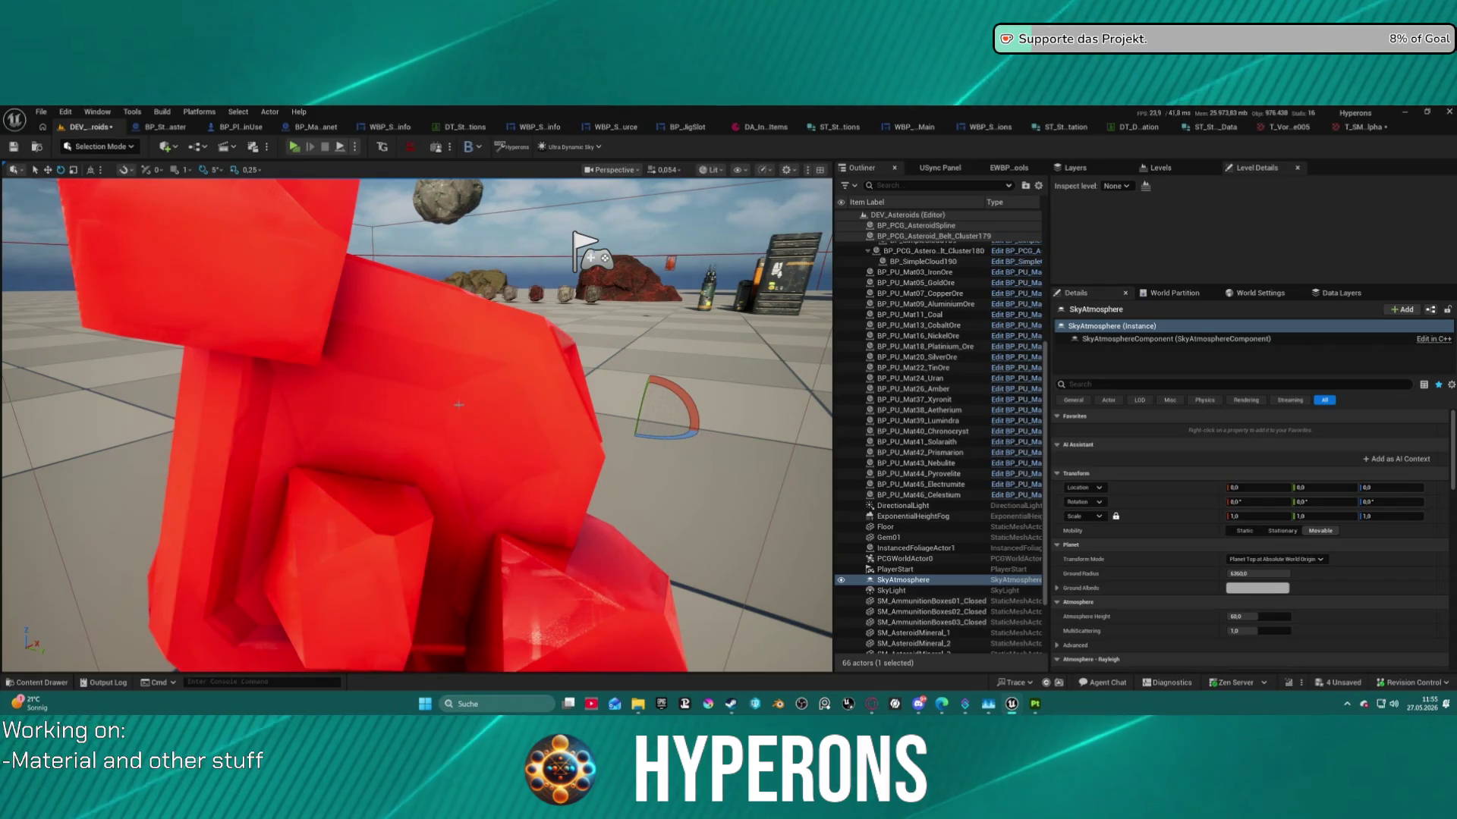
pyautogui.moveTo(503, 446); pyautogui.dragTo(504, 425)
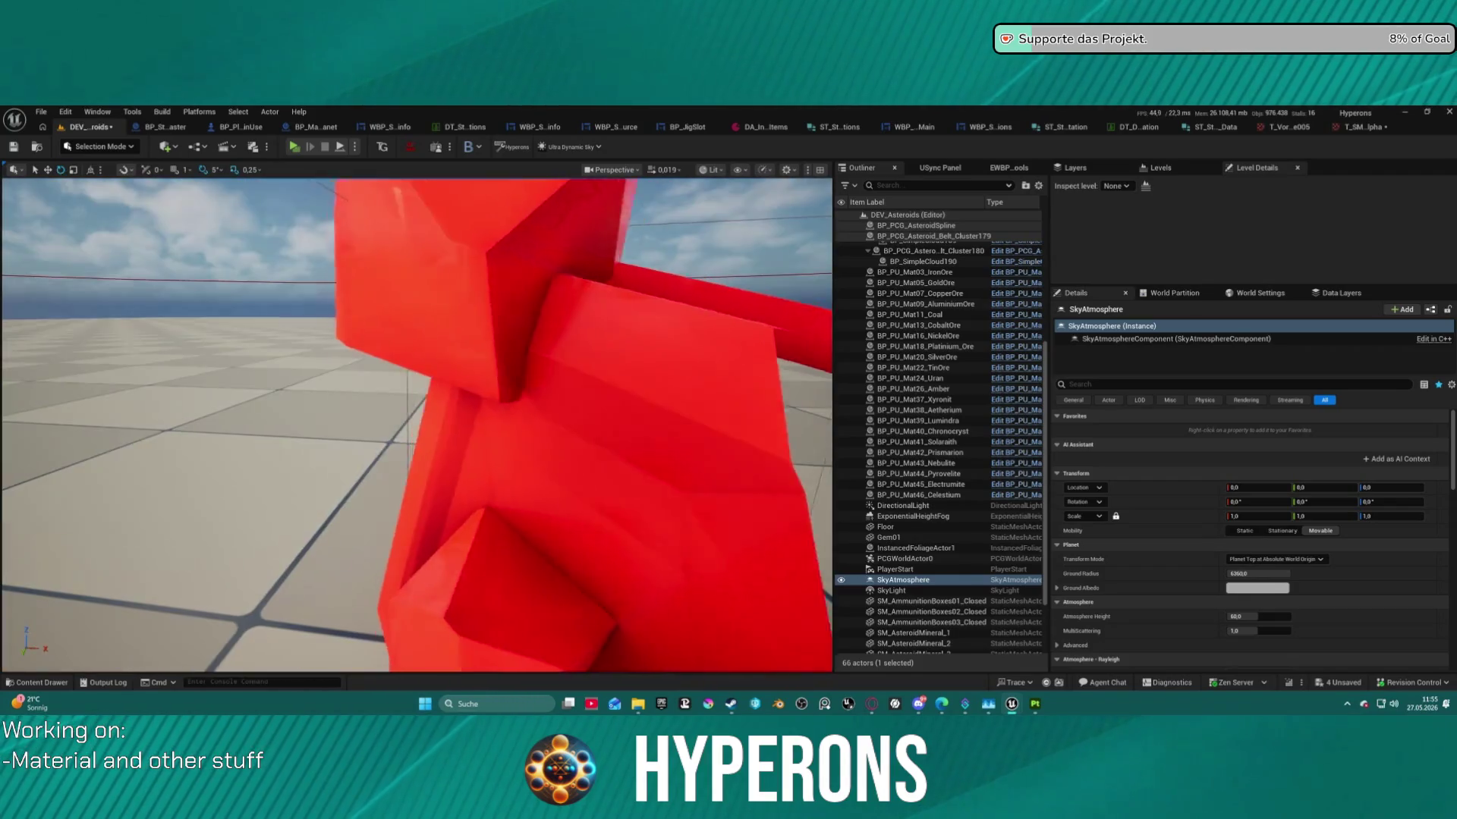
pyautogui.moveTo(504, 425); pyautogui.dragTo(504, 425)
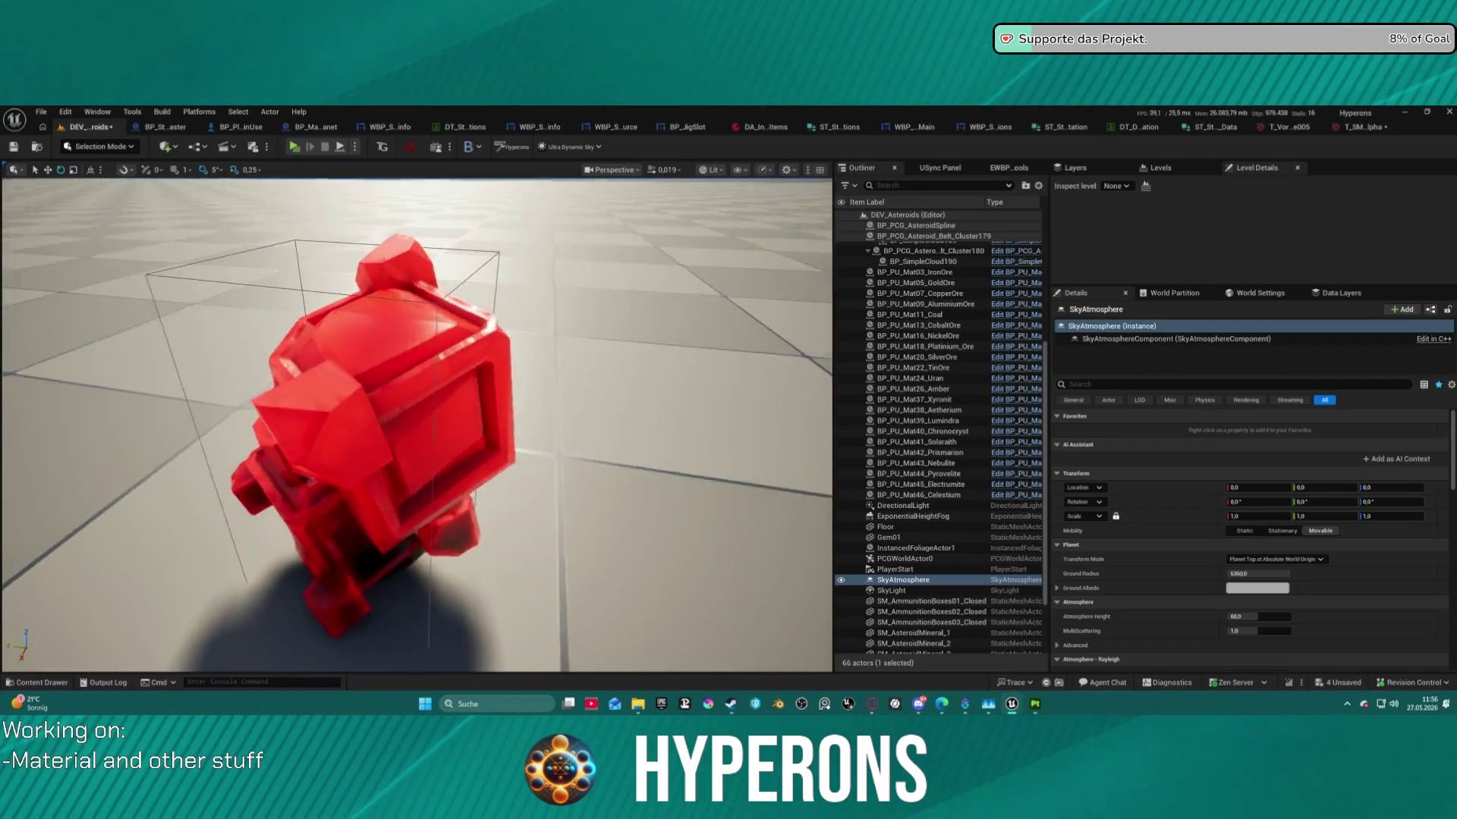
pyautogui.moveTo(503, 425); pyautogui.dragTo(504, 425)
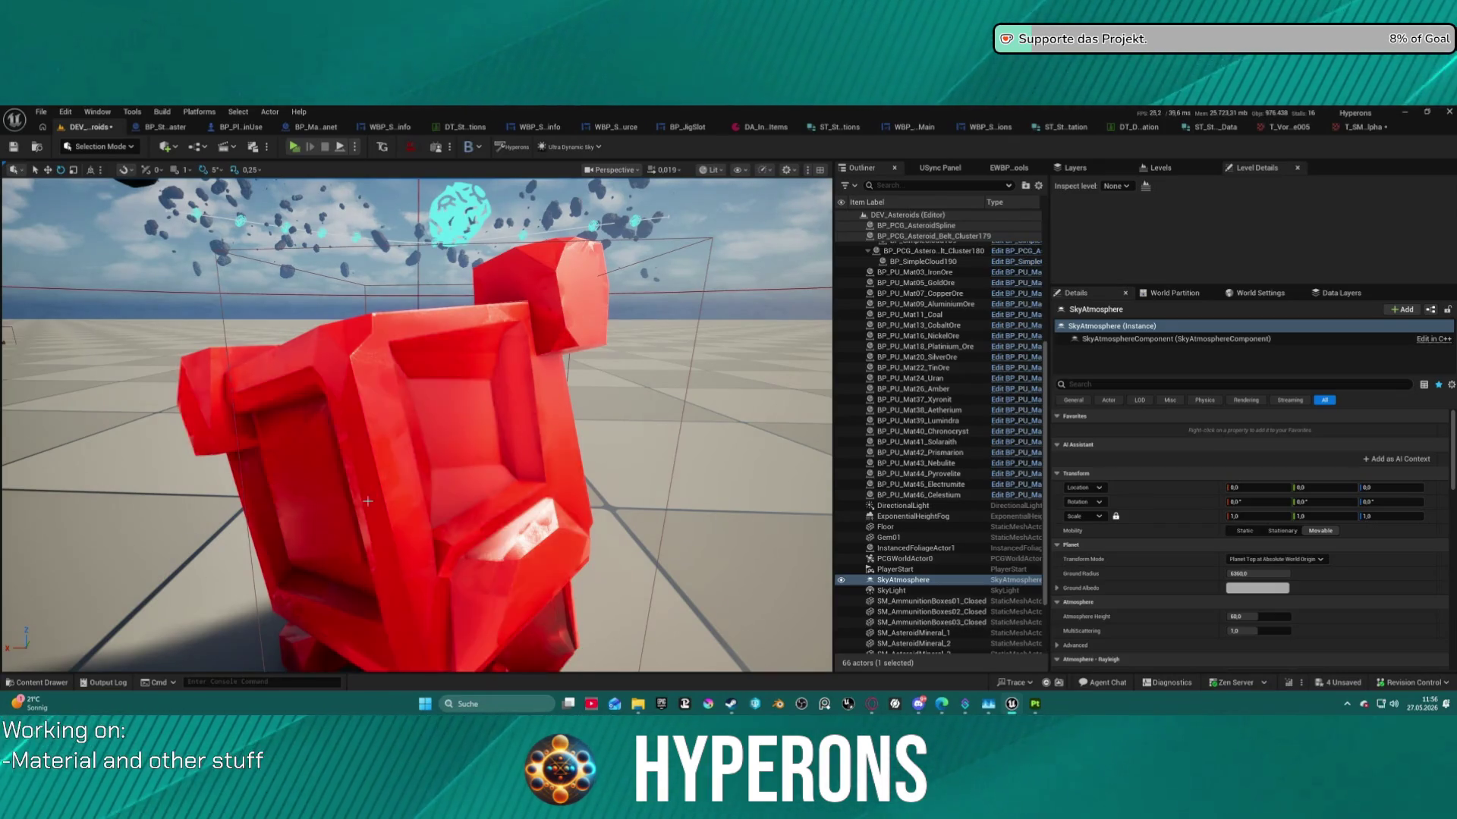
pyautogui.moveTo(369, 505)
pyautogui.mouseDown()
pyautogui.moveTo(303, 448)
pyautogui.moveTo(387, 437)
pyautogui.moveTo(356, 485)
pyautogui.moveTo(291, 285)
pyautogui.mouseUp()
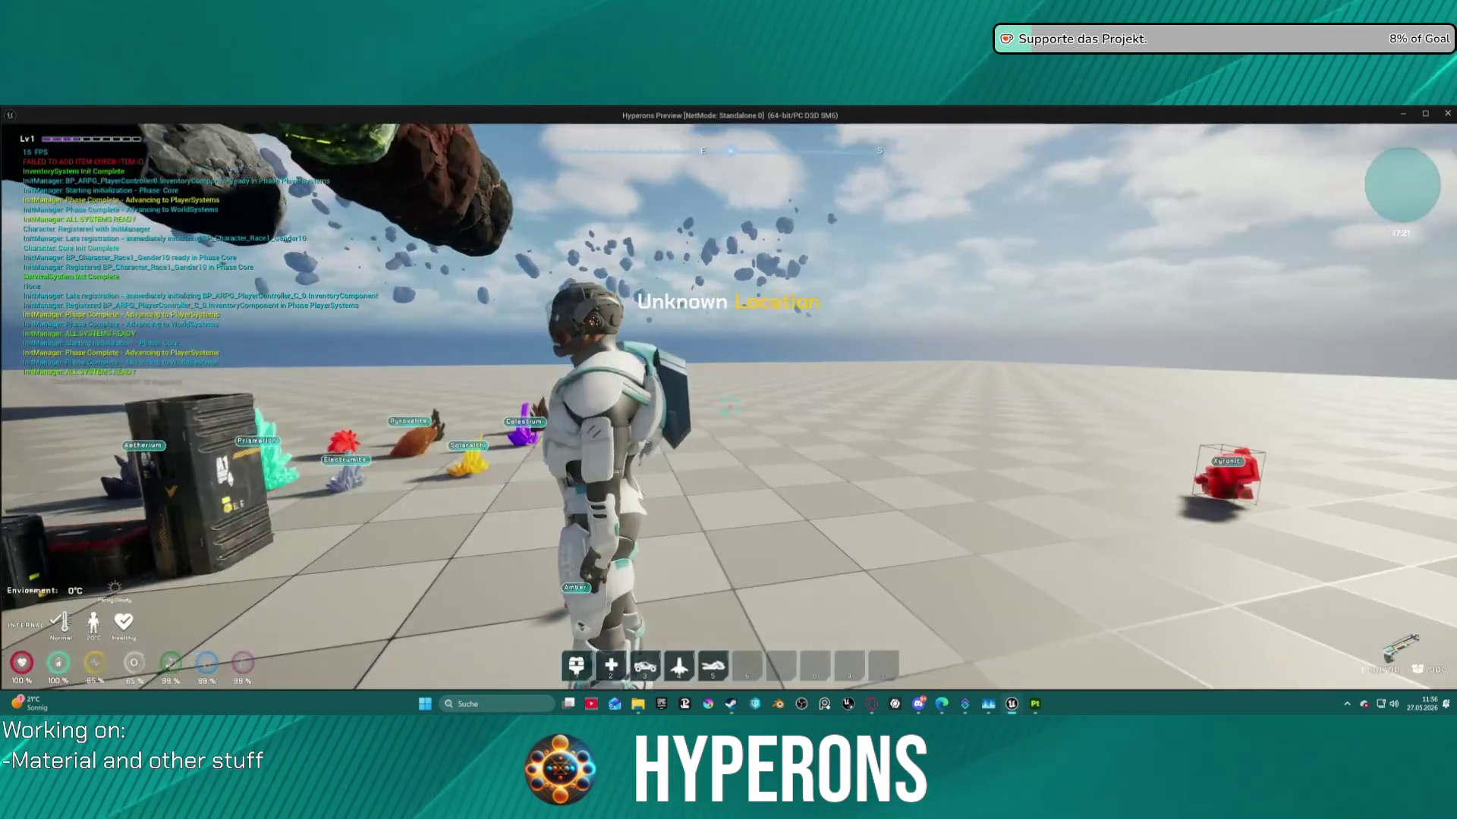
# Walk up to the red Xyronit pickup, look toward the rocks and crate, then stop.
pyautogui.press('w')
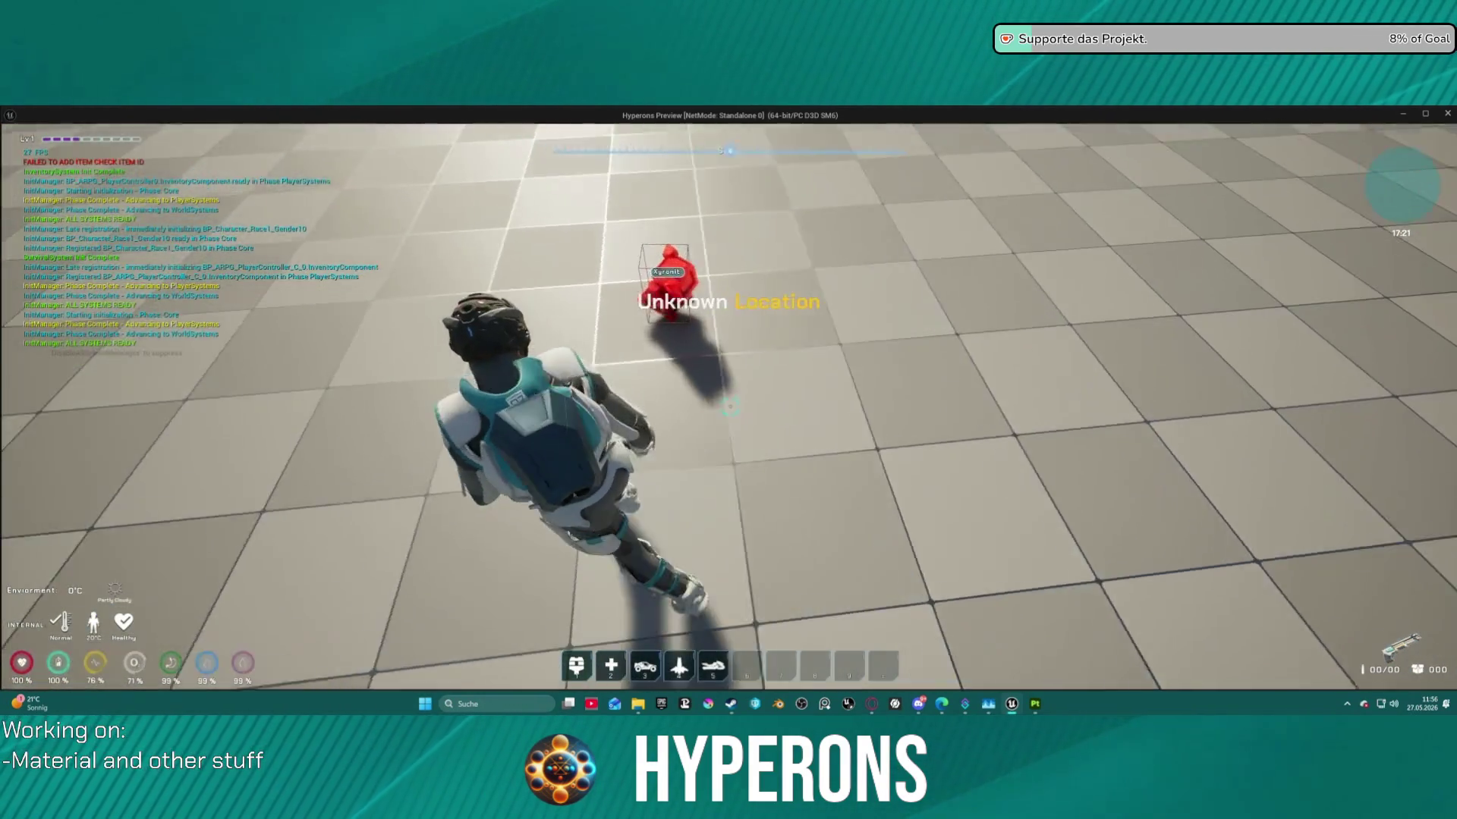
pyautogui.press('w')
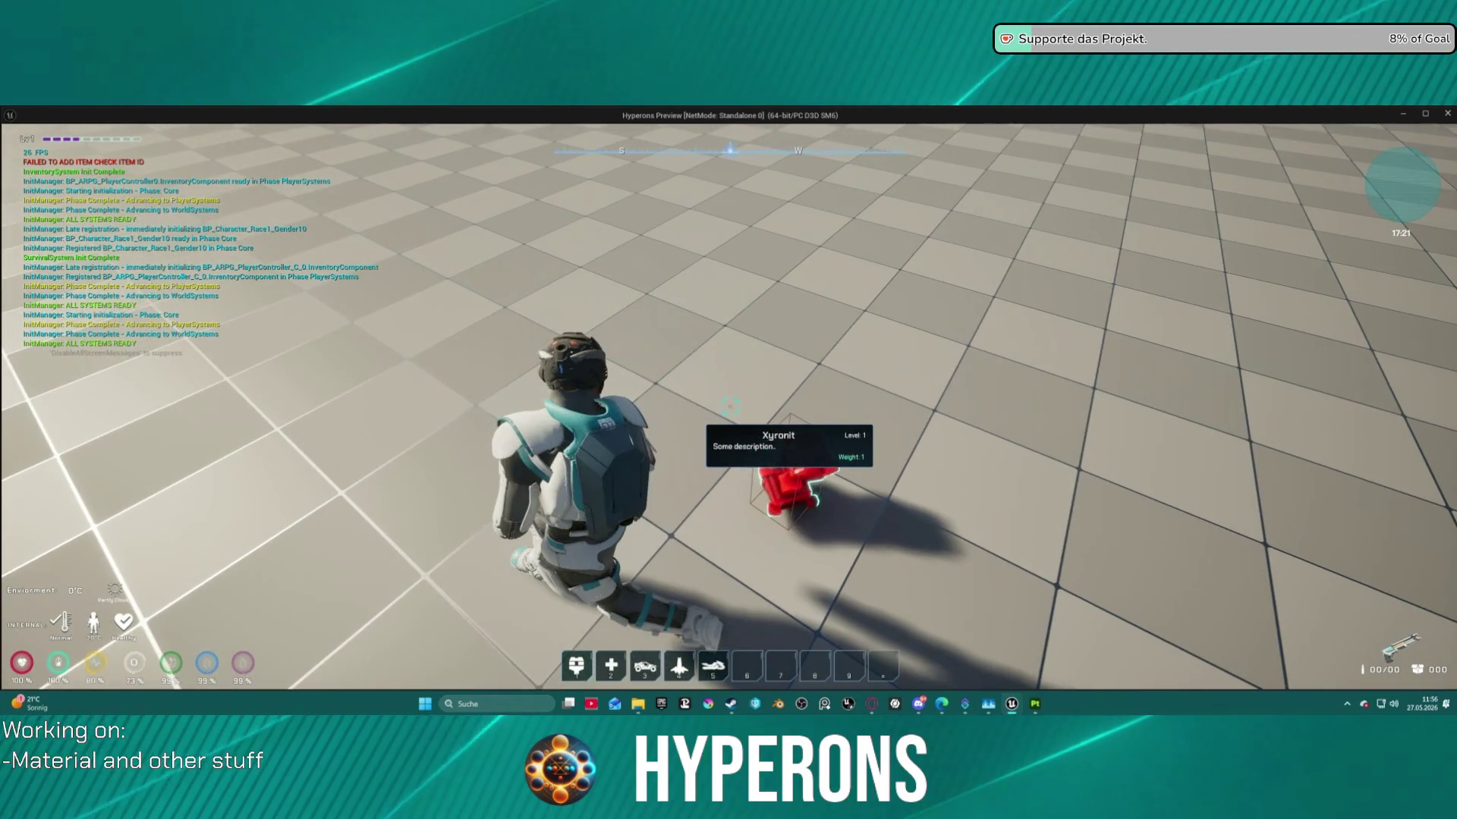
pyautogui.press('w')
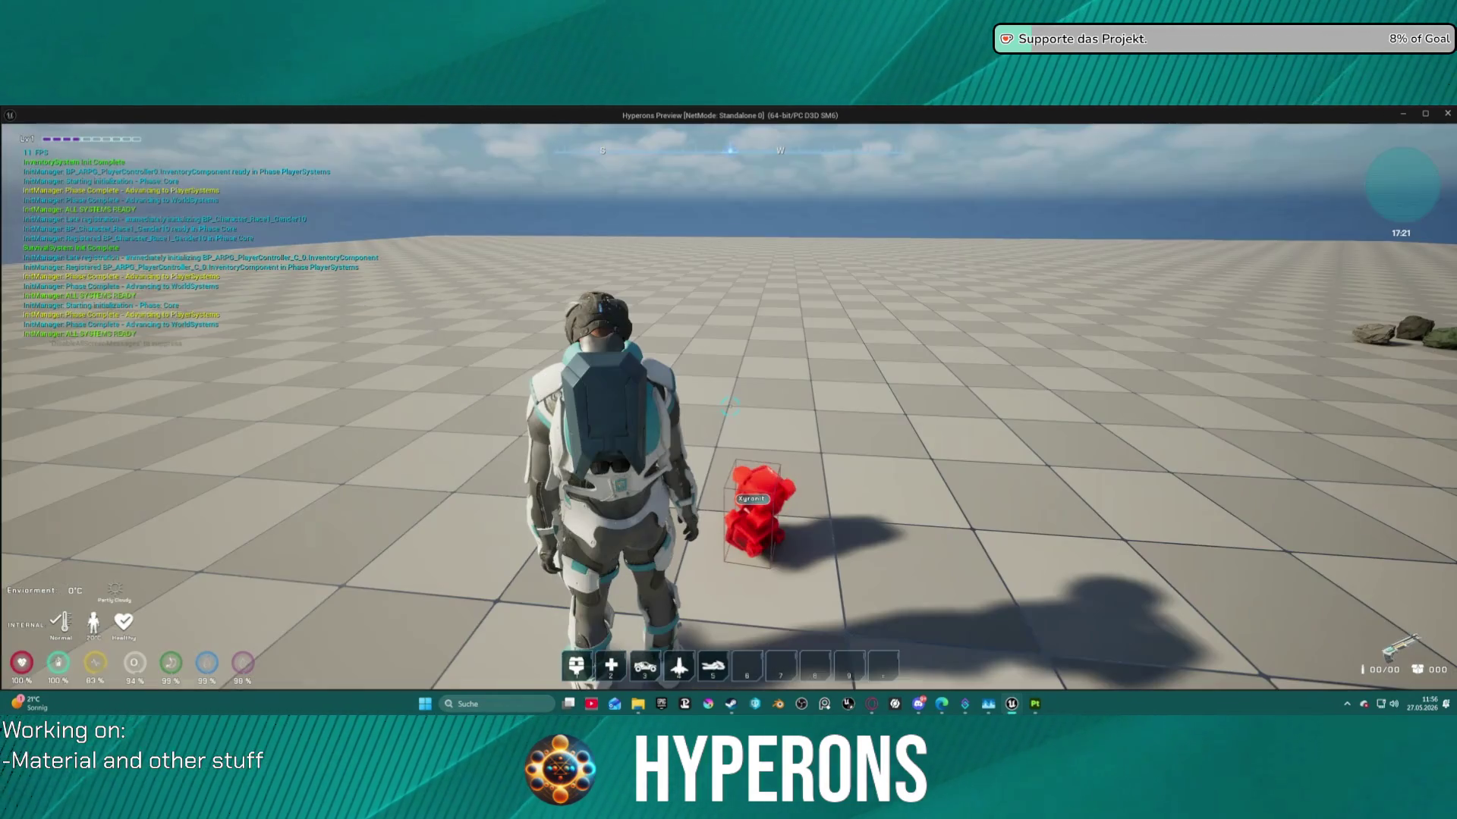
pyautogui.press('w')
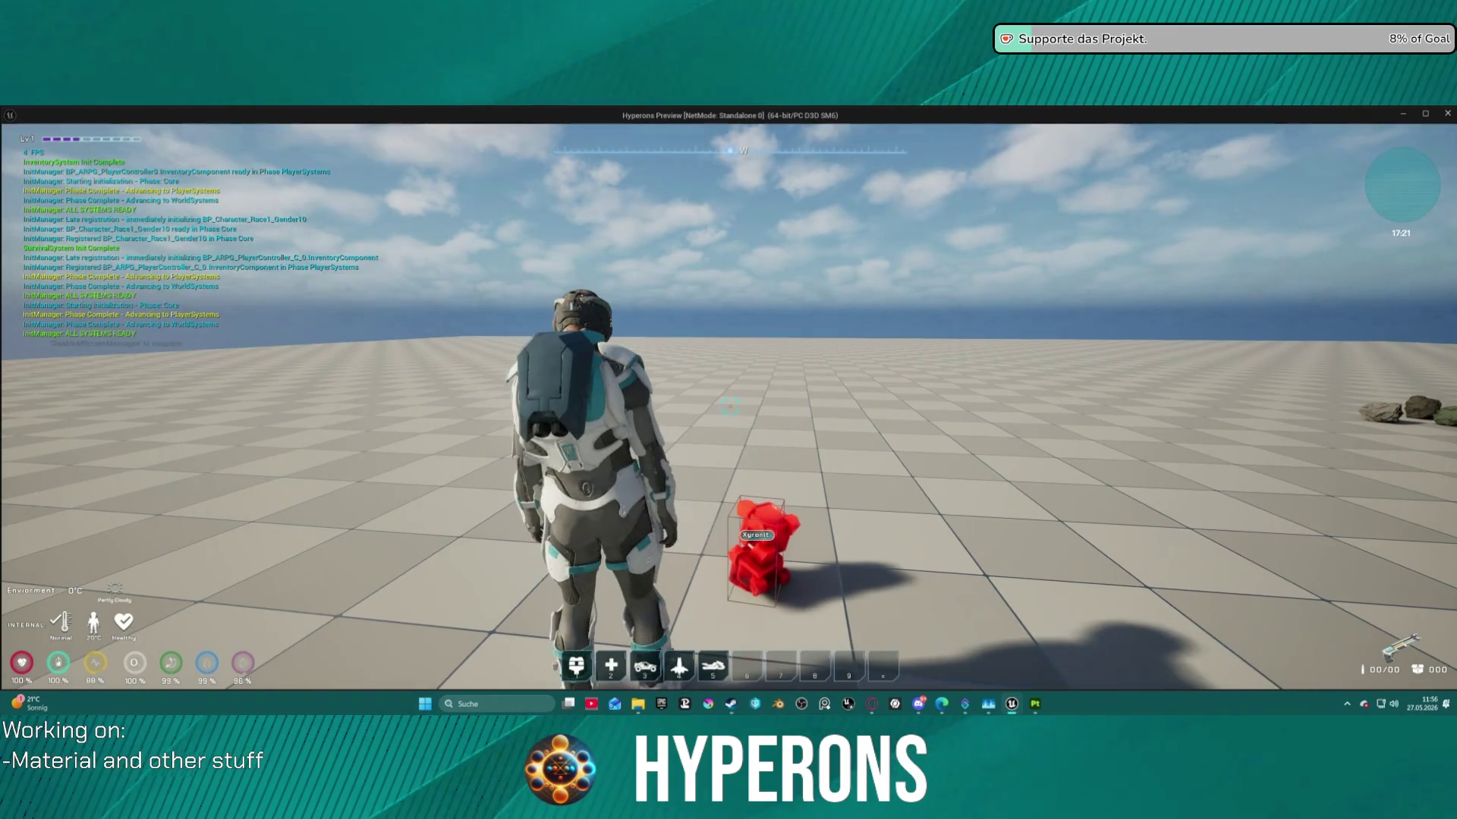
pyautogui.press('w')
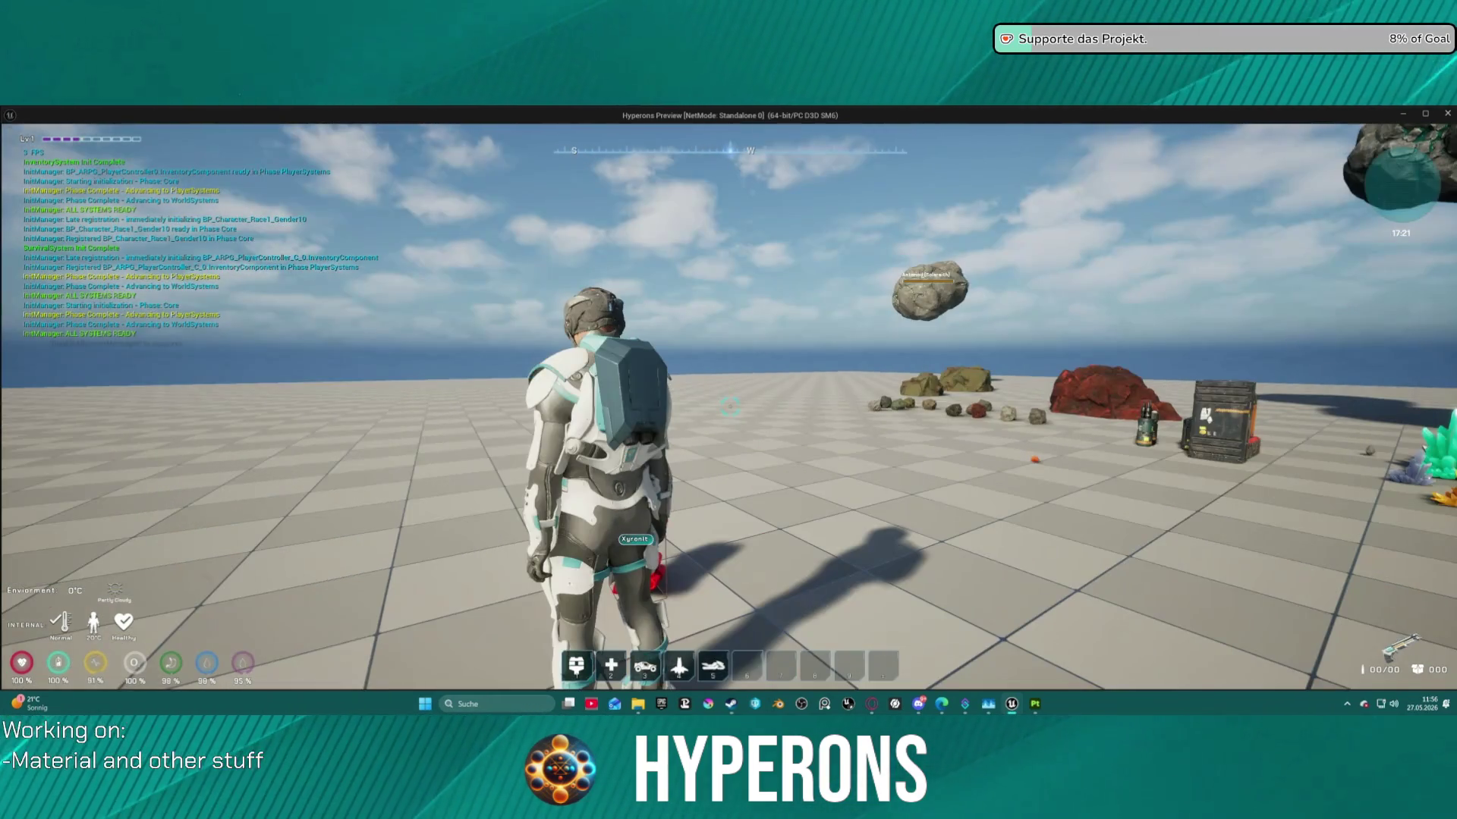
pyautogui.press('w')
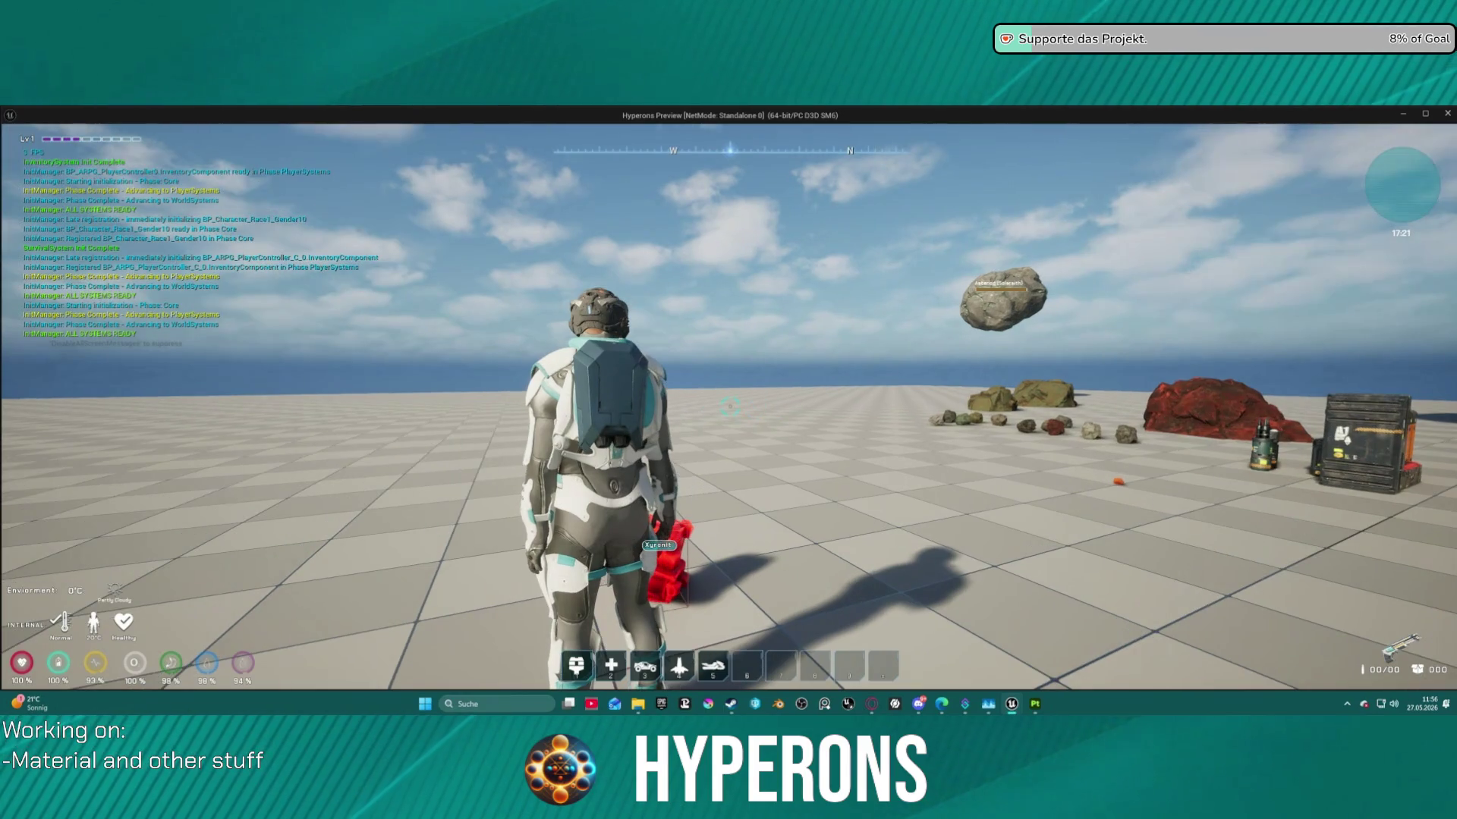
pyautogui.press('d')
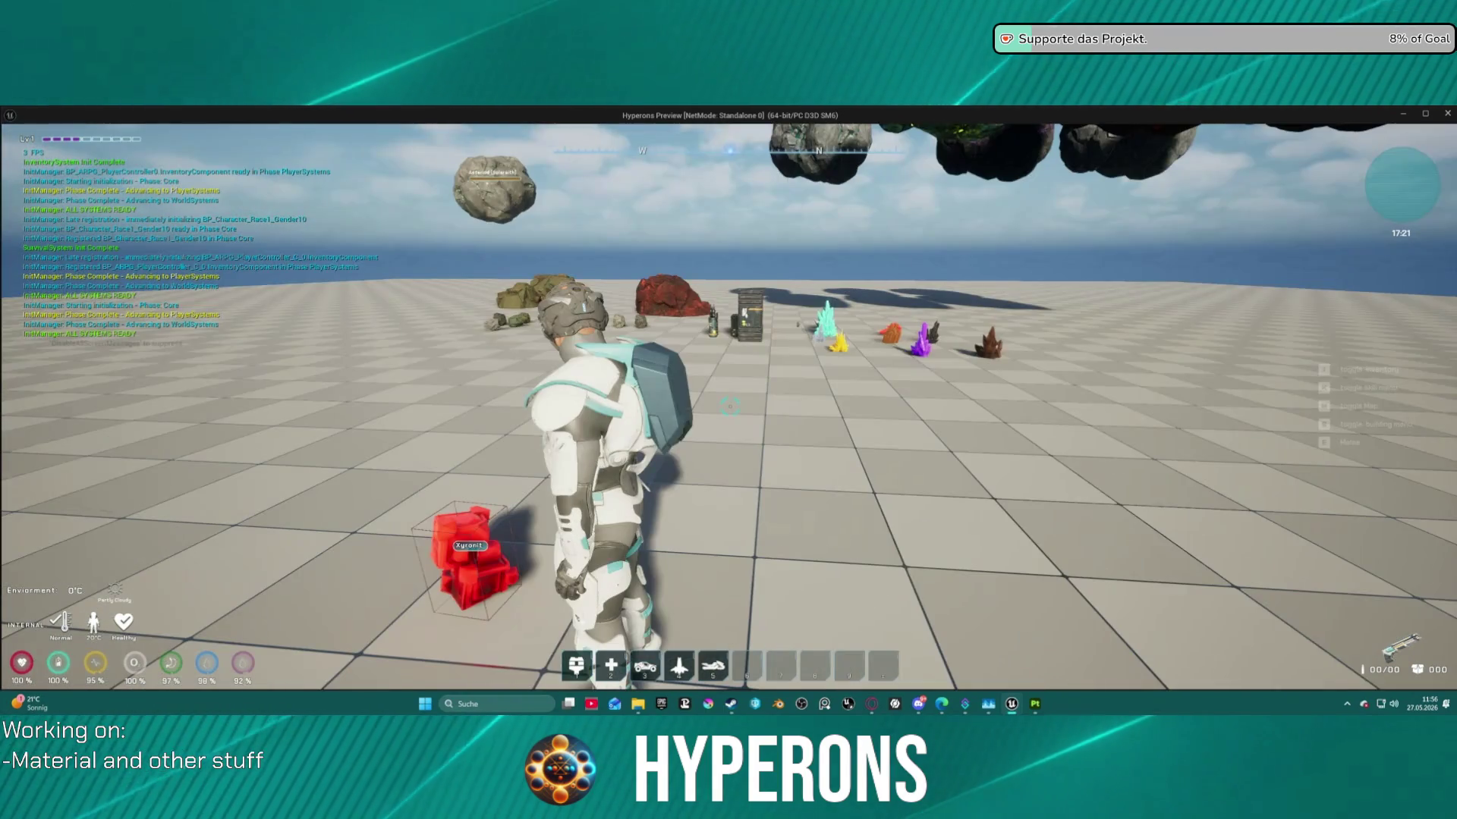
pyautogui.press('w')
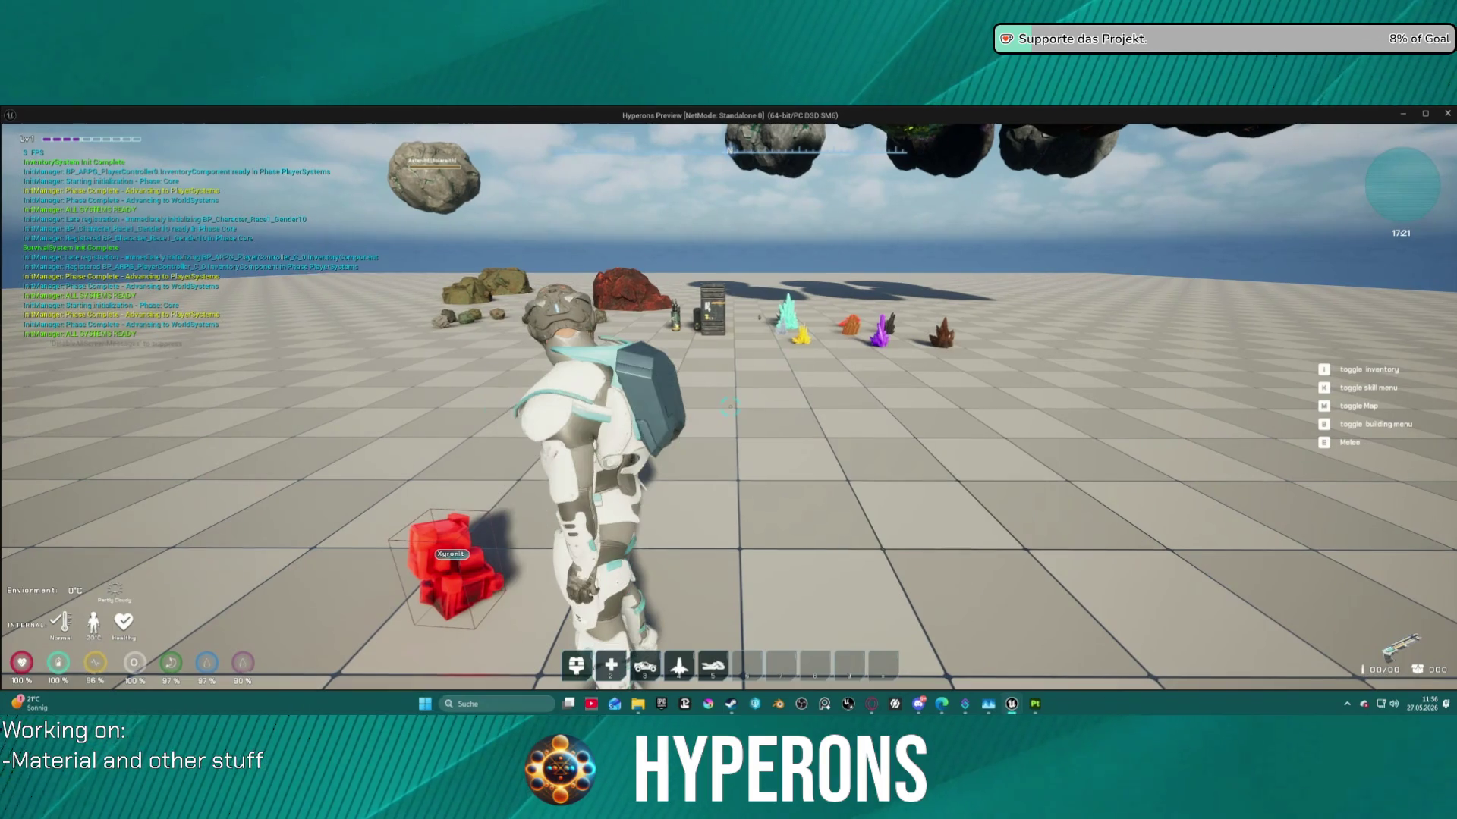
pyautogui.press('w')
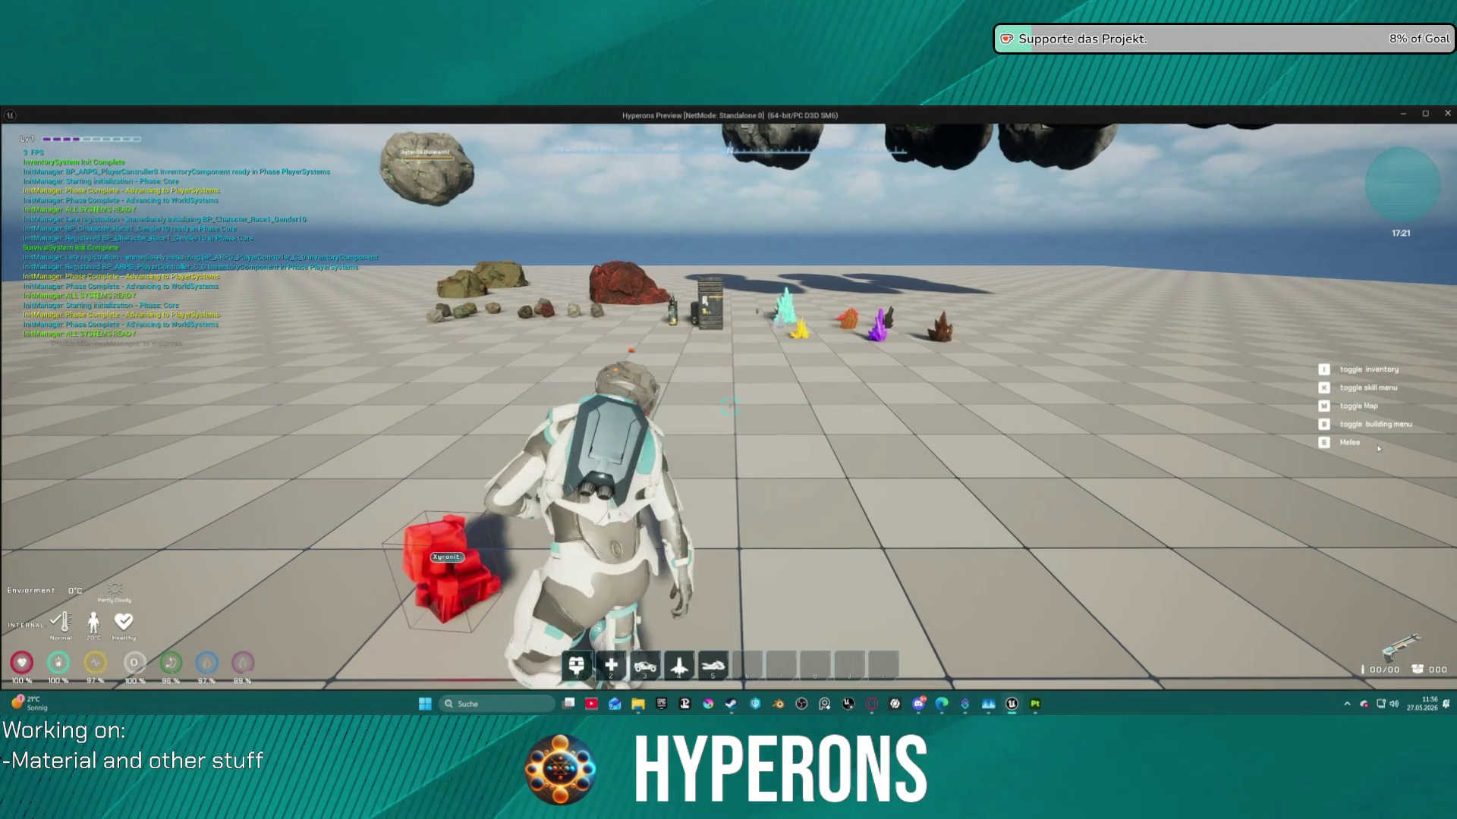
pyautogui.press('Escape')
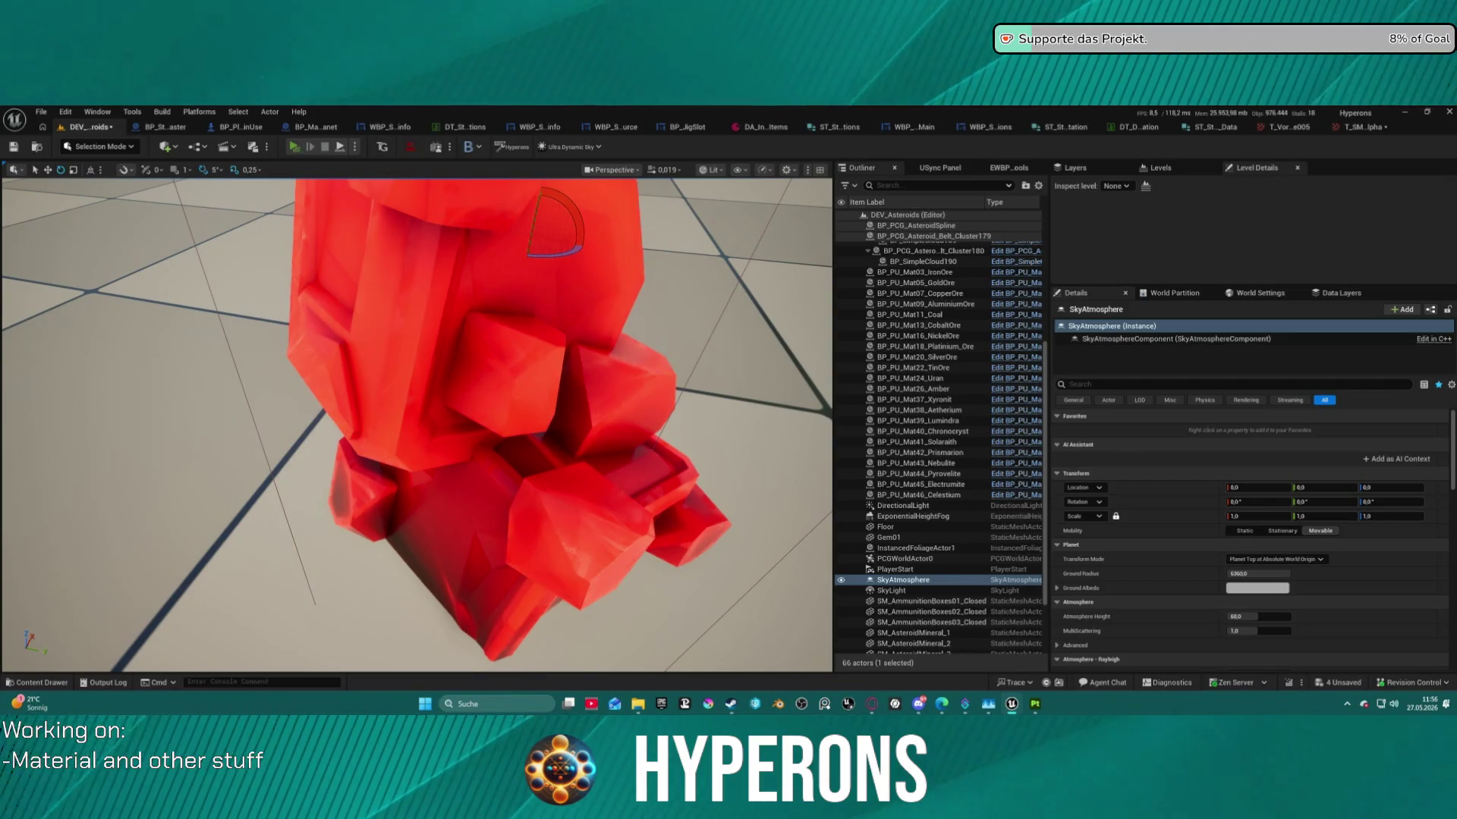
# Start a second play-test of the level and exit it with Esc.
pyautogui.click(294, 146)
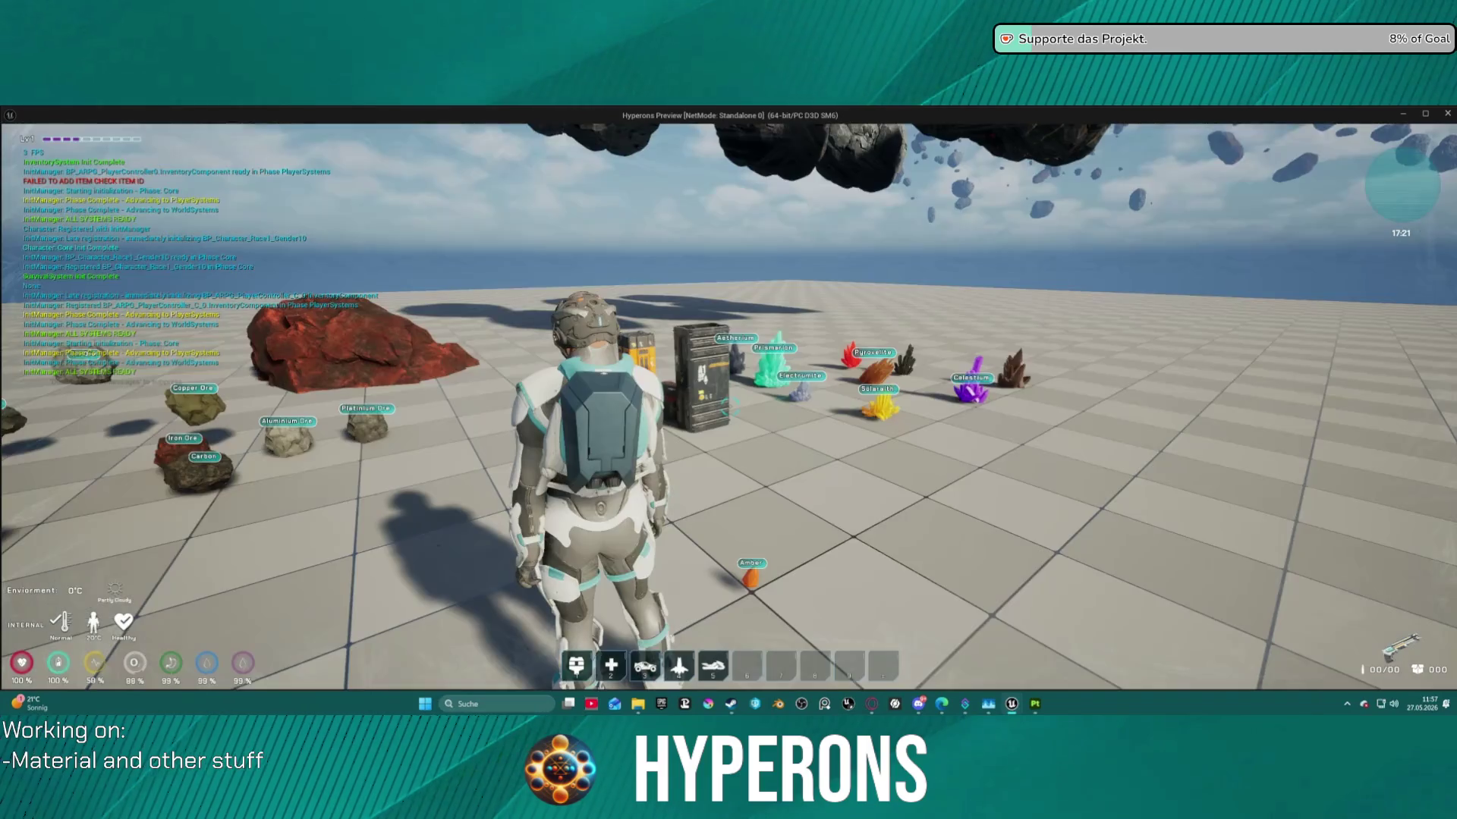
pyautogui.moveTo(729, 407)
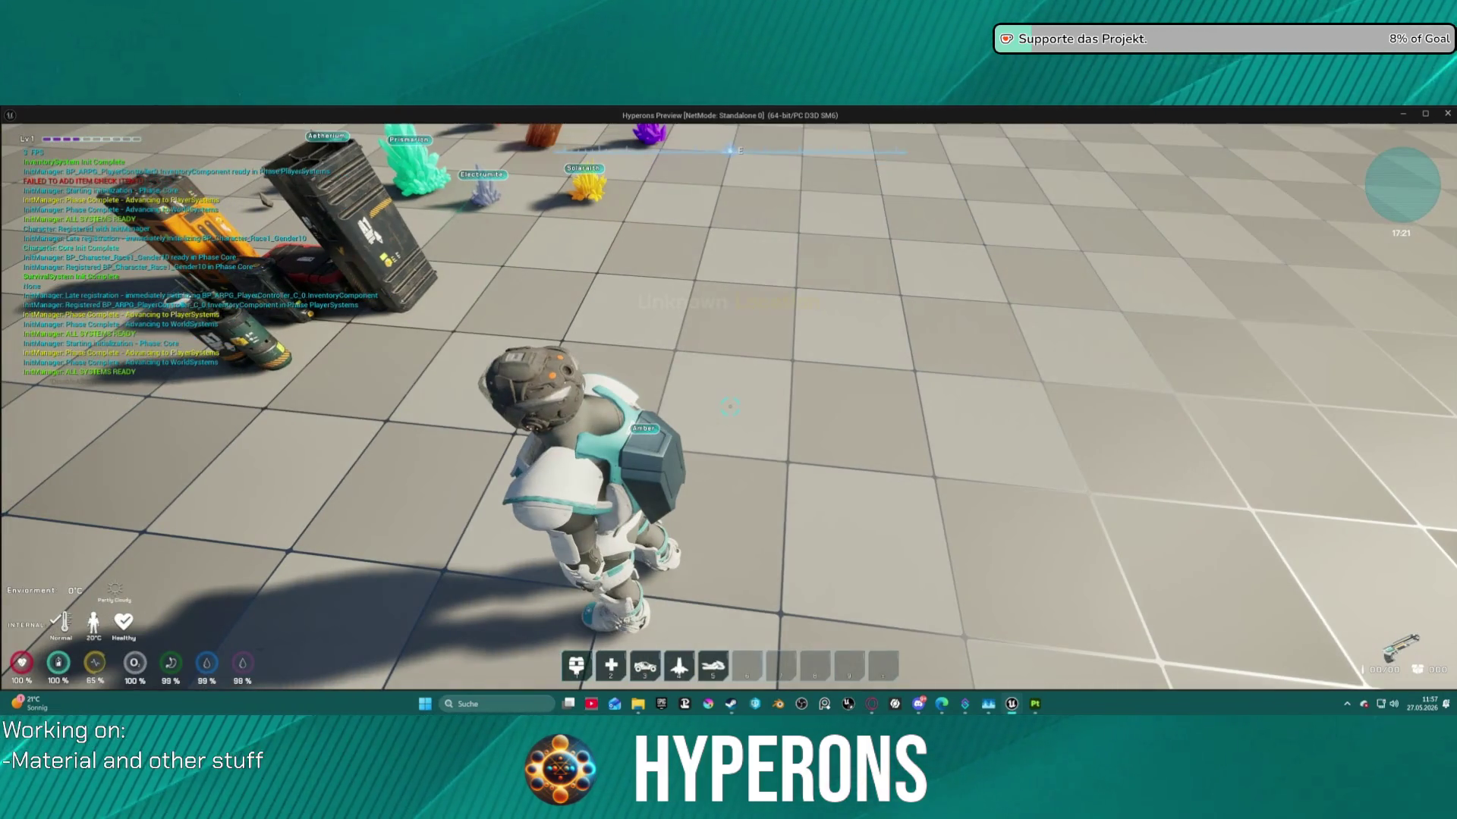
pyautogui.press('Escape')
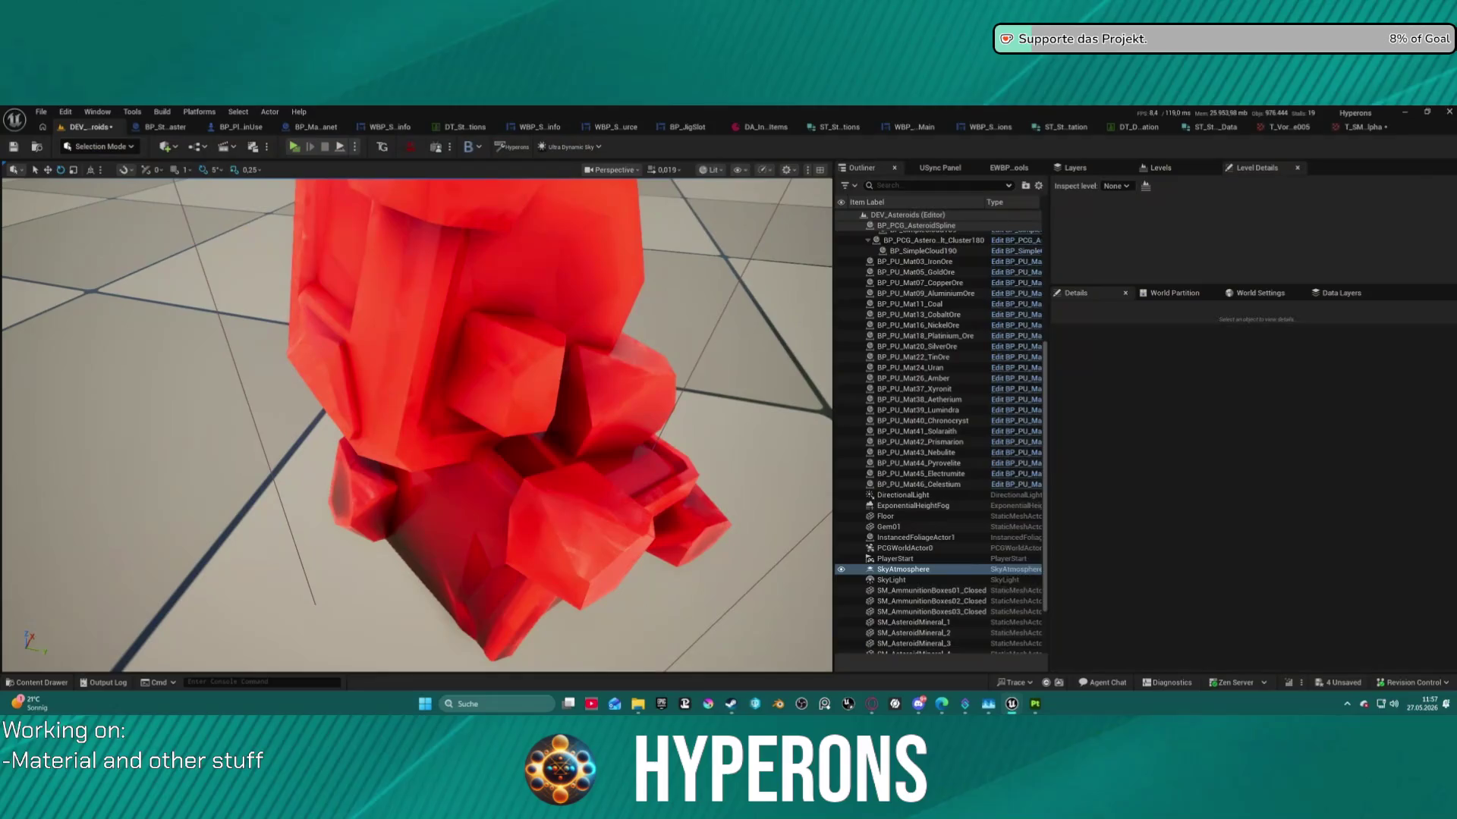
pyautogui.click(507, 136)
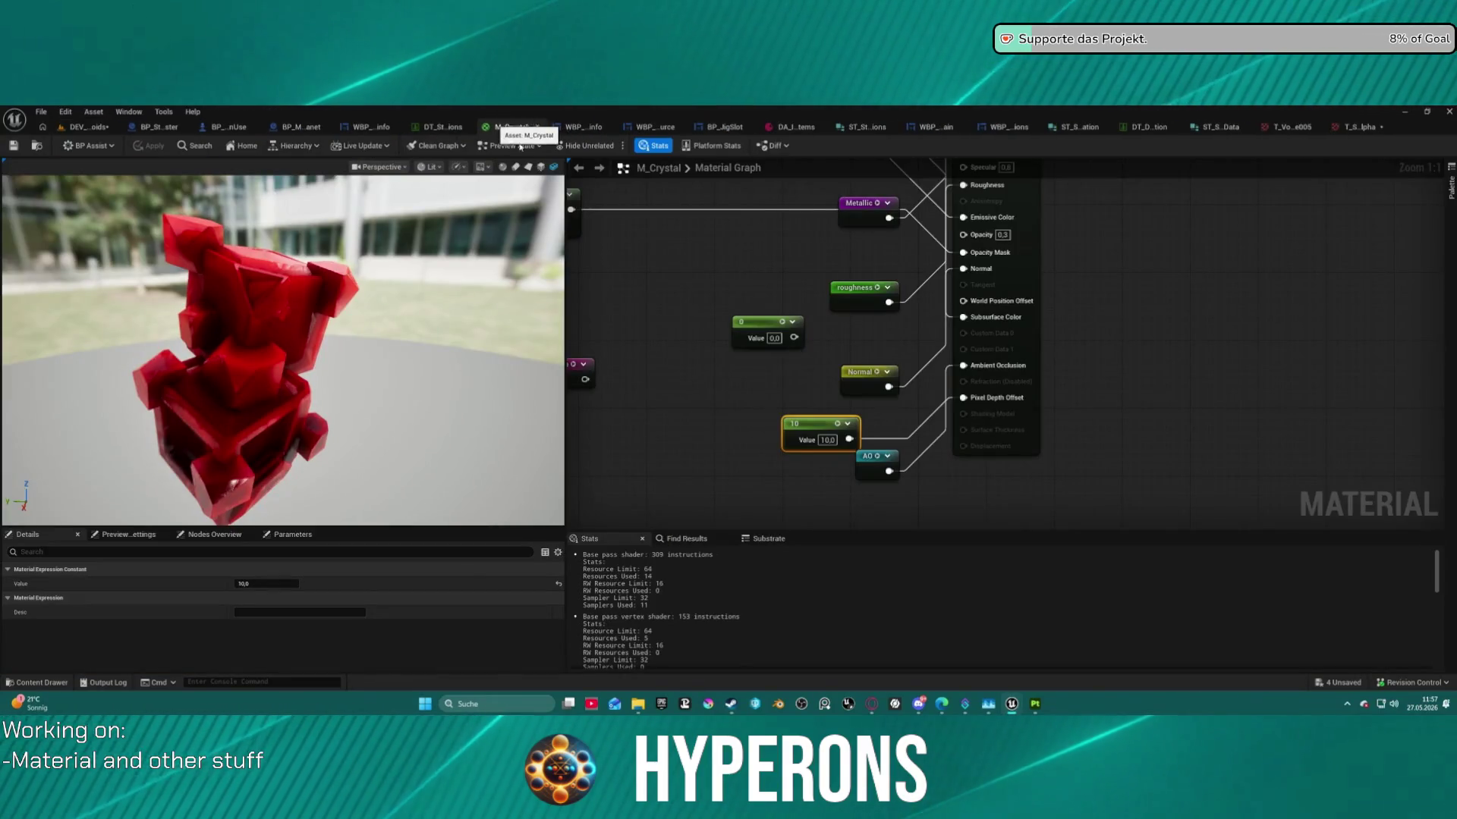
# Quit Substance 3D Painter discarding changes, then play-test DEV_Asteroids with Alt+P.
pyautogui.moveTo(1036, 710)
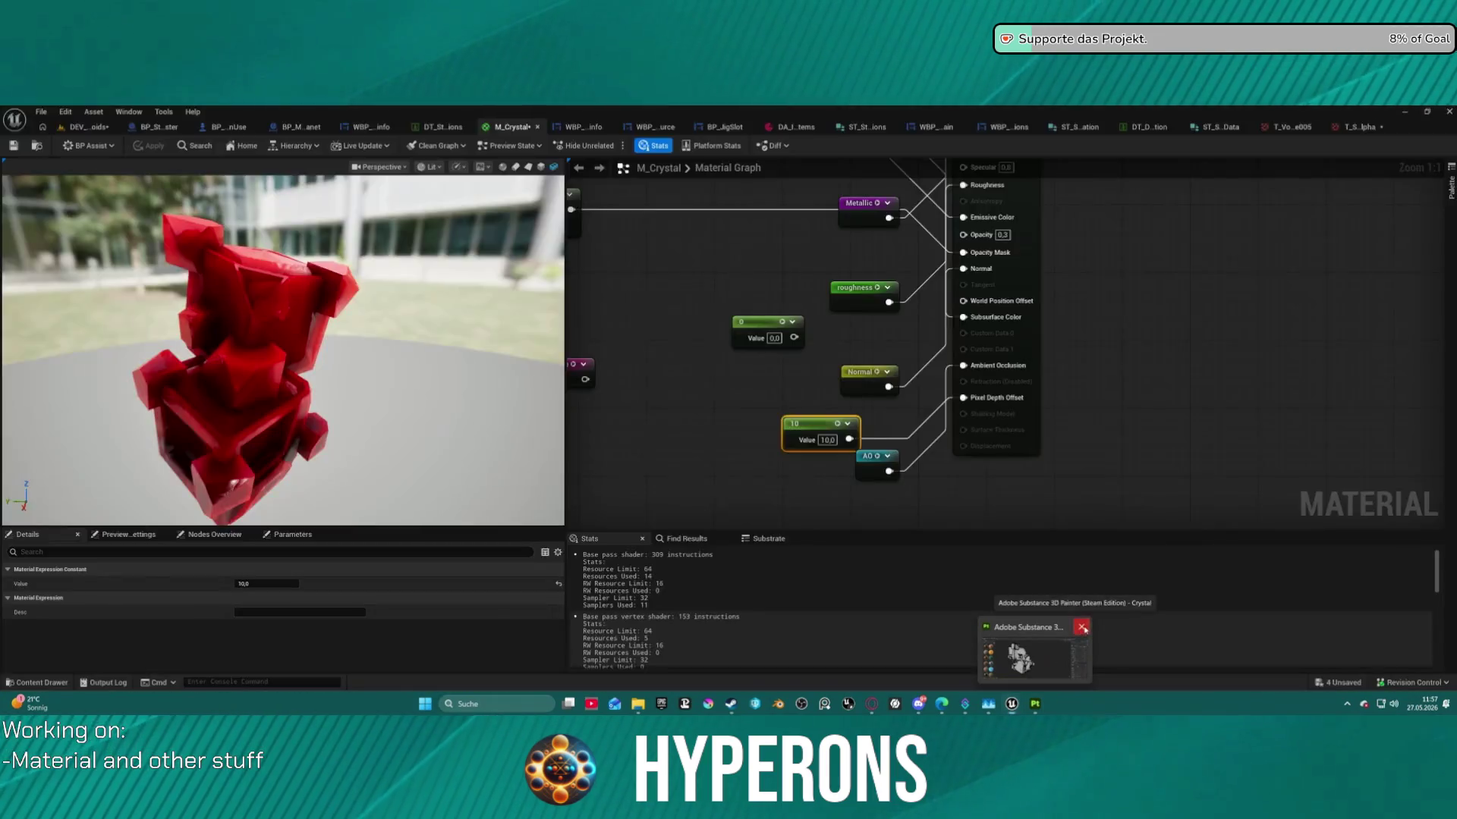
pyautogui.click(1017, 651)
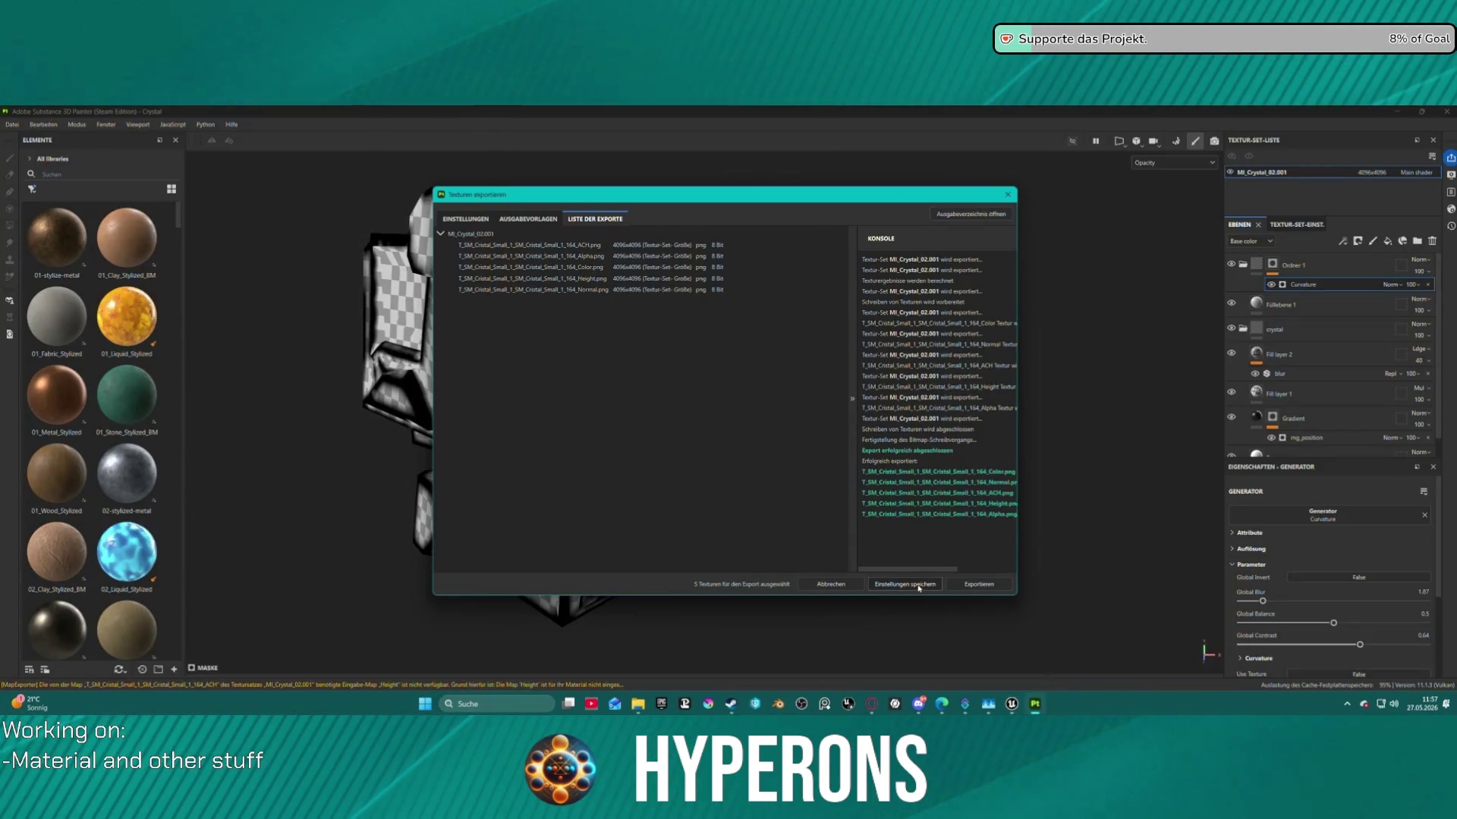
pyautogui.click(832, 584)
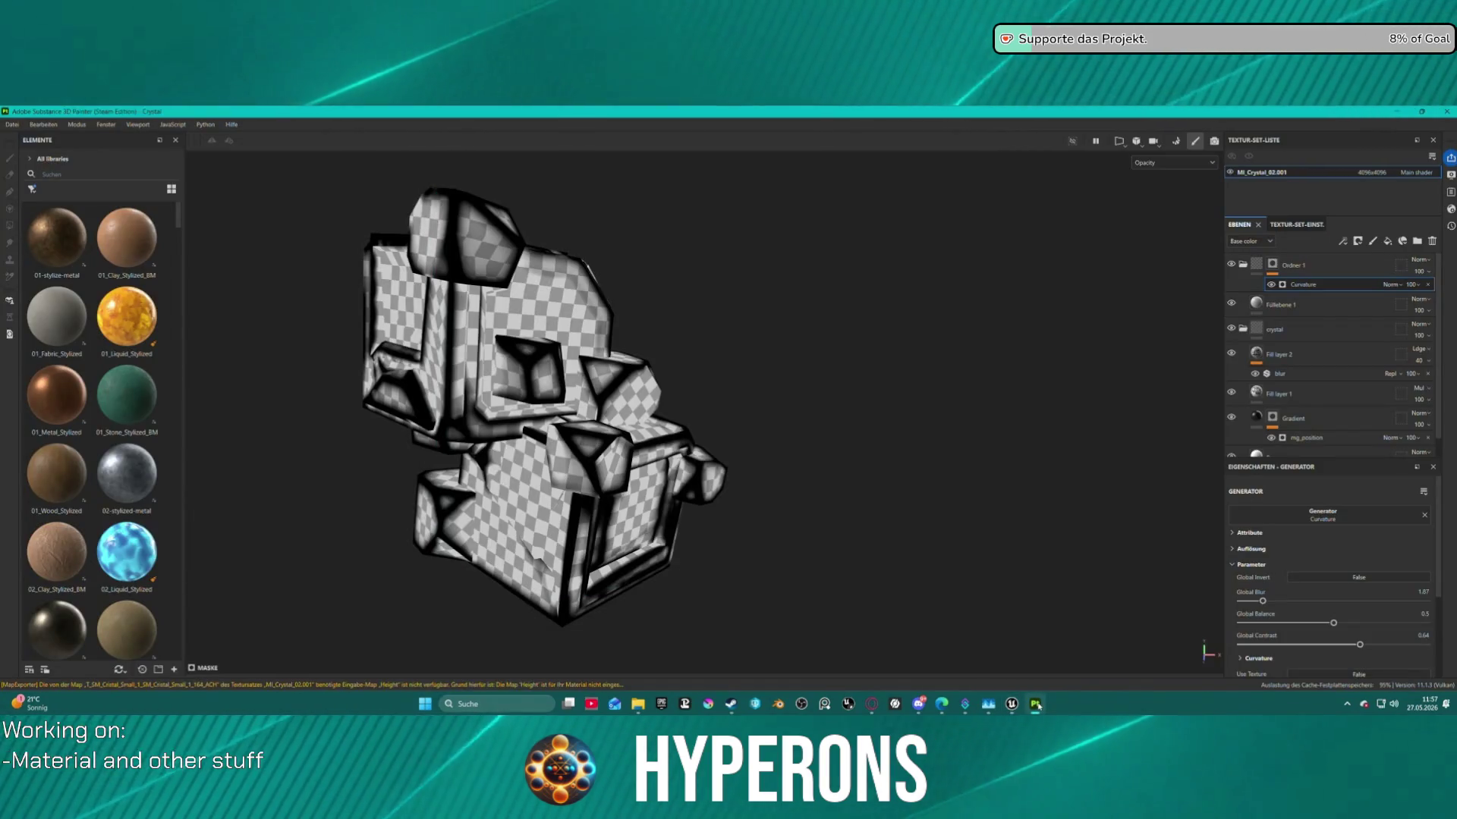
pyautogui.moveTo(1035, 705)
pyautogui.click(1020, 652)
pyautogui.click(1082, 628)
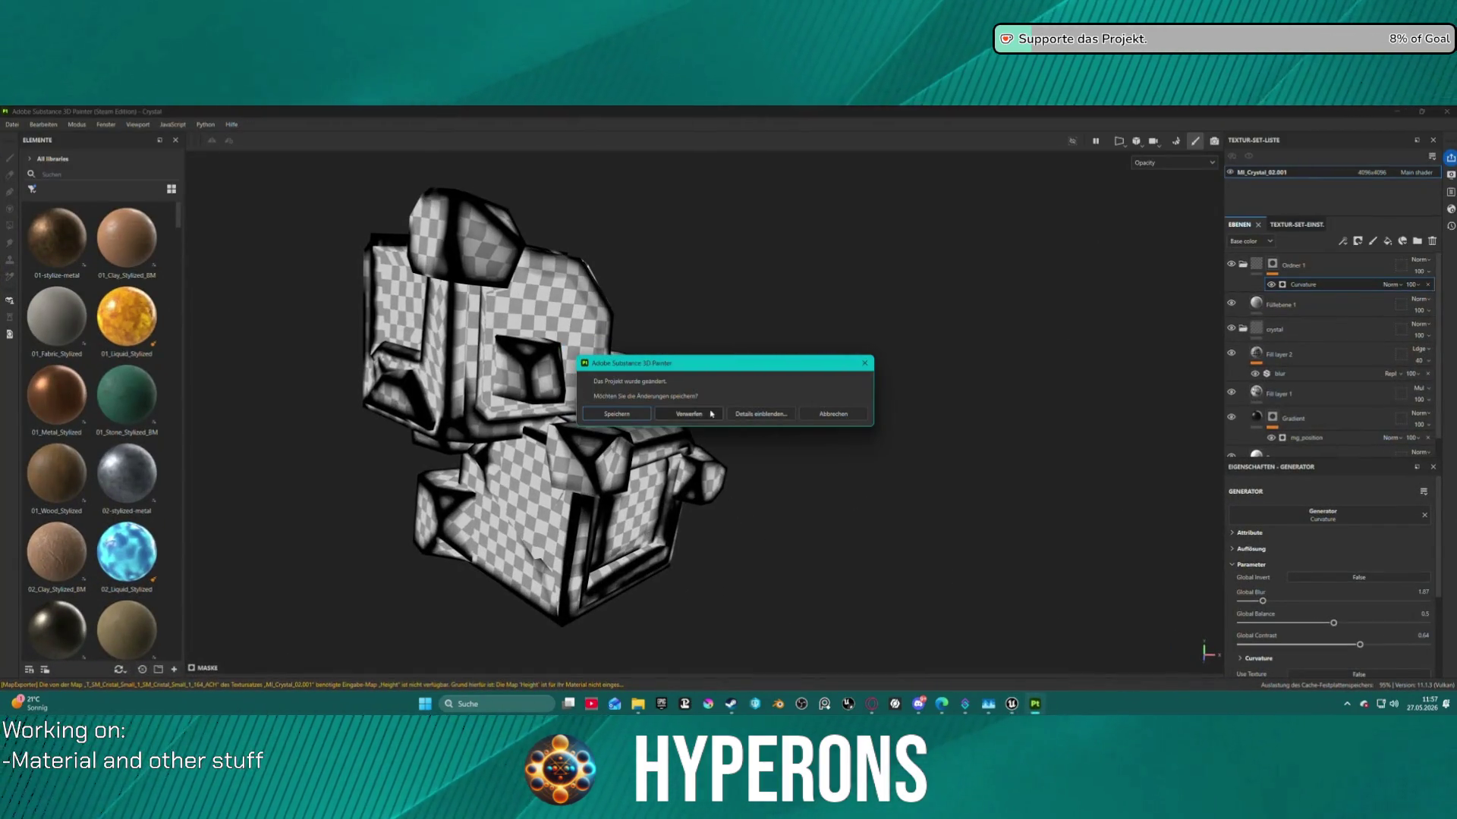
pyautogui.click(689, 414)
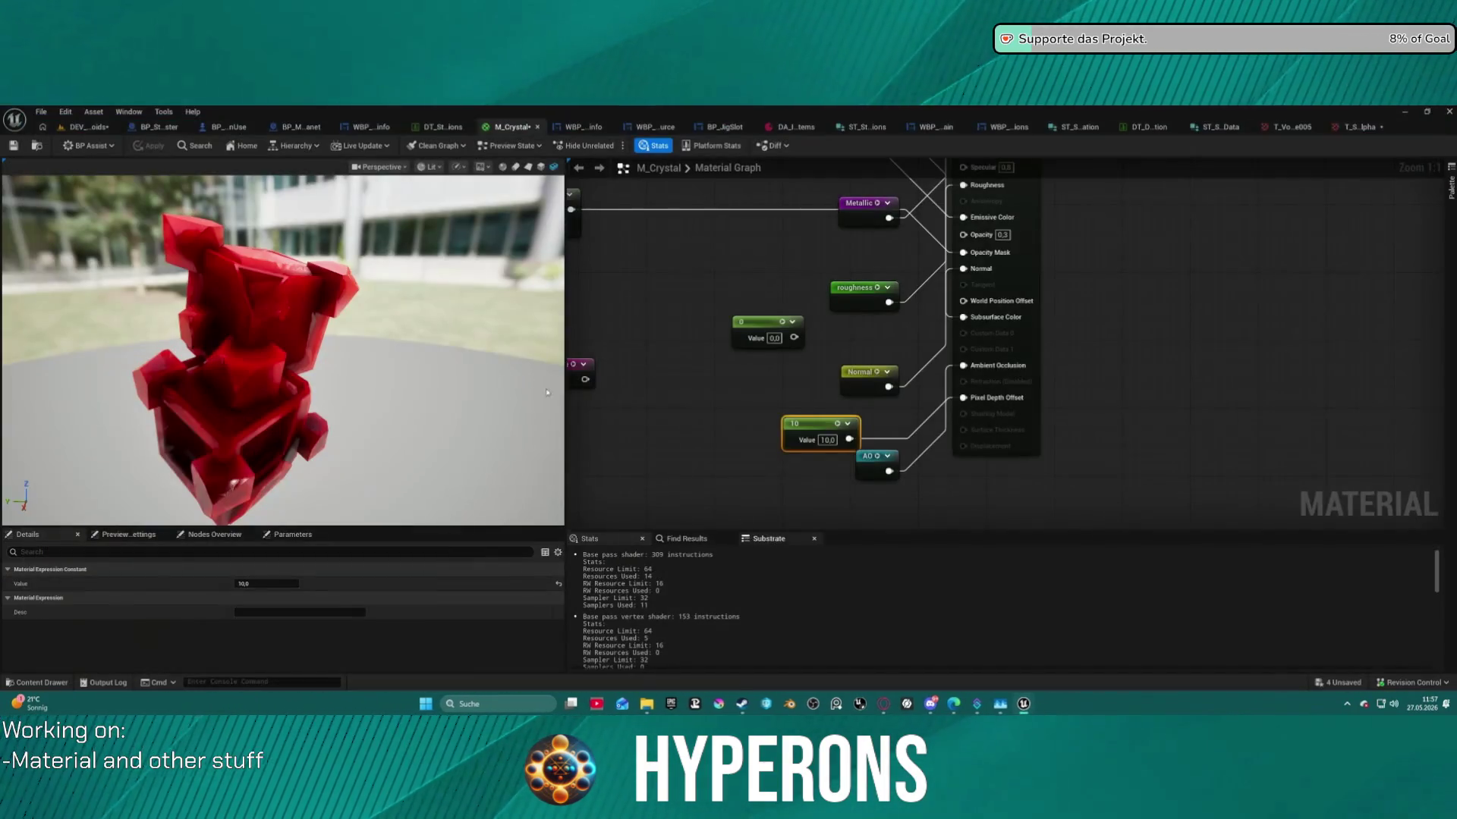
pyautogui.click(85, 127)
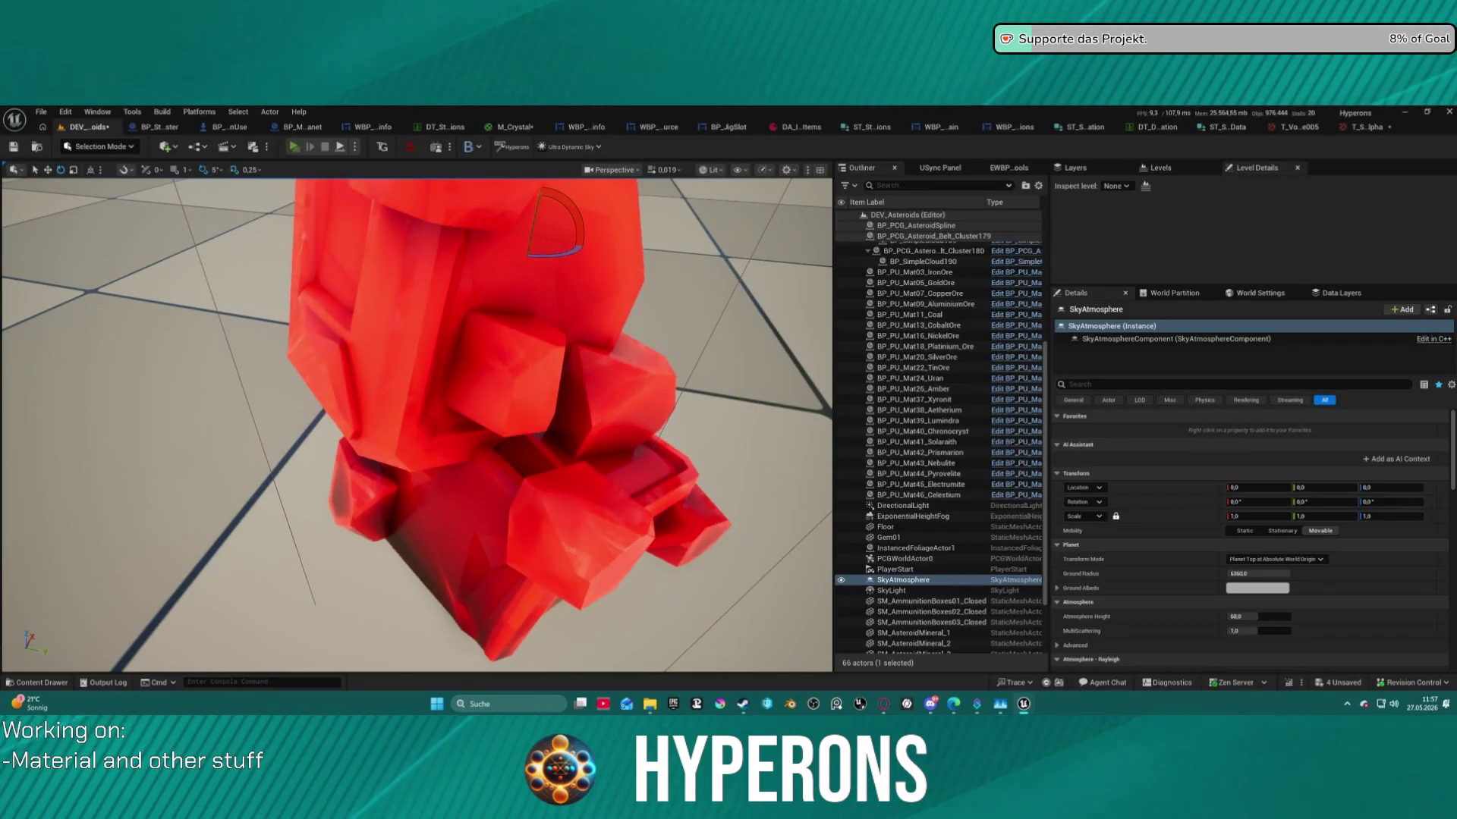
pyautogui.hotkey('alt', 'p')
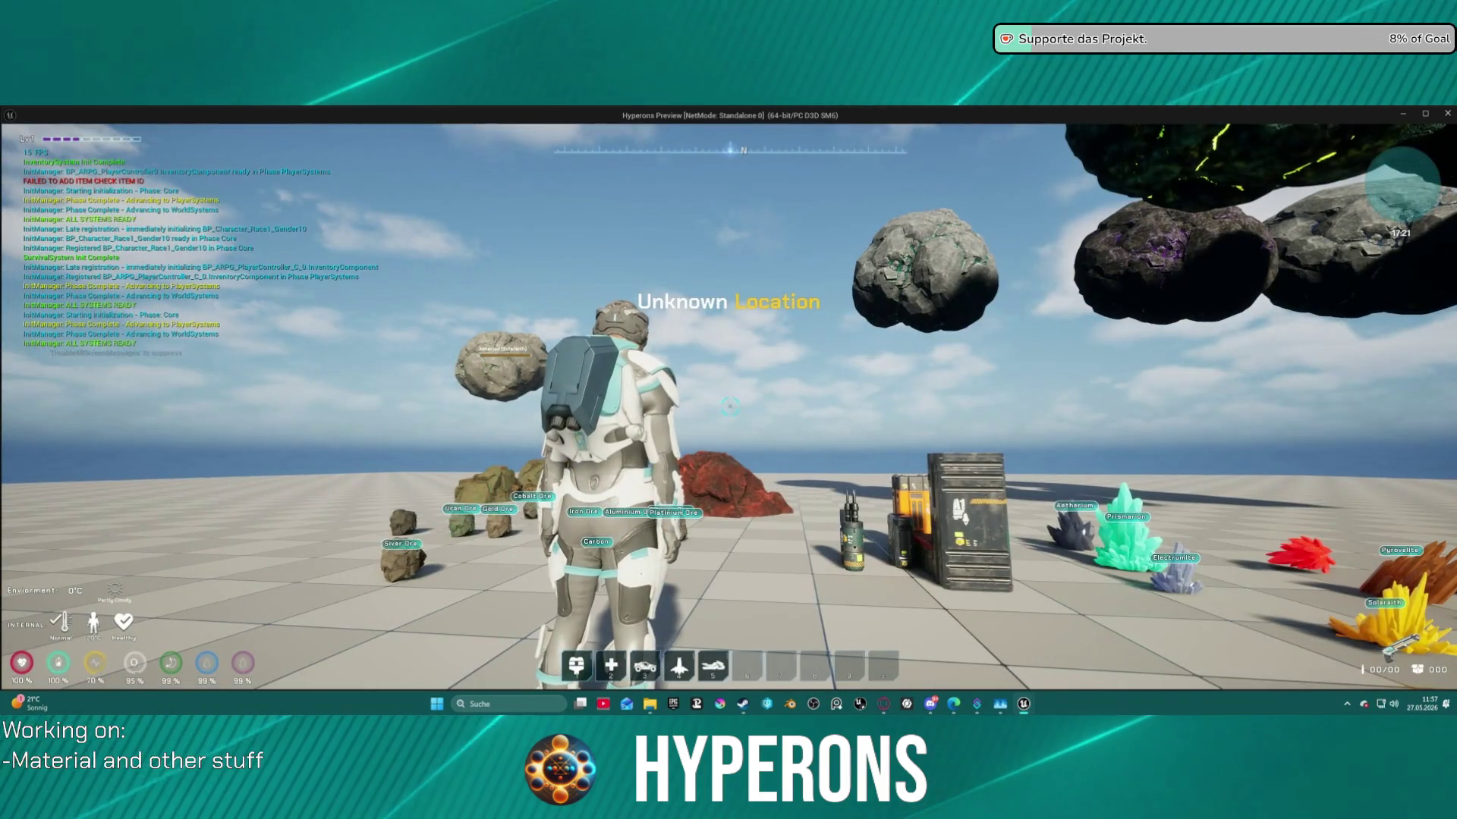
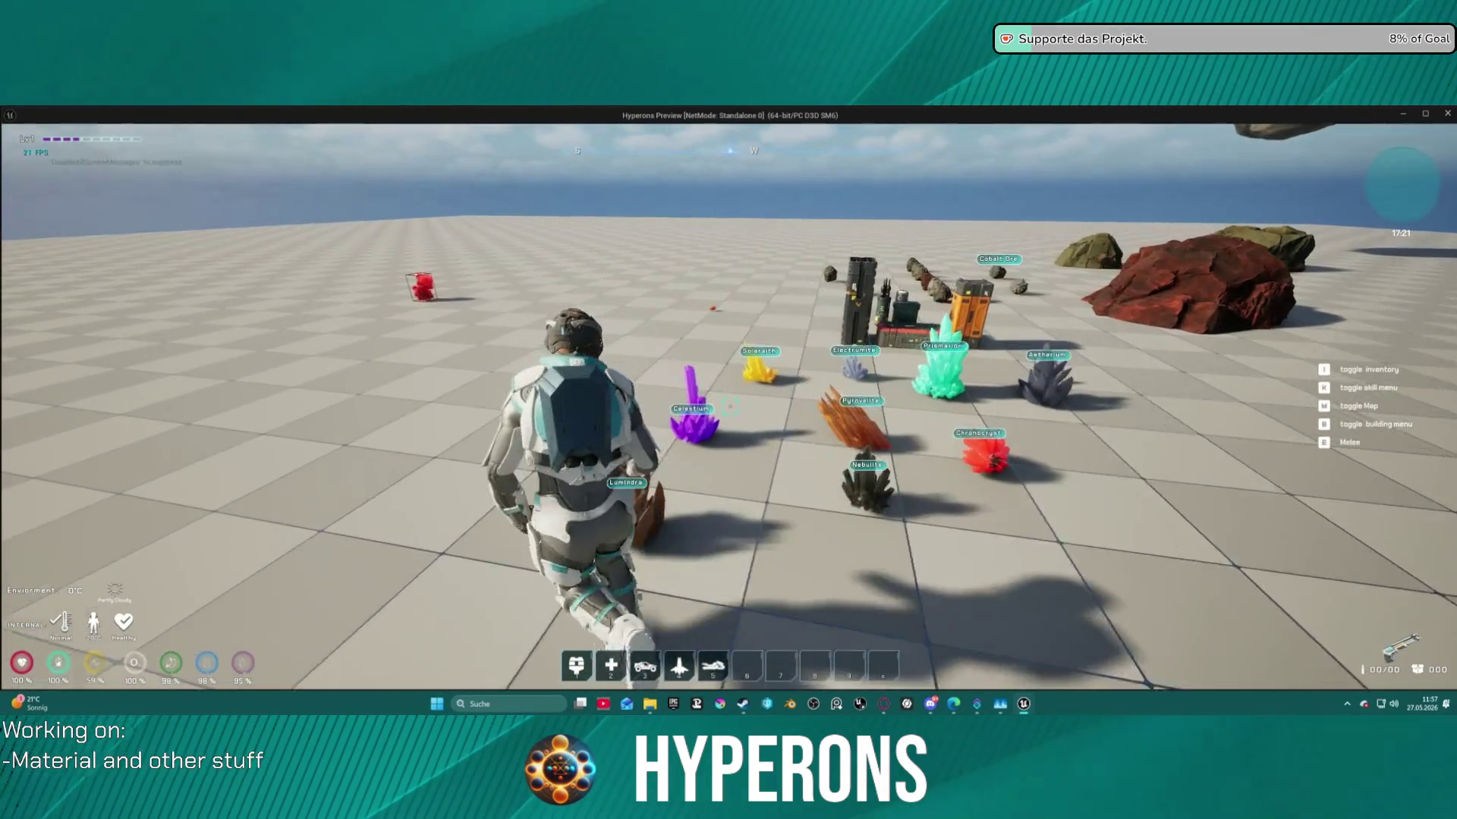
# Walk the character briefly in the standalone preview, then release the game window and return to the Unreal editor.
pyautogui.press('w')
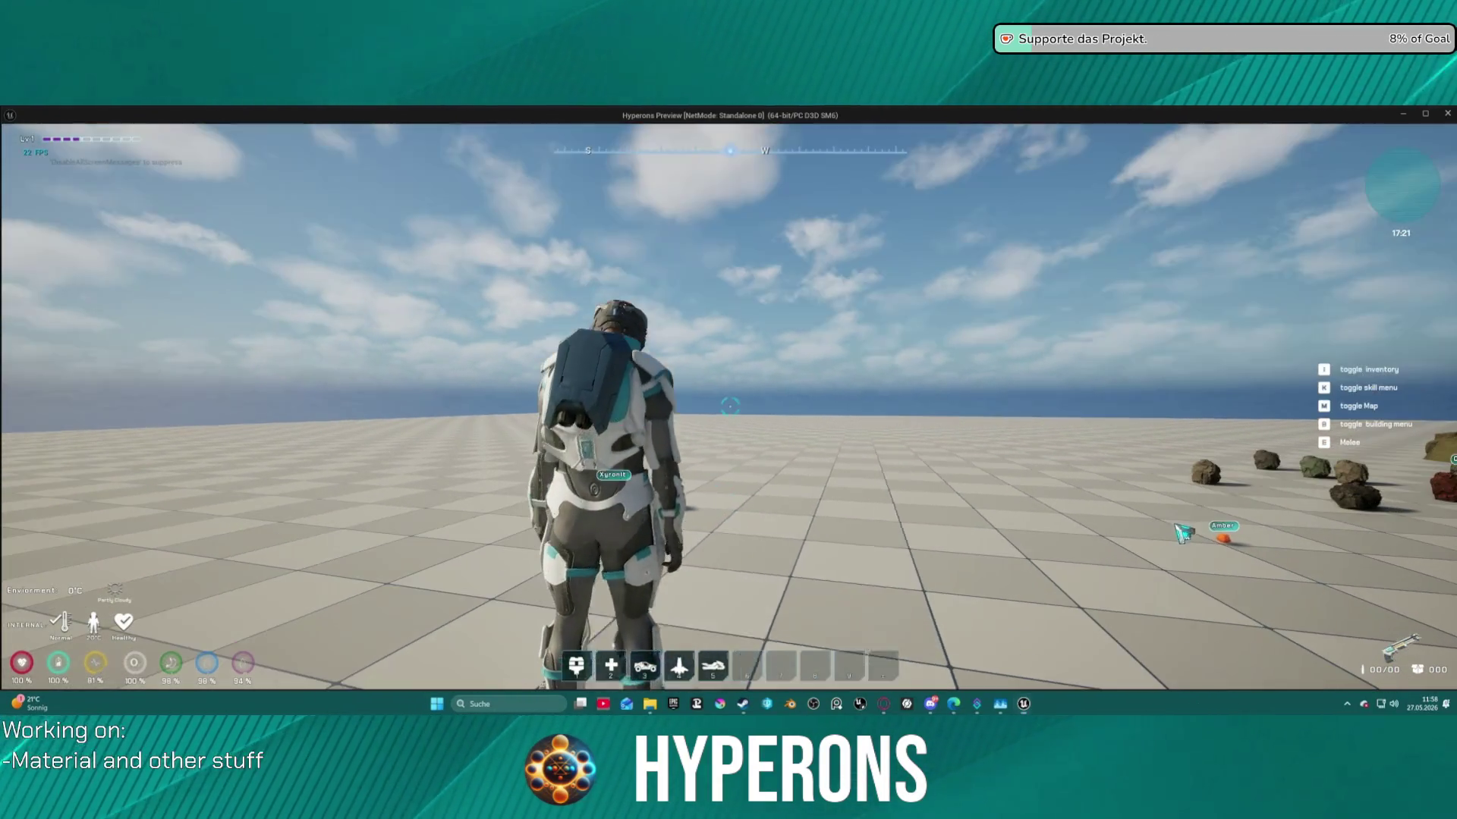
pyautogui.press('super')
pyautogui.press('super')
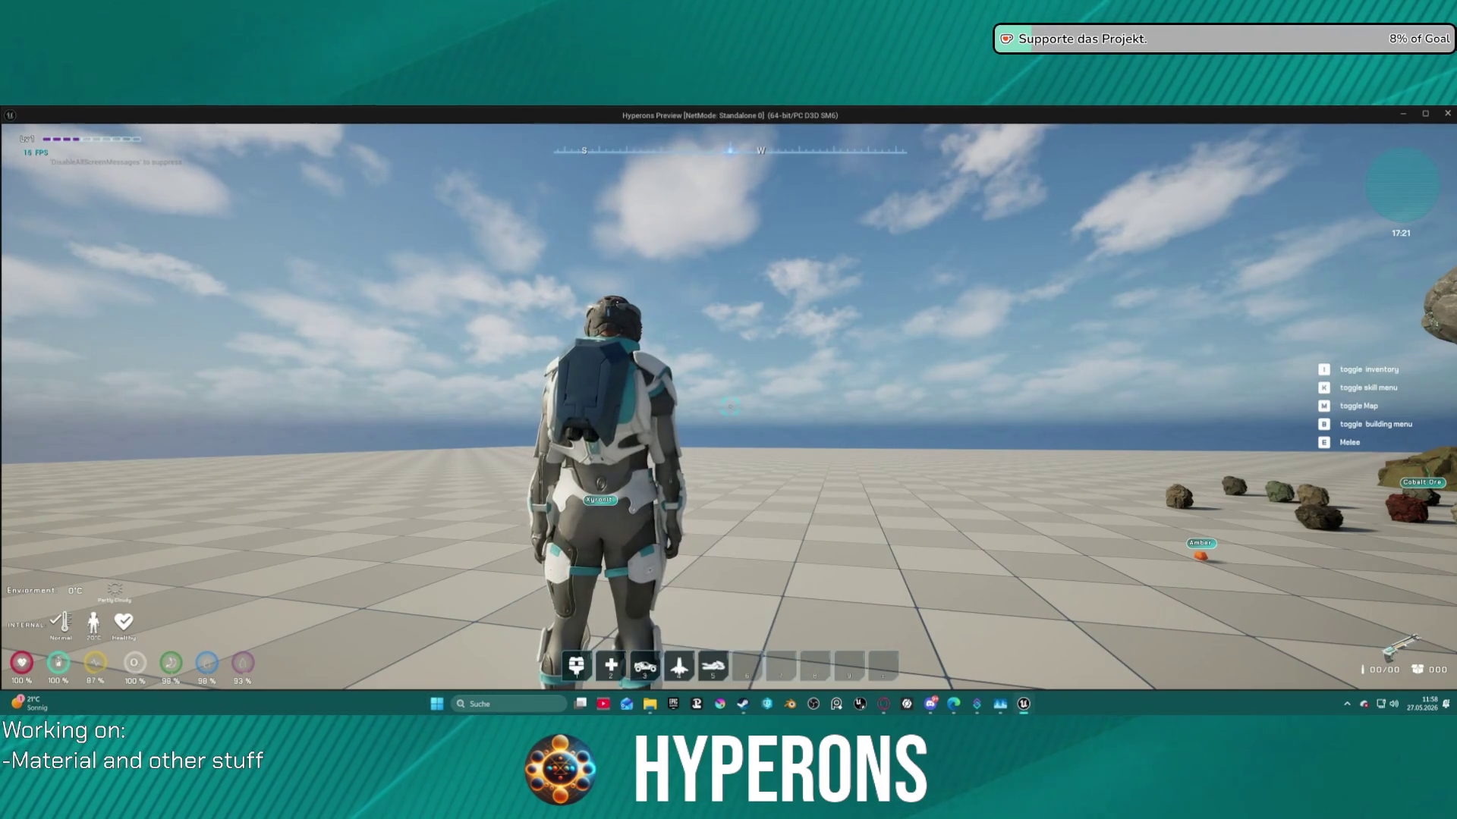
pyautogui.hotkey('alt', 'Tab')
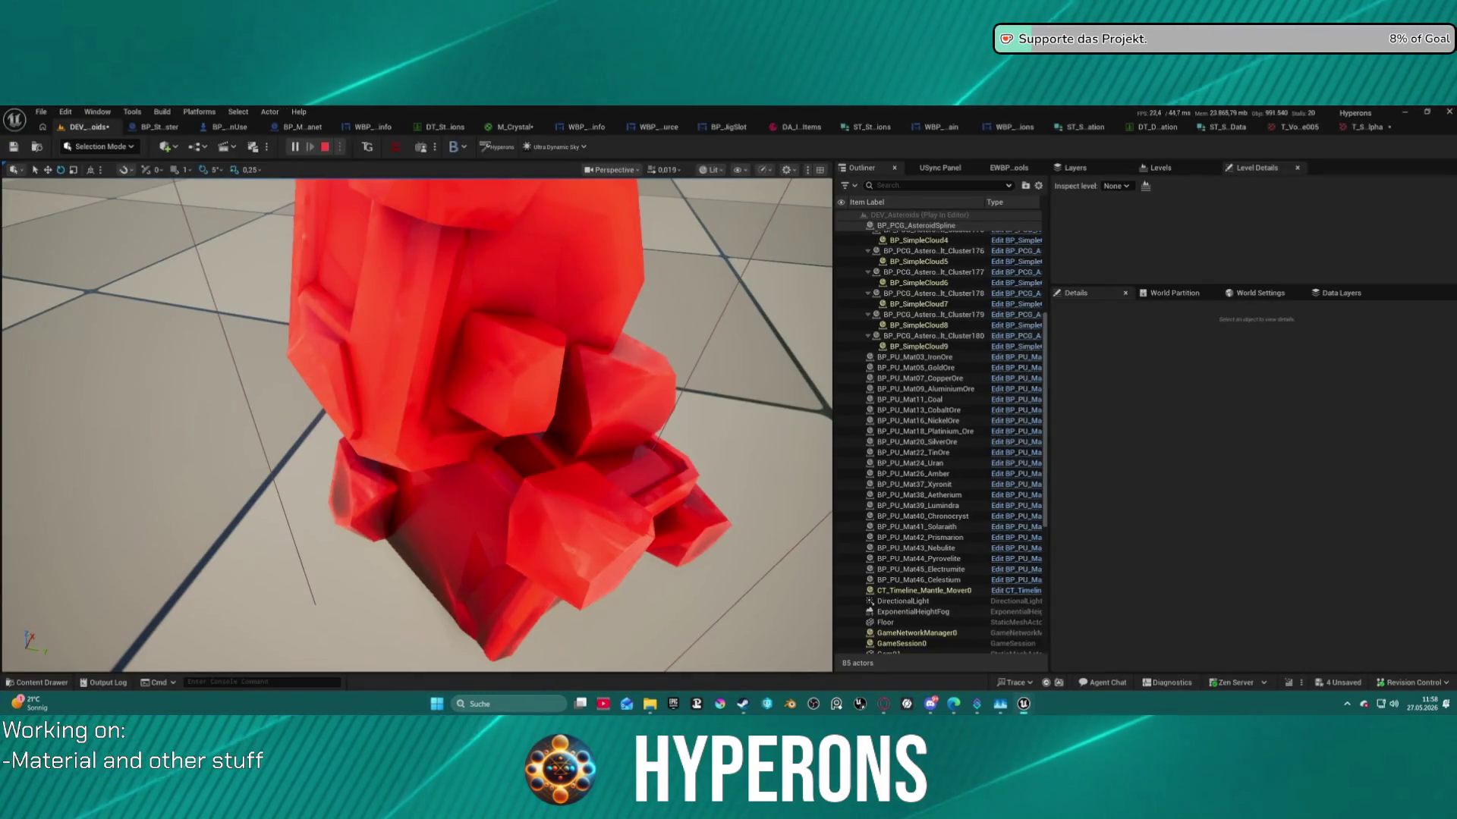
# Close the two texture tabs at the right and bring the M_Crystal material graph forward.
pyautogui.click(1324, 127)
pyautogui.click(1309, 126)
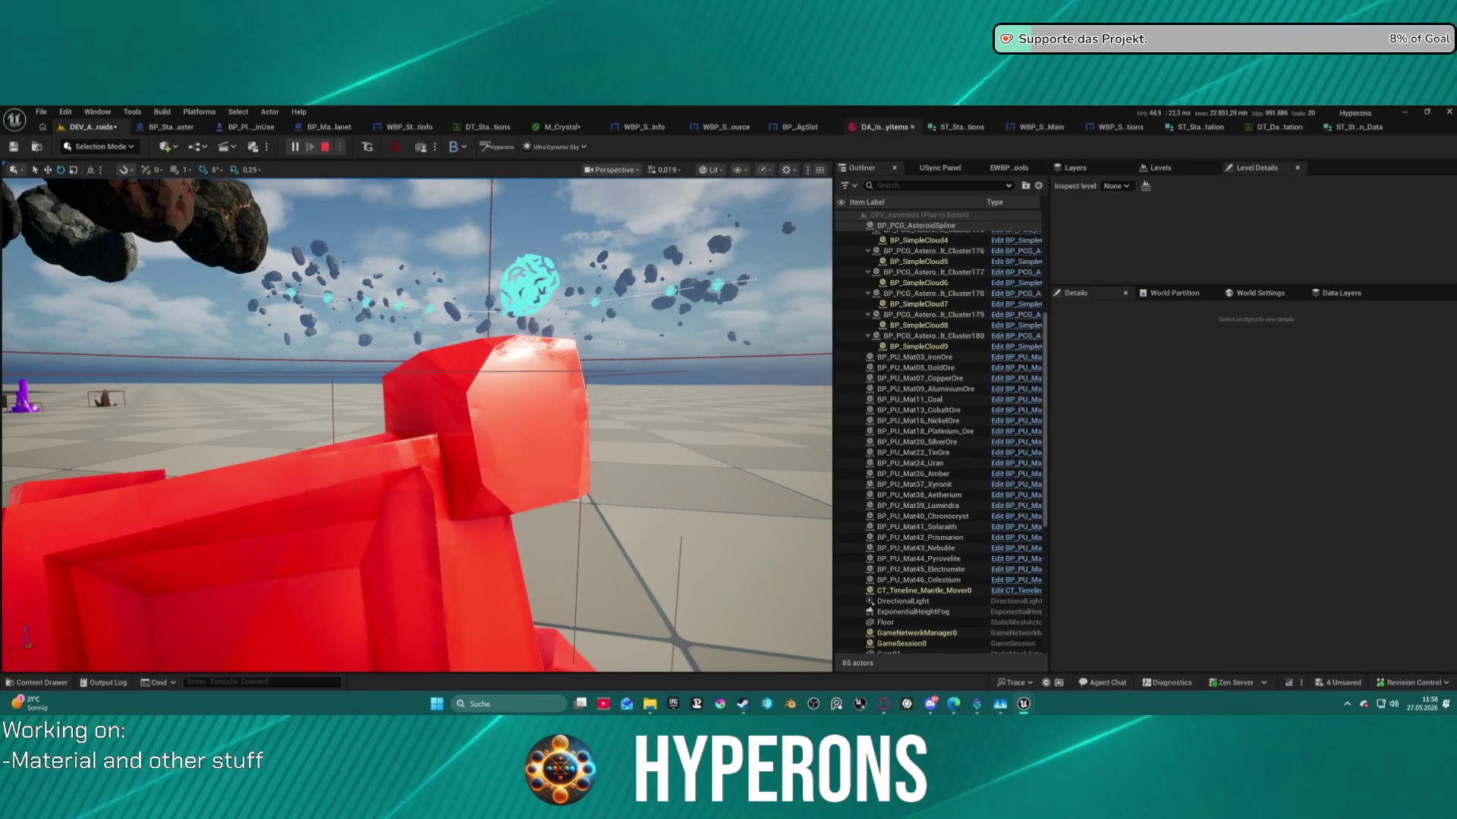
pyautogui.click(561, 126)
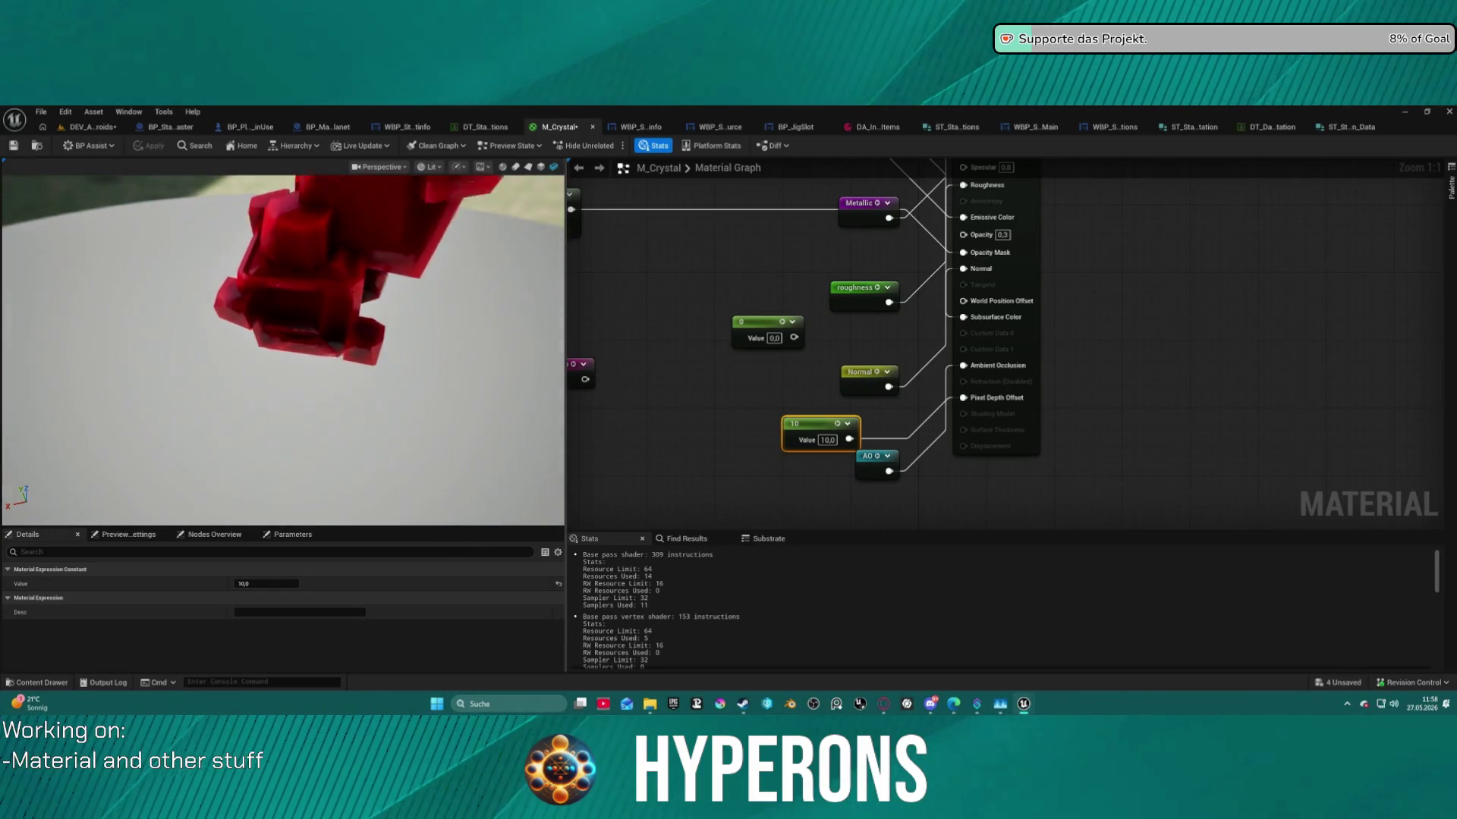
# Orbit and zoom the material preview to a side view of the crystal.
pyautogui.moveTo(369, 220); pyautogui.dragTo(368, 220)
pyautogui.scroll(5, 430, 385)
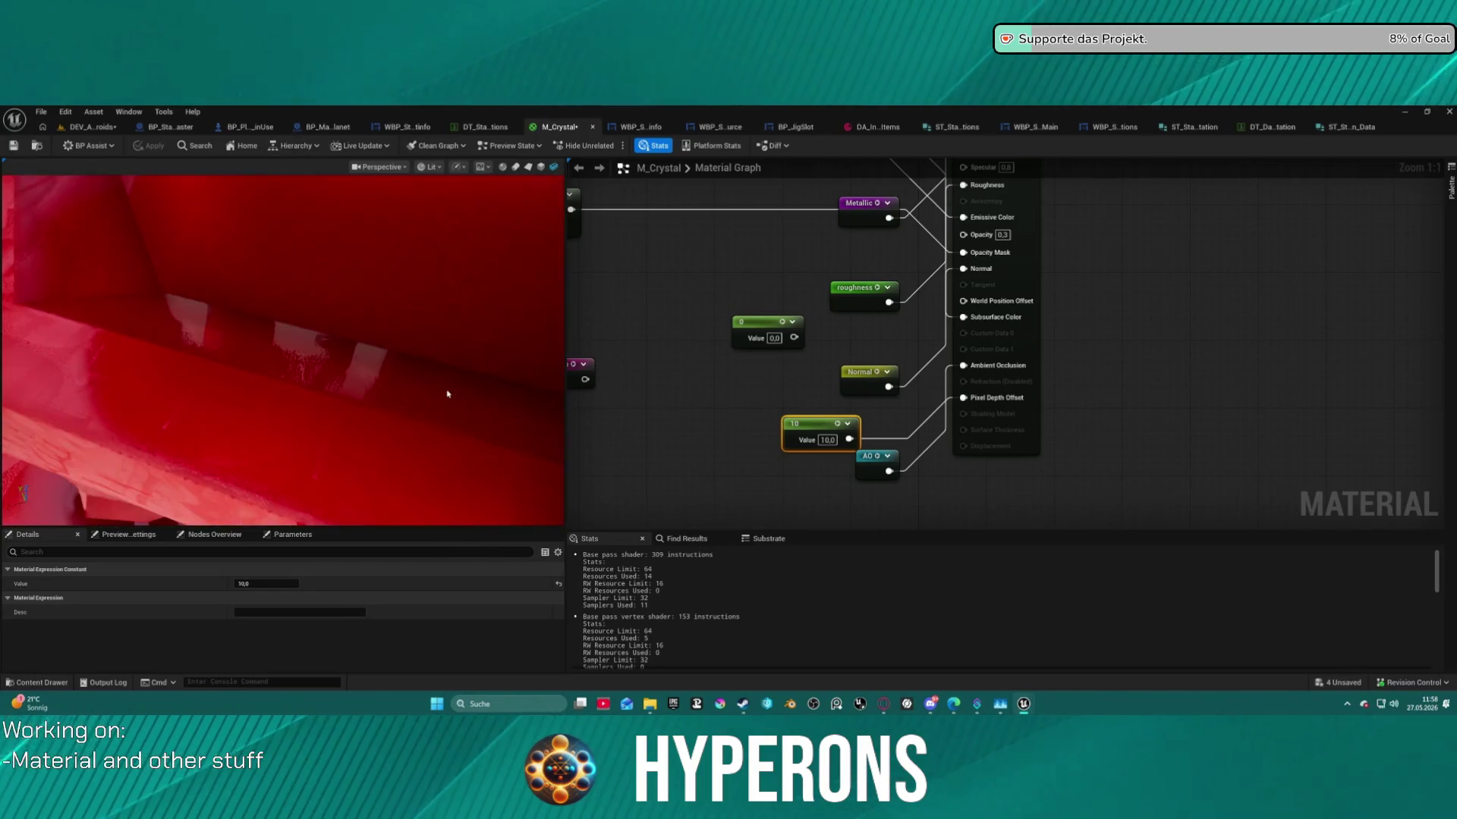
pyautogui.scroll(-5, 445, 394)
pyautogui.moveTo(445, 393); pyautogui.dragTo(446, 394)
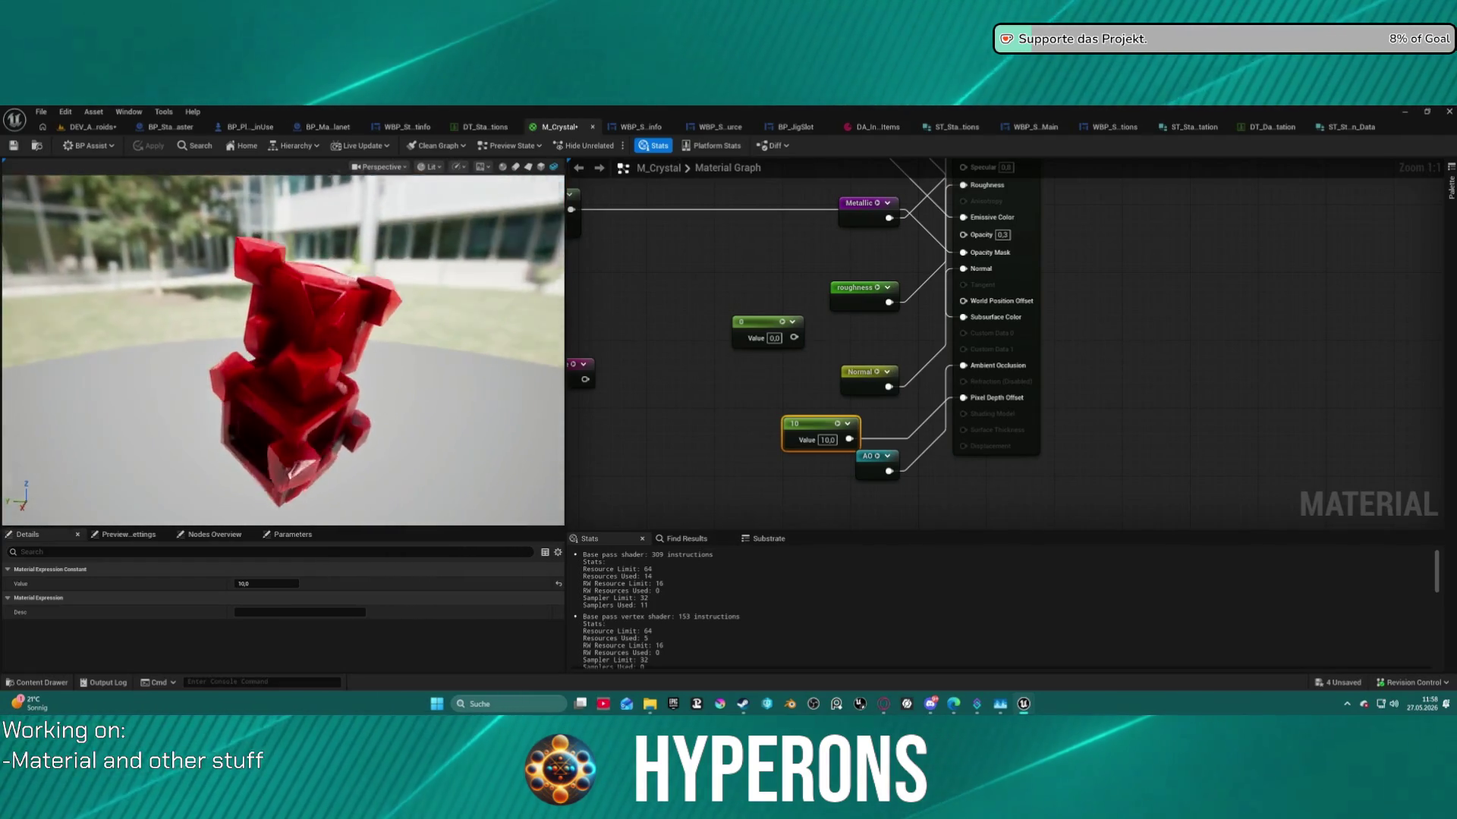
# Set the POM Roughness texture to T_Noise_27, check the crystal preview, and return to DEV_Asteroids.
pyautogui.moveTo(728, 278)
pyautogui.mouseDown()
pyautogui.moveTo(1115, 481)
pyautogui.moveTo(1314, 461)
pyautogui.moveTo(1309, 500)
pyautogui.moveTo(1401, 497)
pyautogui.moveTo(1453, 179)
pyautogui.mouseUp()
pyautogui.moveTo(1001, 342)
pyautogui.mouseDown()
pyautogui.moveTo(1130, 296)
pyautogui.moveTo(1279, 315)
pyautogui.mouseUp()
pyautogui.click(744, 292)
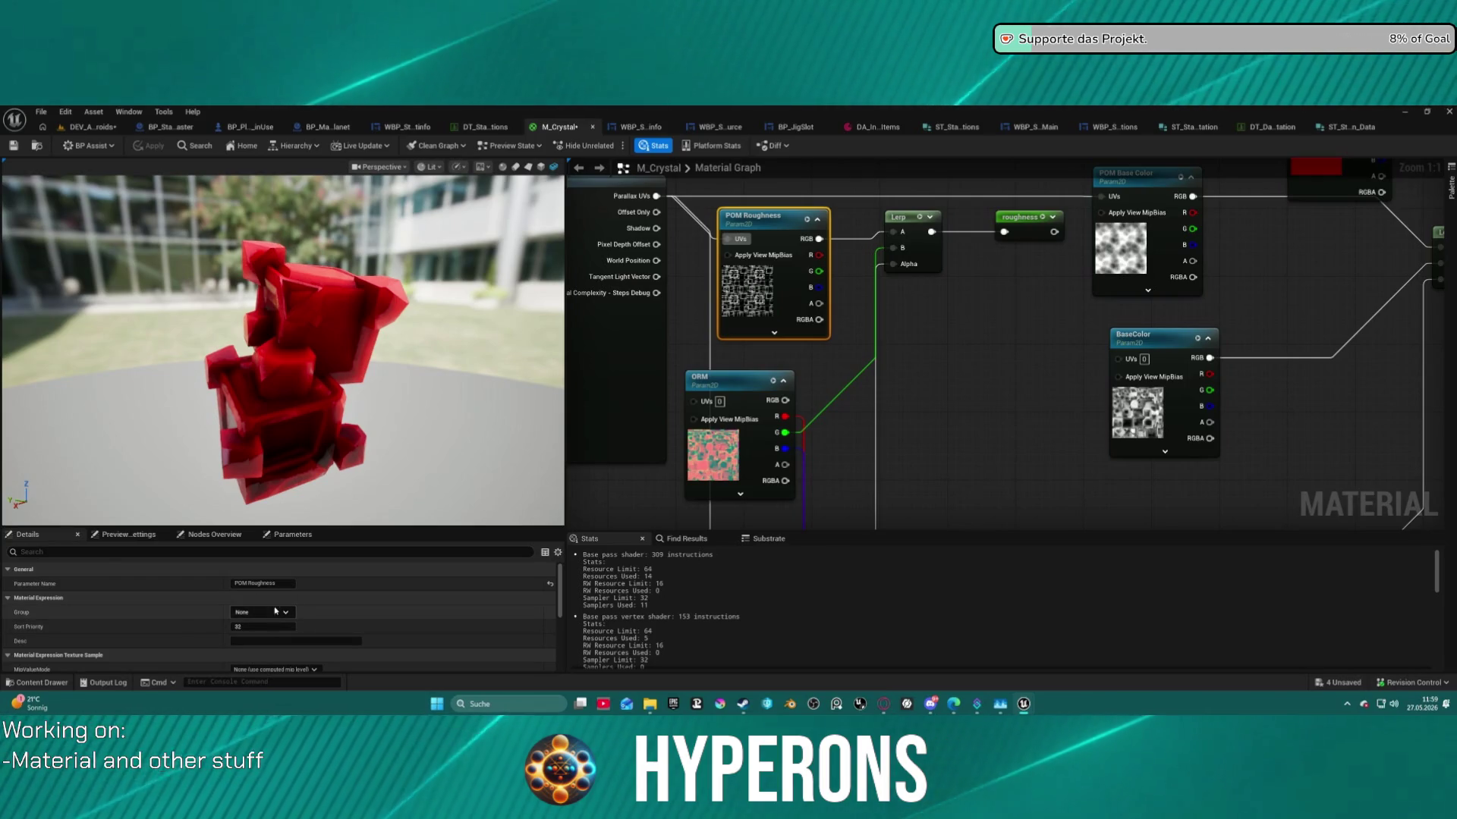
pyautogui.scroll(-6, 329, 600)
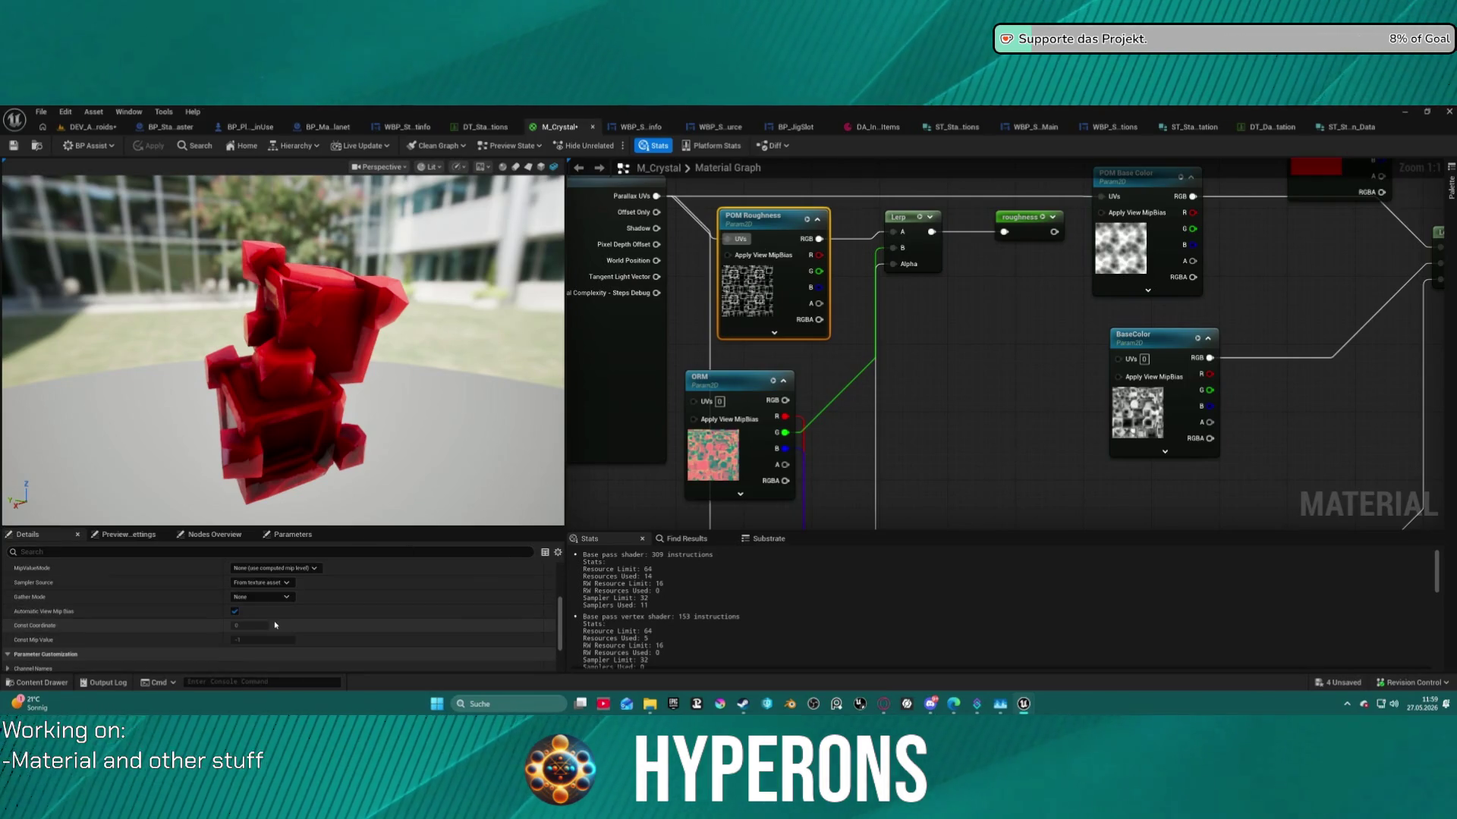
pyautogui.click(308, 631)
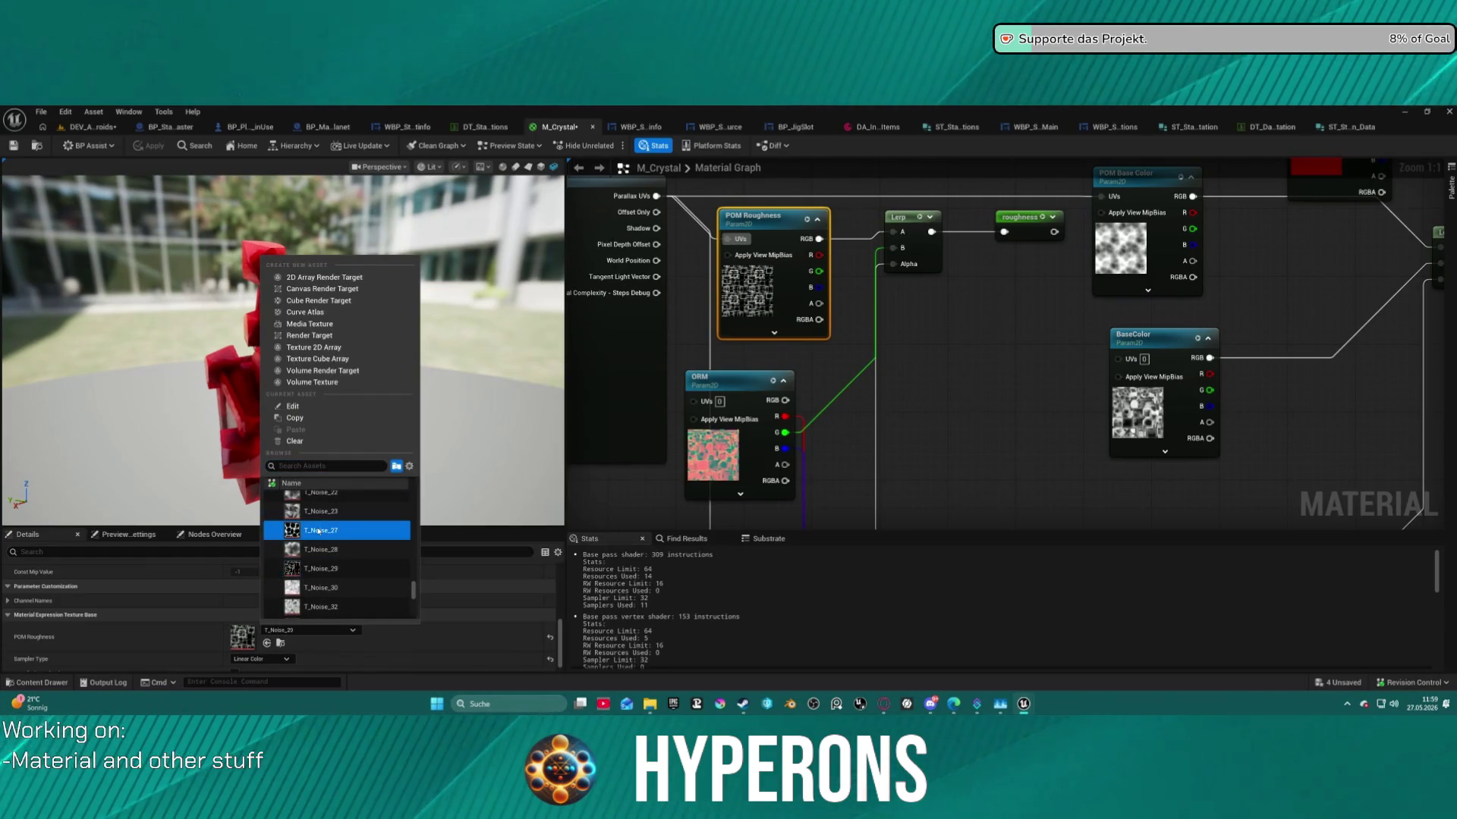
pyautogui.click(319, 515)
pyautogui.moveTo(319, 501); pyautogui.dragTo(151, 500)
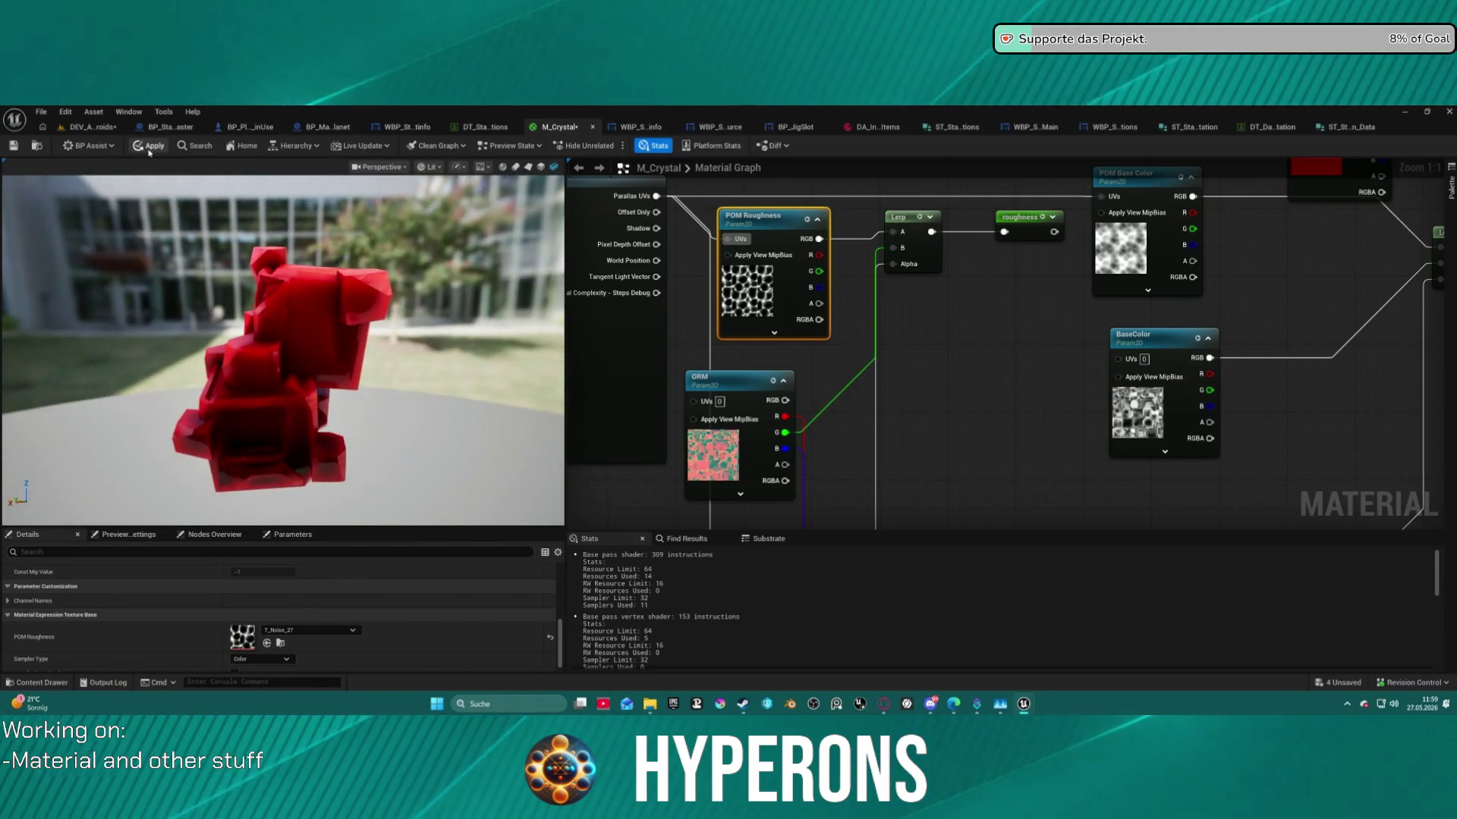
pyautogui.click(94, 131)
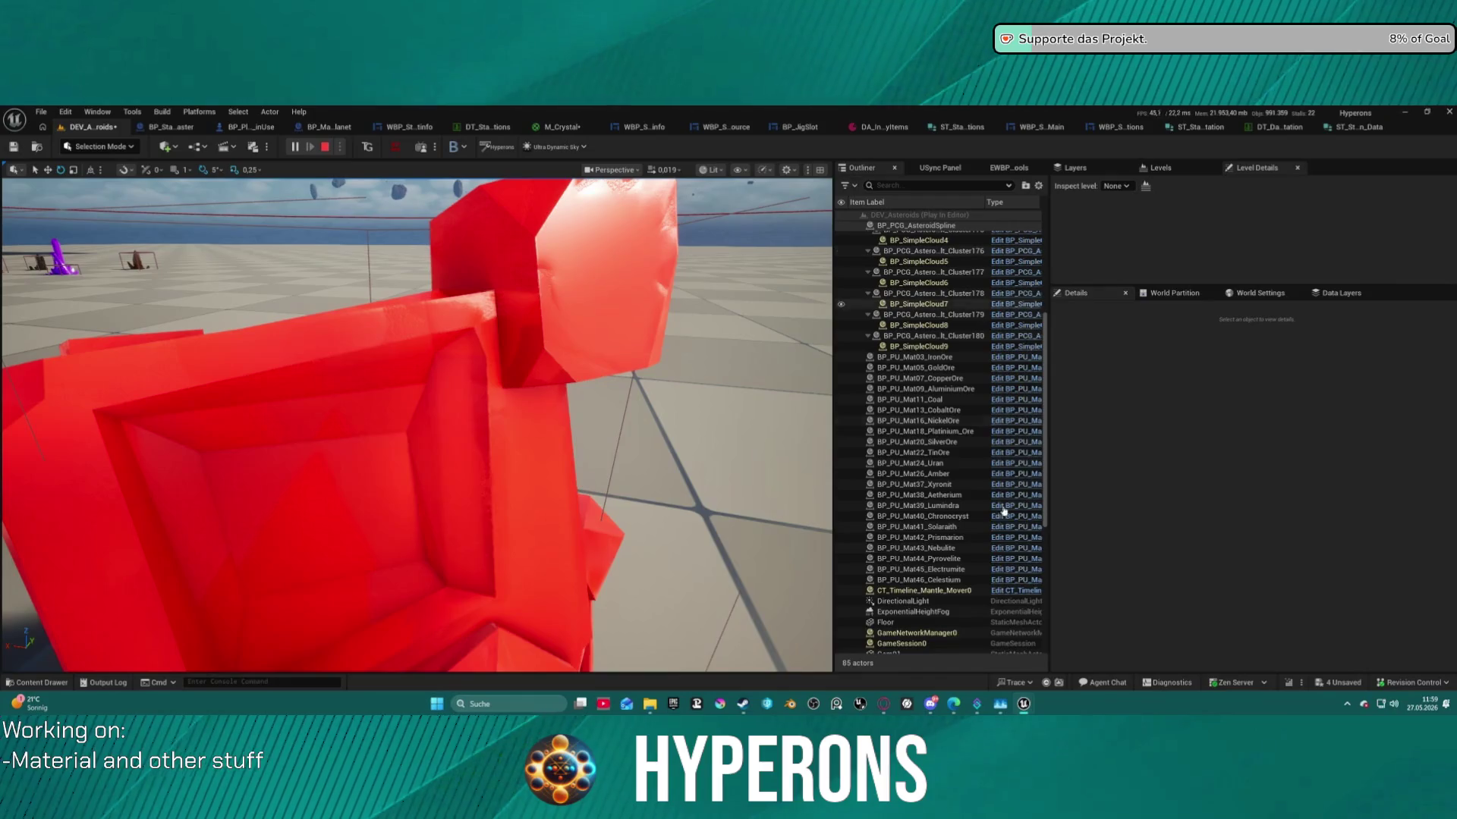
# Glance at the Crystals folder, then pan M_Crystal's graph to POM Roughness and the output pins.
pyautogui.hotkey('ctrl', 'space')
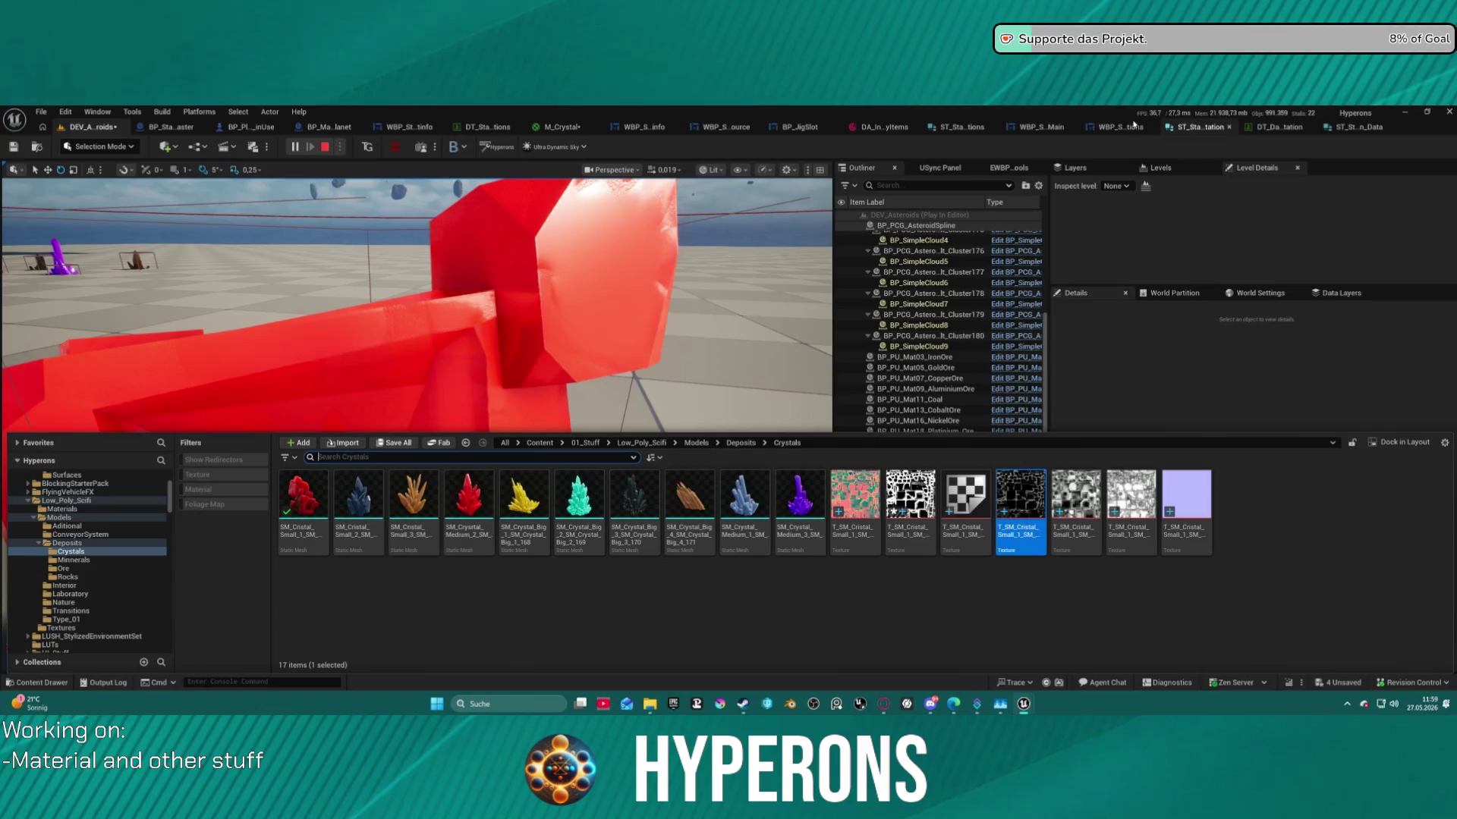
pyautogui.click(559, 128)
pyautogui.moveTo(1295, 325)
pyautogui.mouseDown()
pyautogui.moveTo(1123, 367)
pyautogui.moveTo(1083, 305)
pyautogui.mouseUp()
pyautogui.moveTo(968, 341)
pyautogui.mouseDown()
pyautogui.moveTo(910, 325)
pyautogui.moveTo(716, 400)
pyautogui.mouseUp()
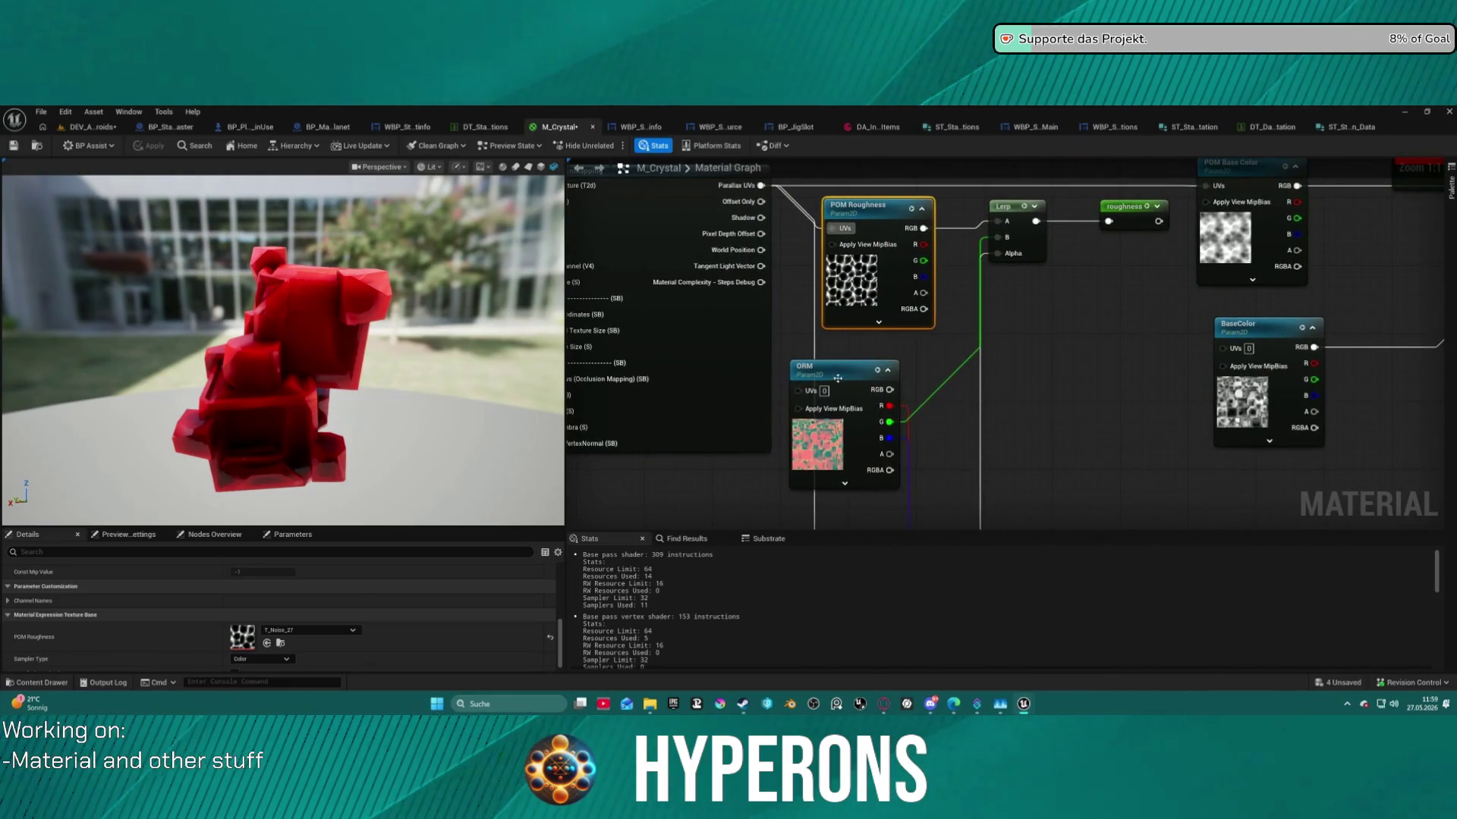
# Disconnect ORM green from the Lerp's B input and set the Lerp B constant to 0.
pyautogui.moveTo(845, 374); pyautogui.dragTo(883, 366)
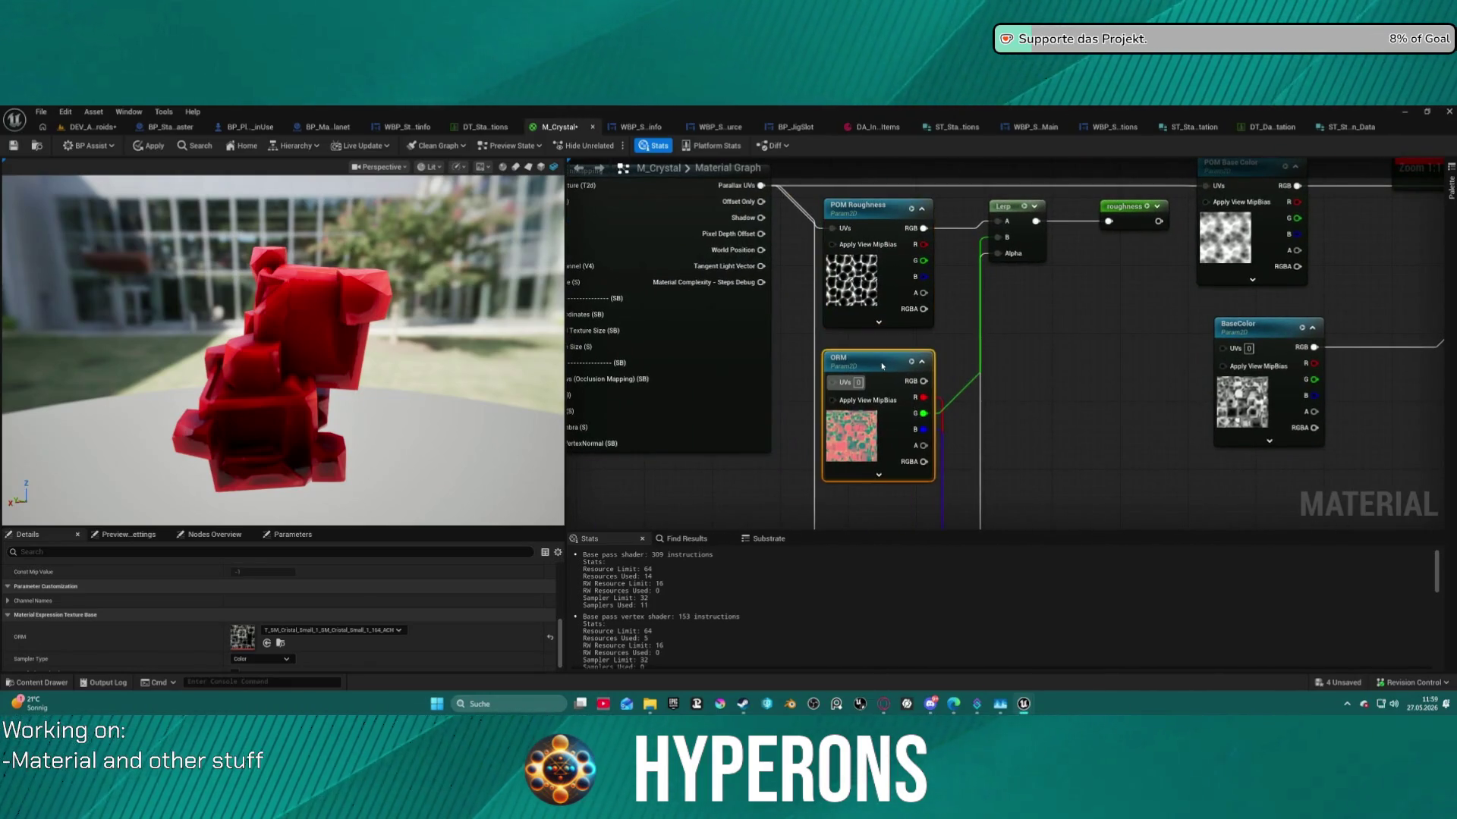
pyautogui.click(959, 399)
pyautogui.keyDown('alt'); pyautogui.click(959, 400); pyautogui.keyUp('alt')
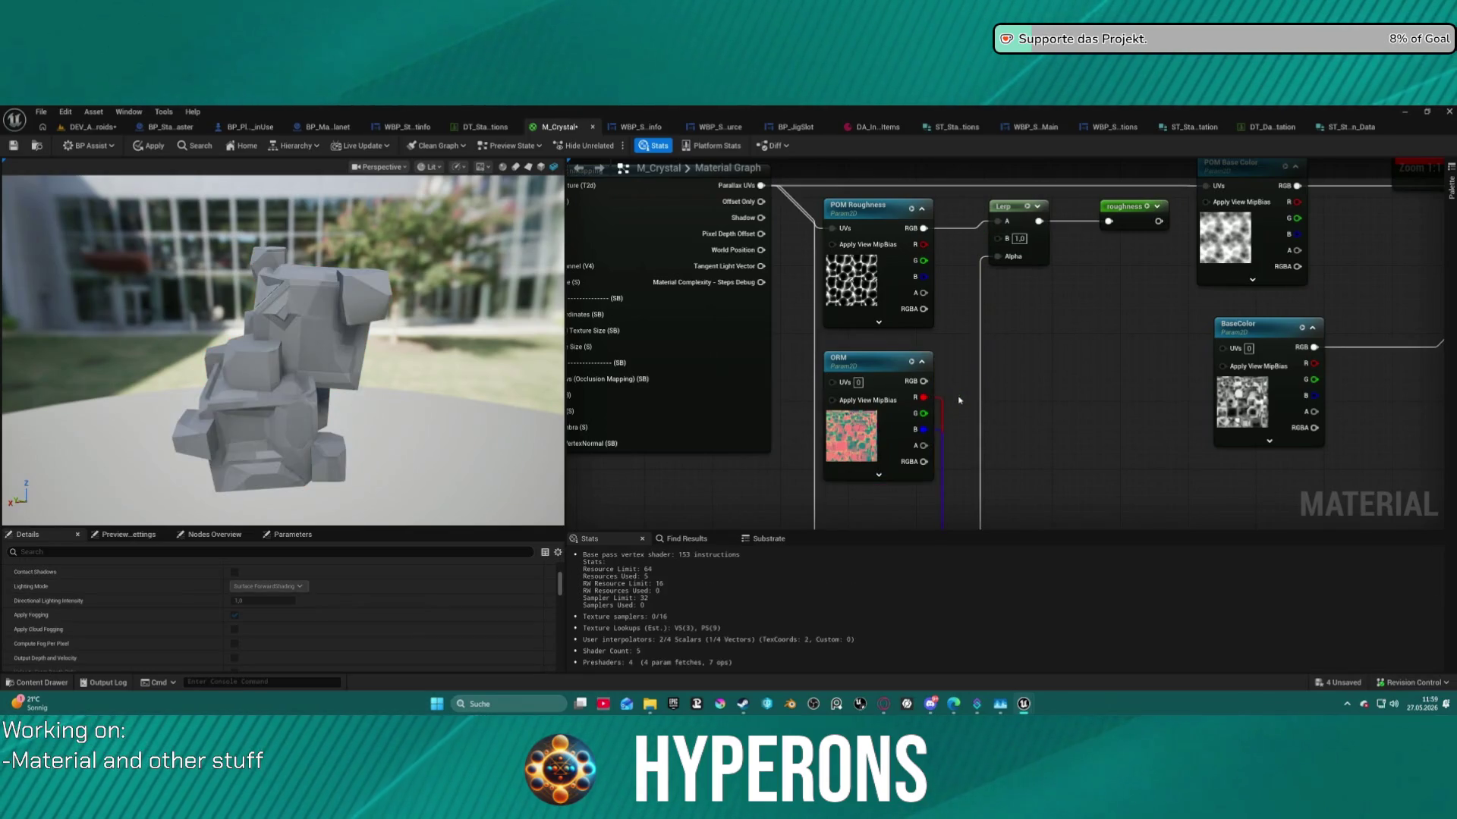
pyautogui.scroll(5, 408, 336)
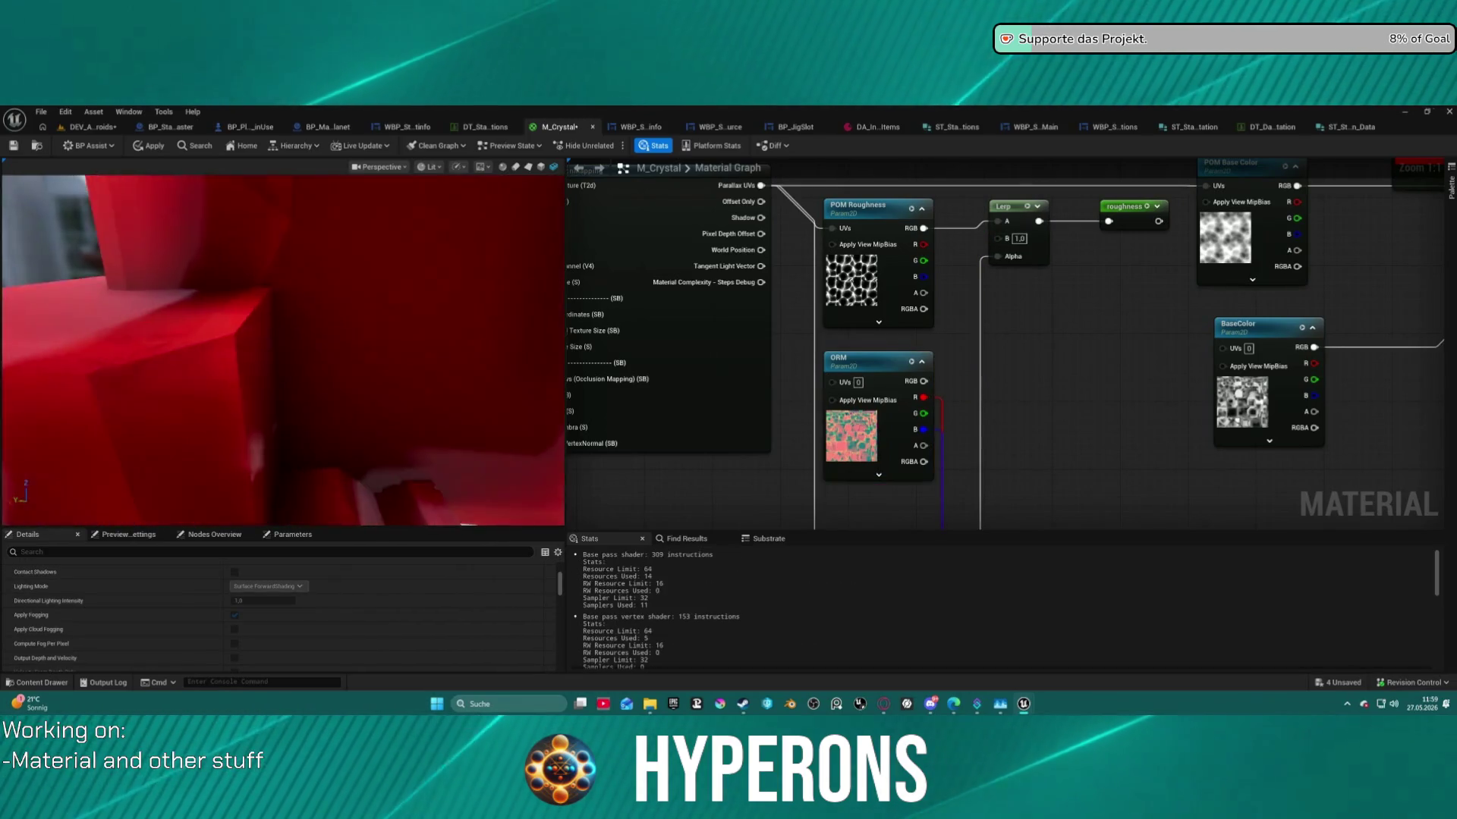
pyautogui.click(992, 250)
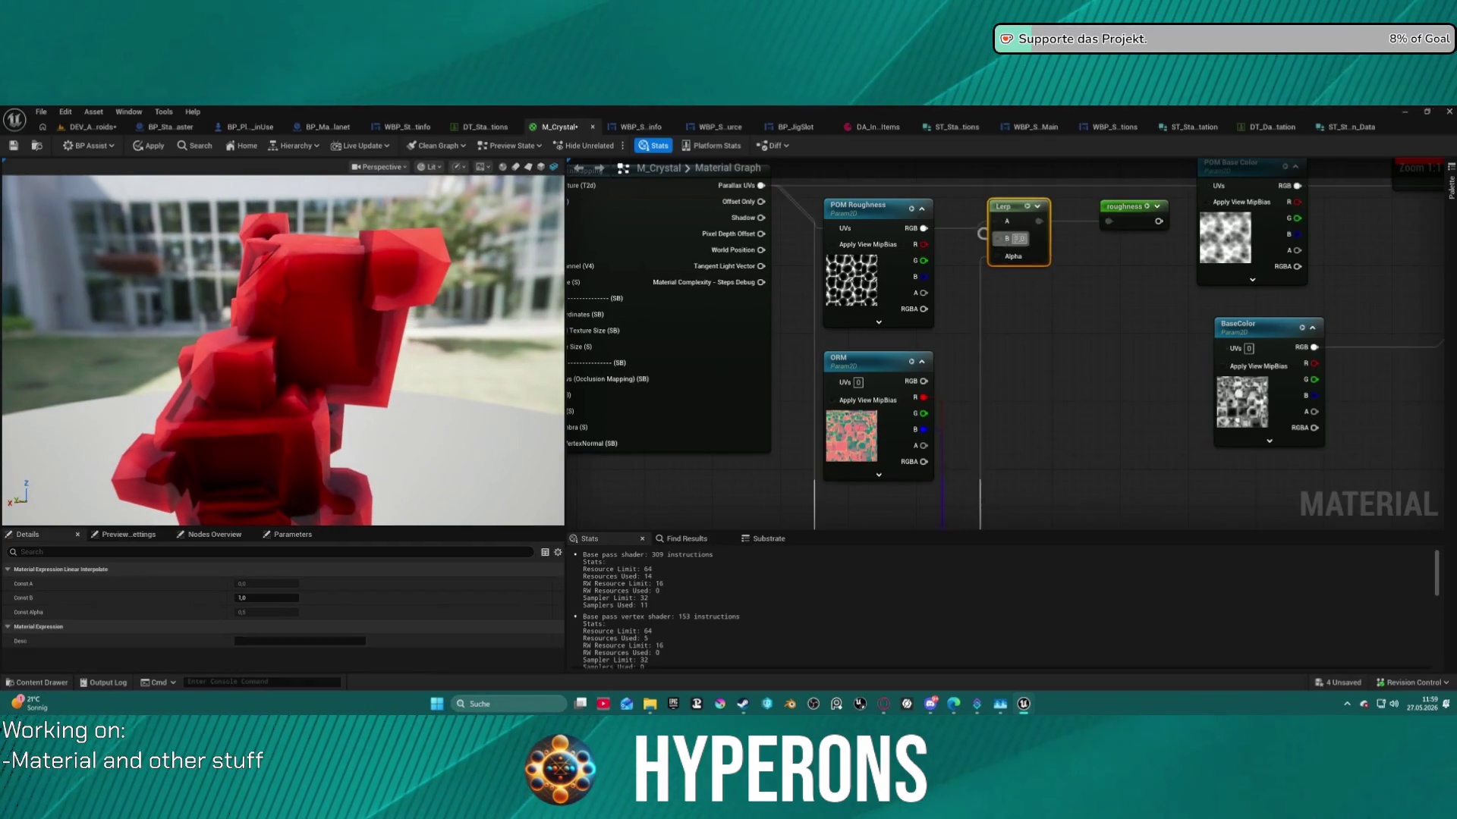
pyautogui.write('0')
pyautogui.press('Return')
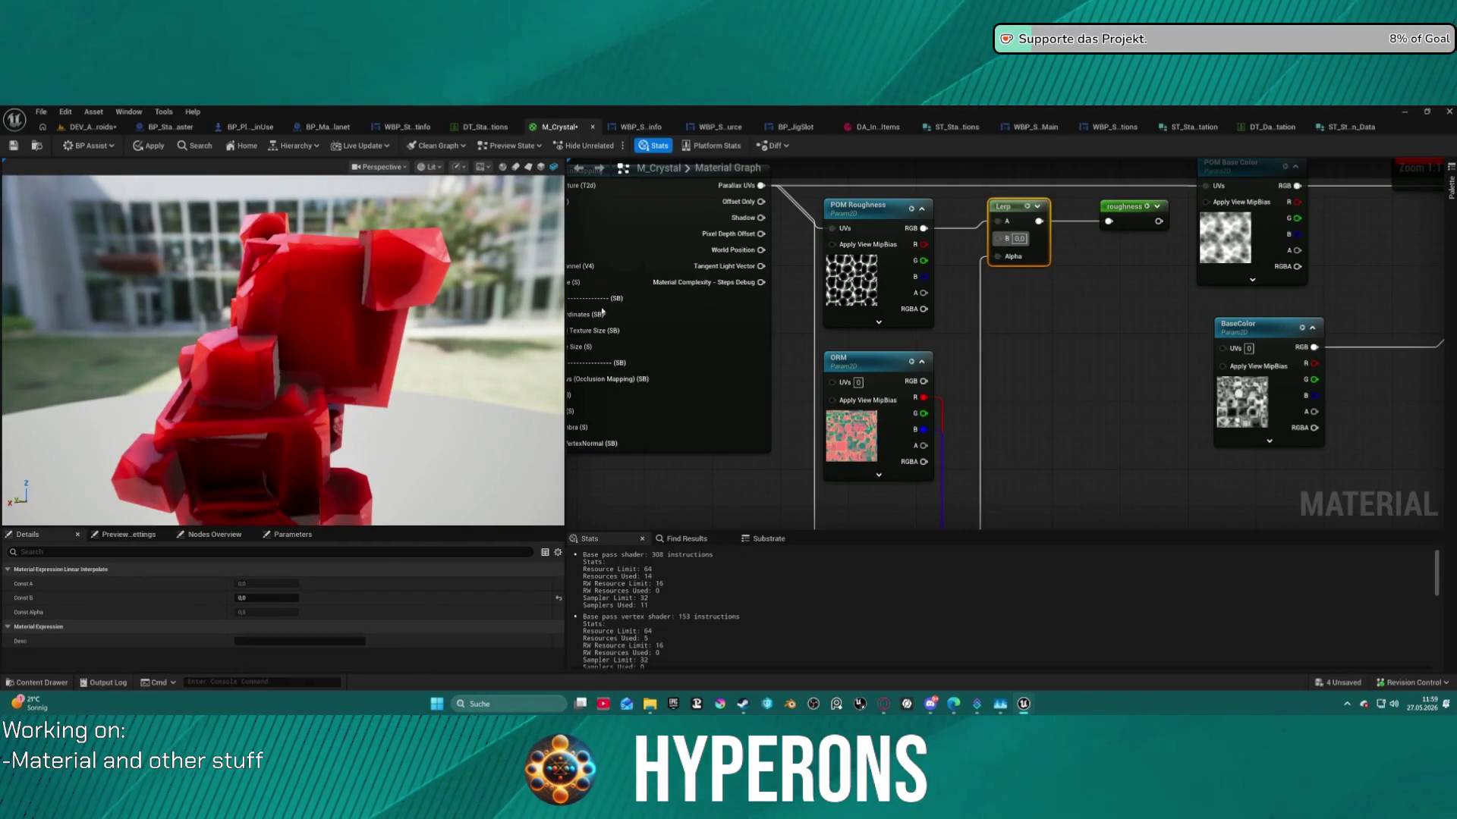
pyautogui.moveTo(351, 297); pyautogui.dragTo(46, 297)
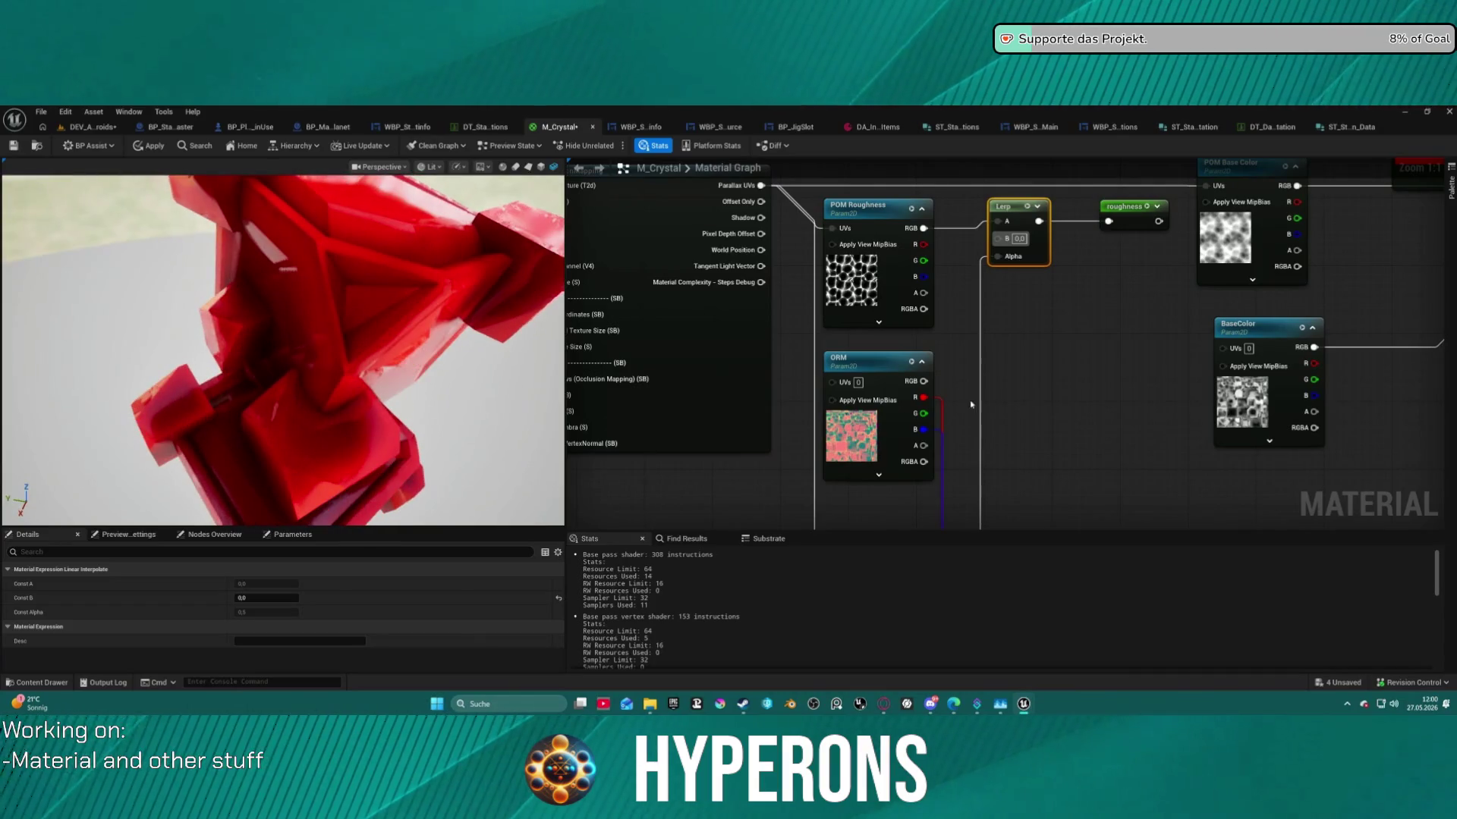
# Add a Multiply fed by ORM green with B 0,1, wire it into Lerp B, and return to the level.
pyautogui.moveTo(920, 417); pyautogui.dragTo(1003, 353)
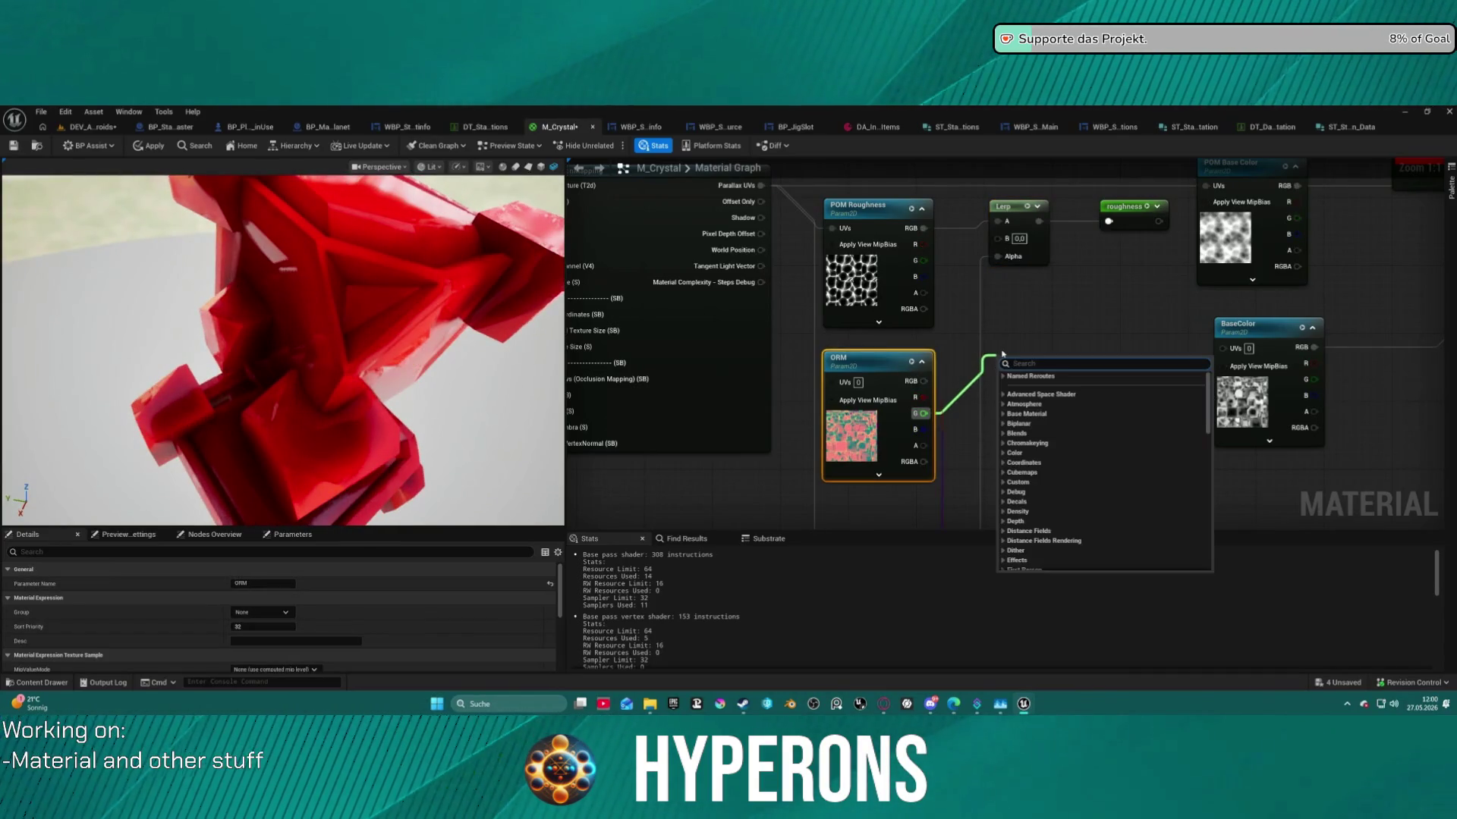
pyautogui.write('multi')
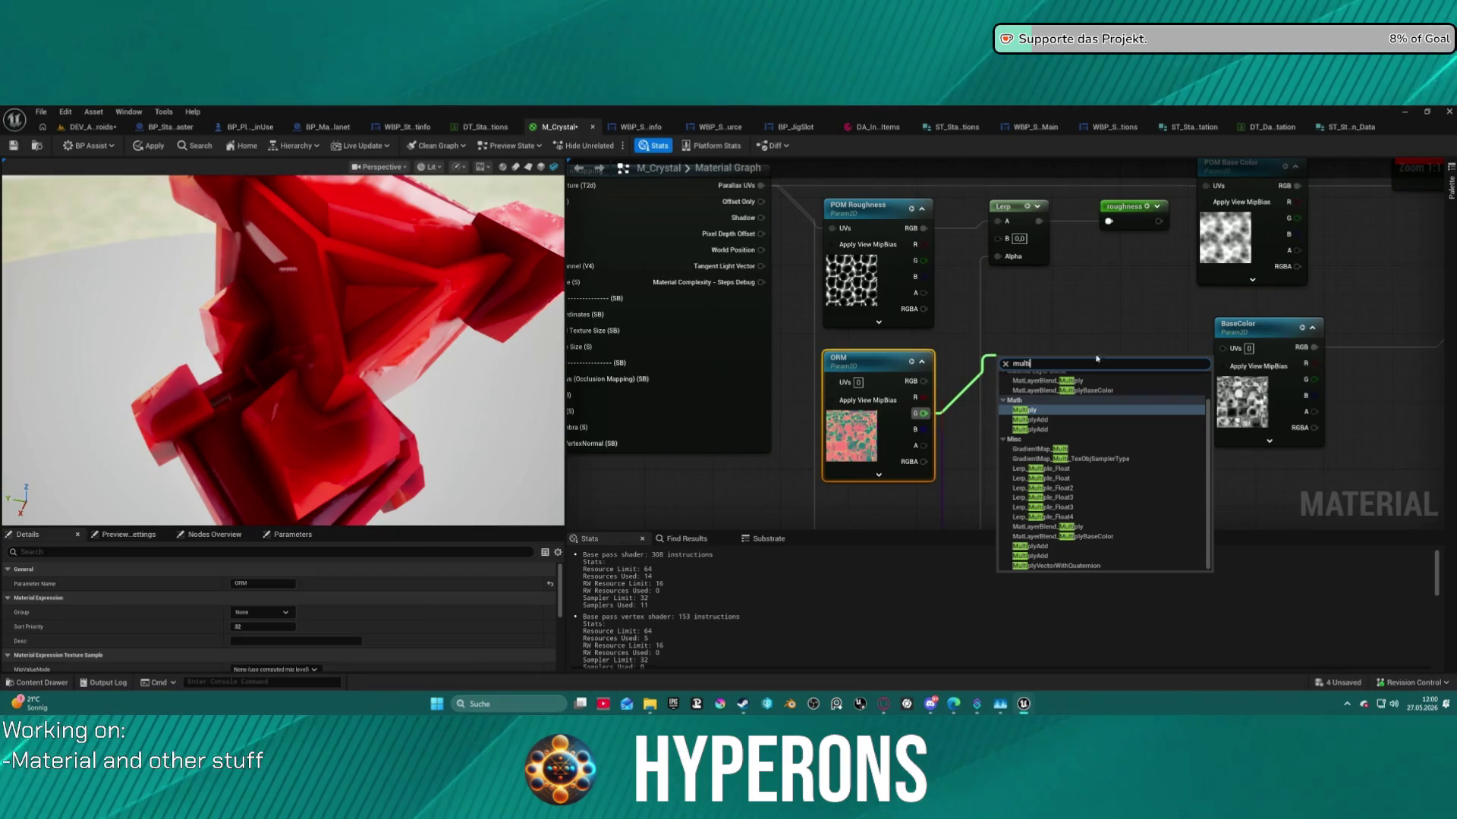
pyautogui.click(1062, 411)
pyautogui.moveTo(1045, 372); pyautogui.dragTo(998, 238)
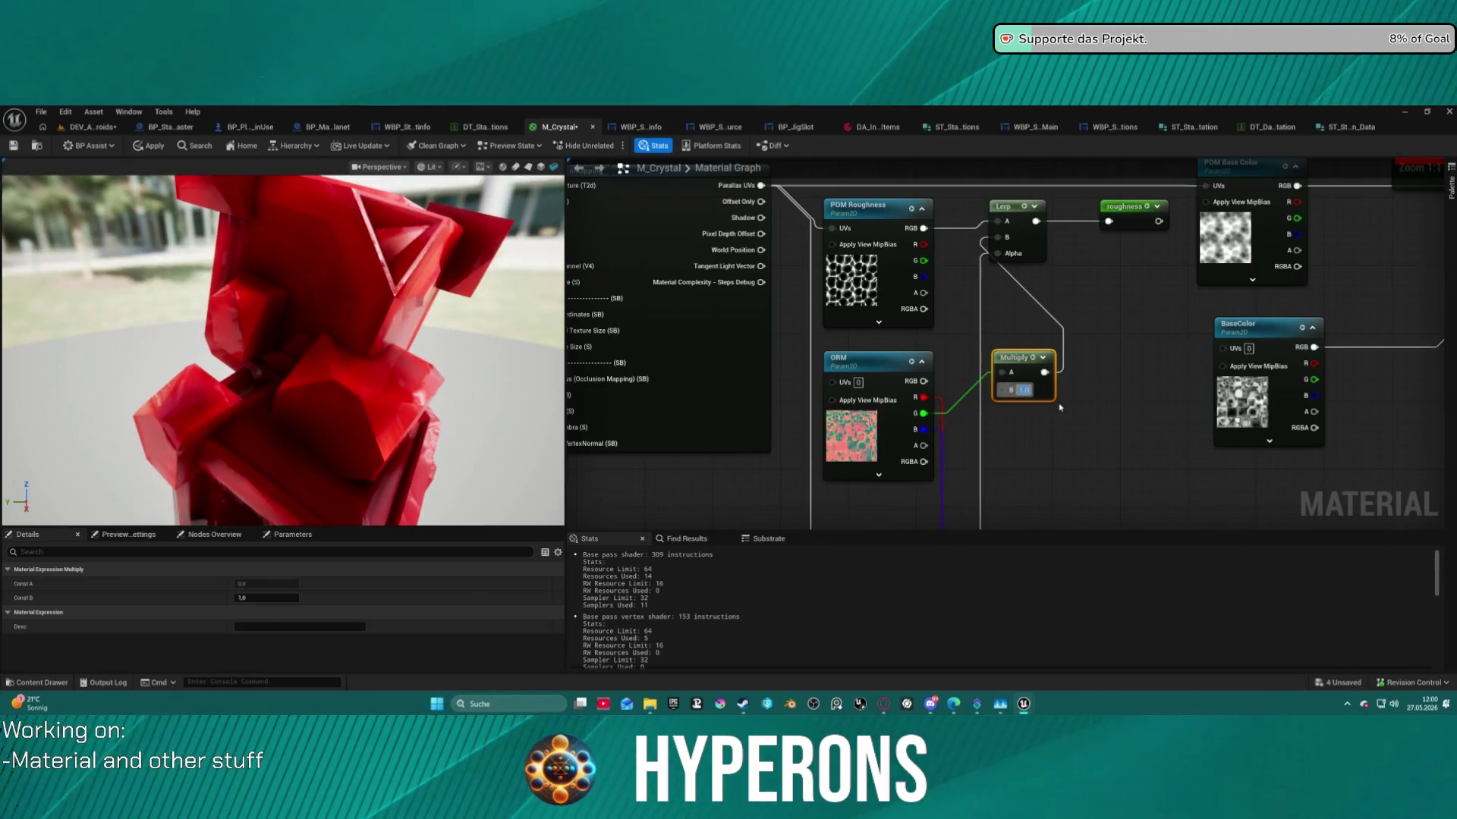
pyautogui.write('0,1')
pyautogui.press('Return')
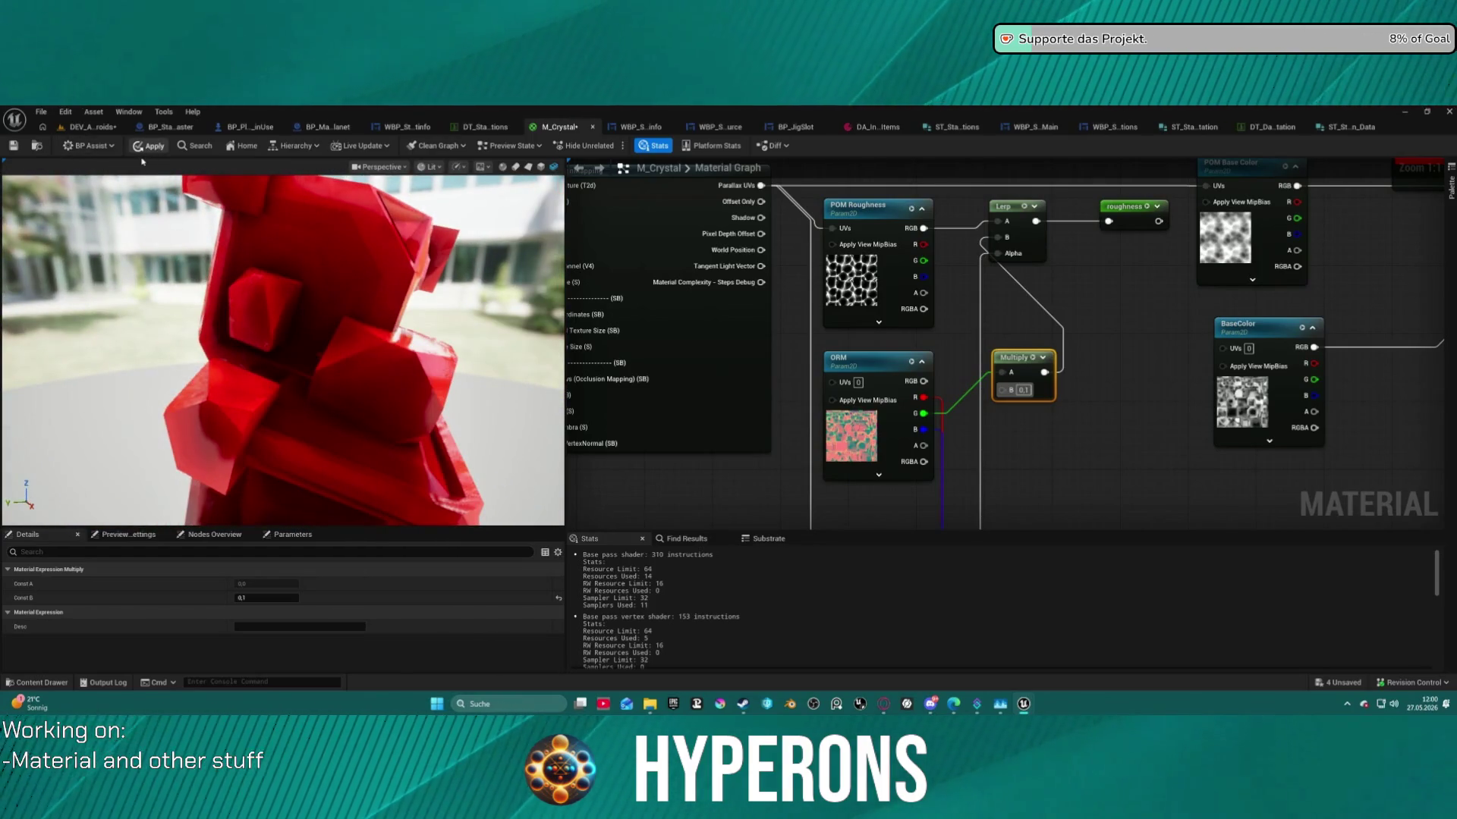
pyautogui.click(95, 128)
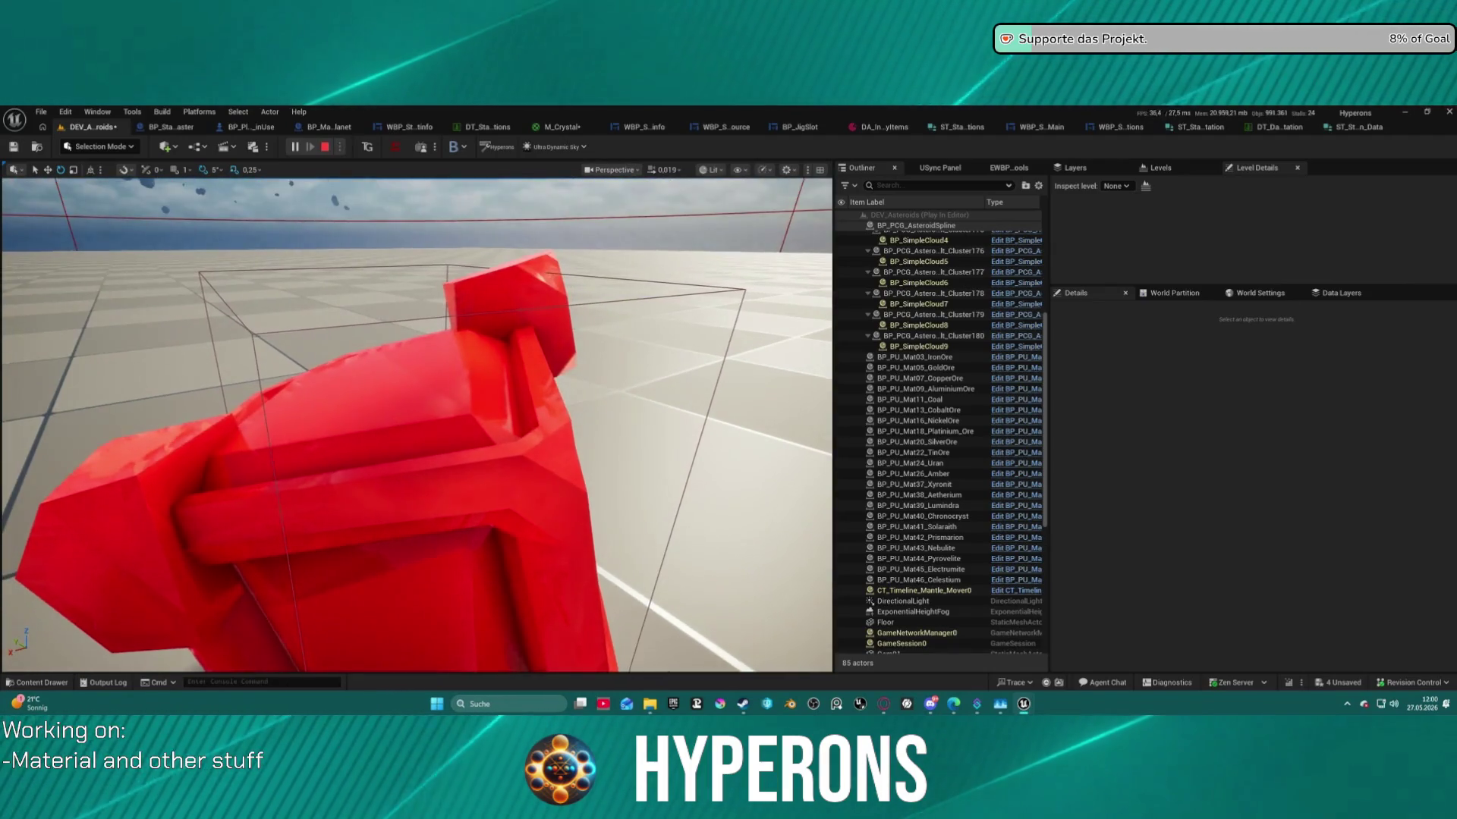
# Peek at the DT_Data_Station table, then pan M_Crystal's graph to the Multiply and Base nodes.
pyautogui.click(1281, 129)
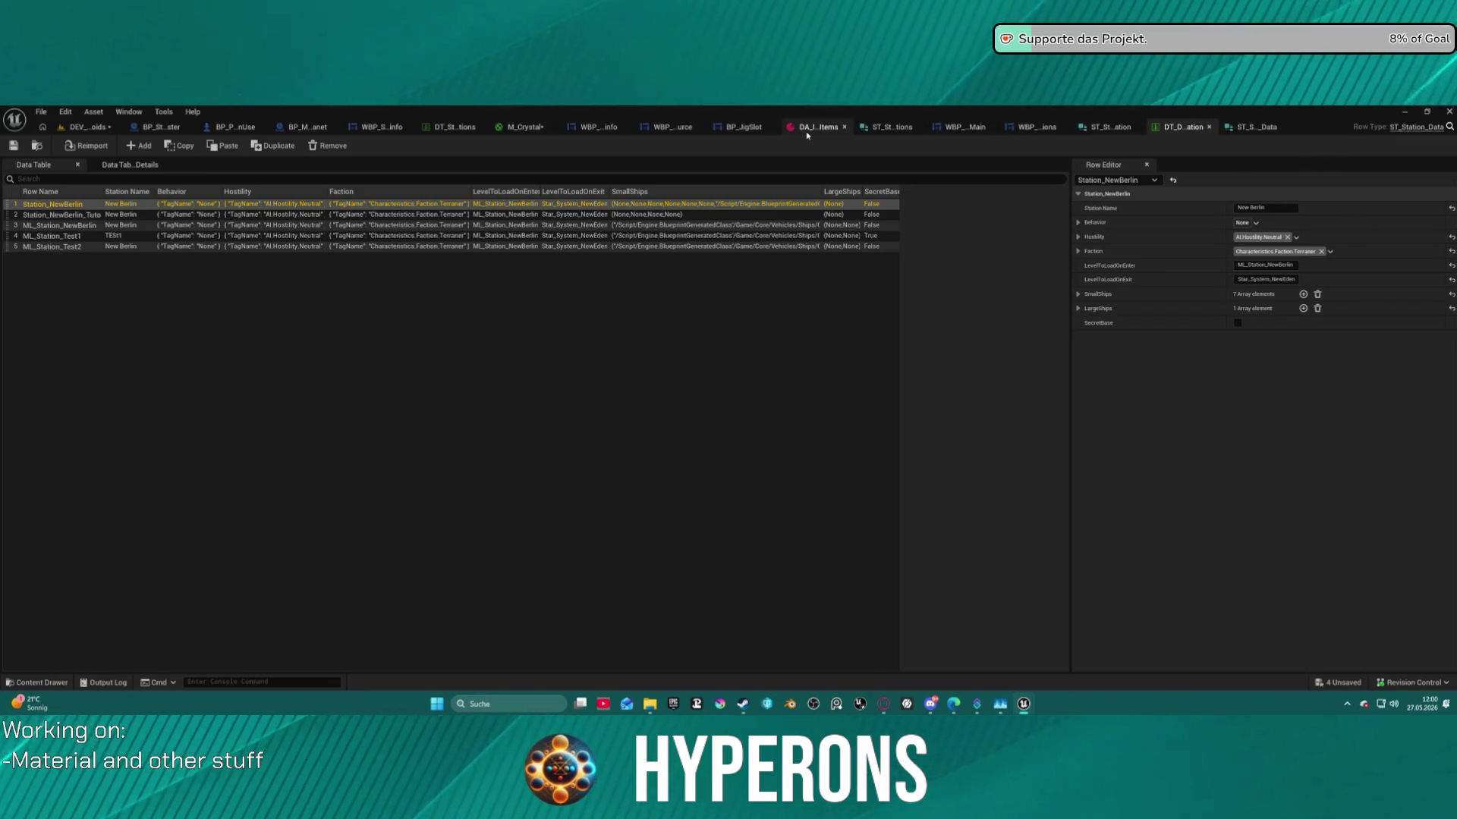
pyautogui.click(521, 127)
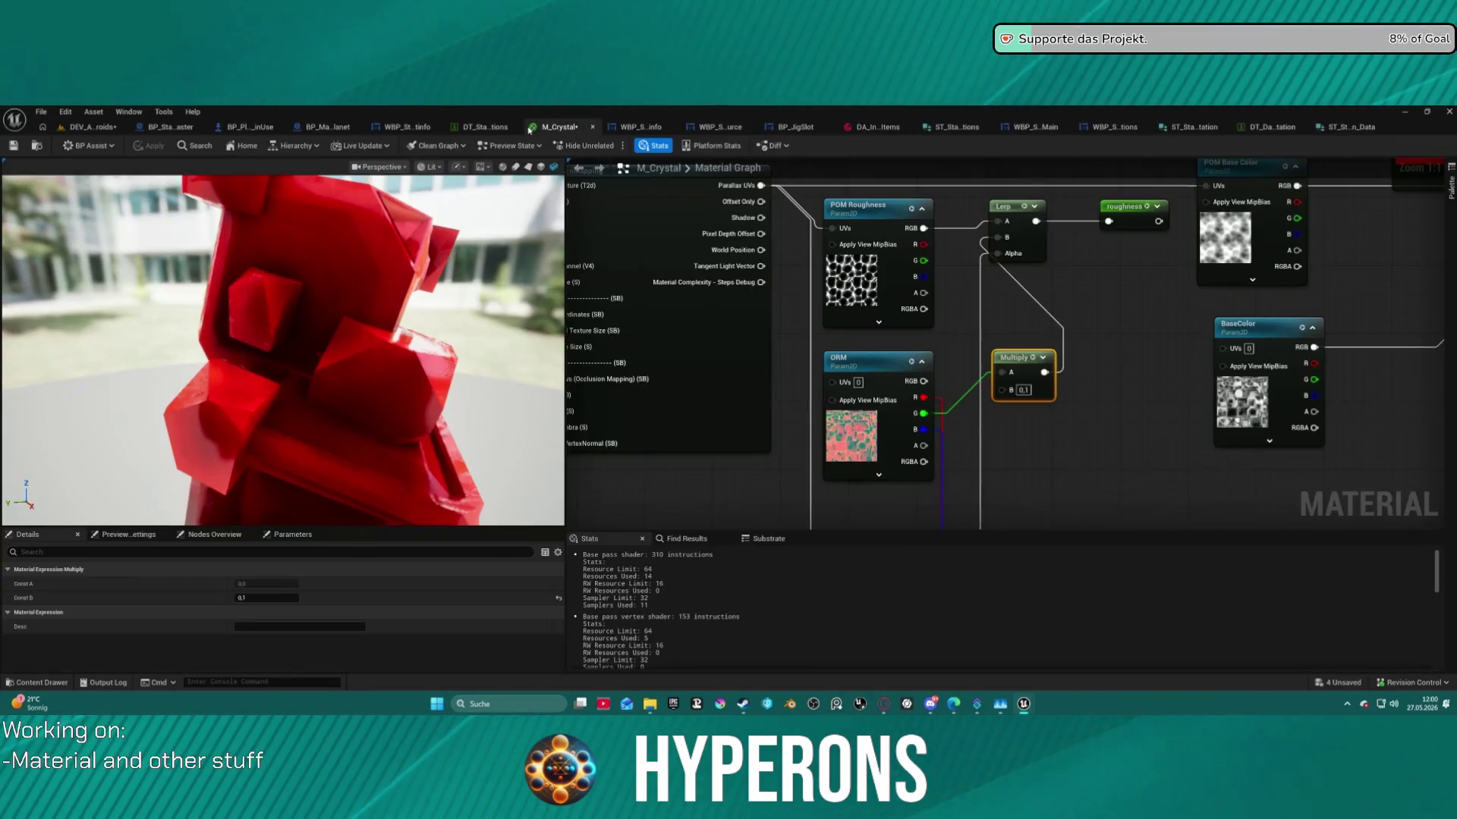
pyautogui.moveTo(1424, 262)
pyautogui.mouseDown()
pyautogui.moveTo(1099, 236)
pyautogui.moveTo(920, 343)
pyautogui.moveTo(682, 425)
pyautogui.moveTo(881, 416)
pyautogui.moveTo(1006, 311)
pyautogui.mouseUp()
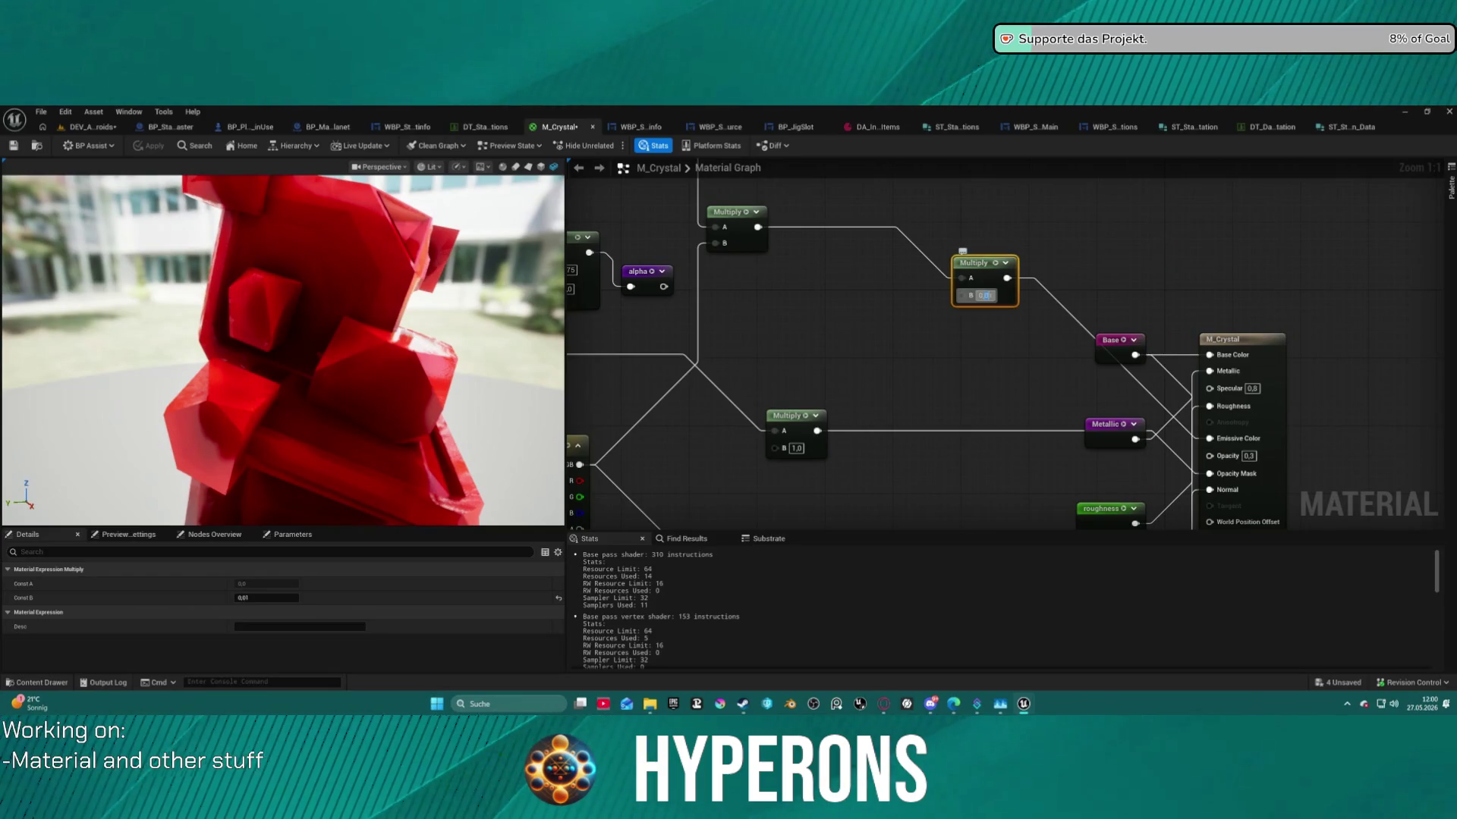
# Change the Multiply B value to 0,05 and orbit the preview close to the crystal.
pyautogui.write('0,05')
pyautogui.press('Return')
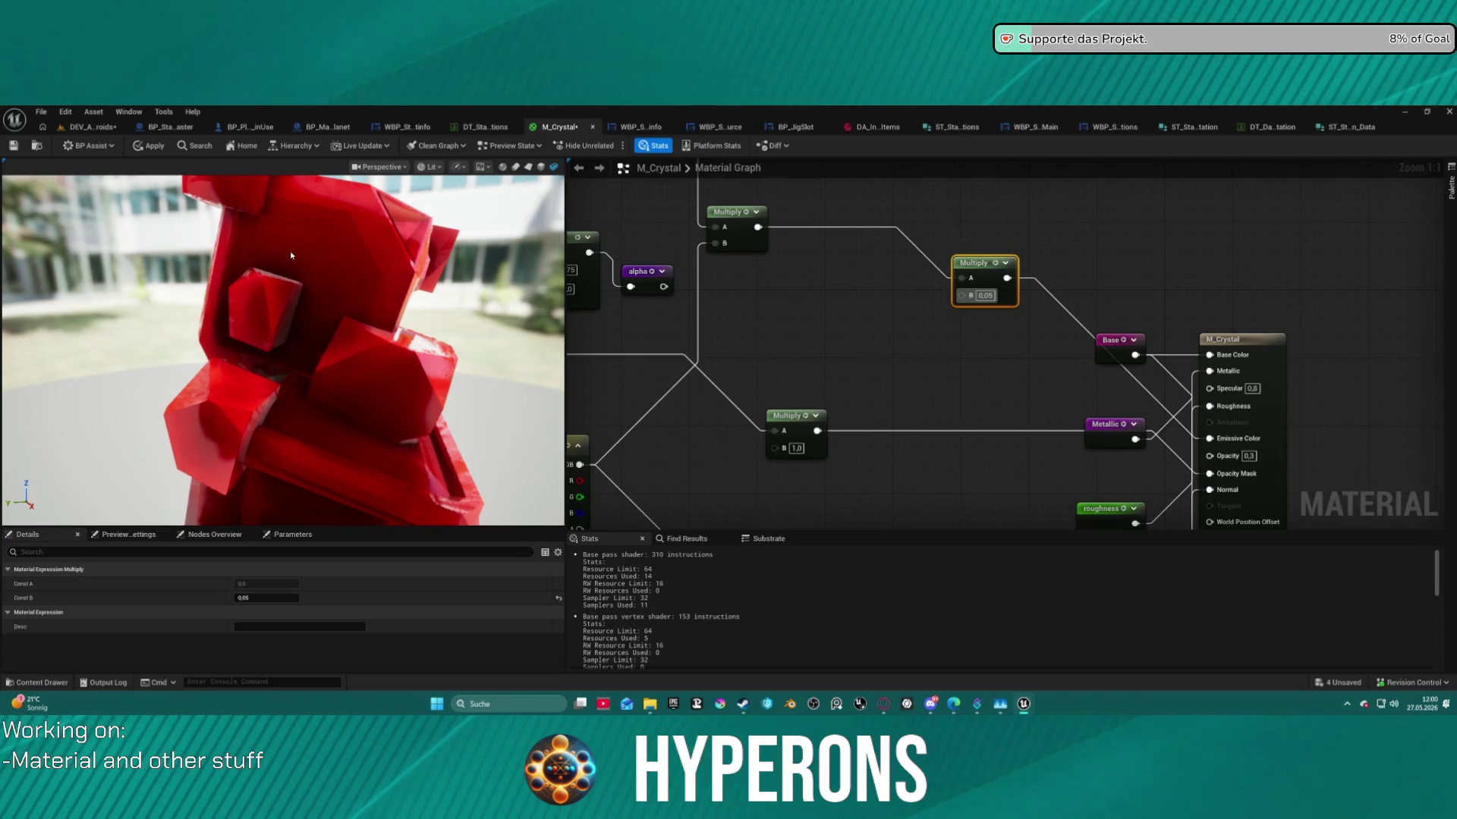
pyautogui.scroll(-5, 406, 260)
pyautogui.scroll(10, 406, 260)
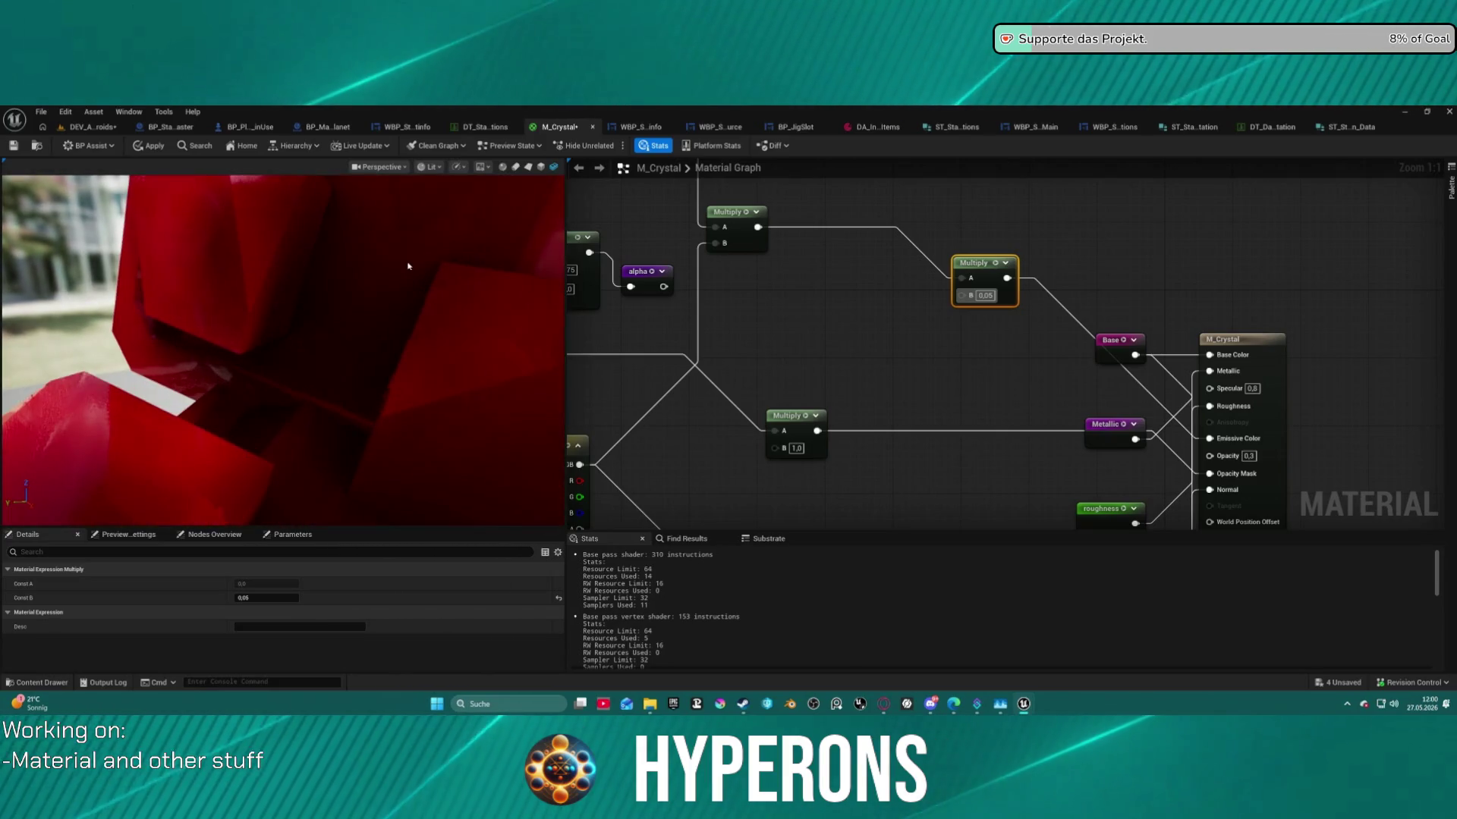
pyautogui.moveTo(406, 260); pyautogui.dragTo(338, 273)
pyautogui.scroll(-5, 416, 267)
pyautogui.scroll(3, 416, 267)
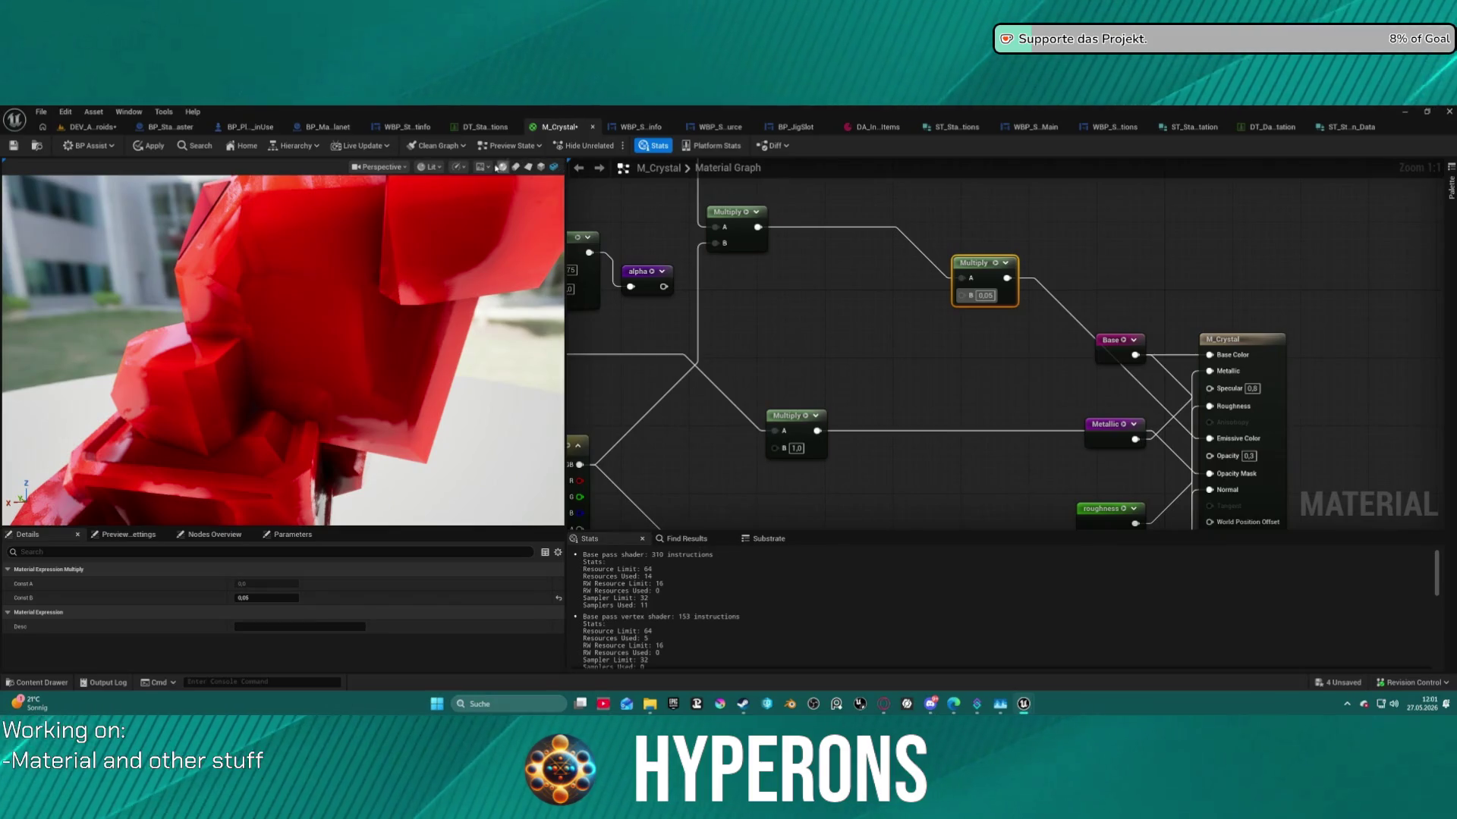
# Switch the preview scene to Grey Wireframe then Grey Ambient, clear the selection, and return to the level.
pyautogui.click(488, 167)
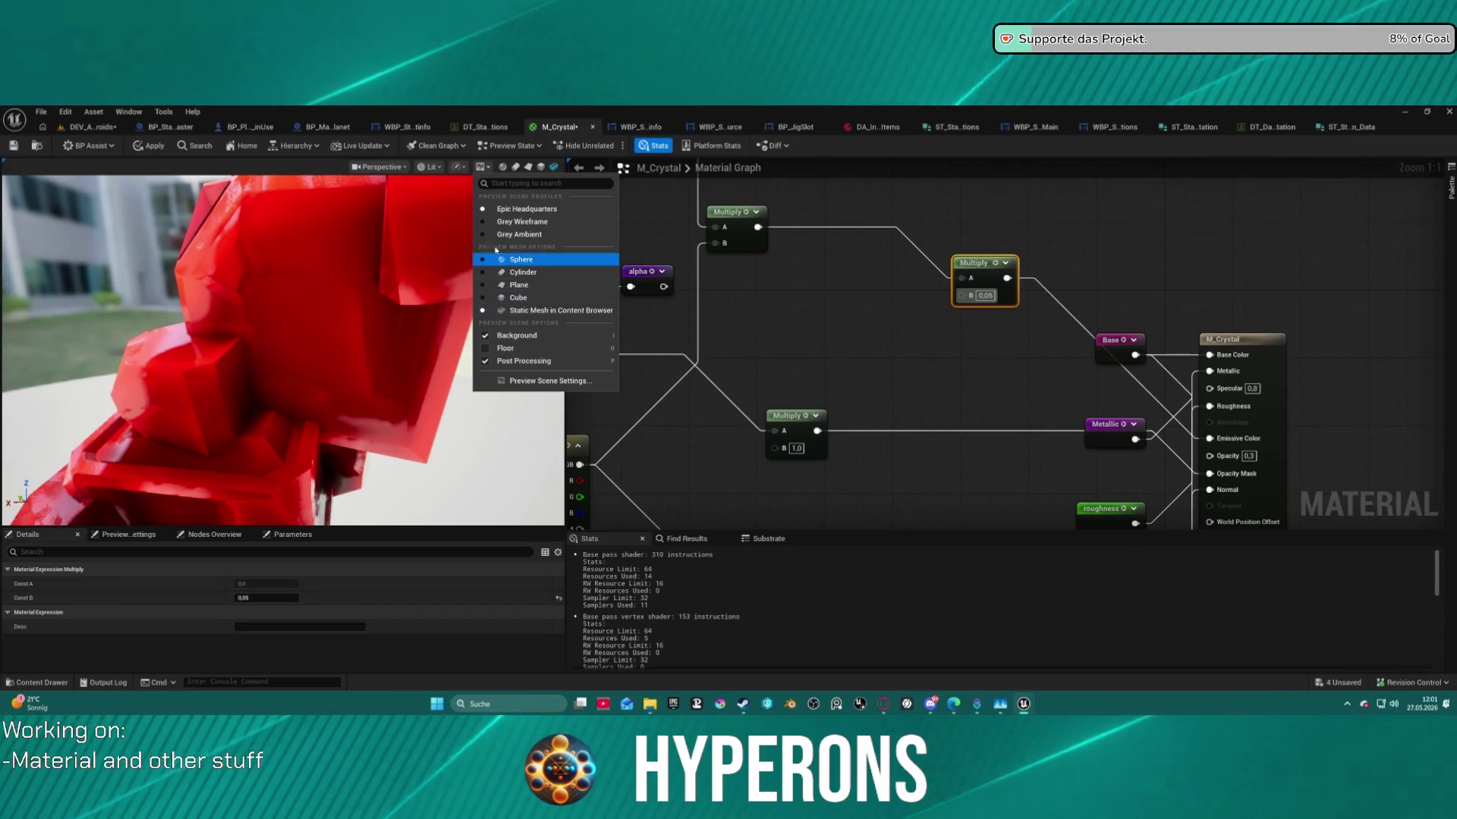
pyautogui.click(483, 222)
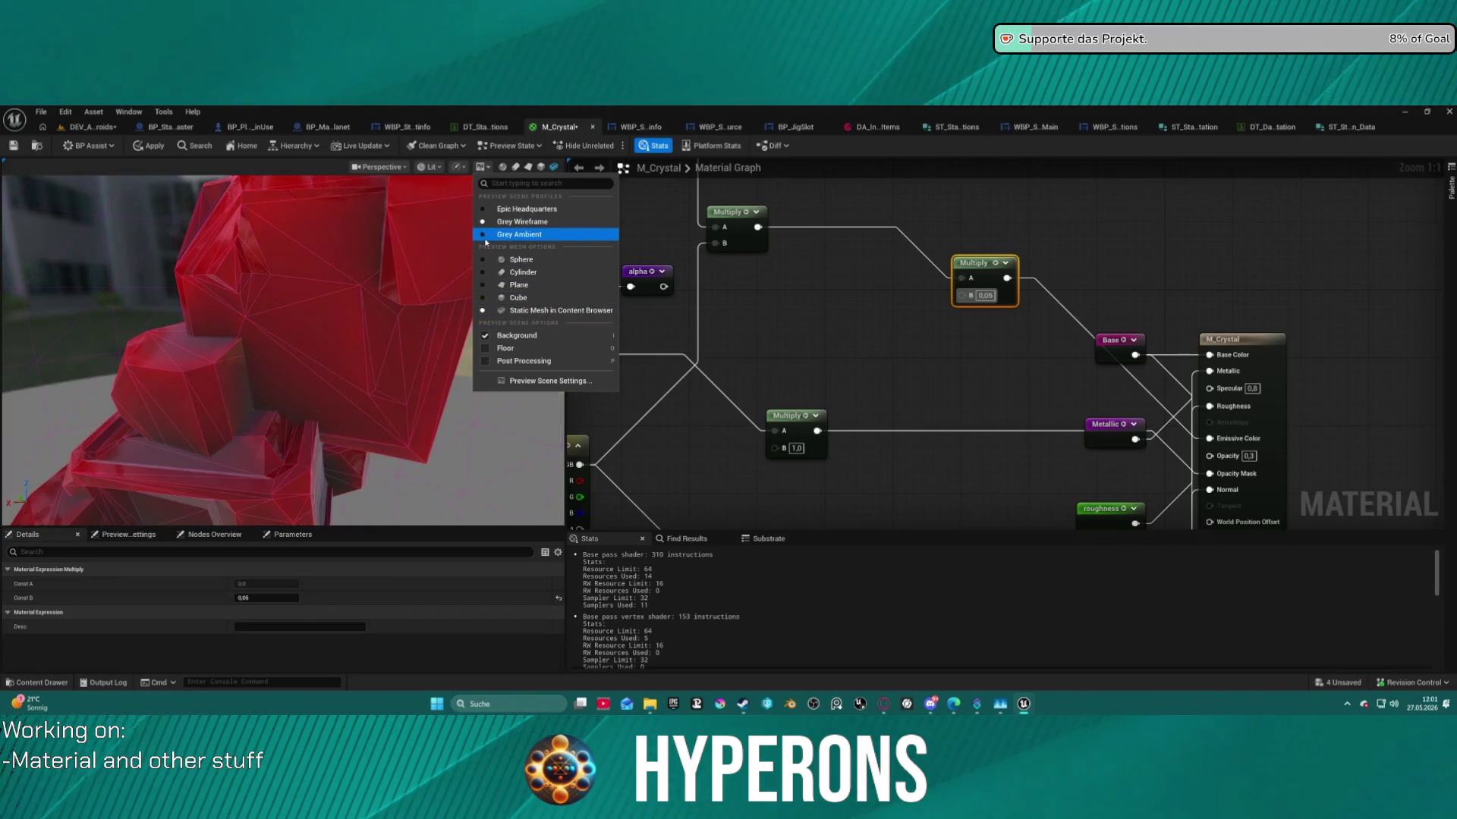
pyautogui.click(486, 236)
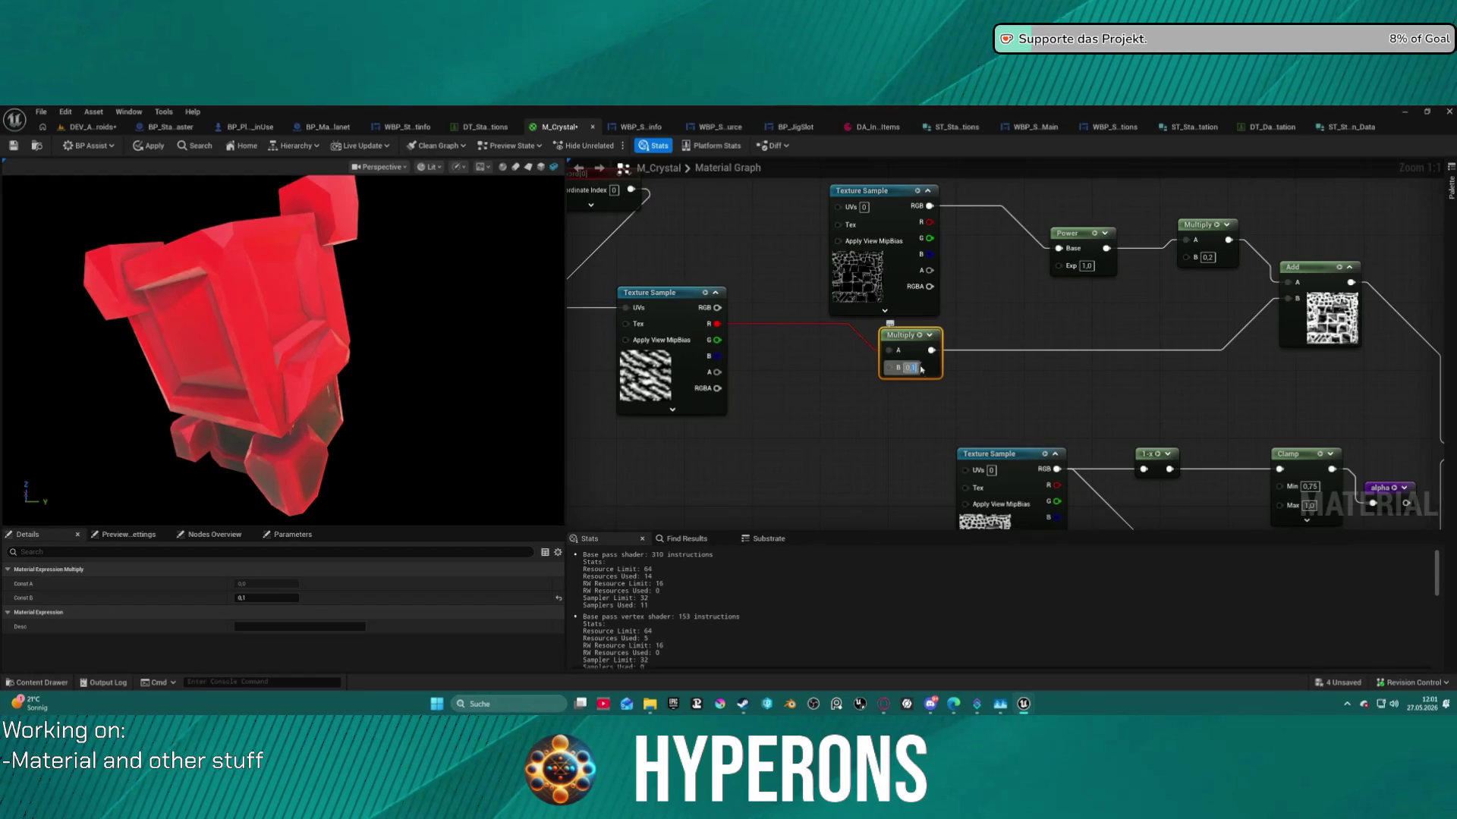
pyautogui.click(1144, 396)
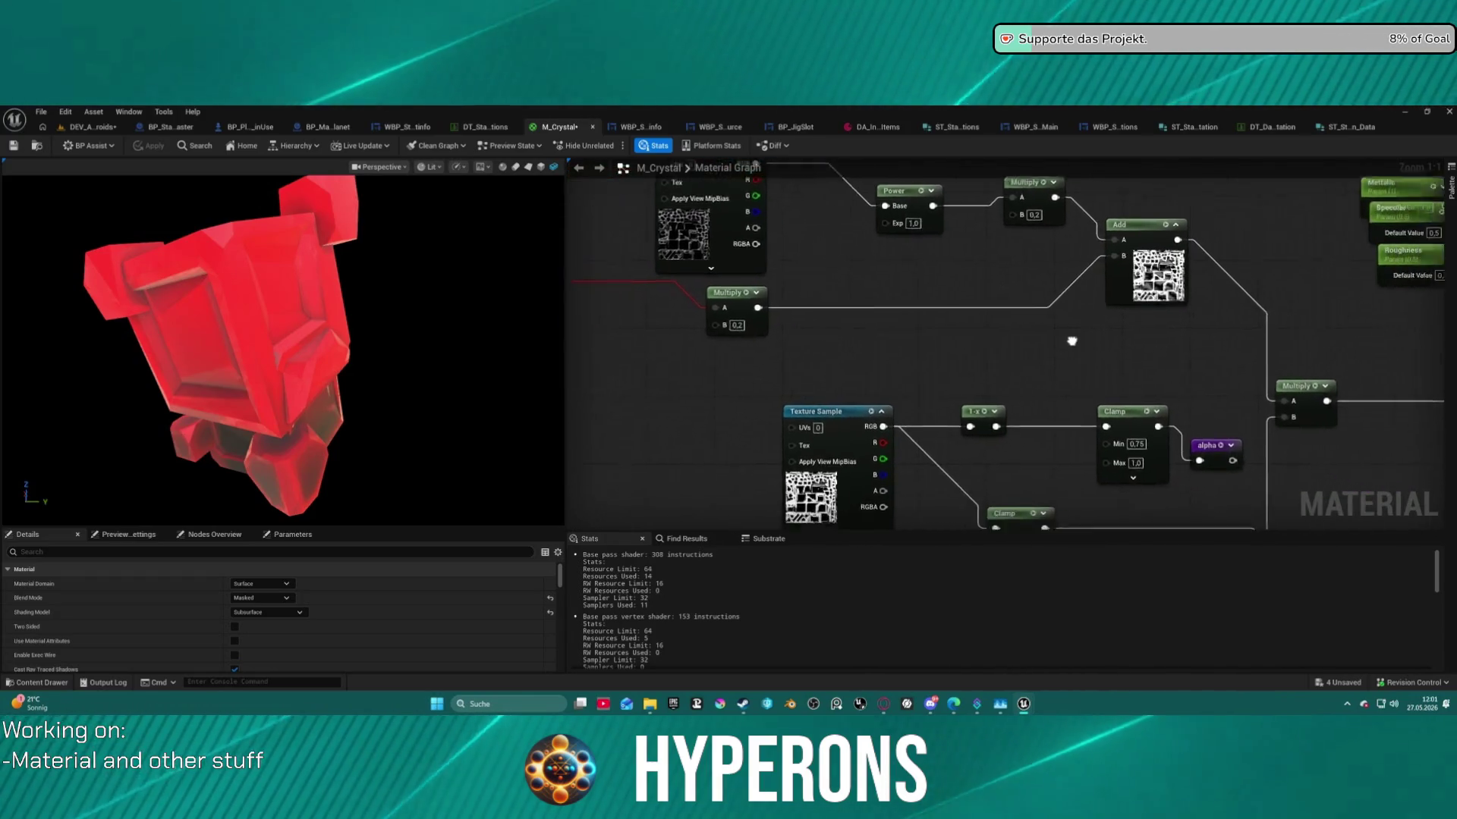
pyautogui.click(100, 128)
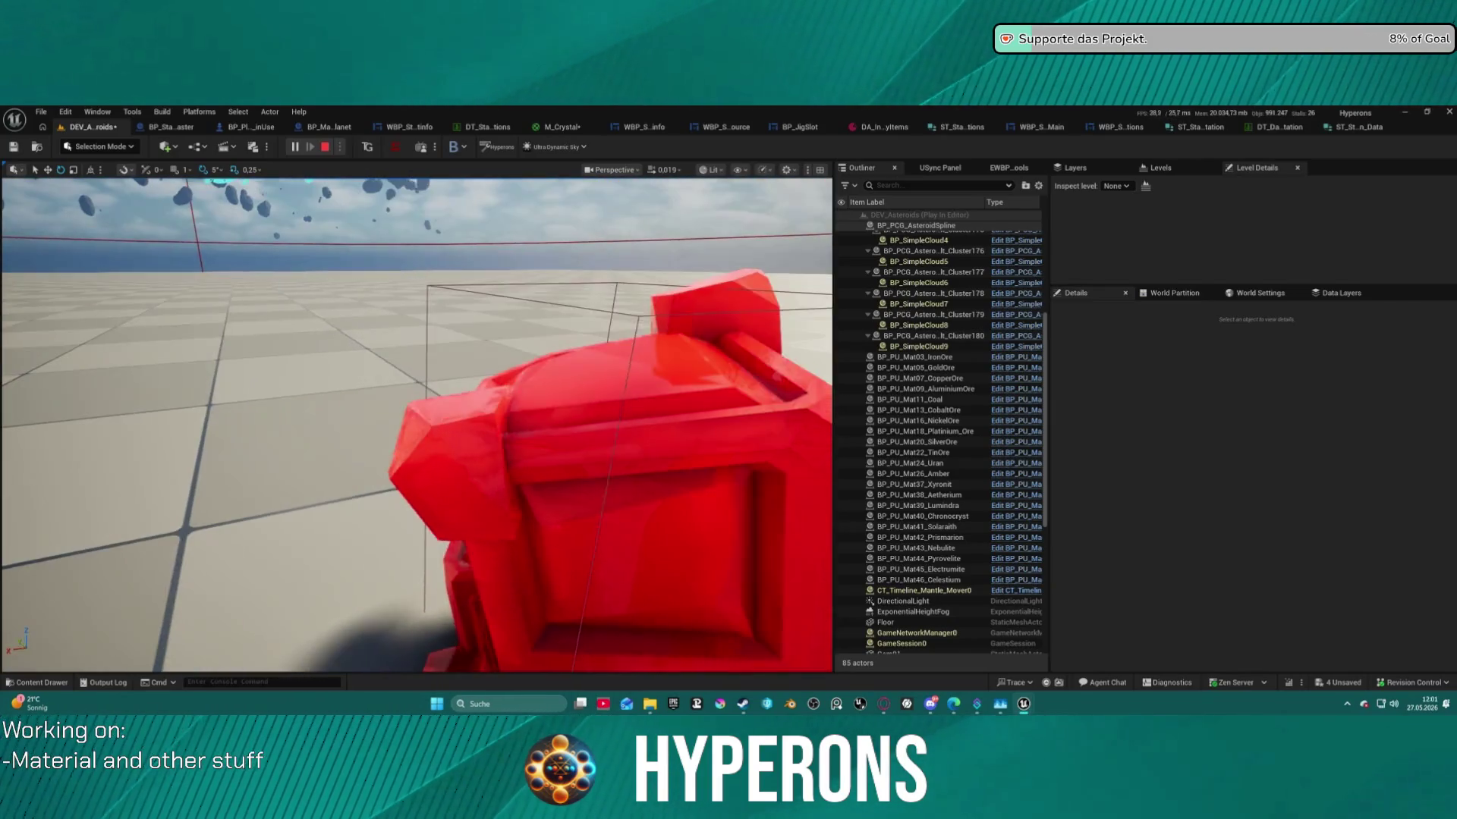
# Delete SkyLight, SkyAtmosphere, DirectionalLight, ExponentialHeightFog and VolumetricCloud from the Outliner.
pyautogui.scroll(-5, 926, 592)
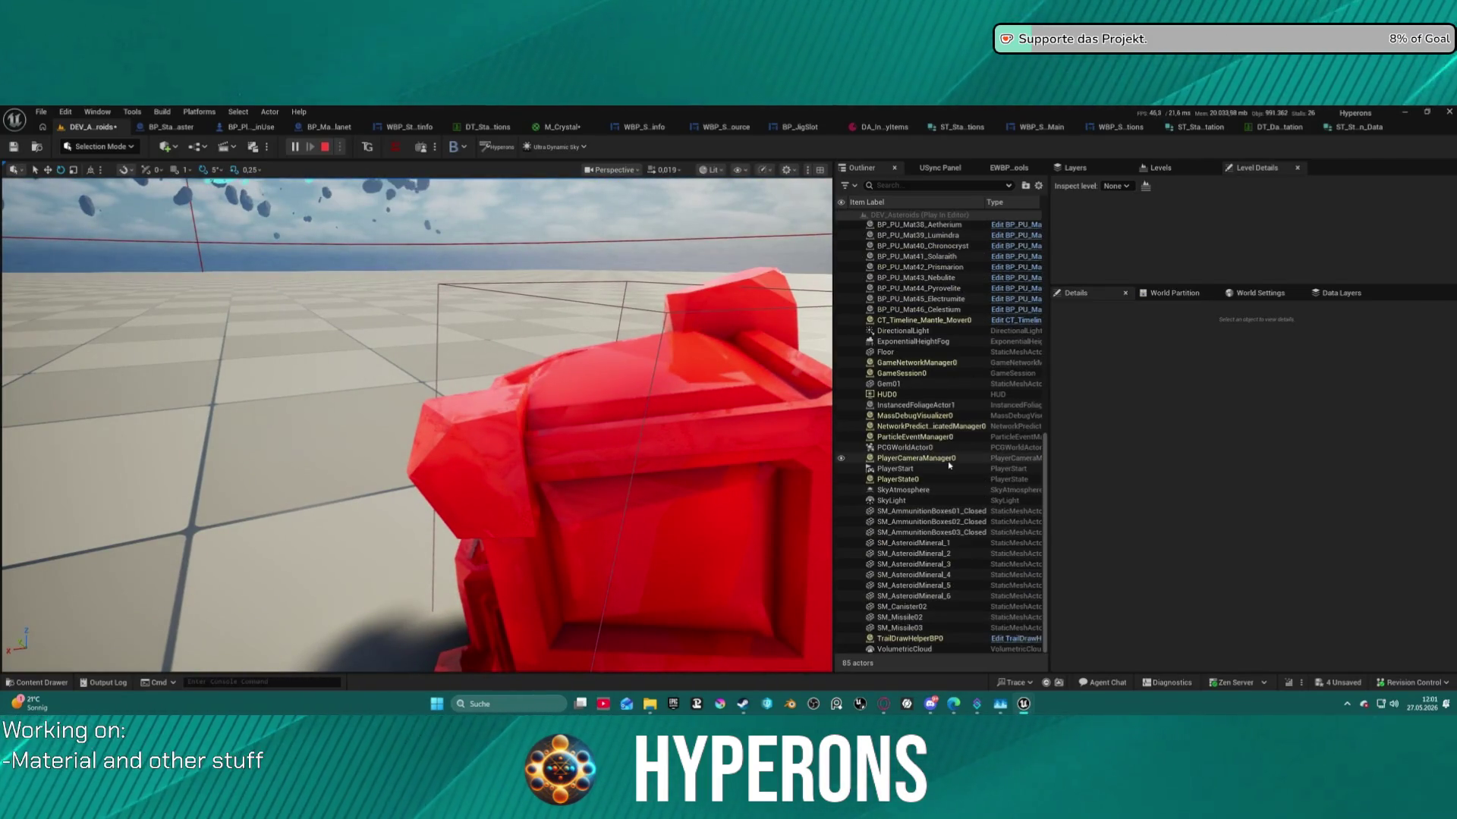
pyautogui.click(911, 501)
pyautogui.keyDown('shift'); pyautogui.click(914, 490); pyautogui.keyUp('shift')
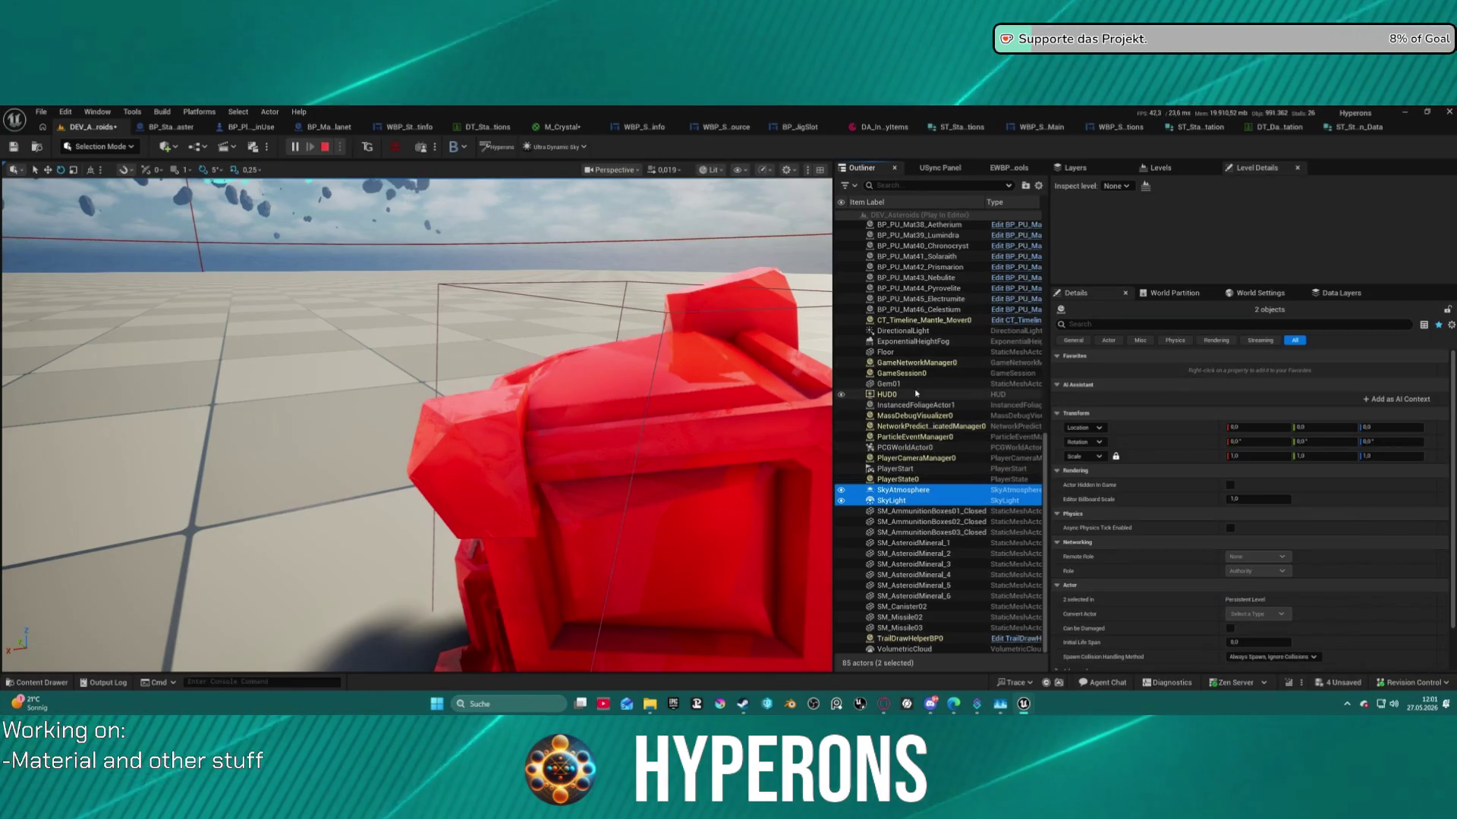
pyautogui.keyDown('ctrl'); pyautogui.click(913, 341); pyautogui.keyUp('ctrl')
pyautogui.keyDown('ctrl'); pyautogui.click(913, 331); pyautogui.keyUp('ctrl')
pyautogui.press('Delete')
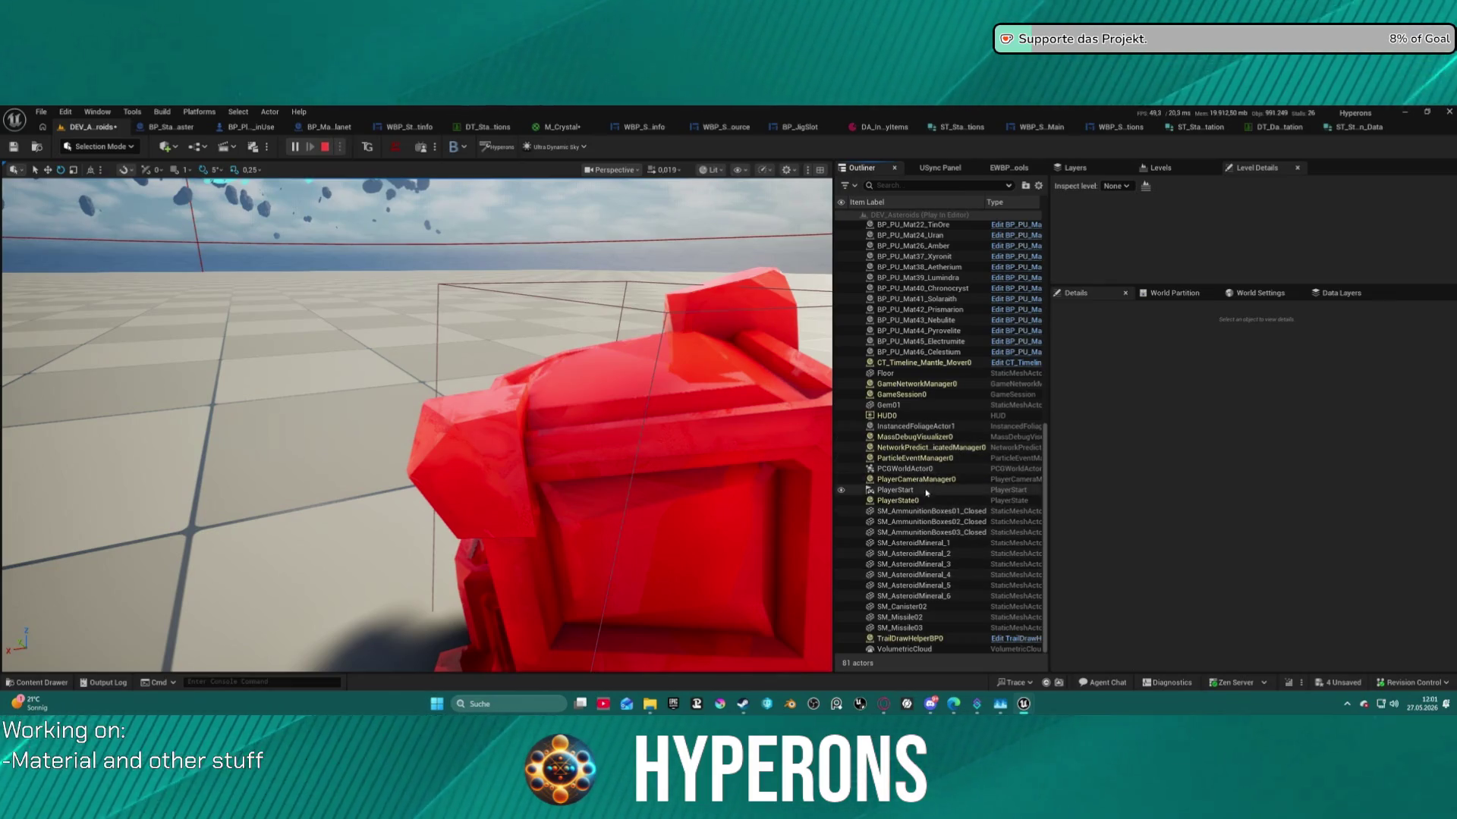
pyautogui.scroll(12, 924, 494)
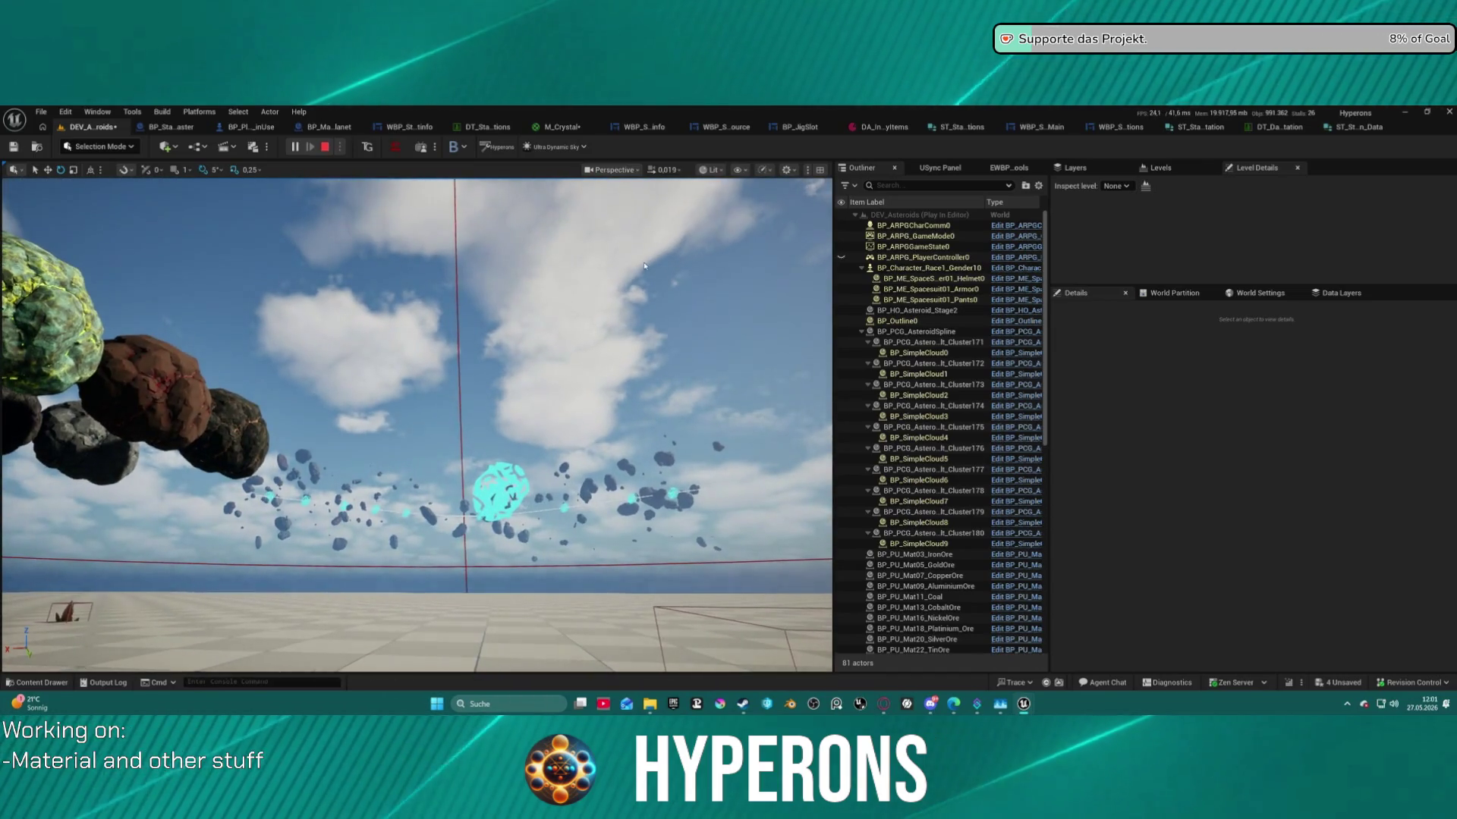
pyautogui.scroll(-12, 924, 514)
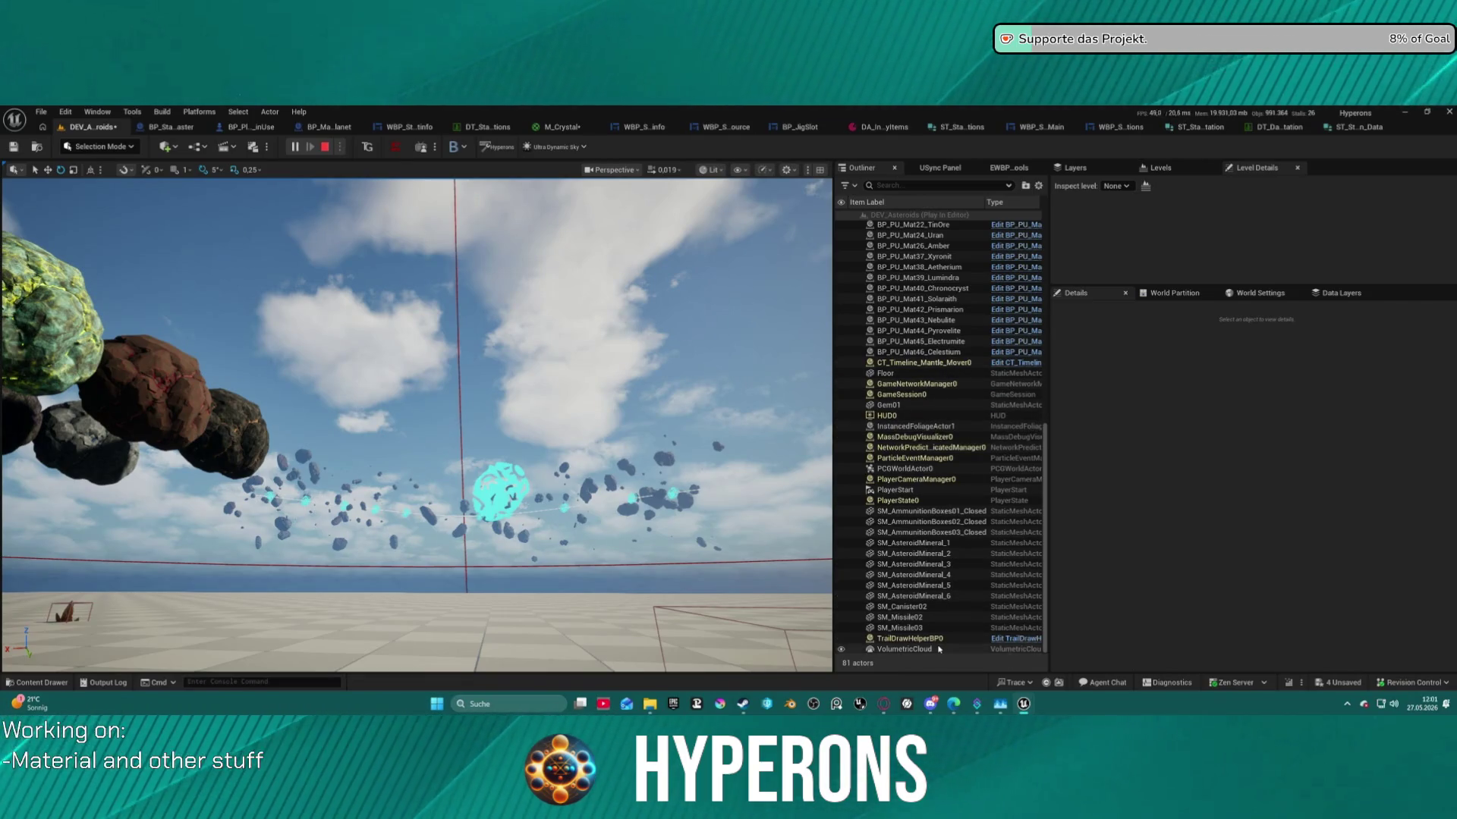
pyautogui.click(940, 651)
pyautogui.press('Delete')
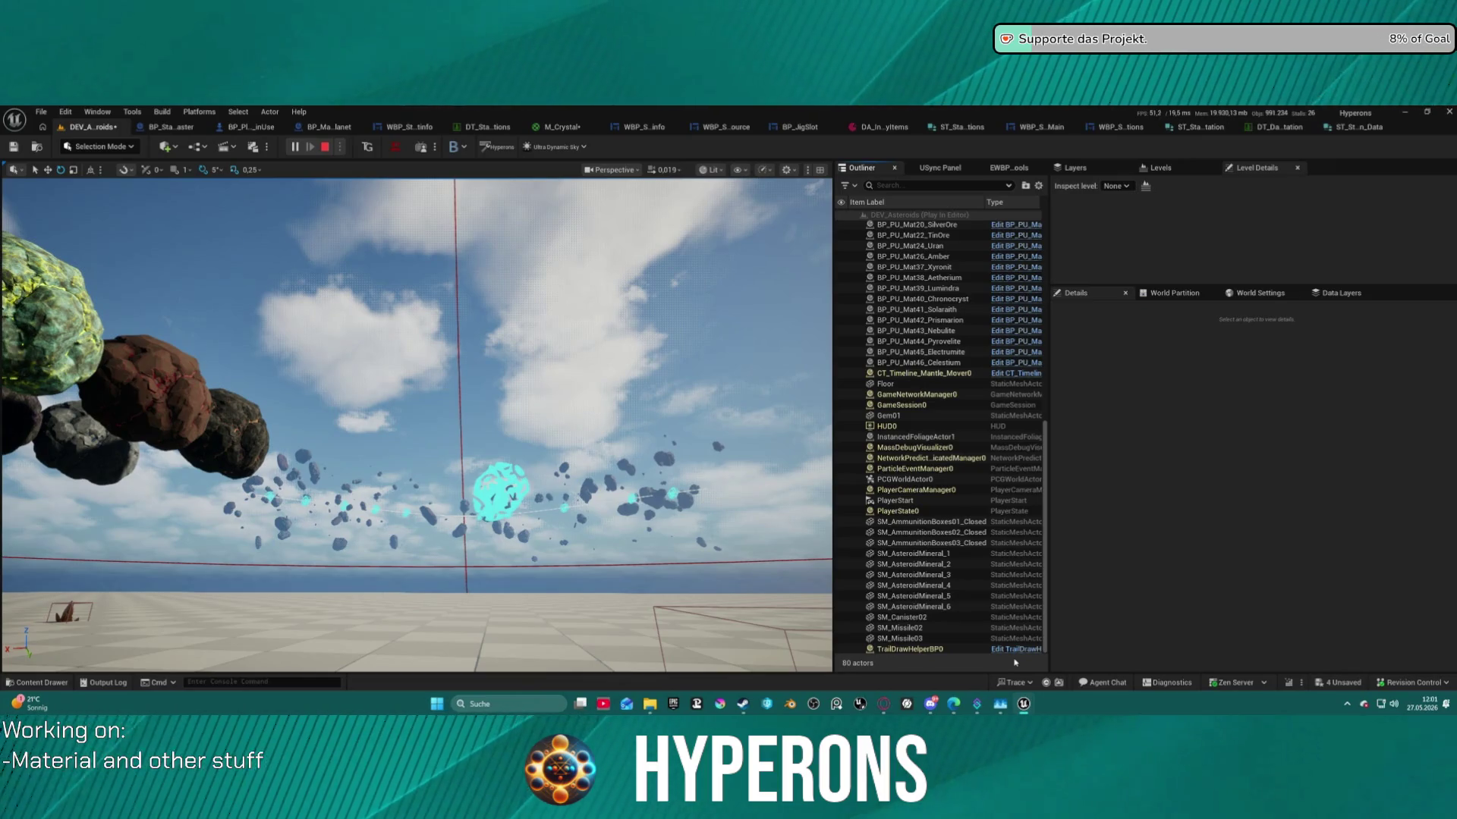
# Filter the Outliner by 'l', then click into the running game and regain editor control with Shift+F1.
pyautogui.click(918, 188)
pyautogui.write('ligh')
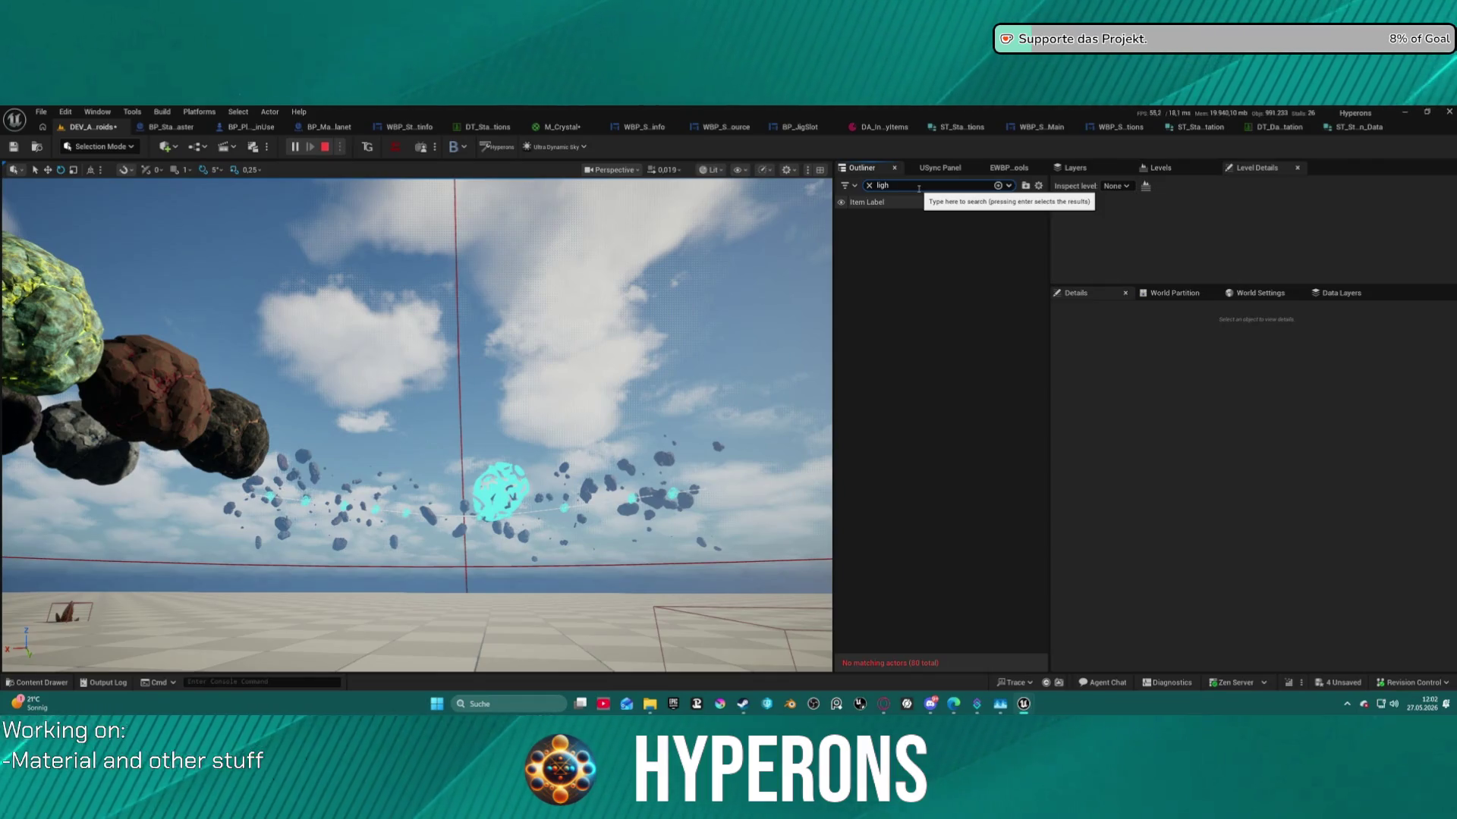
pyautogui.click(537, 515)
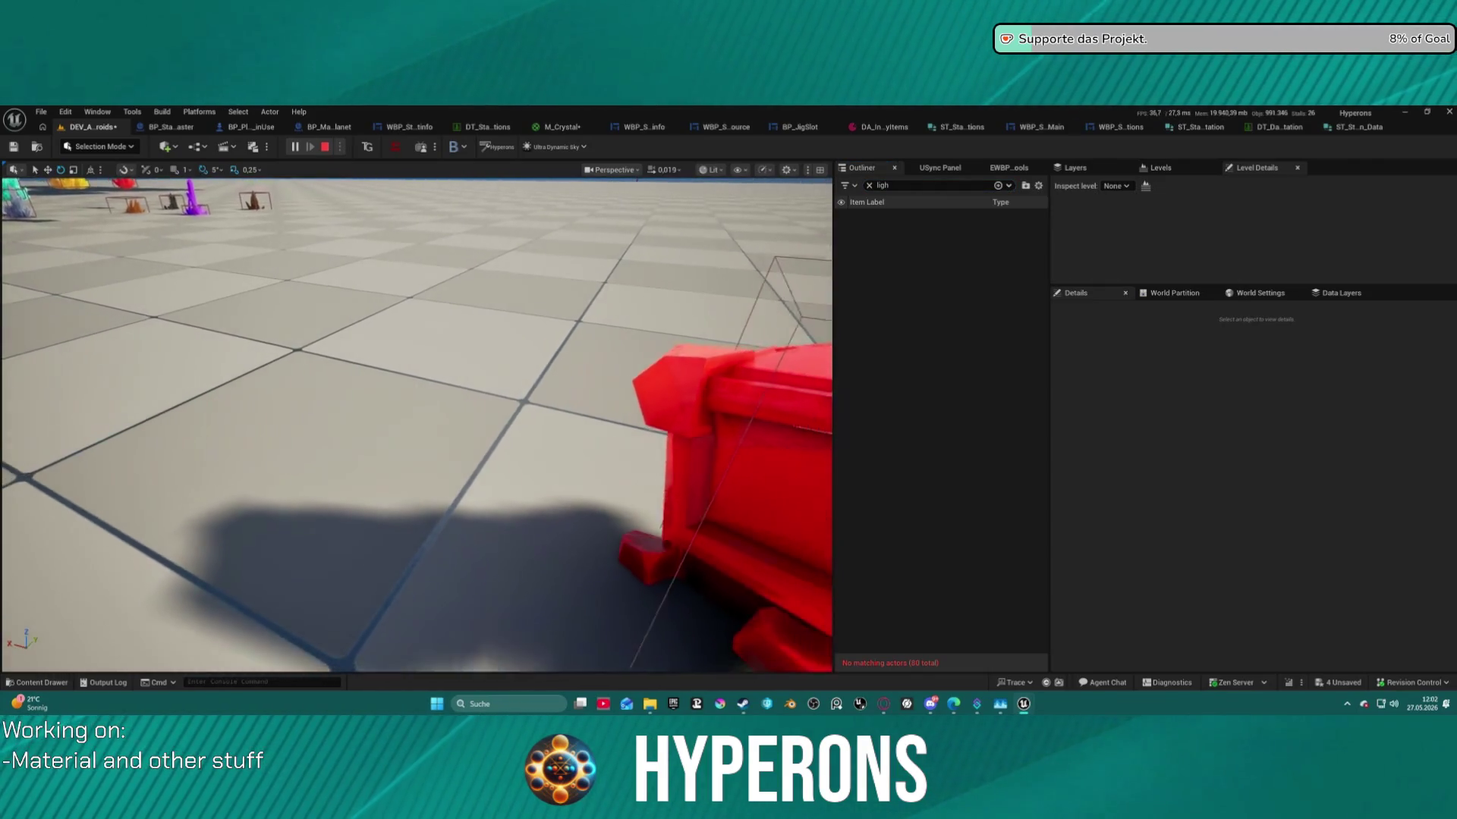
pyautogui.hotkey('shift', 'F1')
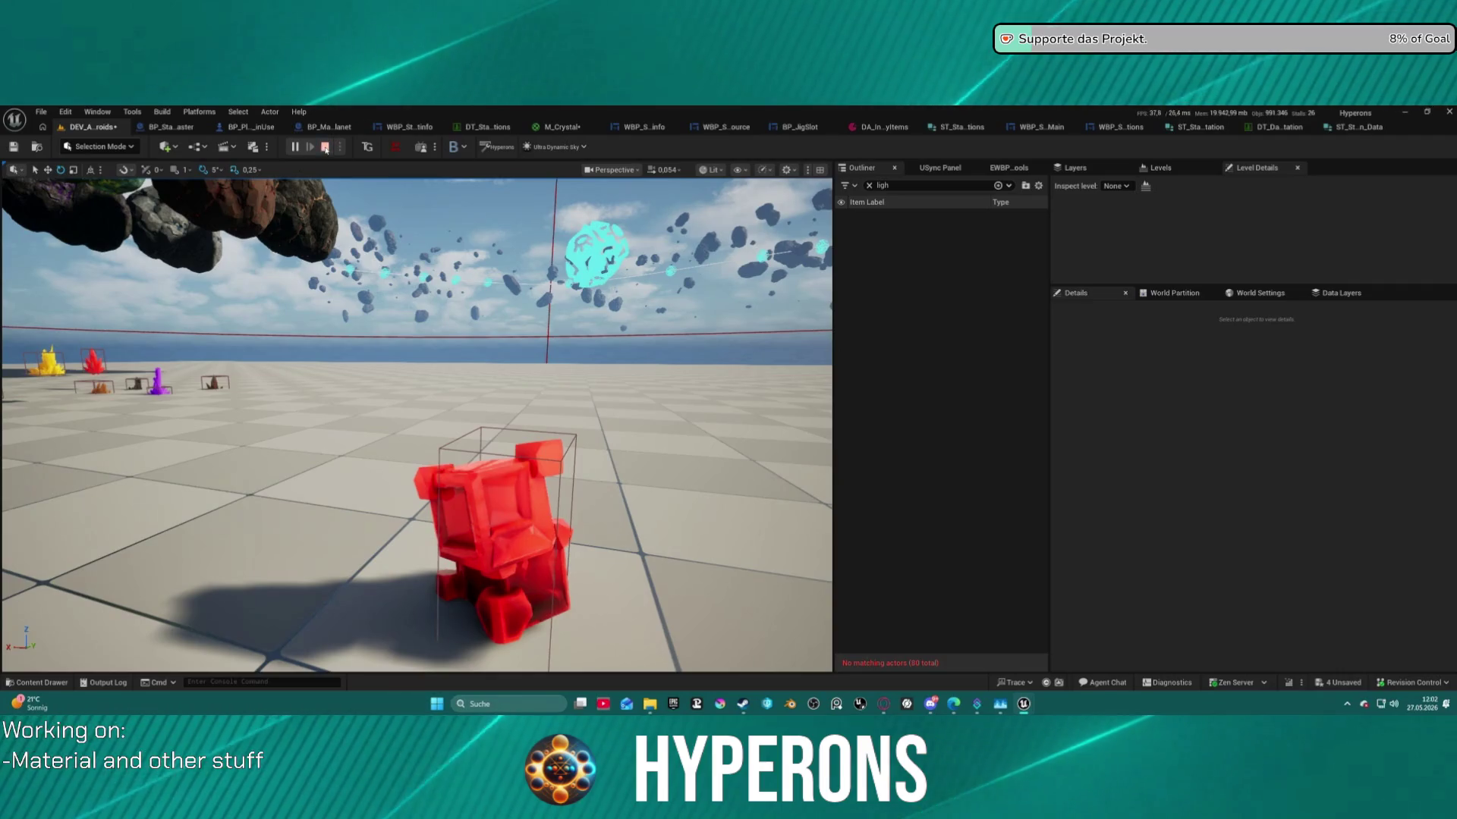
# Stop the play session and select DirectionalLight and SkyLight in the filtered Outliner.
pyautogui.click(559, 126)
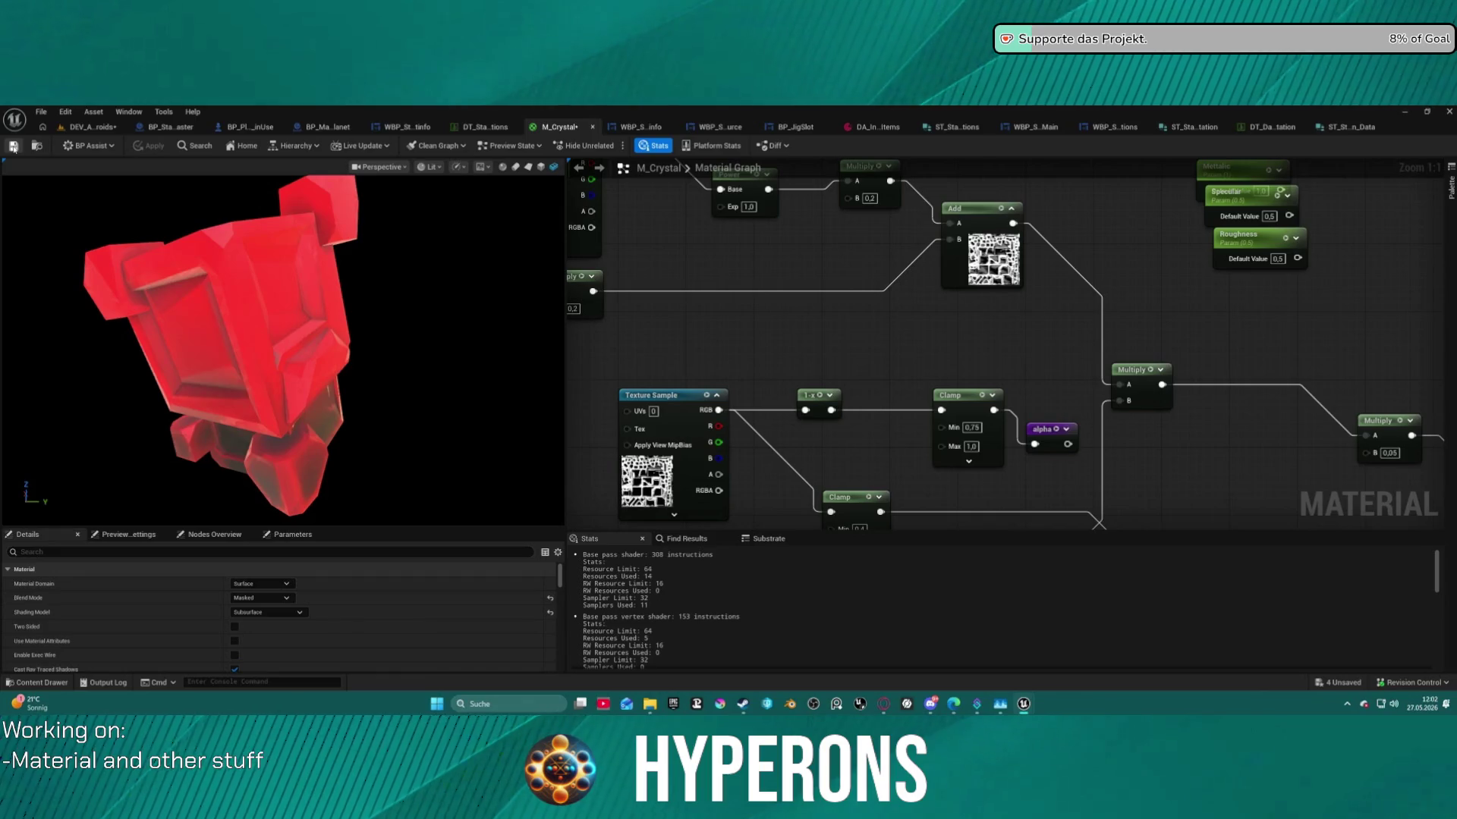
pyautogui.click(81, 130)
pyautogui.click(326, 148)
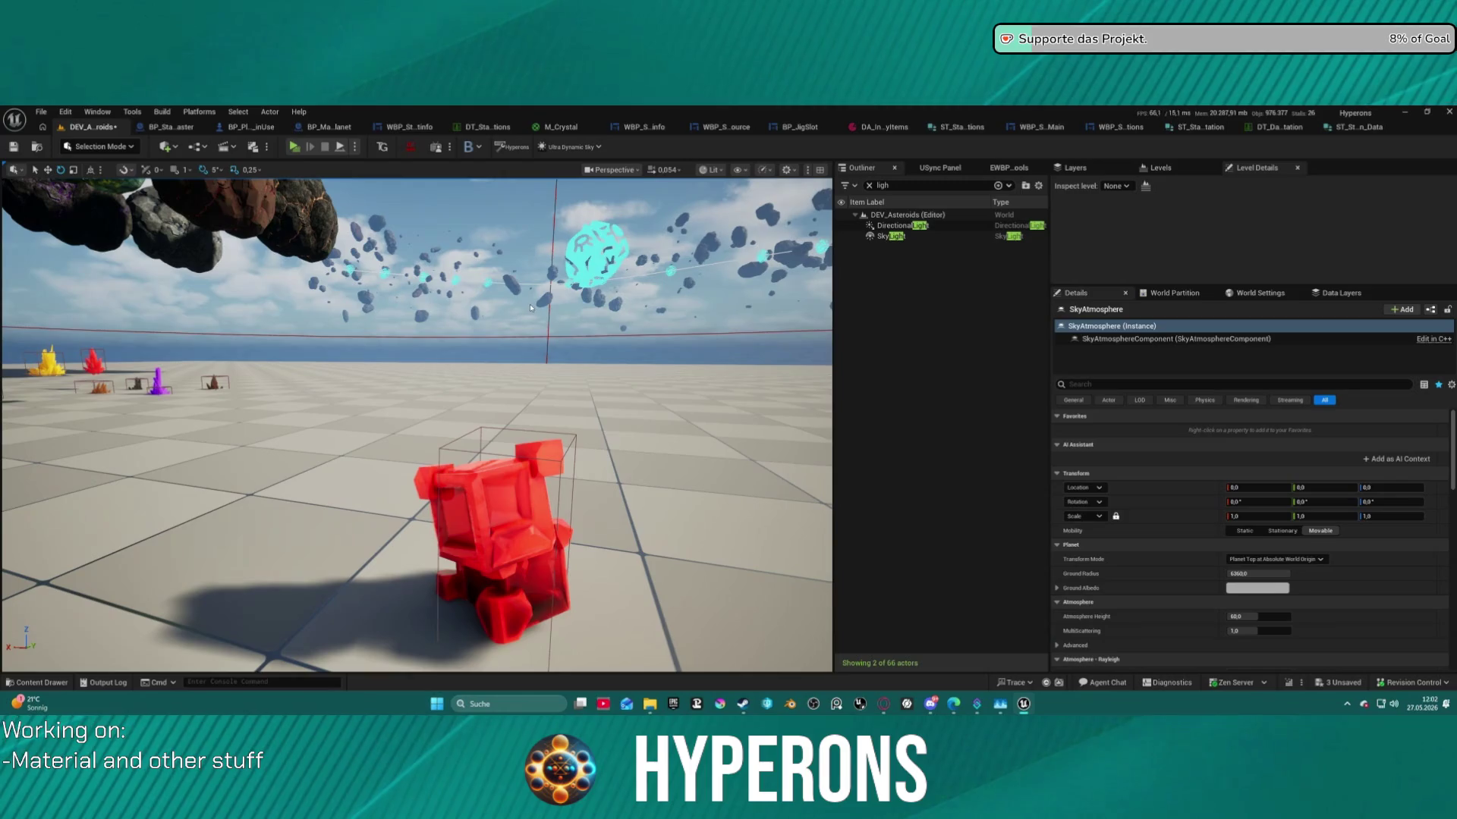
pyautogui.click(895, 225)
pyautogui.keyDown('shift'); pyautogui.click(891, 236); pyautogui.keyUp('shift')
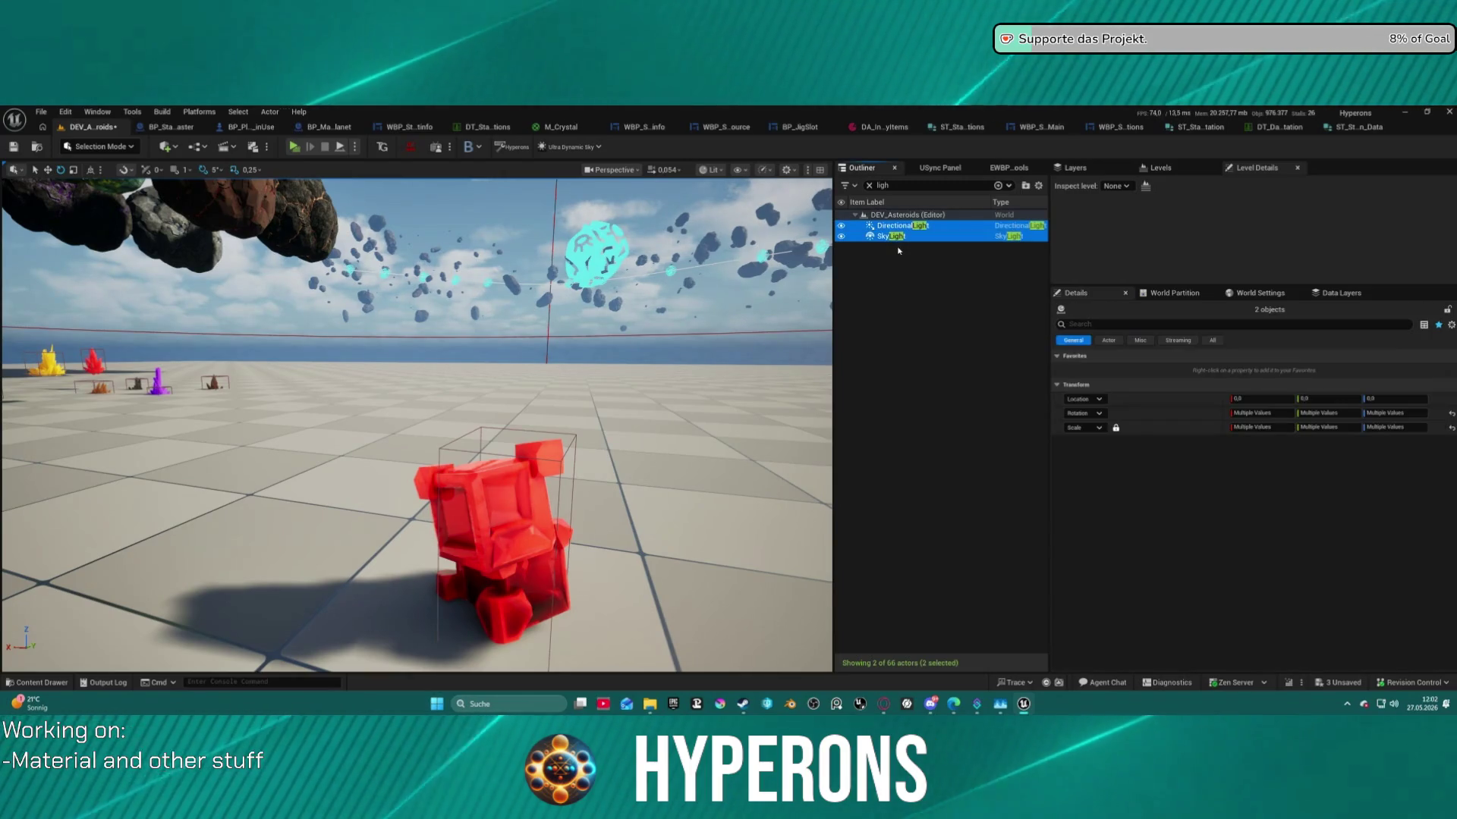
pyautogui.press('Delete')
pyautogui.moveTo(634, 308); pyautogui.dragTo(740, 243)
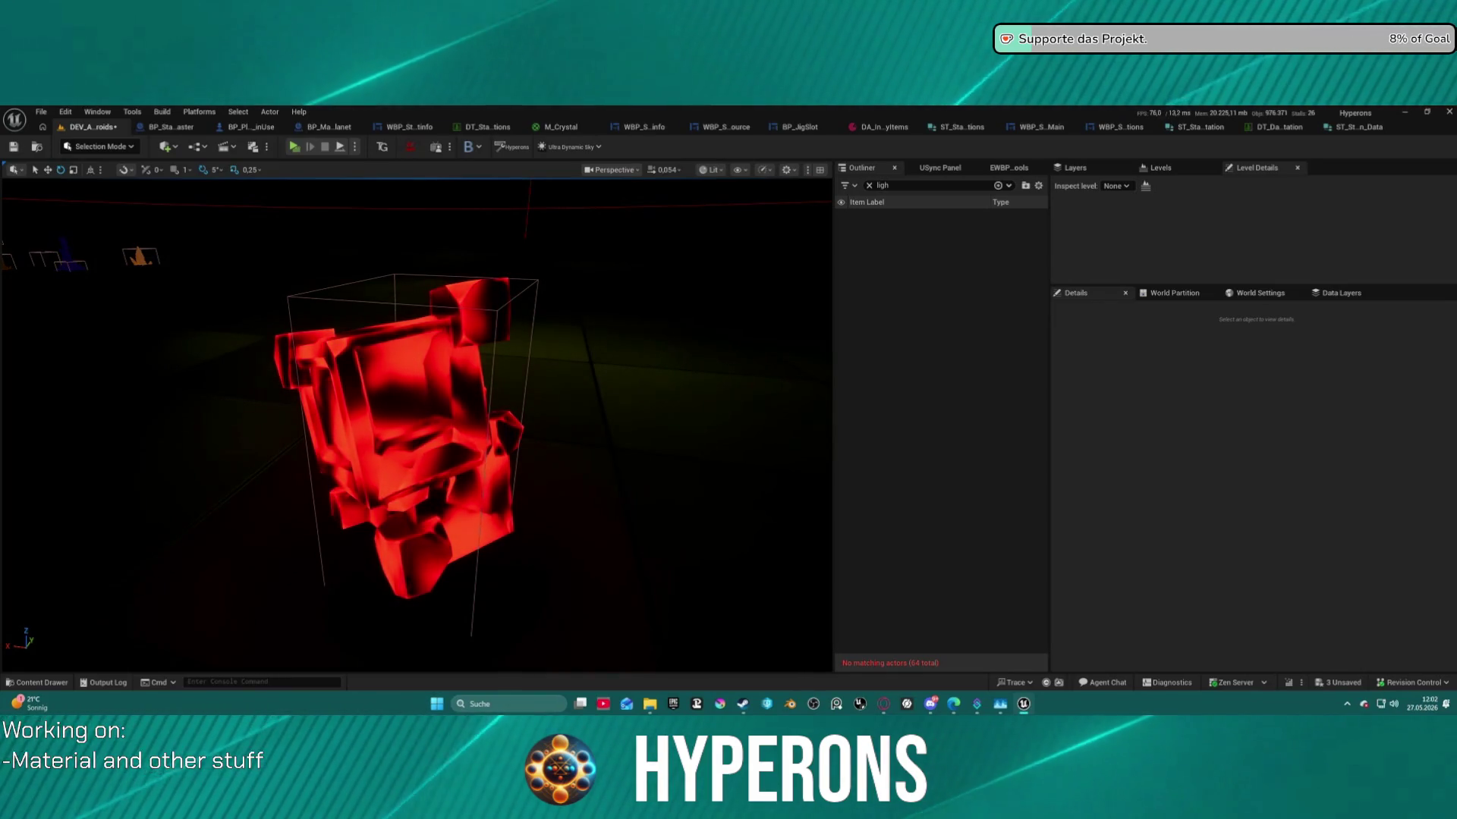
pyautogui.moveTo(417, 379)
pyautogui.mouseDown()
pyautogui.moveTo(402, 356)
pyautogui.moveTo(319, 330)
pyautogui.mouseUp()
pyautogui.scroll(3, 417, 425)
pyautogui.moveTo(662, 429); pyautogui.dragTo(631, 351)
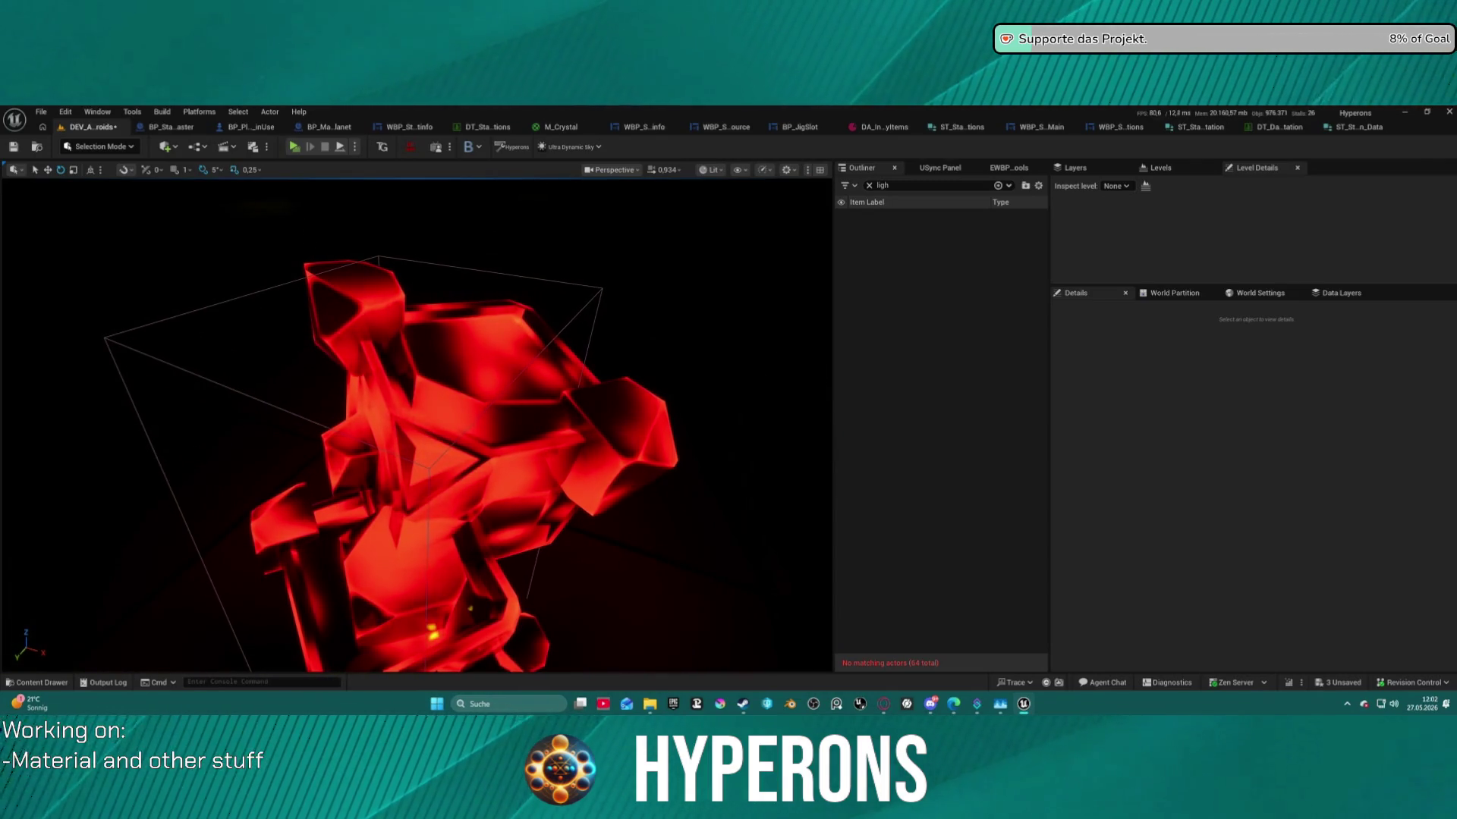
pyautogui.scroll(-5, 417, 448)
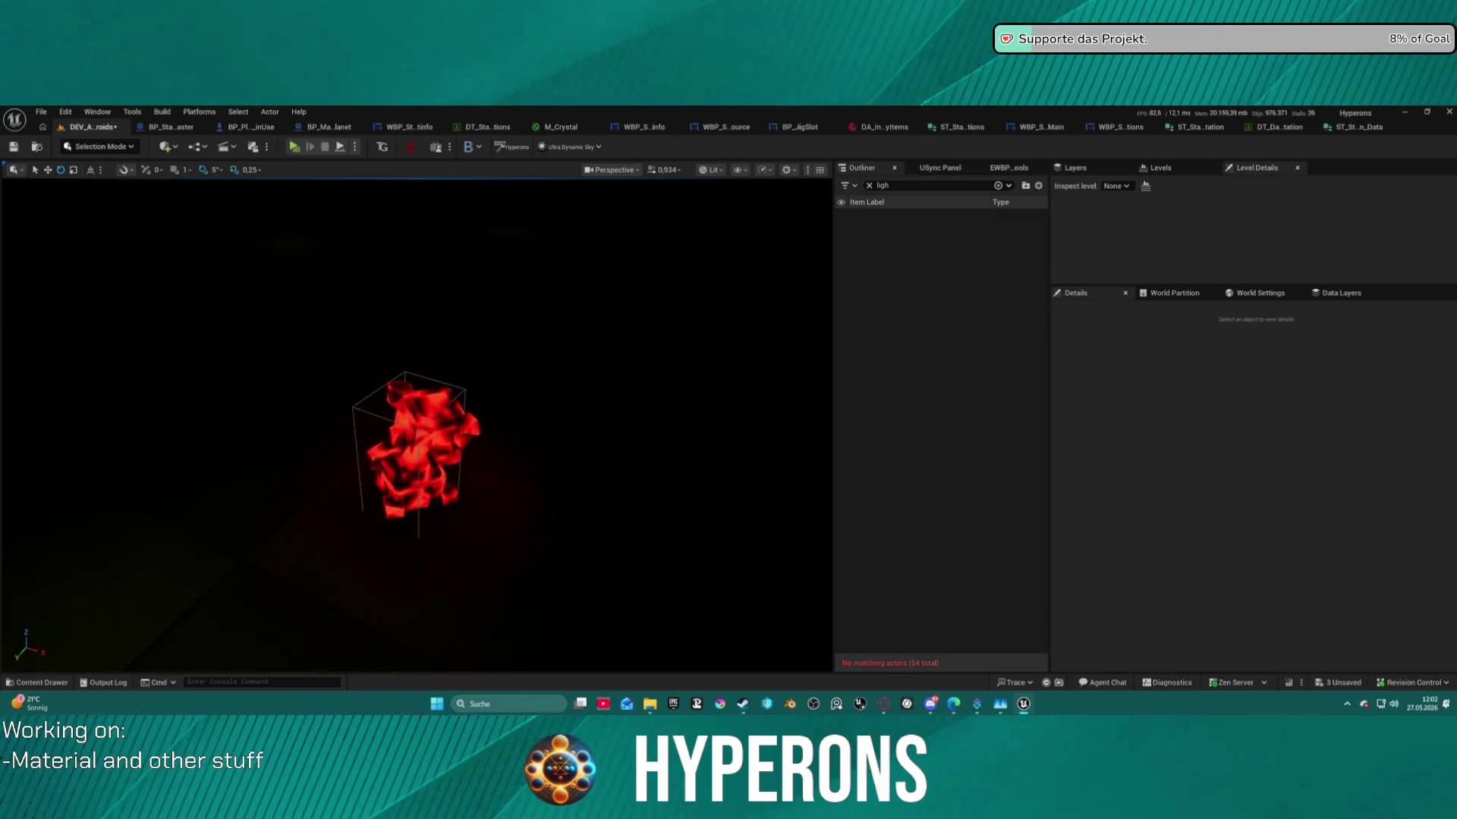
pyautogui.hotkey('ctrl', 'z')
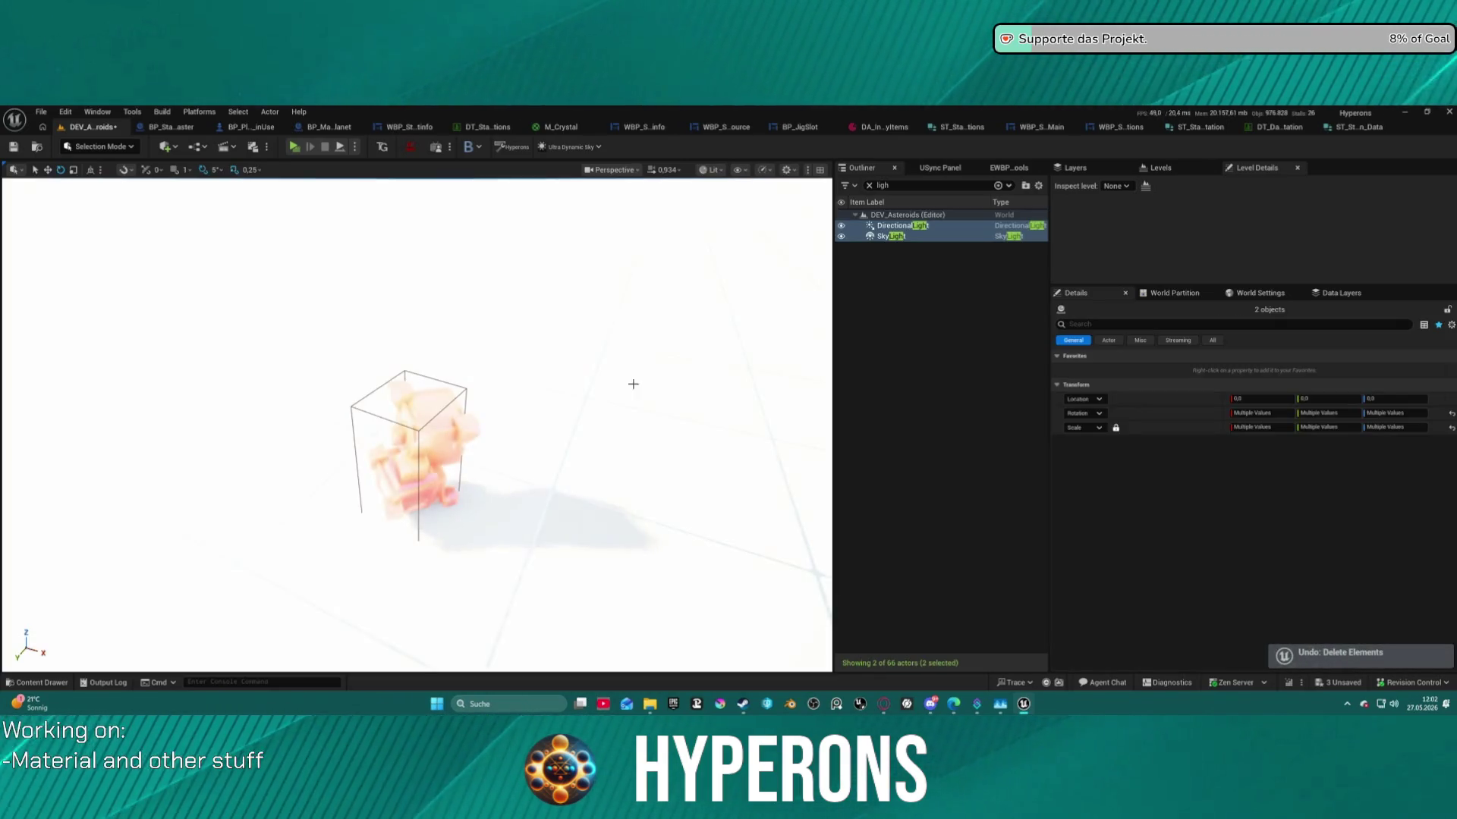
pyautogui.moveTo(643, 380); pyautogui.dragTo(639, 362)
pyautogui.scroll(-5, 418, 425)
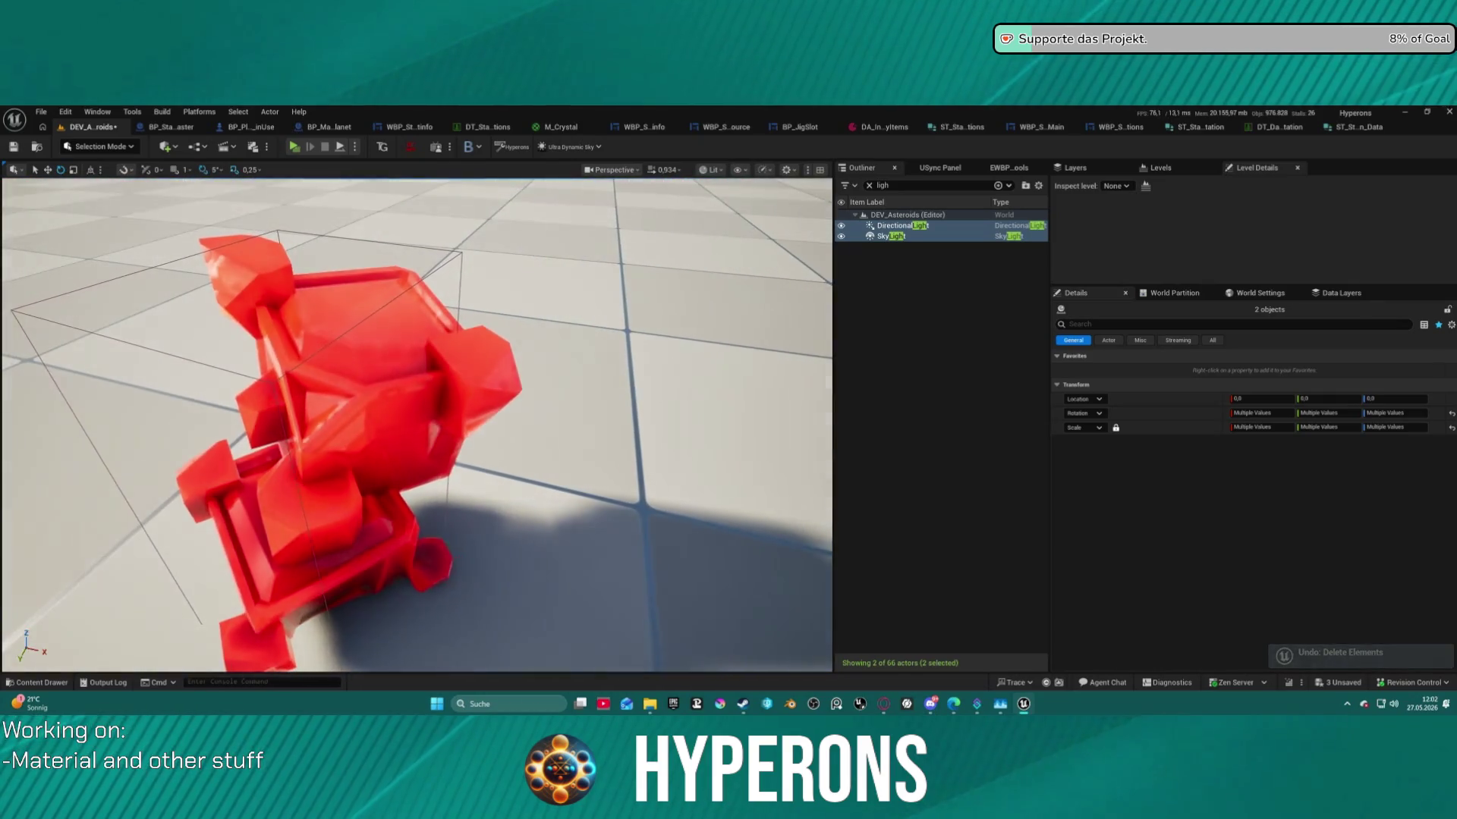
pyautogui.moveTo(639, 363)
pyautogui.mouseDown()
pyautogui.moveTo(584, 353)
pyautogui.moveTo(569, 334)
pyautogui.moveTo(592, 356)
pyautogui.moveTo(580, 380)
pyautogui.moveTo(580, 331)
pyautogui.mouseUp()
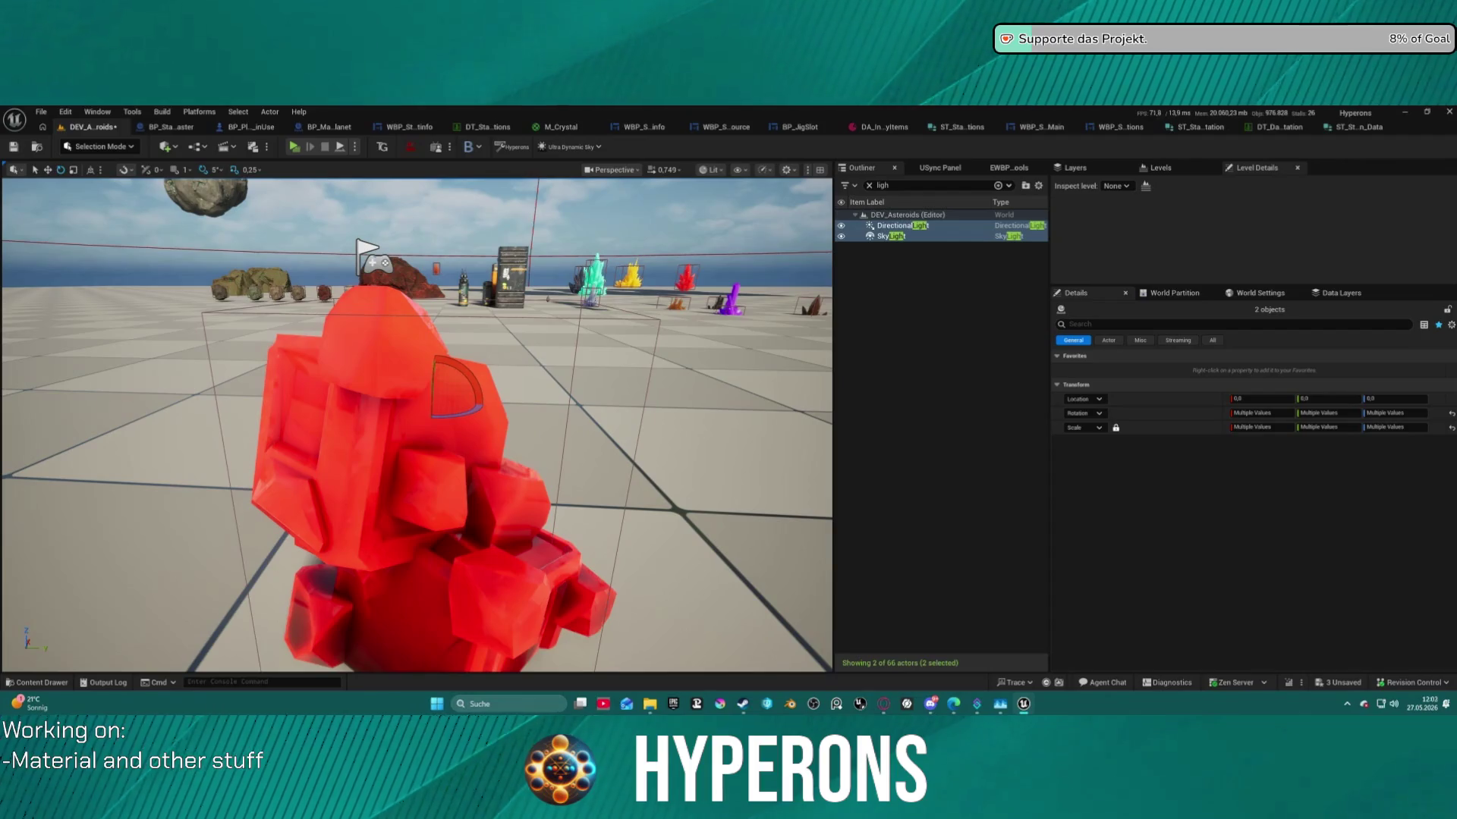
pyautogui.press('d')
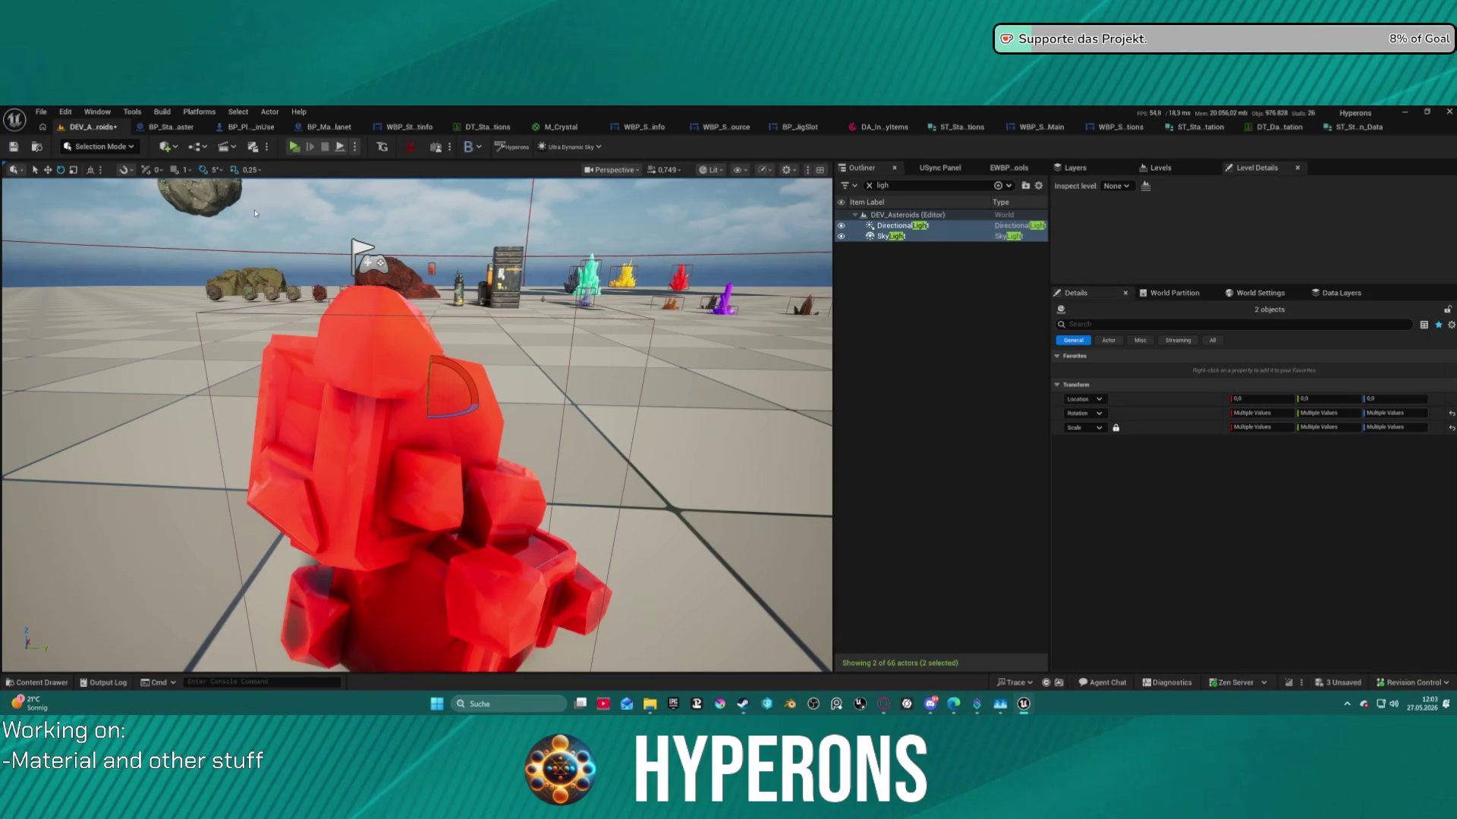
# In M_Crystal, add an 'Emmisive Strenght' scalar parameter and wire it into the Multiply's B input.
pyautogui.click(577, 121)
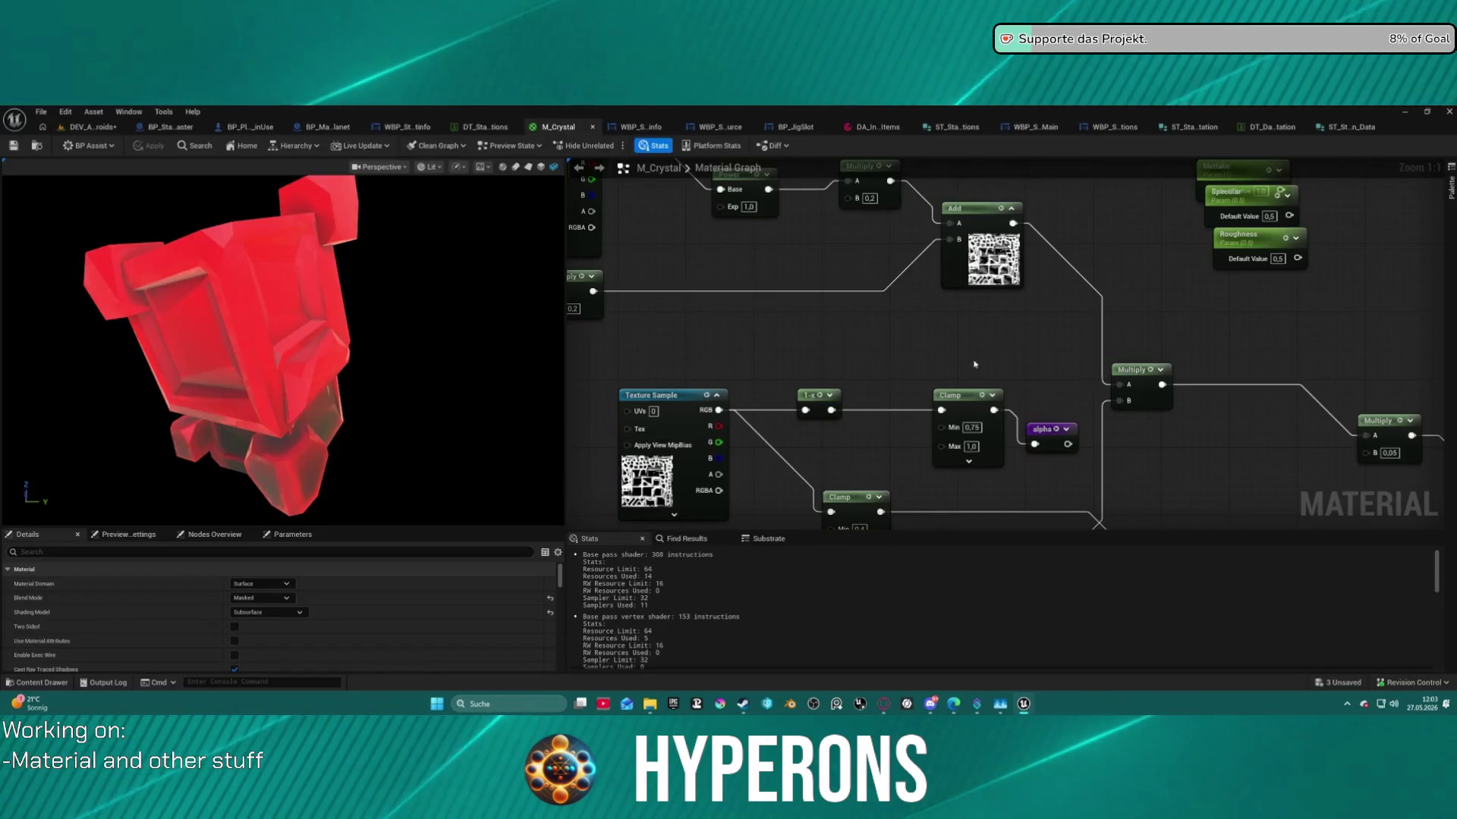
pyautogui.scroll(2, 1182, 321)
pyautogui.moveTo(1182, 321); pyautogui.dragTo(863, 384)
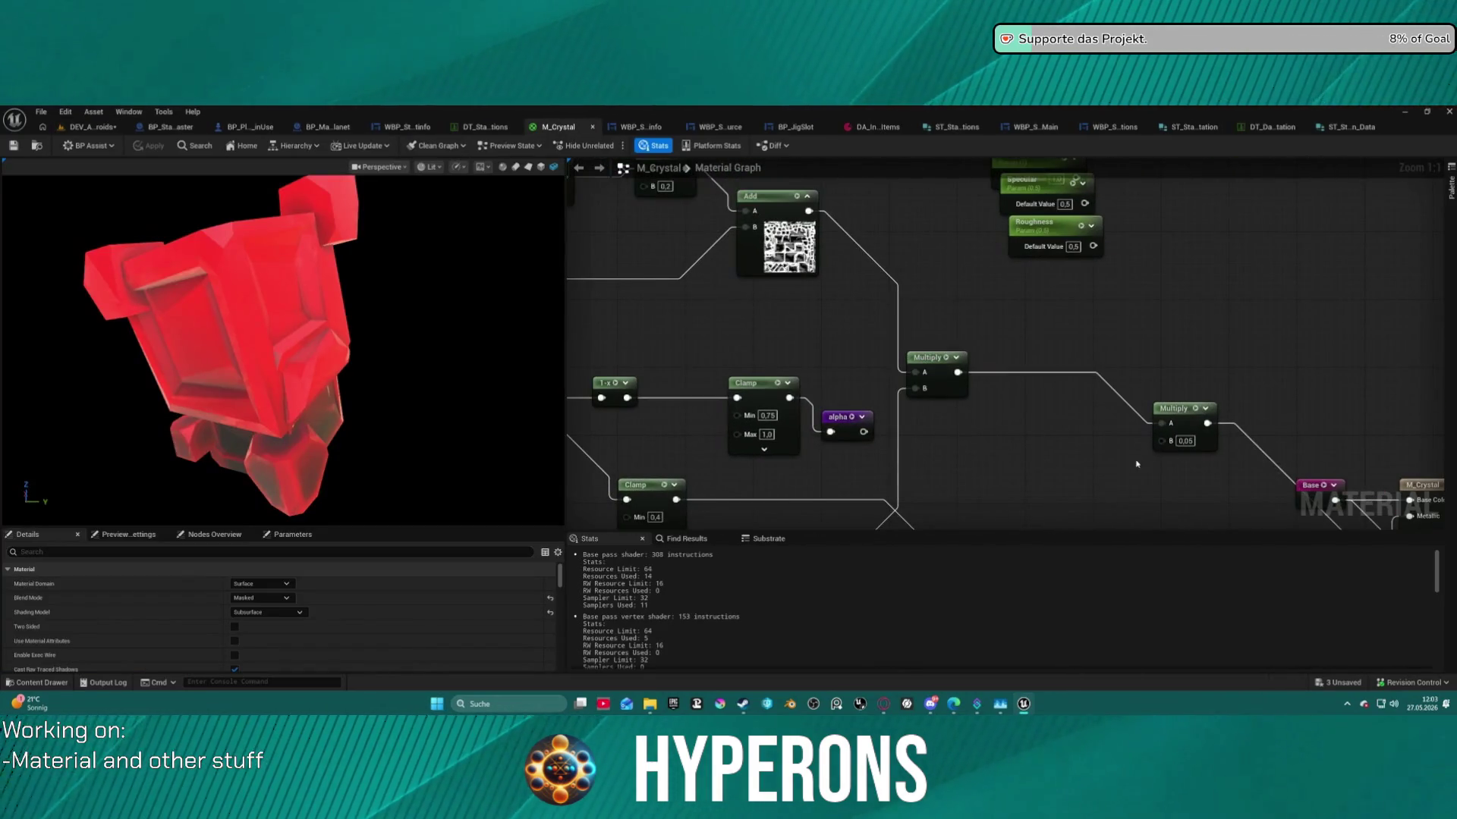
pyautogui.click(1070, 449)
pyautogui.write('Emmis')
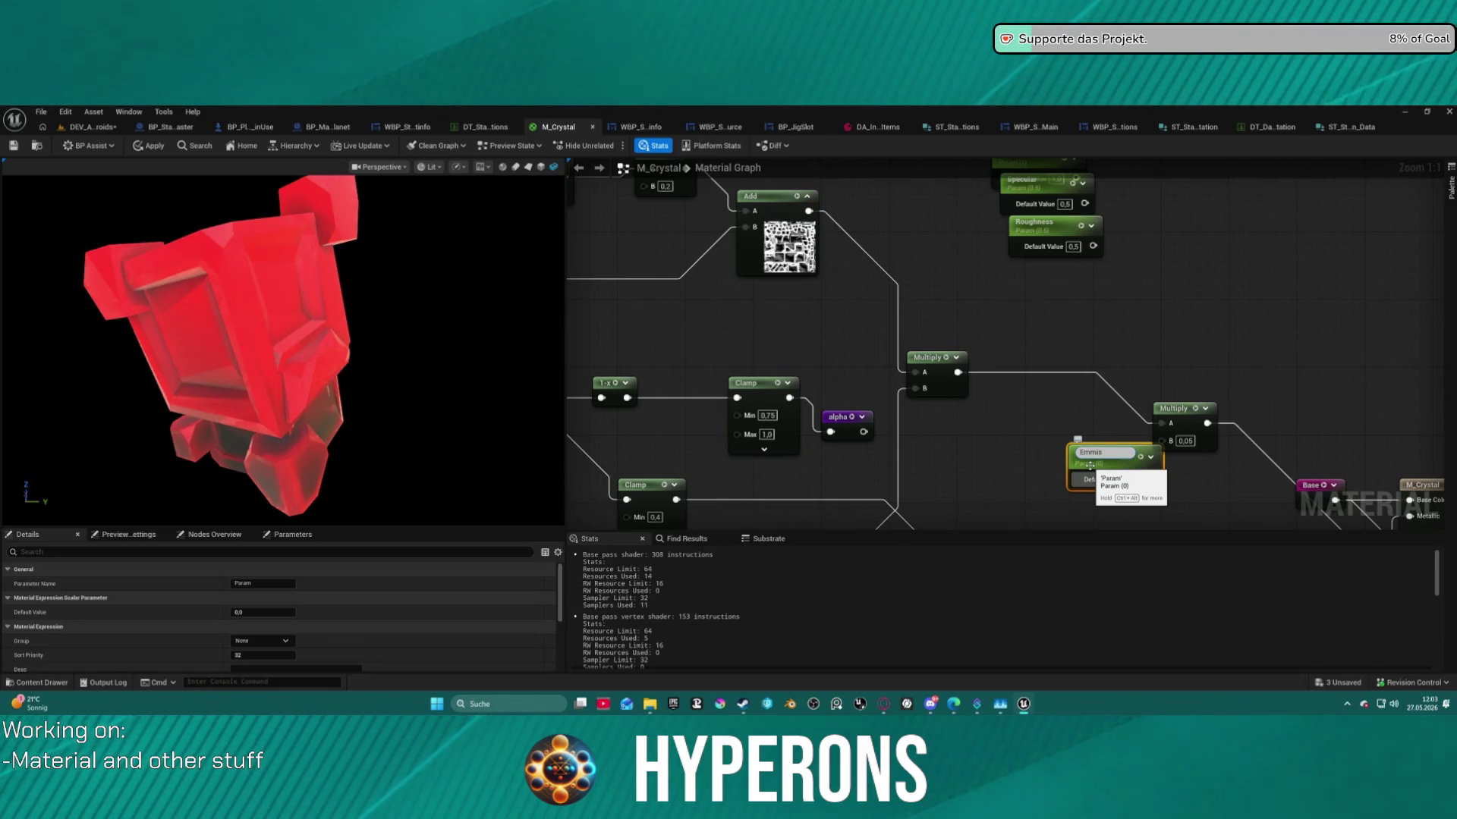
pyautogui.write('ive Stre')
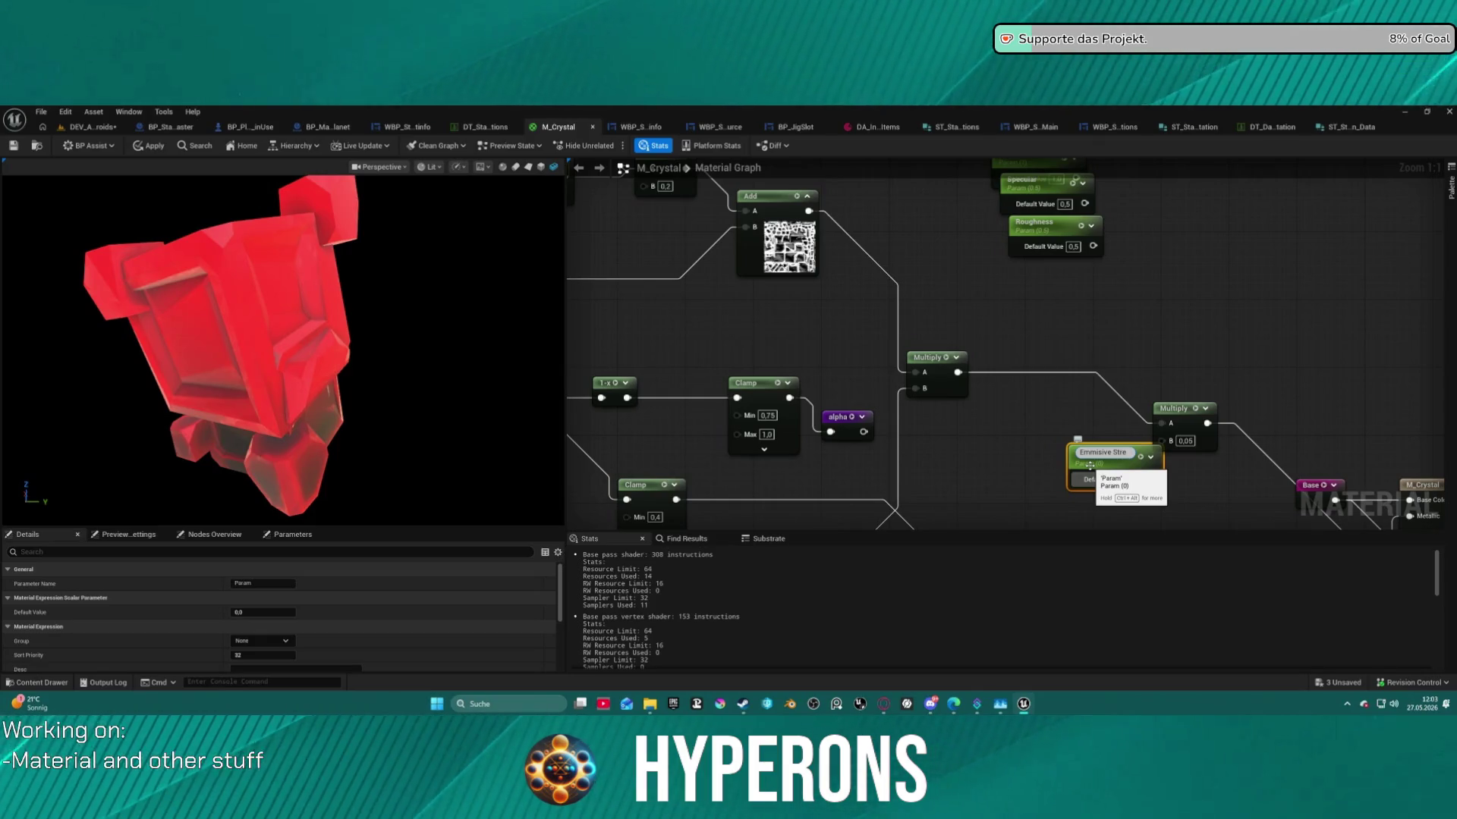
pyautogui.write('nght')
pyautogui.press('Return')
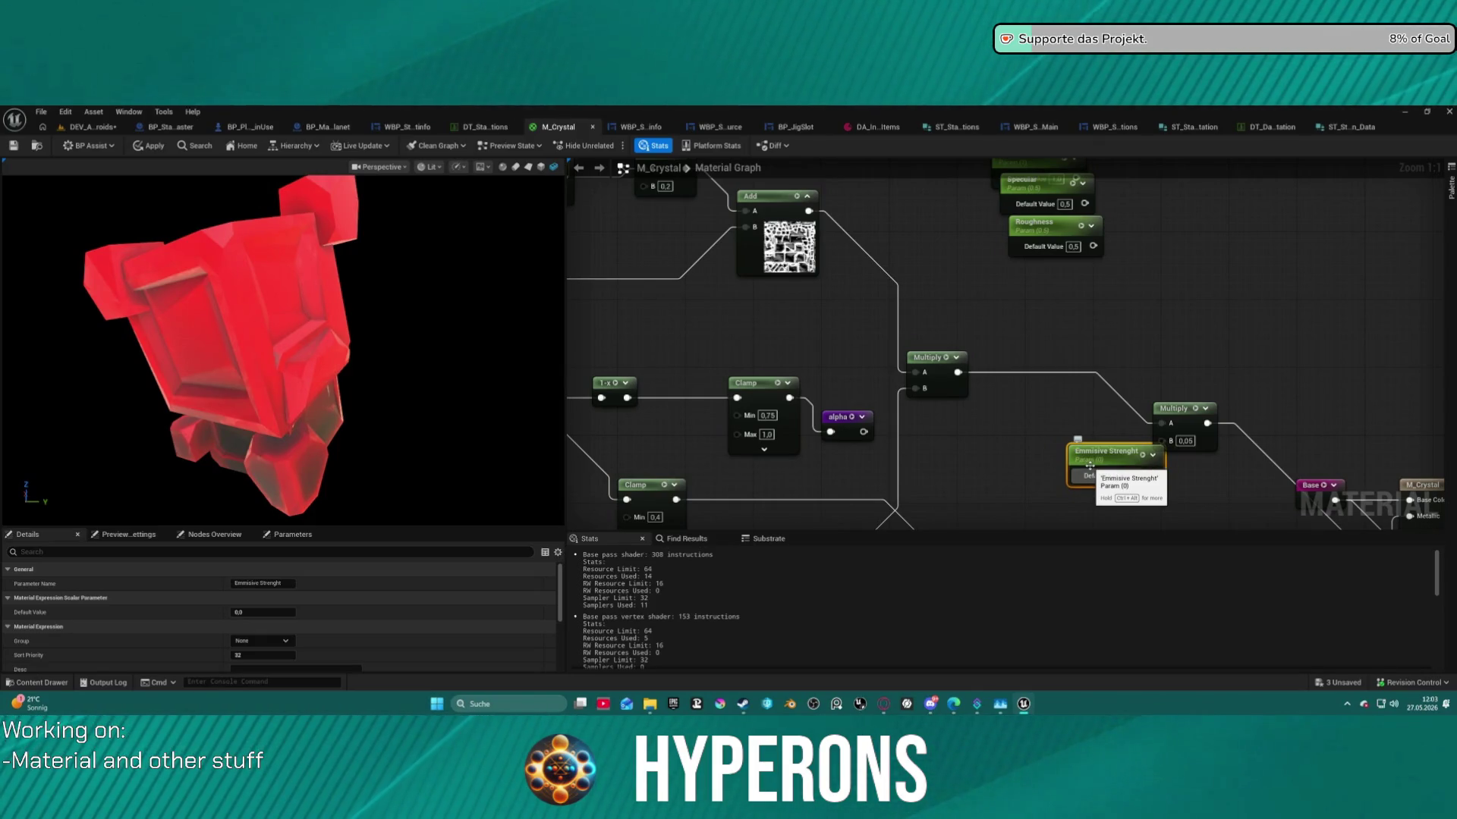
pyautogui.moveTo(1089, 464); pyautogui.dragTo(1019, 464)
pyautogui.moveTo(1087, 475); pyautogui.dragTo(1164, 441)
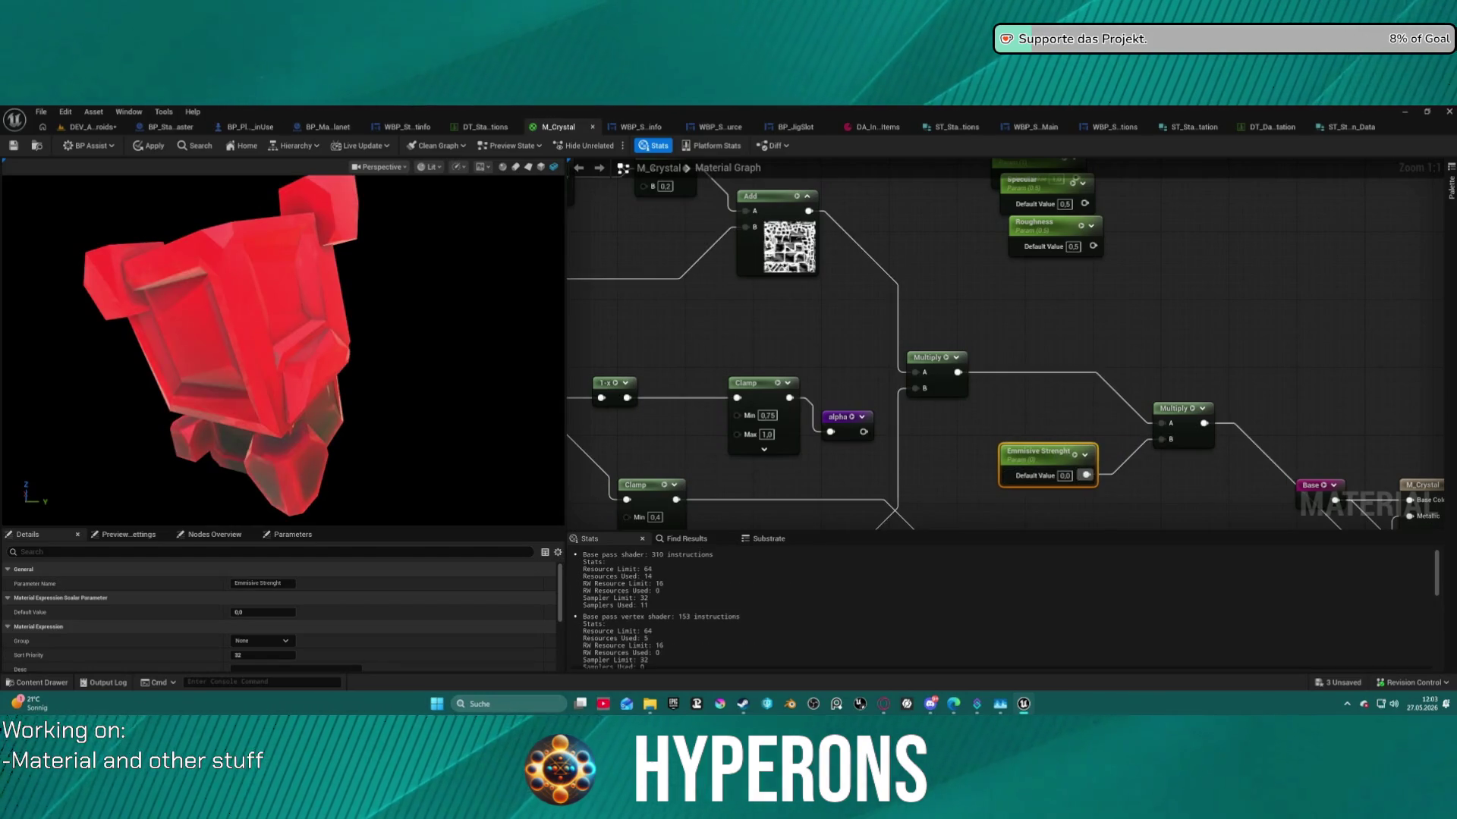
# Move the TexCoord node further left and drag a new wire from the Texture Sample's UVs input.
pyautogui.moveTo(1098, 272)
pyautogui.mouseDown()
pyautogui.moveTo(992, 302)
pyautogui.moveTo(1239, 266)
pyautogui.mouseUp()
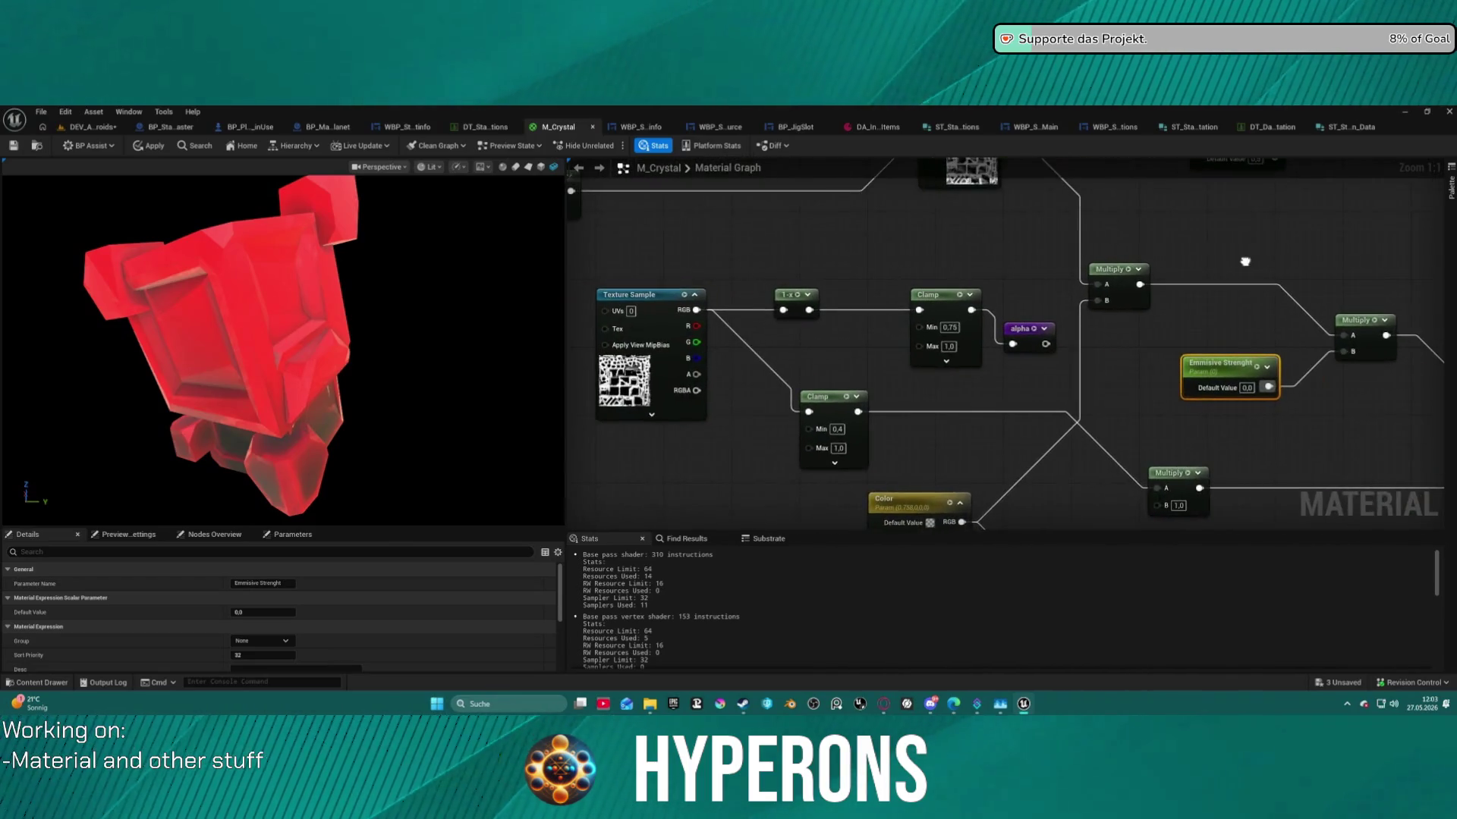
pyautogui.scroll(-1, 1273, 316)
pyautogui.moveTo(1273, 317); pyautogui.dragTo(1430, 458)
pyautogui.moveTo(747, 245)
pyautogui.mouseDown()
pyautogui.moveTo(666, 254)
pyautogui.moveTo(572, 346)
pyautogui.moveTo(679, 347)
pyautogui.moveTo(1073, 465)
pyautogui.moveTo(1183, 481)
pyautogui.moveTo(1093, 470)
pyautogui.mouseUp()
pyautogui.moveTo(1122, 273); pyautogui.dragTo(1138, 232)
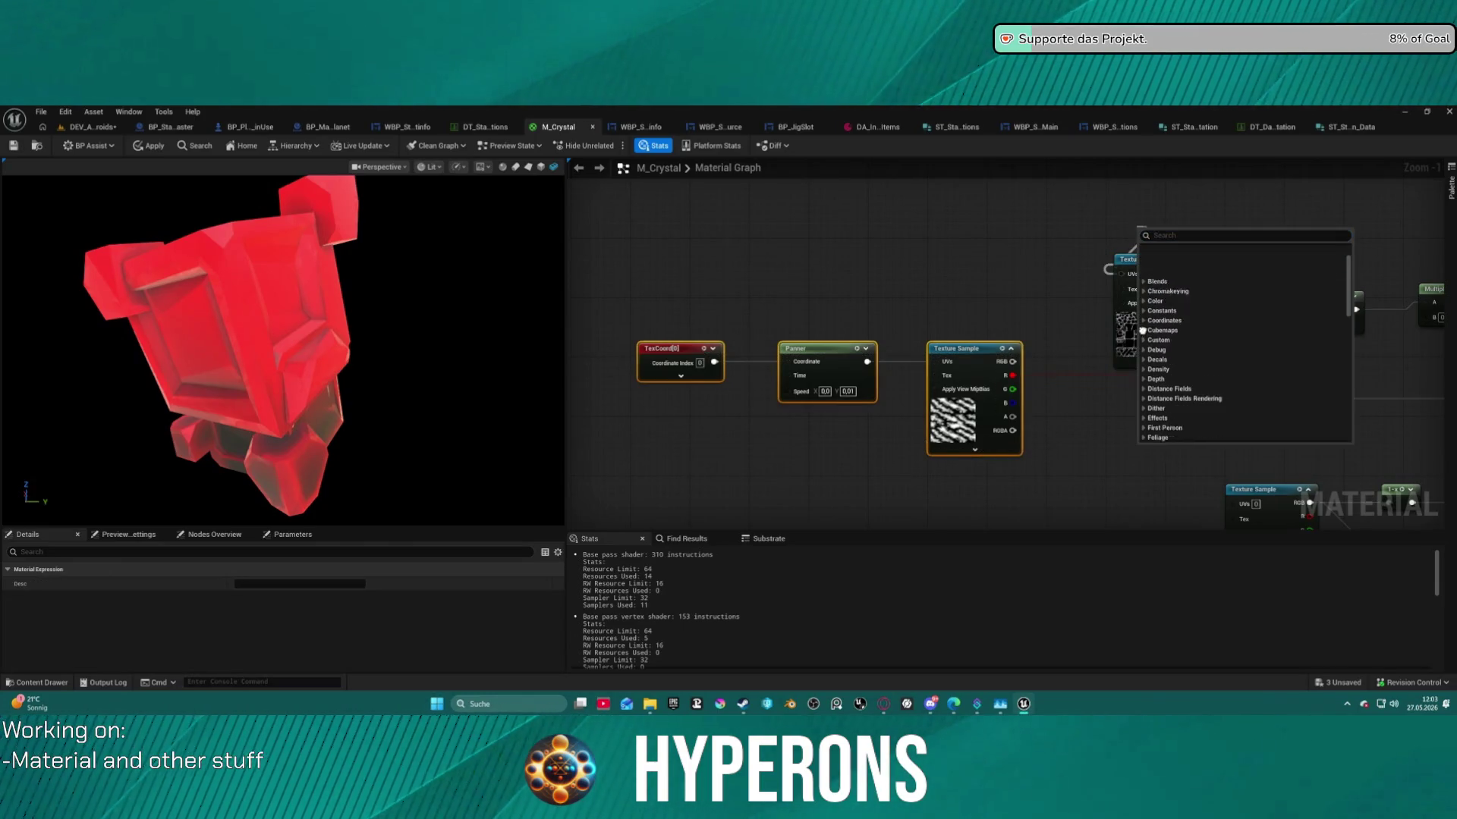
pyautogui.scroll(-9, 903, 288)
pyautogui.scroll(9, 1040, 227)
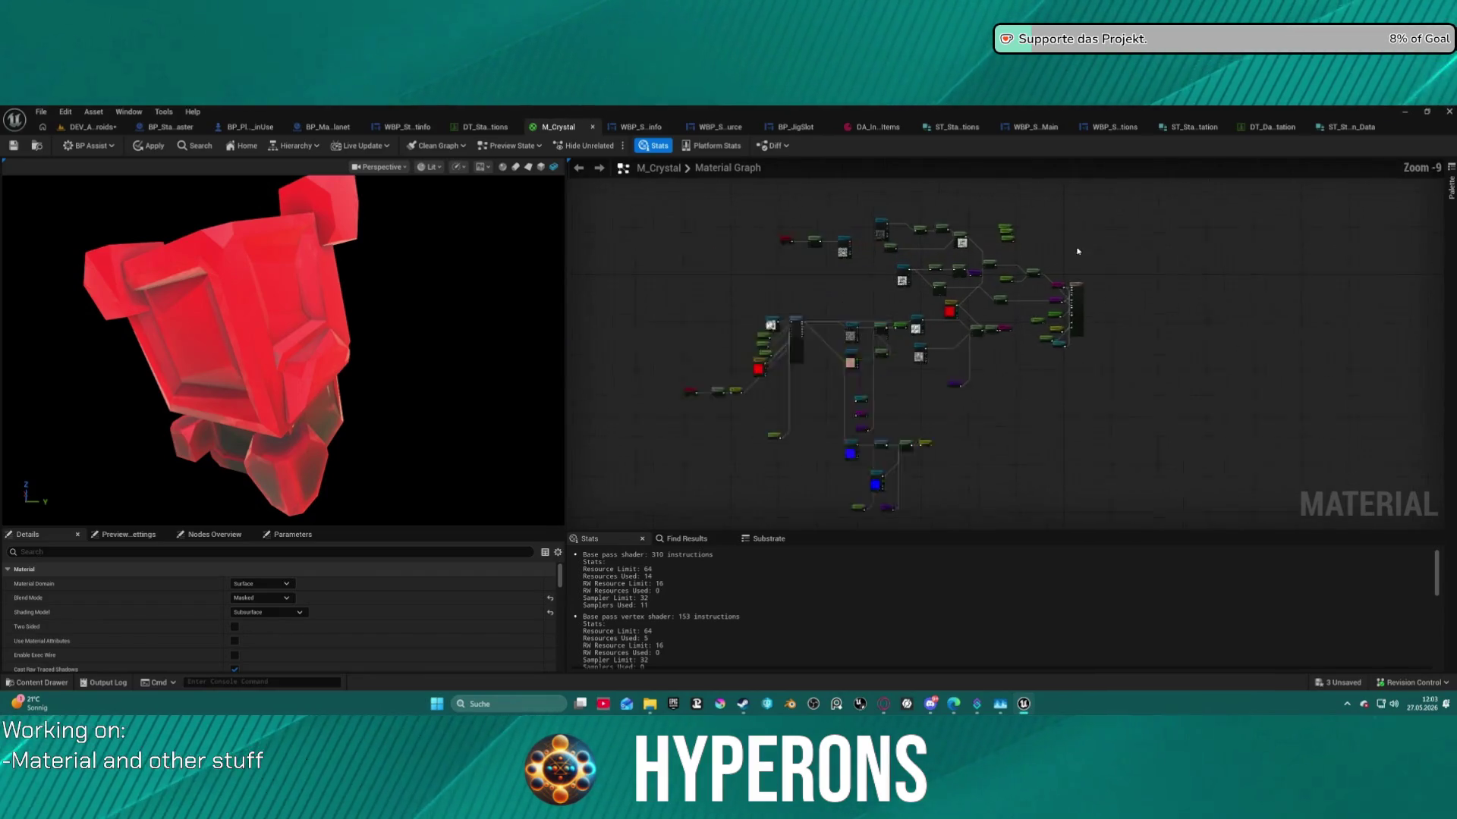
# Wire the Specular parameter into M_Crystal's Specular input and set its default value to 0,8.
pyautogui.moveTo(939, 218); pyautogui.dragTo(965, 281)
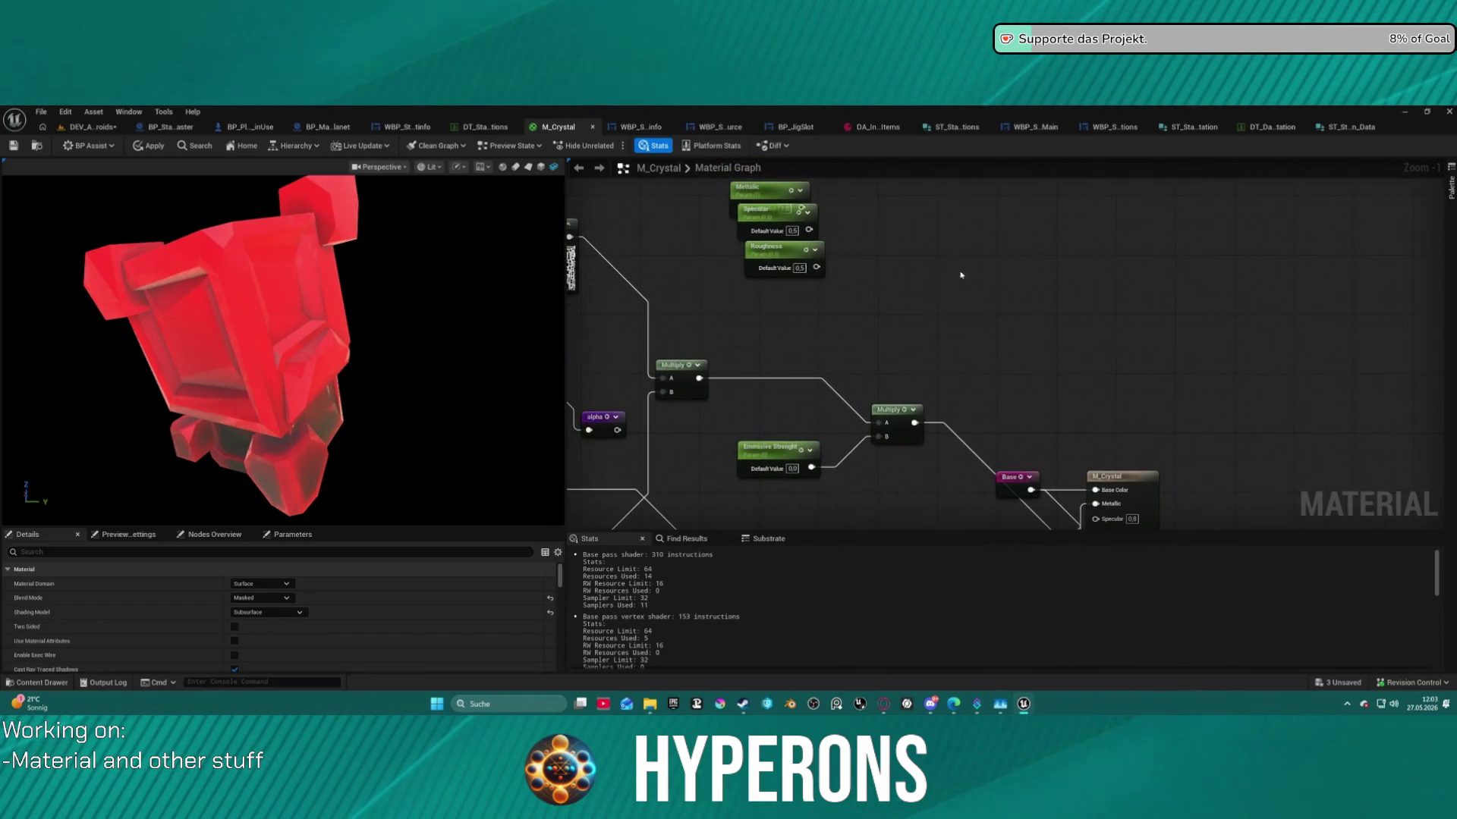
pyautogui.moveTo(777, 211)
pyautogui.mouseDown()
pyautogui.moveTo(996, 396)
pyautogui.moveTo(941, 471)
pyautogui.moveTo(1113, 510)
pyautogui.mouseUp()
pyautogui.moveTo(941, 475)
pyautogui.mouseDown()
pyautogui.moveTo(982, 406)
pyautogui.moveTo(996, 331)
pyautogui.mouseUp()
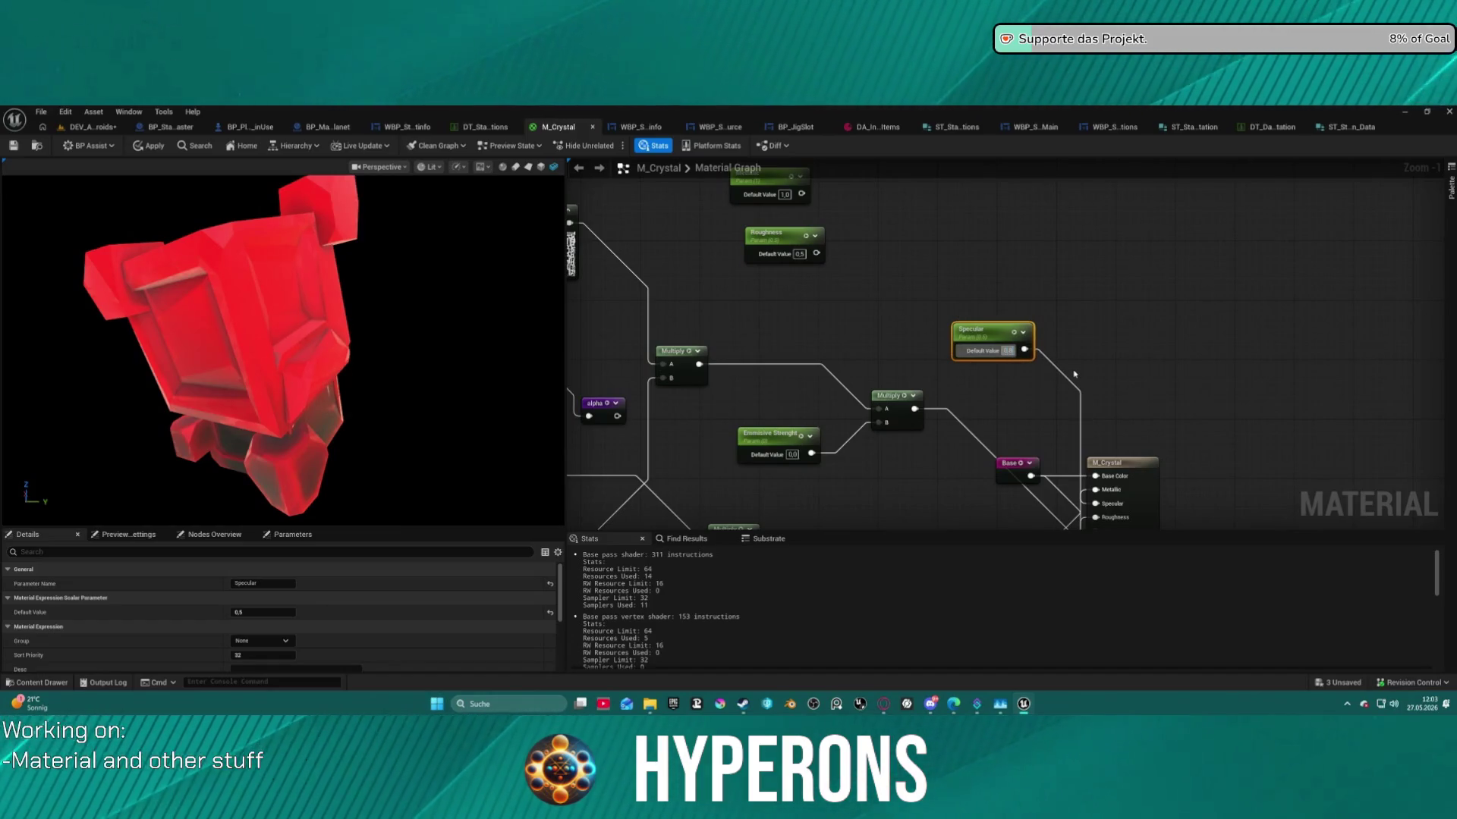
pyautogui.write('0,8')
pyautogui.press('Return')
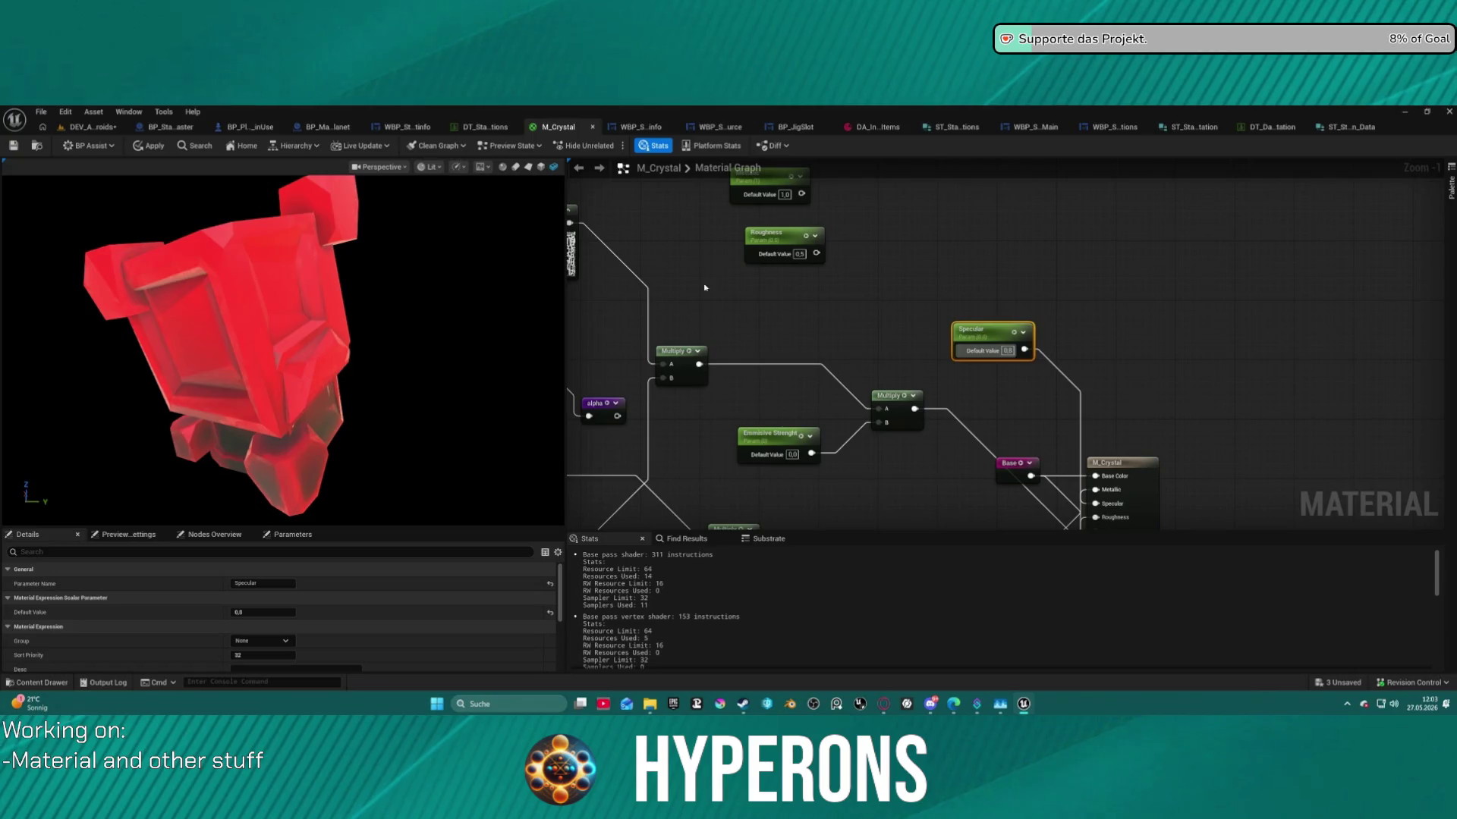
# Switch the material preview background to an environment backdrop.
pyautogui.click(483, 167)
pyautogui.click(498, 218)
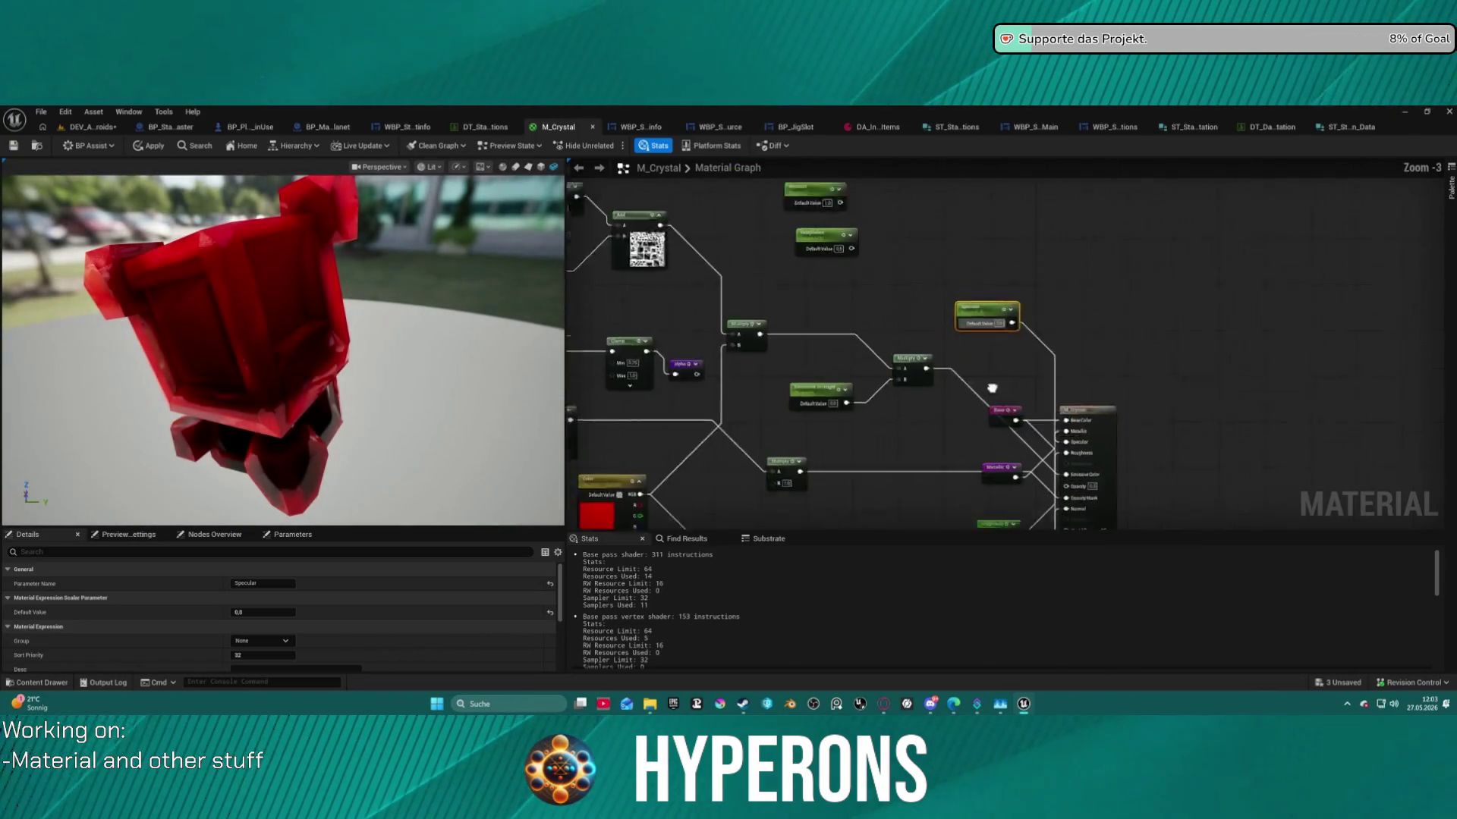
pyautogui.scroll(-2, 996, 406)
pyautogui.scroll(4, 861, 370)
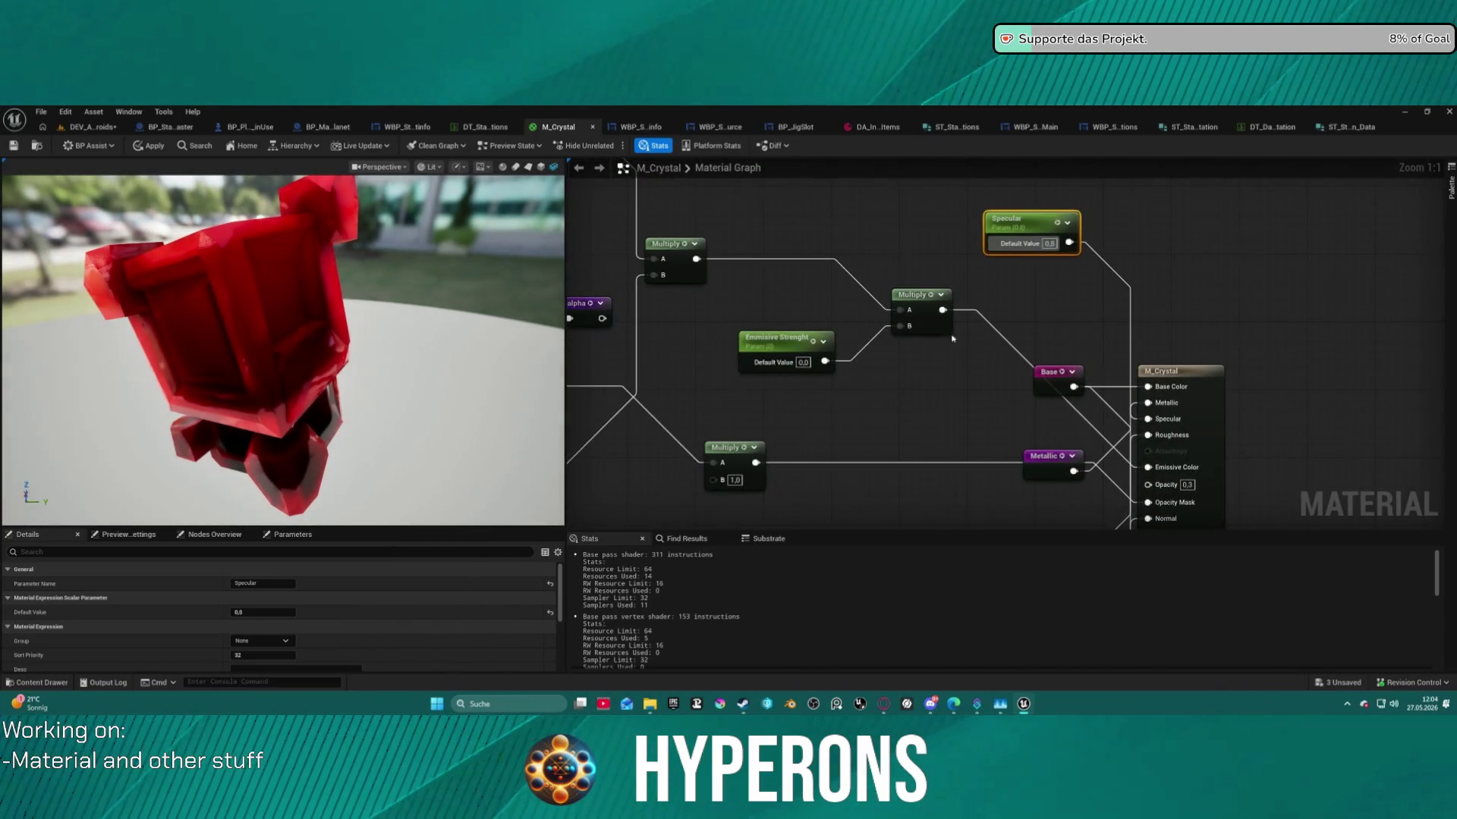
# Rearrange the Multiply, material output and Metallic nodes to tidy the graph.
pyautogui.moveTo(685, 428)
pyautogui.mouseDown()
pyautogui.moveTo(906, 378)
pyautogui.moveTo(824, 450)
pyautogui.moveTo(675, 453)
pyautogui.mouseUp()
pyautogui.moveTo(1159, 365); pyautogui.dragTo(1261, 365)
pyautogui.moveTo(1021, 448)
pyautogui.mouseDown()
pyautogui.moveTo(944, 406)
pyautogui.moveTo(865, 416)
pyautogui.moveTo(927, 429)
pyautogui.mouseUp()
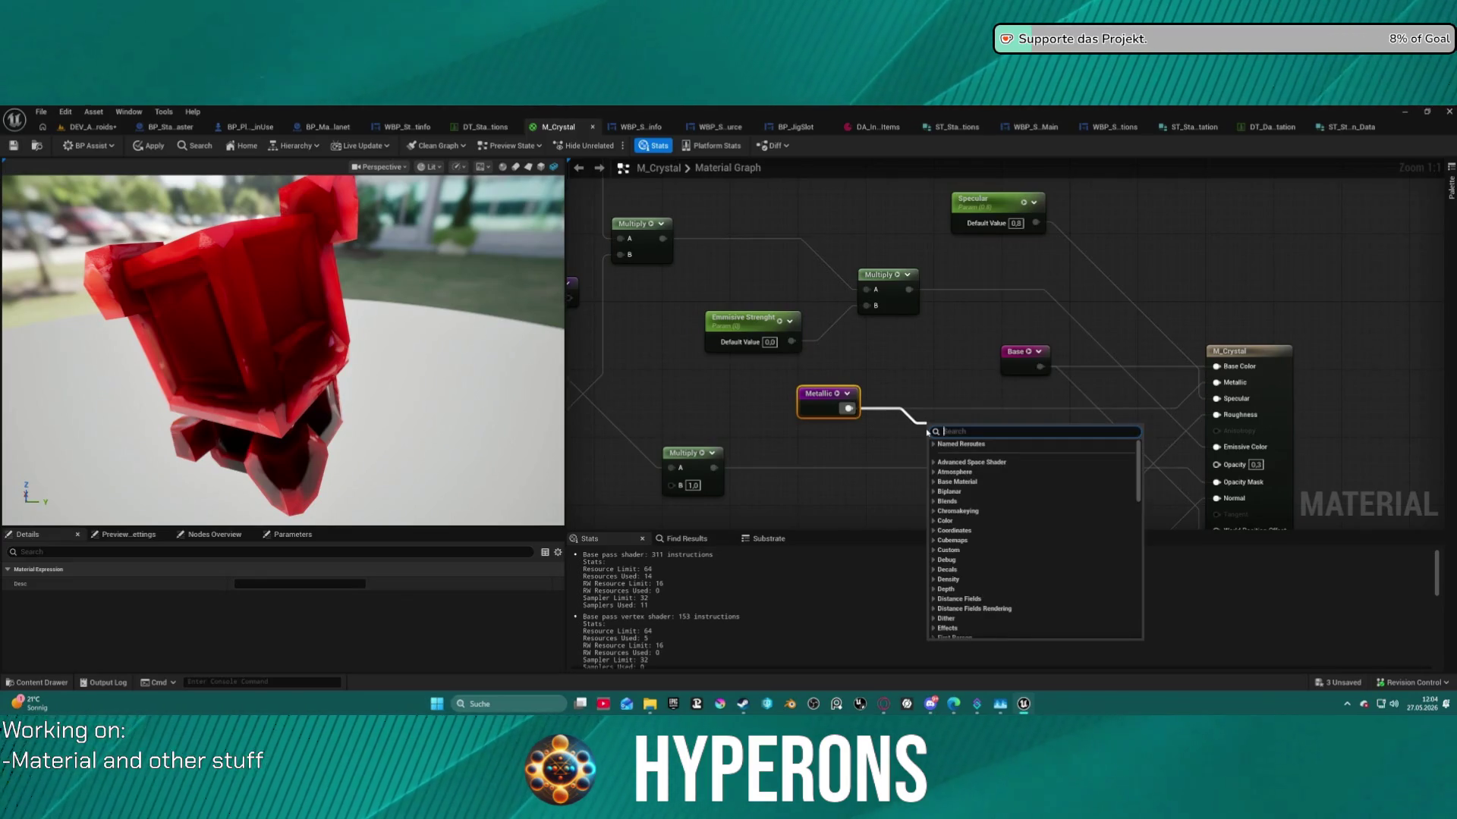
# Add a Multiply node after the crystal's Metallic value and wire it onward.
pyautogui.write('multipl')
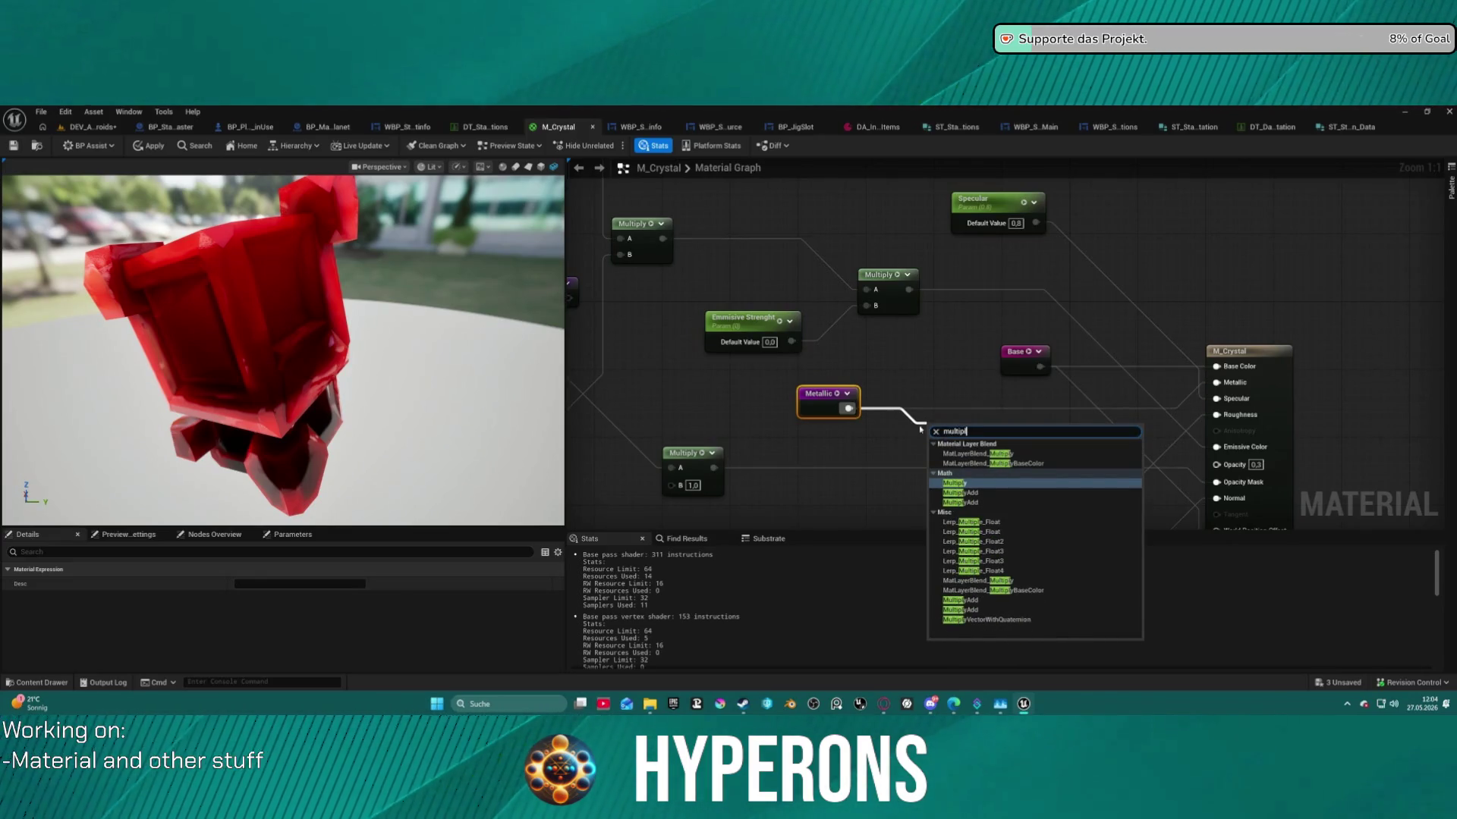
pyautogui.press('Return')
pyautogui.moveTo(977, 443)
pyautogui.mouseDown()
pyautogui.moveTo(1217, 398)
pyautogui.moveTo(958, 410)
pyautogui.moveTo(969, 397)
pyautogui.mouseUp()
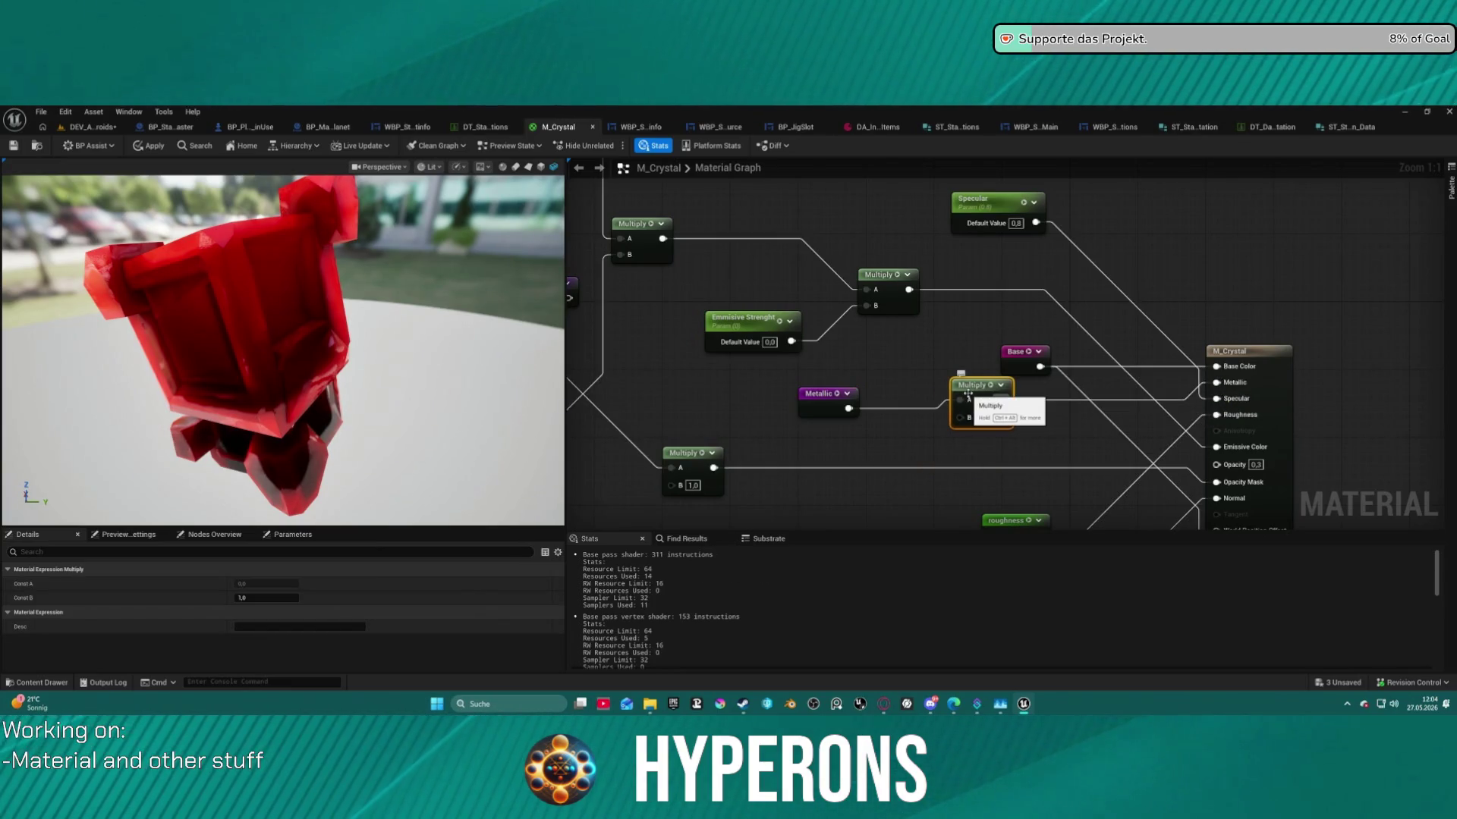
# Paste a copy of the Metallic scalar parameter, default 1,0, and wire it into Multiply's B input.
pyautogui.doubleClick(827, 393)
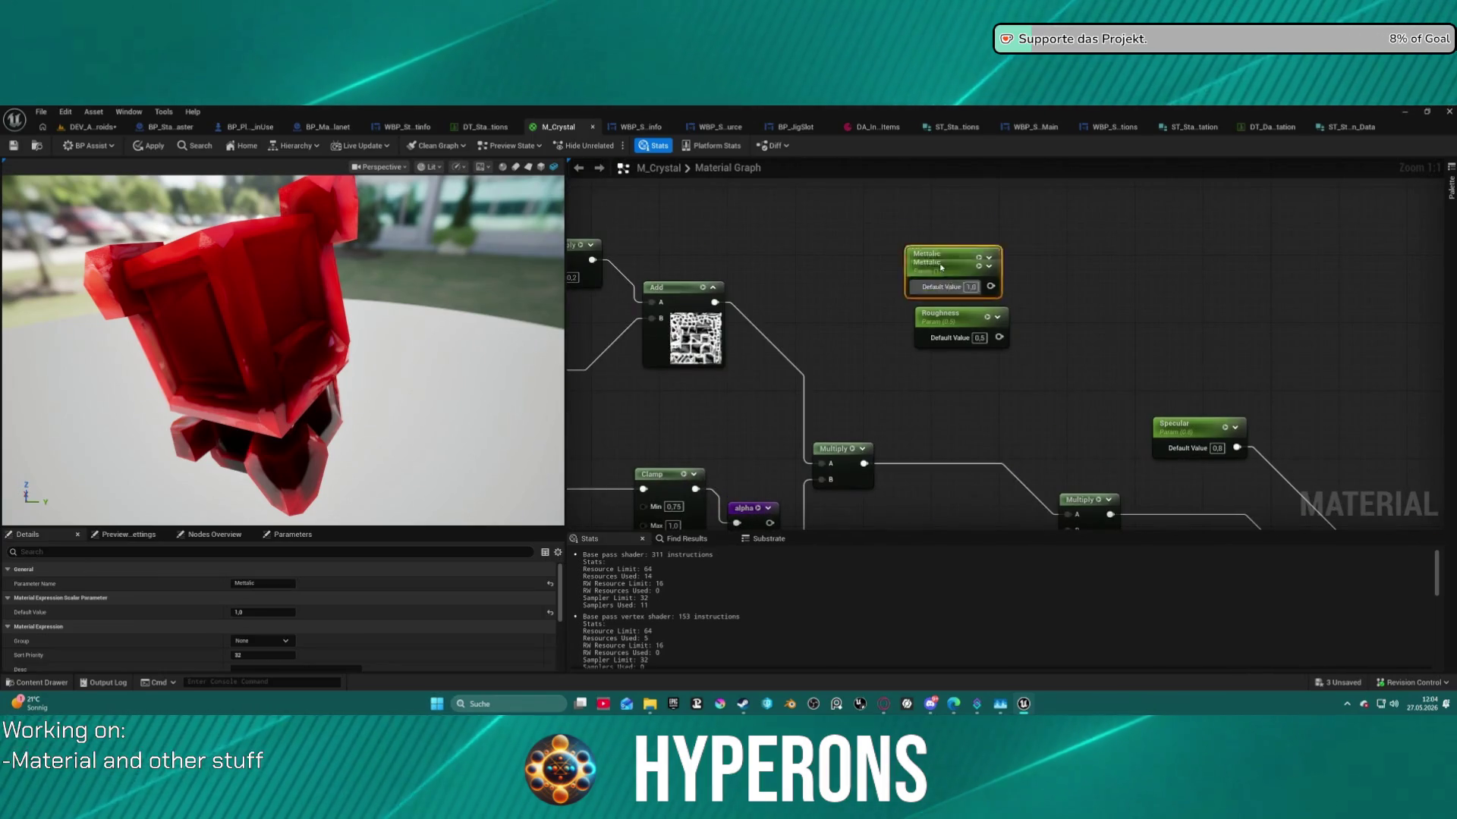
pyautogui.hotkey('ctrl', 'v')
pyautogui.moveTo(1071, 318)
pyautogui.mouseDown()
pyautogui.moveTo(1055, 301)
pyautogui.moveTo(1072, 320)
pyautogui.mouseUp()
pyautogui.press('F2')
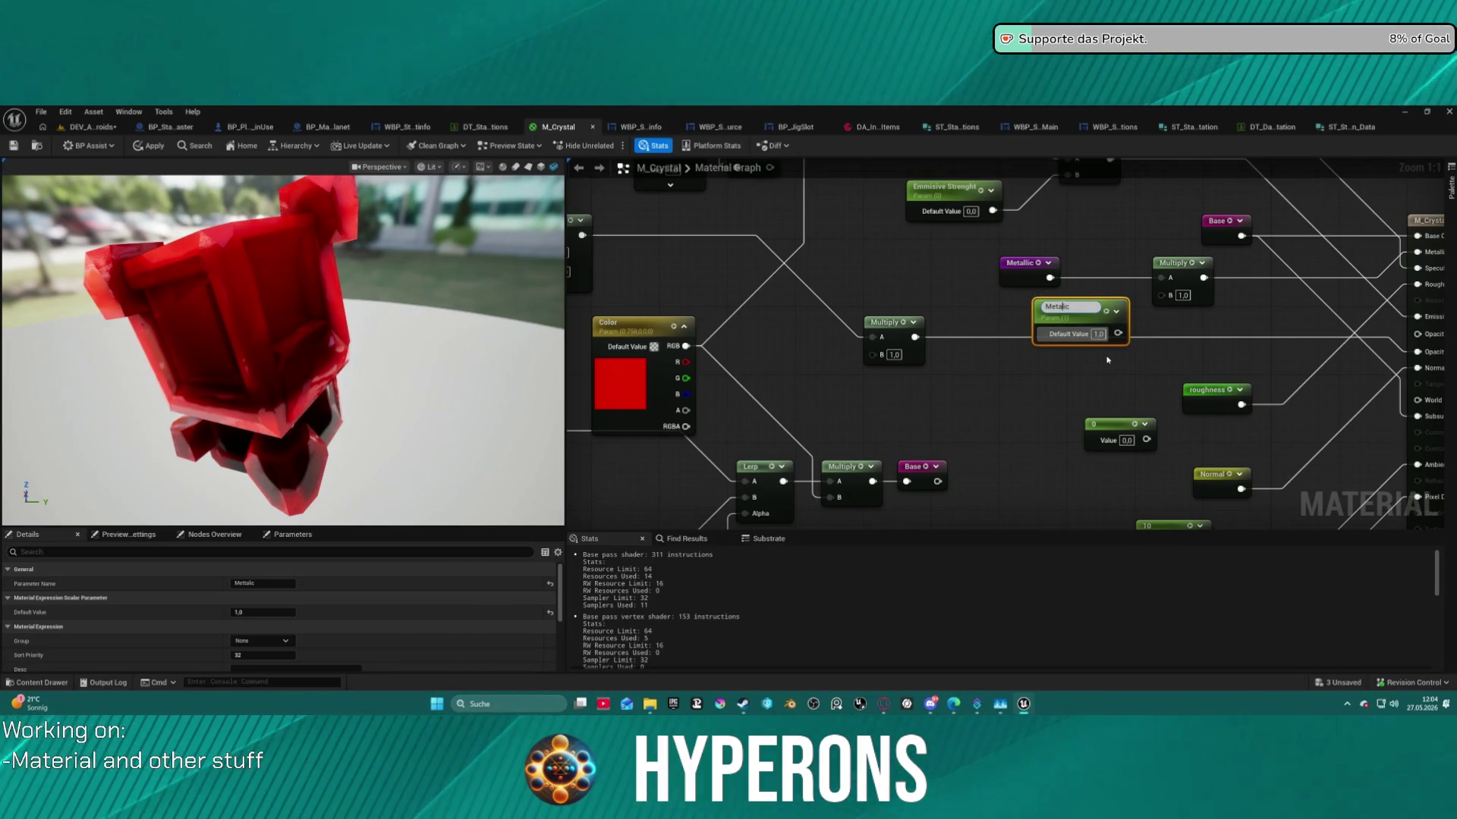
pyautogui.moveTo(1118, 329)
pyautogui.mouseDown()
pyautogui.moveTo(1158, 301)
pyautogui.moveTo(1086, 300)
pyautogui.mouseUp()
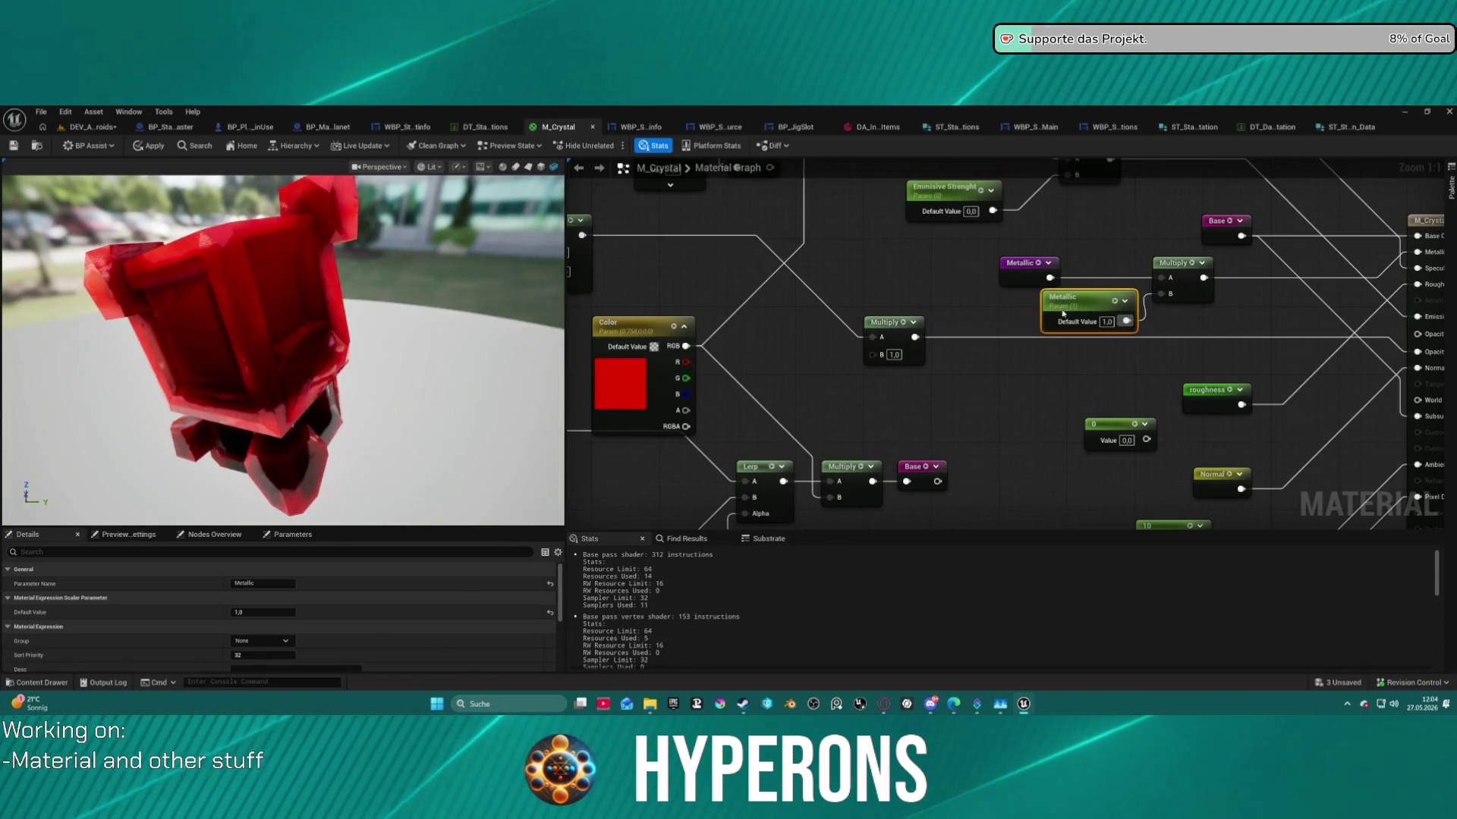
pyautogui.moveTo(1185, 228)
pyautogui.mouseDown()
pyautogui.moveTo(1095, 278)
pyautogui.moveTo(996, 376)
pyautogui.mouseUp()
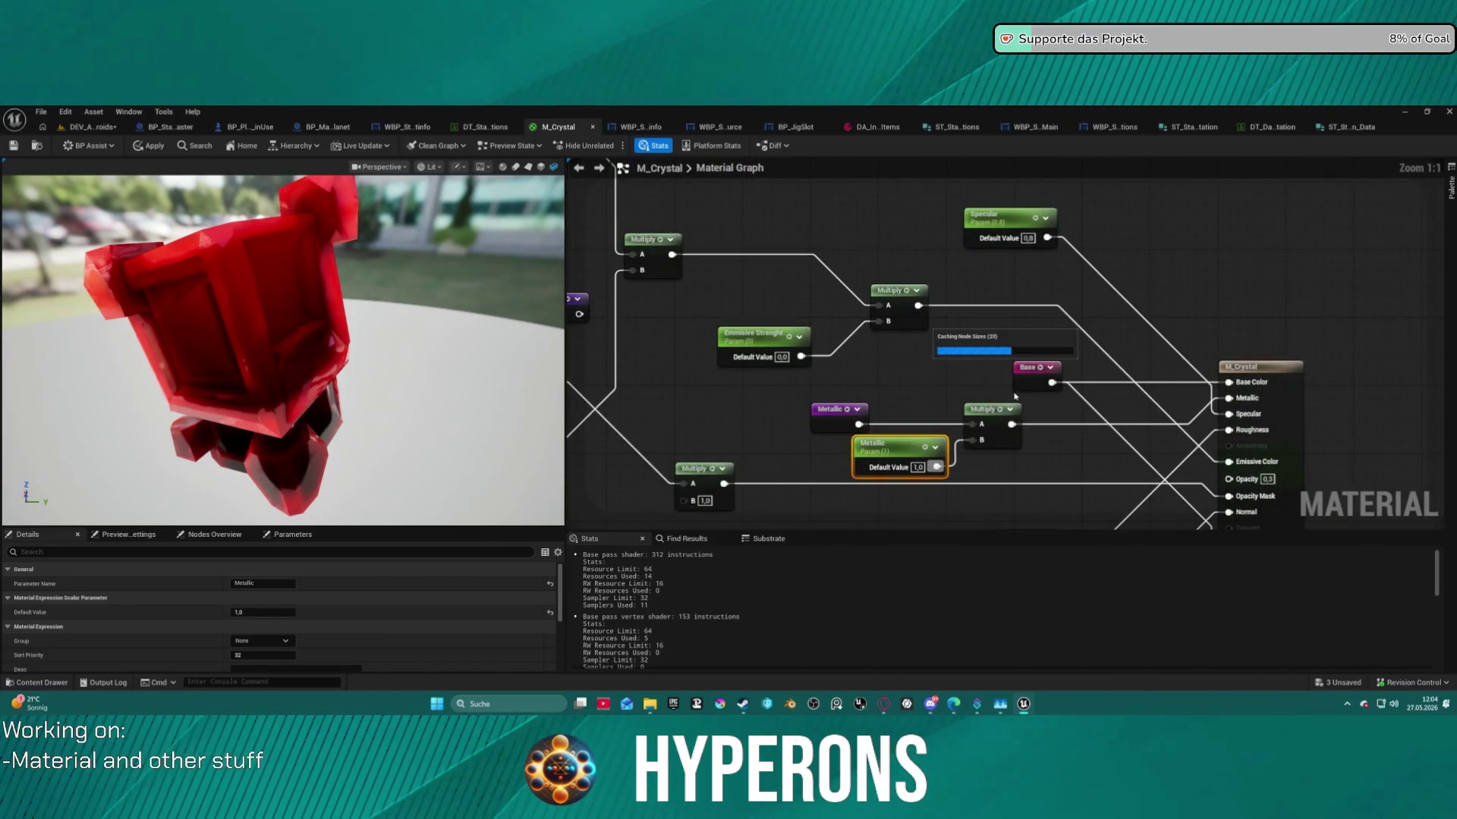
pyautogui.scroll(-3, 1015, 395)
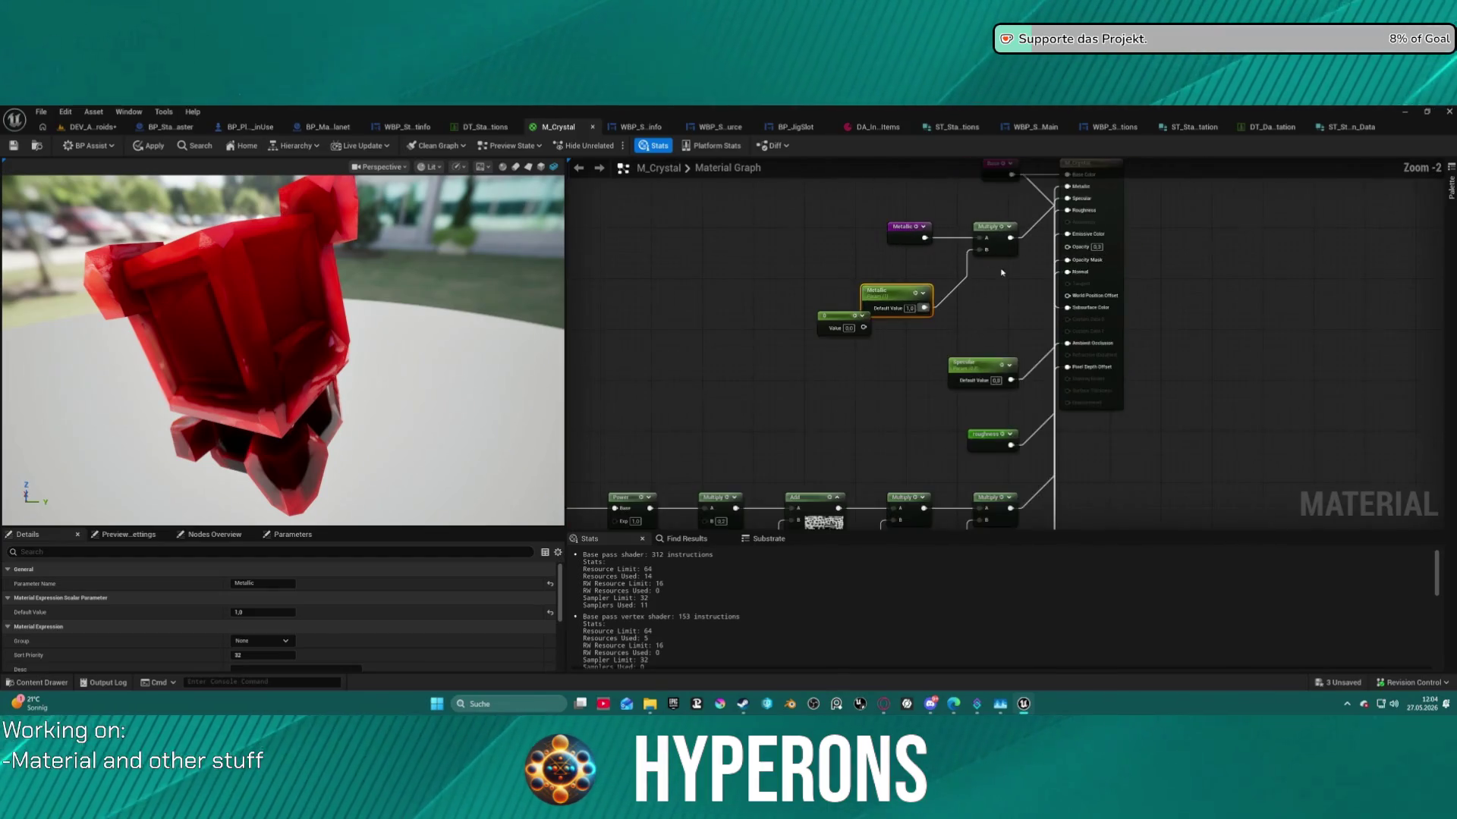
pyautogui.scroll(-1, 1009, 341)
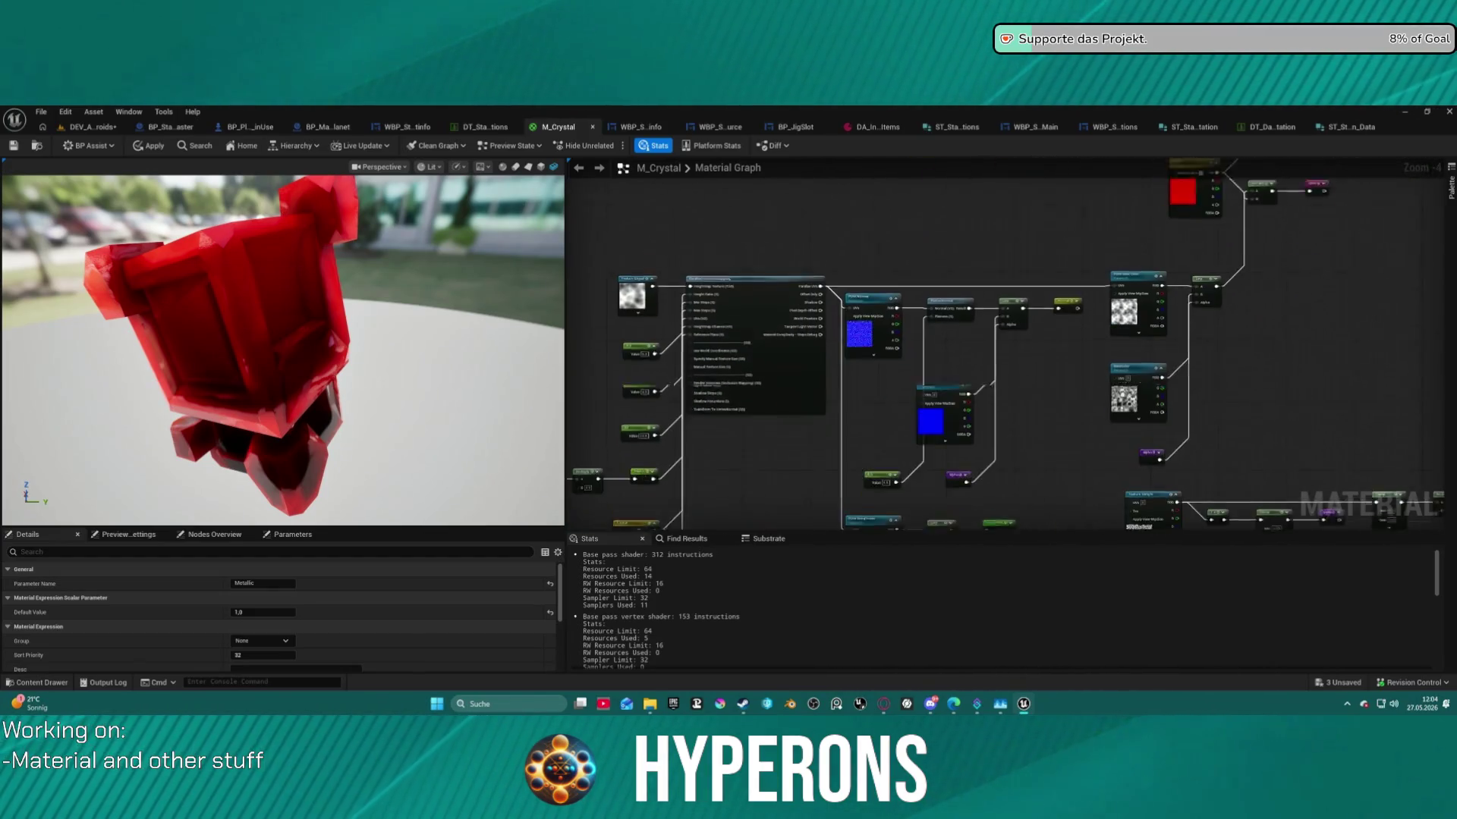
# Copy the red Color parameter node and paste it beside the Add and Multiply chain.
pyautogui.scroll(2, 993, 382)
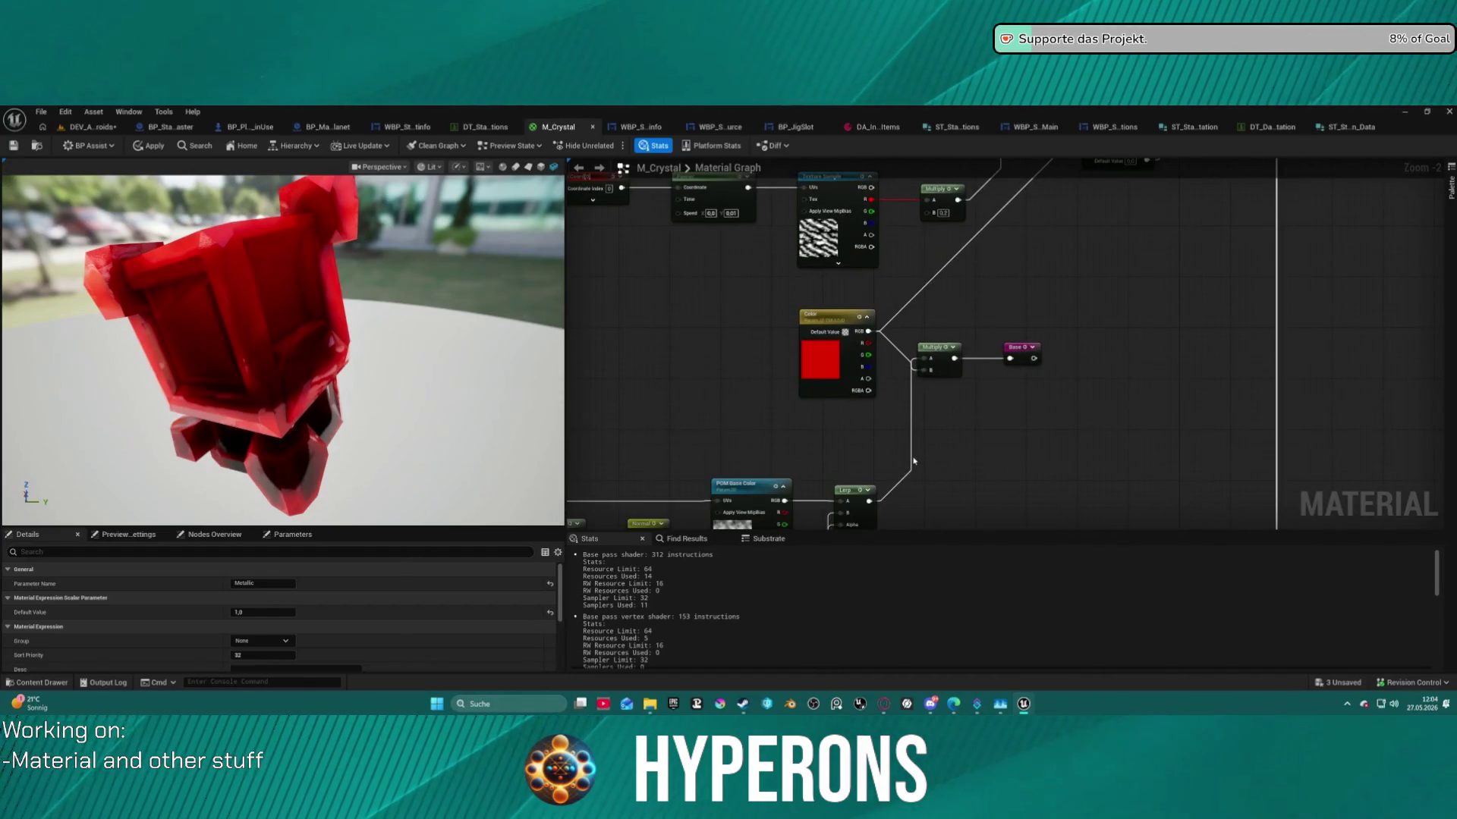
pyautogui.moveTo(721, 303); pyautogui.dragTo(847, 393)
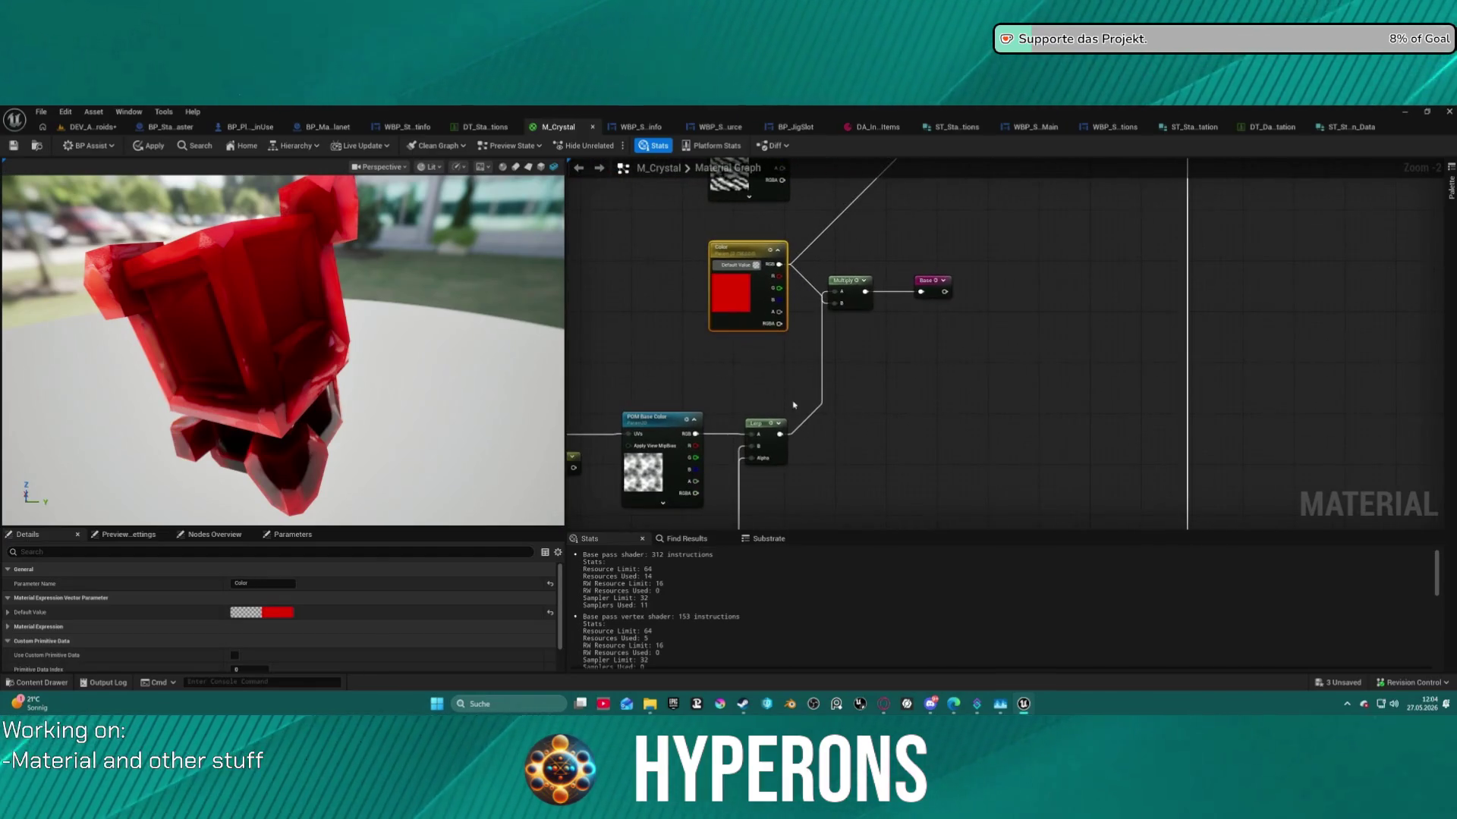
pyautogui.moveTo(859, 263)
pyautogui.mouseDown()
pyautogui.moveTo(777, 493)
pyautogui.moveTo(771, 432)
pyautogui.mouseUp()
pyautogui.hotkey('ctrl', 'v')
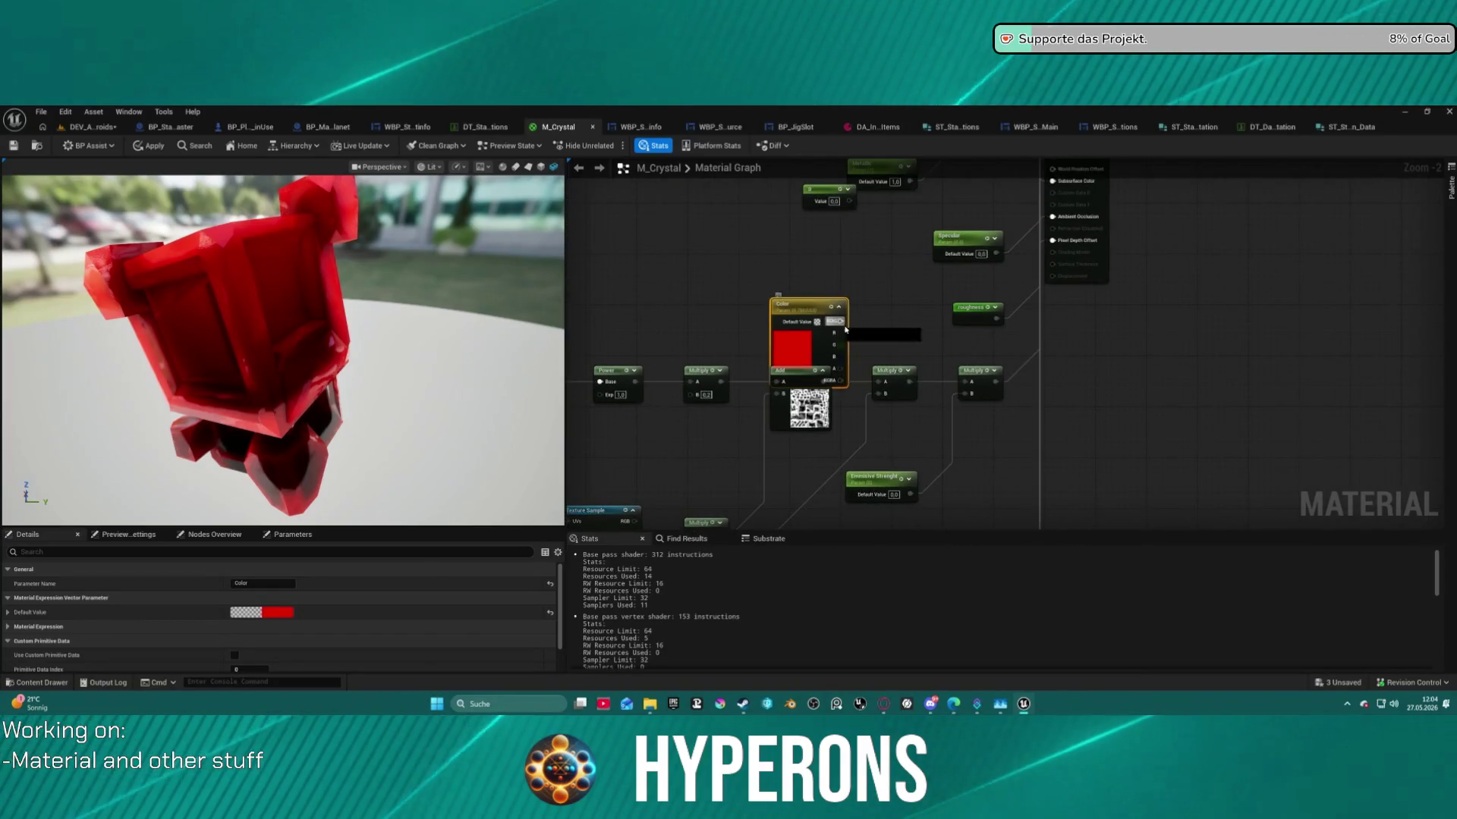
pyautogui.moveTo(824, 321); pyautogui.dragTo(813, 289)
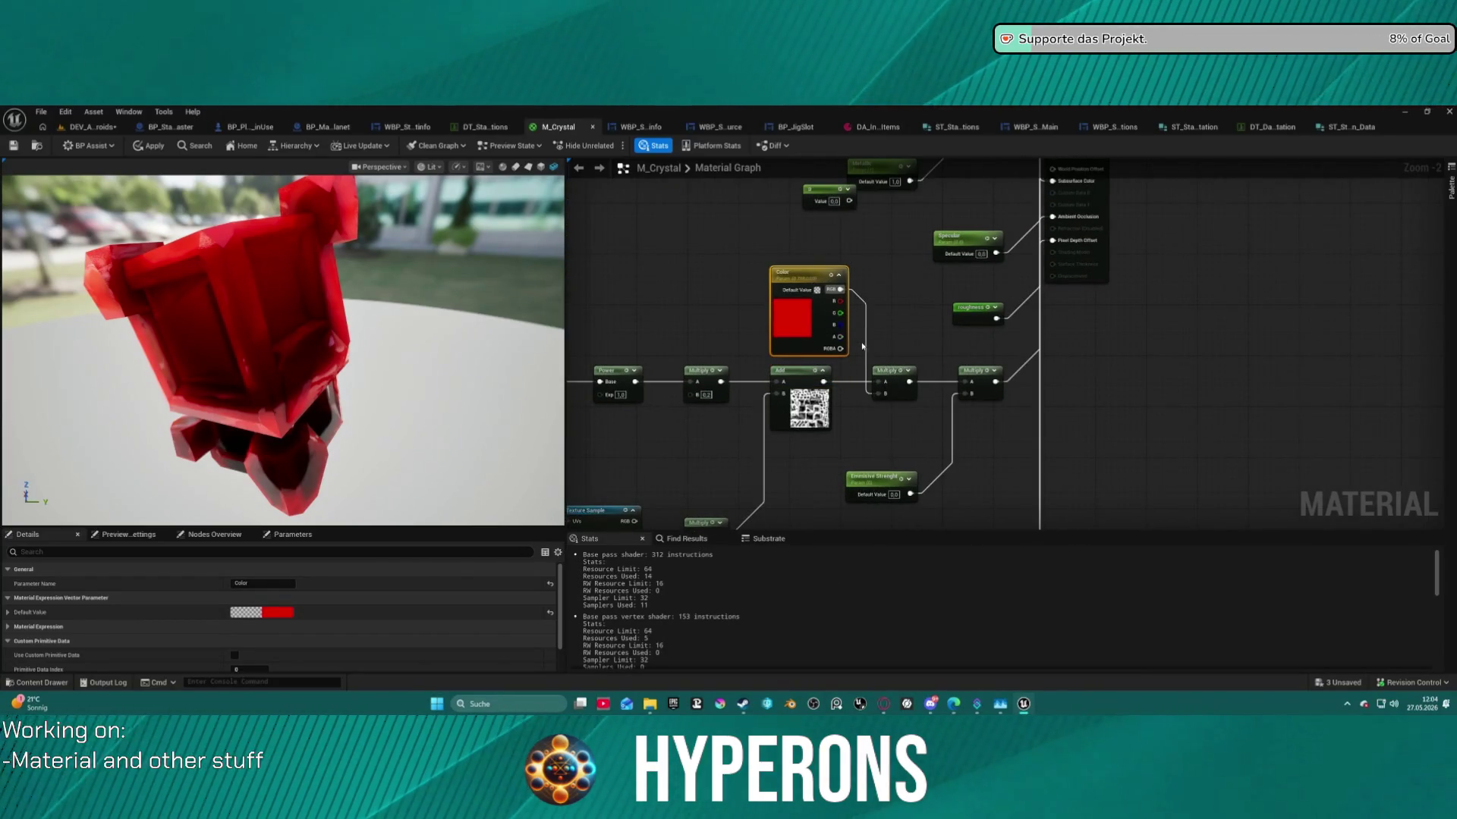
# Spread out the overlapping Color, Texture Sample and Multiply (B 1,0) nodes.
pyautogui.scroll(-4, 990, 337)
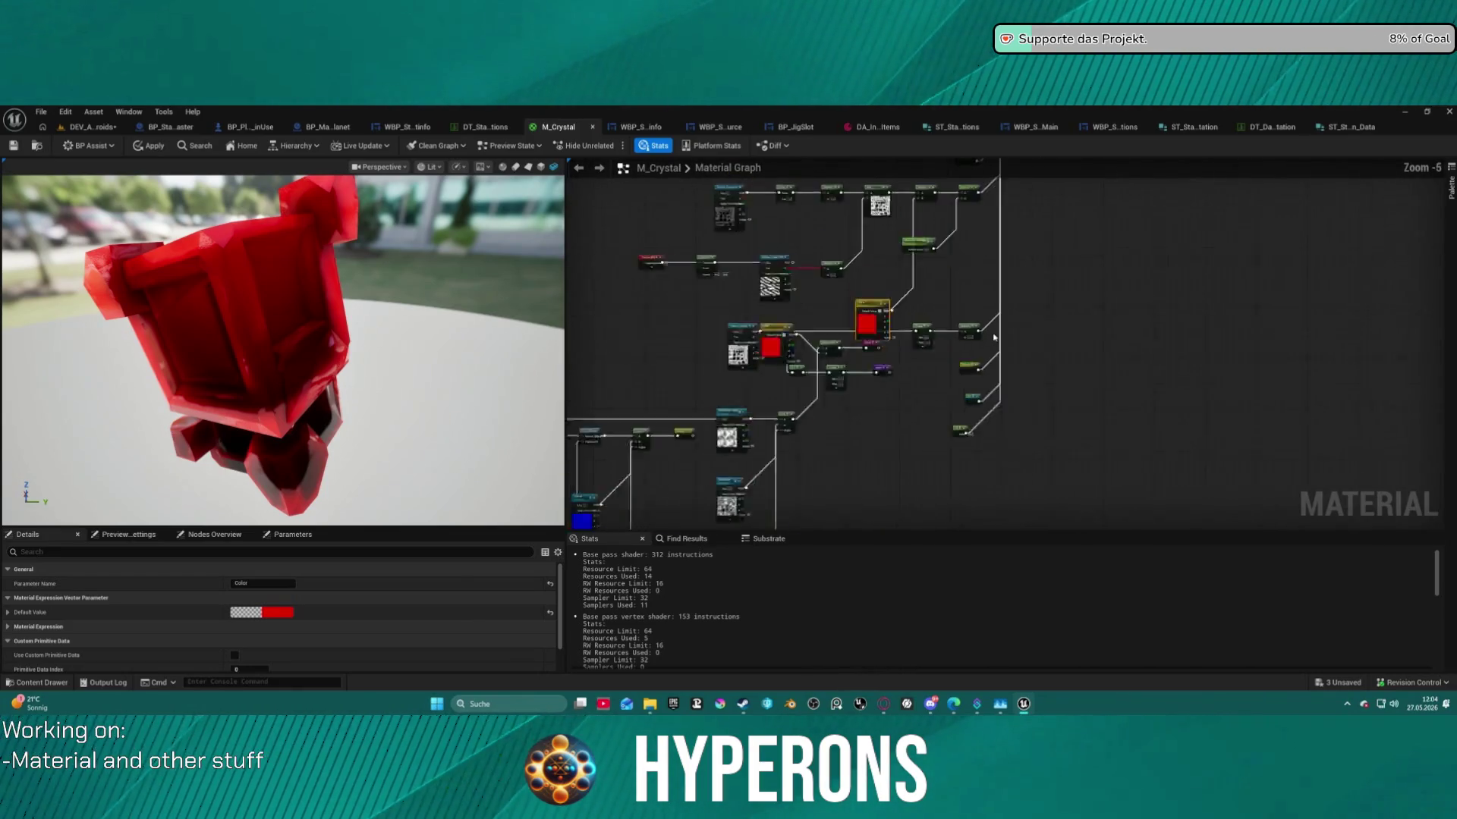
pyautogui.scroll(3, 994, 337)
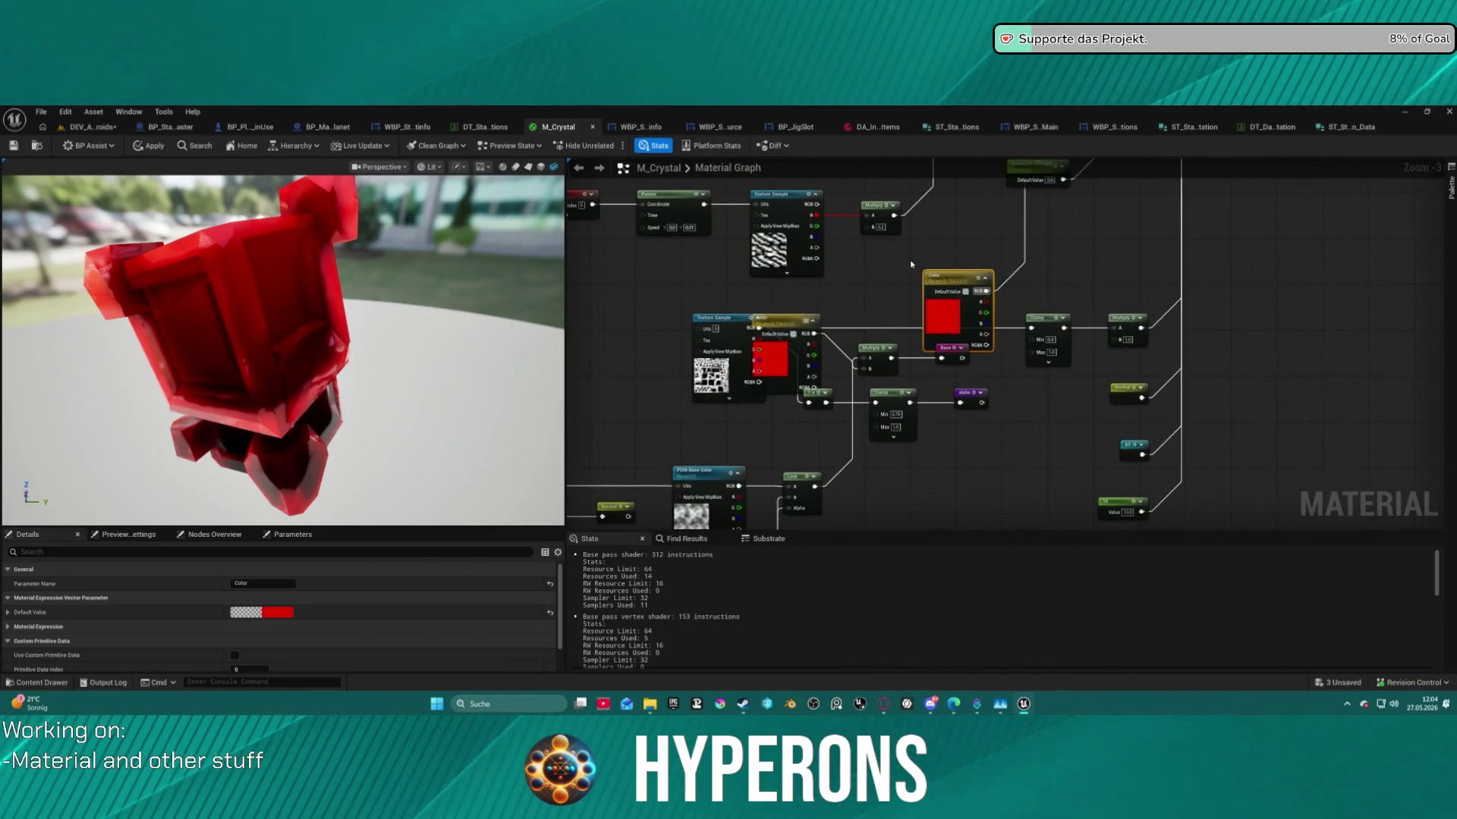
pyautogui.moveTo(783, 317)
pyautogui.mouseDown()
pyautogui.moveTo(905, 191)
pyautogui.moveTo(840, 282)
pyautogui.moveTo(819, 281)
pyautogui.mouseUp()
pyautogui.moveTo(950, 278); pyautogui.dragTo(959, 217)
pyautogui.moveTo(824, 284)
pyautogui.mouseDown()
pyautogui.moveTo(739, 353)
pyautogui.moveTo(743, 390)
pyautogui.mouseUp()
pyautogui.moveTo(1118, 320)
pyautogui.mouseDown()
pyautogui.moveTo(1156, 315)
pyautogui.moveTo(964, 491)
pyautogui.moveTo(829, 501)
pyautogui.moveTo(853, 388)
pyautogui.moveTo(884, 385)
pyautogui.moveTo(904, 545)
pyautogui.moveTo(854, 402)
pyautogui.moveTo(914, 445)
pyautogui.moveTo(899, 440)
pyautogui.mouseUp()
# Add a named reroute called Opacity from the Multiply output.
pyautogui.write('r')
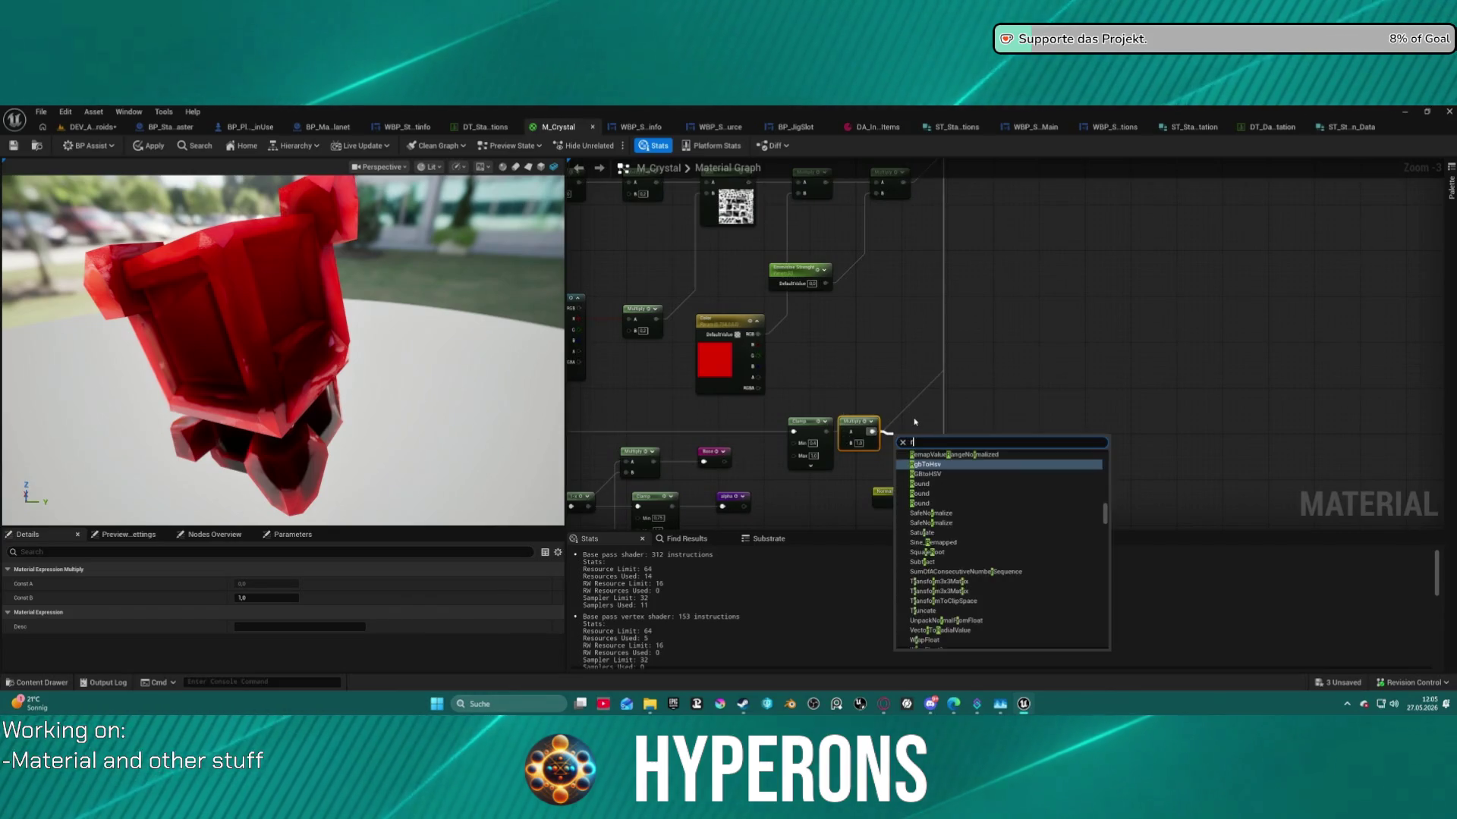
pyautogui.write('eroute')
pyautogui.press('Return')
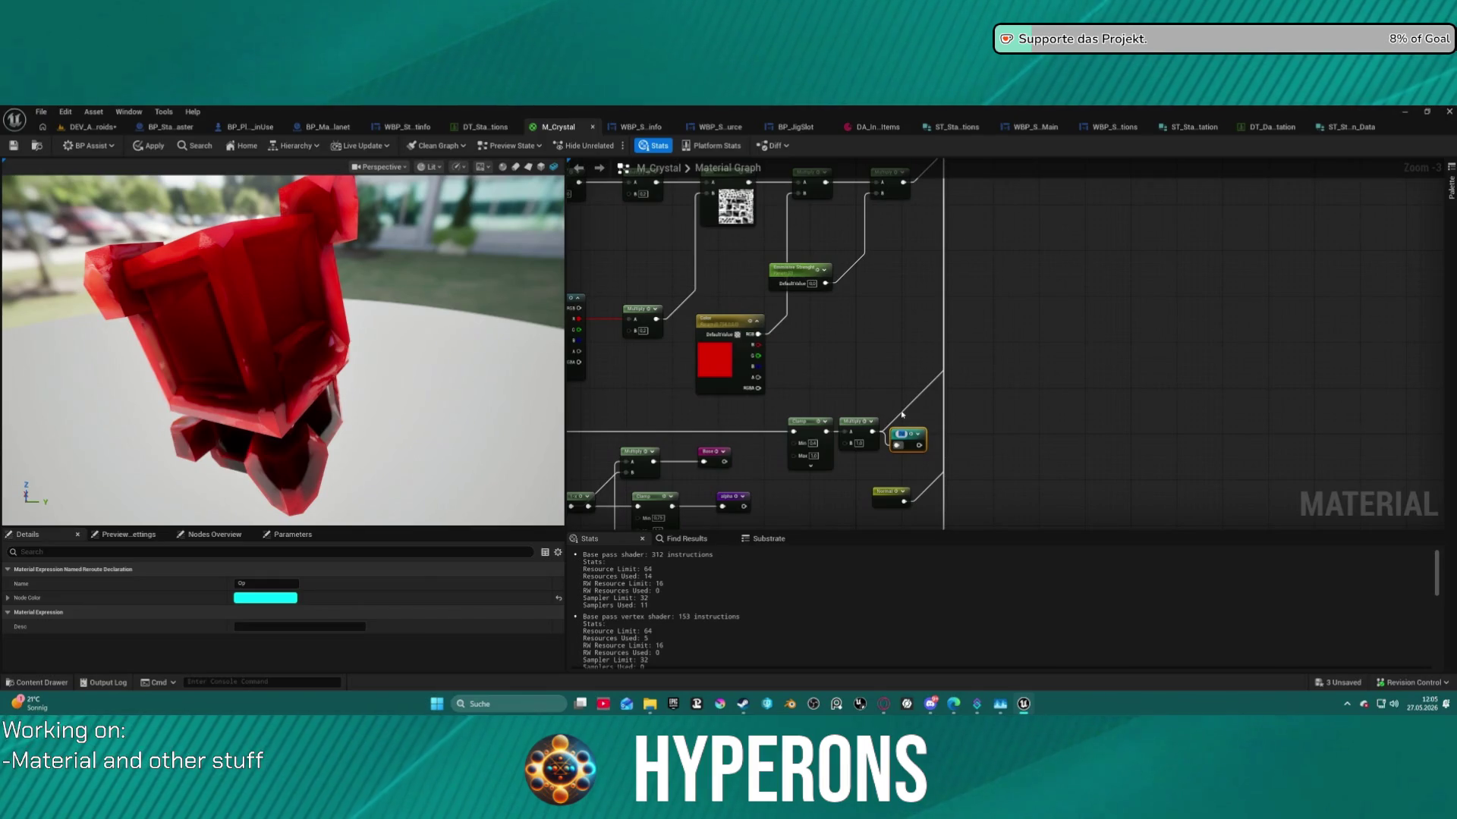
pyautogui.write('acity')
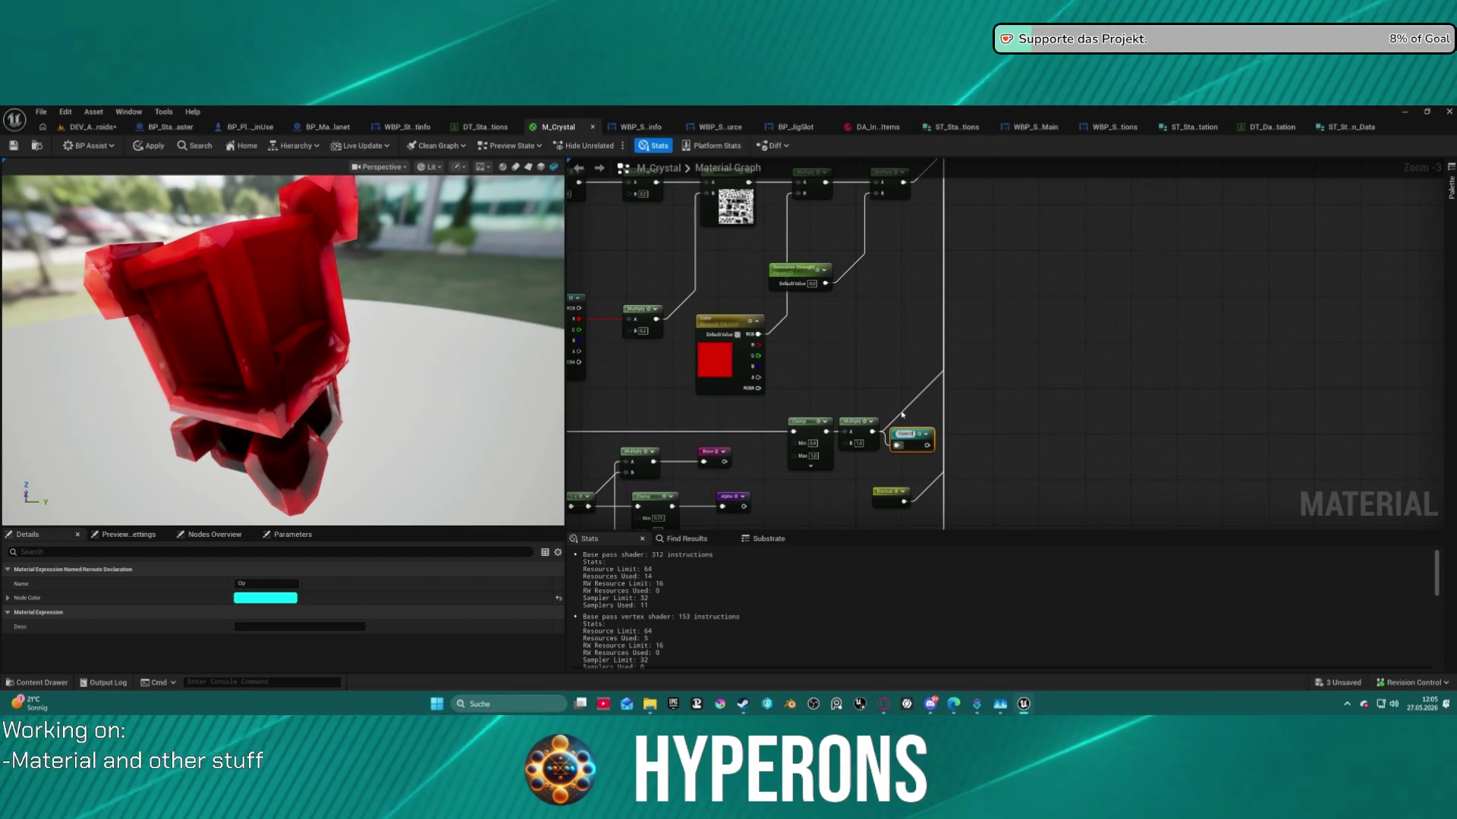
# Connect the material's Opacity Mask input to the Opacity named reroute.
pyautogui.press('Home')
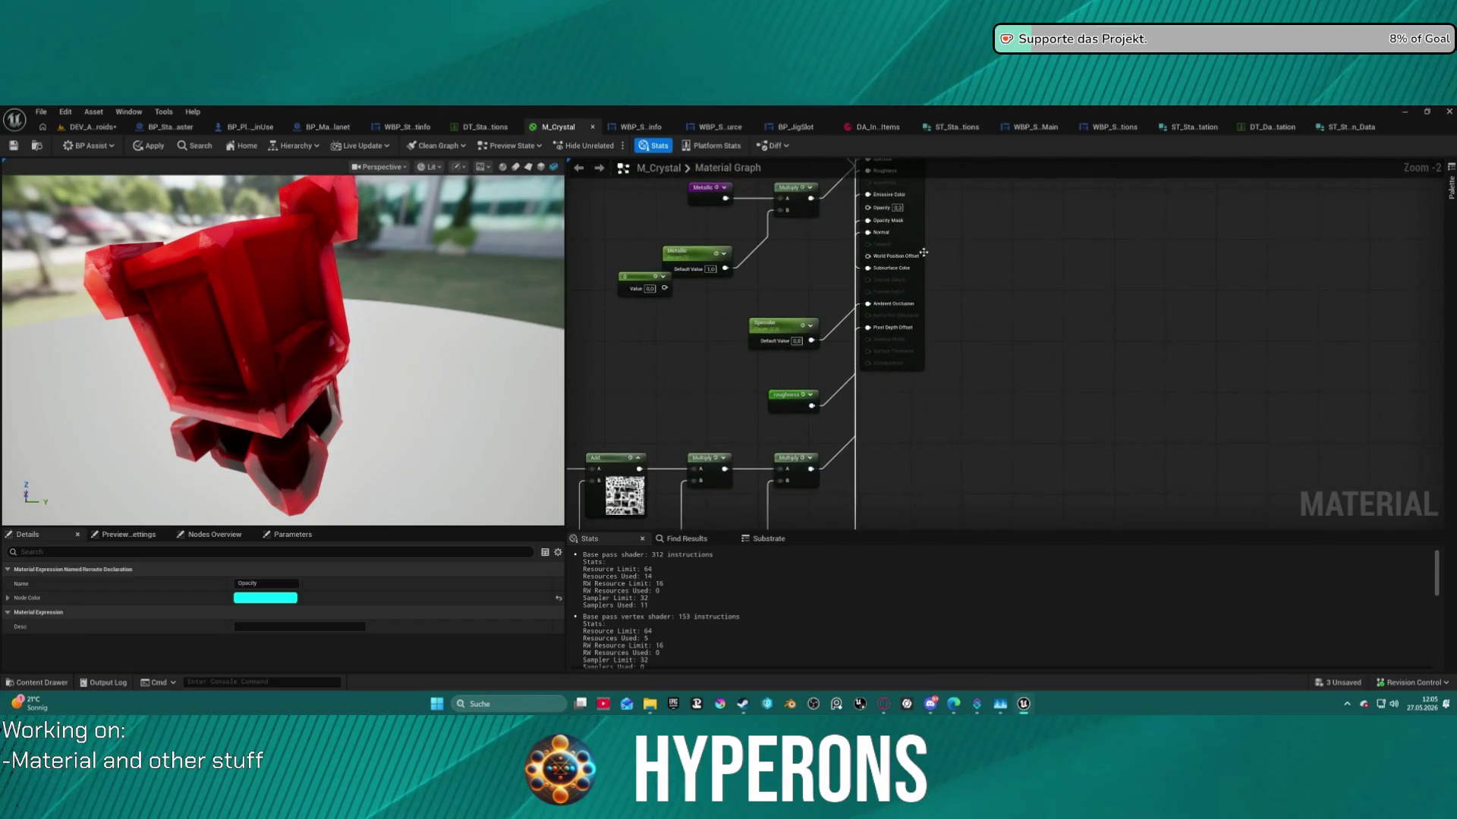
pyautogui.moveTo(893, 353); pyautogui.dragTo(843, 373)
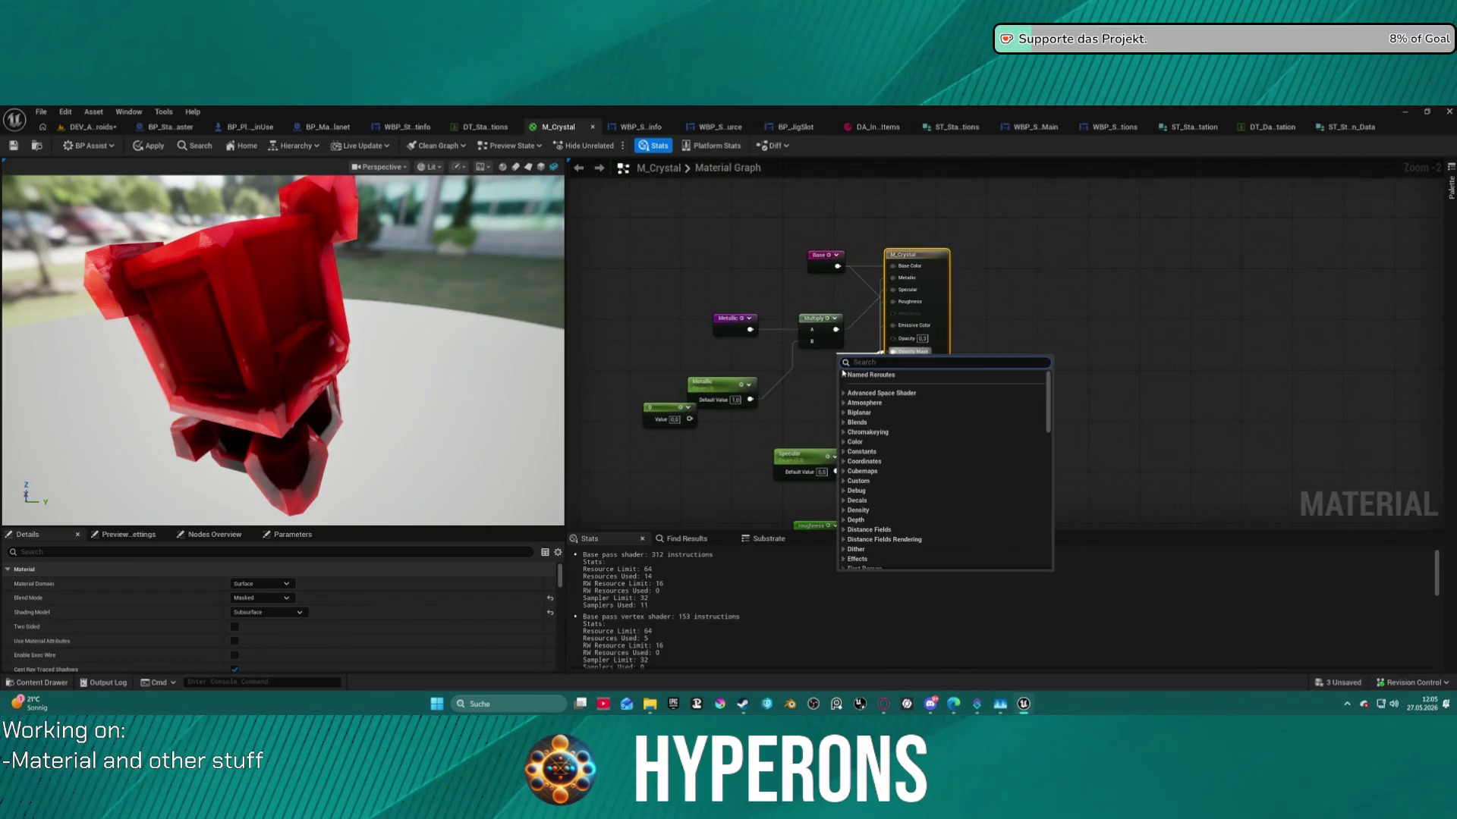
pyautogui.write('opacis')
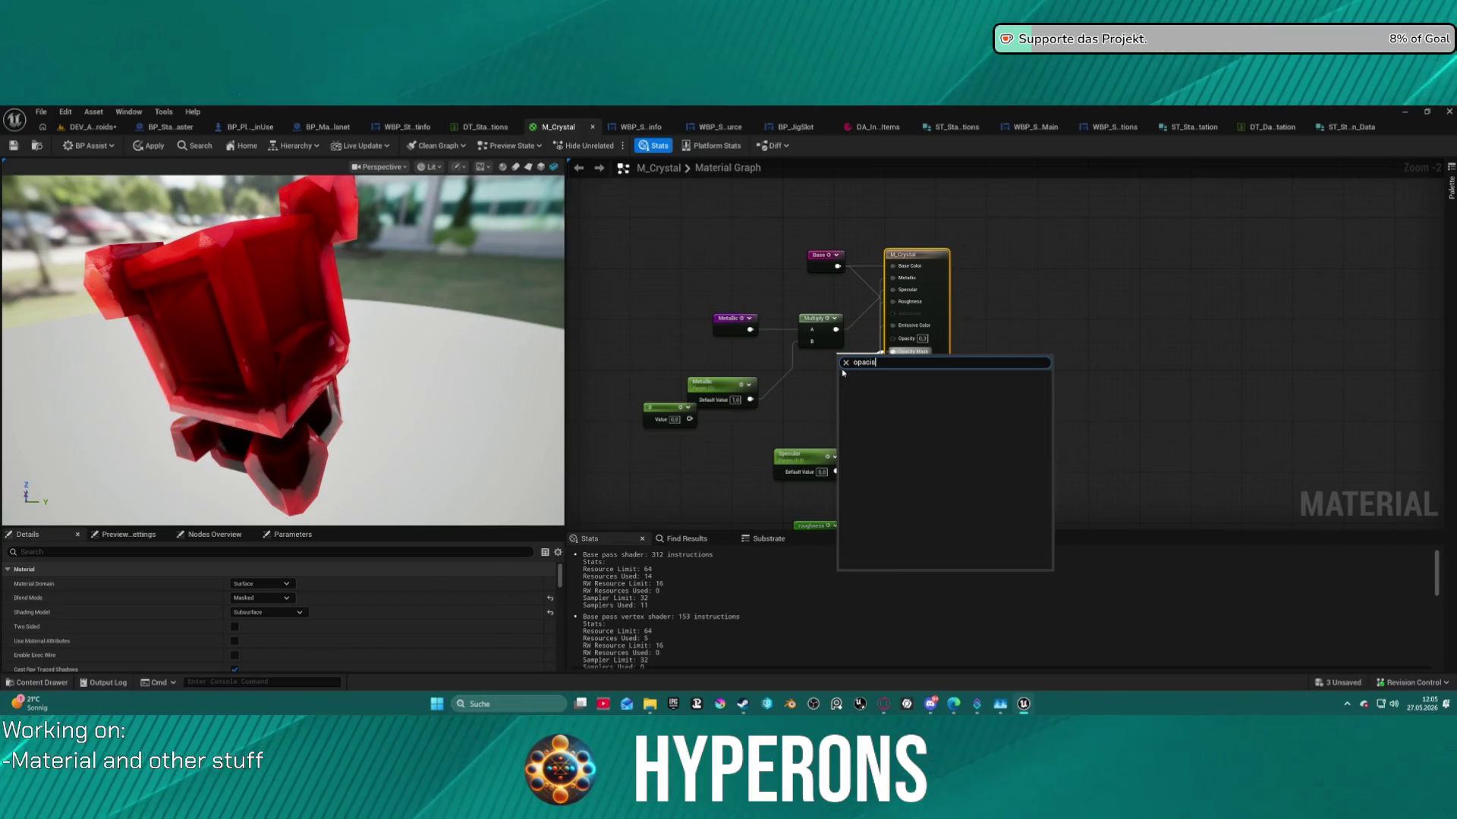
pyautogui.press('BackSpace')
pyautogui.press('BackSpace')
pyautogui.press('BackSpace')
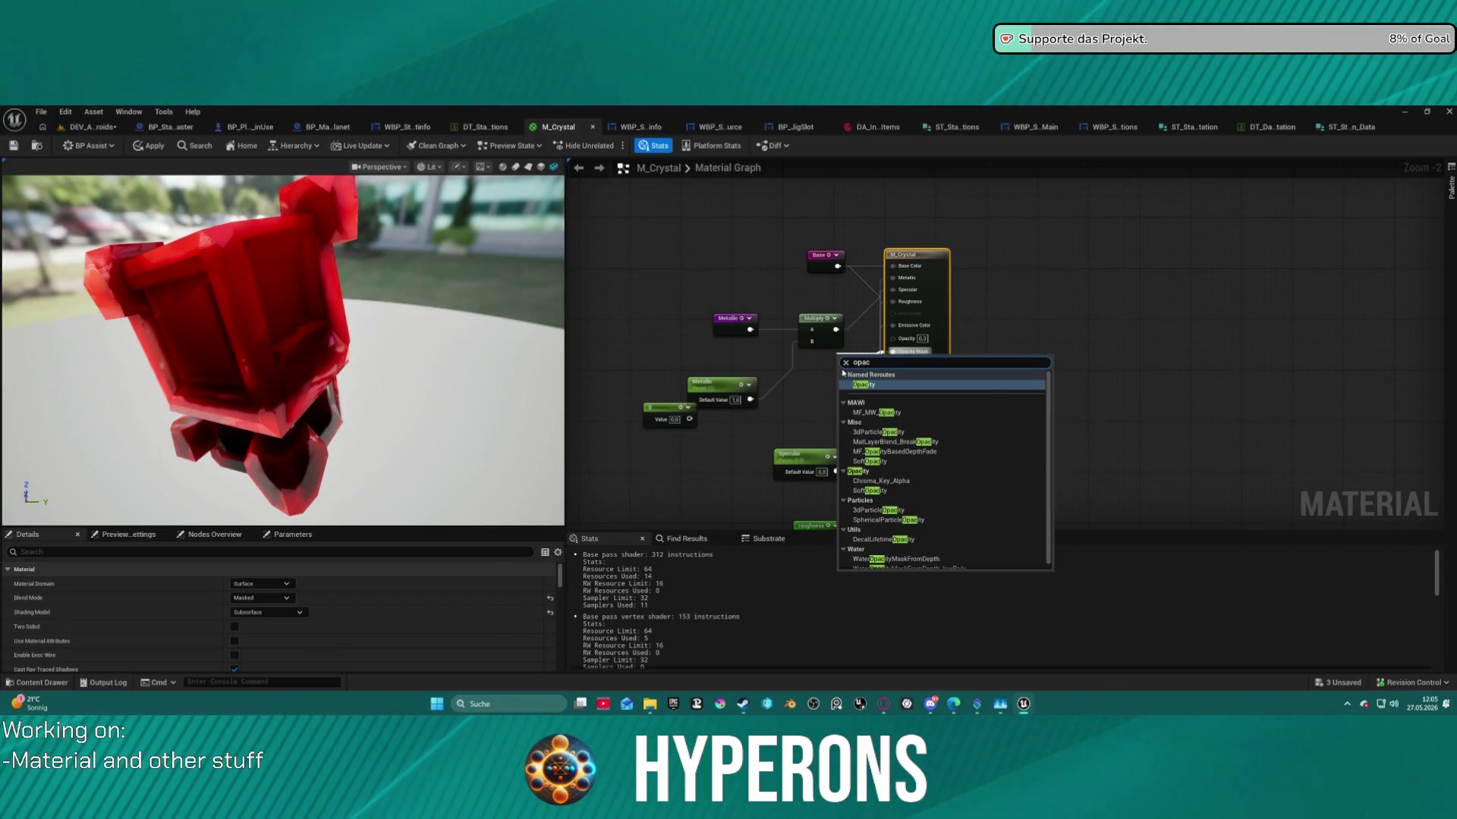
pyautogui.click(863, 384)
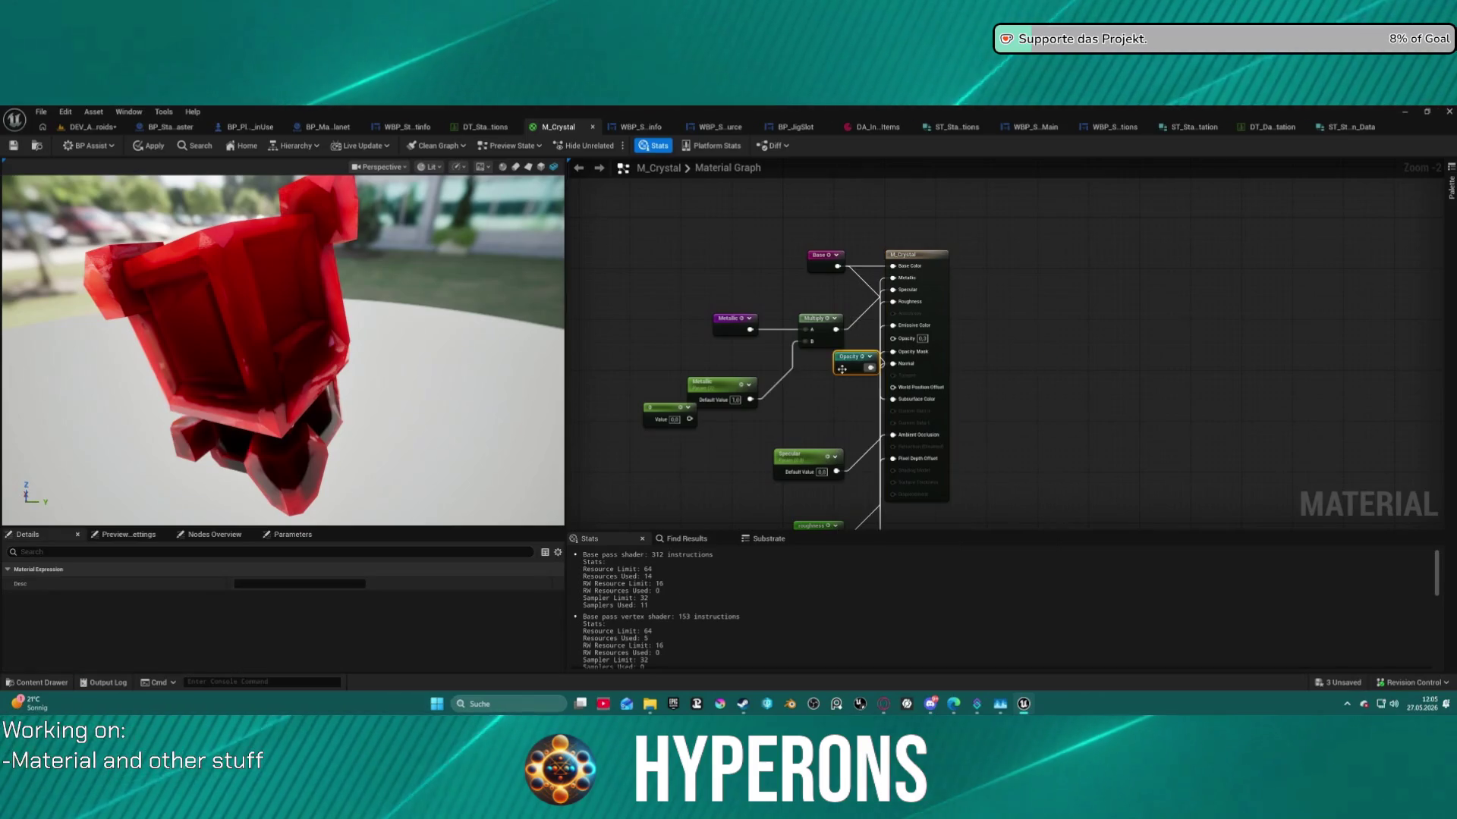
# Move the material output node right and survey the node network, selecting the Opacity reroute.
pyautogui.moveTo(893, 364)
pyautogui.mouseDown()
pyautogui.moveTo(930, 289)
pyautogui.moveTo(884, 245)
pyautogui.moveTo(795, 415)
pyautogui.moveTo(821, 357)
pyautogui.mouseUp()
pyautogui.moveTo(903, 311); pyautogui.dragTo(918, 523)
pyautogui.moveTo(906, 213)
pyautogui.mouseDown()
pyautogui.moveTo(1007, 210)
pyautogui.moveTo(1079, 228)
pyautogui.moveTo(1029, 346)
pyautogui.moveTo(922, 377)
pyautogui.moveTo(1060, 363)
pyautogui.moveTo(1160, 442)
pyautogui.moveTo(1169, 216)
pyautogui.moveTo(956, 152)
pyautogui.moveTo(735, 143)
pyautogui.moveTo(819, 120)
pyautogui.mouseUp()
pyautogui.moveTo(835, 341)
pyautogui.mouseDown()
pyautogui.moveTo(1034, 316)
pyautogui.moveTo(883, 240)
pyautogui.moveTo(1013, 220)
pyautogui.moveTo(1358, 425)
pyautogui.moveTo(1138, 342)
pyautogui.moveTo(1021, 347)
pyautogui.mouseUp()
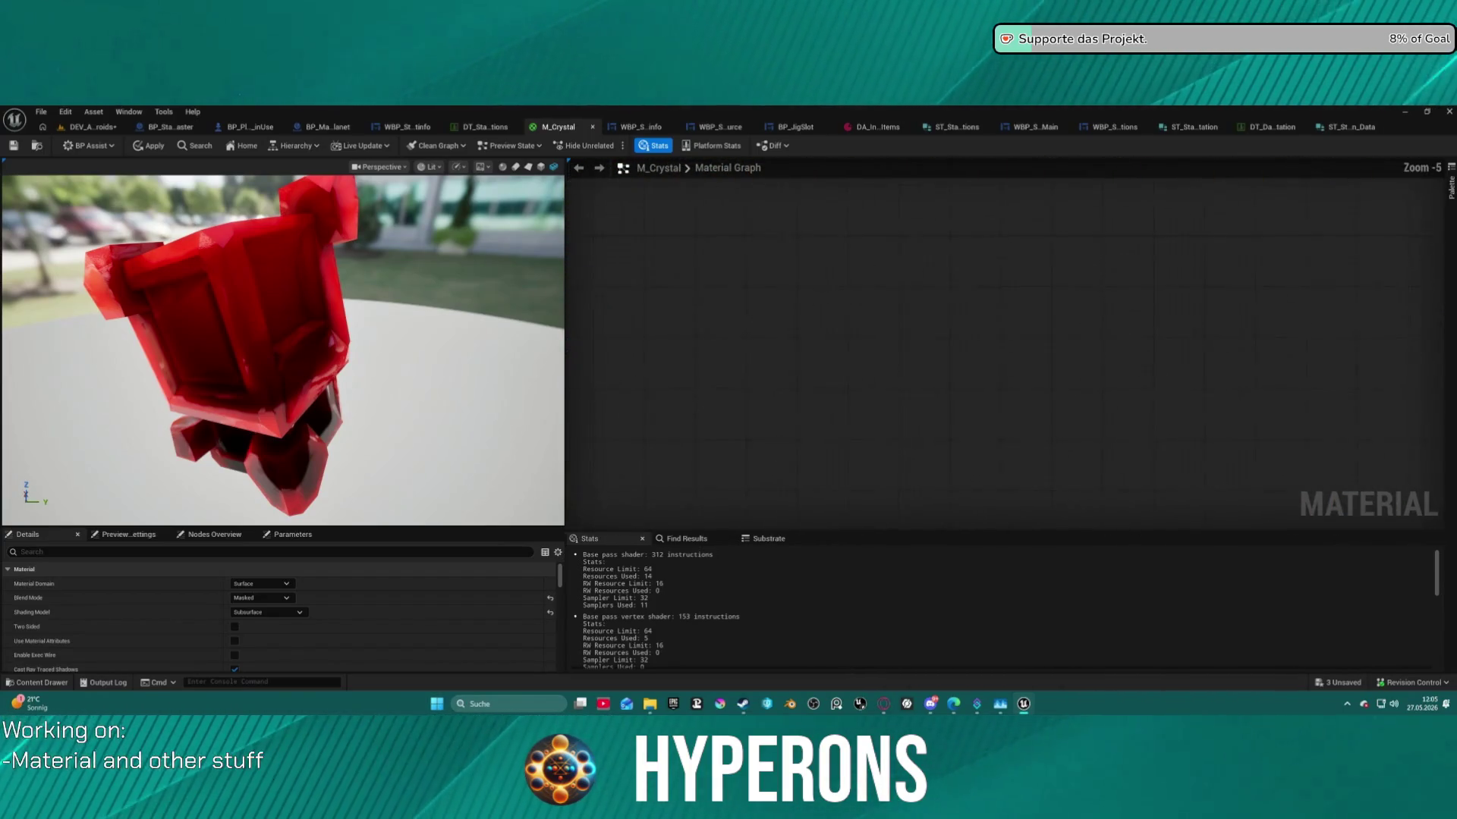
pyautogui.scroll(-3, 1020, 348)
pyautogui.moveTo(937, 297)
pyautogui.mouseDown()
pyautogui.moveTo(1184, 333)
pyautogui.moveTo(1335, 379)
pyautogui.moveTo(1290, 349)
pyautogui.moveTo(1247, 281)
pyautogui.mouseUp()
pyautogui.scroll(-3, 699, 253)
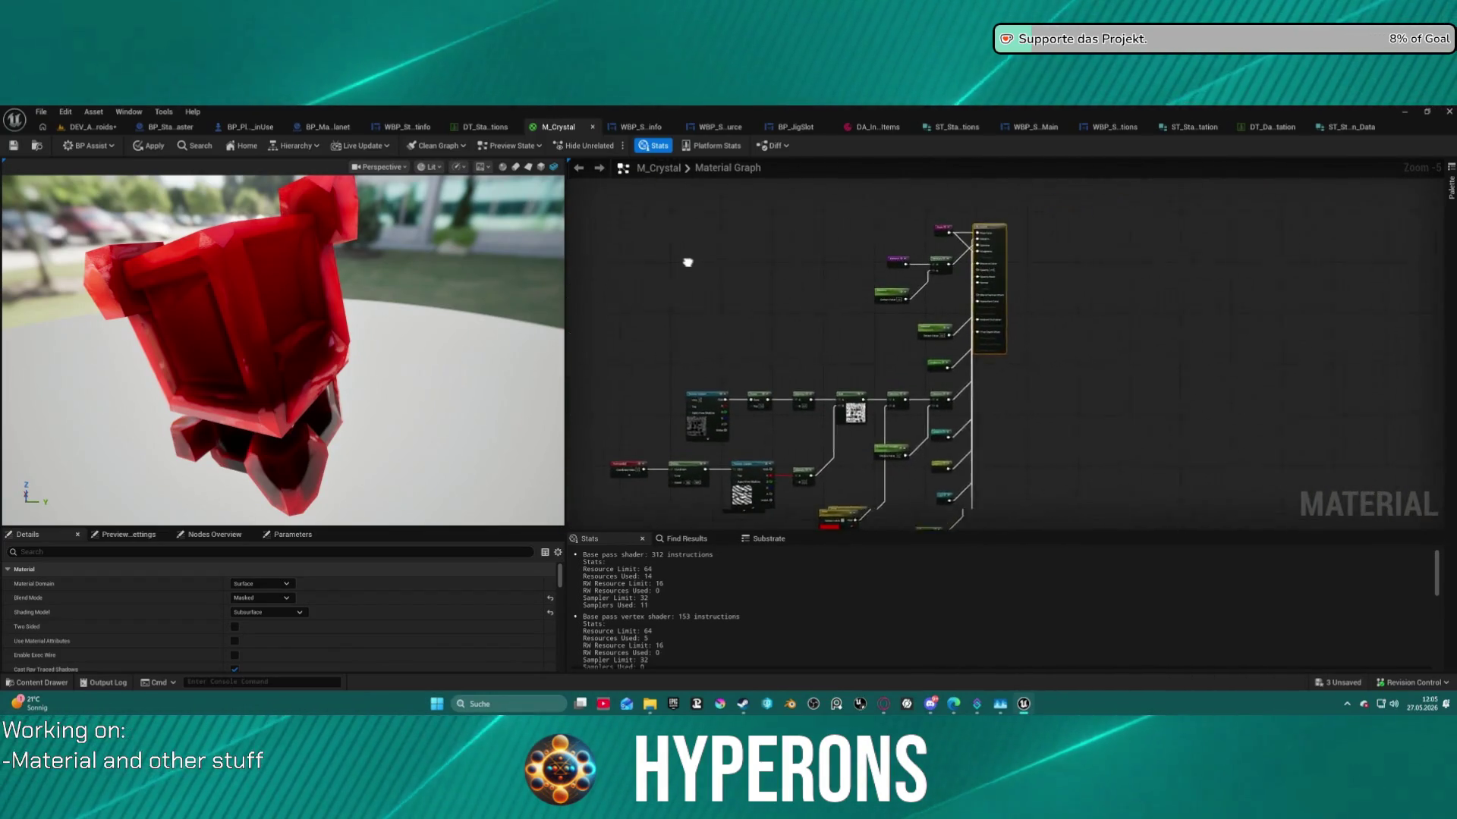
pyautogui.moveTo(978, 250)
pyautogui.mouseDown()
pyautogui.moveTo(1295, 228)
pyautogui.moveTo(1393, 283)
pyautogui.mouseUp()
pyautogui.scroll(6, 1091, 287)
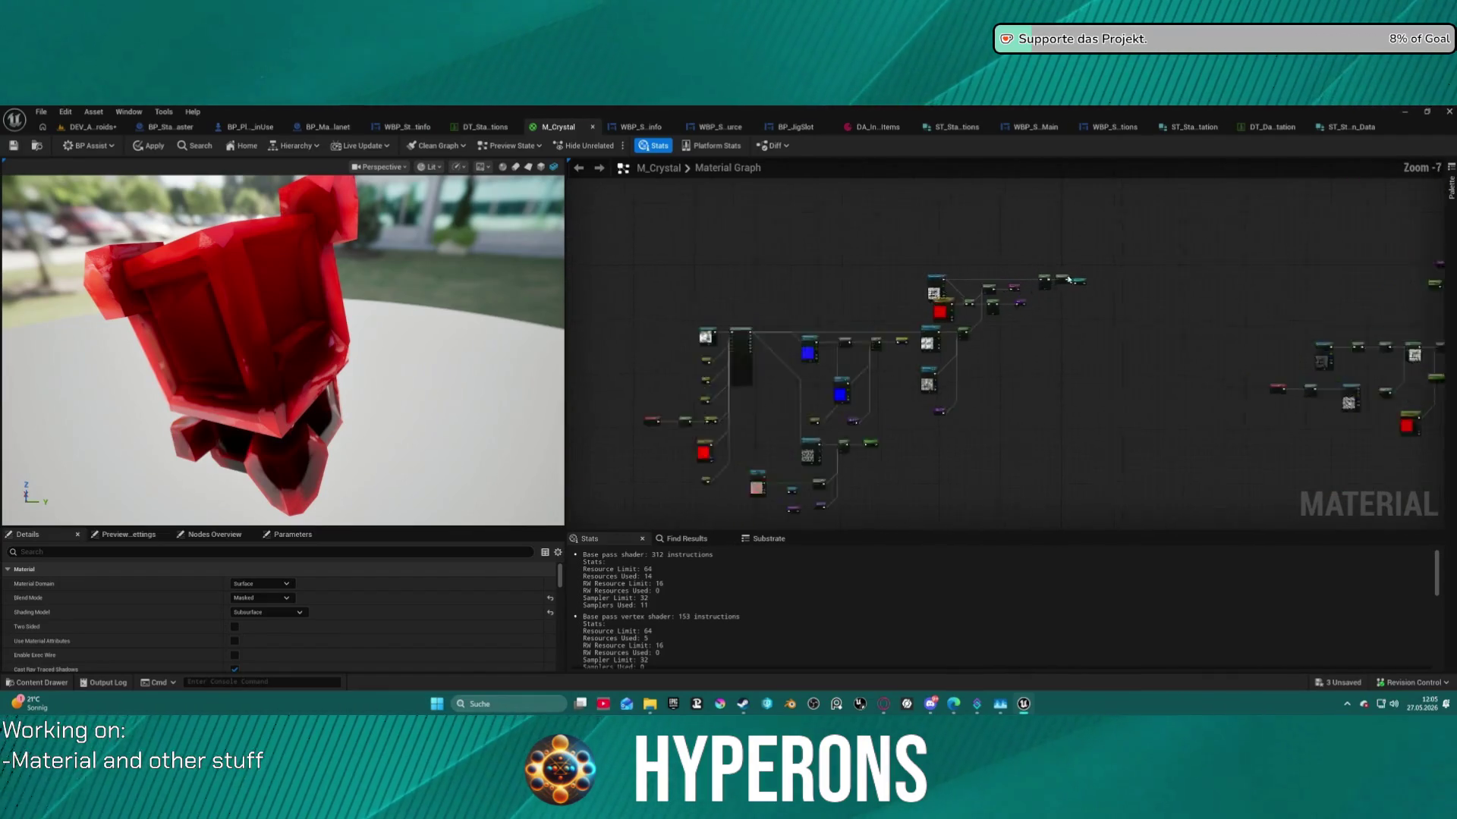
pyautogui.click(1090, 280)
pyautogui.moveTo(1090, 281); pyautogui.dragTo(1043, 494)
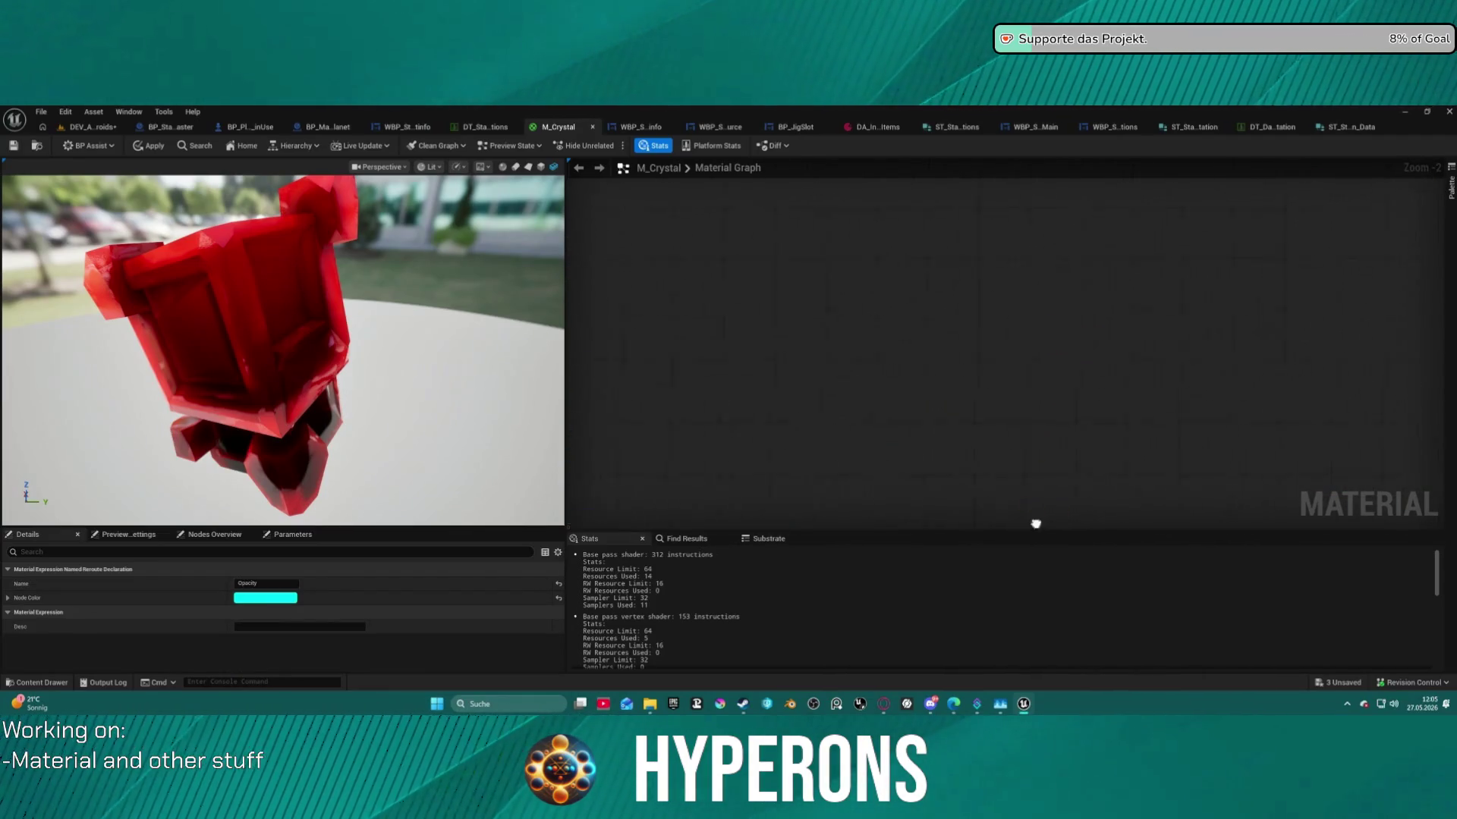
# Delete the small reroute node and bring the node network back into view.
pyautogui.moveTo(872, 272); pyautogui.dragTo(872, 286)
pyautogui.press('Delete')
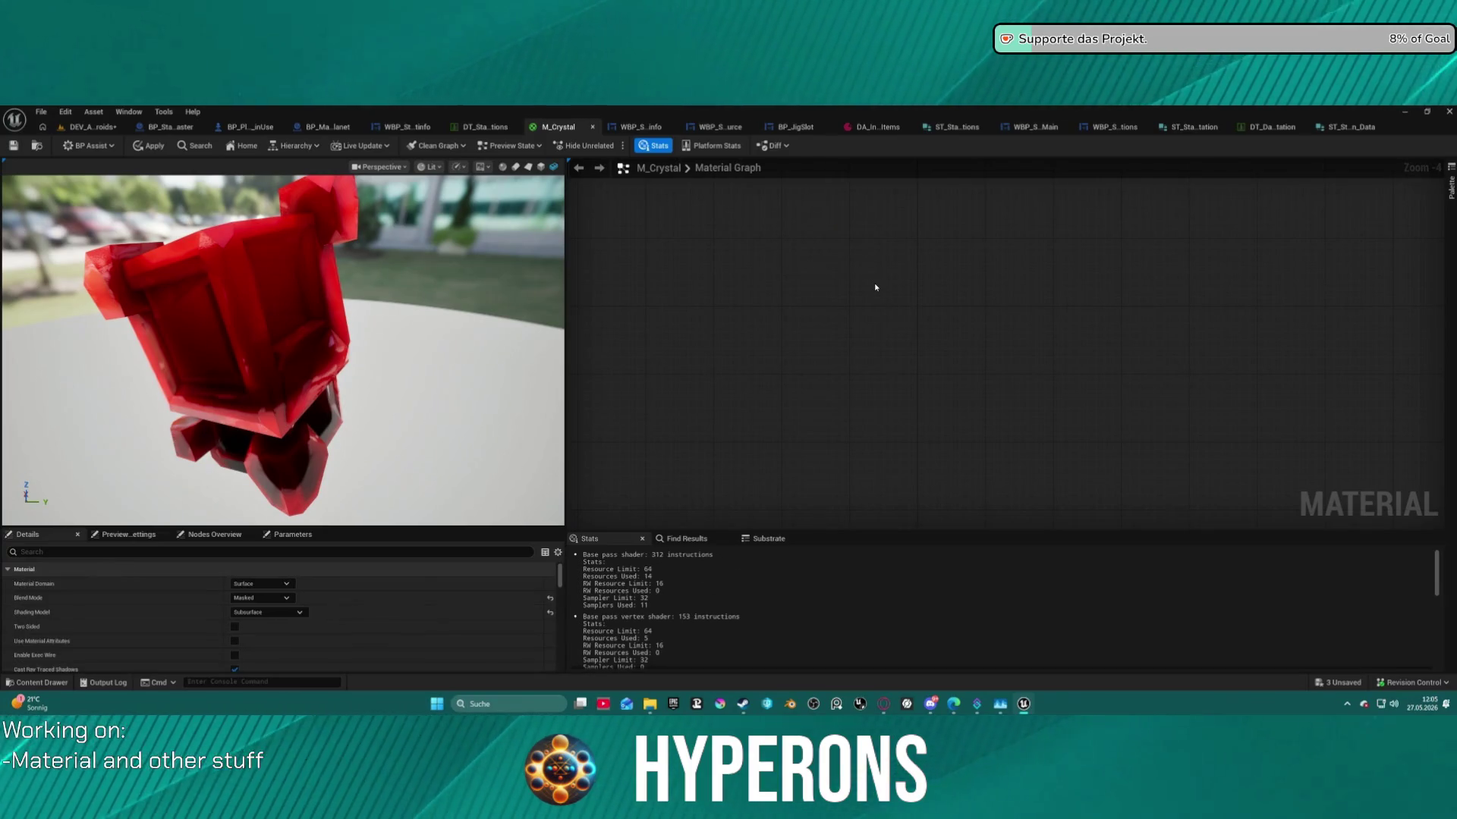
pyautogui.moveTo(676, 378); pyautogui.dragTo(1092, 377)
pyautogui.scroll(5, 995, 478)
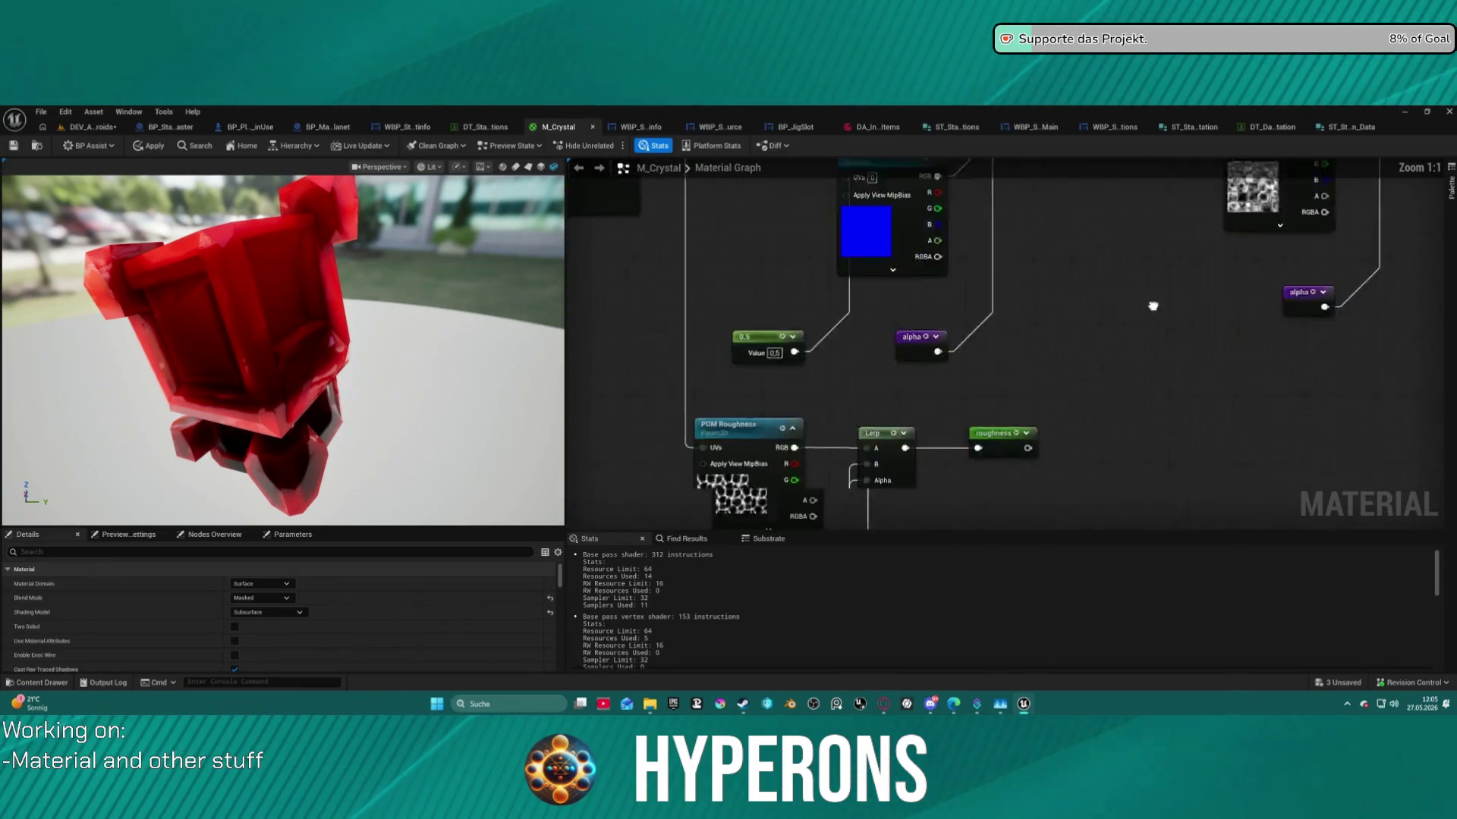
# Convert the 0.5 constant feeding FlattenNormal into a scalar parameter named Normal Strenght.
pyautogui.moveTo(1015, 455)
pyautogui.mouseDown()
pyautogui.moveTo(1051, 216)
pyautogui.moveTo(1074, 296)
pyautogui.moveTo(1043, 466)
pyautogui.moveTo(1071, 473)
pyautogui.mouseUp()
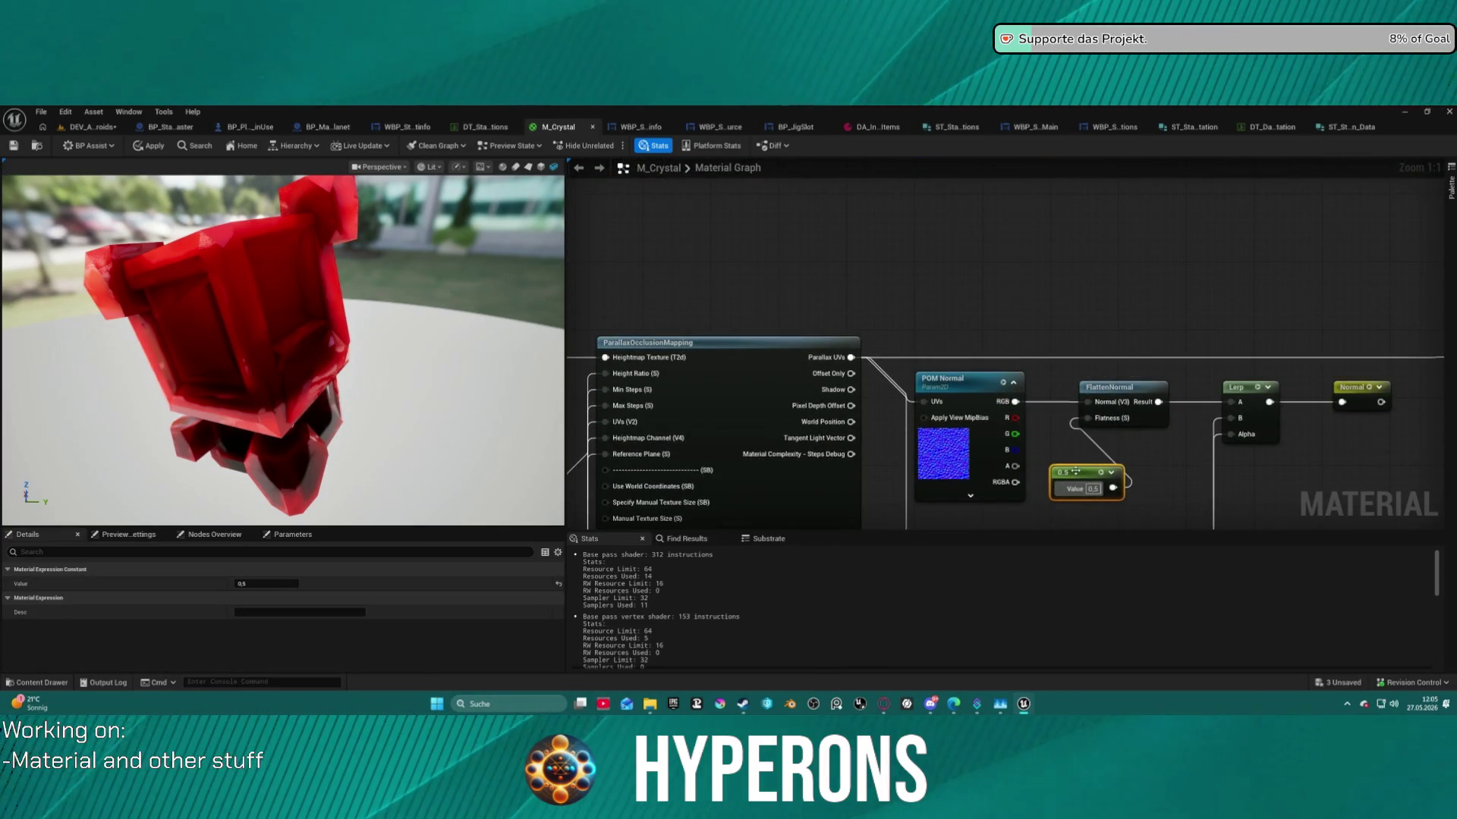
pyautogui.rightClick(1070, 472)
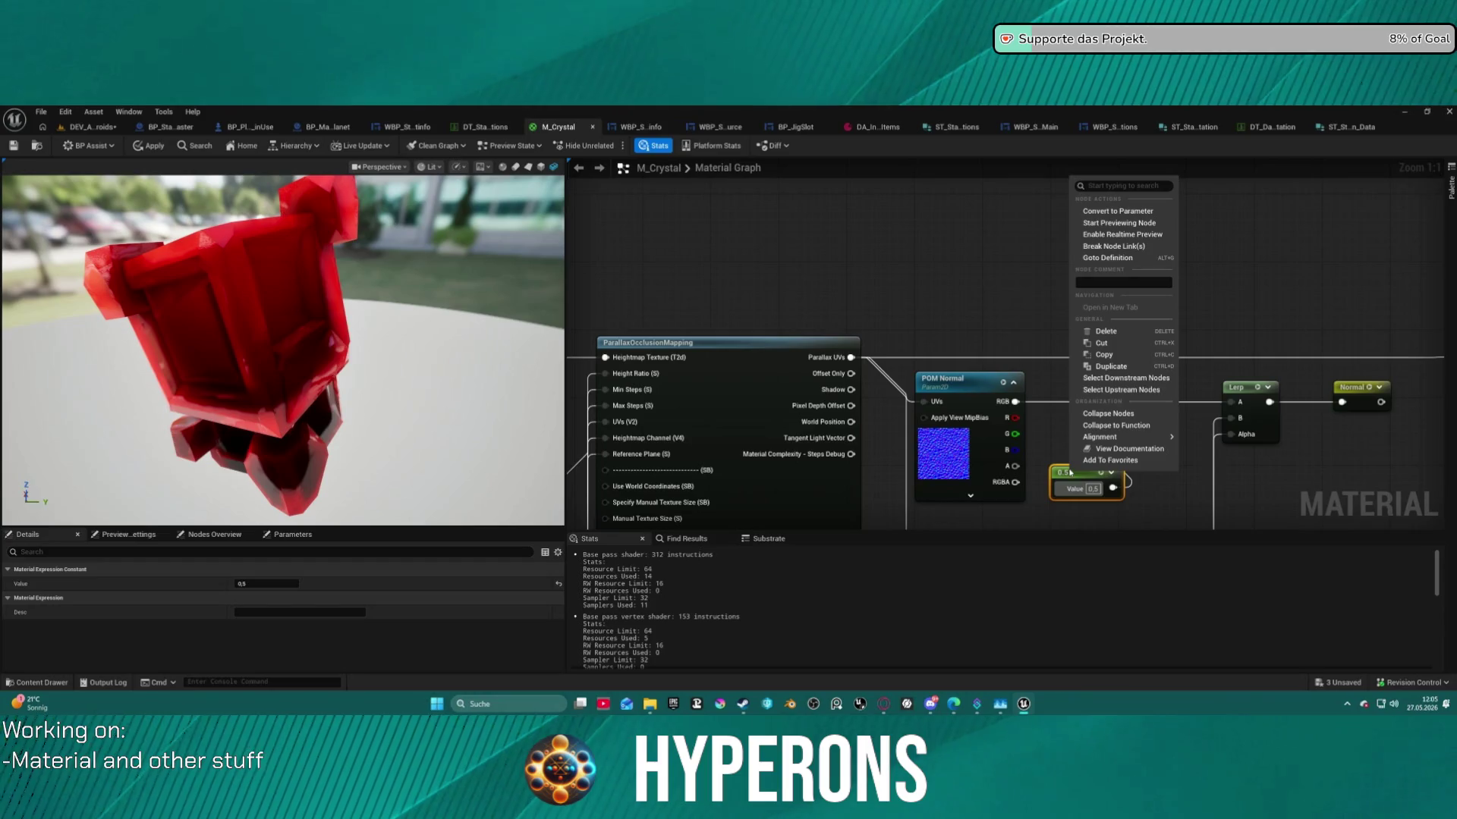
pyautogui.click(1104, 213)
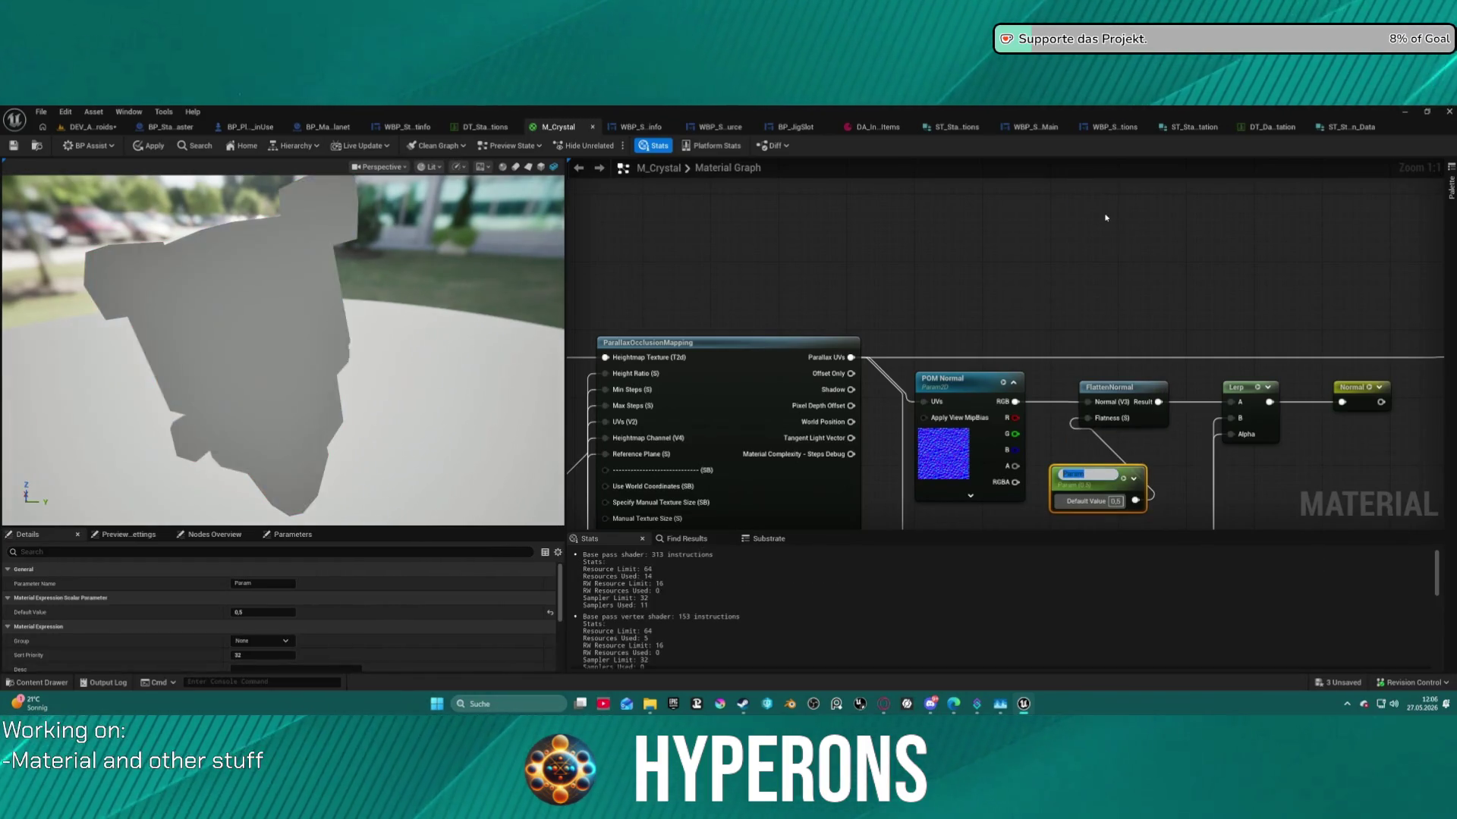
pyautogui.write('Normal')
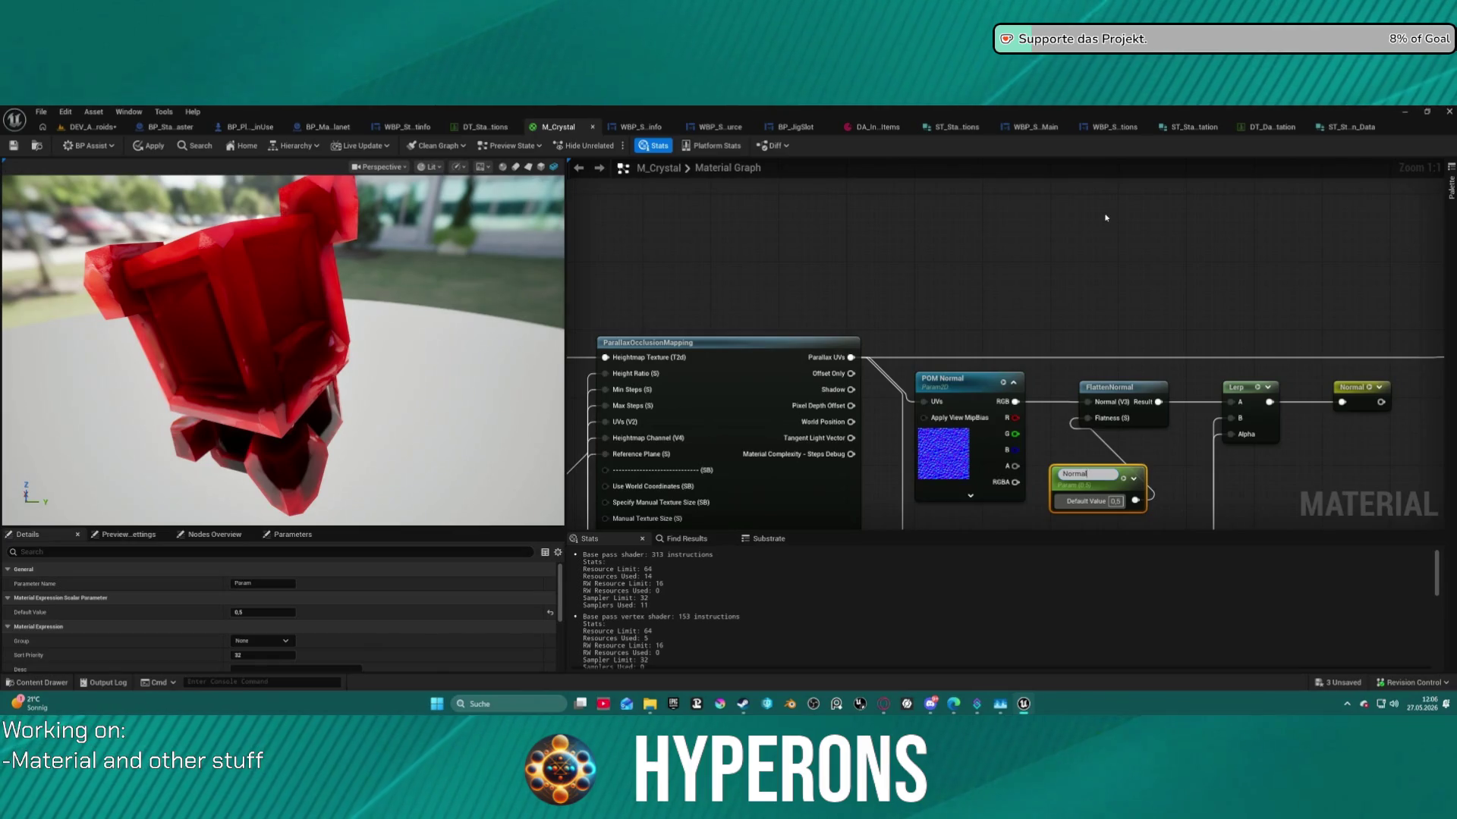
pyautogui.write(' Strenght')
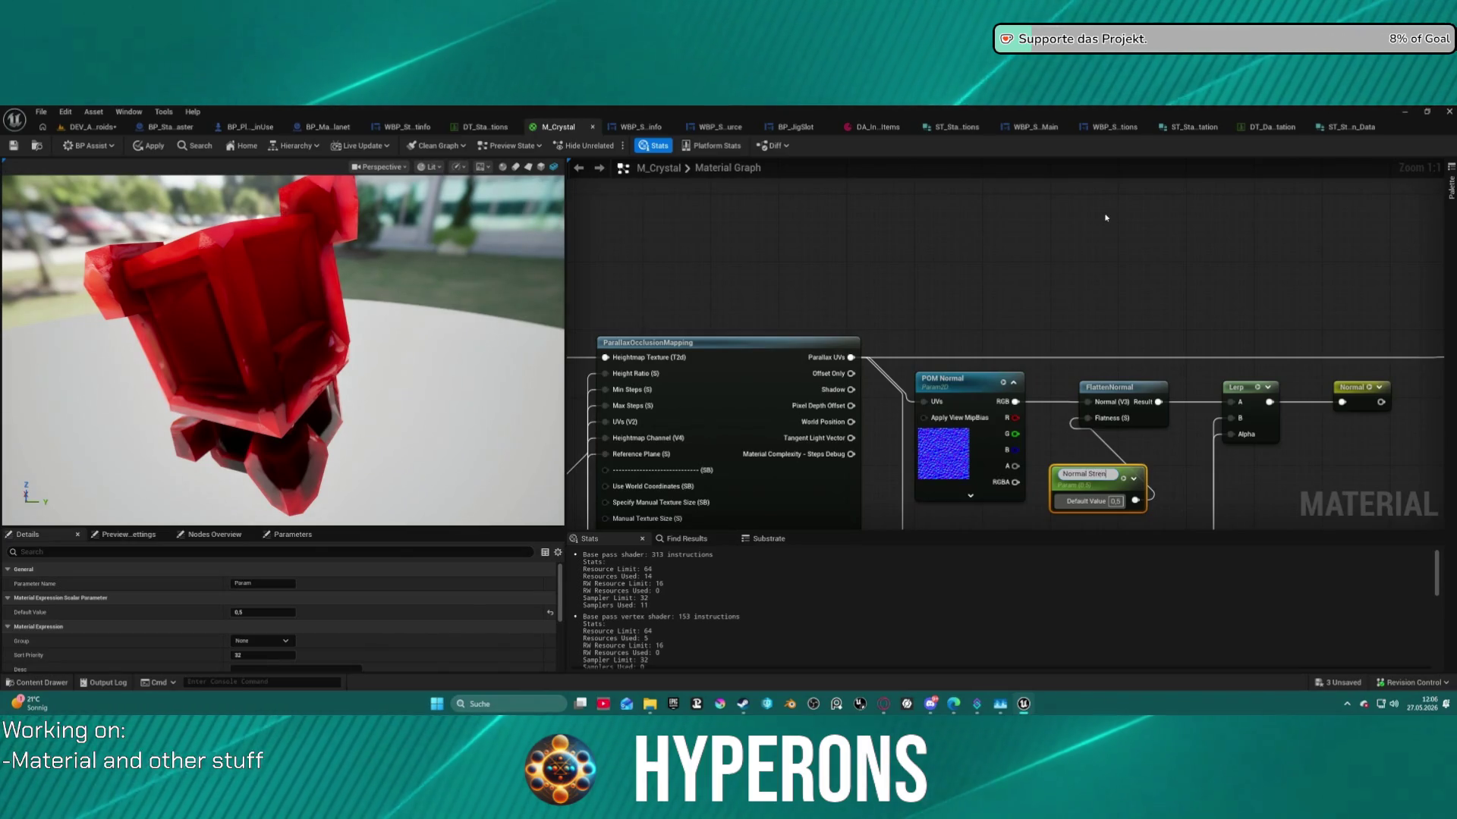
pyautogui.press('Return')
# Pan over to the parallax occlusion nodes and select the 0.3 constant.
pyautogui.click(1240, 387)
pyautogui.moveTo(1241, 387)
pyautogui.mouseDown()
pyautogui.moveTo(1206, 243)
pyautogui.moveTo(1206, 266)
pyautogui.moveTo(1405, 351)
pyautogui.moveTo(1412, 524)
pyautogui.moveTo(994, 367)
pyautogui.mouseUp()
pyautogui.click(957, 315)
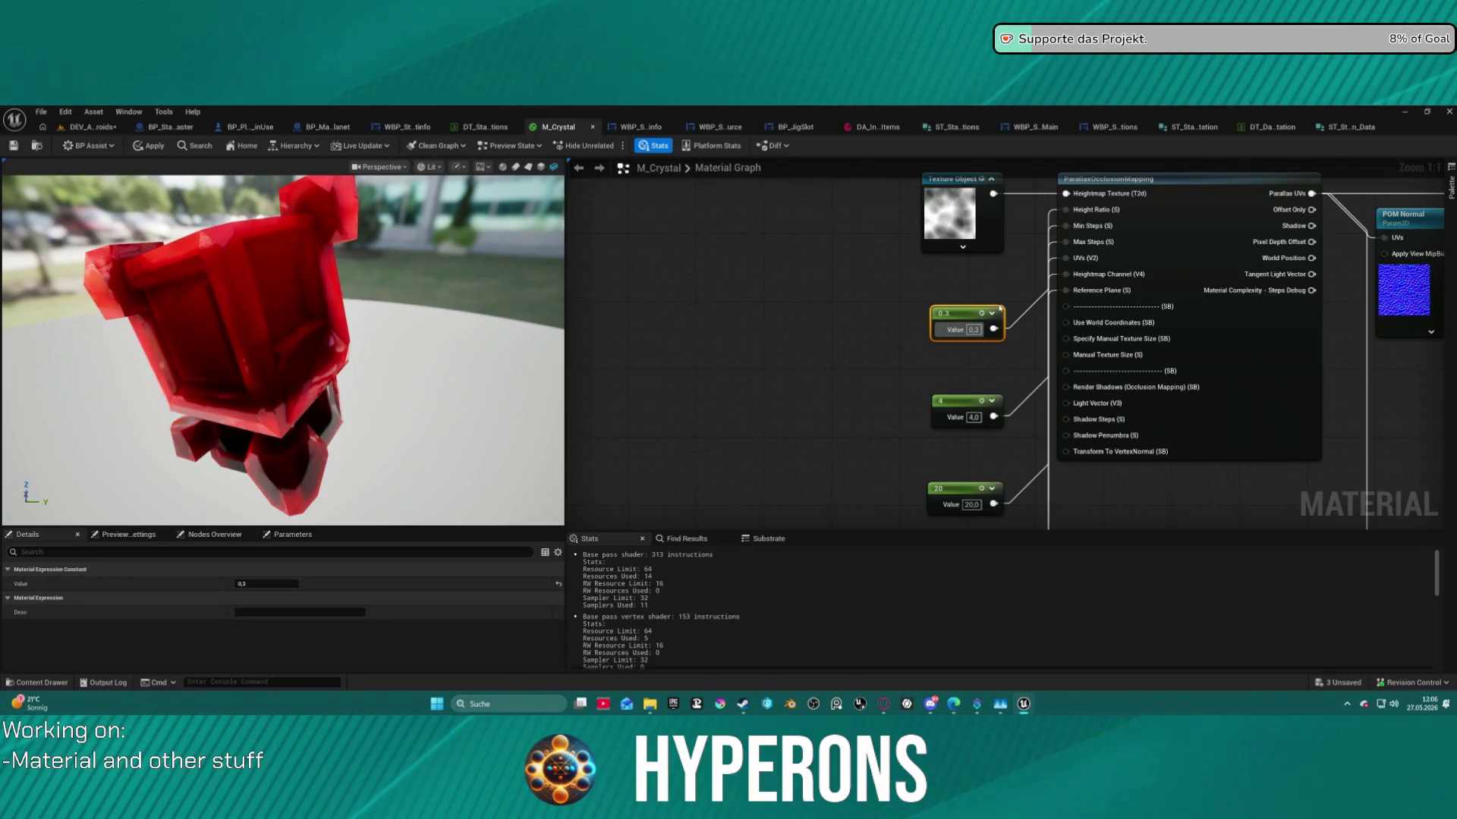
pyautogui.rightClick(960, 317)
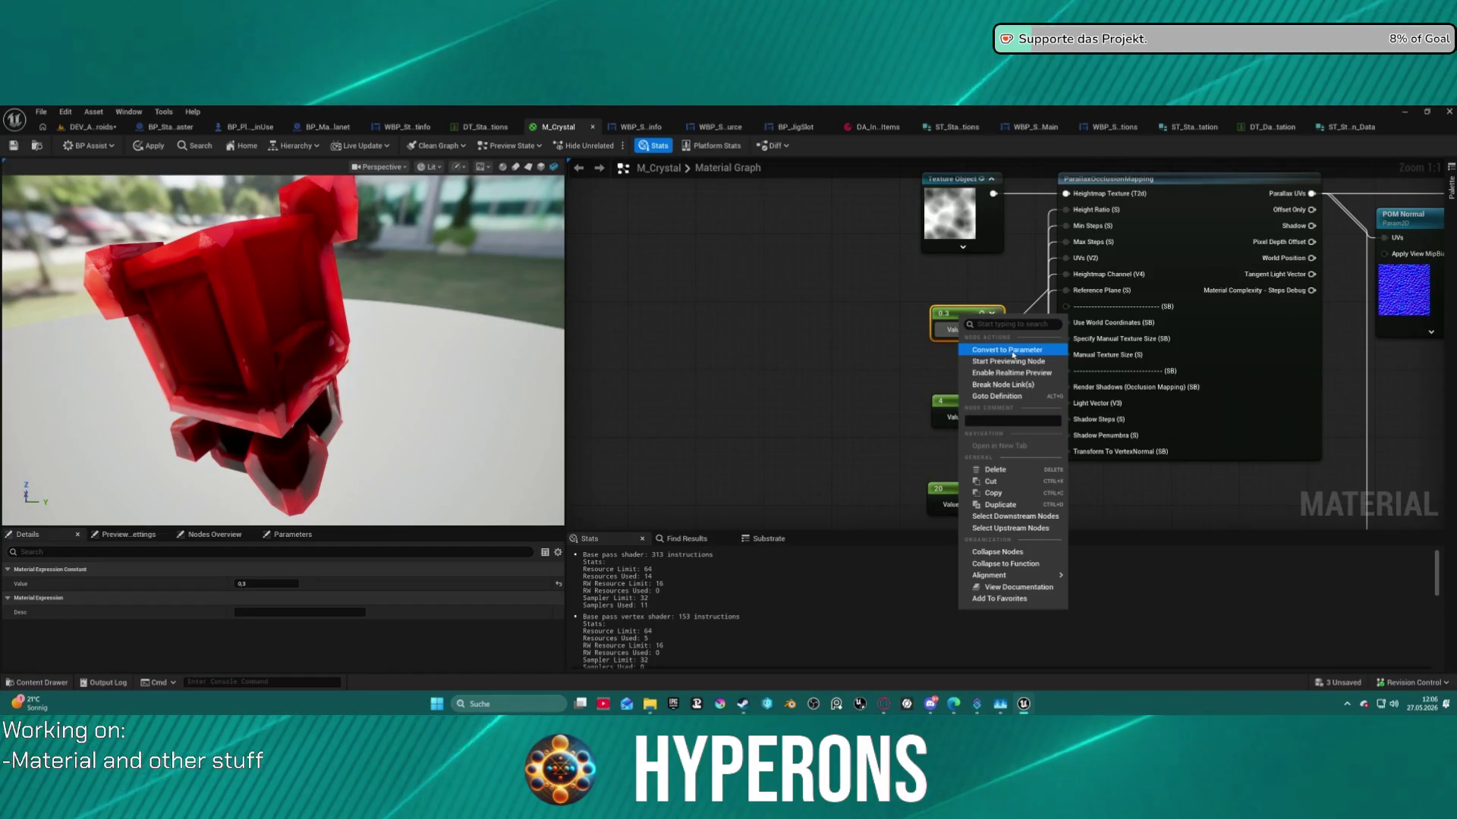
# Convert the 0.3 constant into a parameter named POM Height, fixing a misspelling.
pyautogui.click(1012, 355)
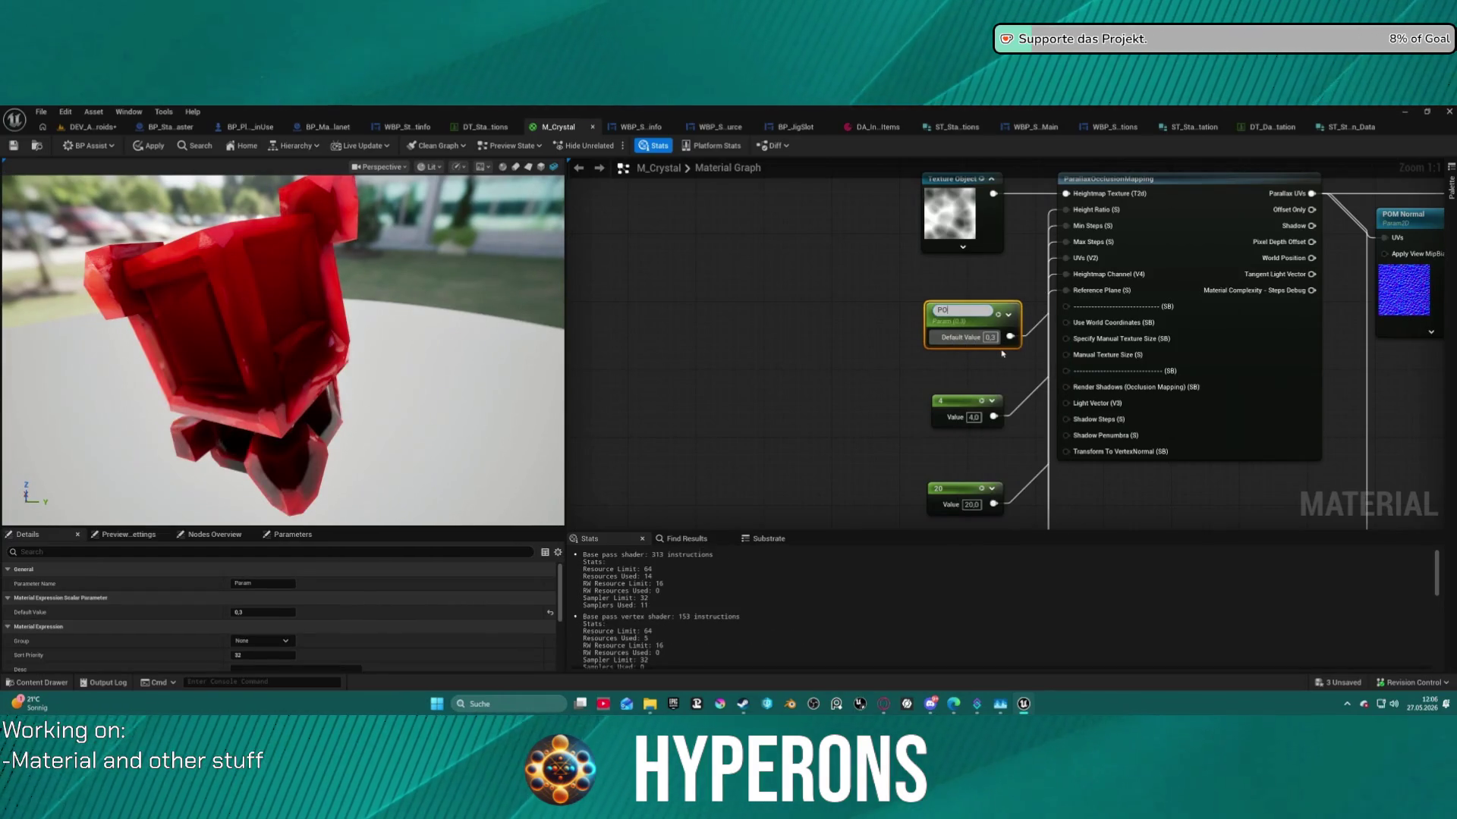
pyautogui.write('POM Height')
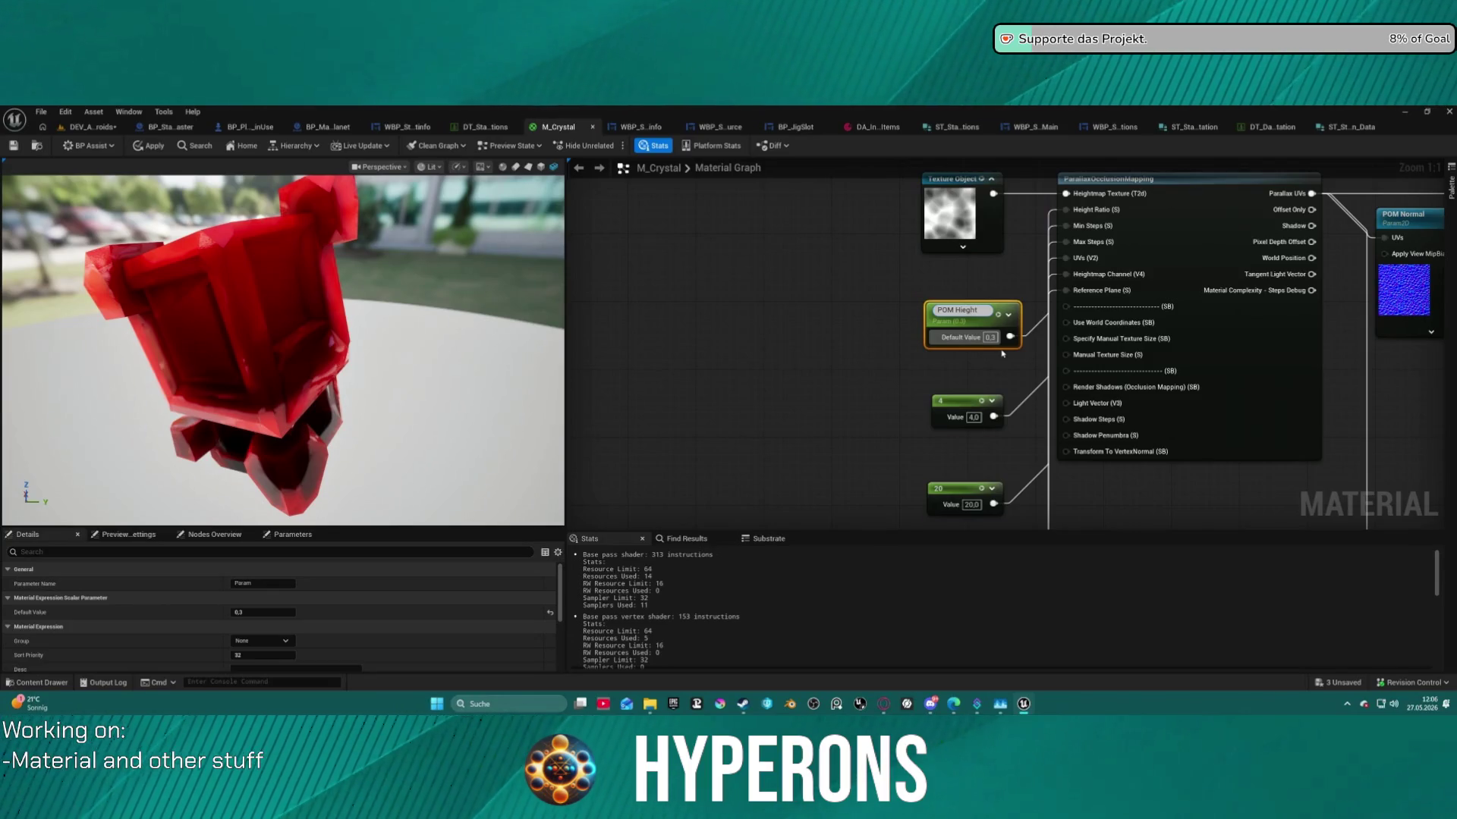
pyautogui.press('Return')
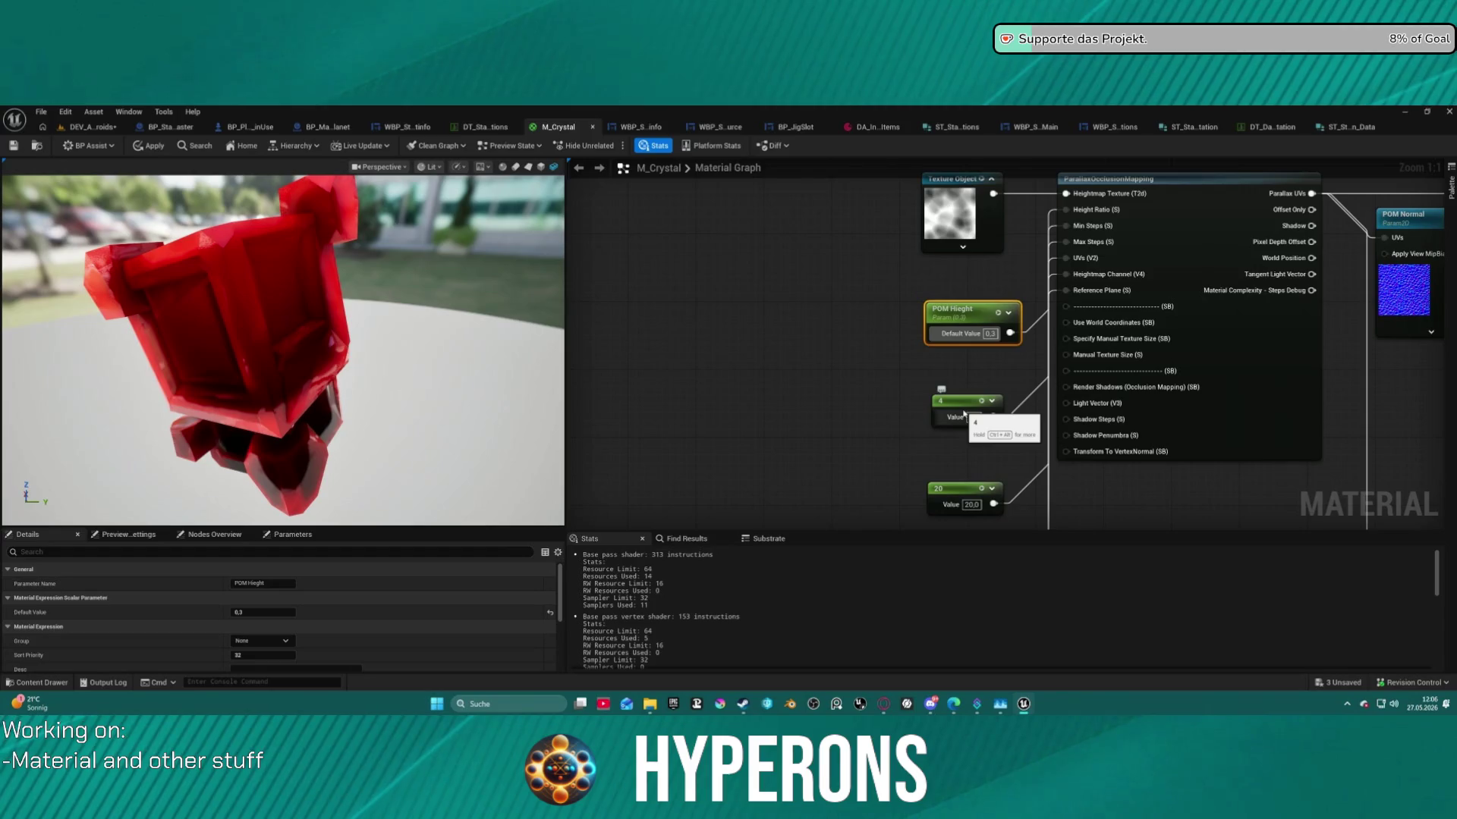
pyautogui.doubleClick(960, 313)
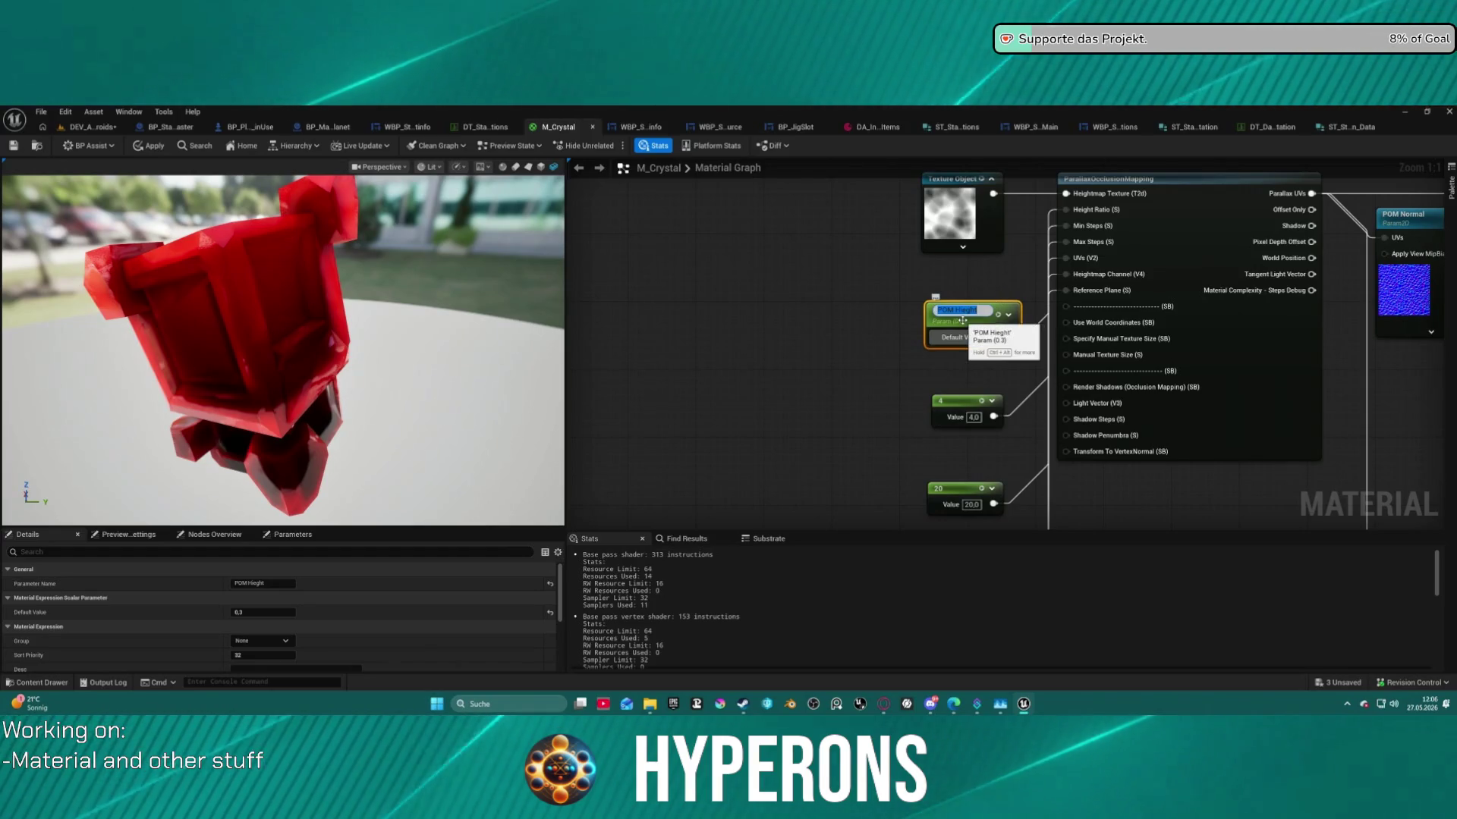
pyautogui.click(961, 320)
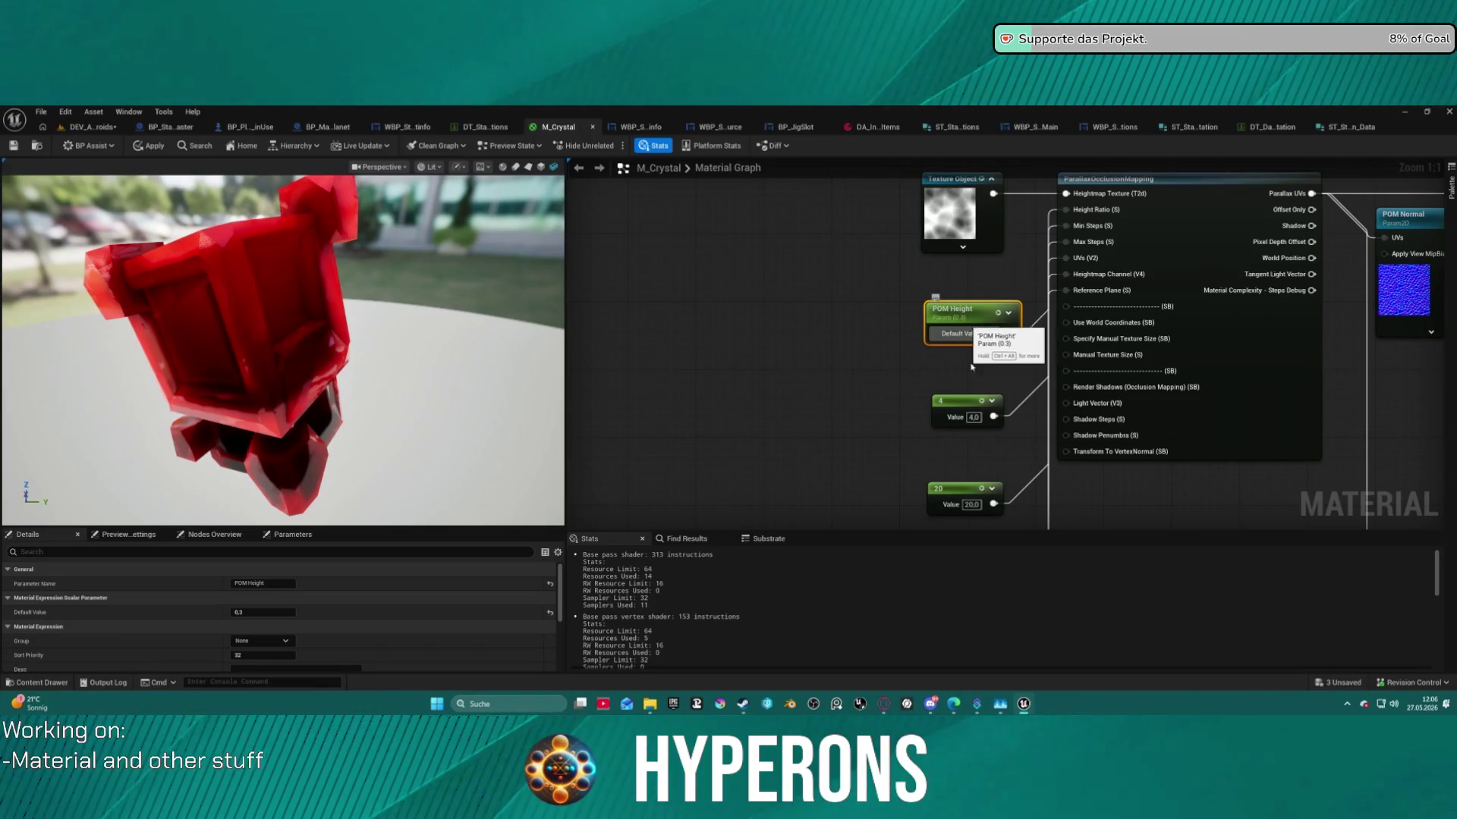
# Convert the 4 constant into a parameter named POM Steps MIN.
pyautogui.click(952, 403)
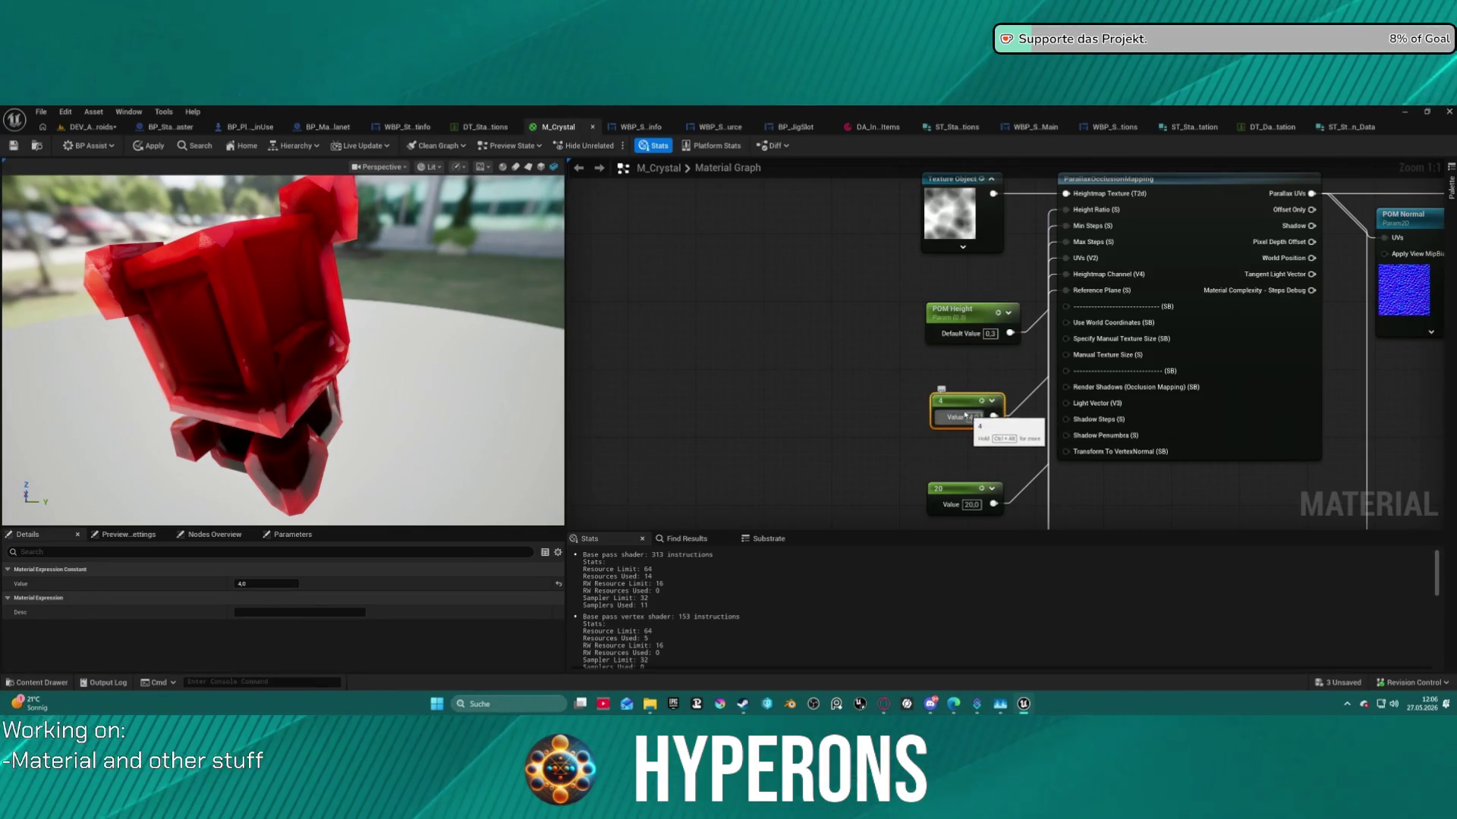
pyautogui.moveTo(960, 404); pyautogui.dragTo(938, 379)
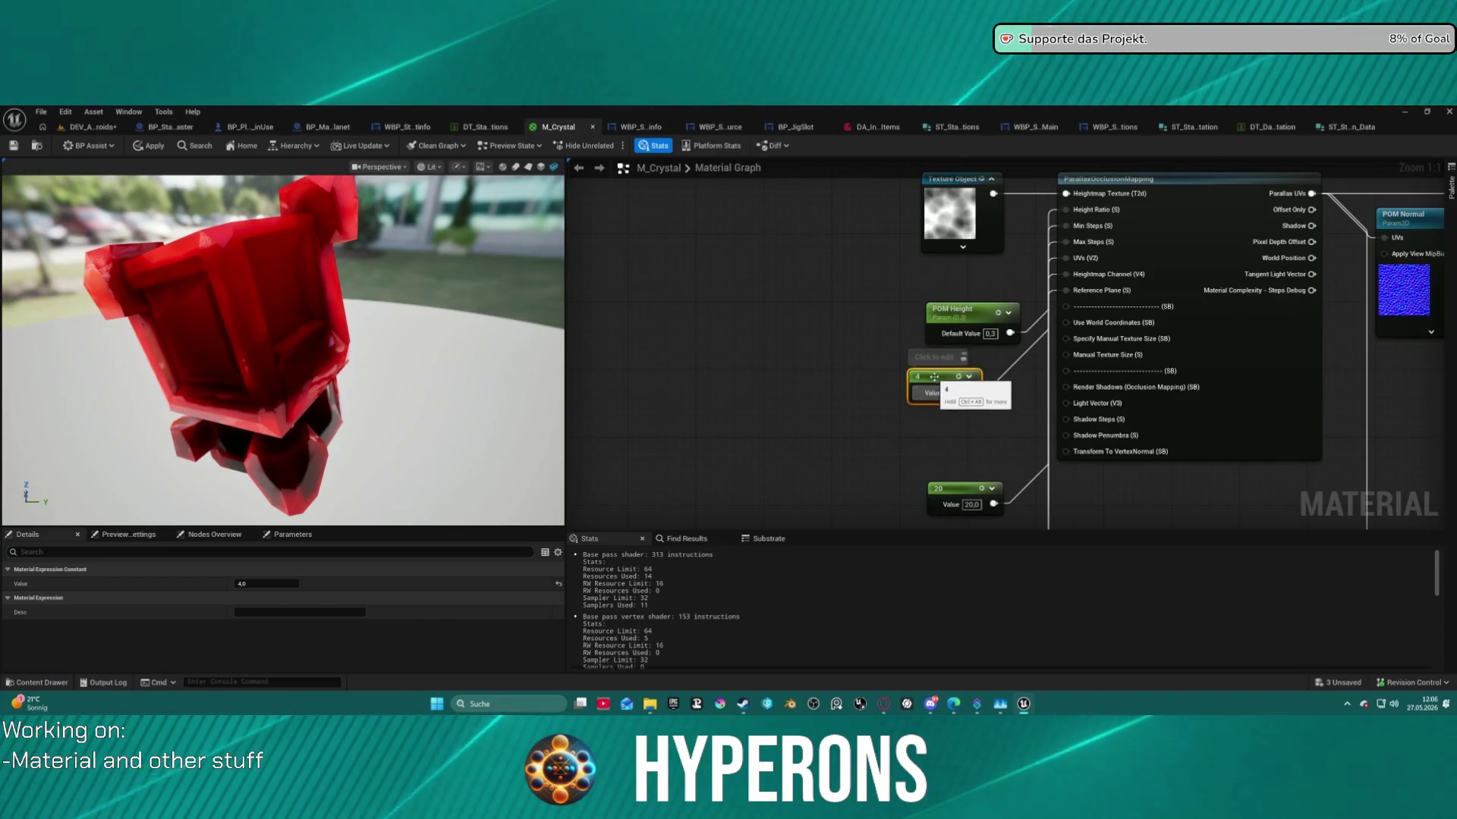
pyautogui.rightClick(938, 380)
pyautogui.click(983, 414)
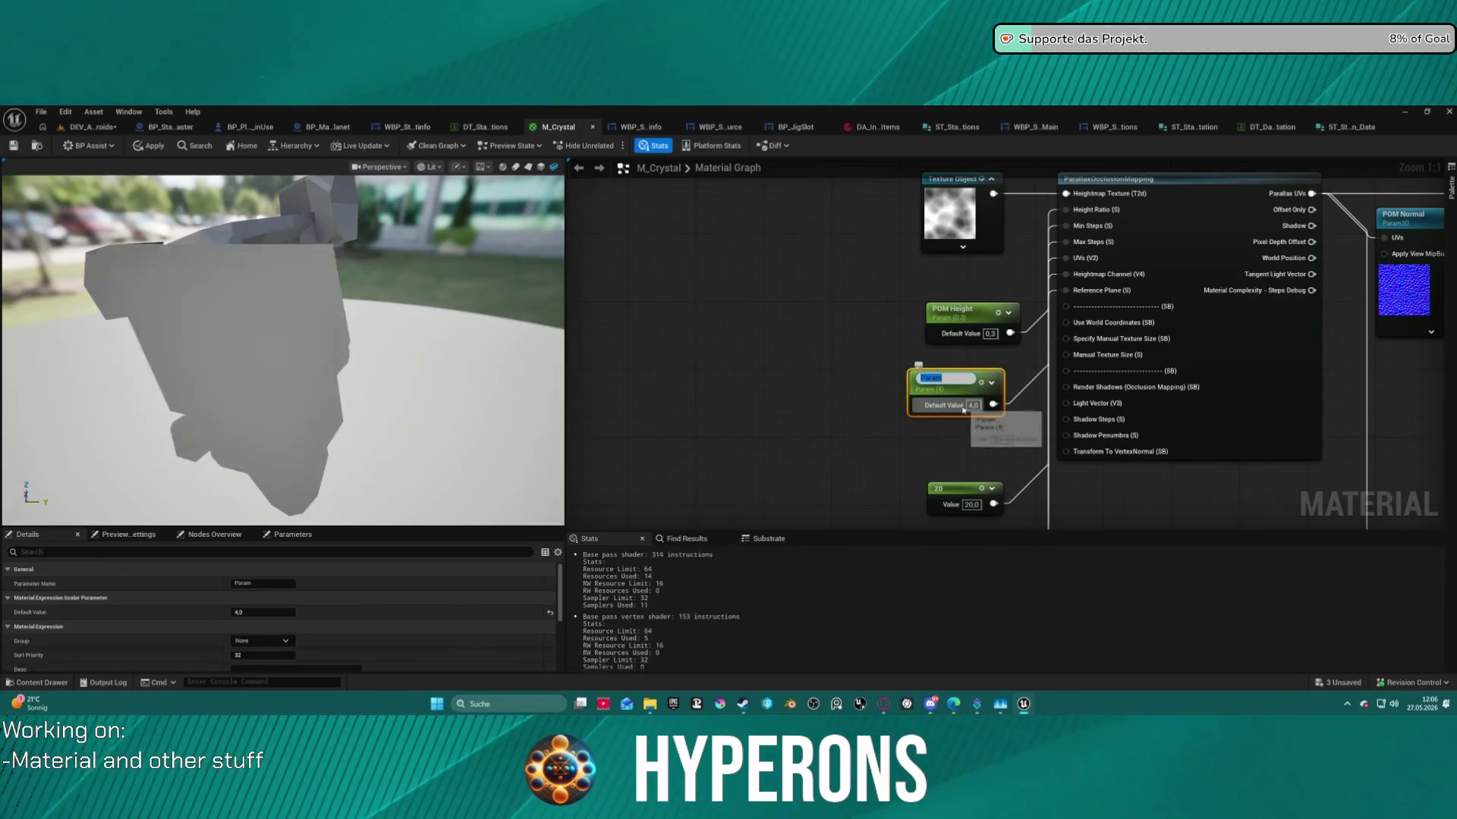
pyautogui.write('POm')
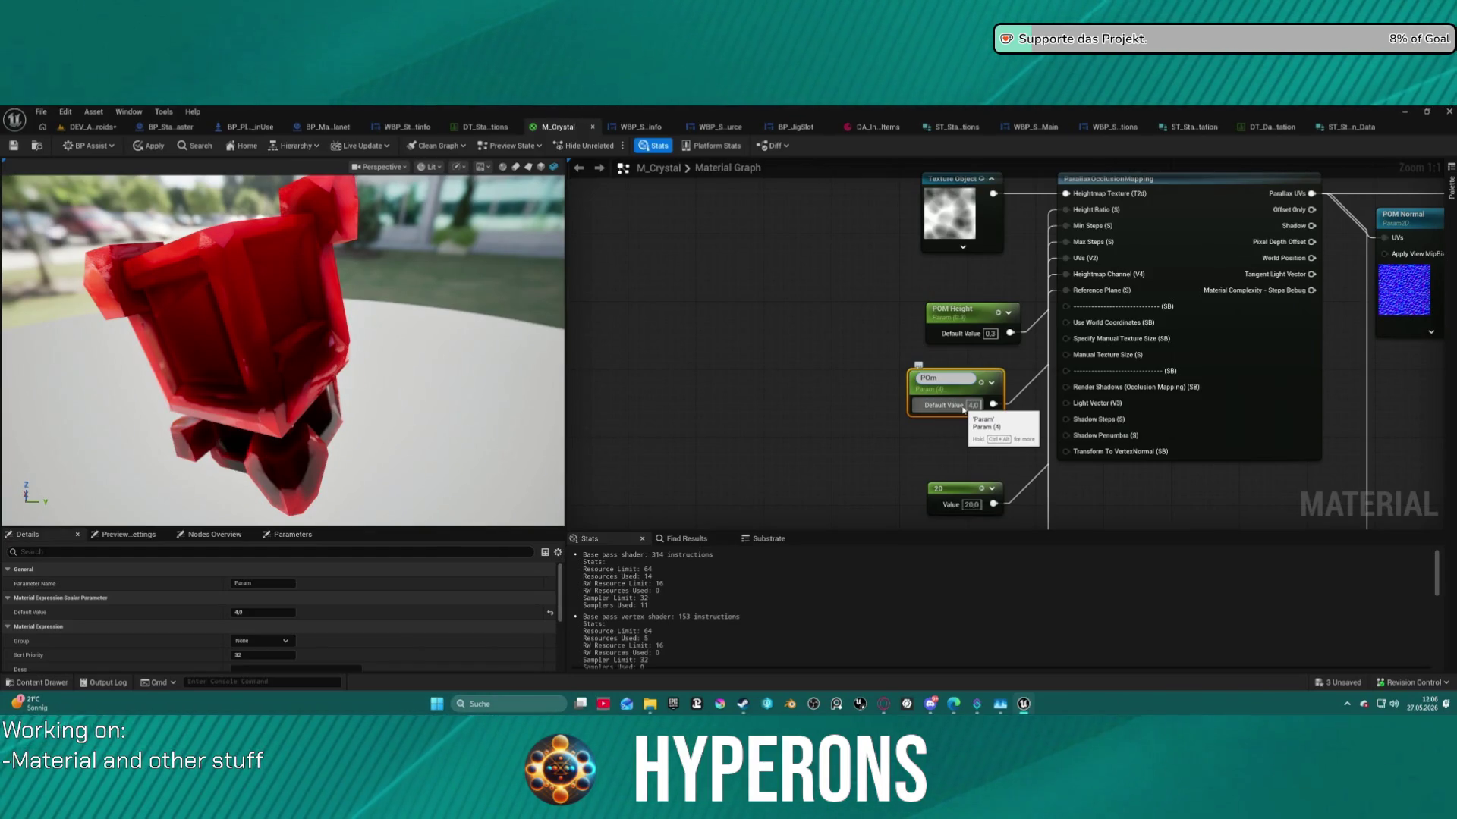
pyautogui.press('BackSpace')
pyautogui.write('M Steps MIN')
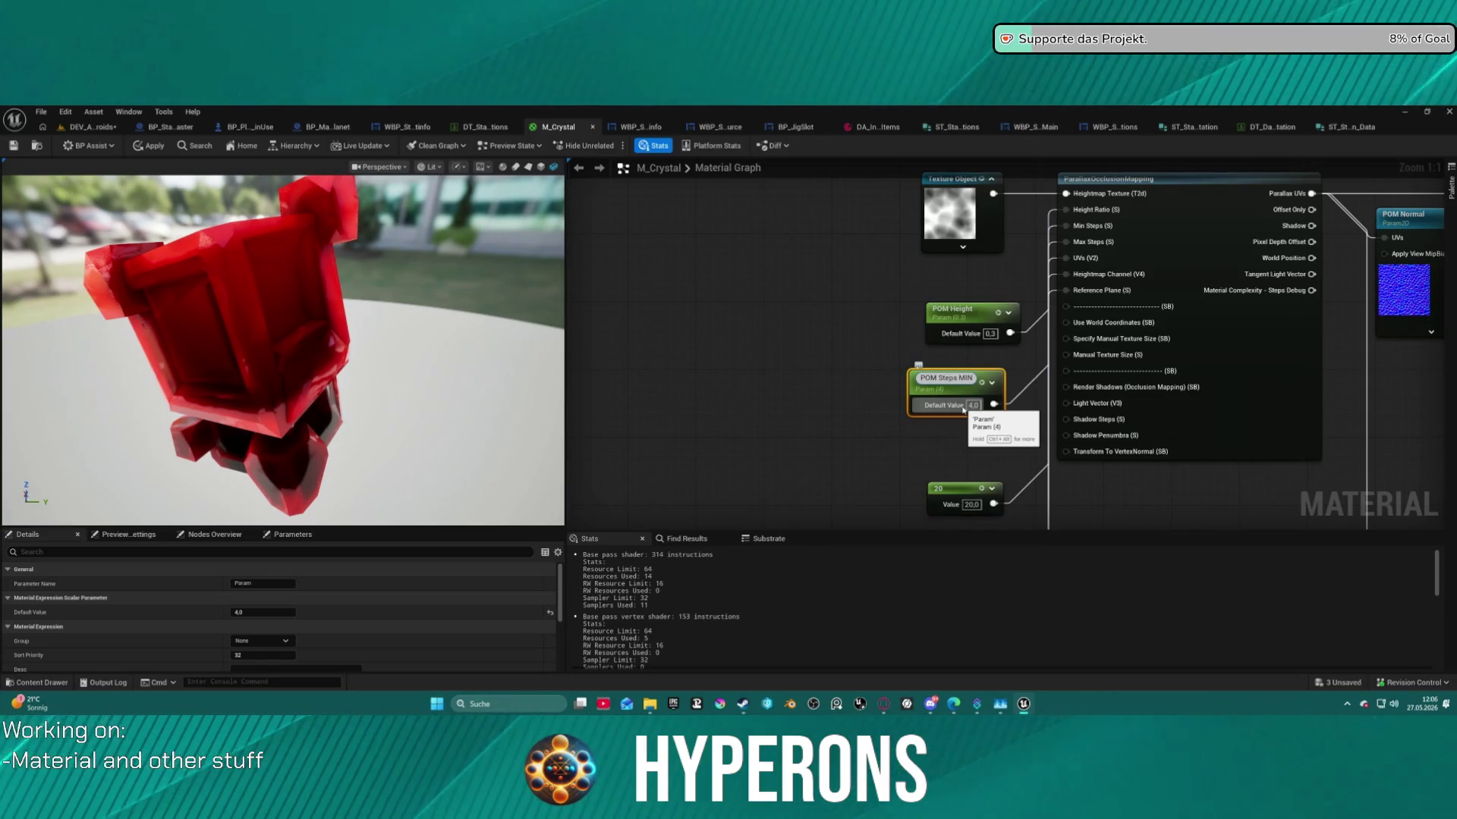
pyautogui.press('Return')
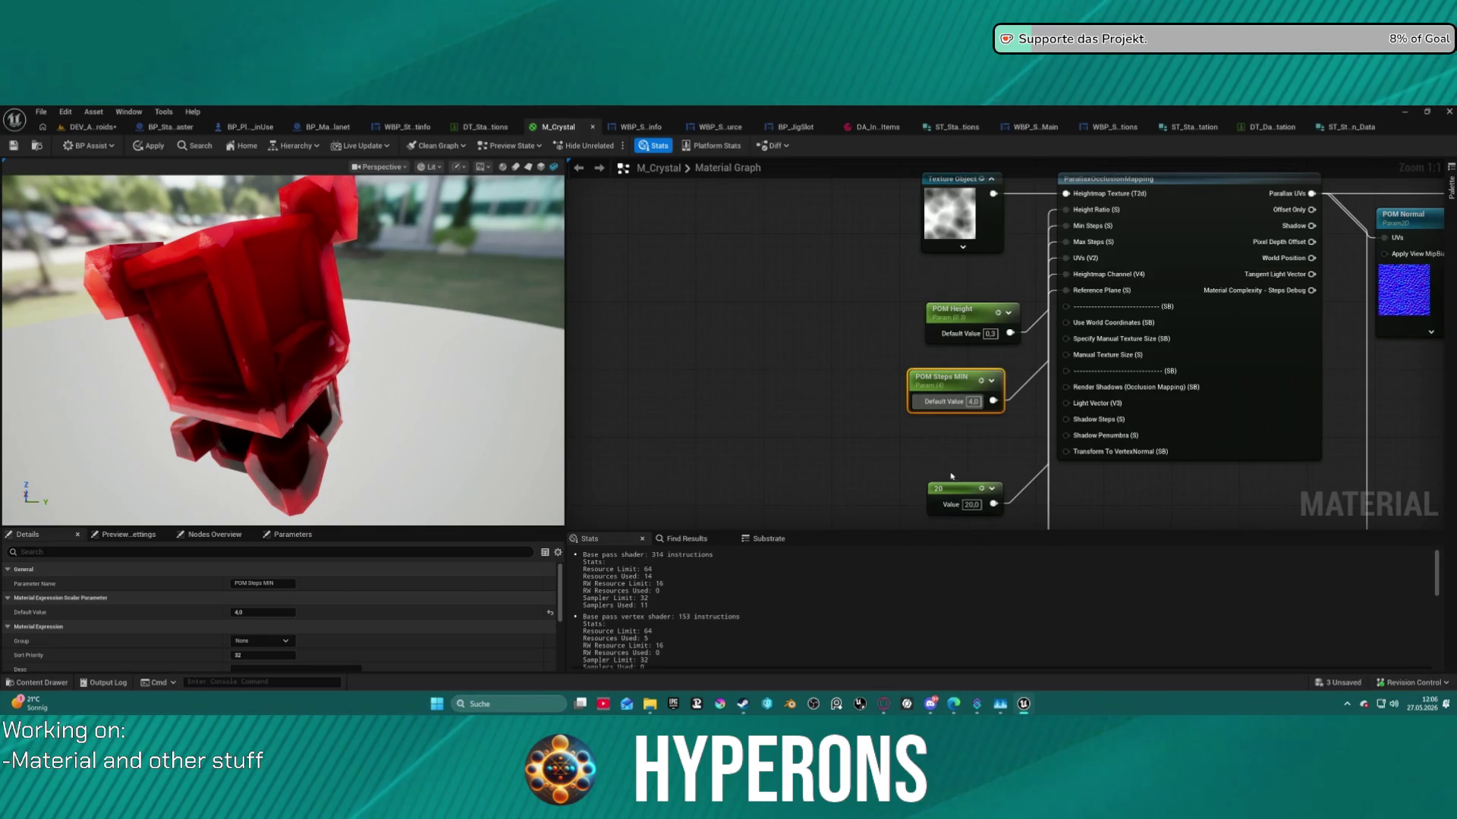
# Convert the 20 constant into a parameter named POM Steps MAX.
pyautogui.click(961, 496)
pyautogui.rightClick(967, 505)
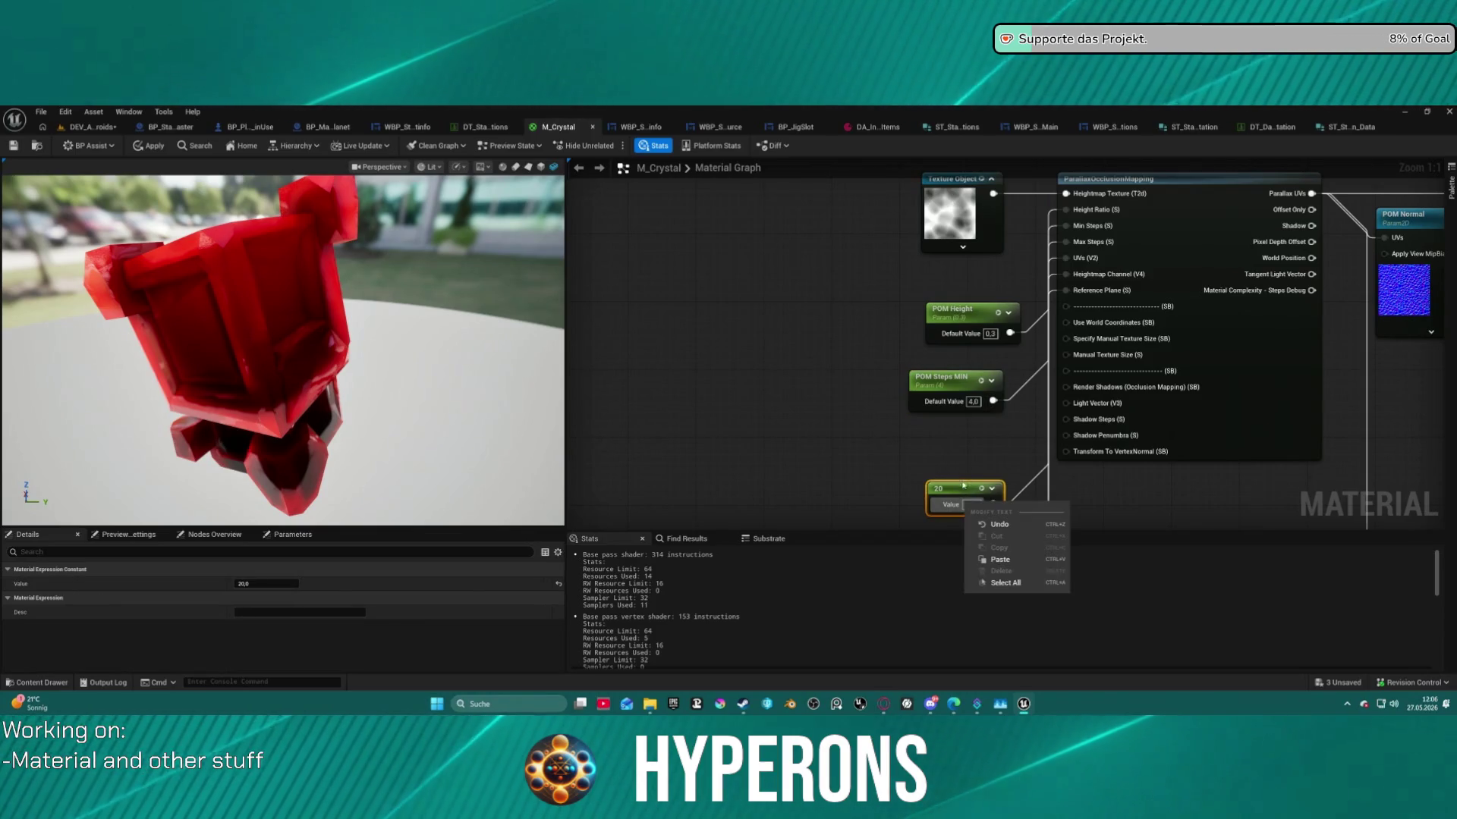
pyautogui.rightClick(957, 488)
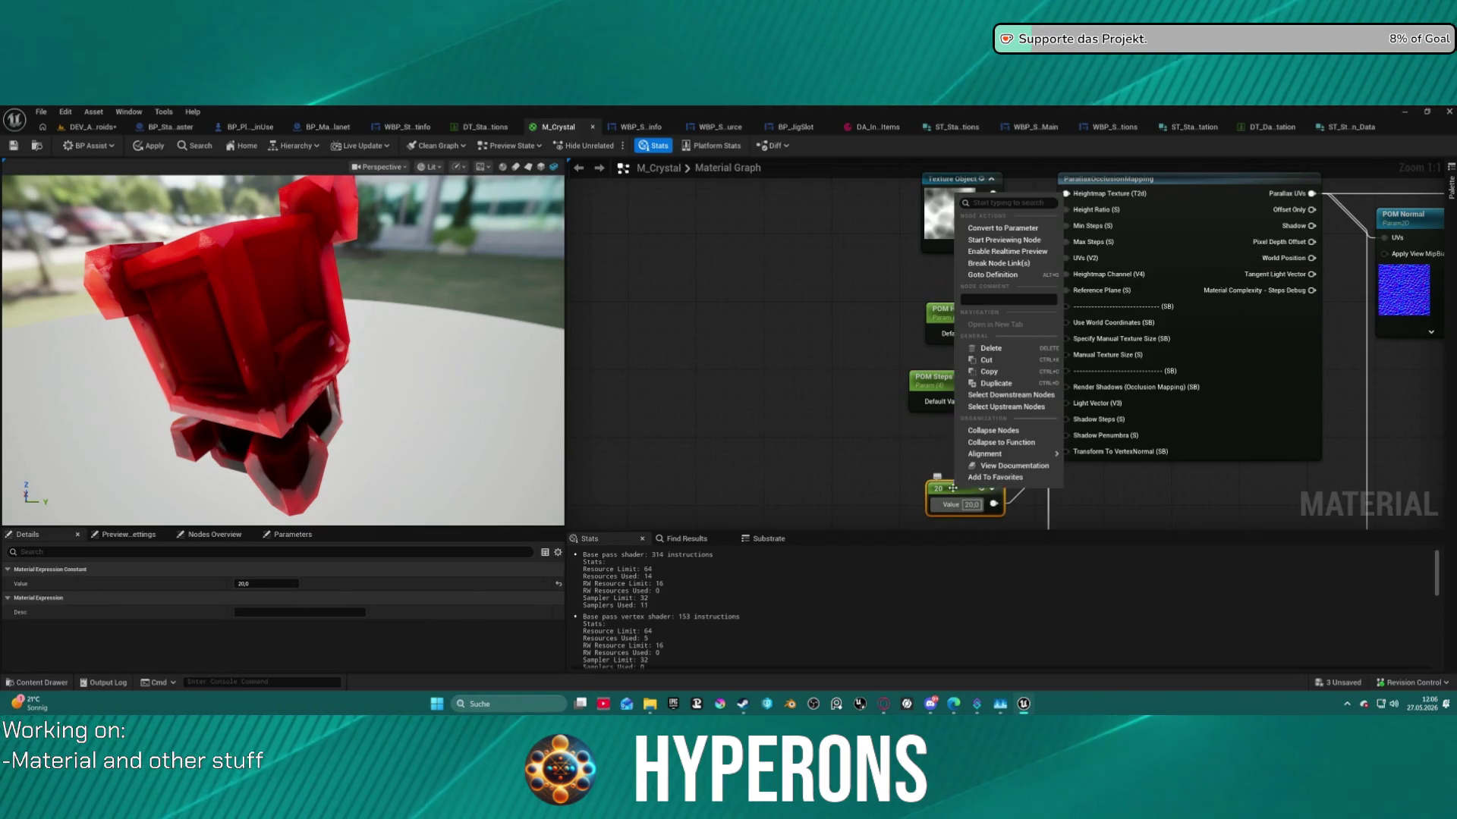
pyautogui.click(1002, 229)
pyautogui.write('POM Steps')
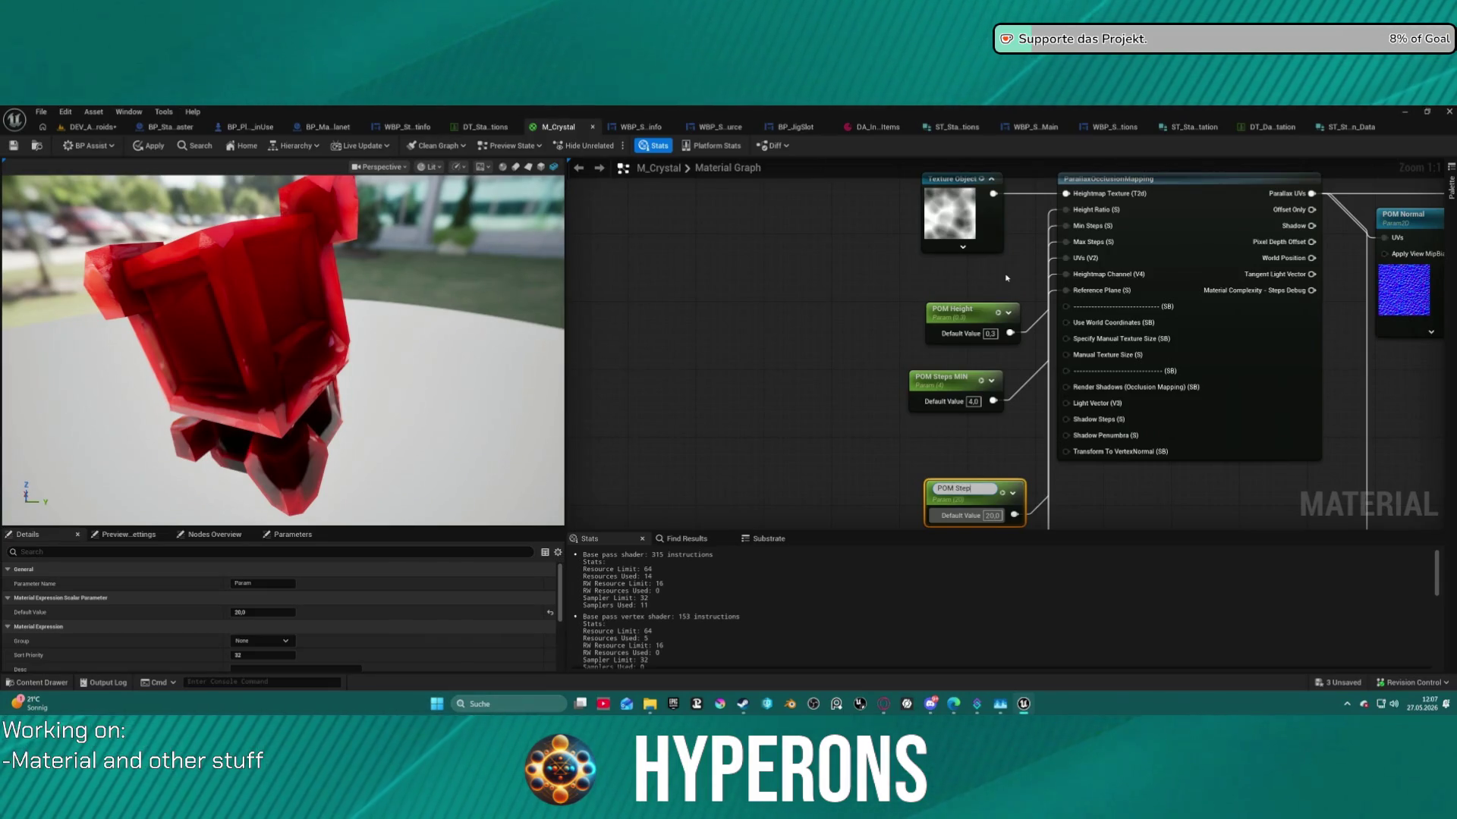
pyautogui.write('MAX')
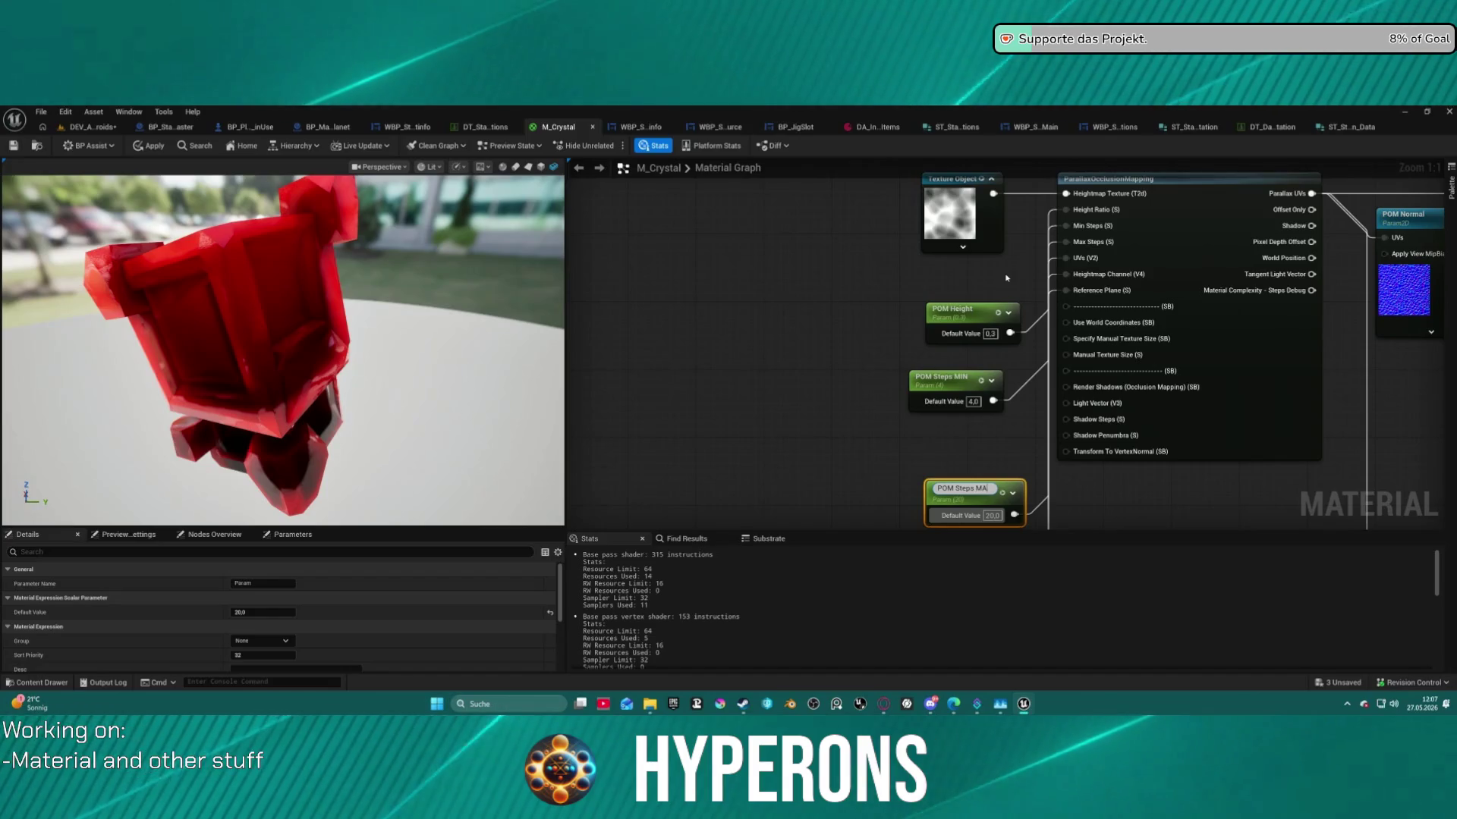
pyautogui.press('Return')
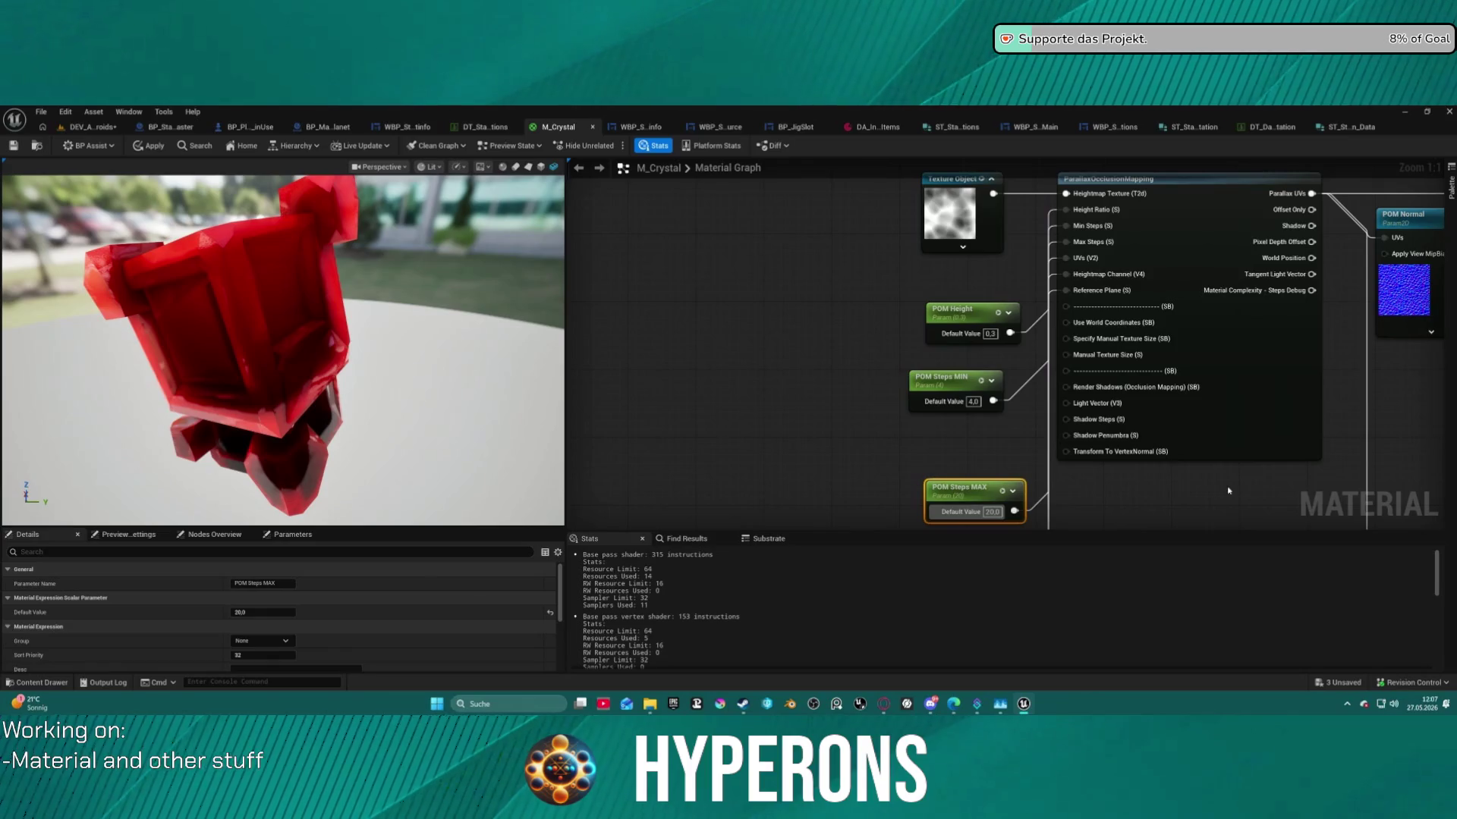
# Select the ParallaxOcclusionMapping node and pan toward the roughness nodes.
pyautogui.click(1258, 450)
pyautogui.scroll(-7, 887, 274)
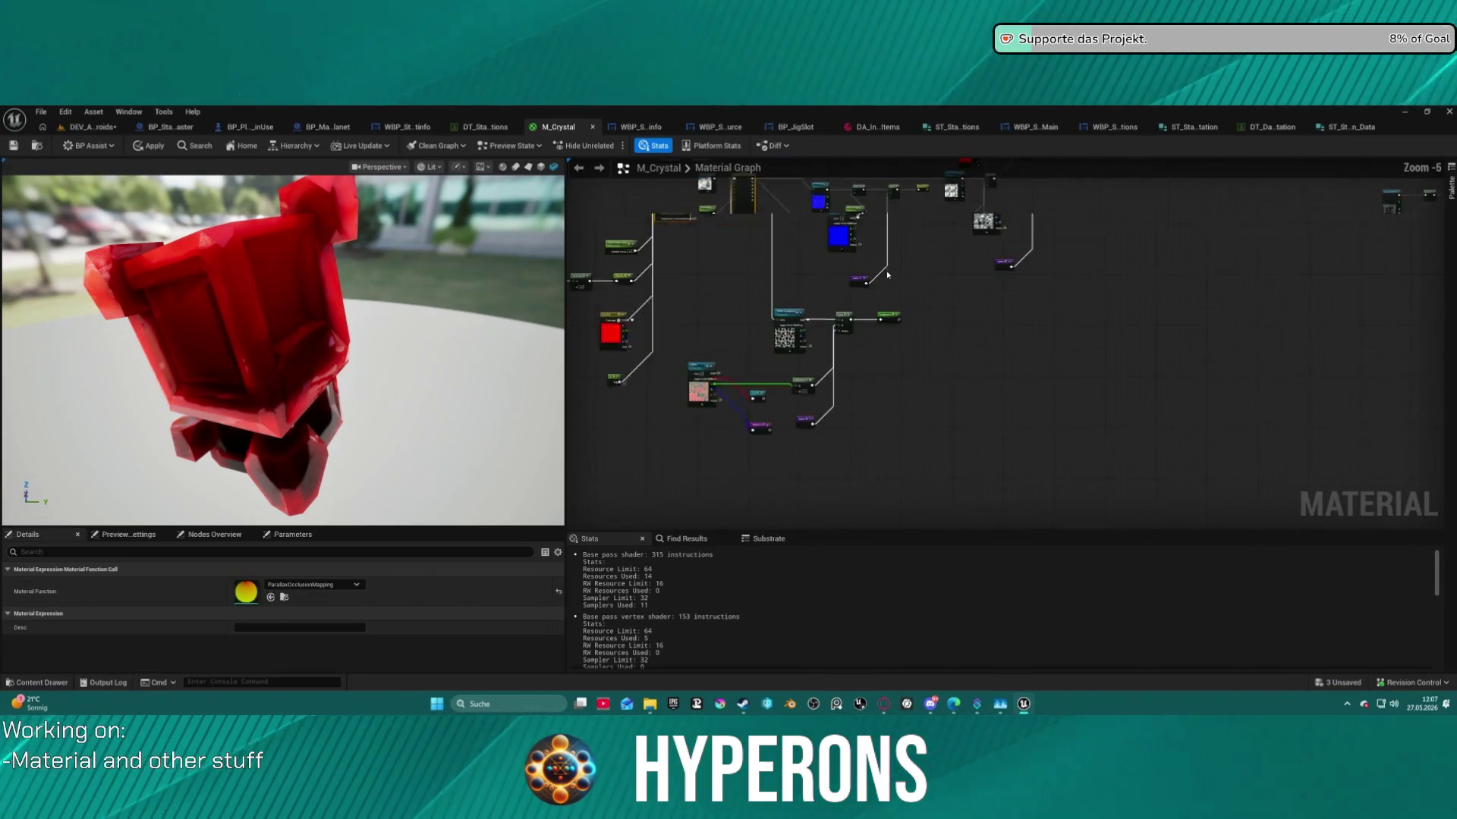
pyautogui.scroll(4, 887, 275)
pyautogui.moveTo(894, 278)
pyautogui.mouseDown()
pyautogui.moveTo(1204, 186)
pyautogui.moveTo(1186, 182)
pyautogui.mouseUp()
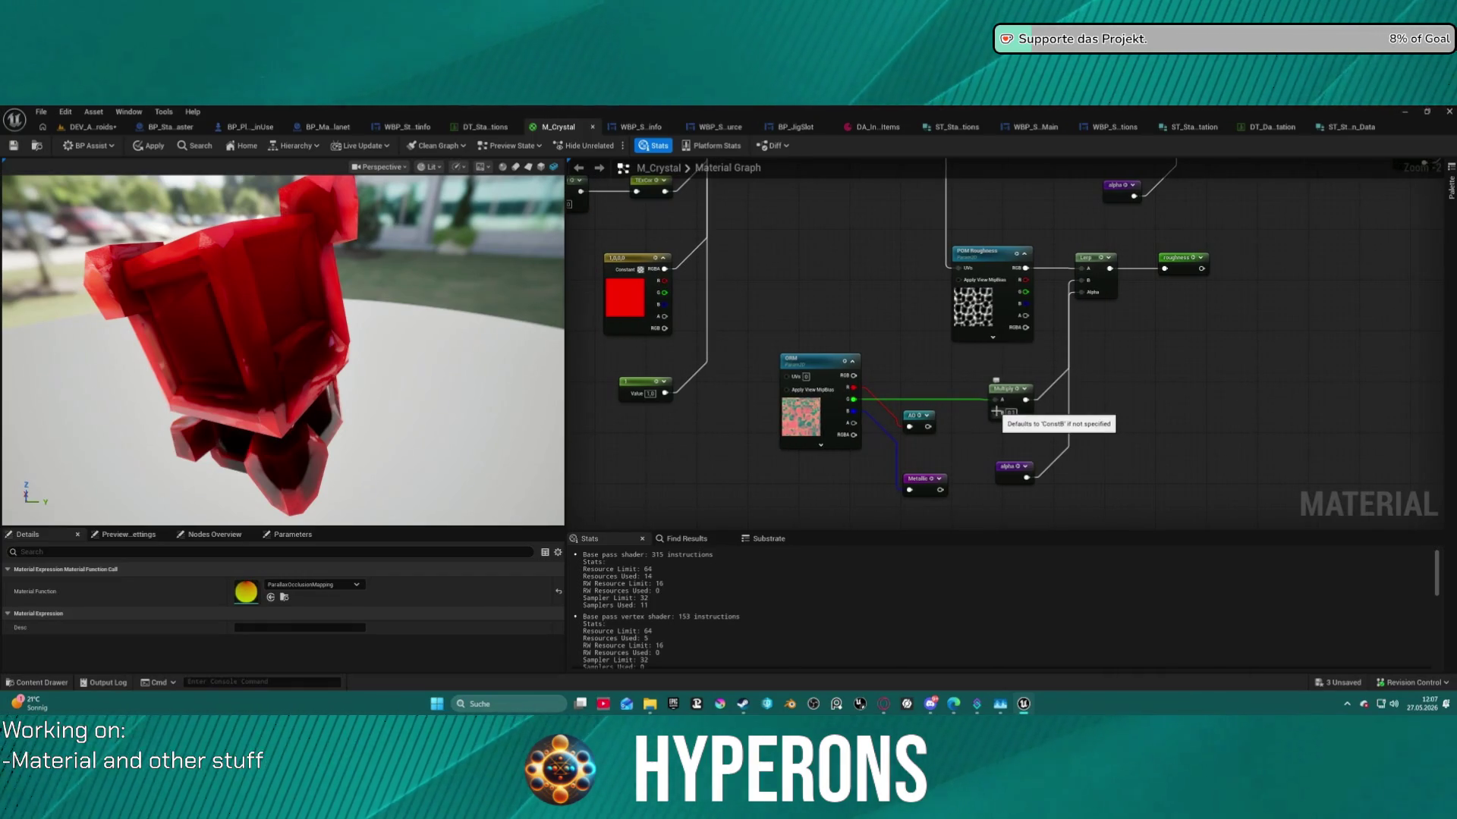
# Add a Roughness Strenght scalar parameter (default 0,8) and wire it into the Multiply node's B input.
pyautogui.moveTo(1007, 389)
pyautogui.mouseDown()
pyautogui.moveTo(1134, 388)
pyautogui.moveTo(1107, 388)
pyautogui.mouseUp()
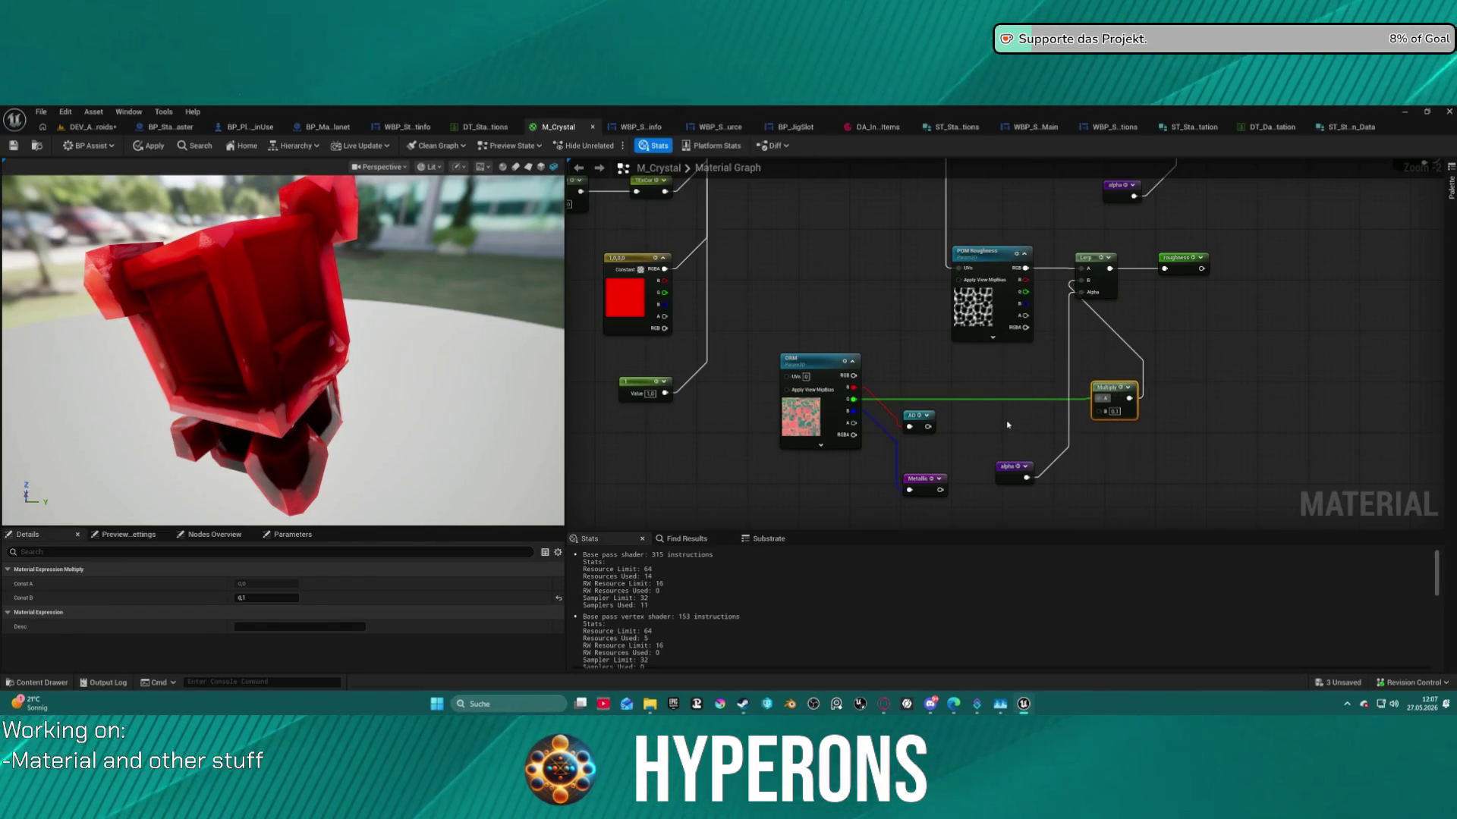
pyautogui.click(1000, 421)
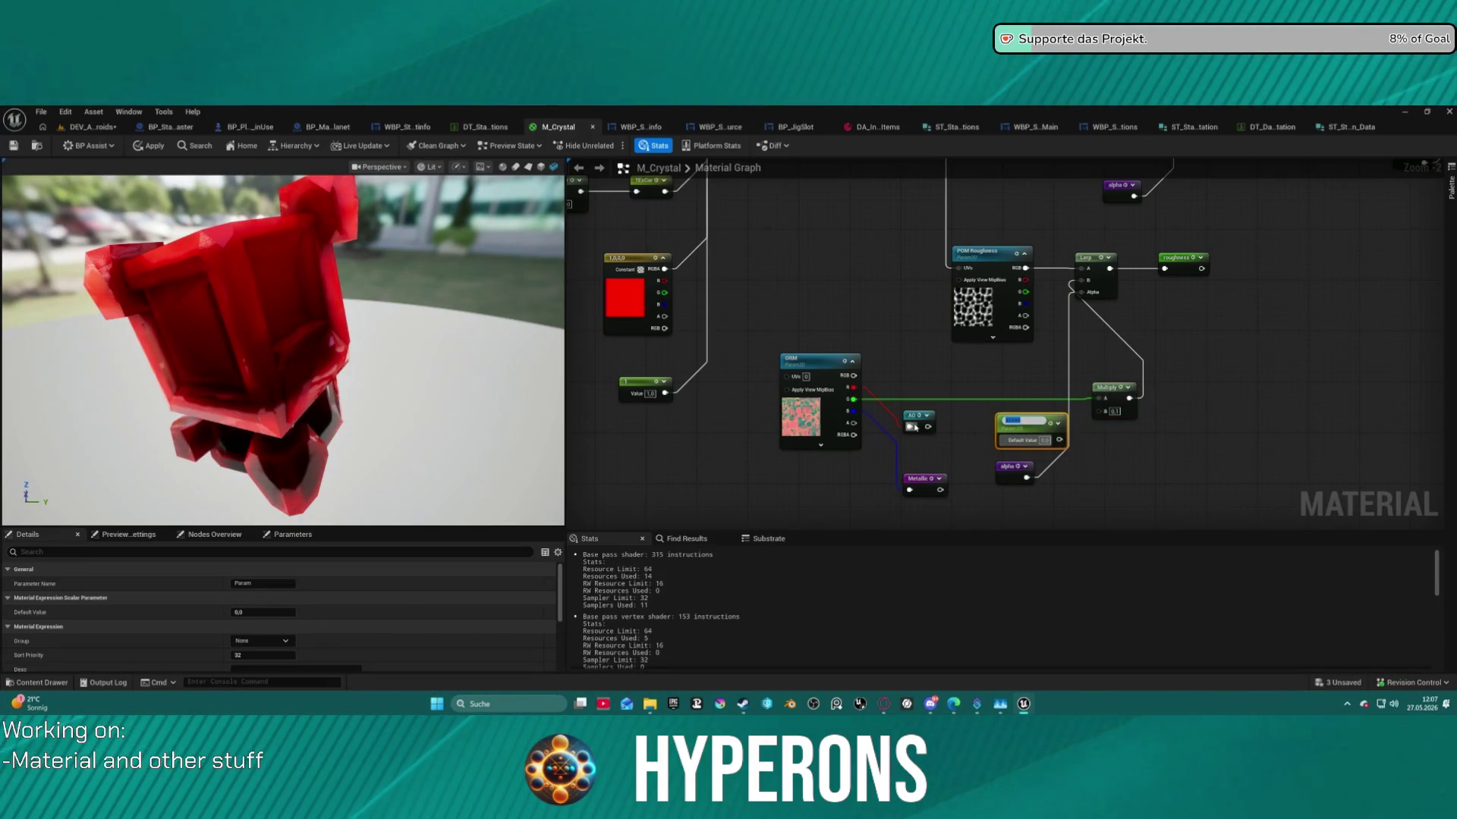
pyautogui.write('Roughness Strenght')
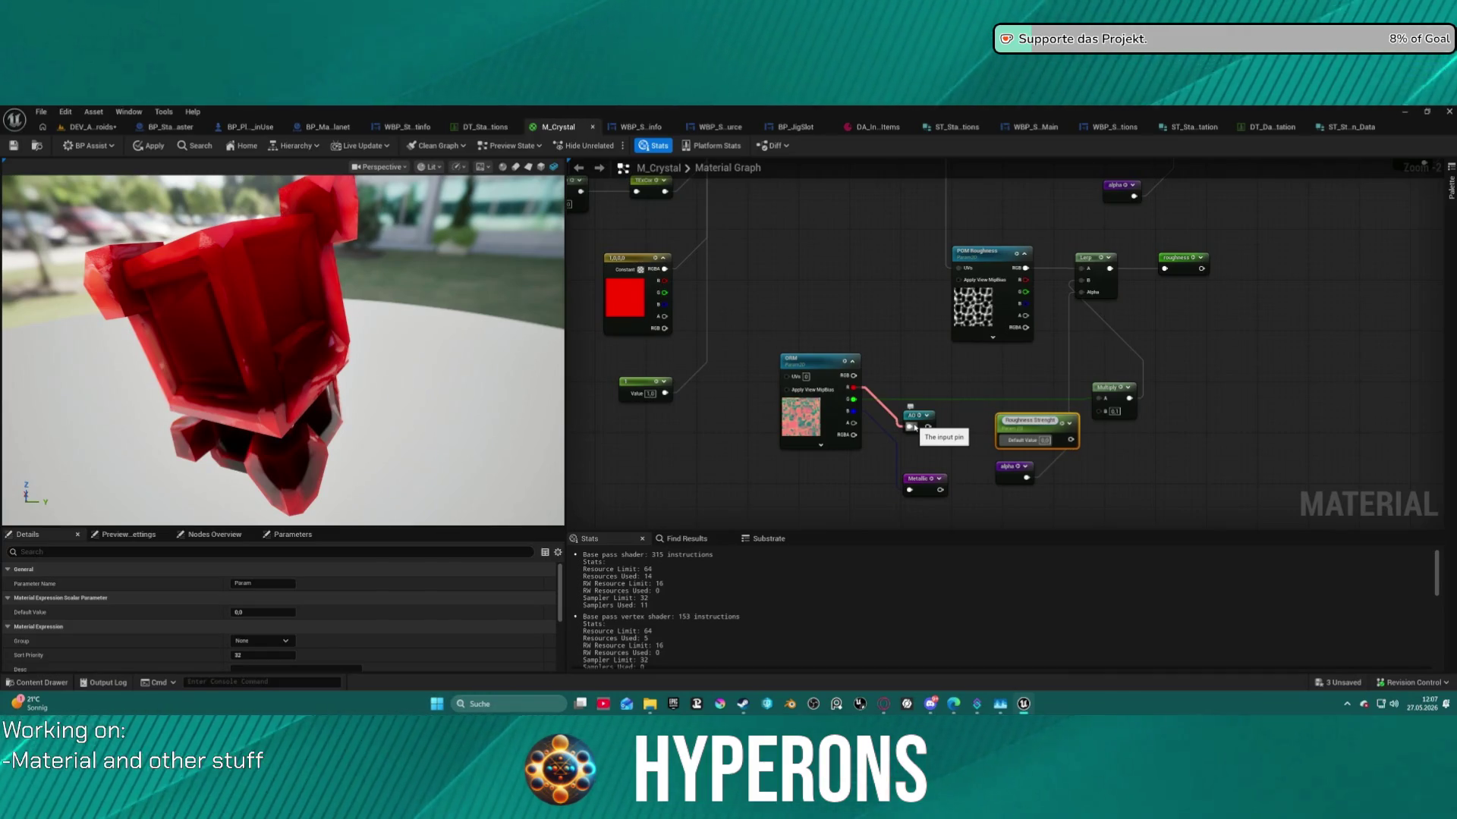
pyautogui.press('Return')
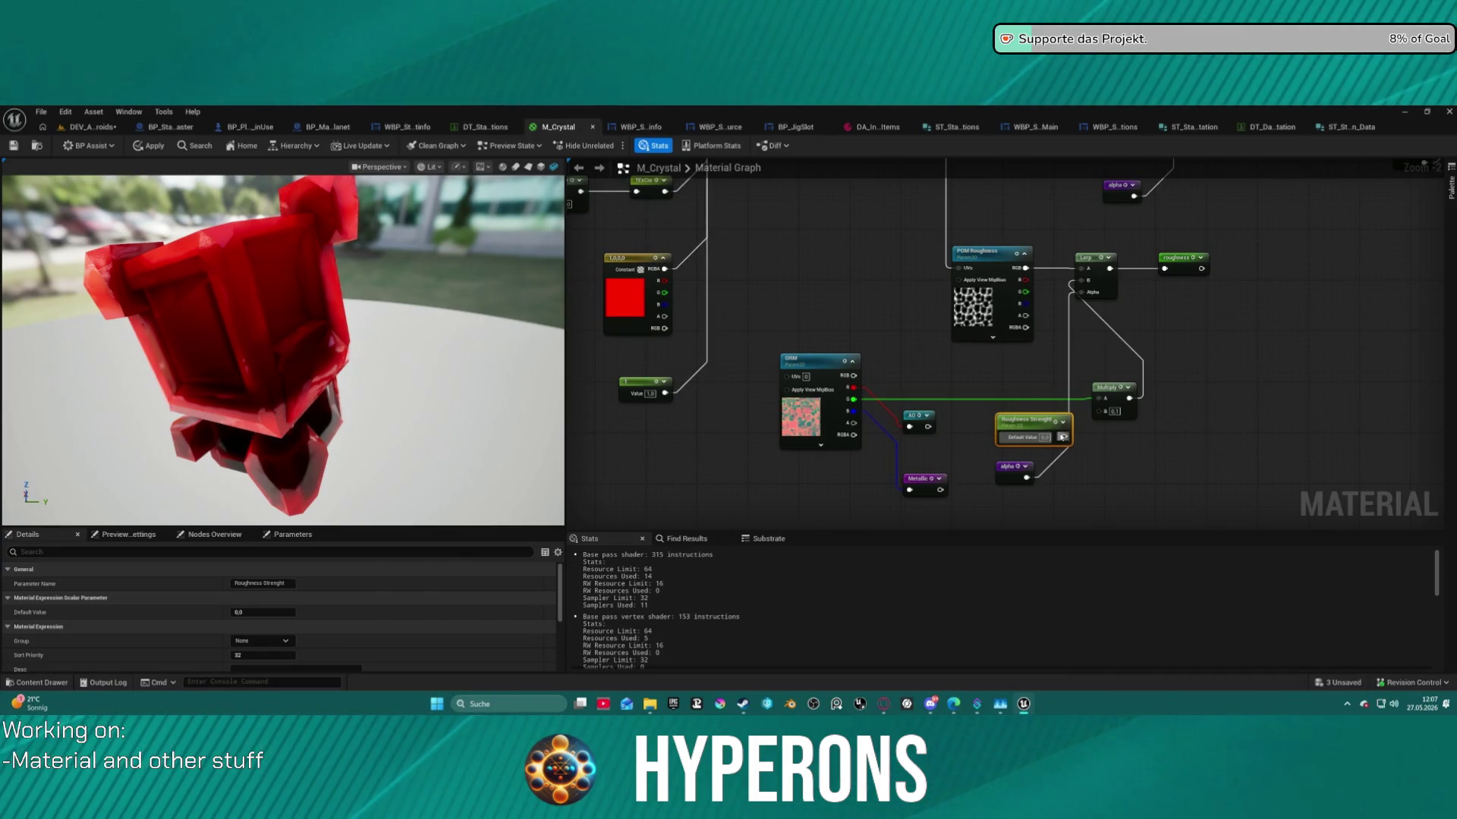
pyautogui.moveTo(1063, 437); pyautogui.dragTo(1106, 411)
pyautogui.scroll(-2, 1244, 408)
pyautogui.scroll(5, 1179, 343)
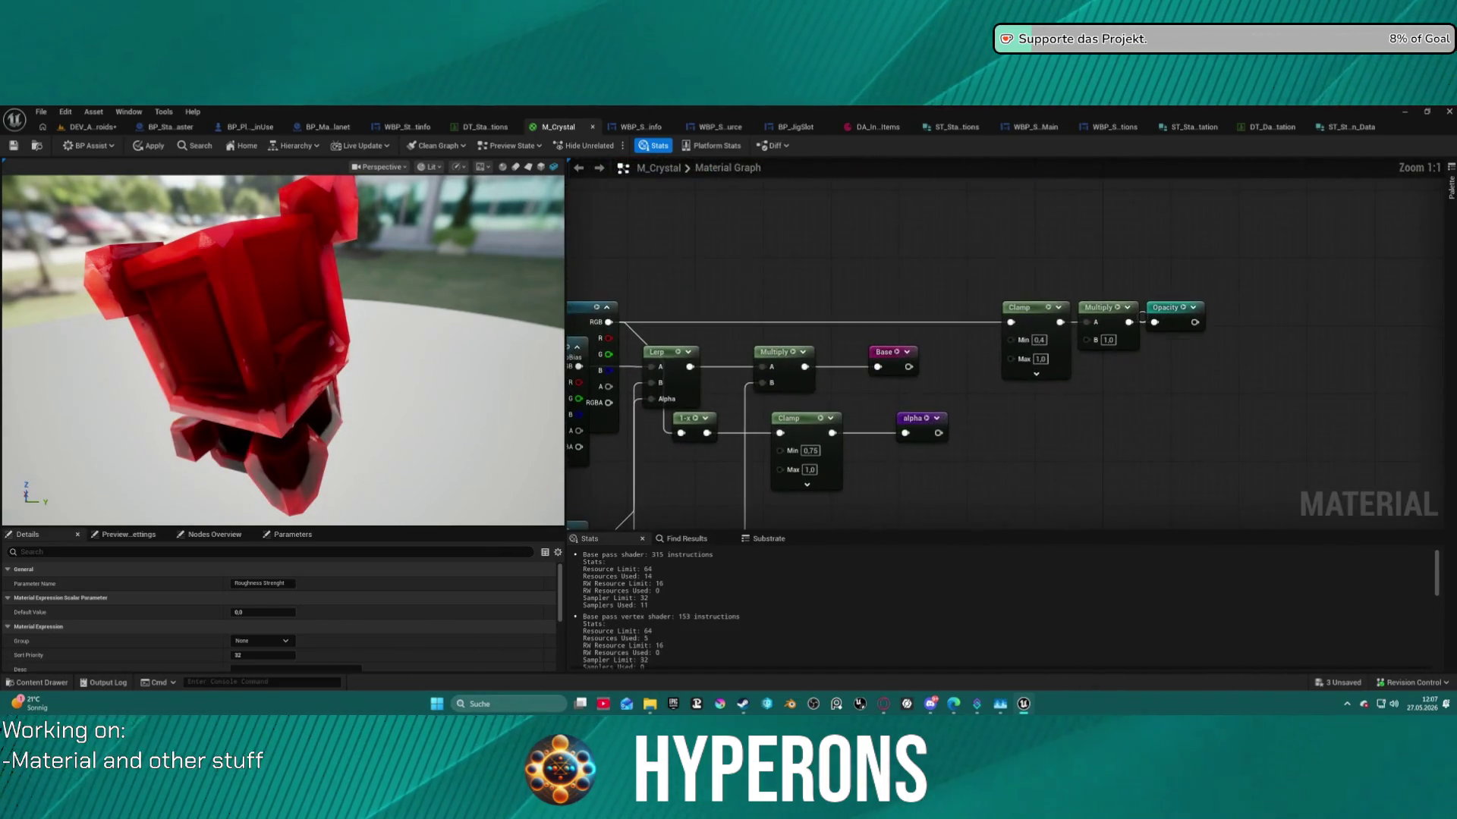
# Move the Opacity reroute aside and connect a new scalar parameter to the opacity Multiply's B input.
pyautogui.moveTo(1053, 525); pyautogui.dragTo(1049, 510)
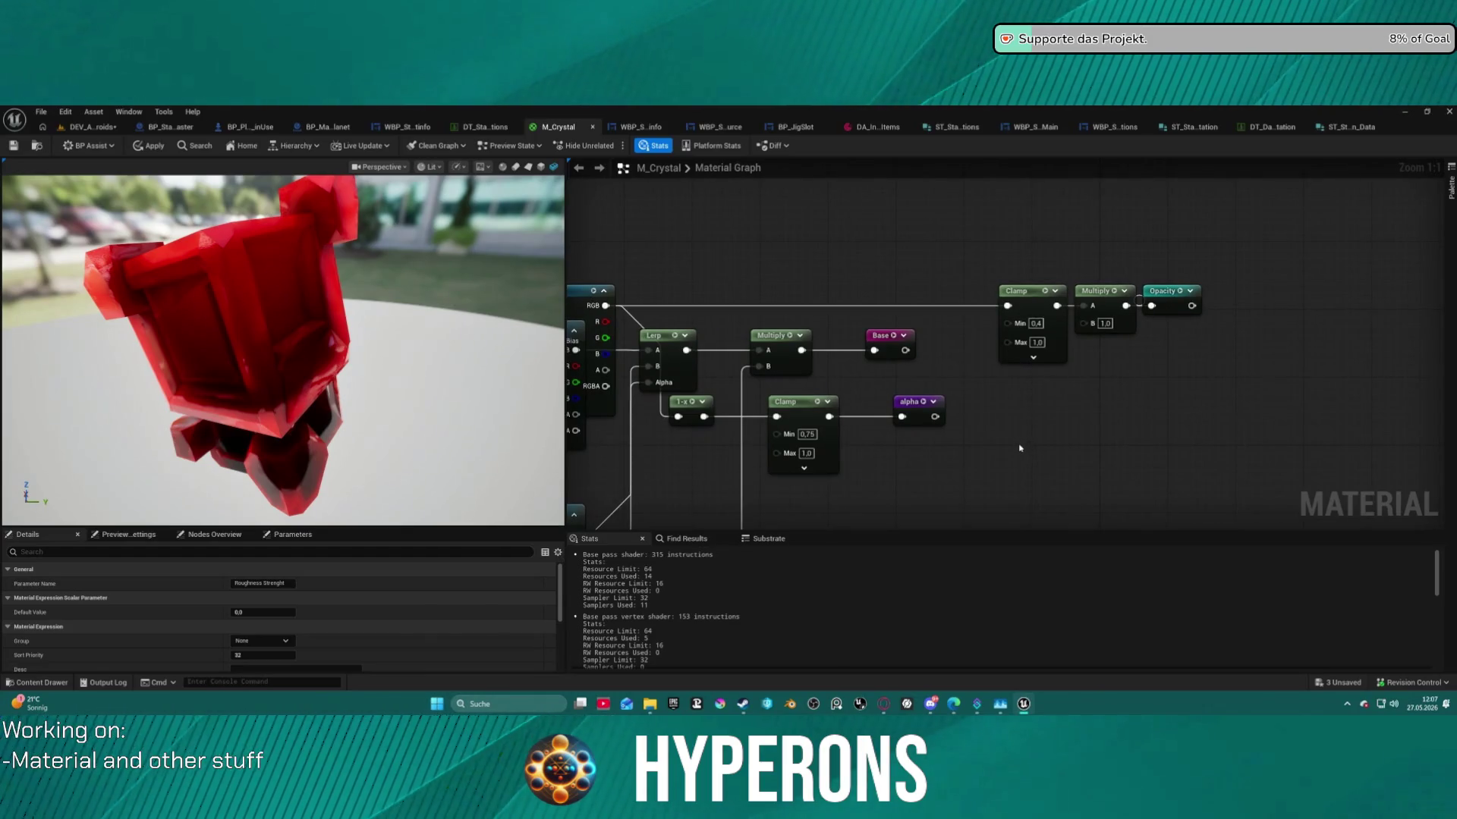
pyautogui.moveTo(1172, 291); pyautogui.dragTo(1224, 291)
pyautogui.moveTo(1120, 298)
pyautogui.mouseDown()
pyautogui.moveTo(1154, 297)
pyautogui.moveTo(1106, 372)
pyautogui.mouseUp()
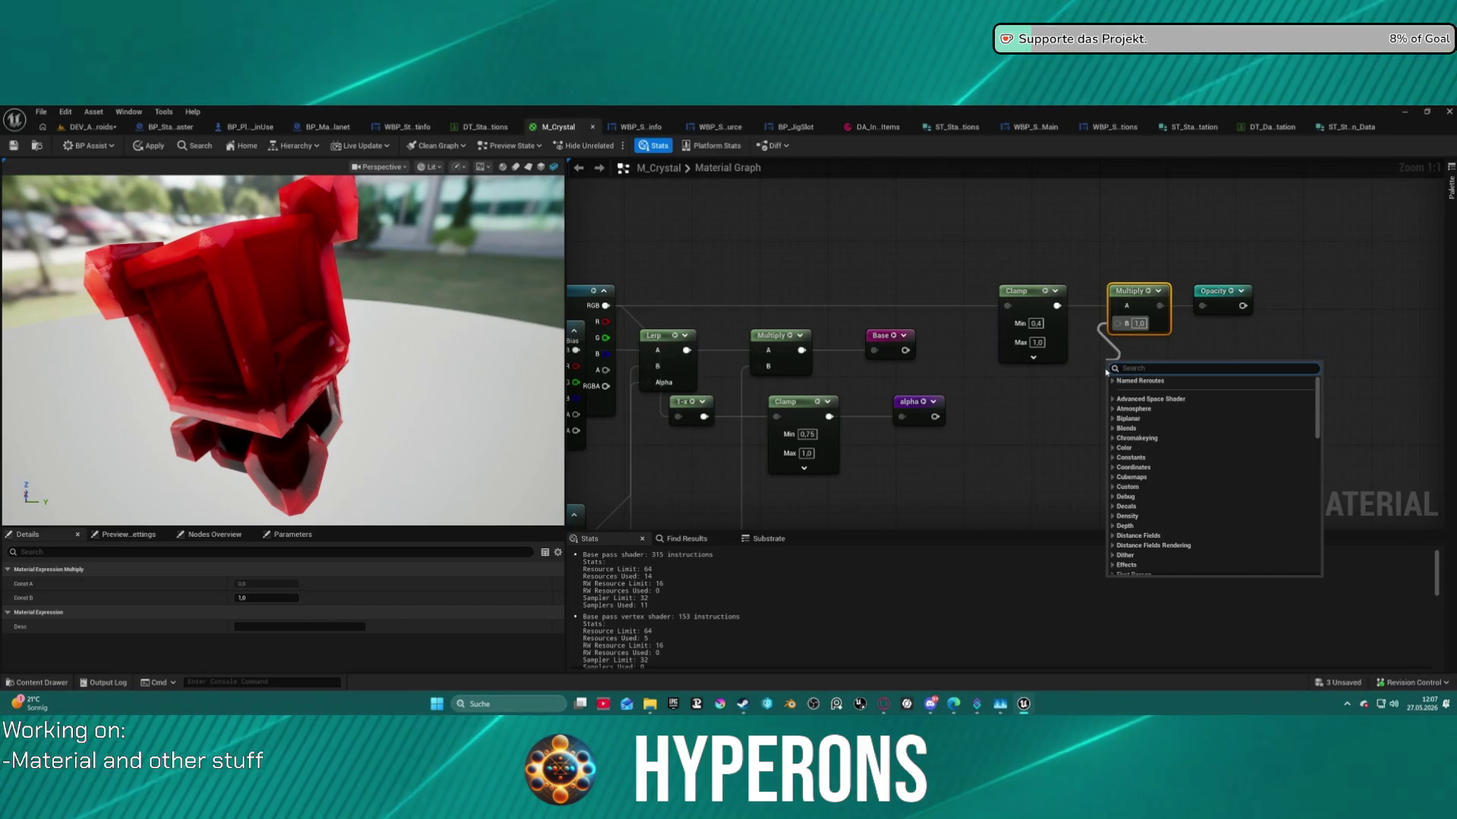
pyautogui.click(1000, 379)
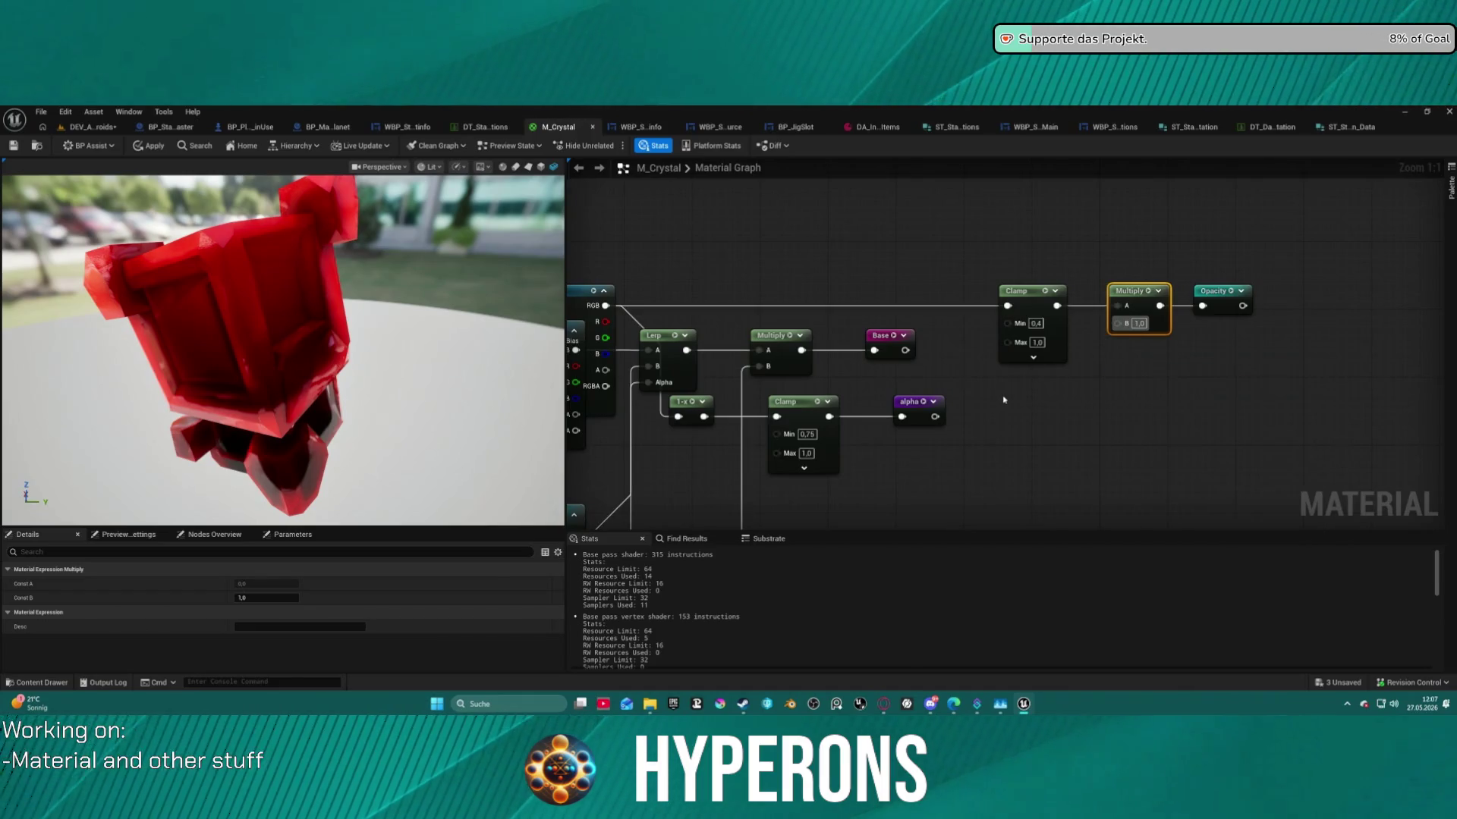
pyautogui.click(1094, 386)
pyautogui.write('sssssss')
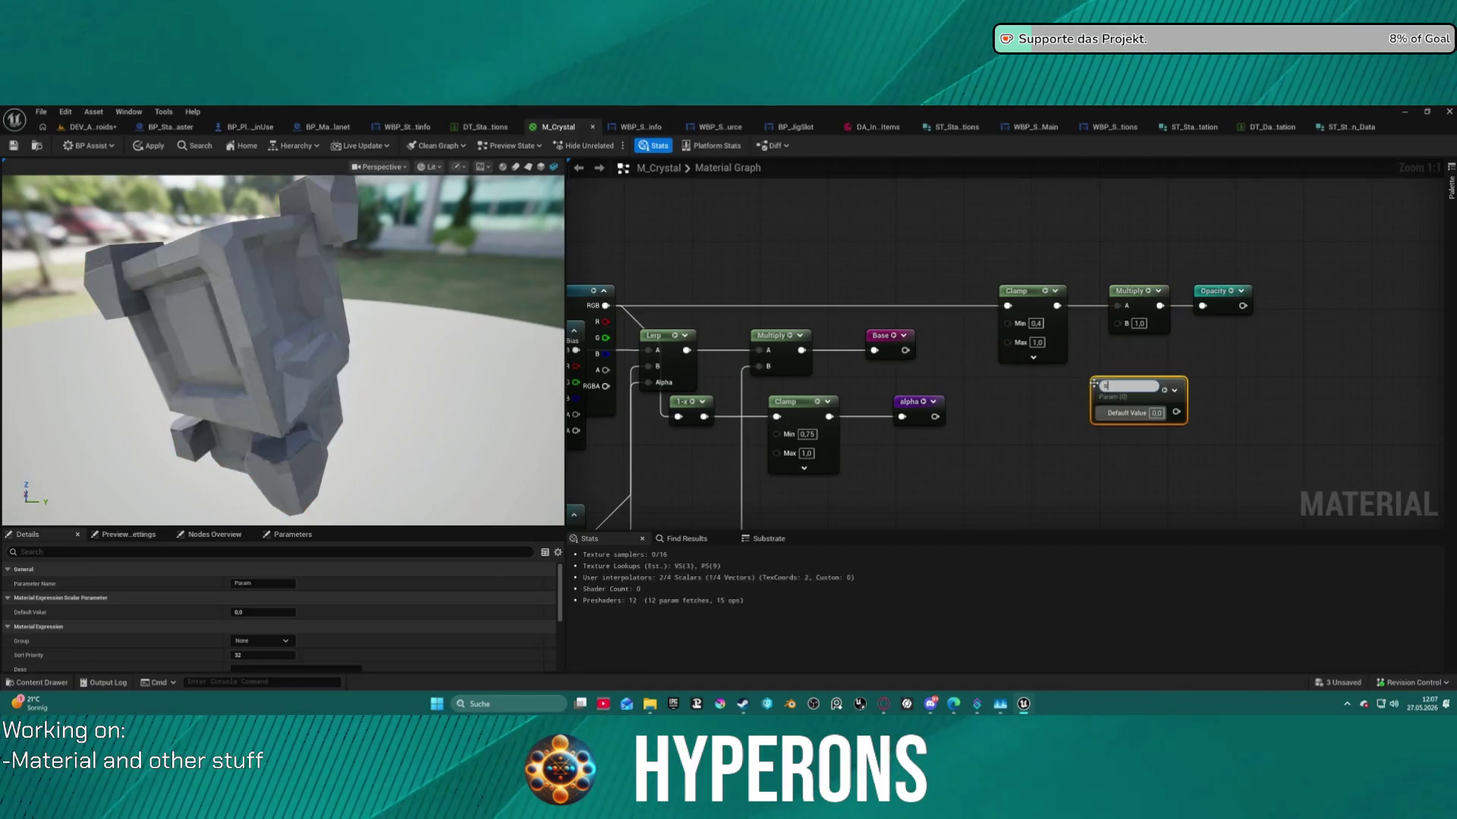
pyautogui.moveTo(1175, 408); pyautogui.dragTo(1118, 323)
# Name the new parameter 'Opacity Mask Strenght' and deselect it to view the material settings.
pyautogui.click(1128, 385)
pyautogui.write('Opaci')
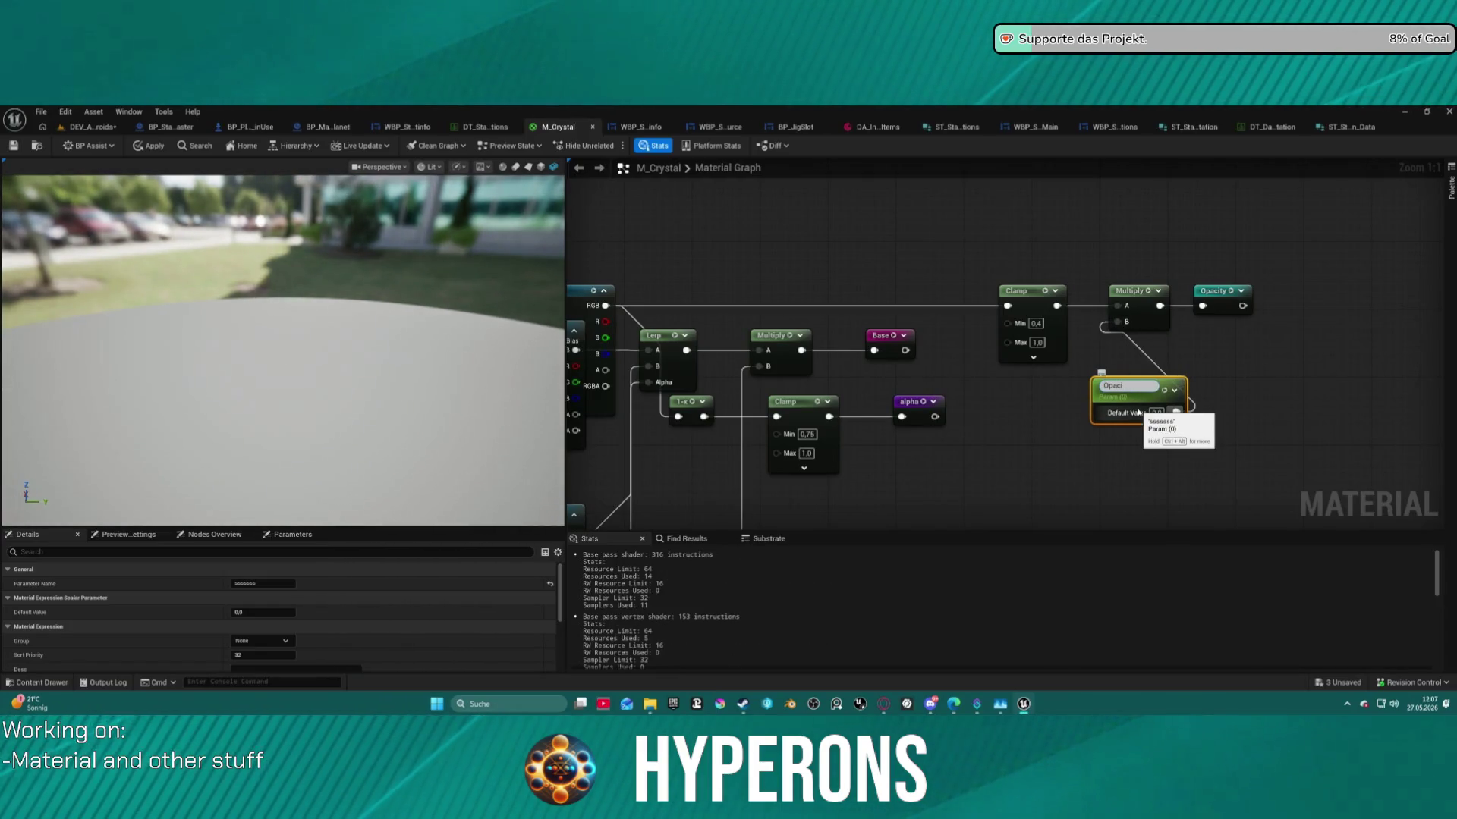
pyautogui.write('ty Mask Step')
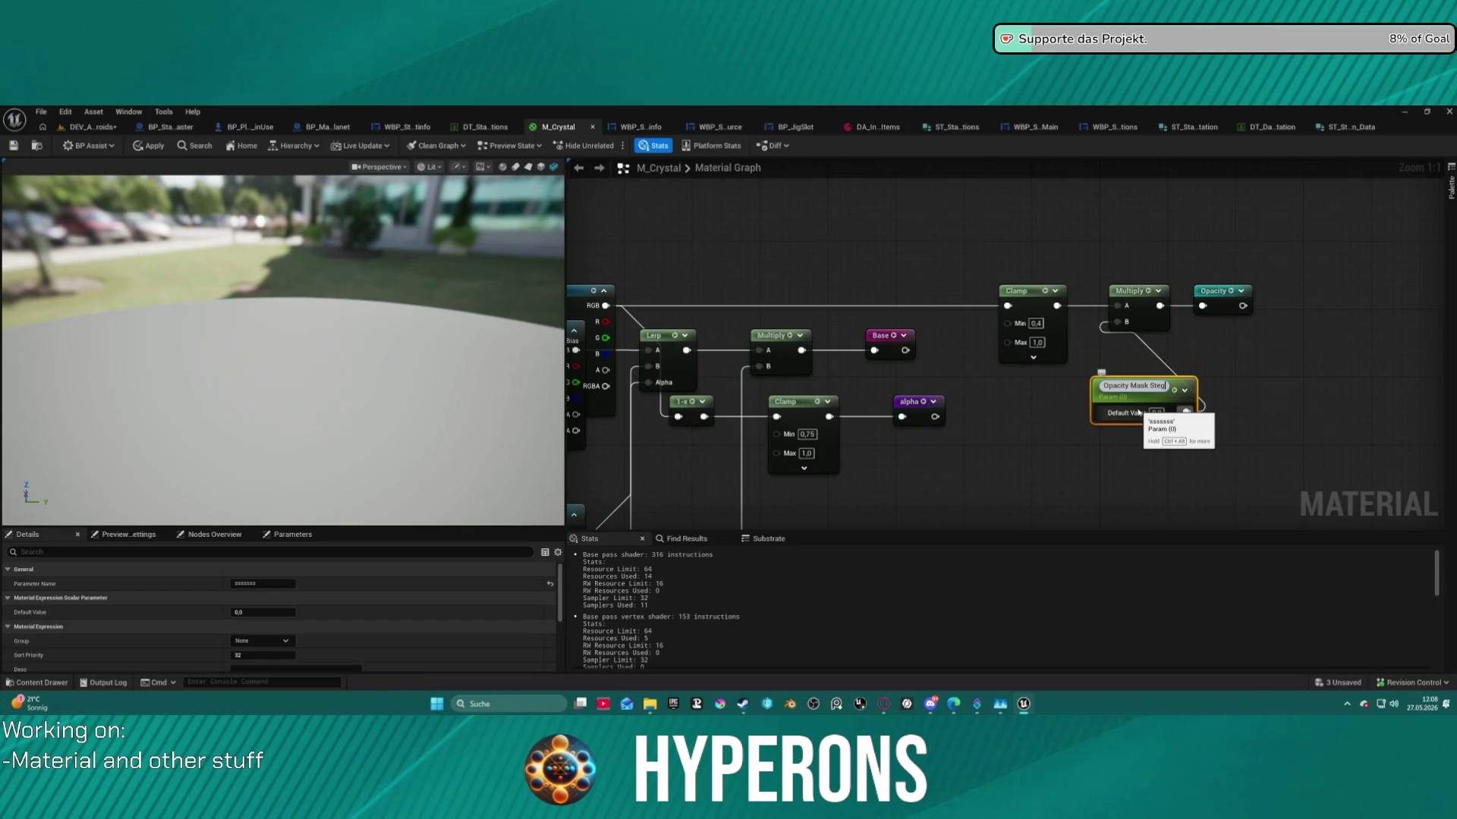
pyautogui.write('enght')
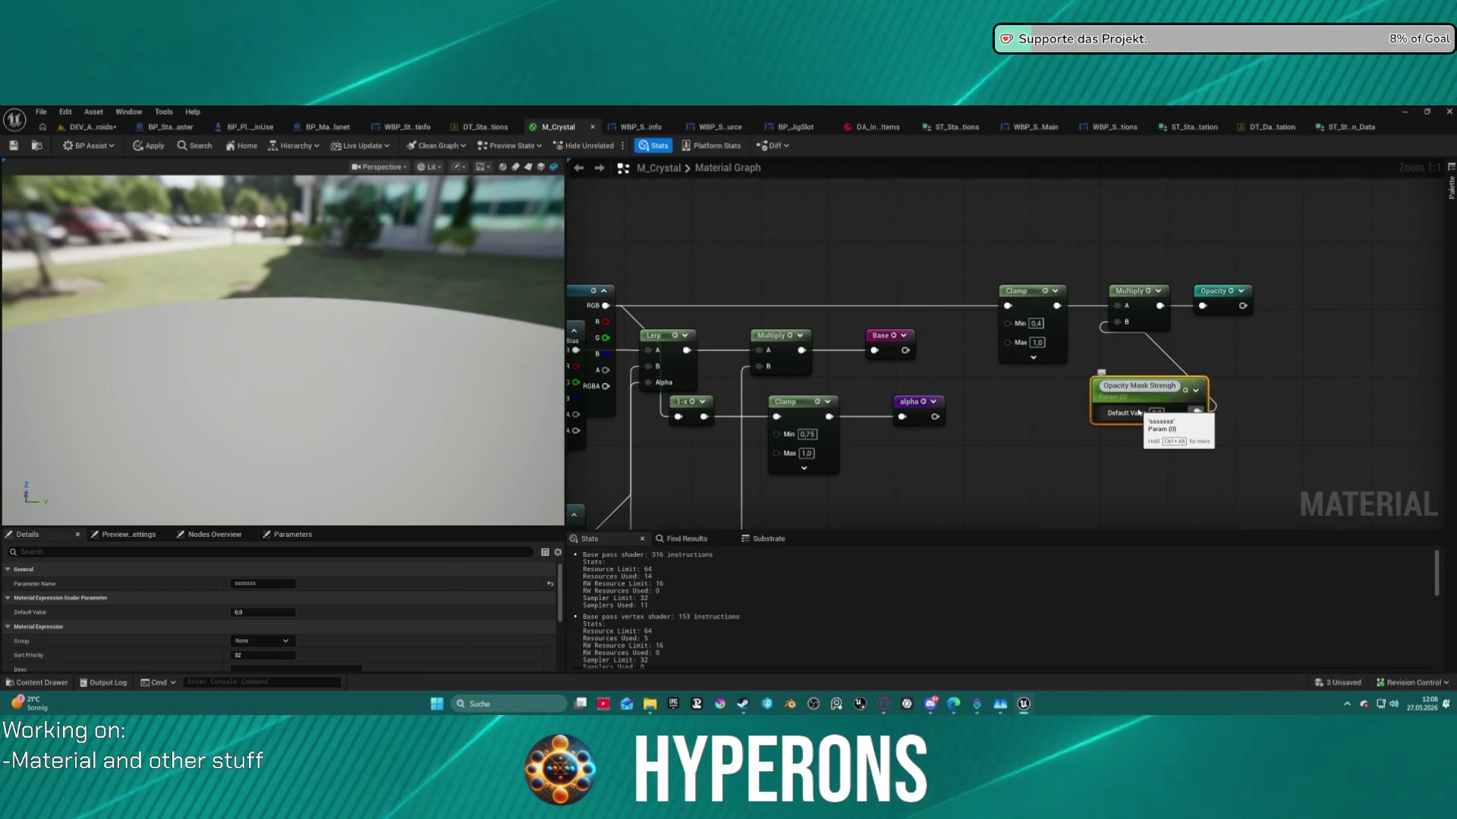
pyautogui.press('Return')
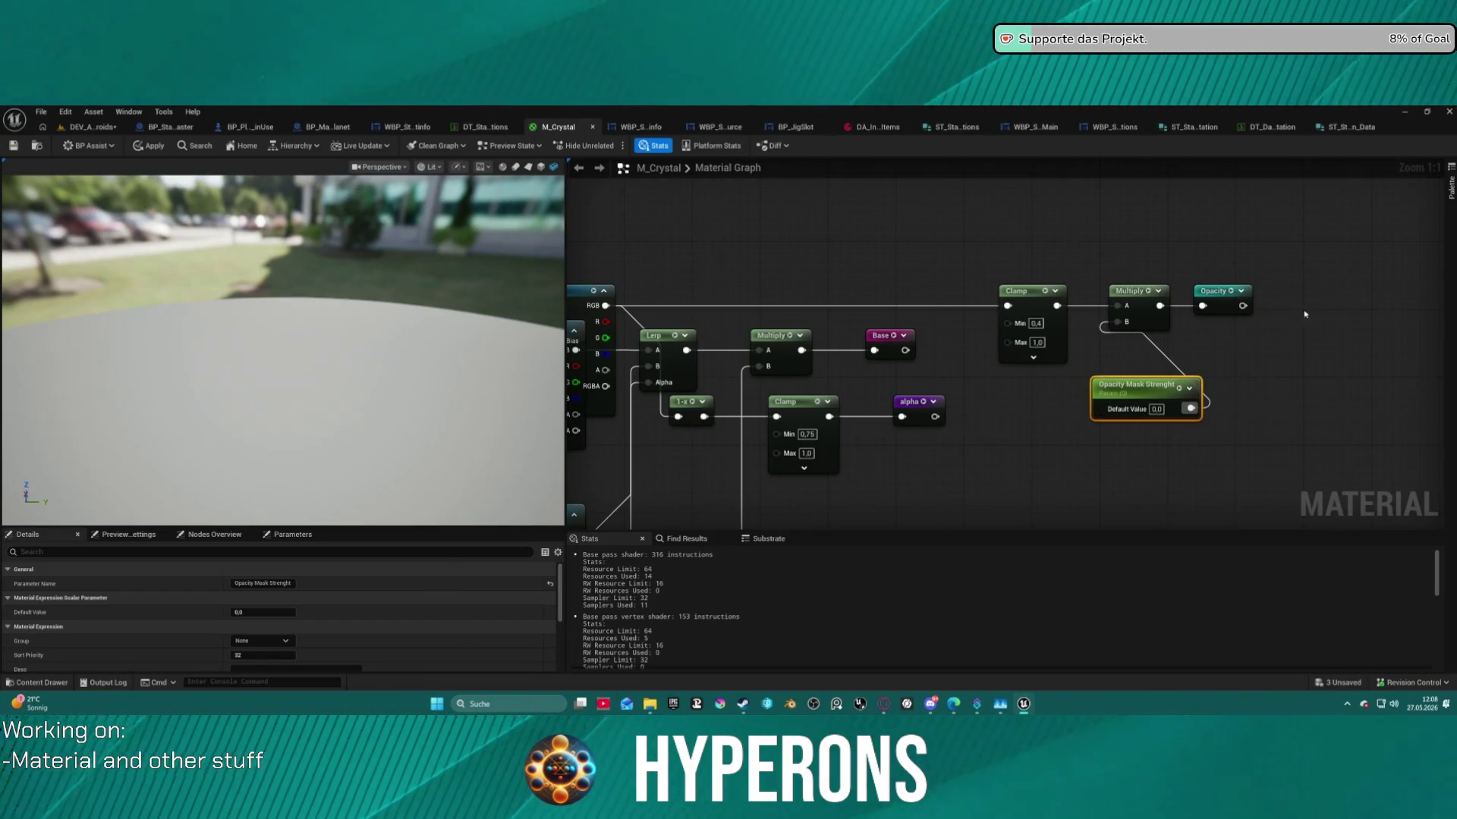
pyautogui.click(1271, 407)
pyautogui.scroll(-5, 1077, 341)
pyautogui.scroll(6, 1086, 315)
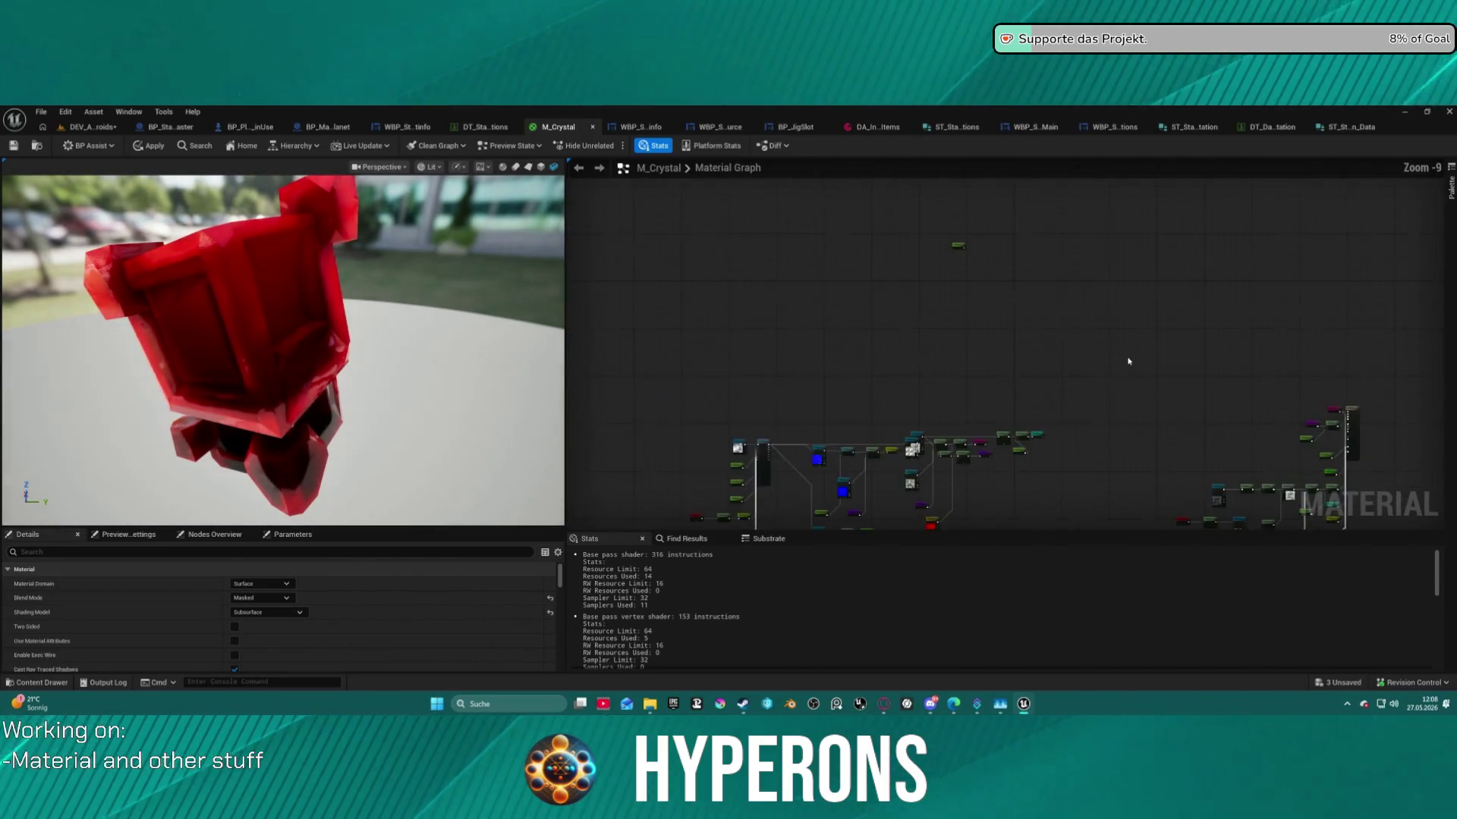
# Convert the constant 10 into a PixelDepth parameter, apply M_Crystal, and return to DEV_Asteroids.
pyautogui.moveTo(1105, 430); pyautogui.dragTo(1094, 327)
pyautogui.click(974, 393)
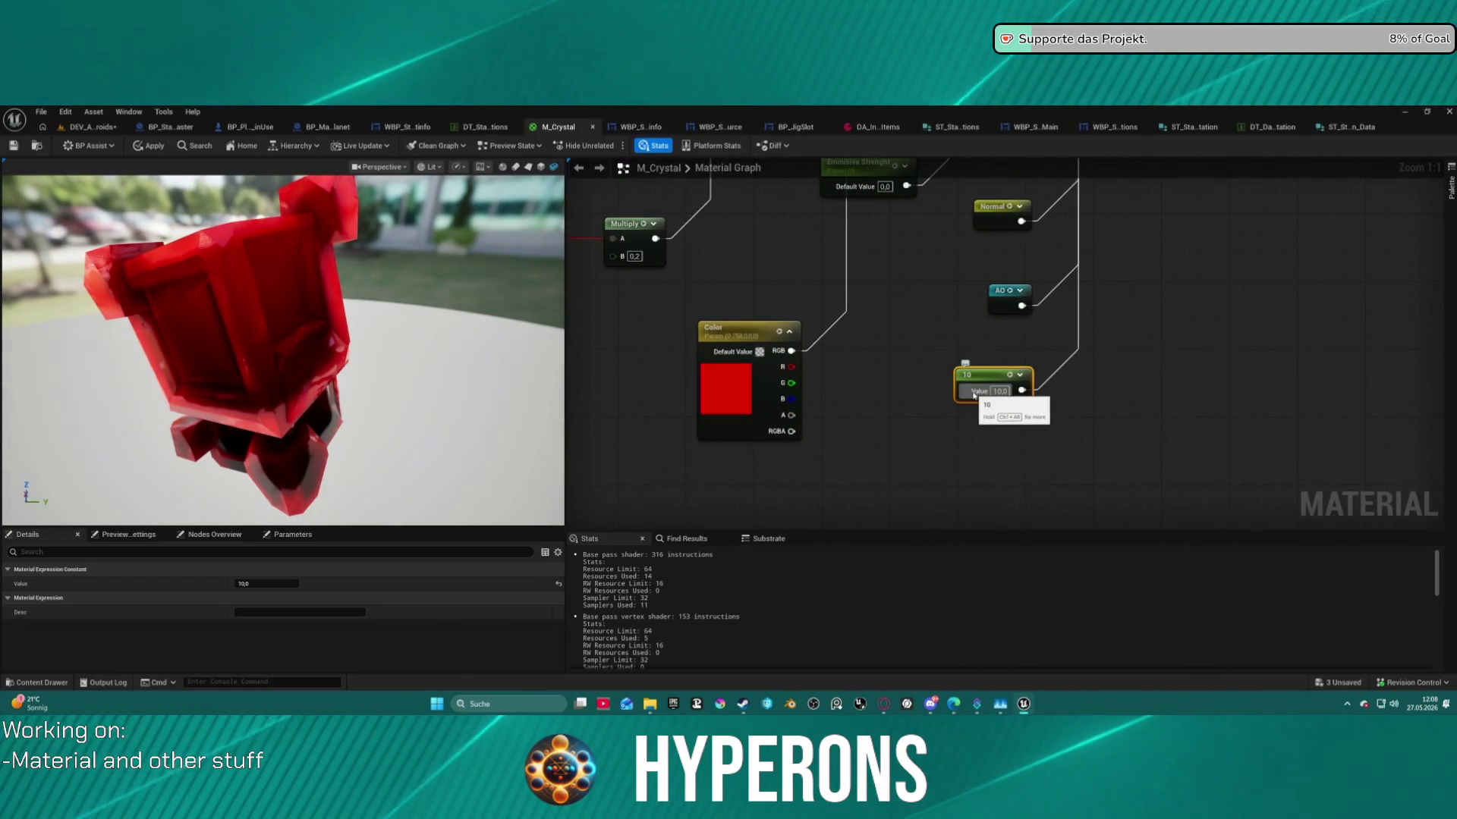
pyautogui.rightClick(974, 394)
pyautogui.click(1007, 427)
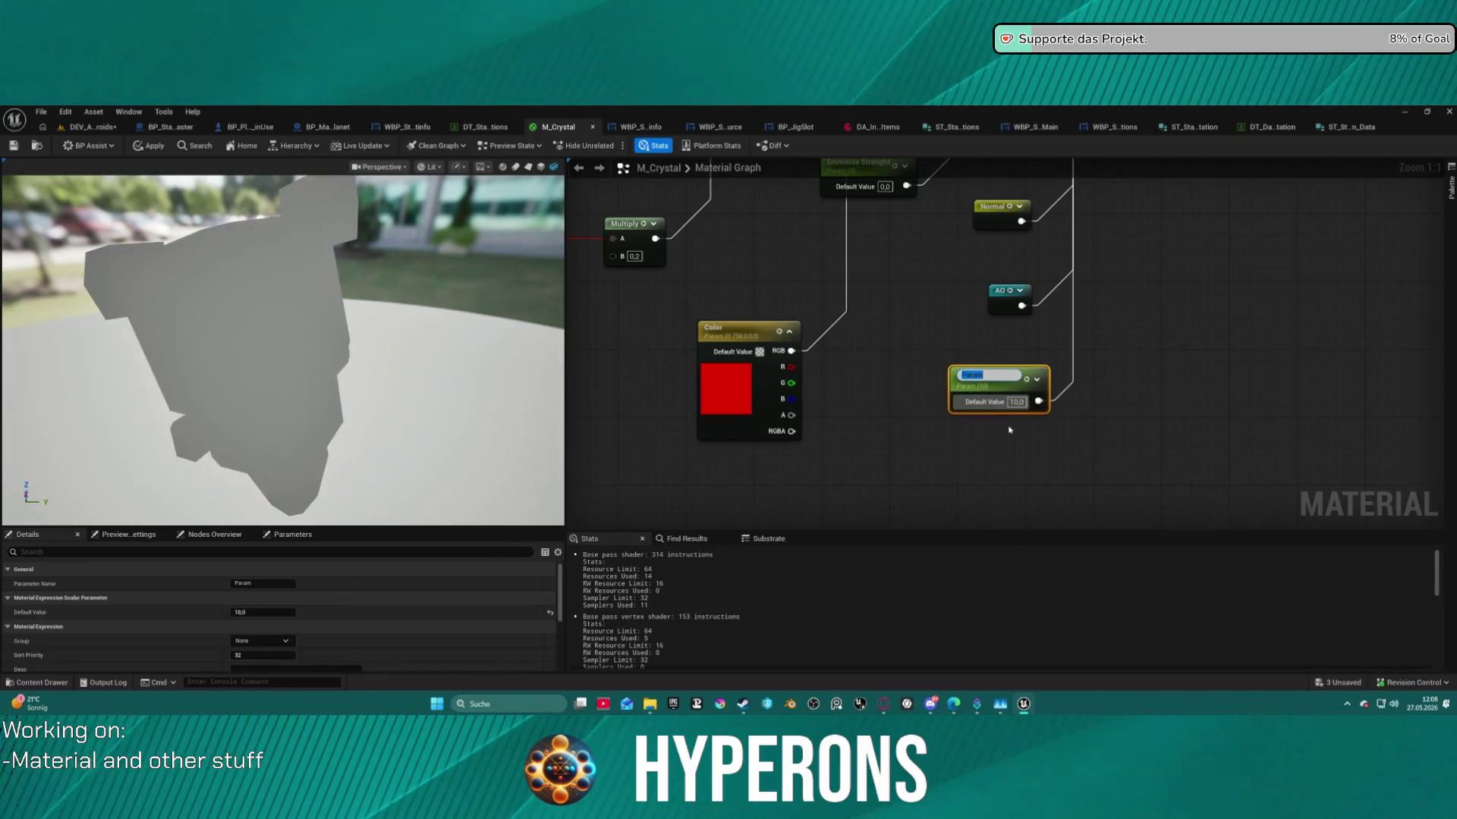
pyautogui.write('PixelDepth')
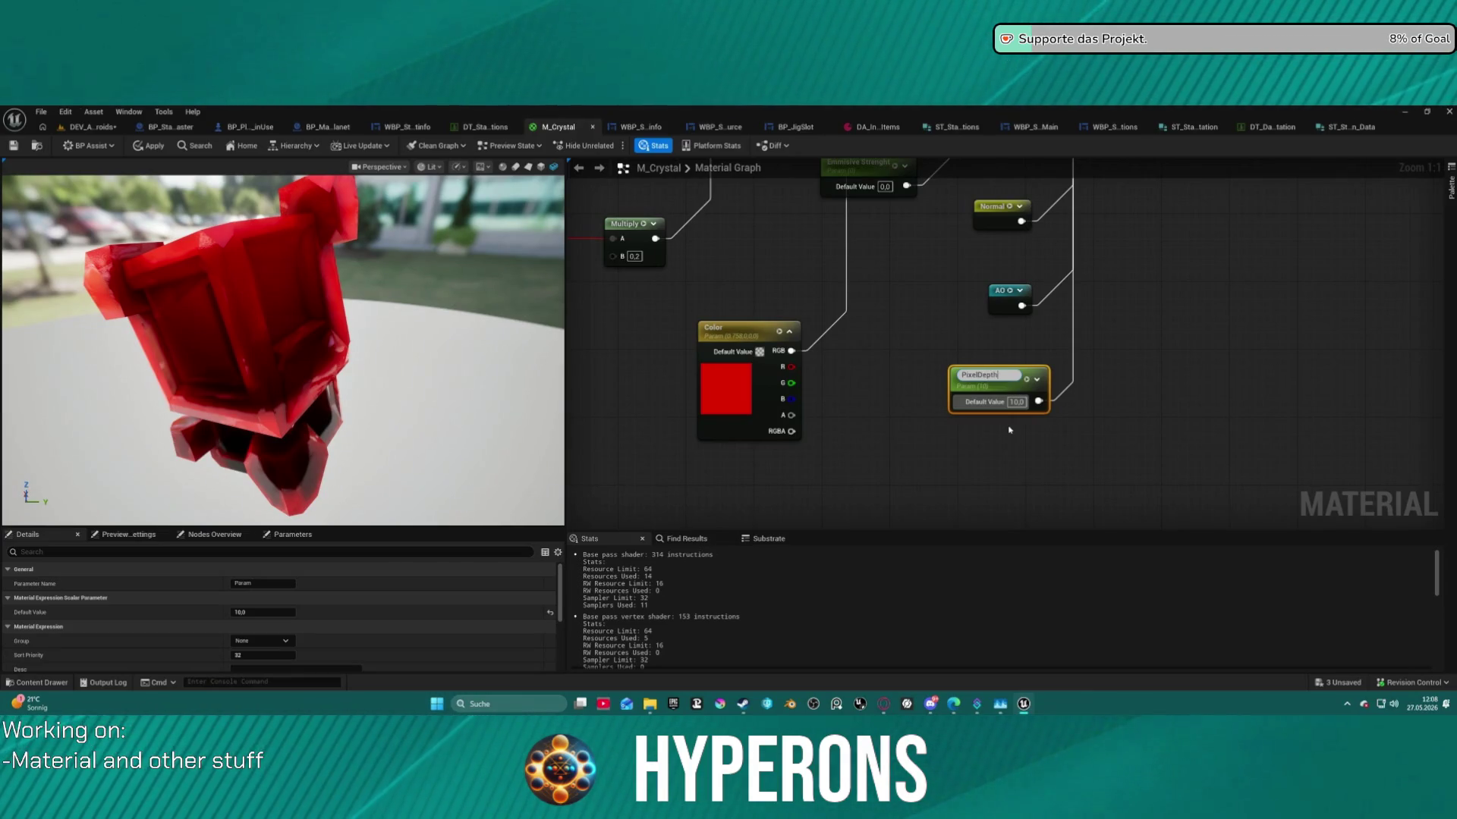
pyautogui.press('Return')
pyautogui.click(149, 146)
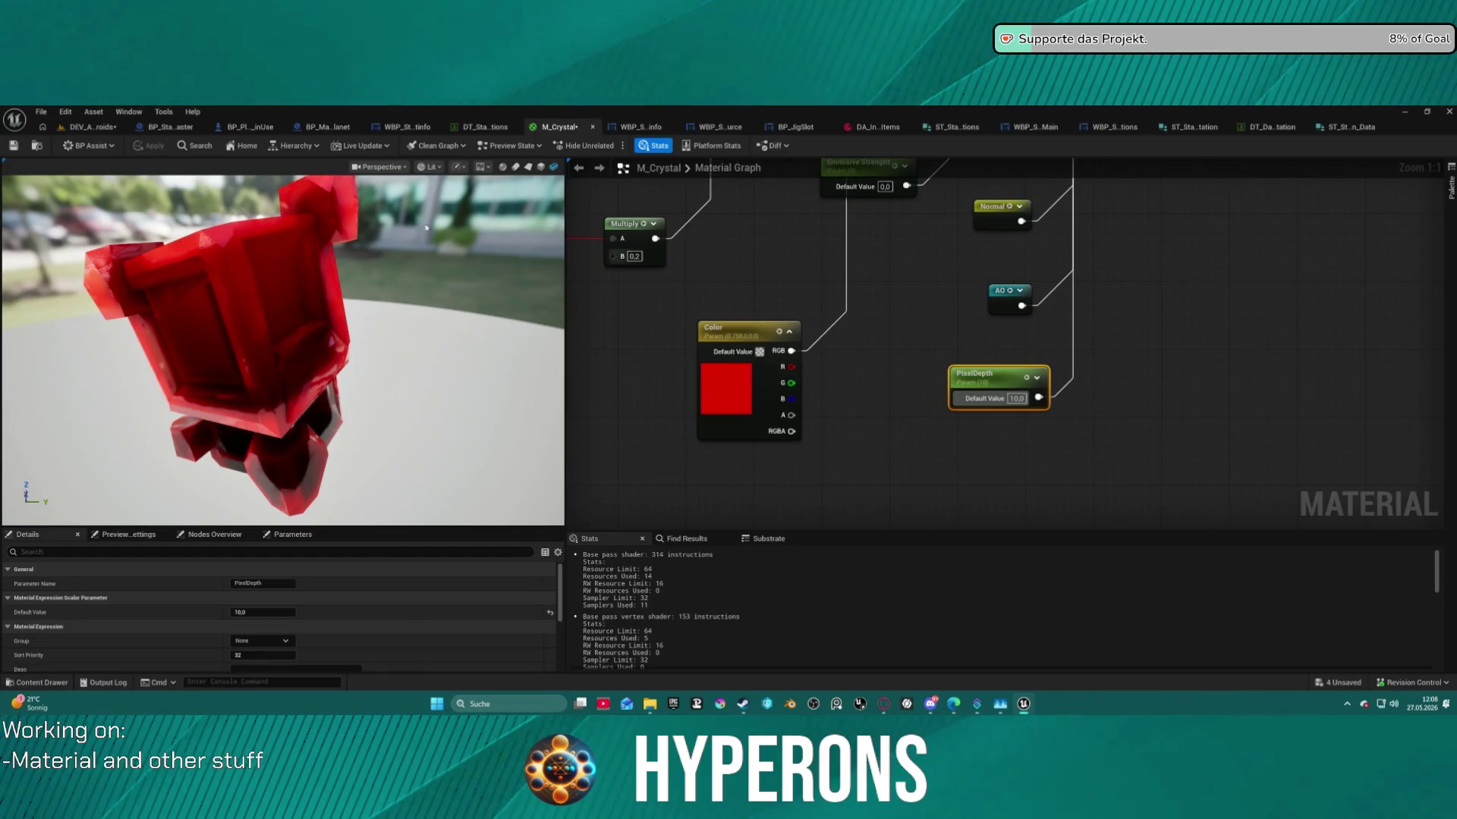
pyautogui.click(87, 127)
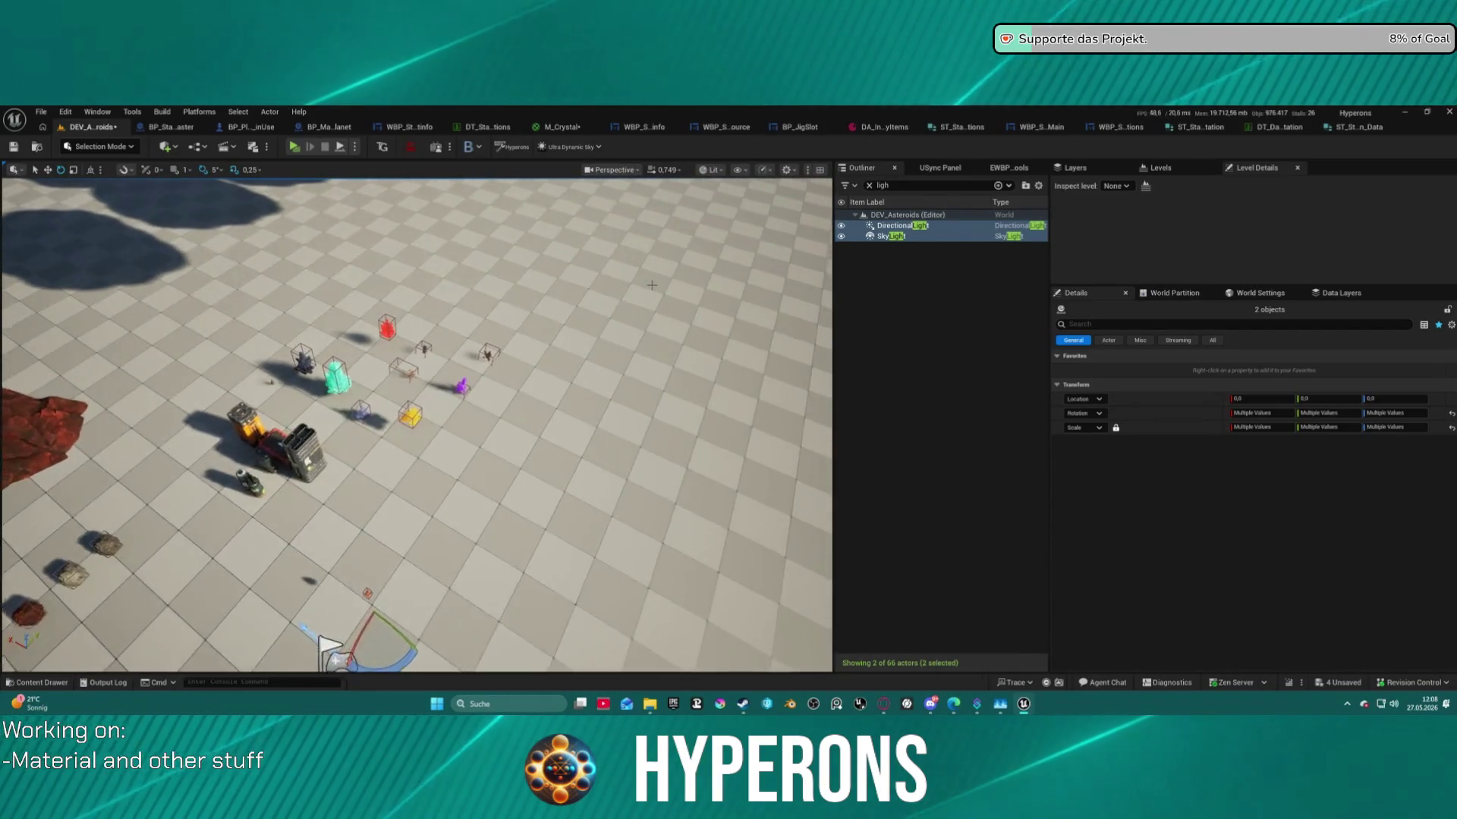
# Browse the Content Drawer to the ActionRPGStarterSystem folder.
pyautogui.hotkey('ctrl', 'space')
pyautogui.scroll(5, 122, 546)
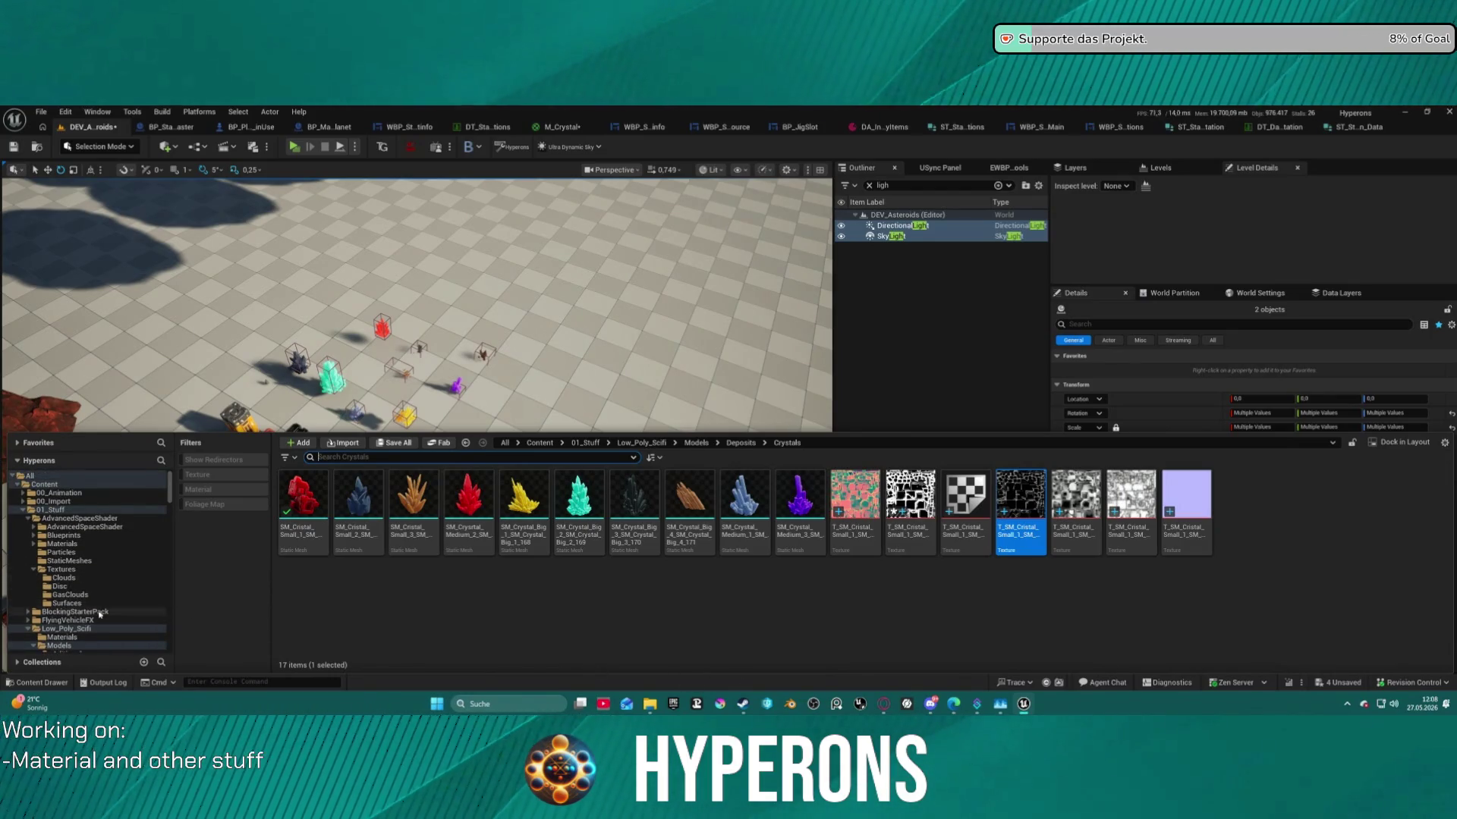
pyautogui.scroll(-10, 65, 560)
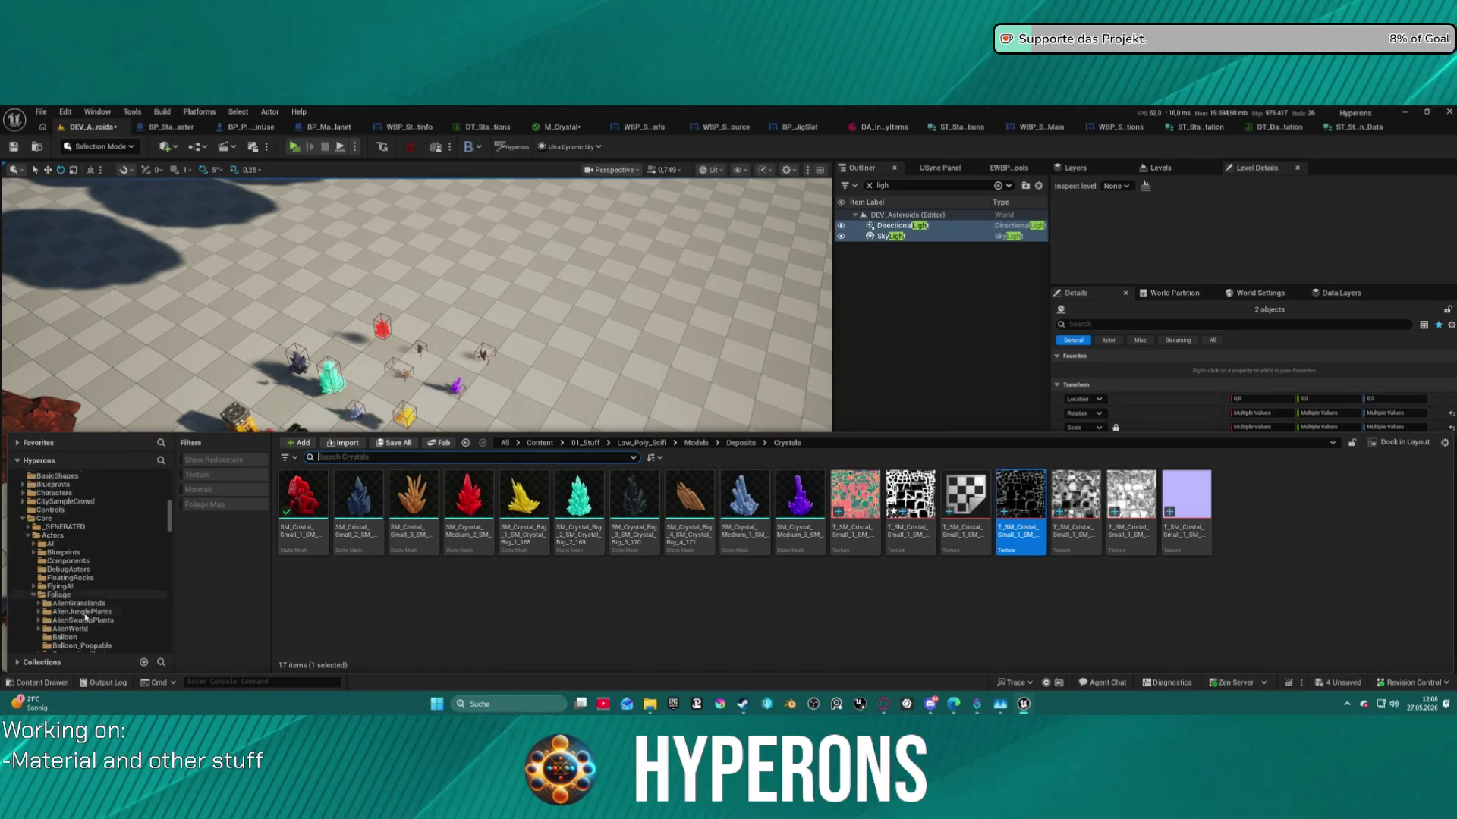
pyautogui.scroll(-5, 85, 599)
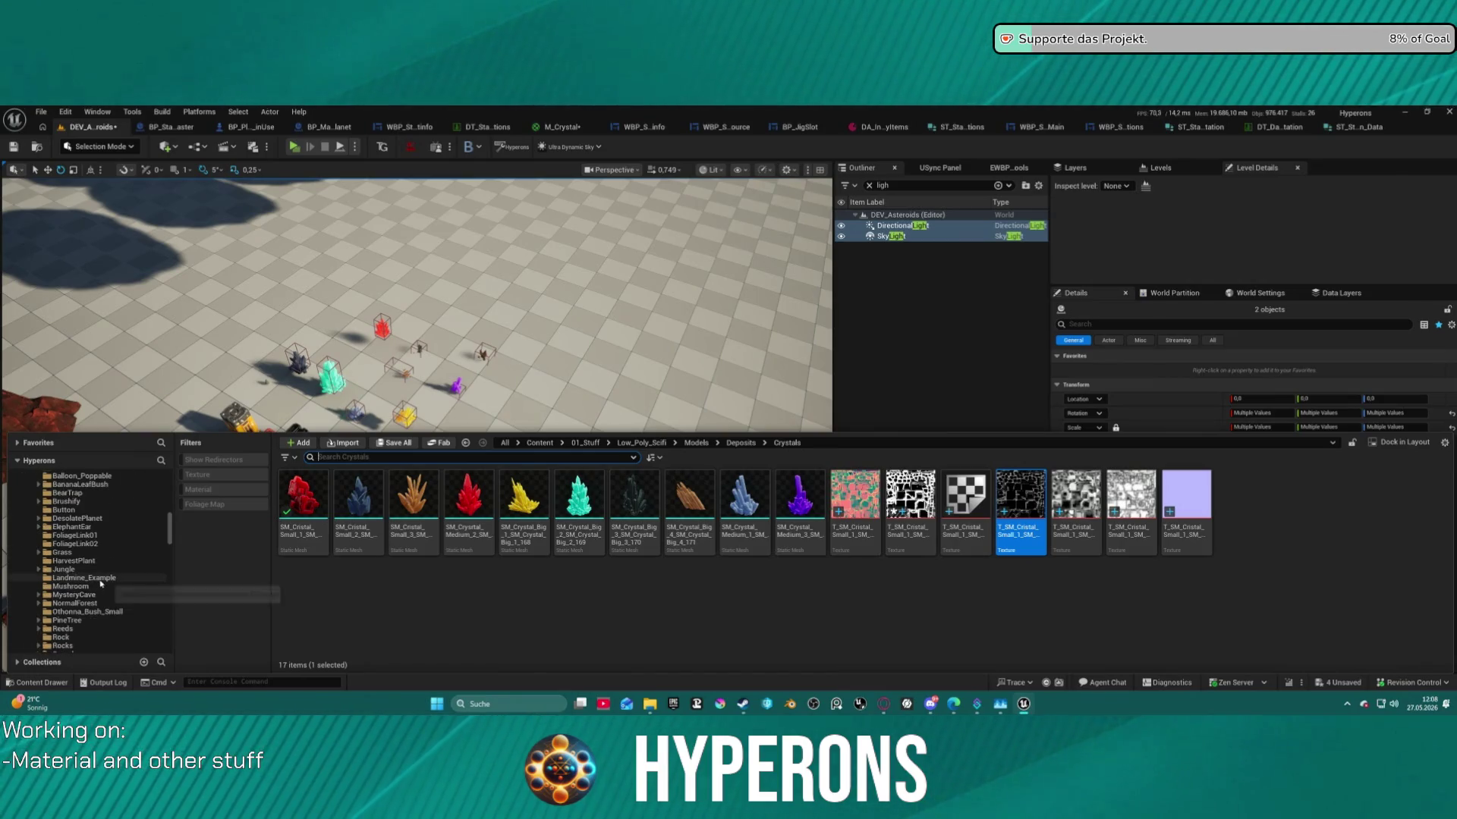
pyautogui.scroll(-10, 106, 577)
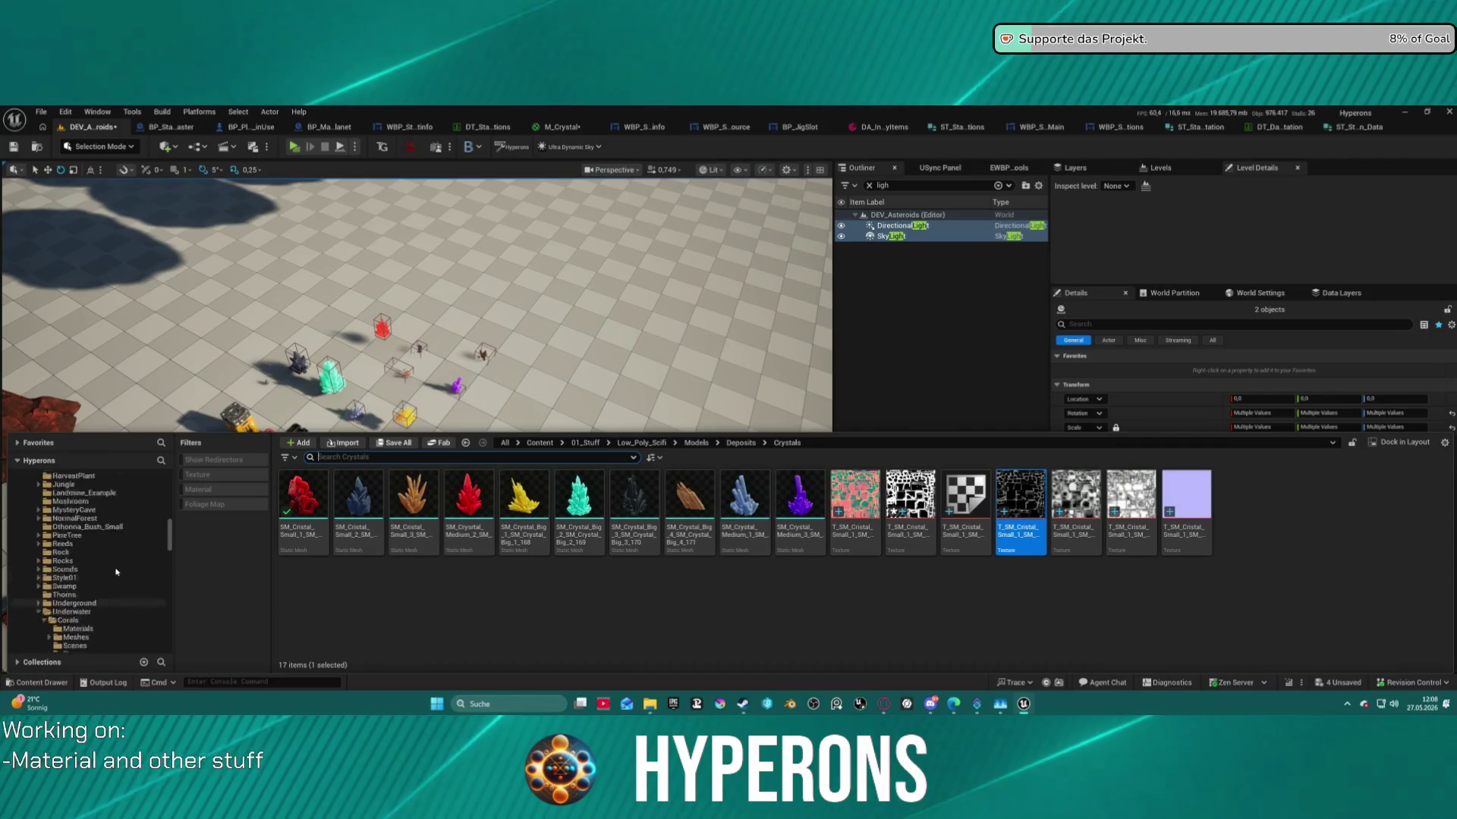
pyautogui.scroll(20, 122, 565)
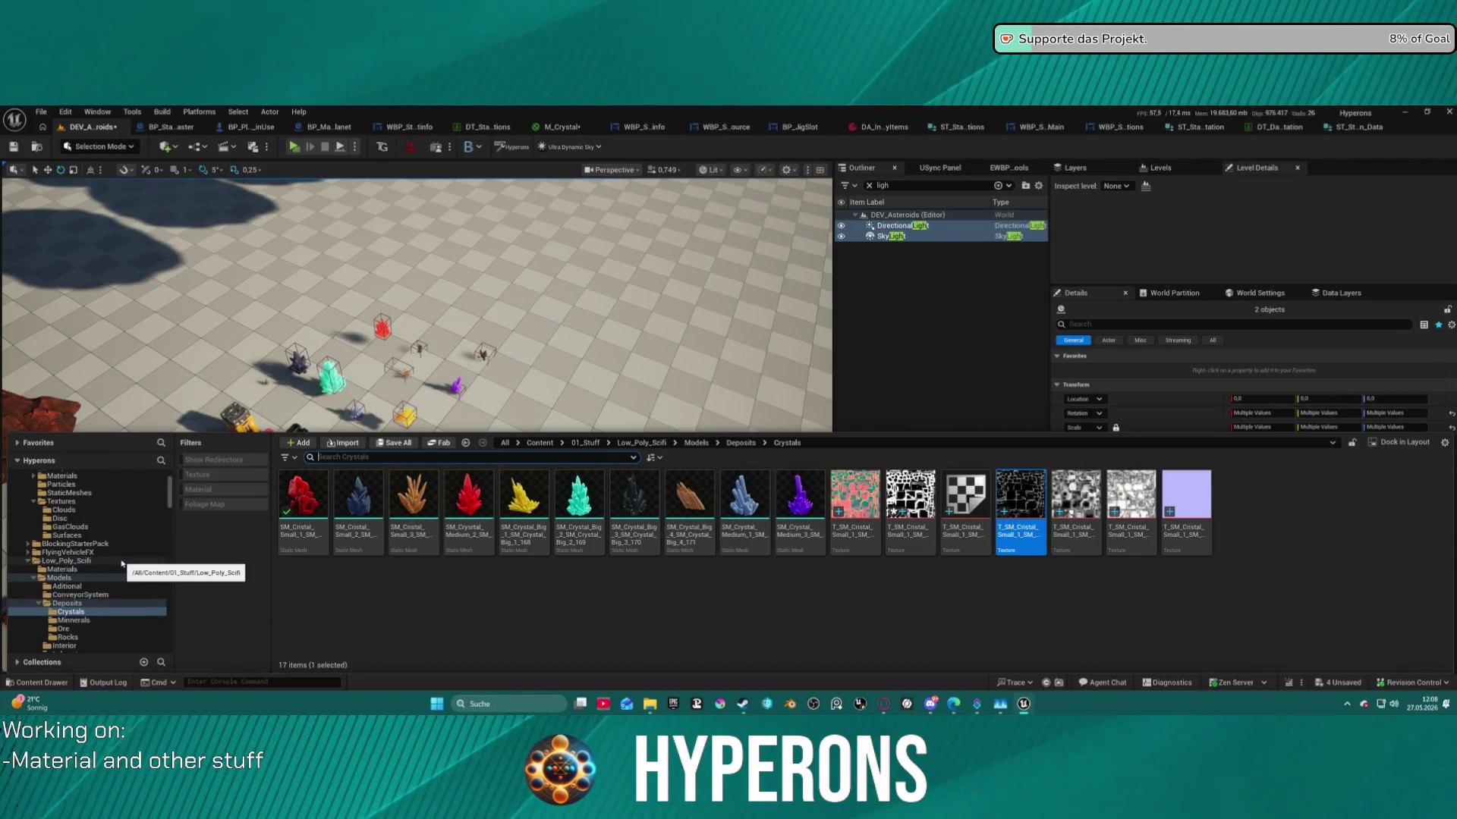
pyautogui.scroll(-15, 122, 562)
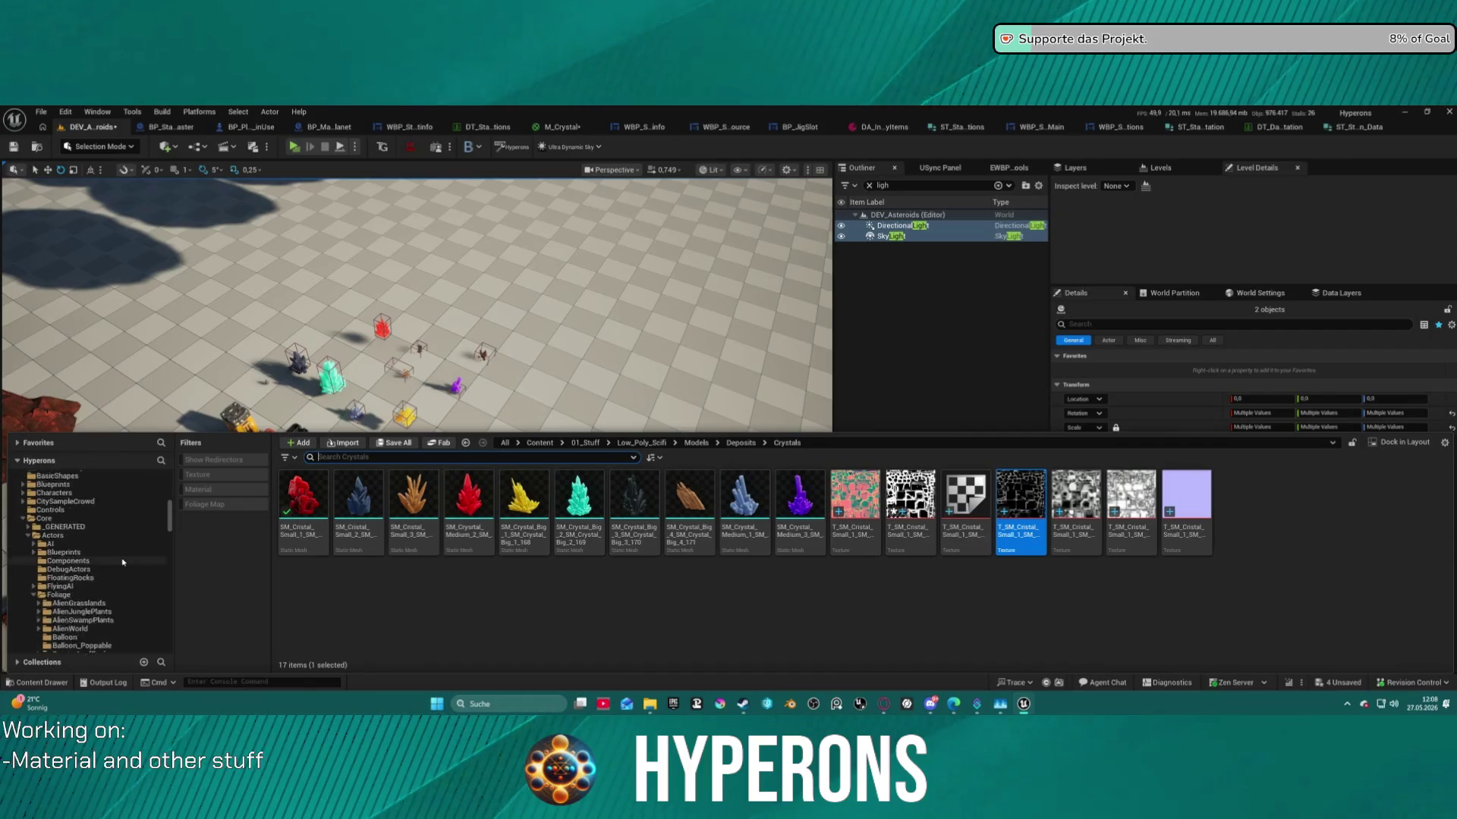
pyautogui.click(76, 484)
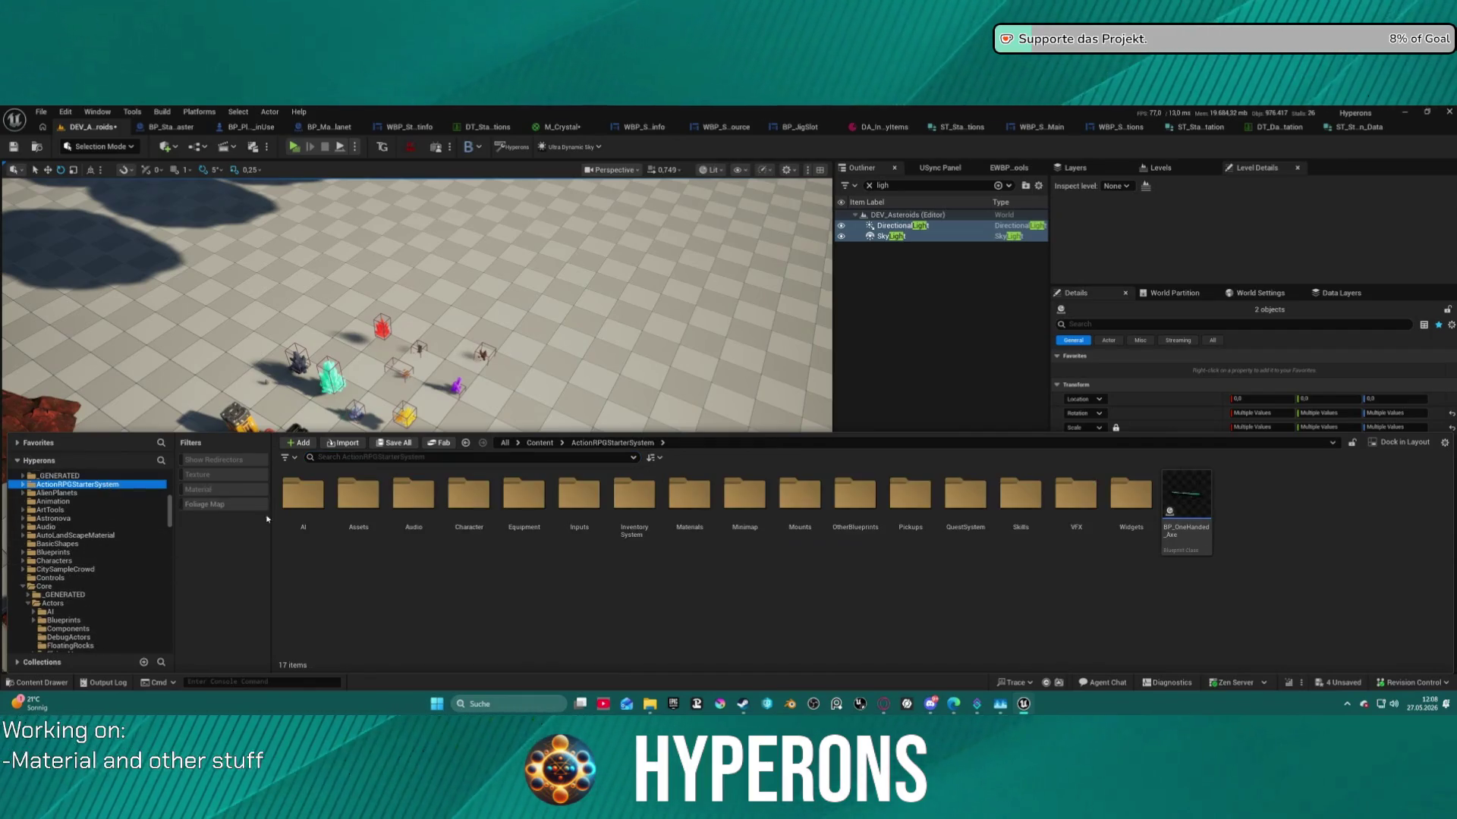
# From Pickups > CraftingResources, drag BP_PU_Mat47_SteelBar into the level near the crystals.
pyautogui.click(900, 499)
pyautogui.doubleClick(900, 499)
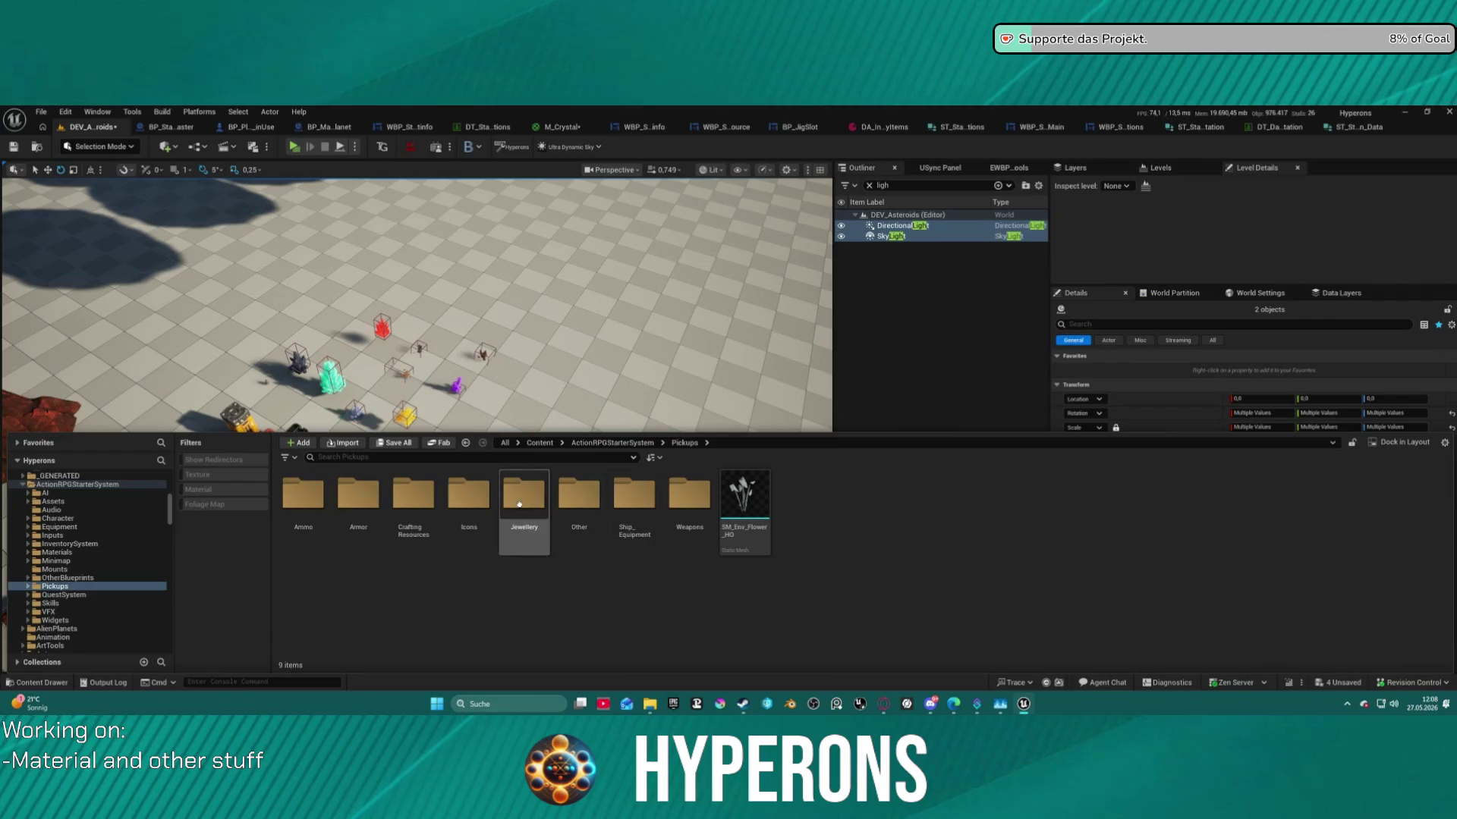
pyautogui.doubleClick(425, 504)
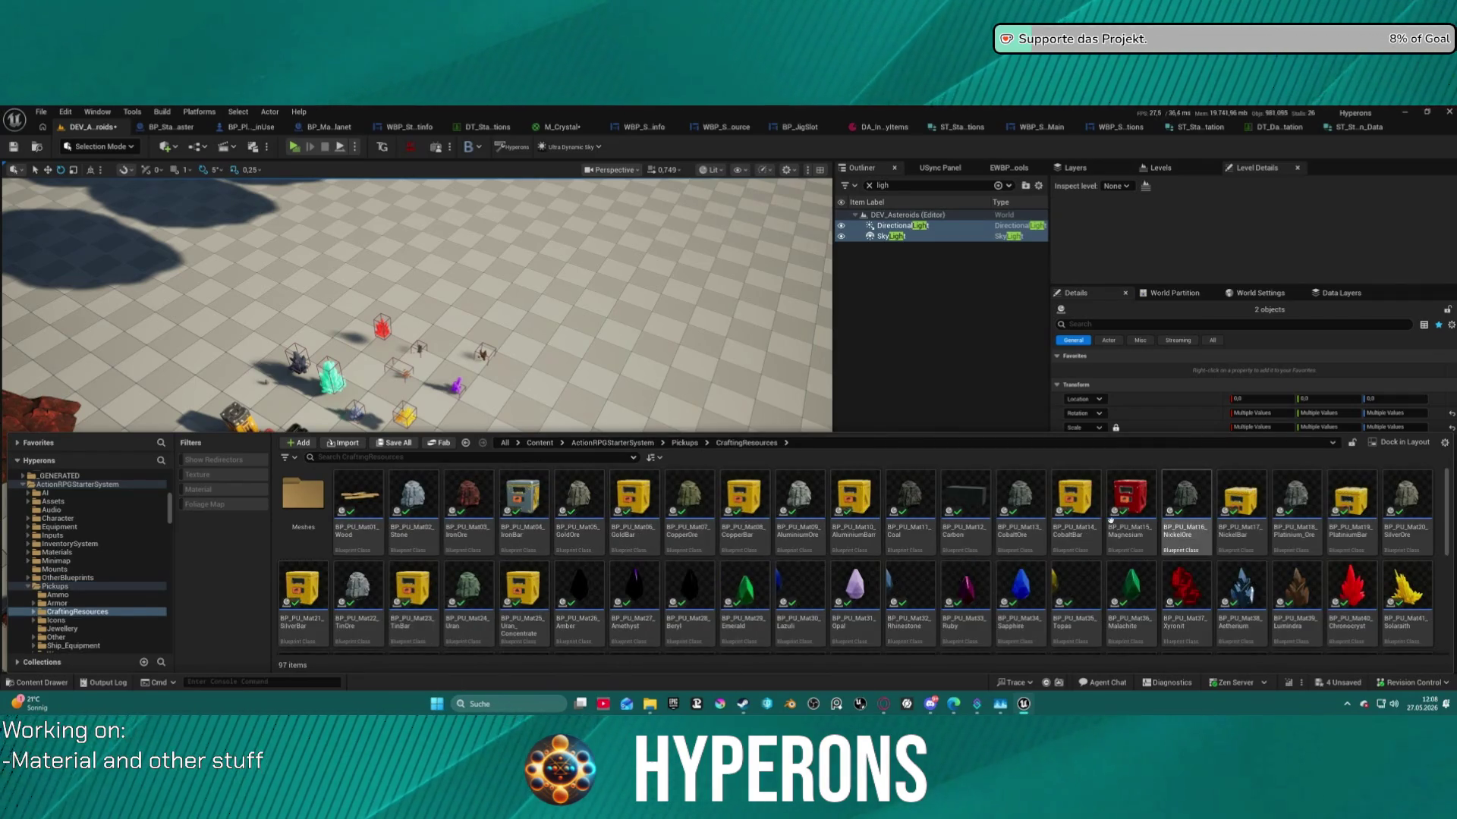
pyautogui.scroll(-3, 900, 563)
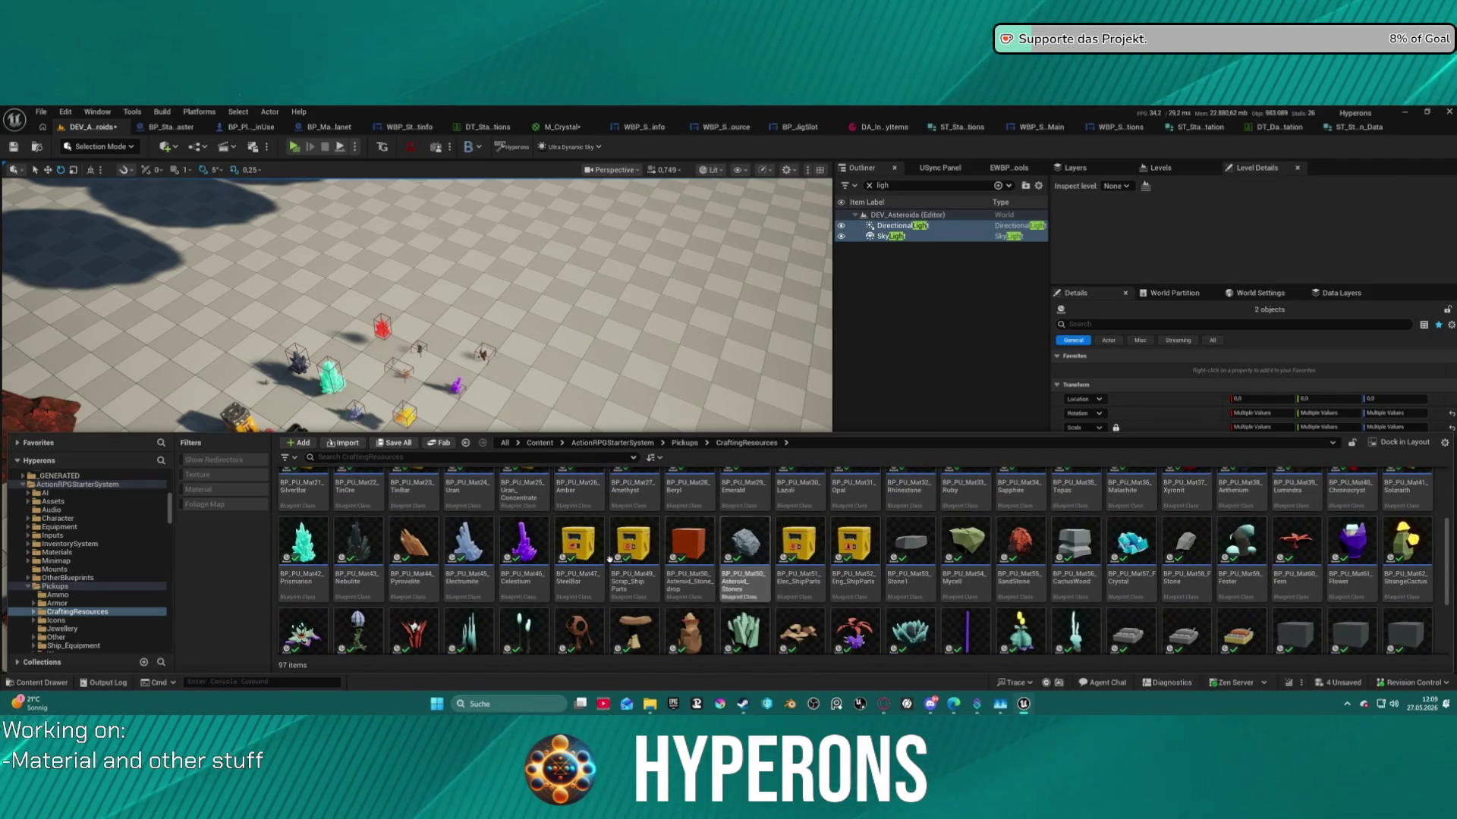
pyautogui.moveTo(590, 572)
pyautogui.mouseDown()
pyautogui.moveTo(602, 465)
pyautogui.moveTo(567, 347)
pyautogui.mouseUp()
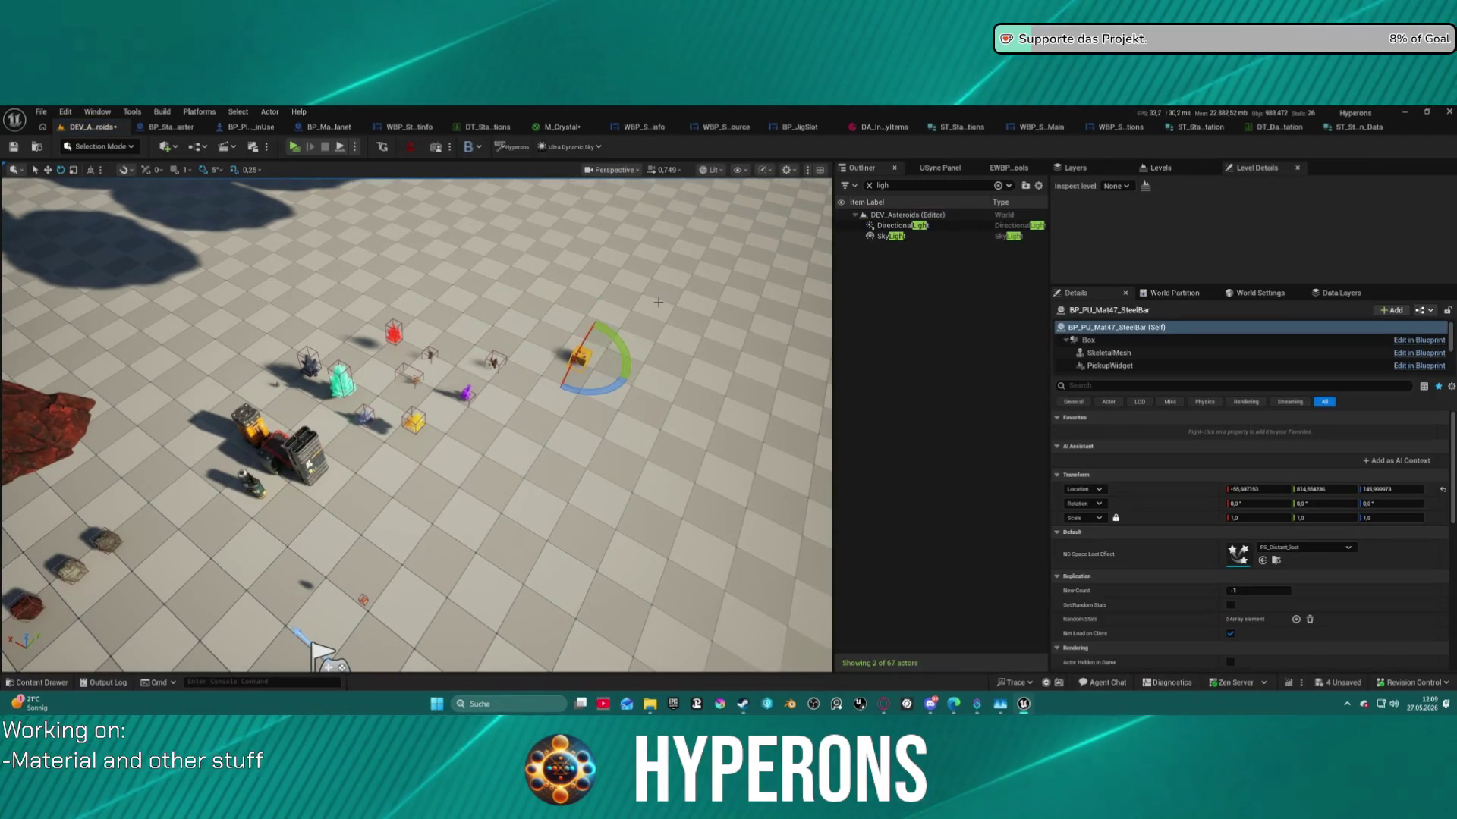
# Fly to the SteelBar crate and raise it slightly with the Z arrow.
pyautogui.press('w')
pyautogui.press('w')
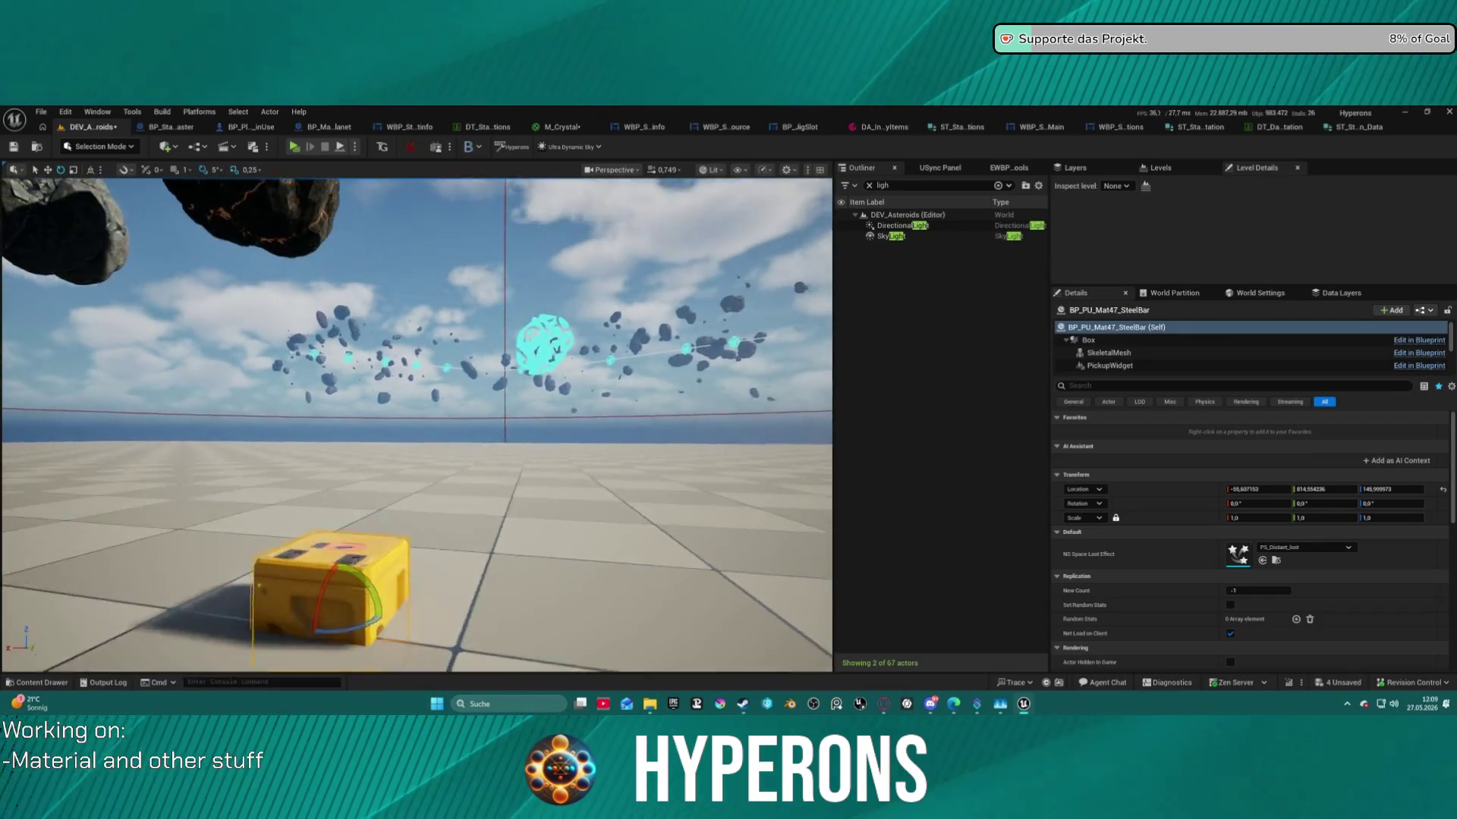
pyautogui.press('w')
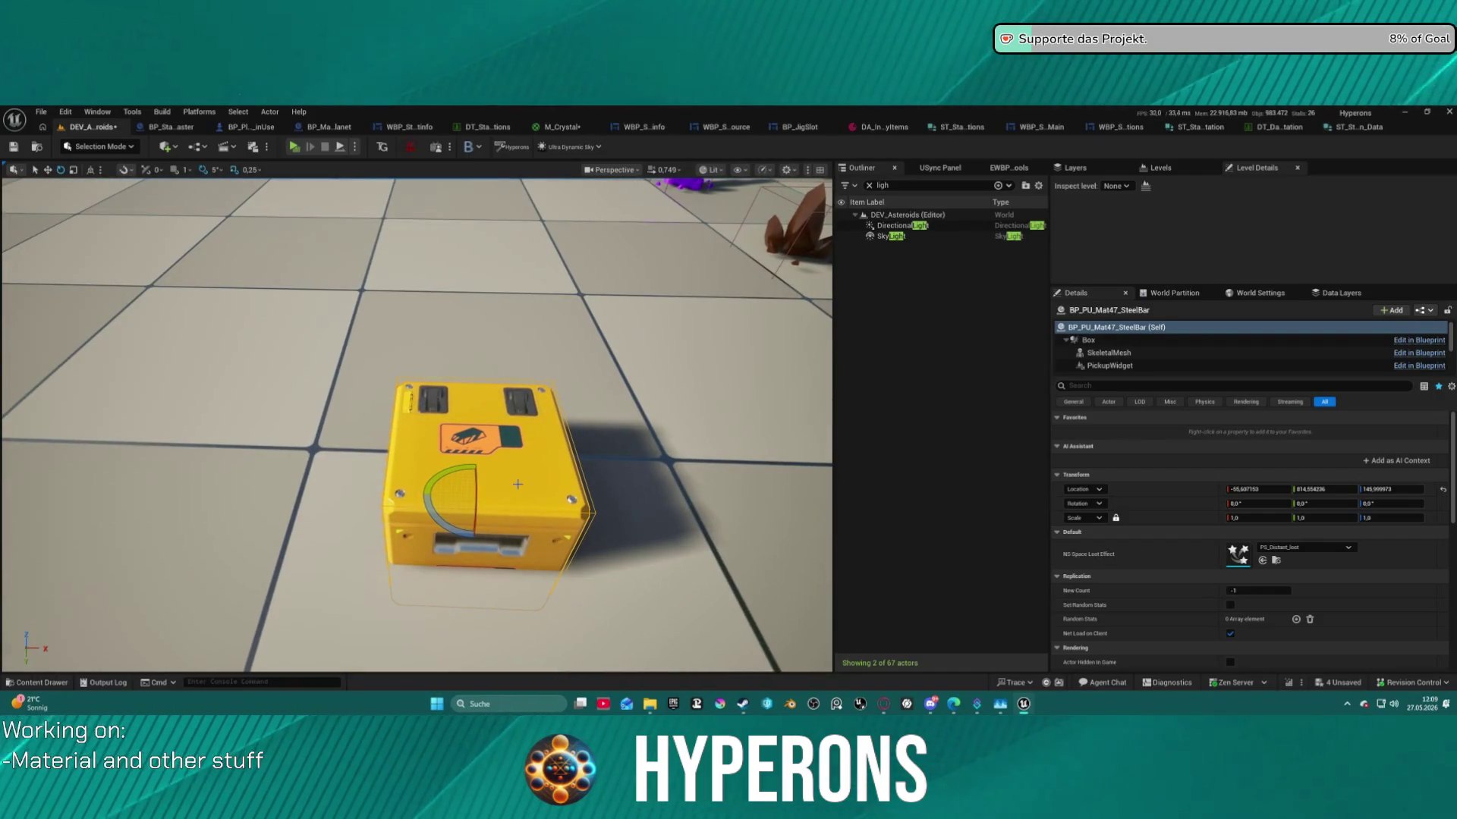
pyautogui.moveTo(475, 477); pyautogui.dragTo(527, 408)
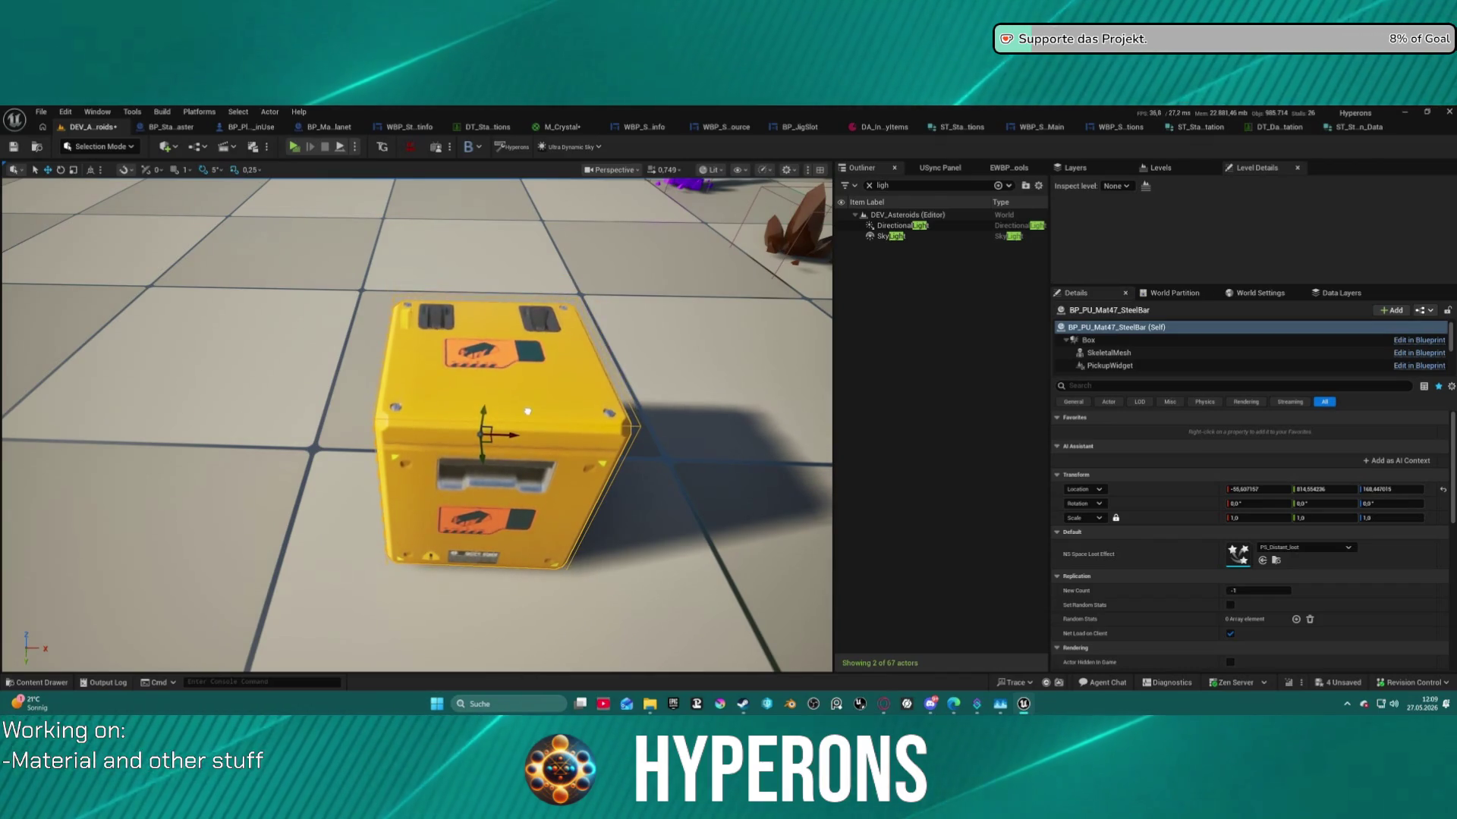
# Reopen the Content Drawer with the crafting-resources assets, then close it.
pyautogui.scroll(-5, 527, 408)
pyautogui.scroll(5, 527, 407)
pyautogui.scroll(-3, 527, 407)
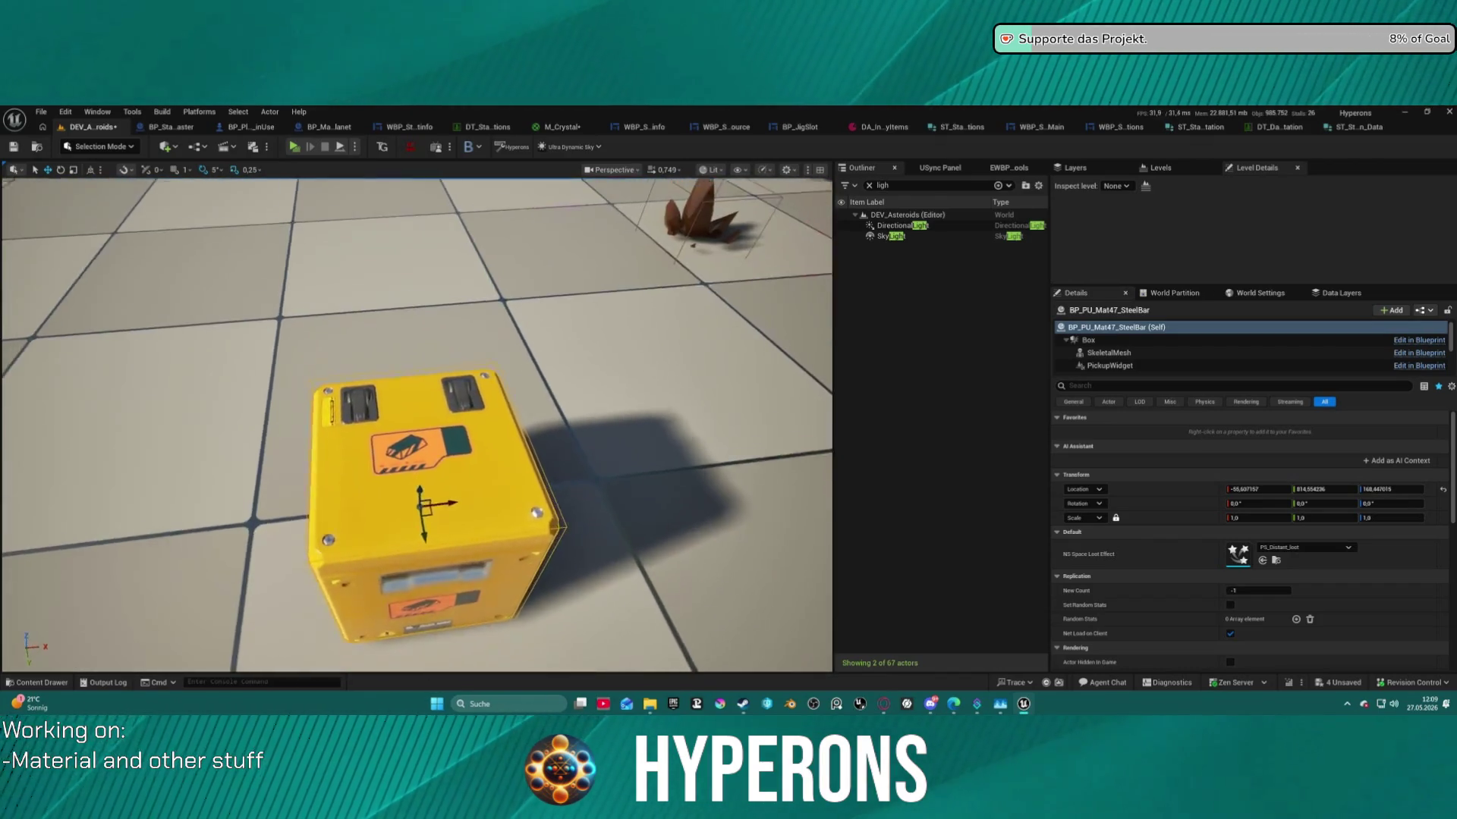
pyautogui.scroll(6, 528, 408)
pyautogui.scroll(-3, 527, 407)
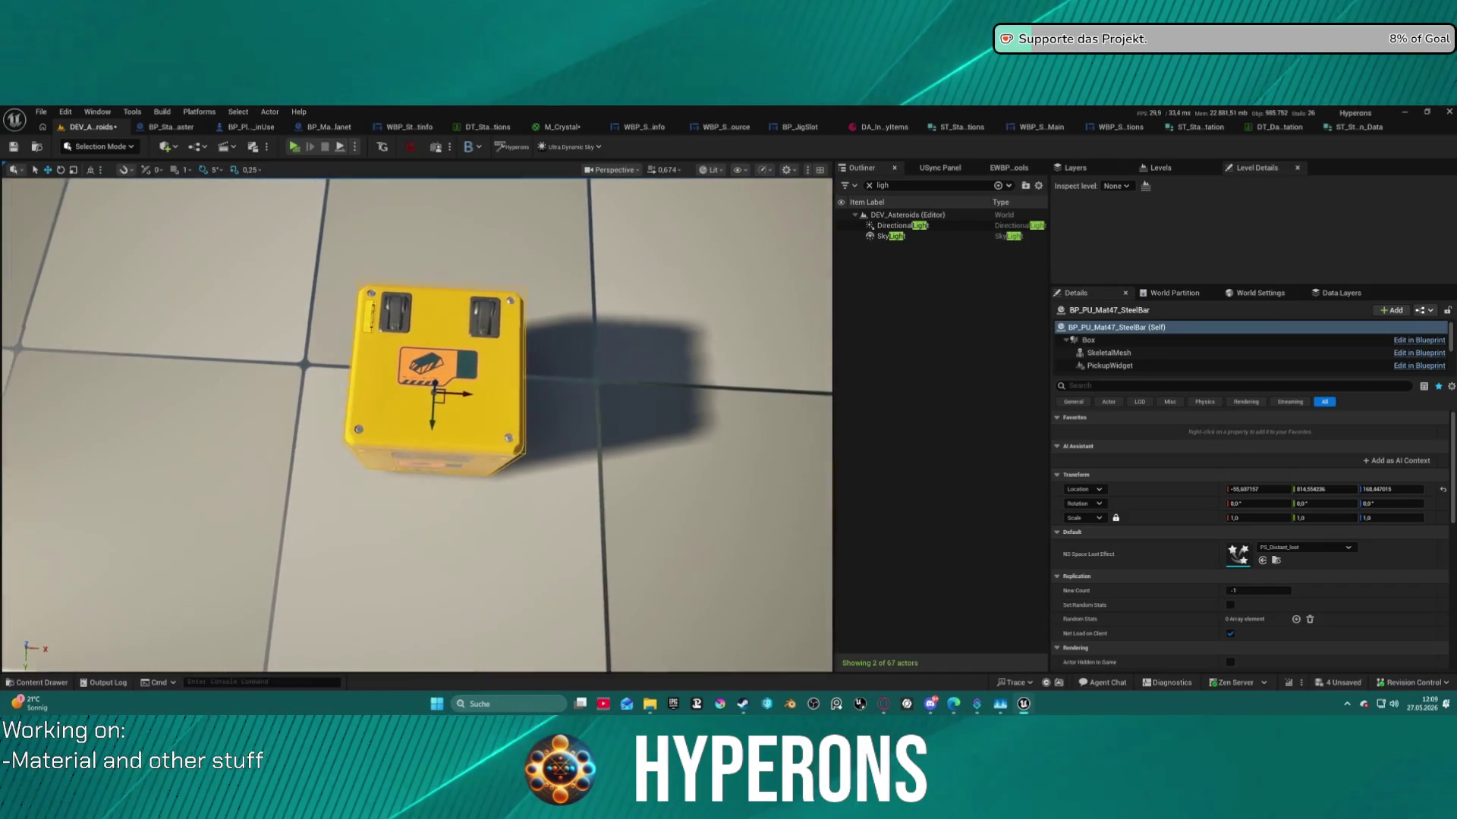
pyautogui.scroll(5, 585, 424)
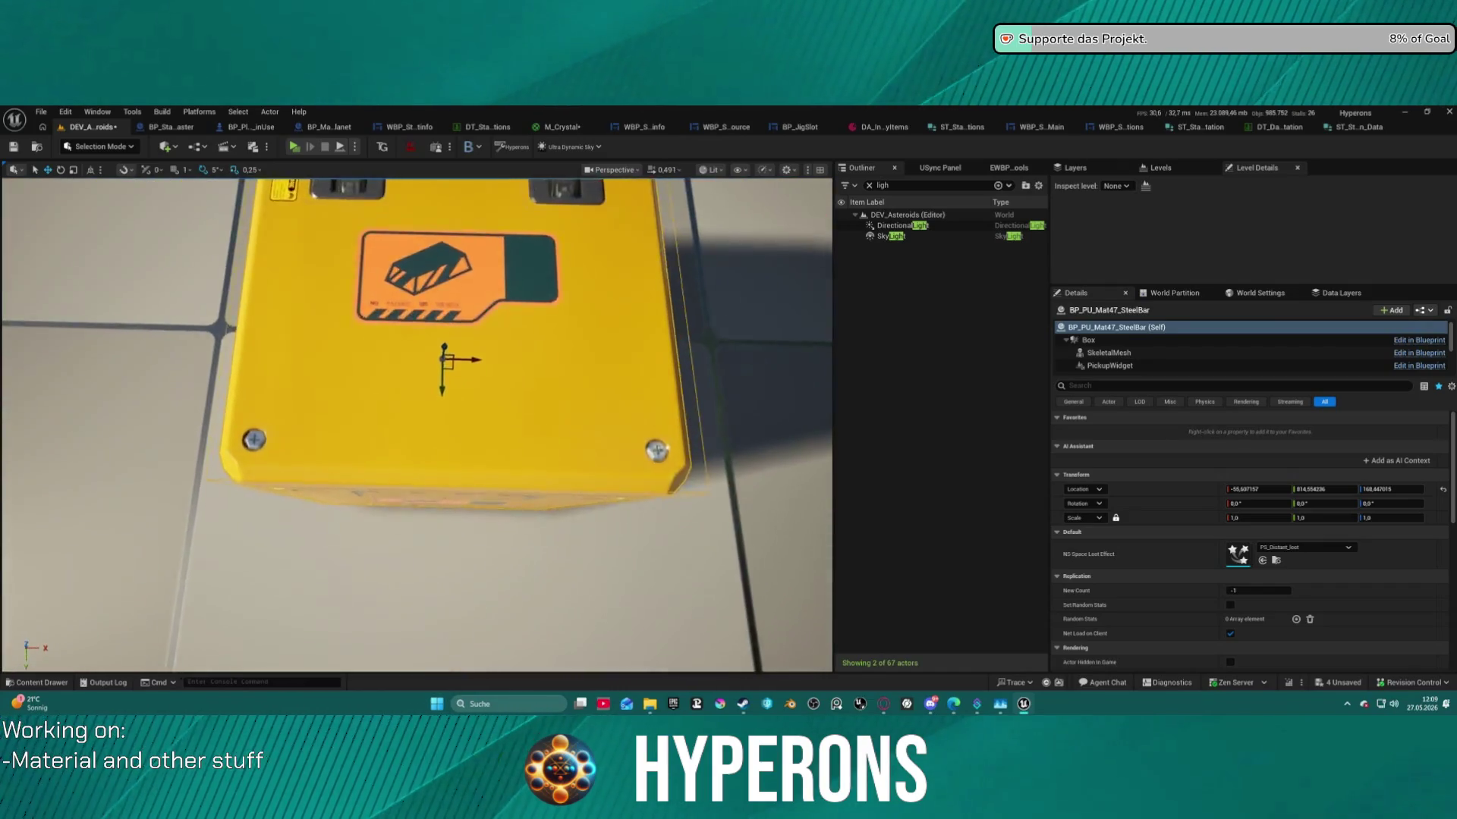
pyautogui.hotkey('ctrl', 'space')
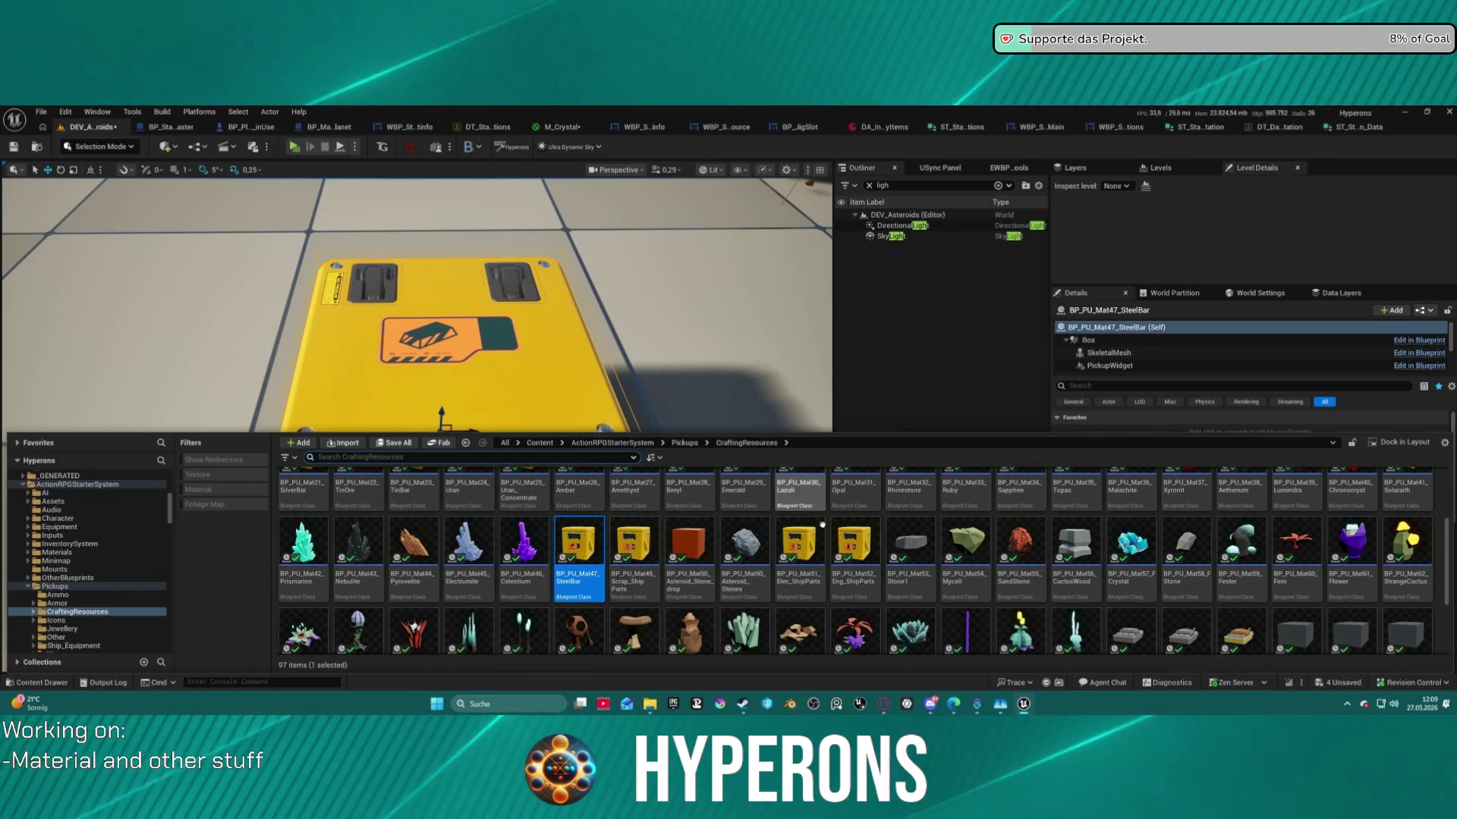
pyautogui.click(306, 332)
# Snap the crate to the floor and Alt-drag a duplicate beside the original.
pyautogui.moveTo(306, 332)
pyautogui.mouseDown()
pyautogui.moveTo(151, 424)
pyautogui.moveTo(140, 410)
pyautogui.moveTo(186, 437)
pyautogui.mouseUp()
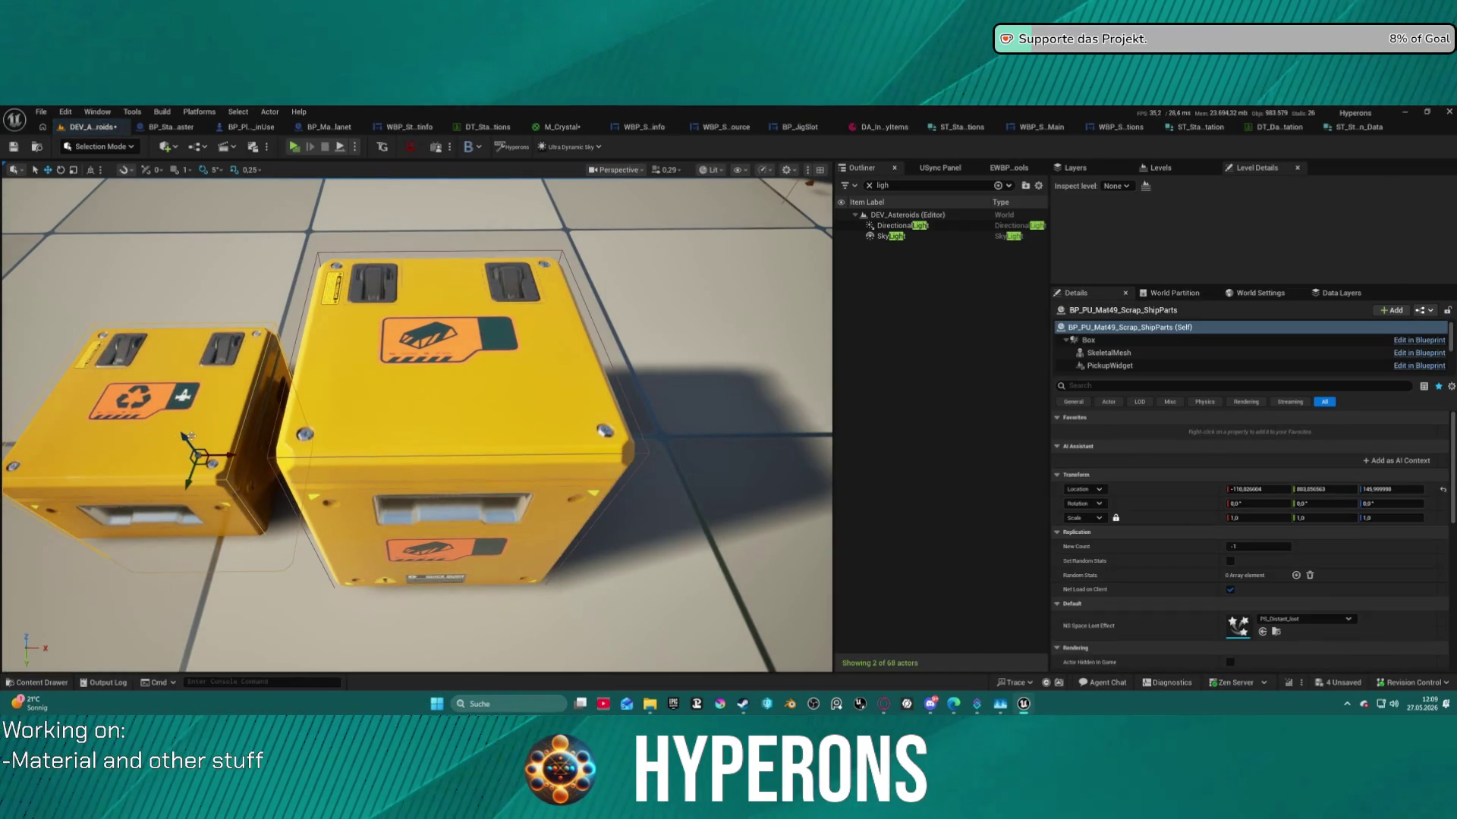
pyautogui.hotkey('ctrl', 'z')
pyautogui.press('f')
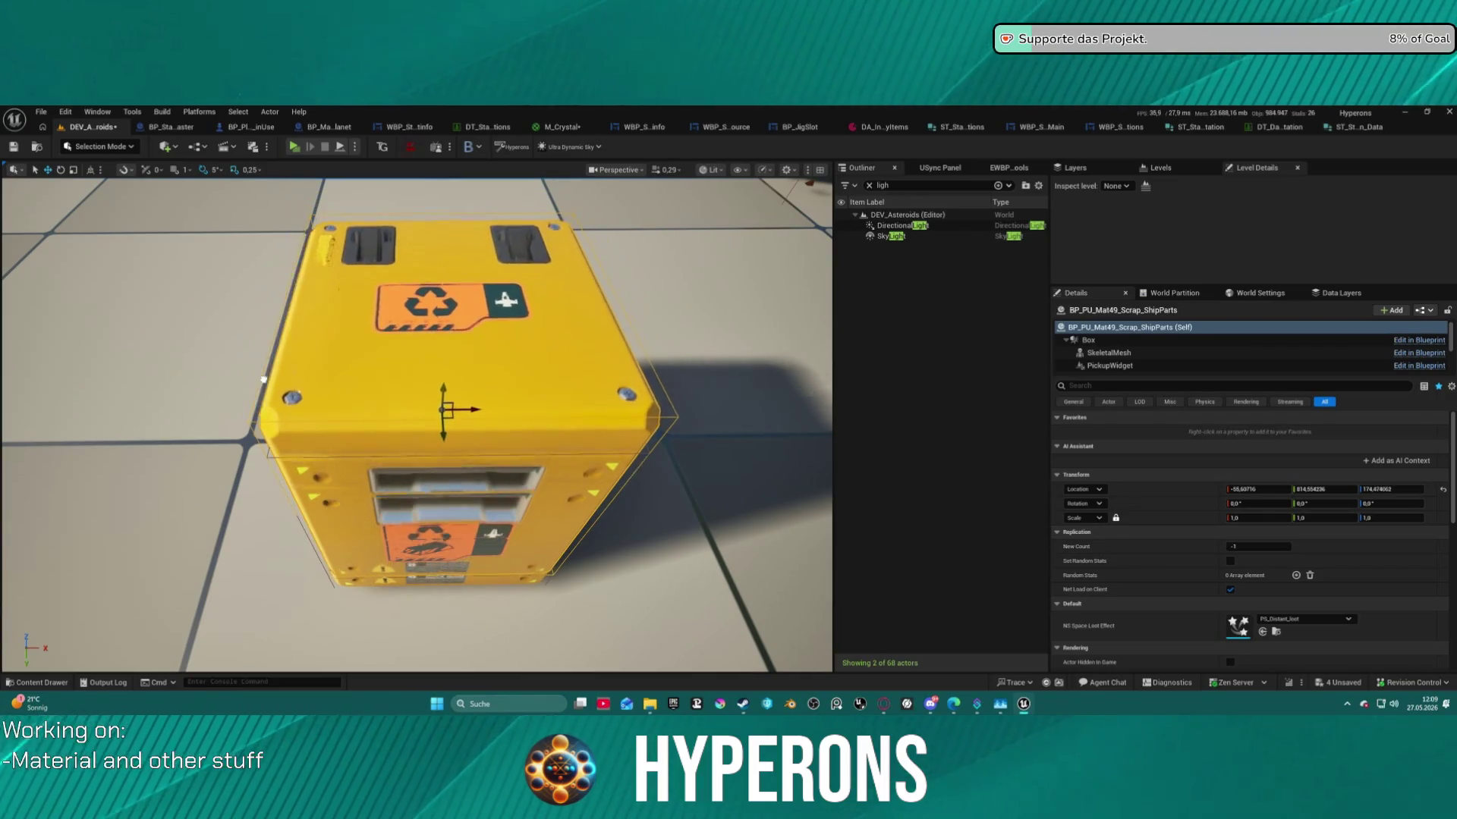
pyautogui.press('End')
pyautogui.keyDown('alt'); pyautogui.moveTo(478, 423); pyautogui.dragTo(177, 415); pyautogui.keyUp('alt')
pyautogui.keyDown('alt'); pyautogui.moveTo(356, 385); pyautogui.dragTo(289, 331); pyautogui.keyUp('alt')
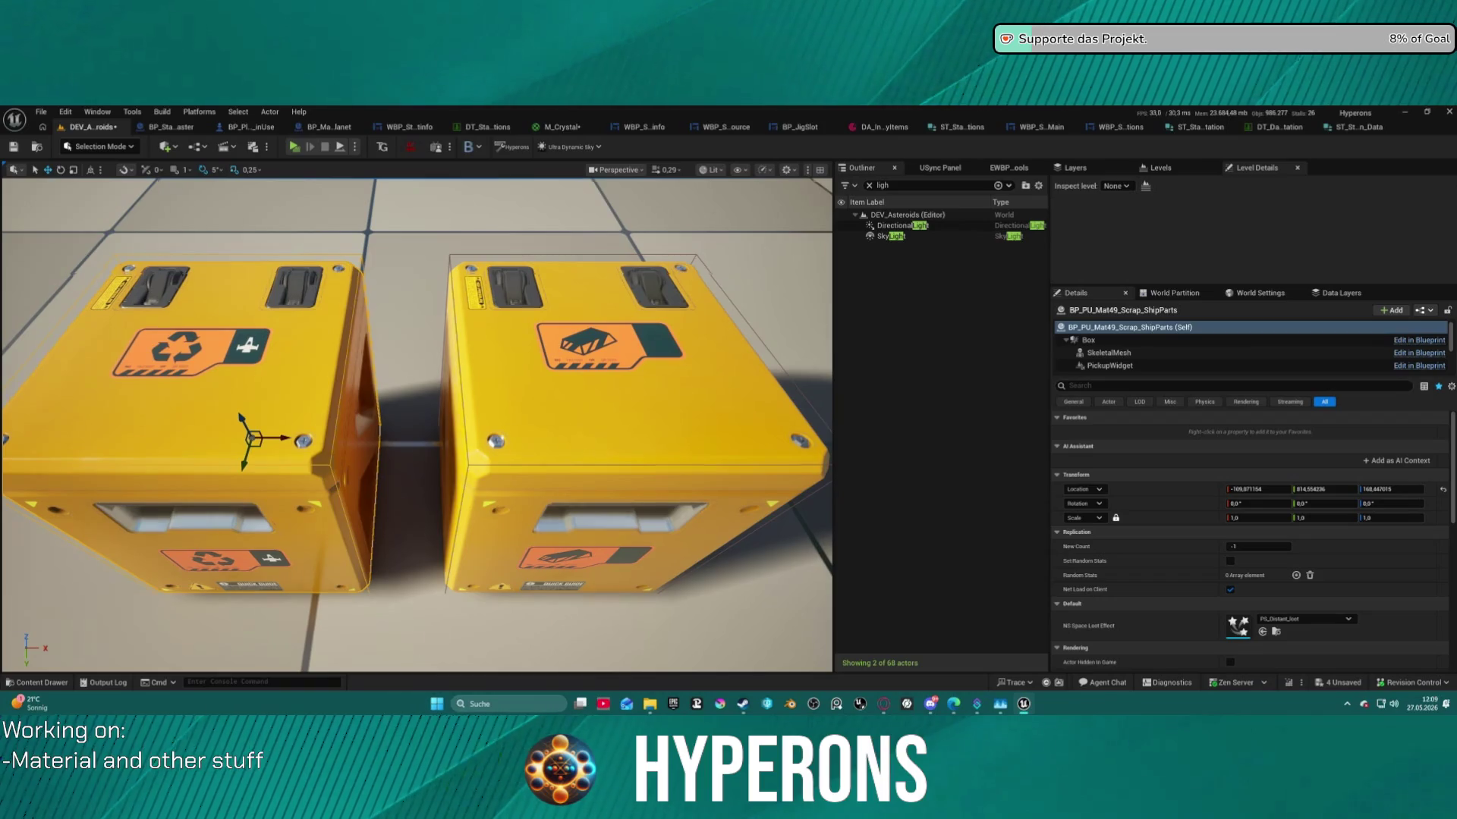
pyautogui.press('f')
# Select the crate's StaticMesh component in Details to show its material slots.
pyautogui.hotkey('ctrl', 'b')
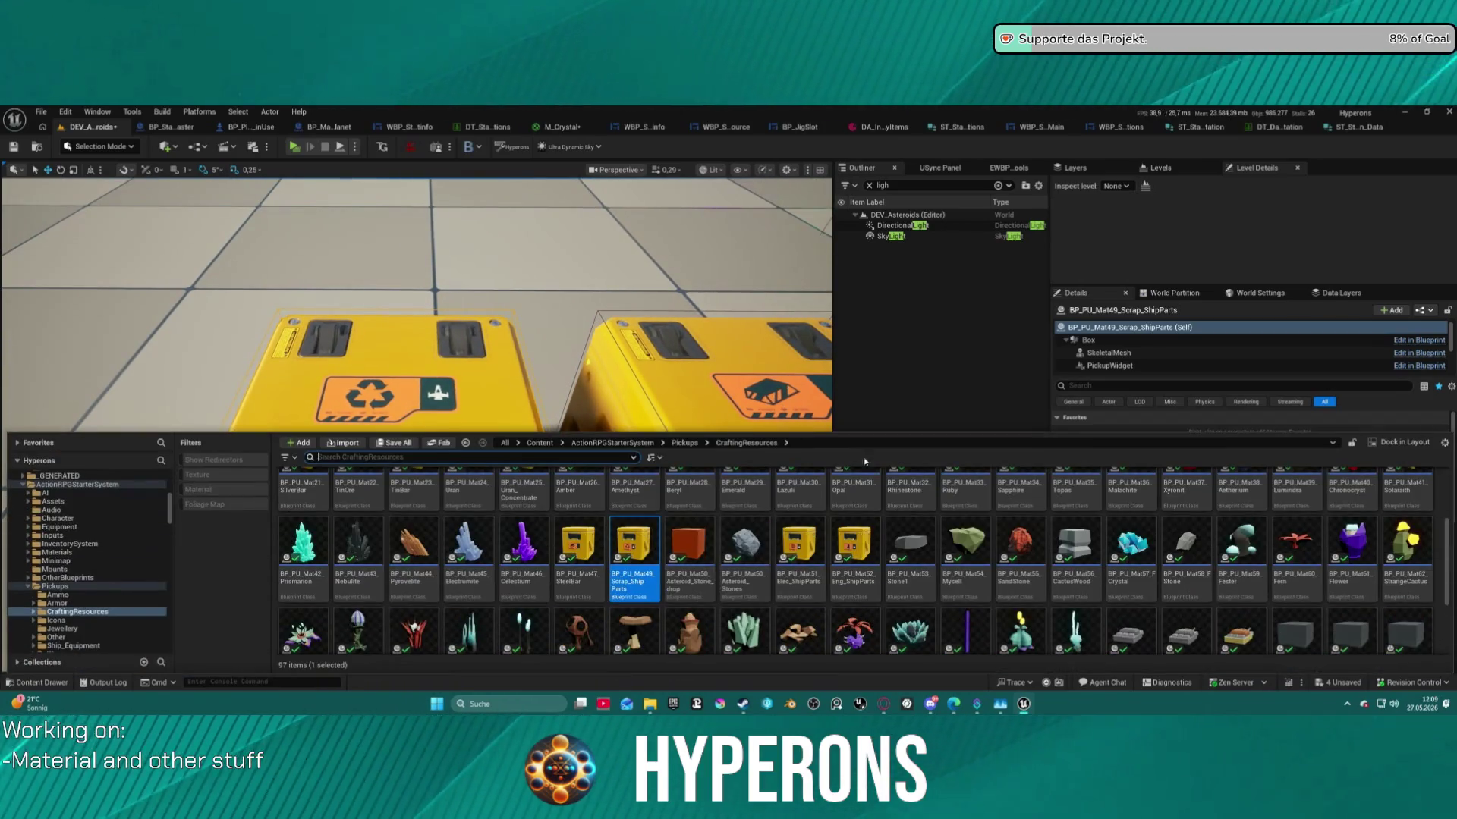
pyautogui.click(1066, 355)
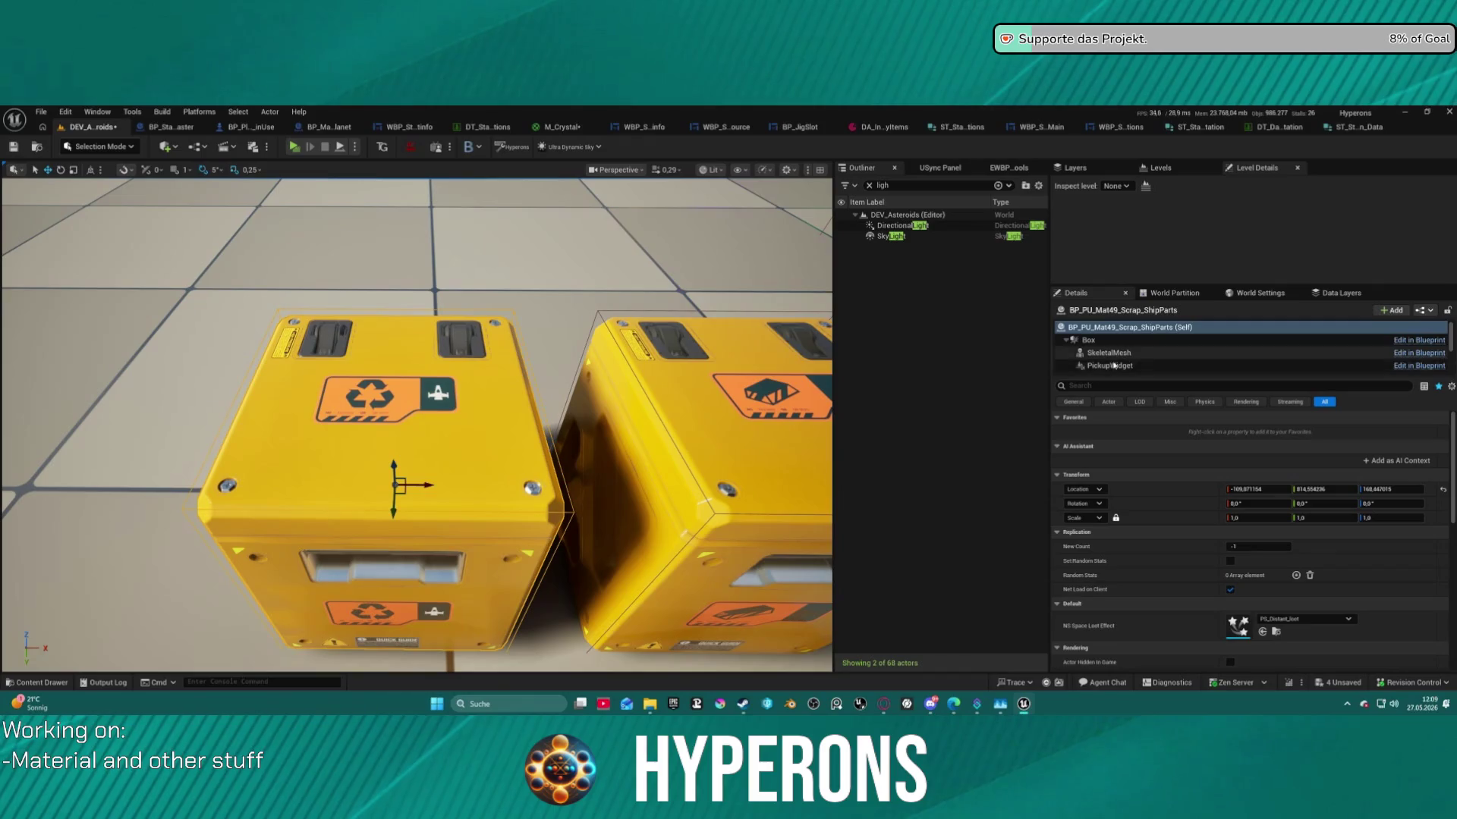
pyautogui.scroll(-3, 1138, 349)
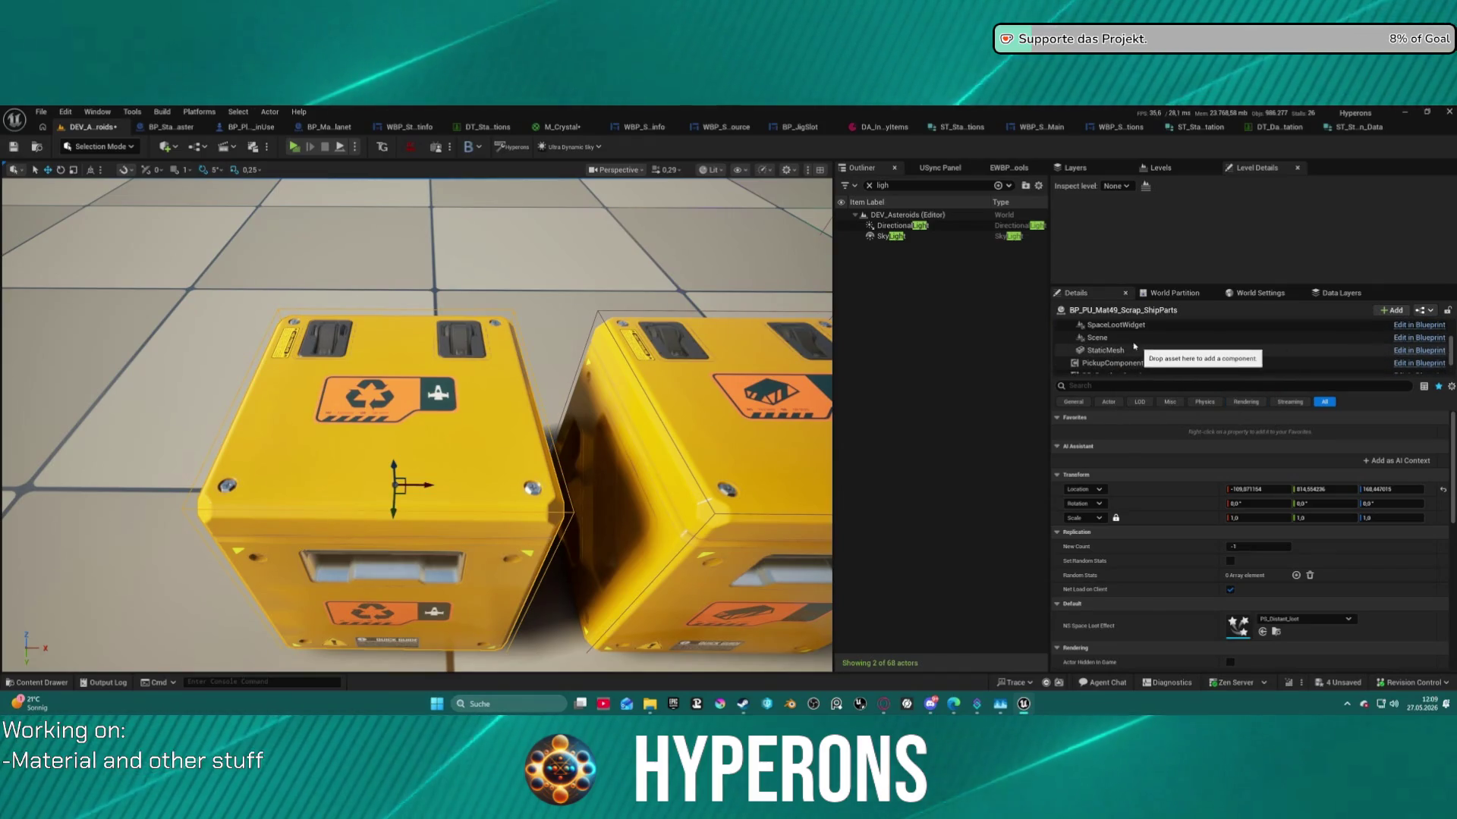
pyautogui.click(1166, 350)
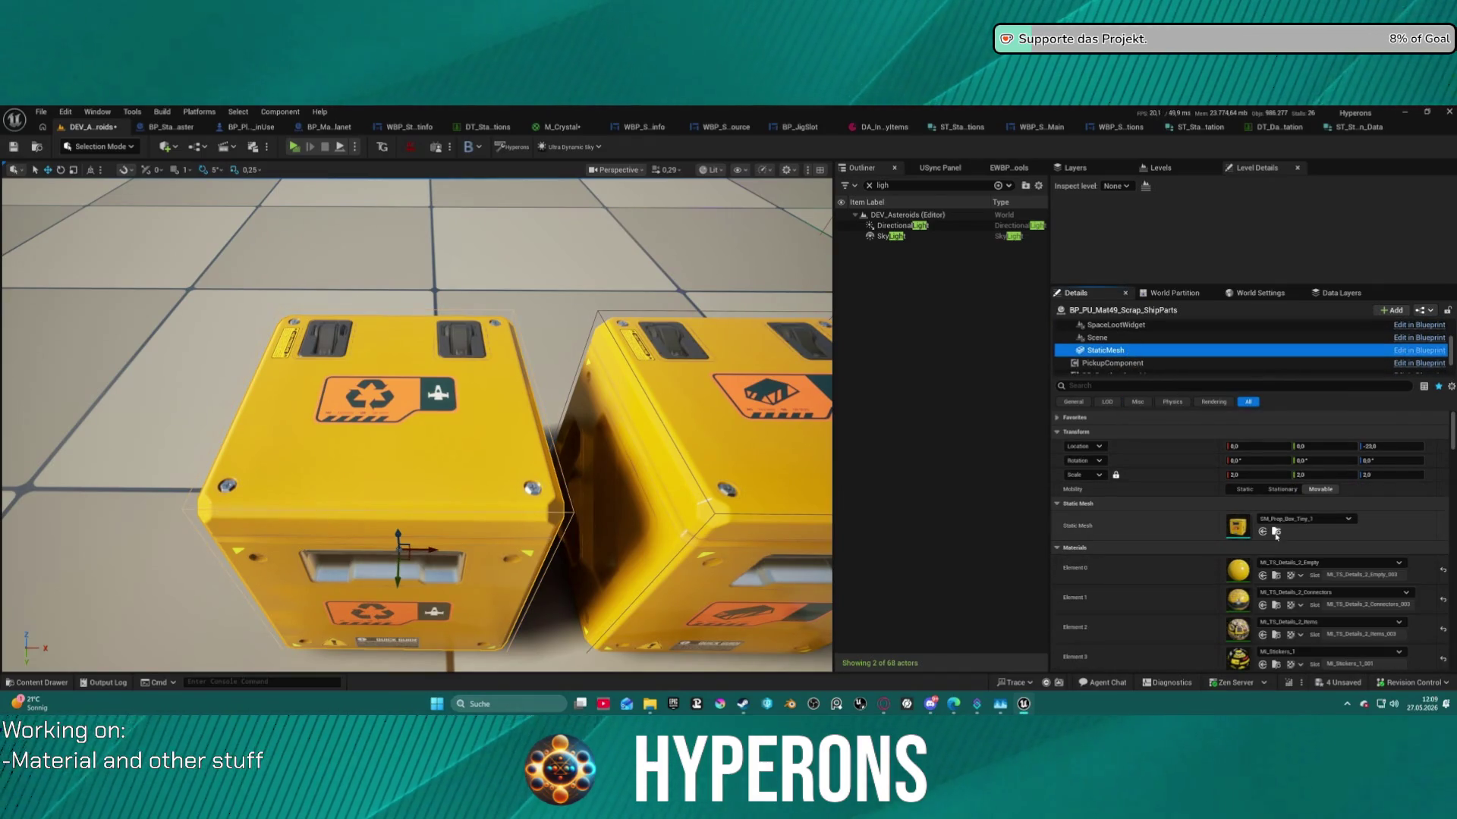
# Browse to Element 4's asset and inspect the T_Sticker_Pickups_01 atlas texture.
pyautogui.scroll(-1, 1206, 620)
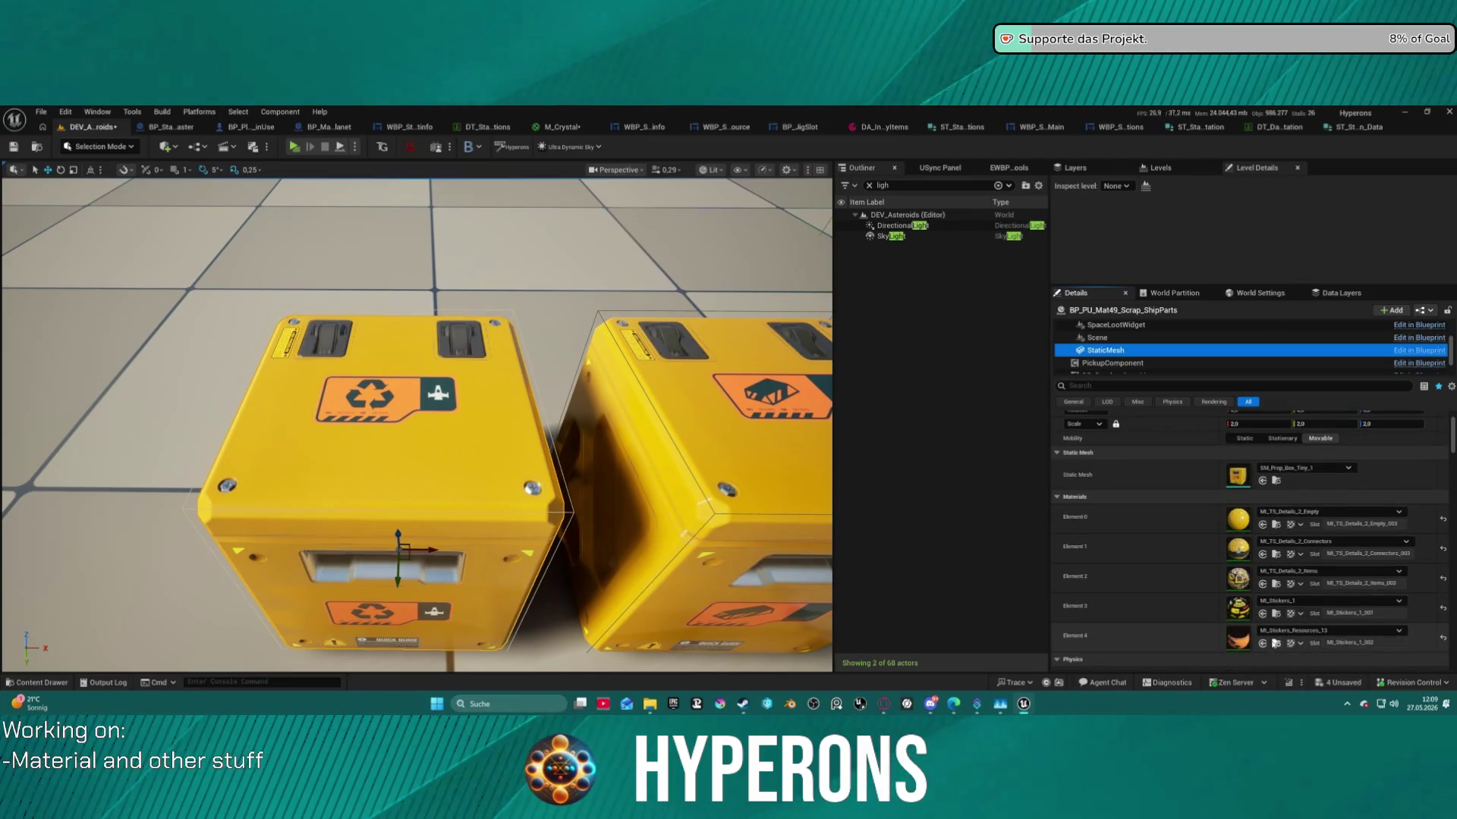
pyautogui.click(1275, 642)
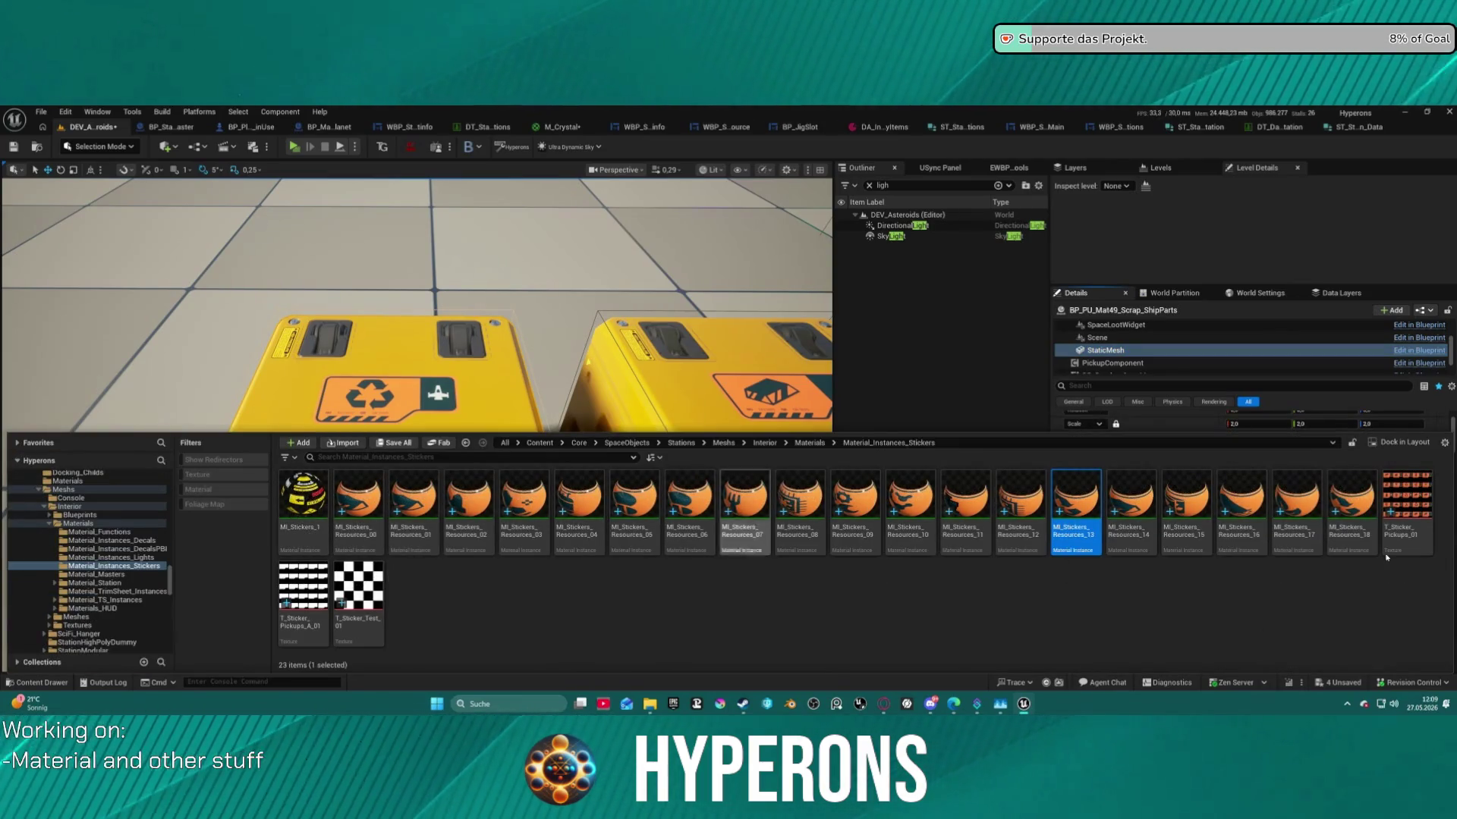
pyautogui.click(1422, 512)
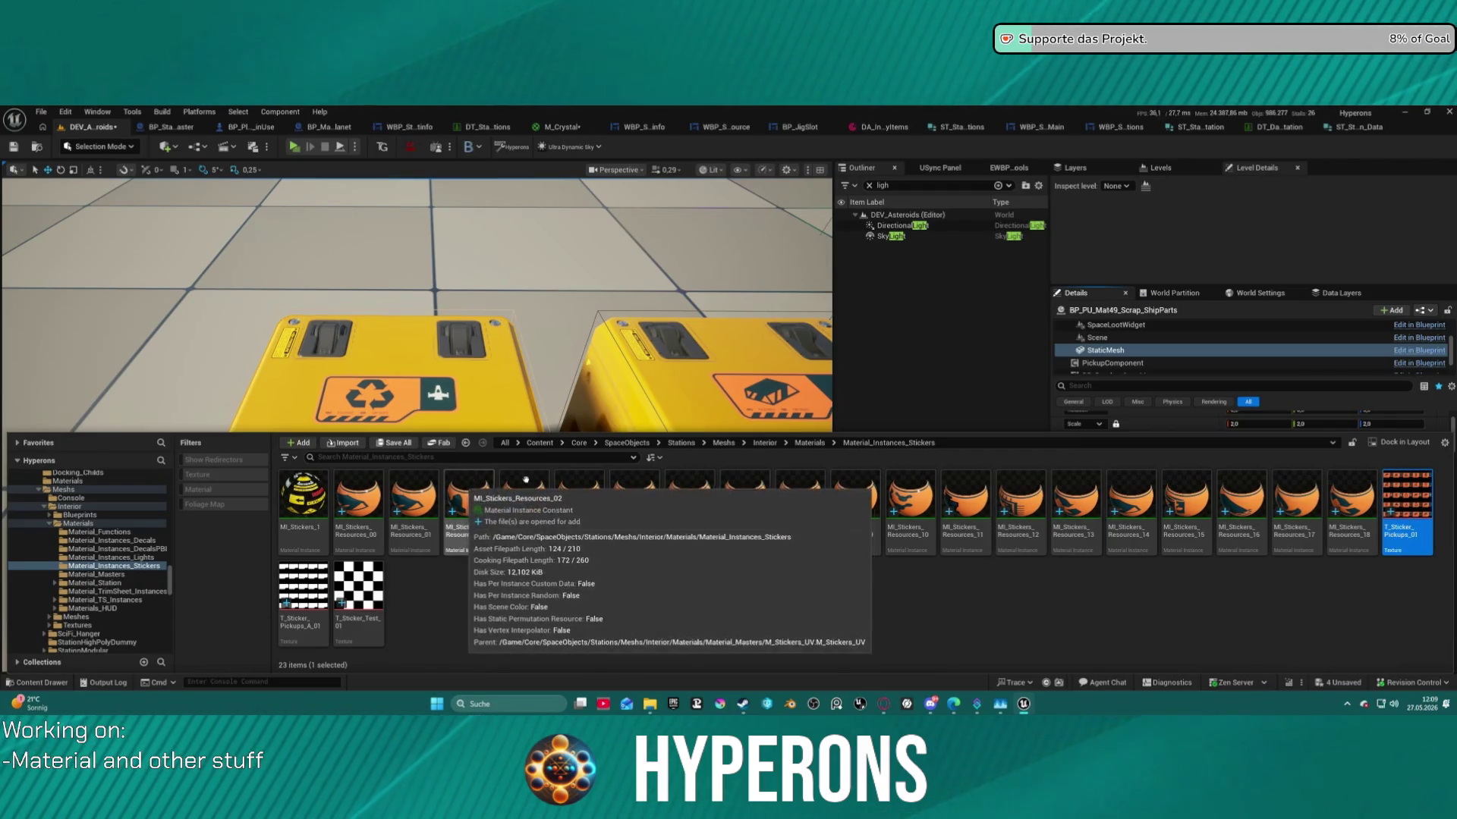
pyautogui.doubleClick(1406, 488)
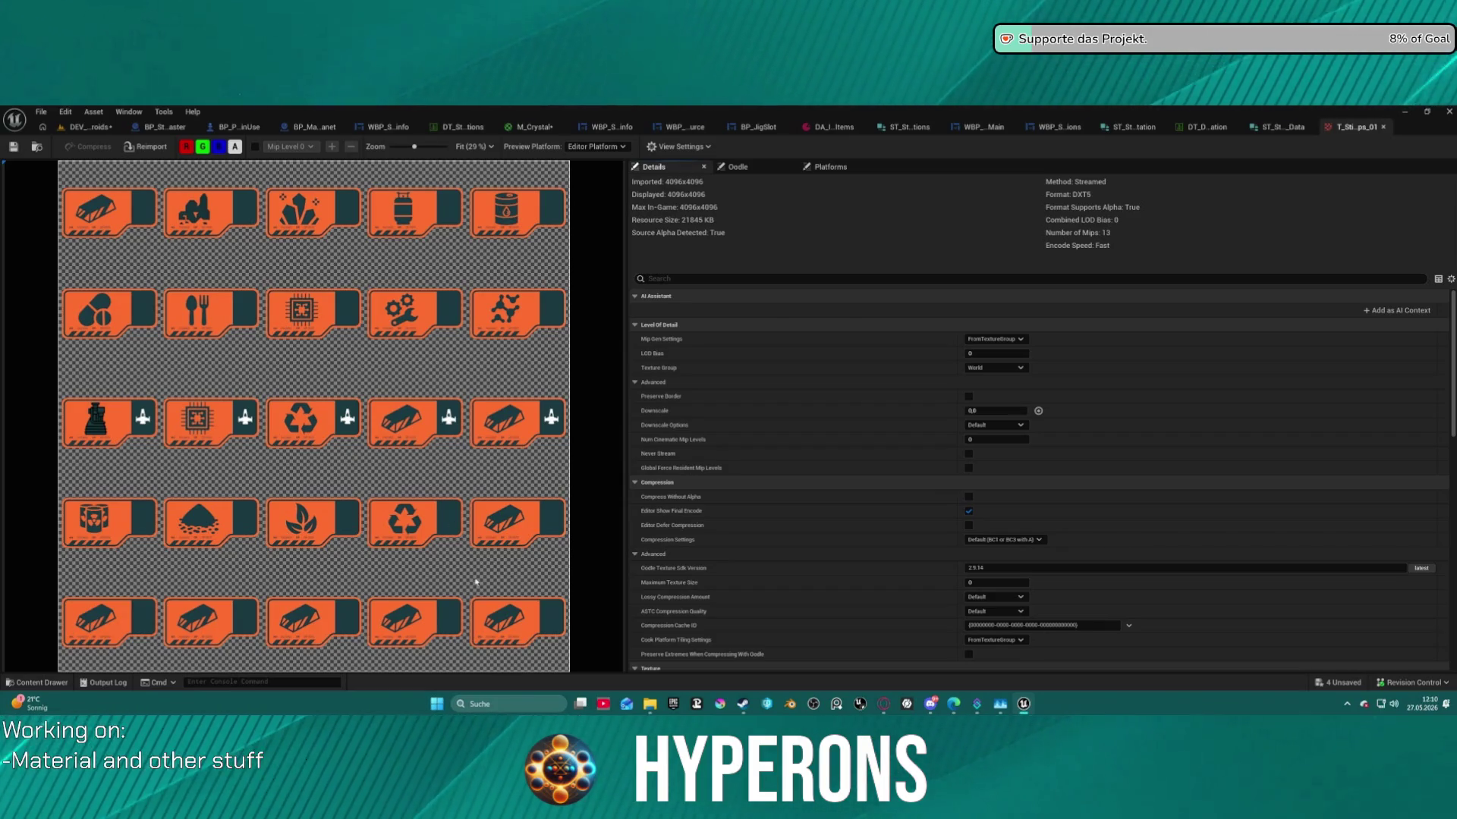
pyautogui.click(1382, 127)
# Open MI_Stickers_Resources_00 from the Content Drawer for editing.
pyautogui.hotkey('ctrl', 'space')
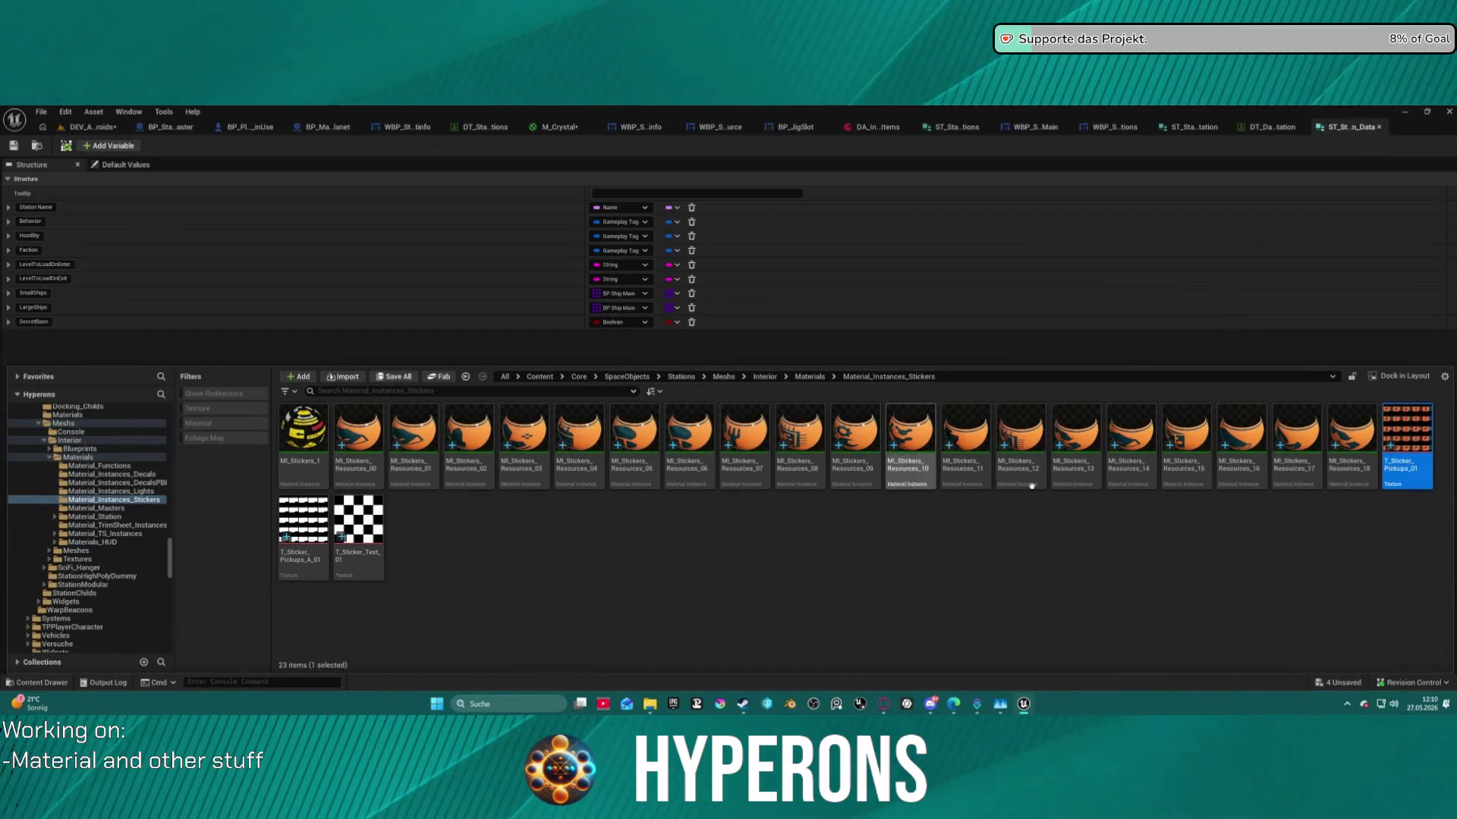
pyautogui.click(381, 440)
pyautogui.doubleClick(381, 440)
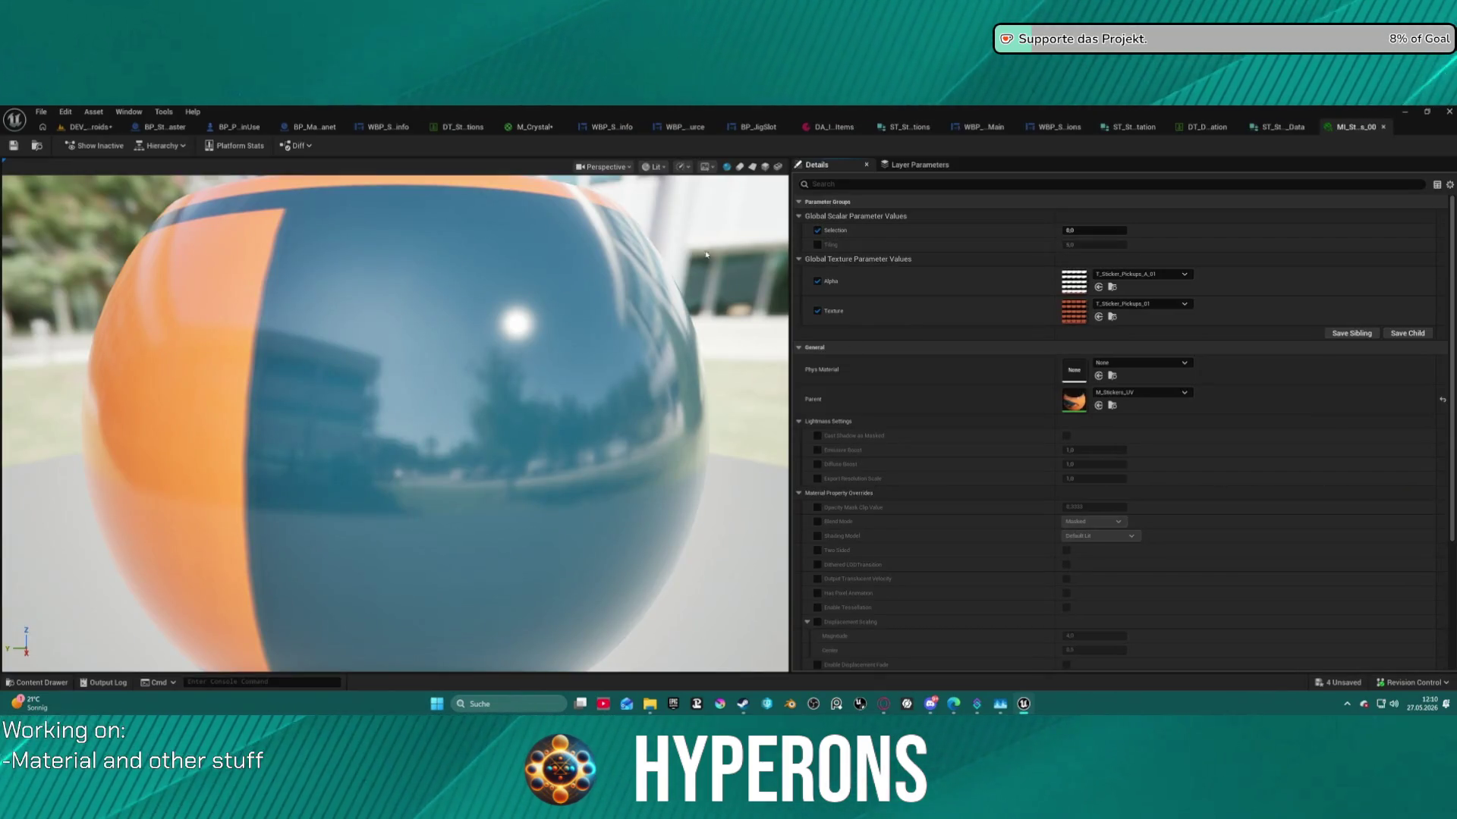
# Preview the sticker on a plane and try Selection values 1, 3 and 16.
pyautogui.click(758, 167)
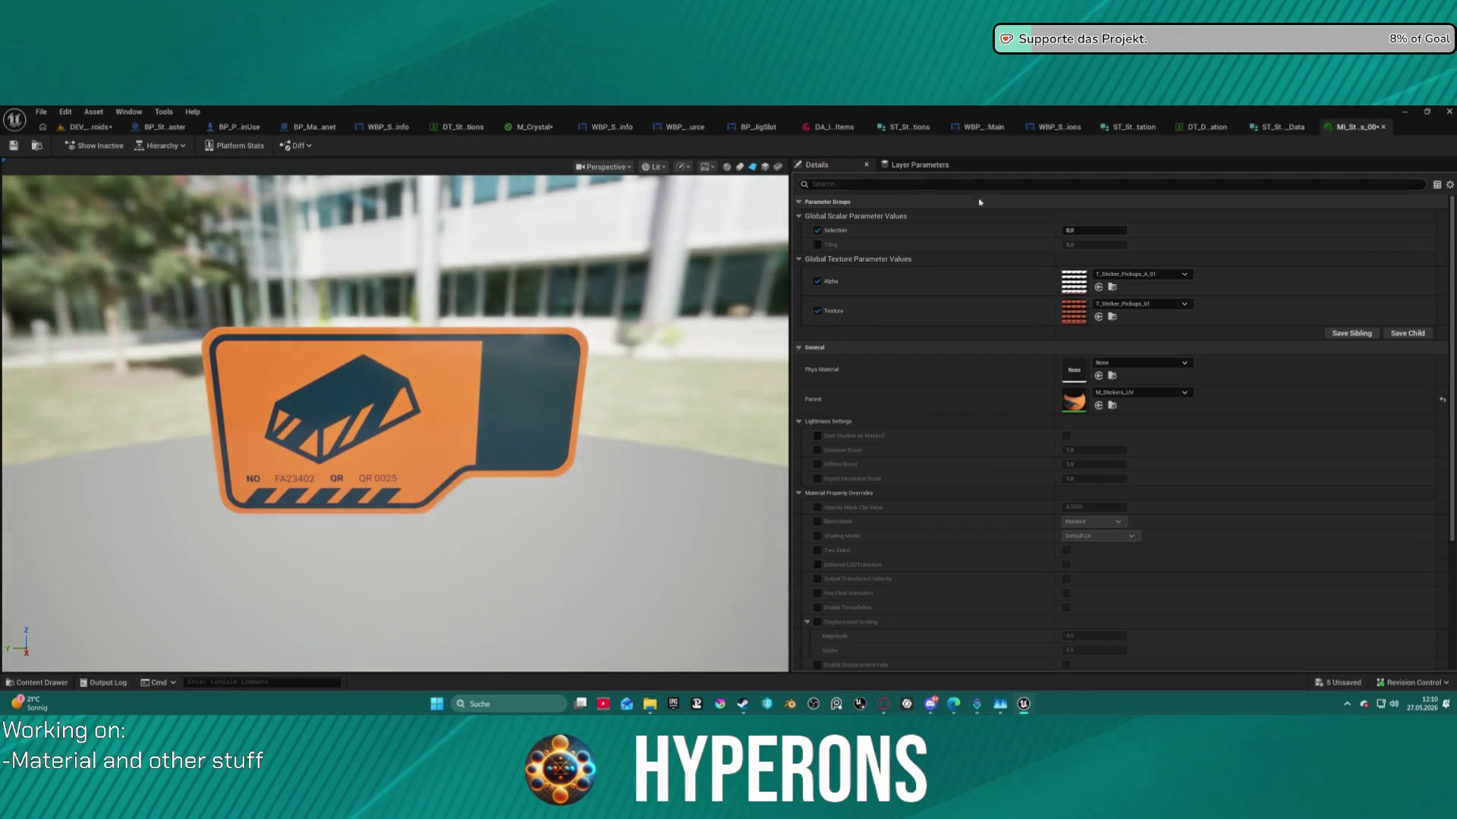
pyautogui.write('1')
pyautogui.press('Return')
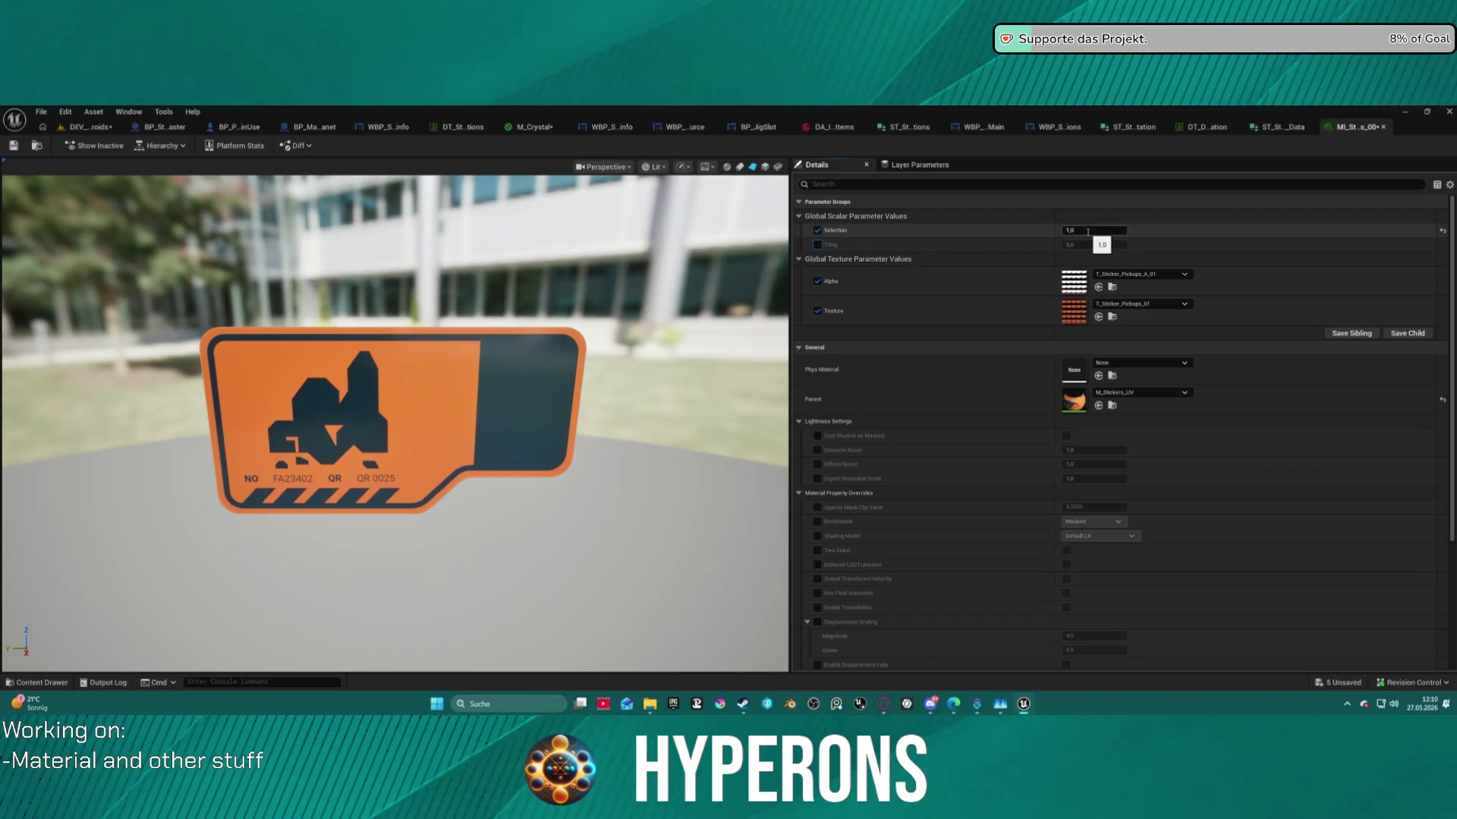
pyautogui.press('Return')
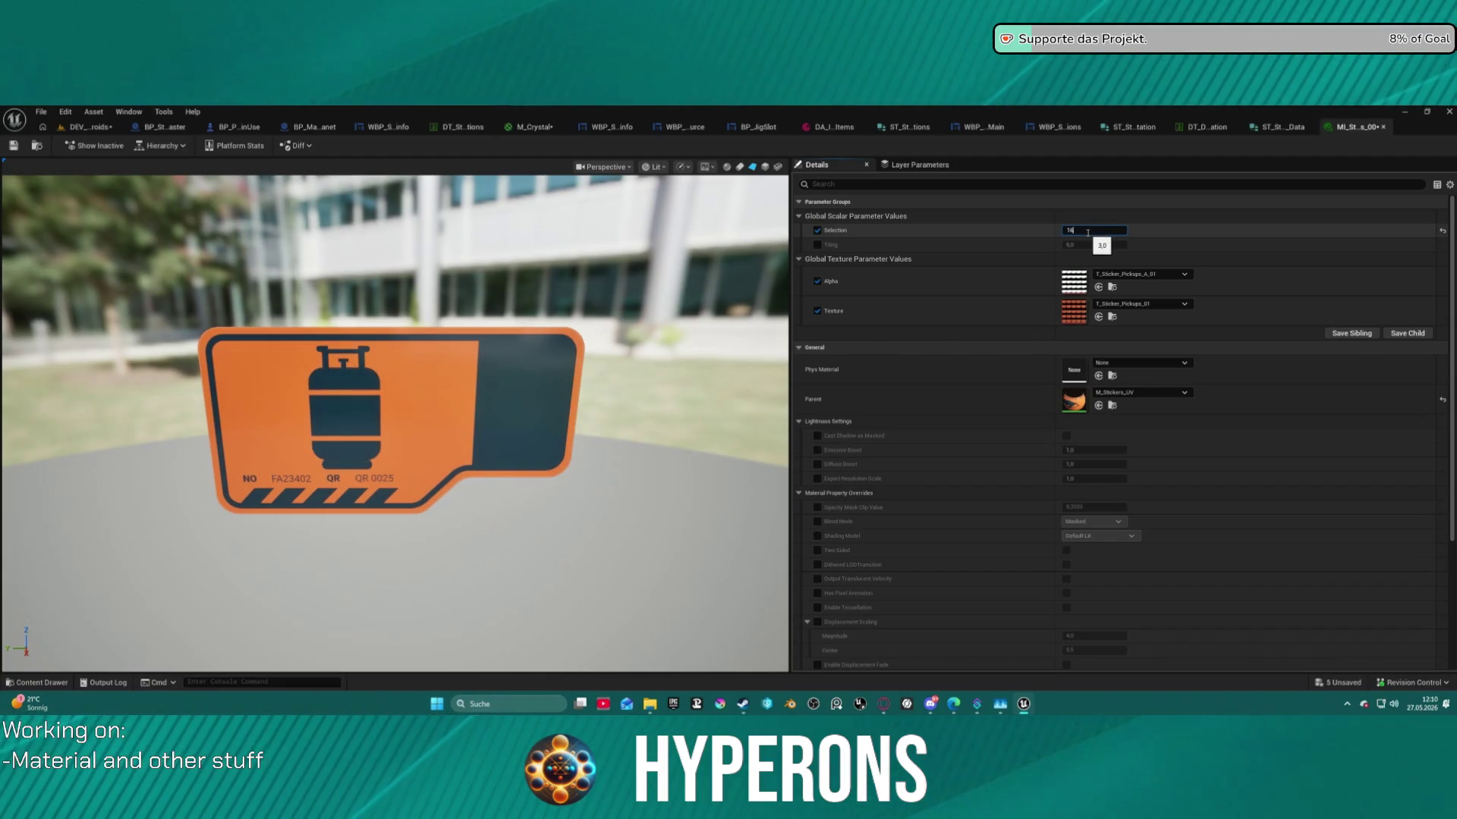
pyautogui.press('Return')
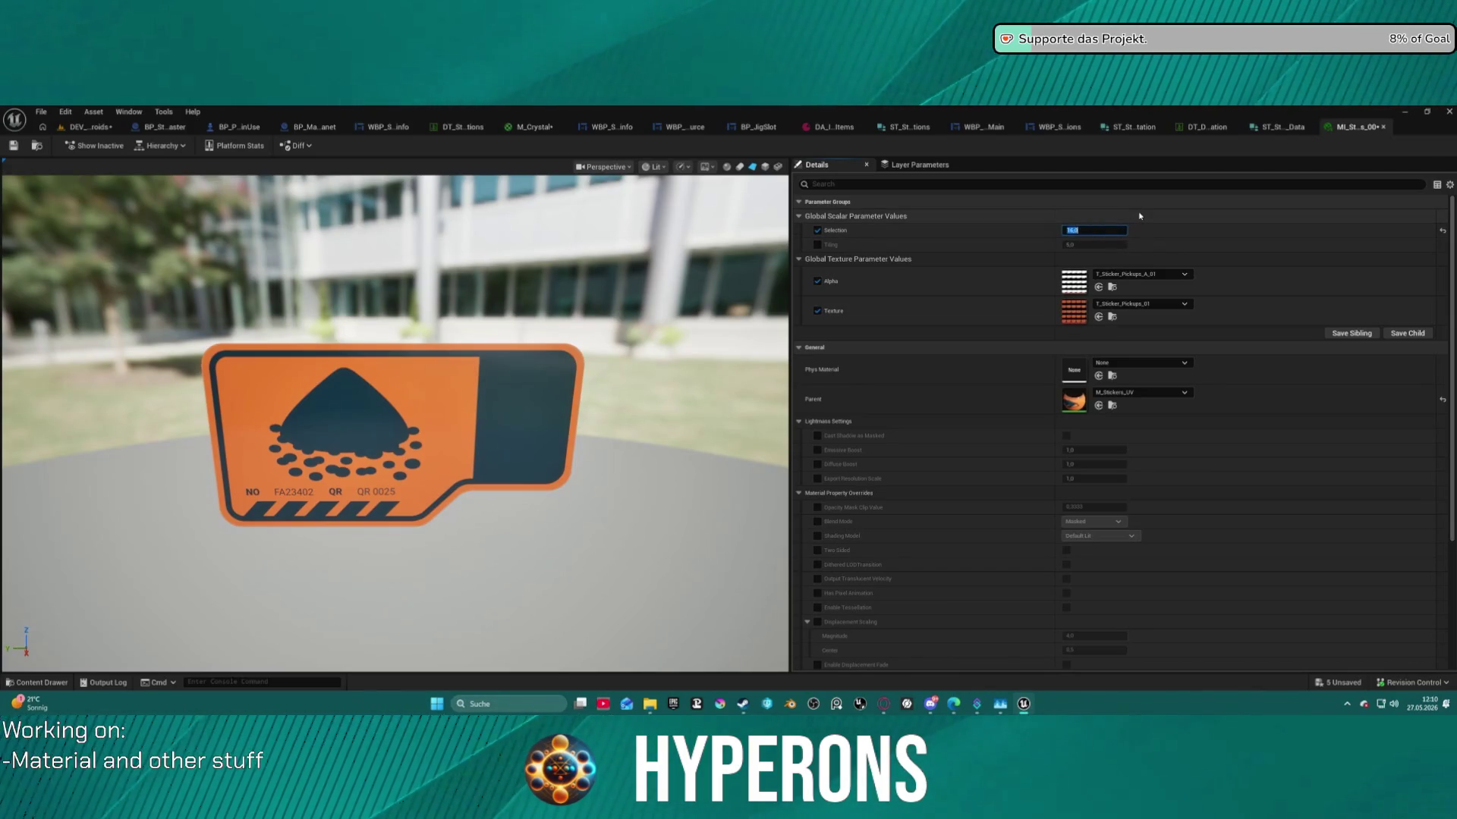
# Set Selection to 6 to show the crate icon and go back to the level.
pyautogui.click(818, 230)
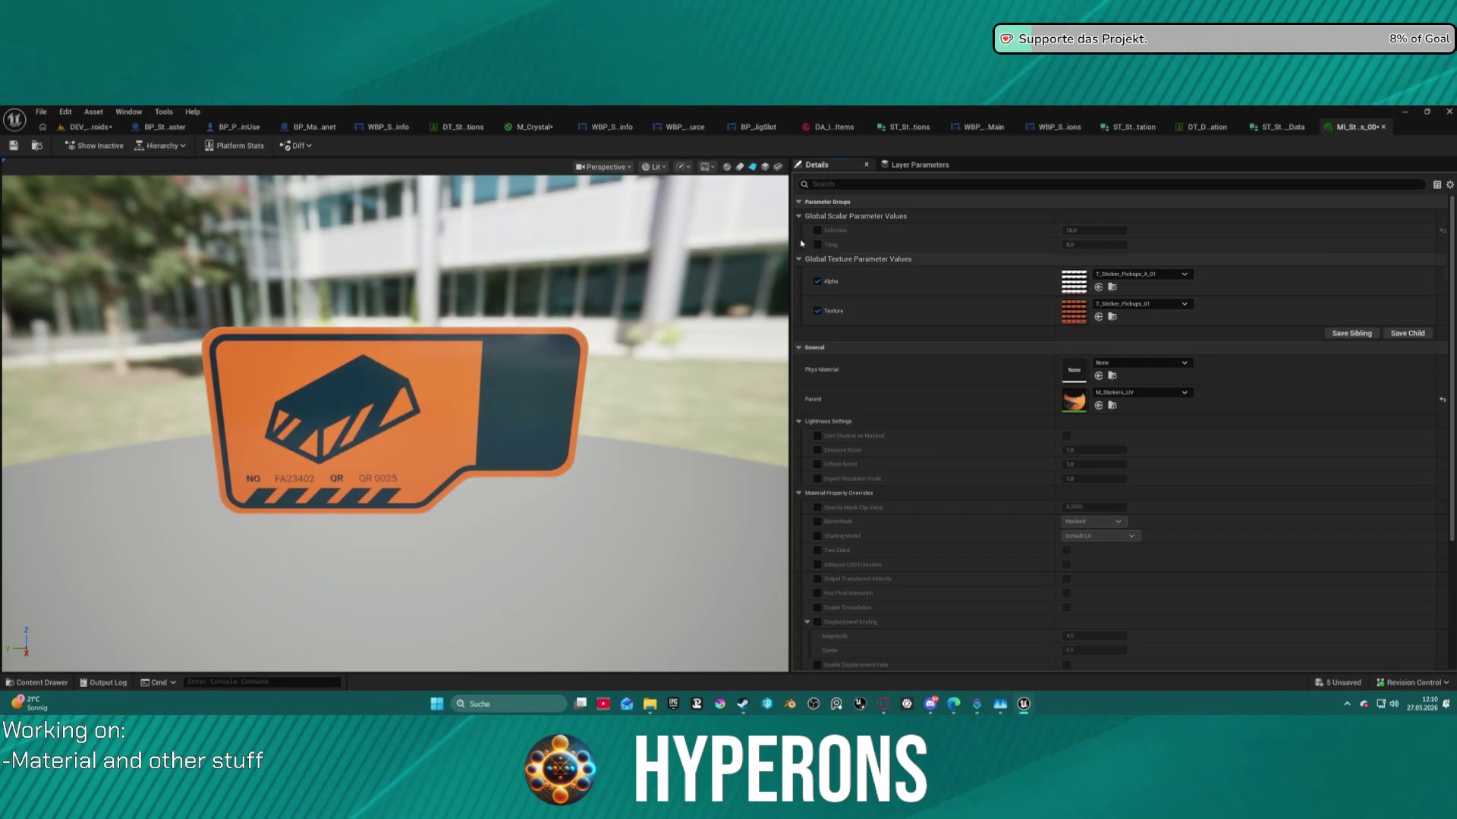
pyautogui.click(817, 231)
pyautogui.click(1108, 231)
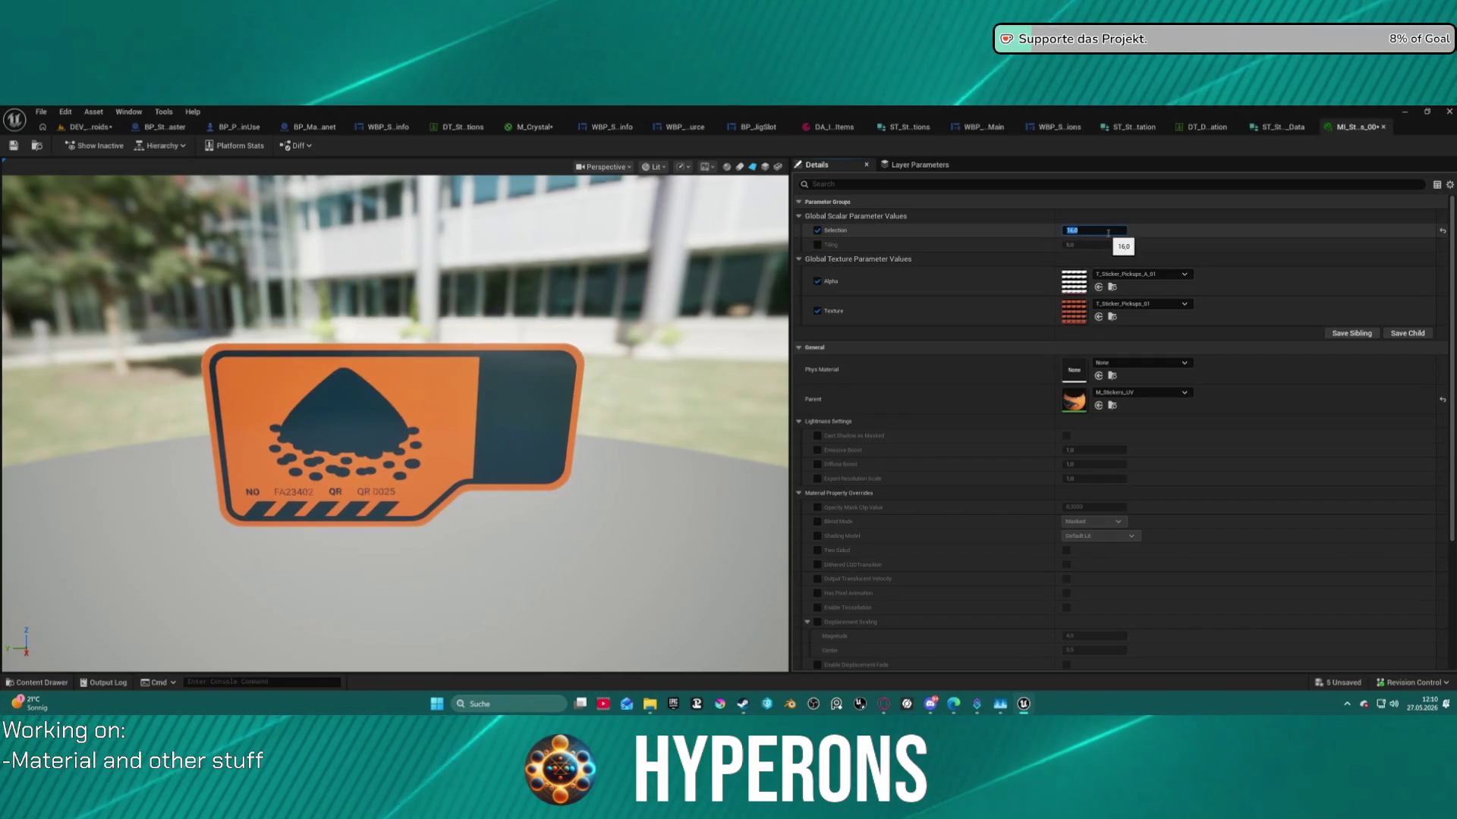
pyautogui.write('6')
pyautogui.press('Return')
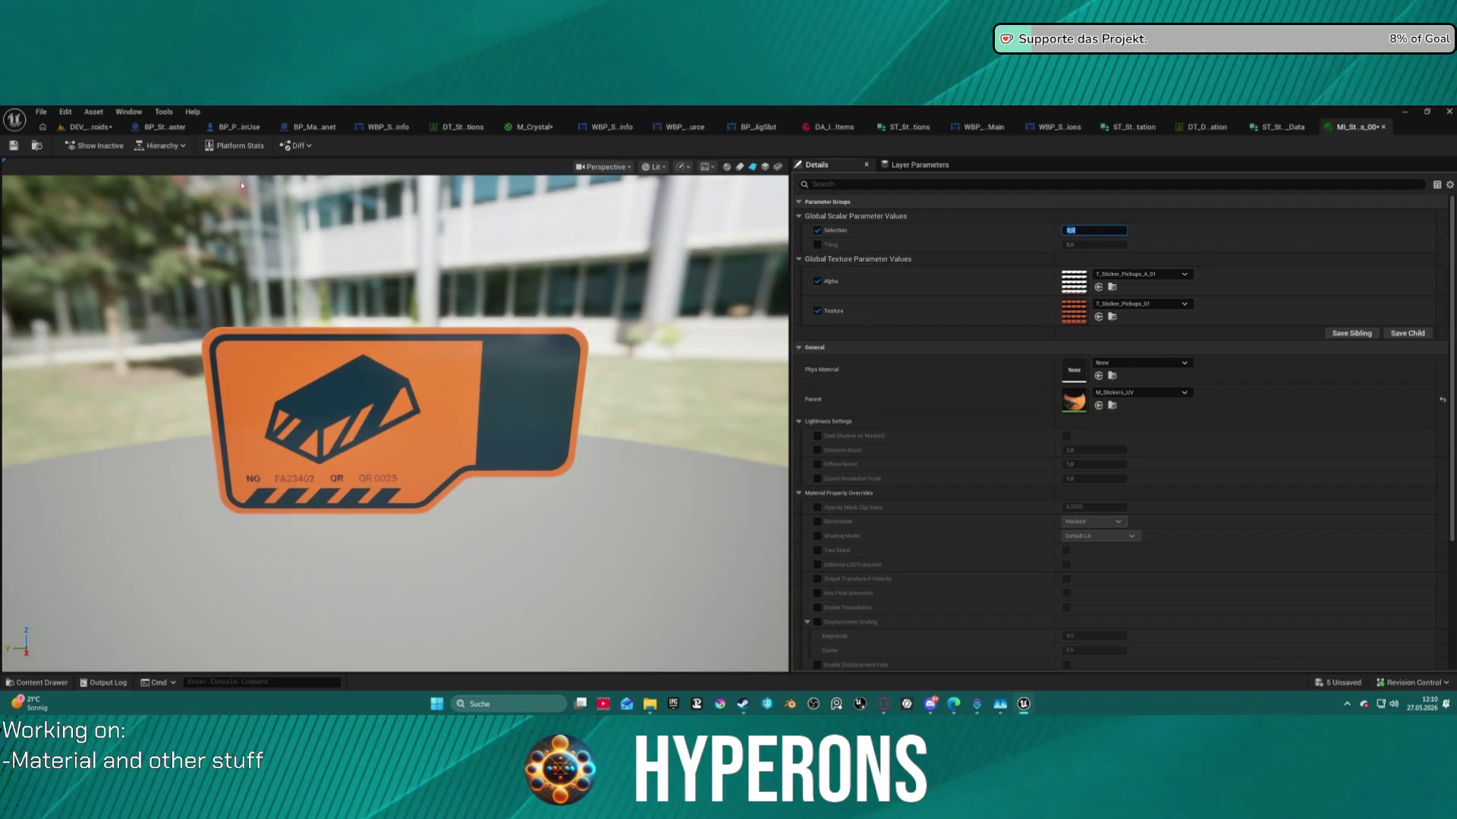
pyautogui.click(86, 128)
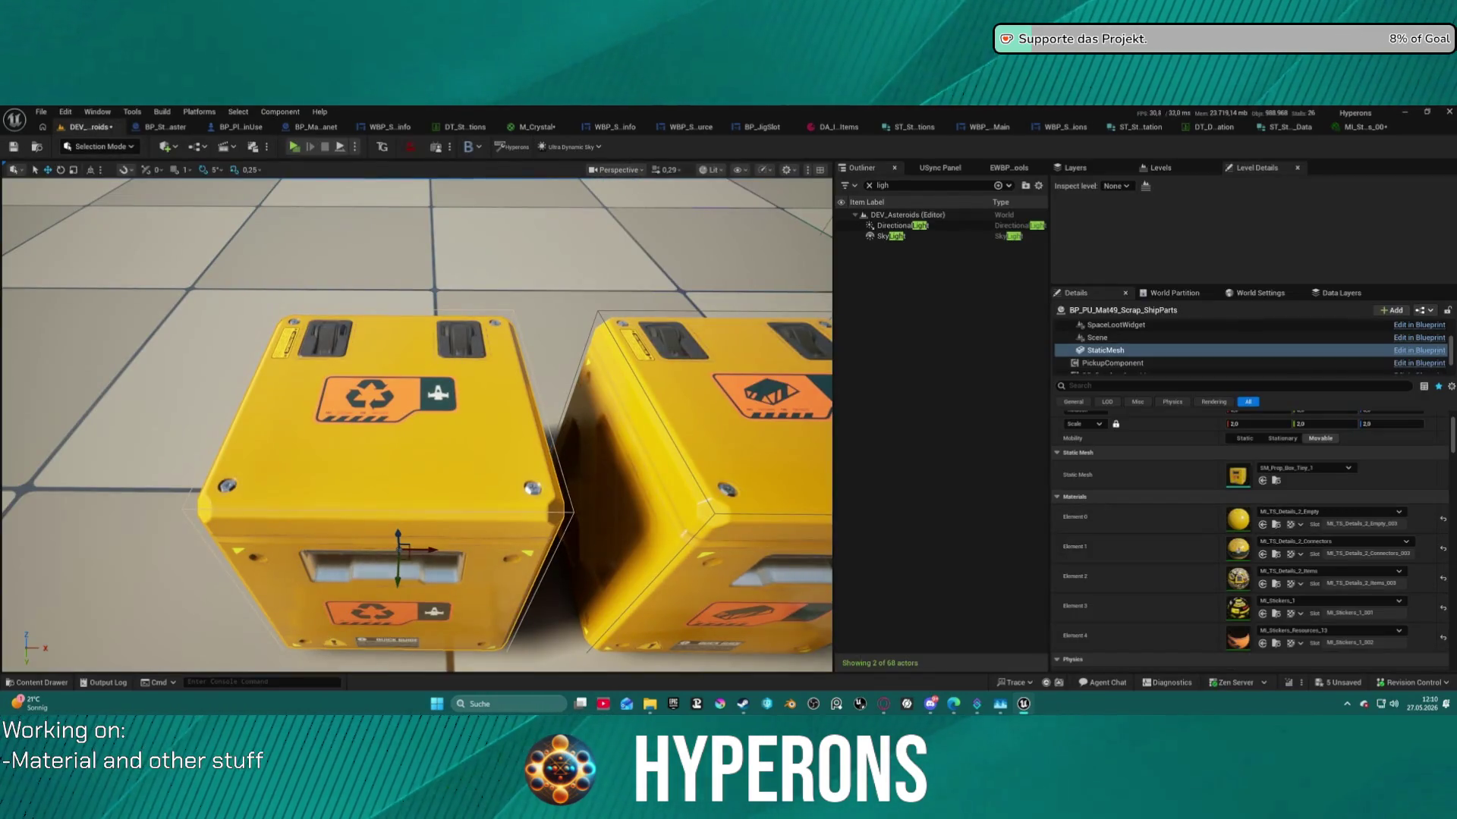
# Alt-drag one more crate copy, then delete the extra crates until one remains.
pyautogui.scroll(-10, 418, 425)
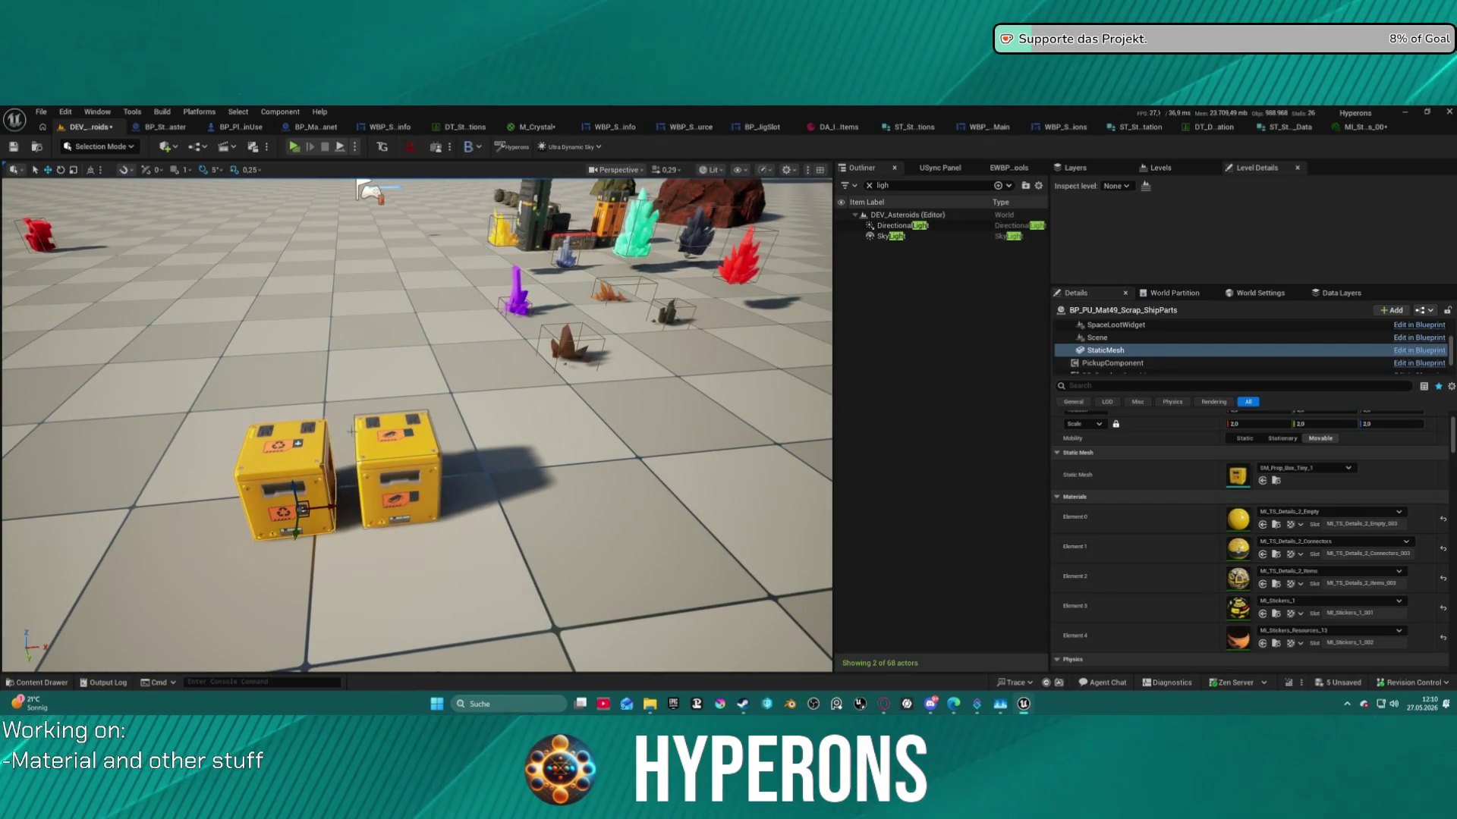
pyautogui.click(393, 459)
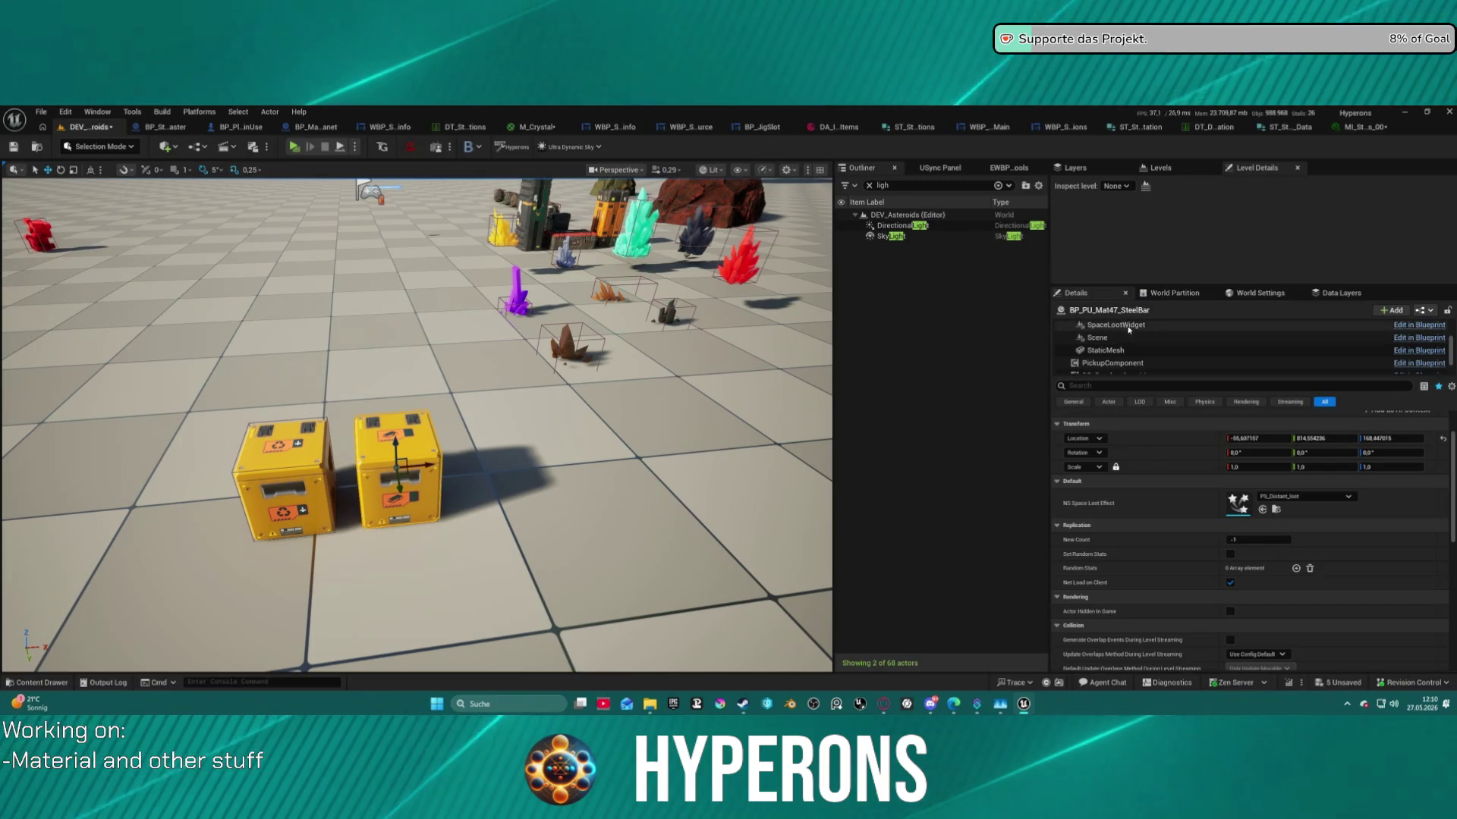
pyautogui.moveTo(418, 463); pyautogui.dragTo(616, 448)
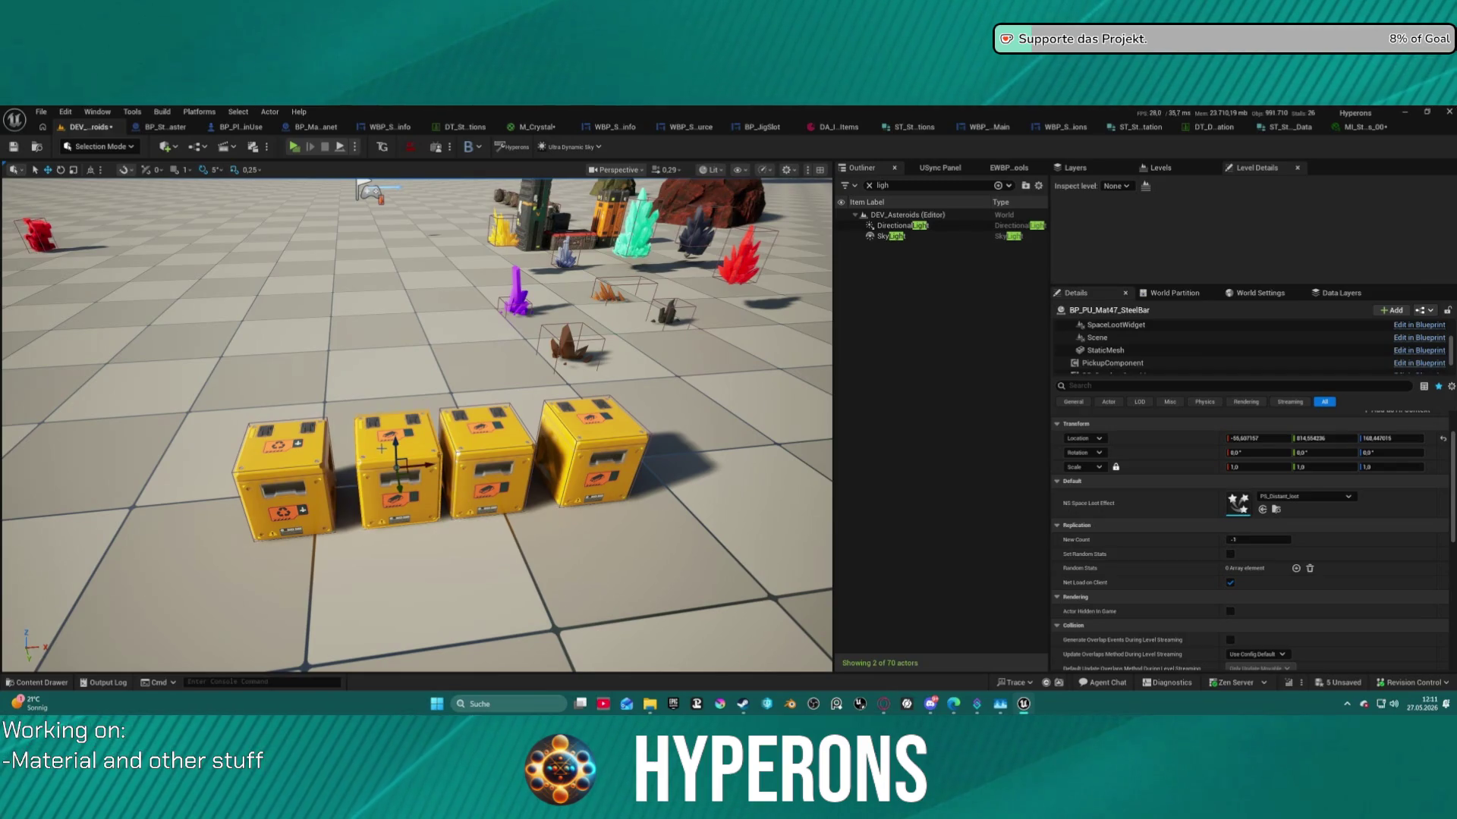
pyautogui.press('Delete')
pyautogui.click(478, 462)
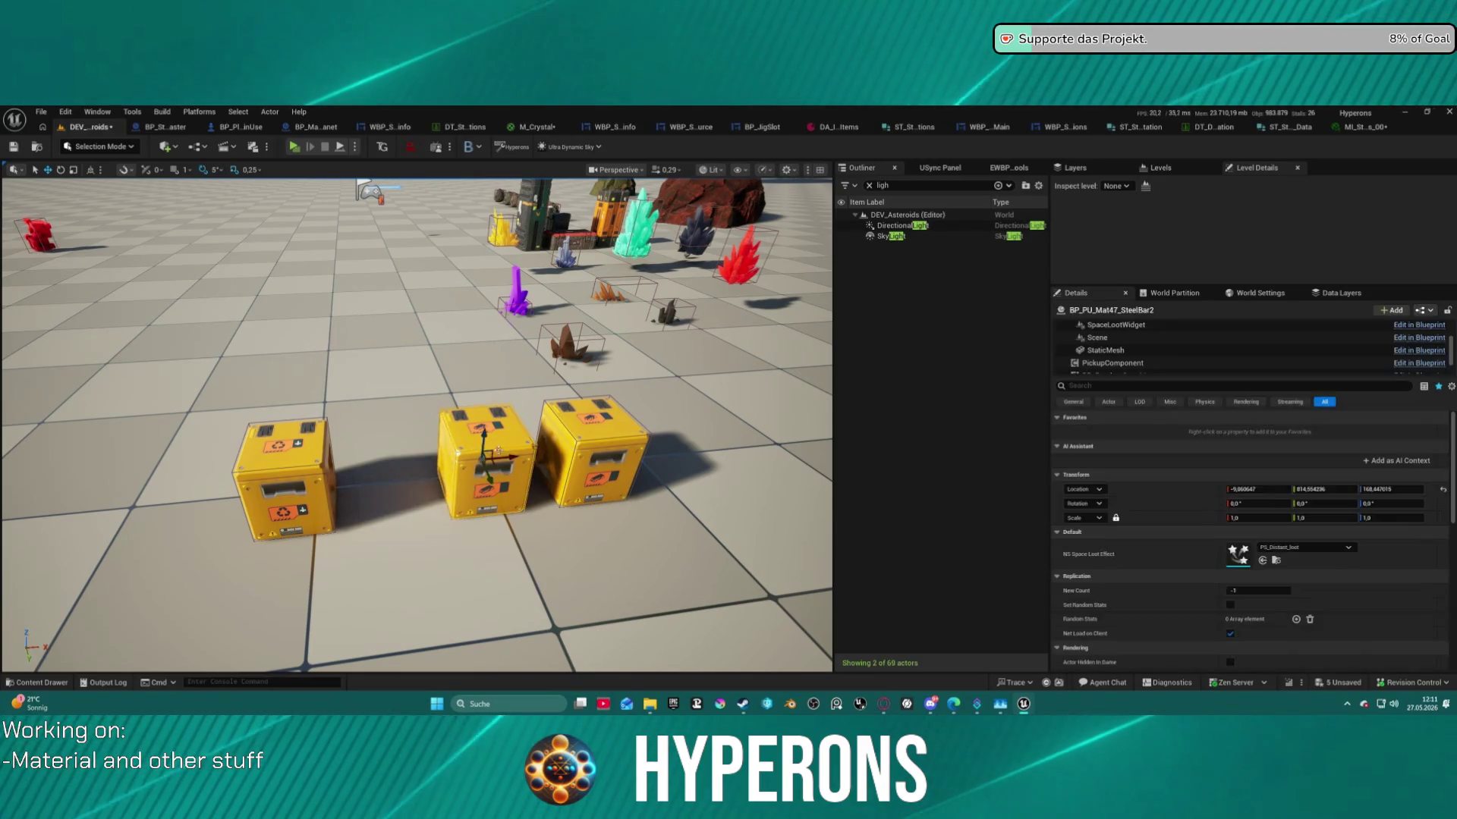
pyautogui.press('Delete')
pyautogui.click(577, 447)
pyautogui.press('Delete')
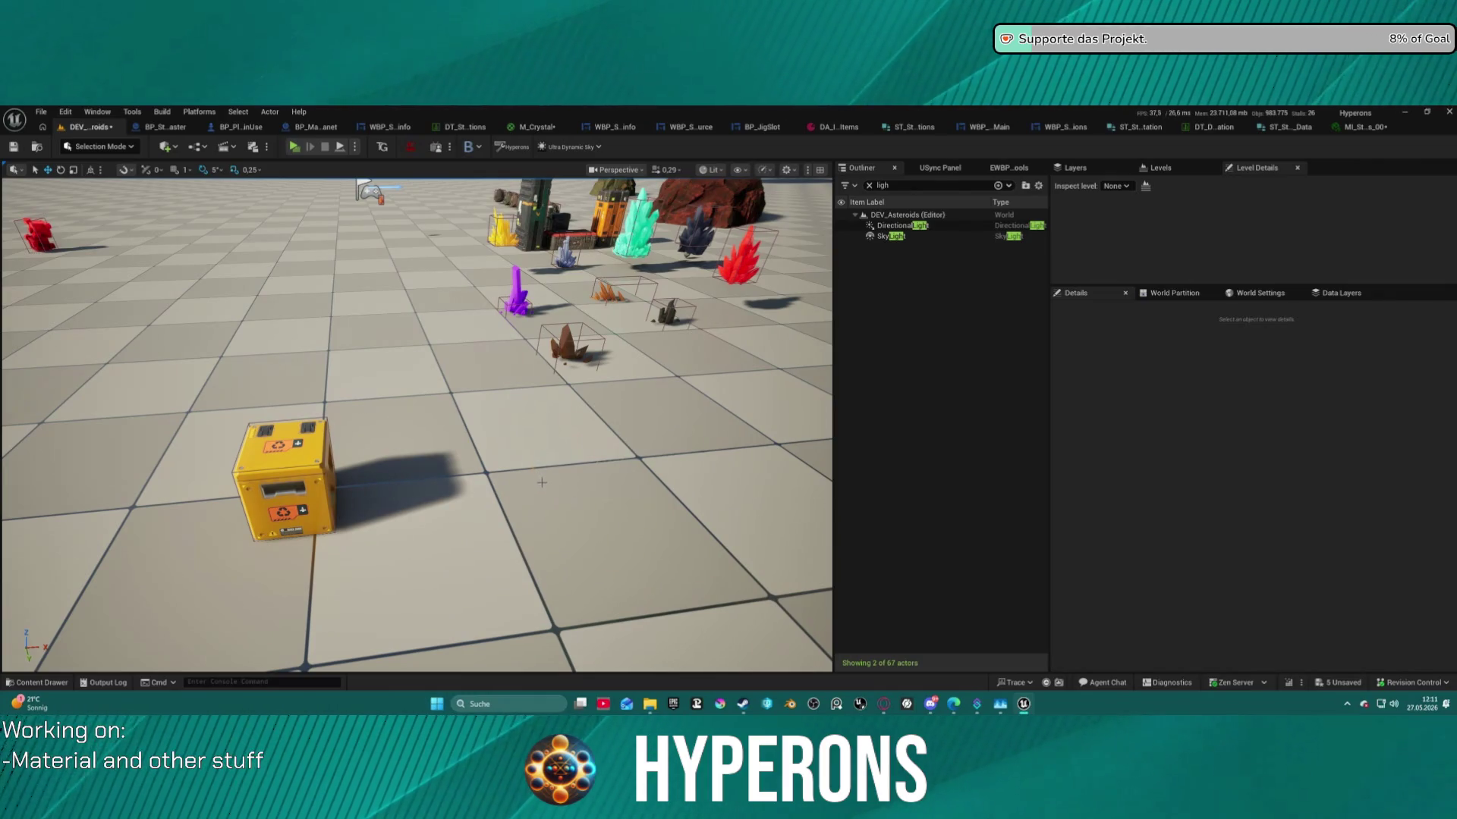
# Toggle the Content Drawer and select the remaining yellow crate.
pyautogui.hotkey('ctrl', 'space')
pyautogui.hotkey('ctrl', 'space')
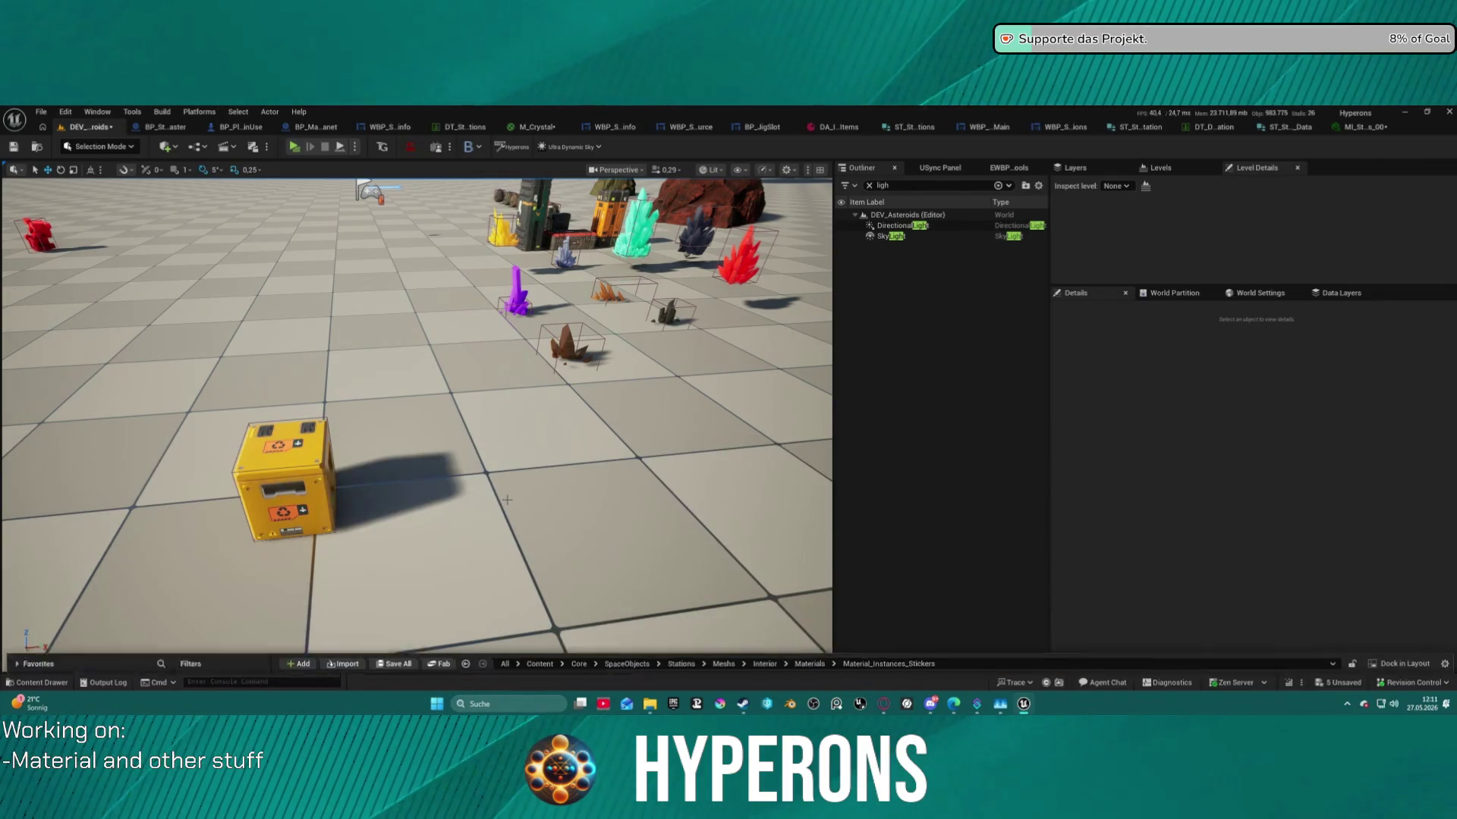
pyautogui.hotkey('ctrl', 'space')
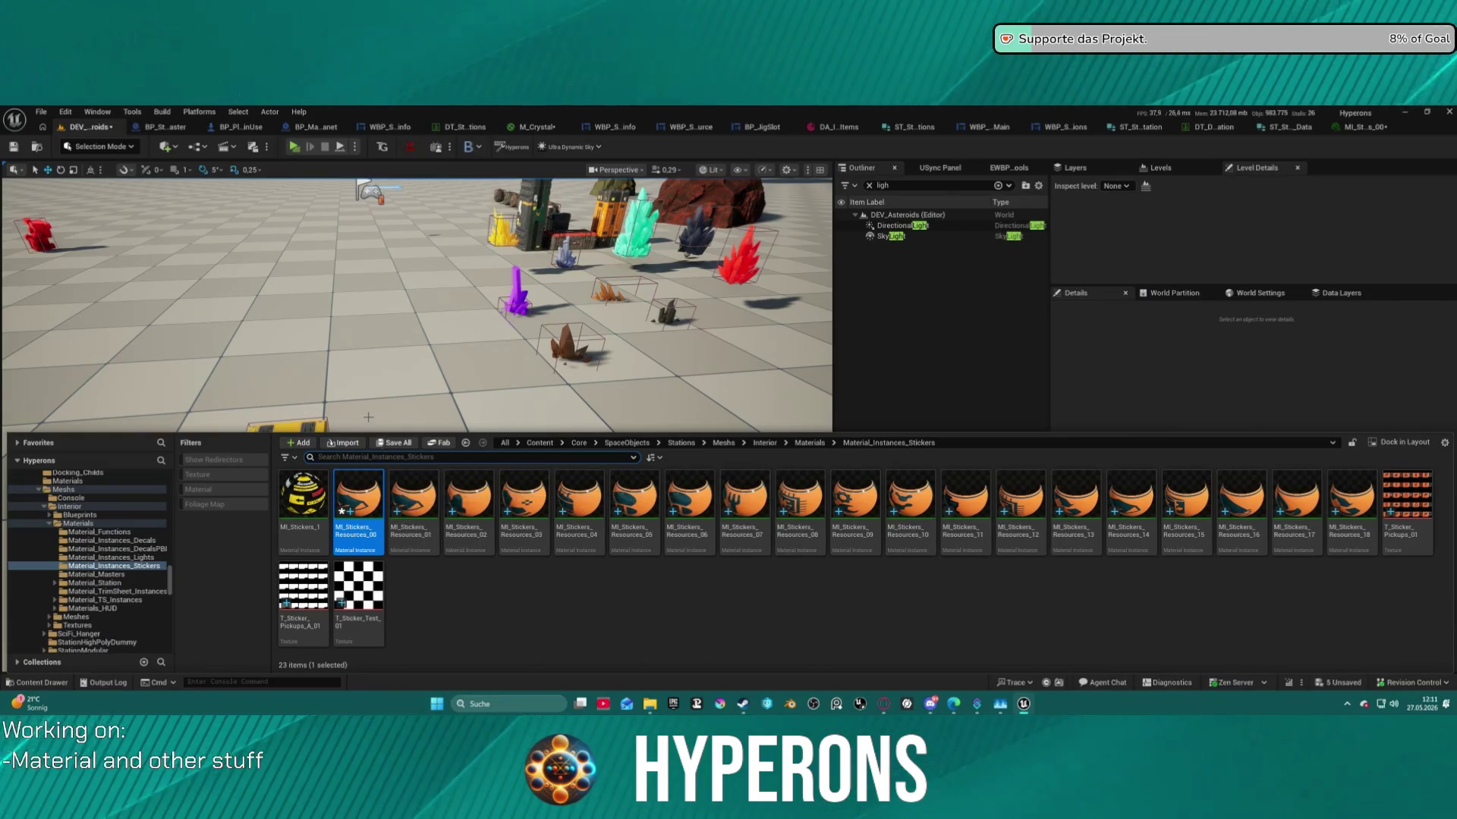
pyautogui.hotkey('ctrl', 'space')
pyautogui.click(401, 466)
pyautogui.hotkey('ctrl', 'space')
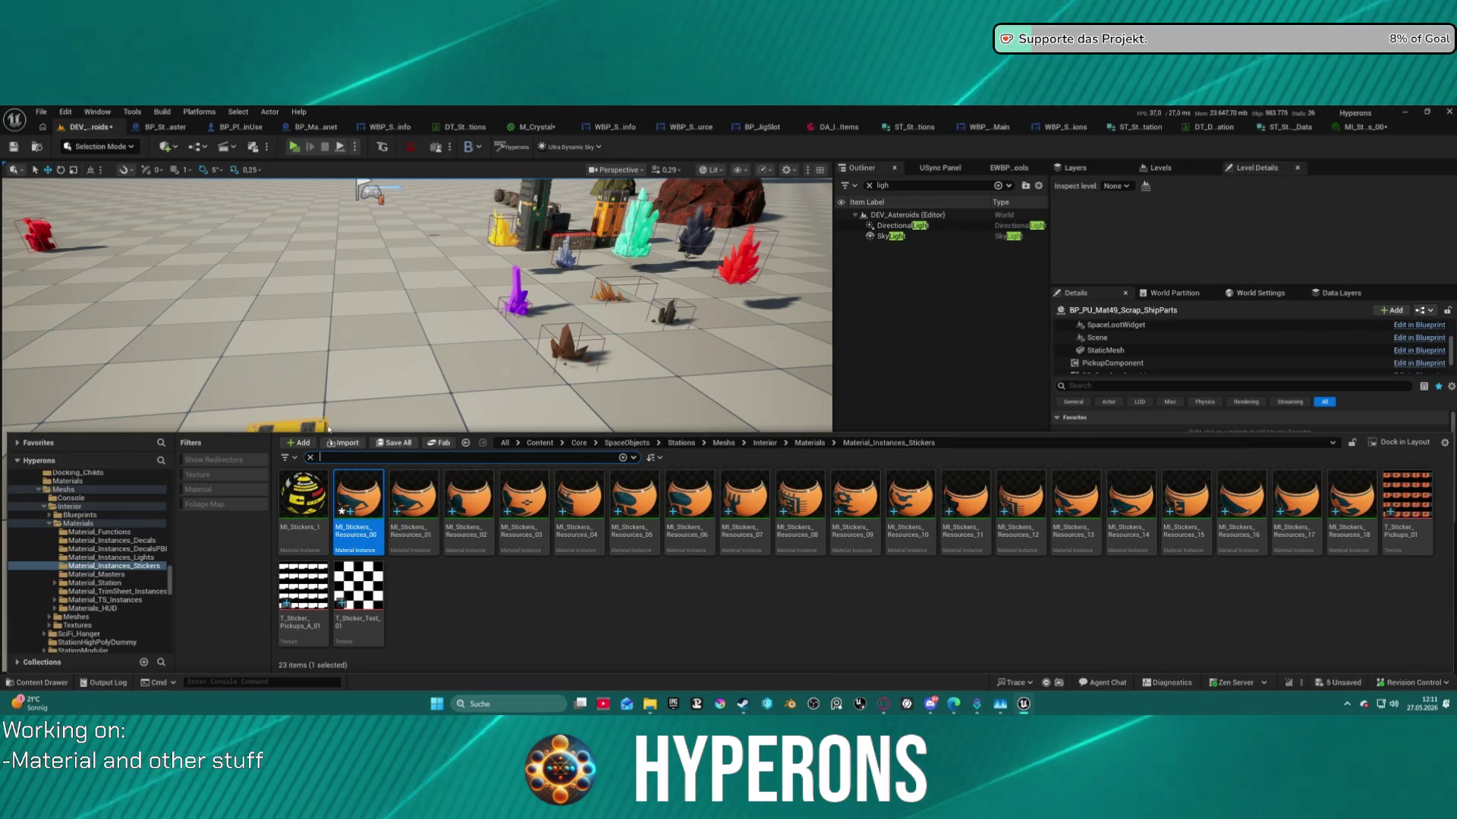
pyautogui.hotkey('ctrl', 'space')
pyautogui.hotkey('ctrl', 'space')
pyautogui.press('Escape')
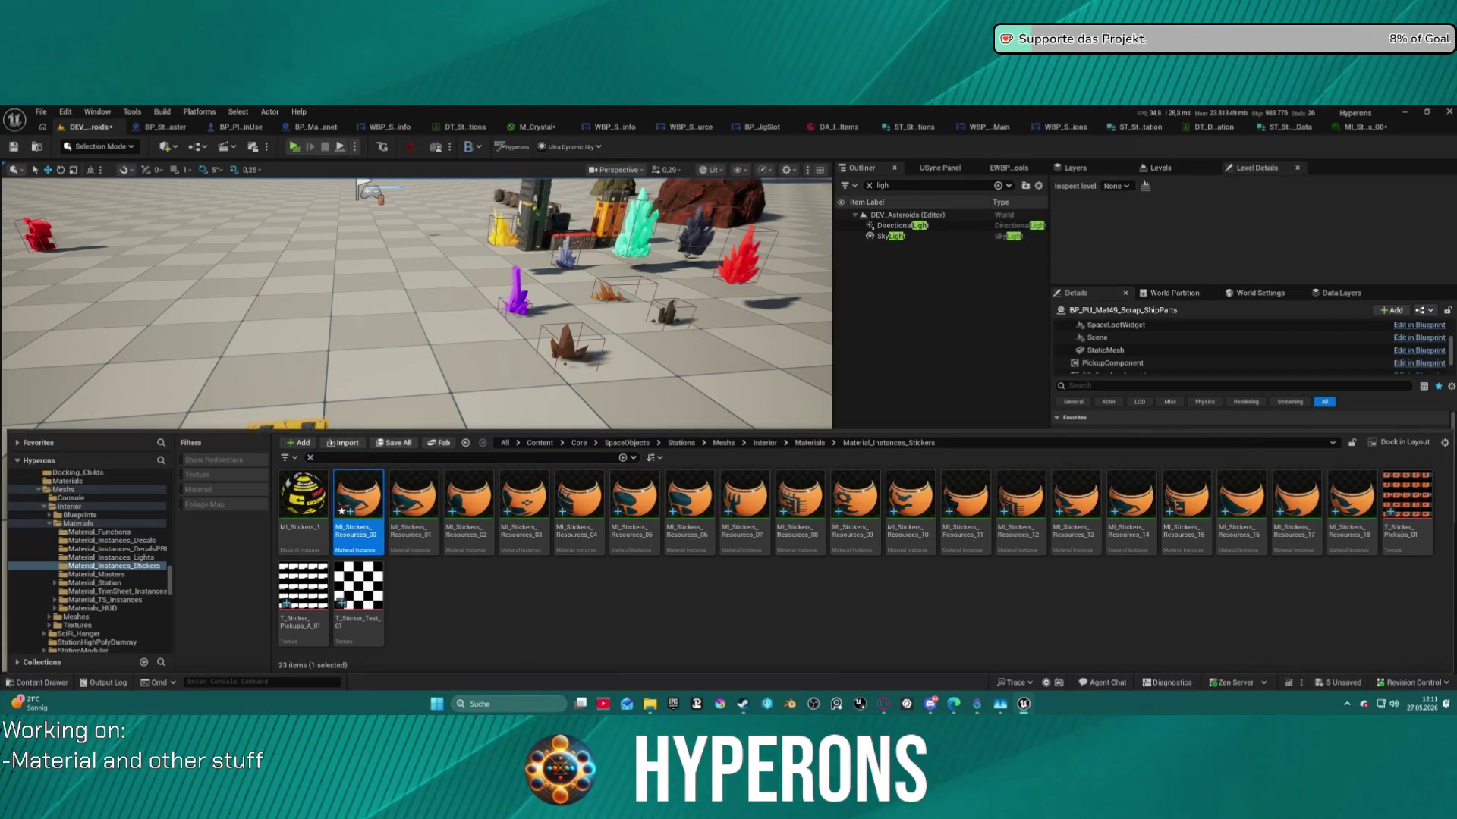
pyautogui.click(293, 431)
pyautogui.click(296, 434)
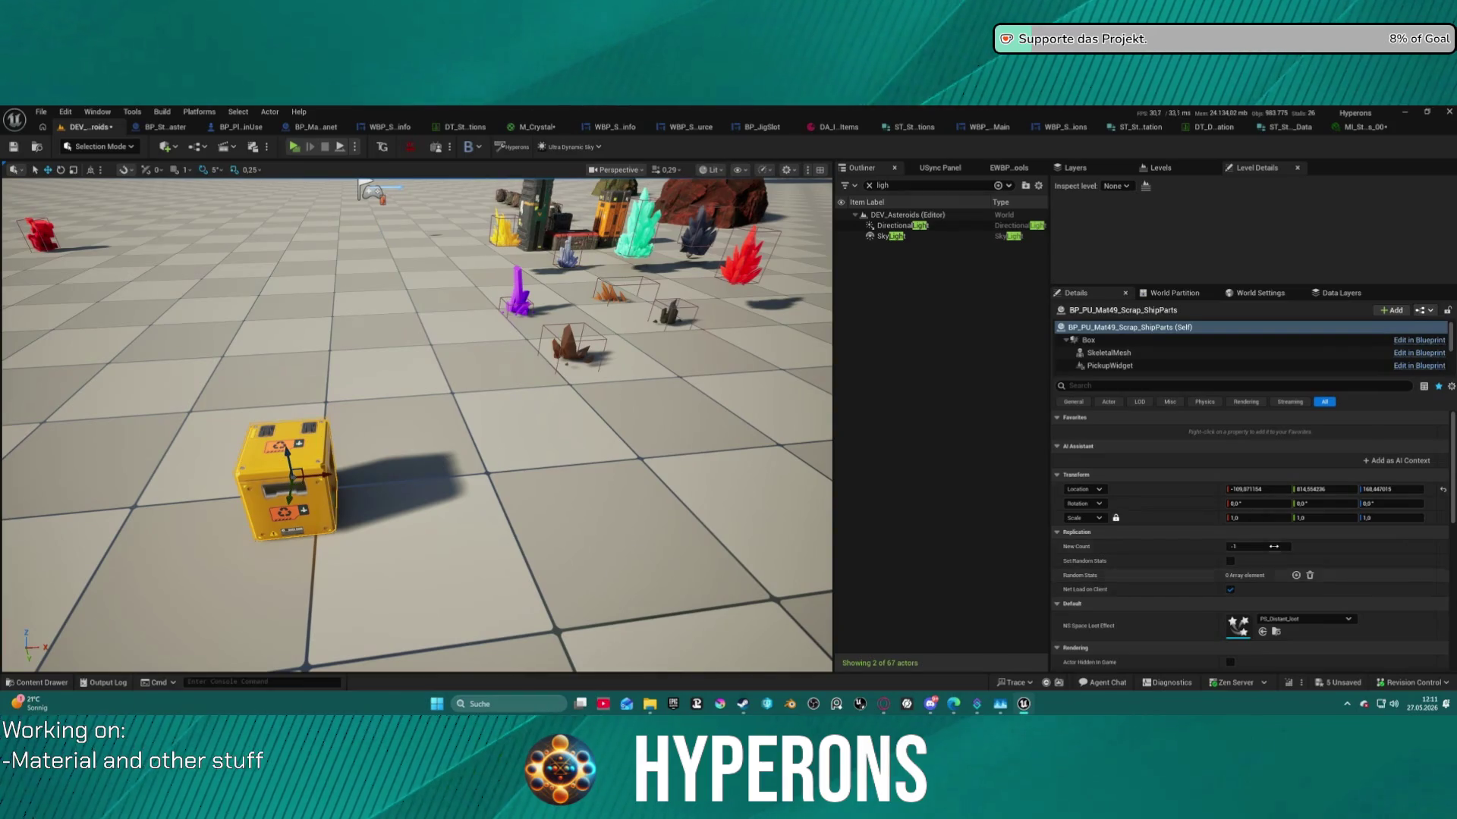
# Set the crate mesh's Element 0 material to MI_TS_Main_4_Empty.
pyautogui.scroll(-10, 1252, 532)
pyautogui.scroll(-3, 1147, 353)
pyautogui.scroll(2, 1151, 343)
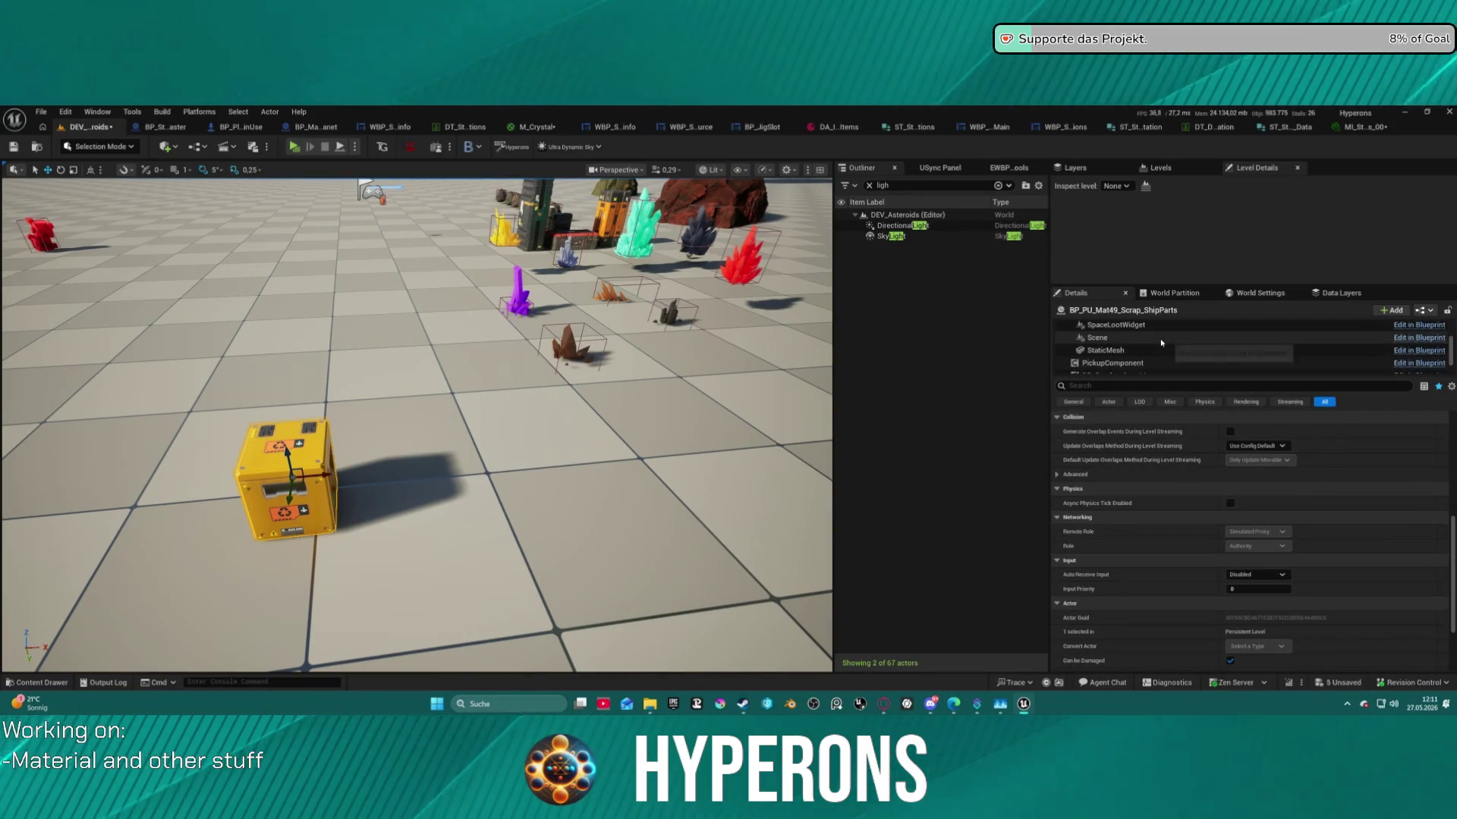
pyautogui.click(1151, 349)
pyautogui.scroll(8, 1284, 531)
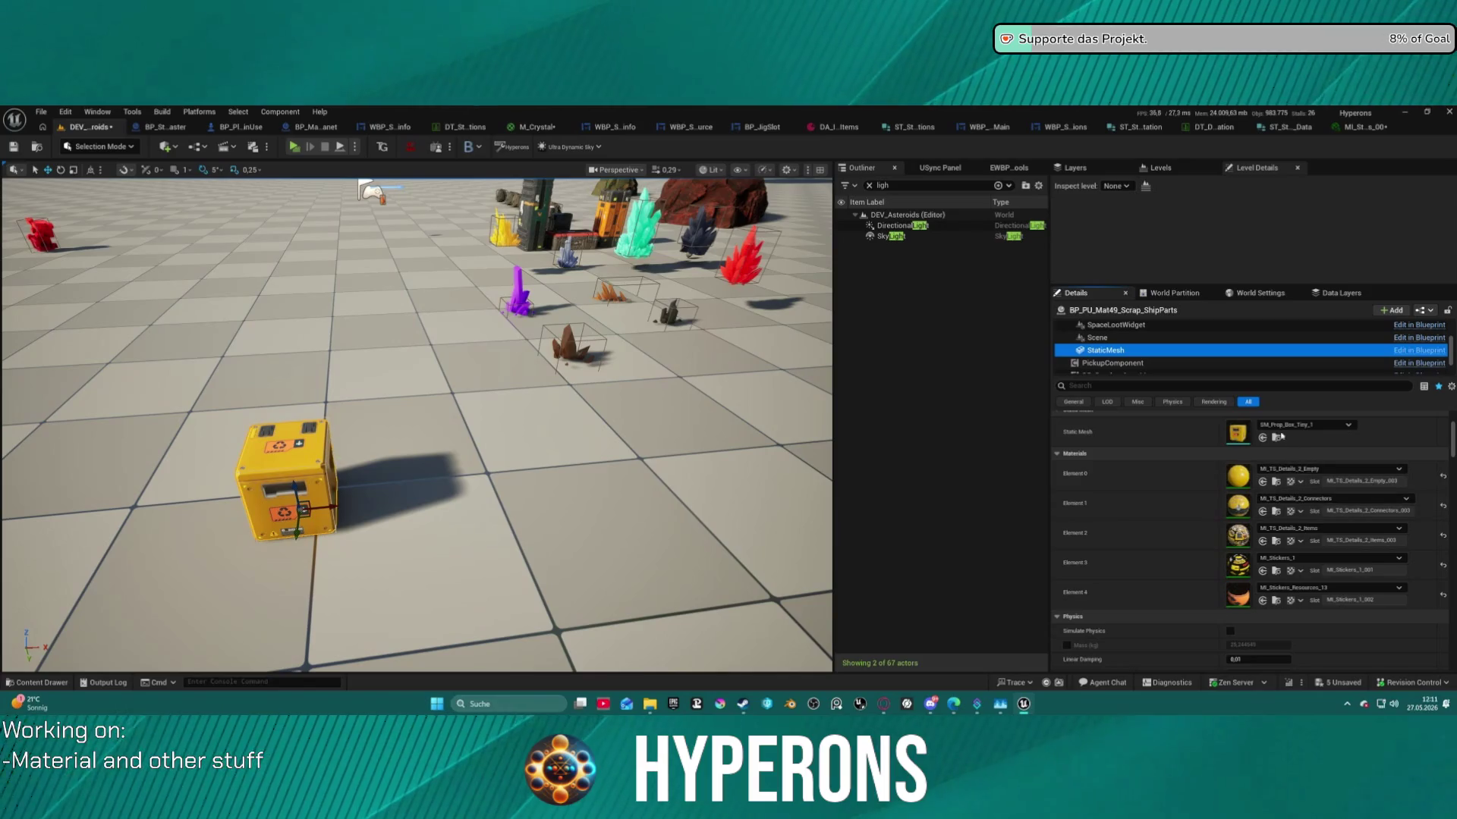
pyautogui.click(1312, 469)
pyautogui.scroll(3, 1352, 404)
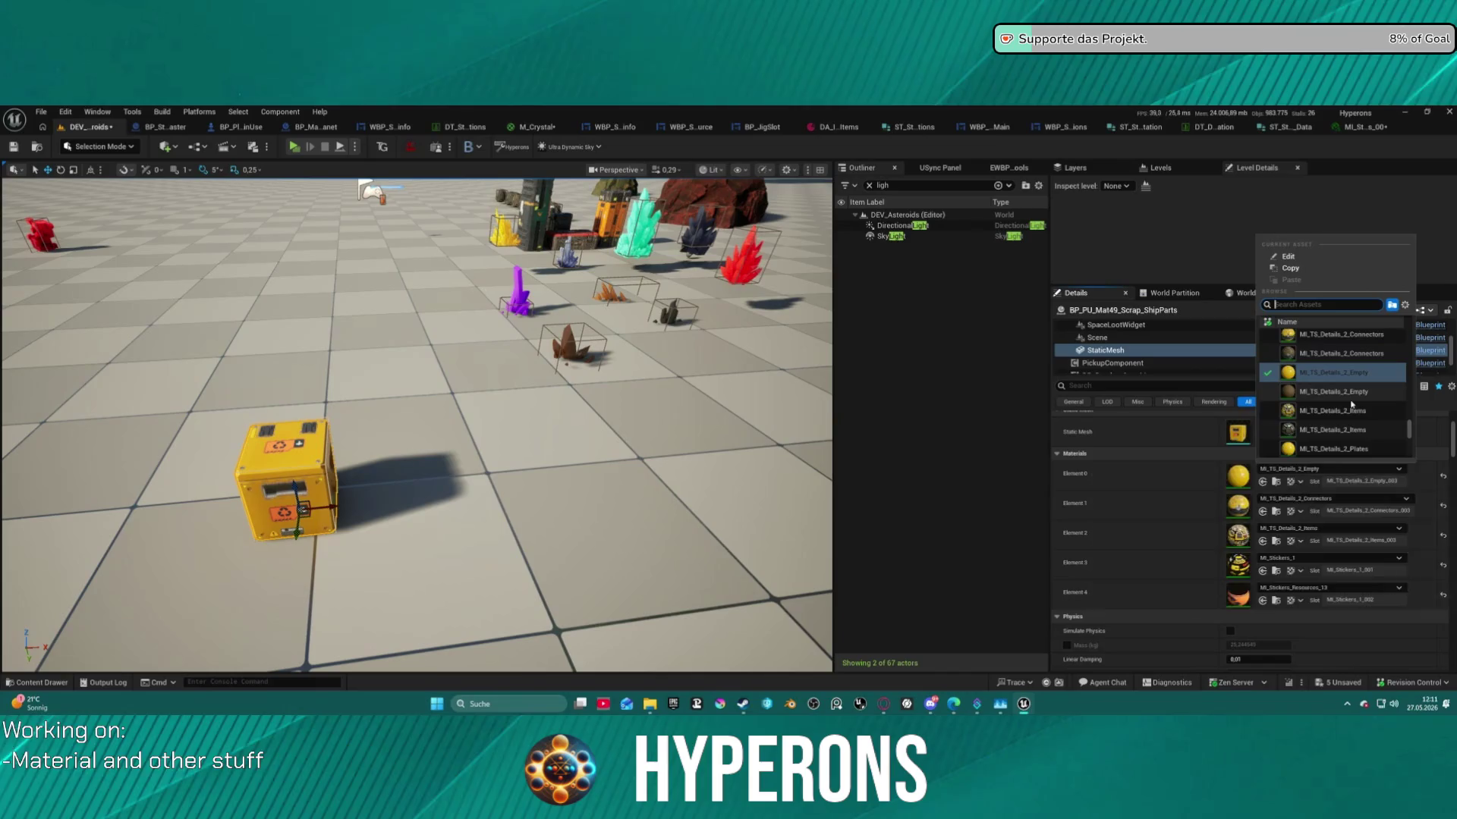
pyautogui.scroll(5, 1367, 402)
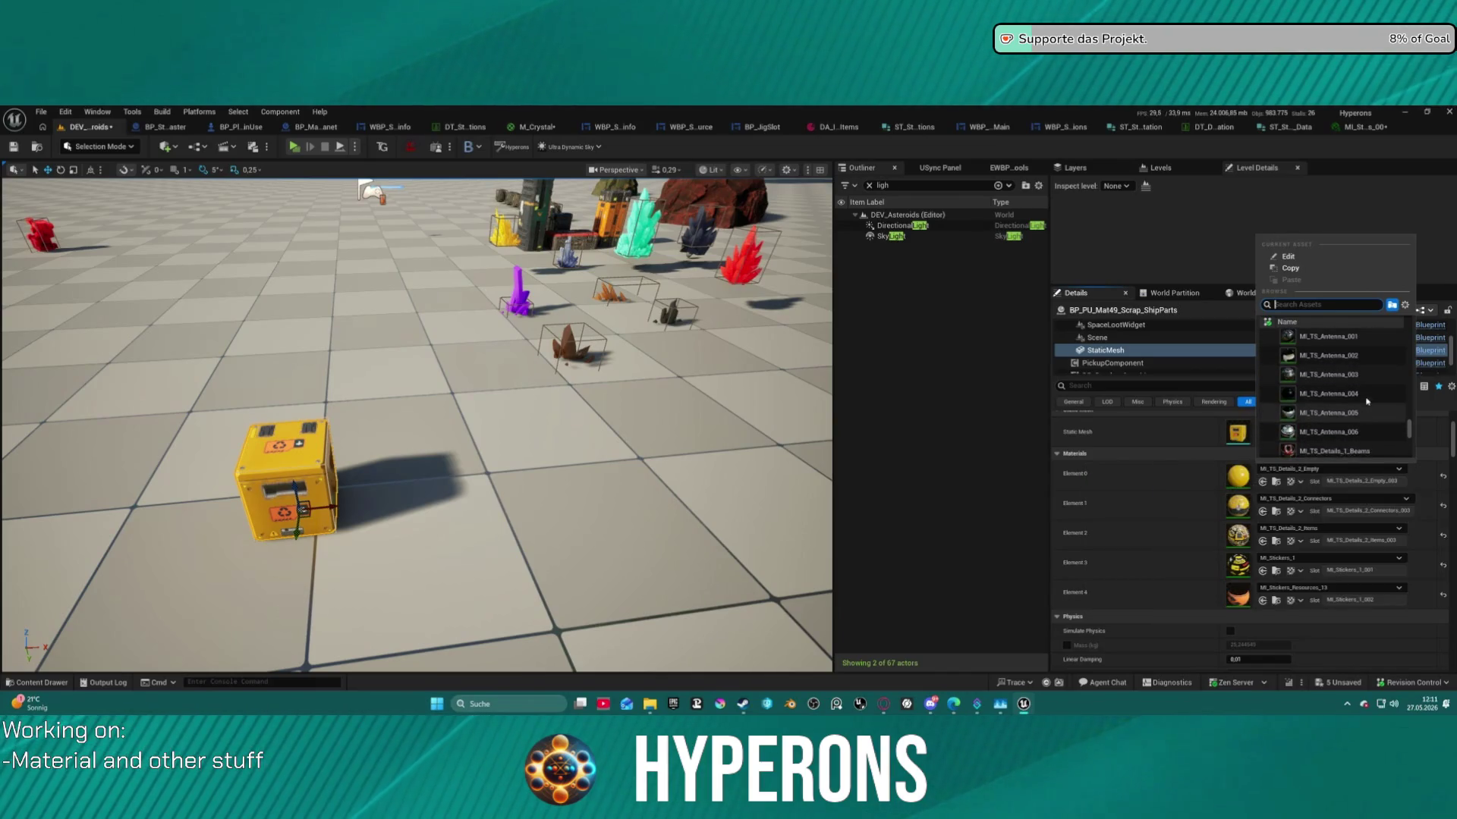
pyautogui.scroll(-10, 1362, 395)
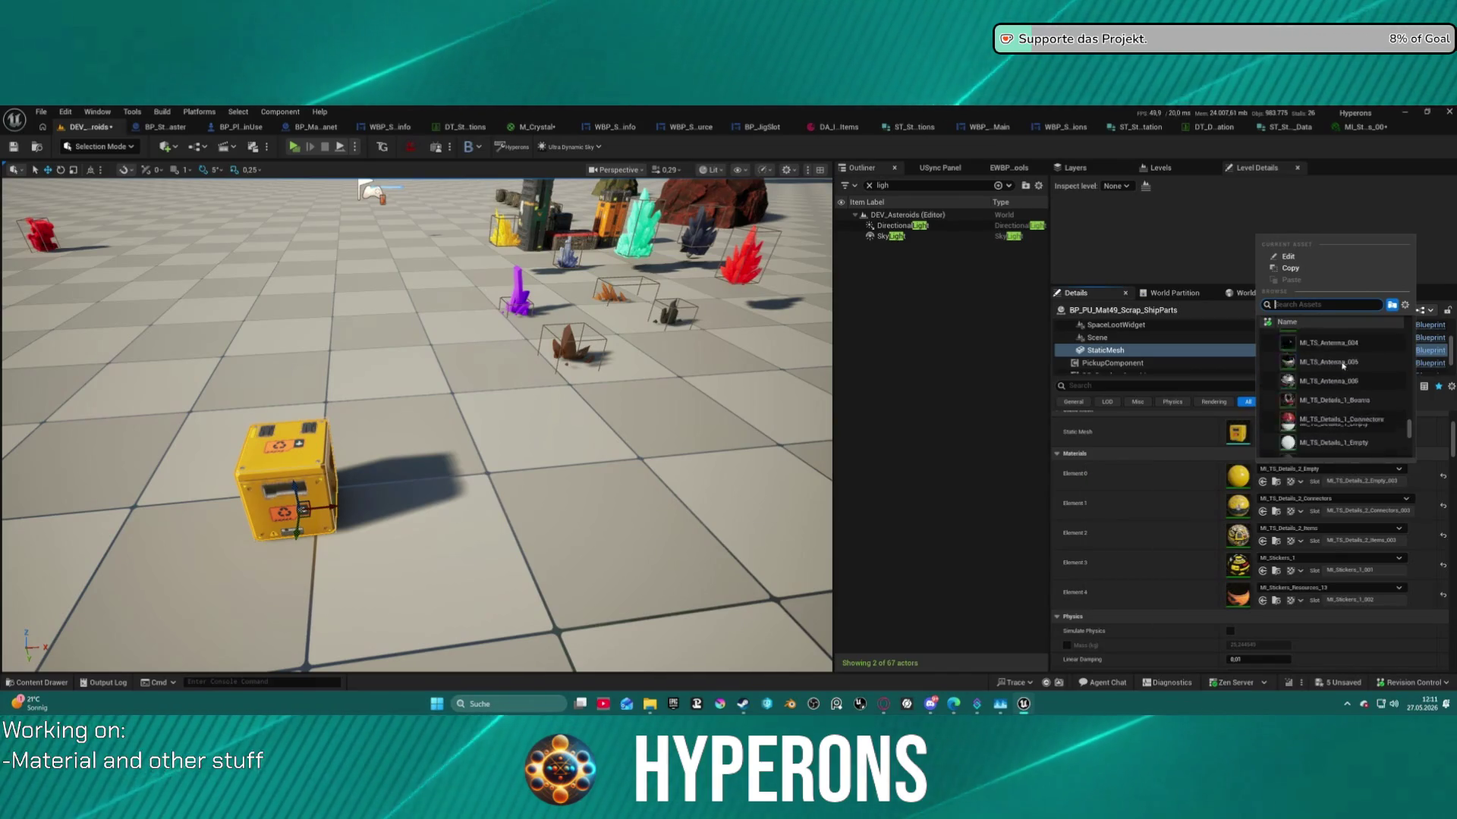
pyautogui.scroll(-5, 1339, 365)
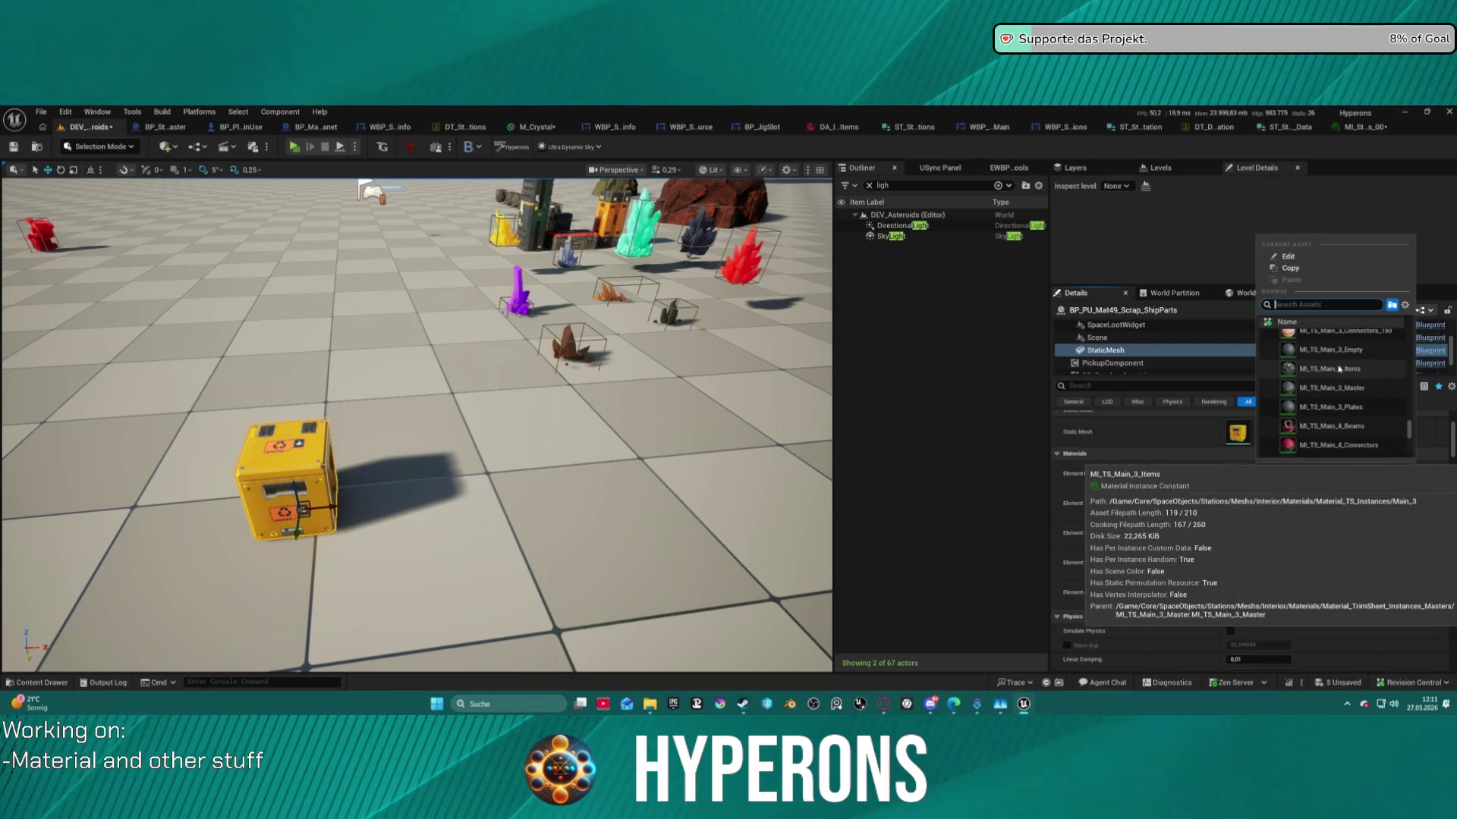
pyautogui.scroll(-3, 1338, 391)
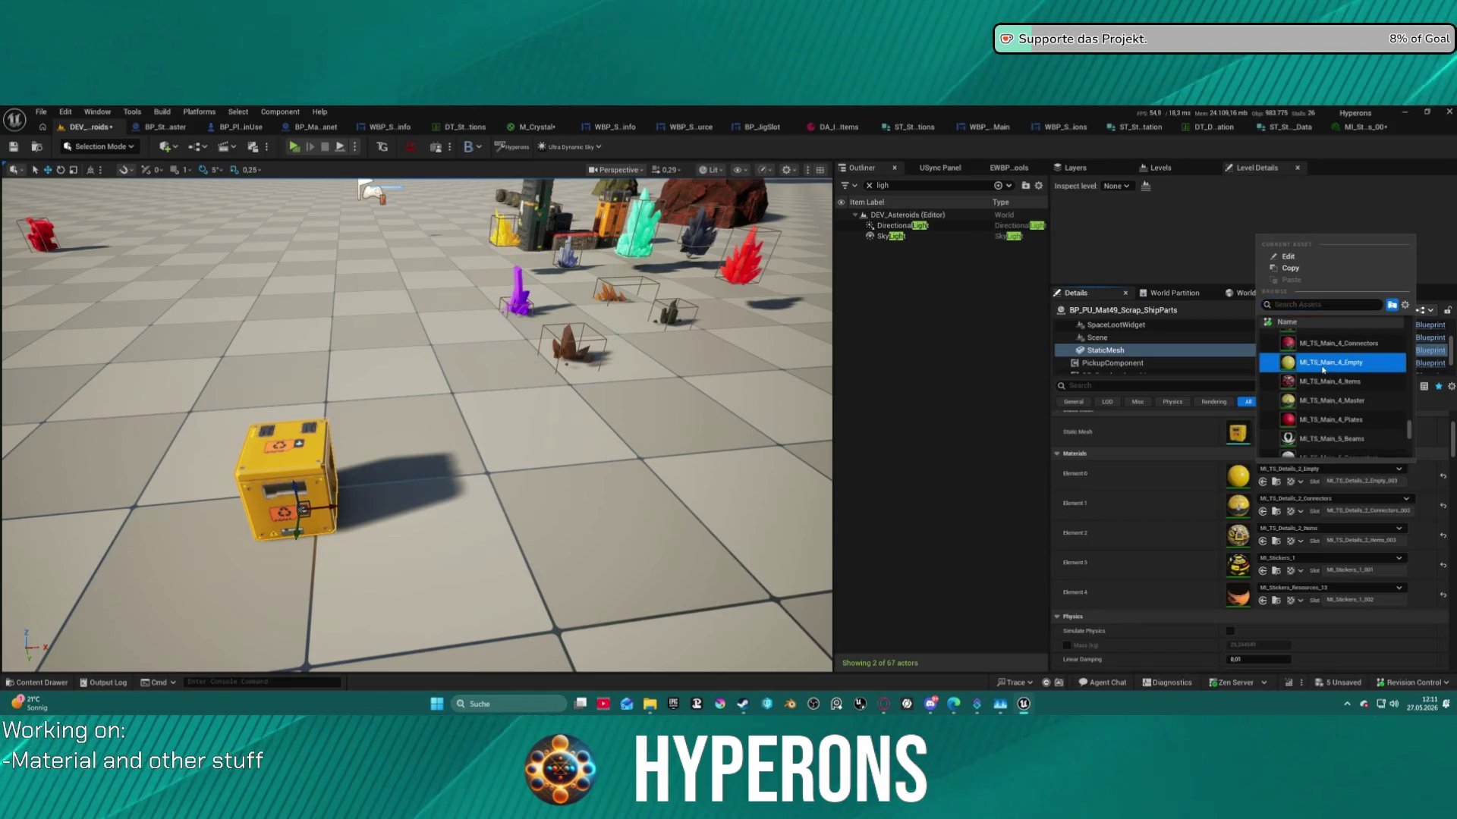
pyautogui.click(1324, 367)
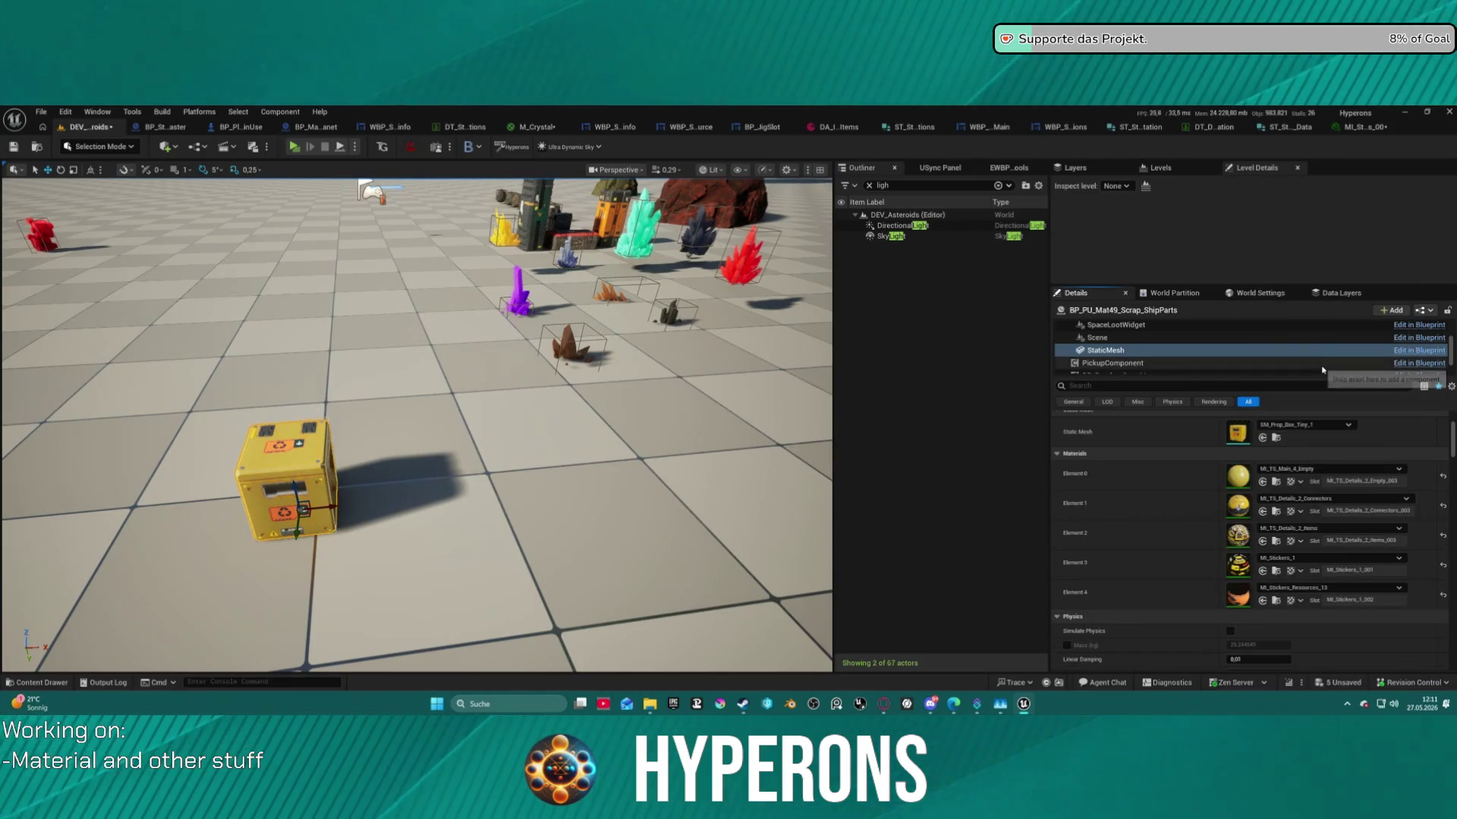
# Switch Element 0 to MI_TS_Main_6_Empty and orbit to inspect the black crate.
pyautogui.click(1331, 468)
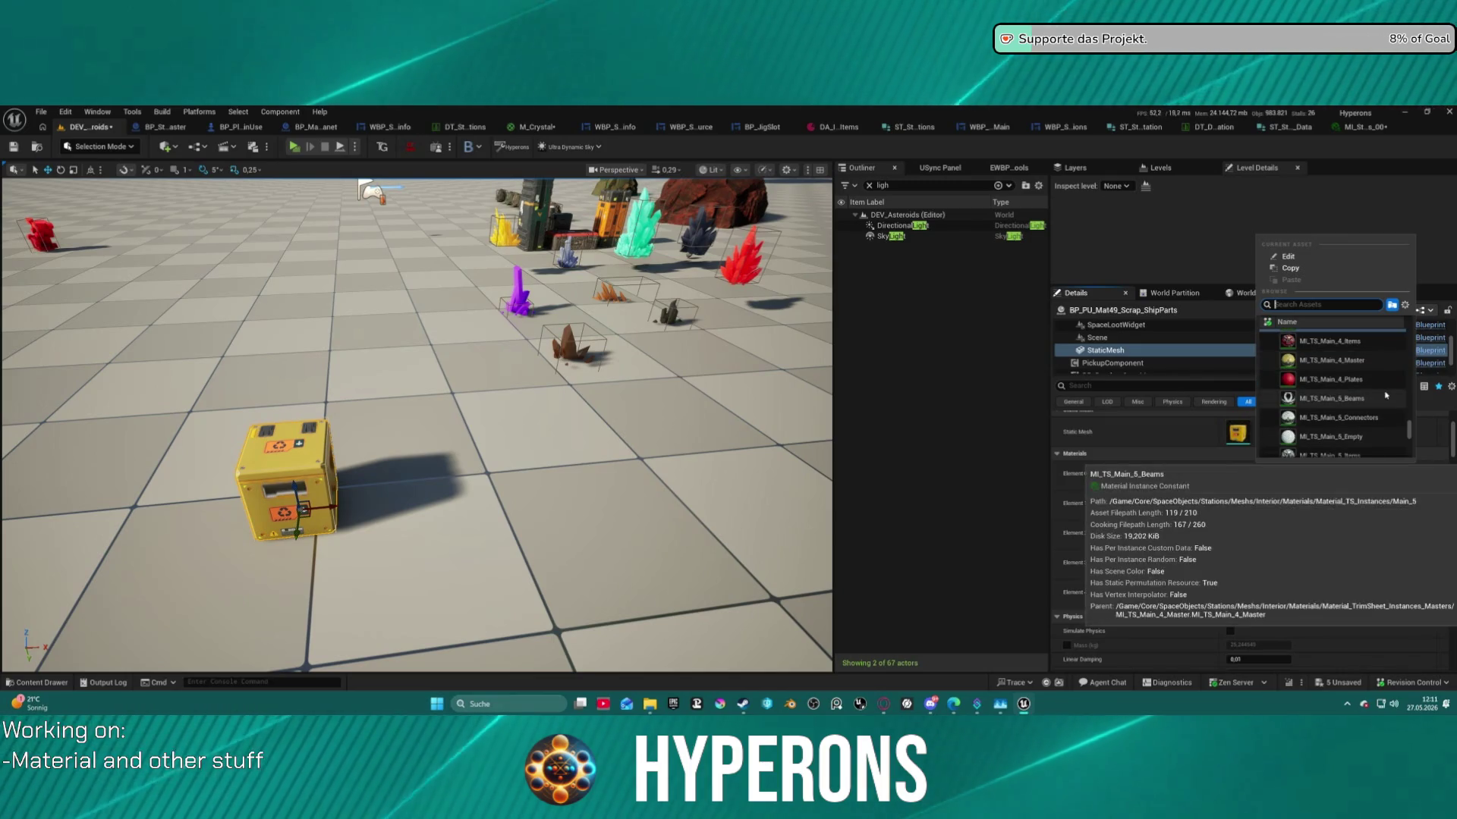
pyautogui.scroll(-2, 1350, 385)
pyautogui.scroll(-1, 1362, 392)
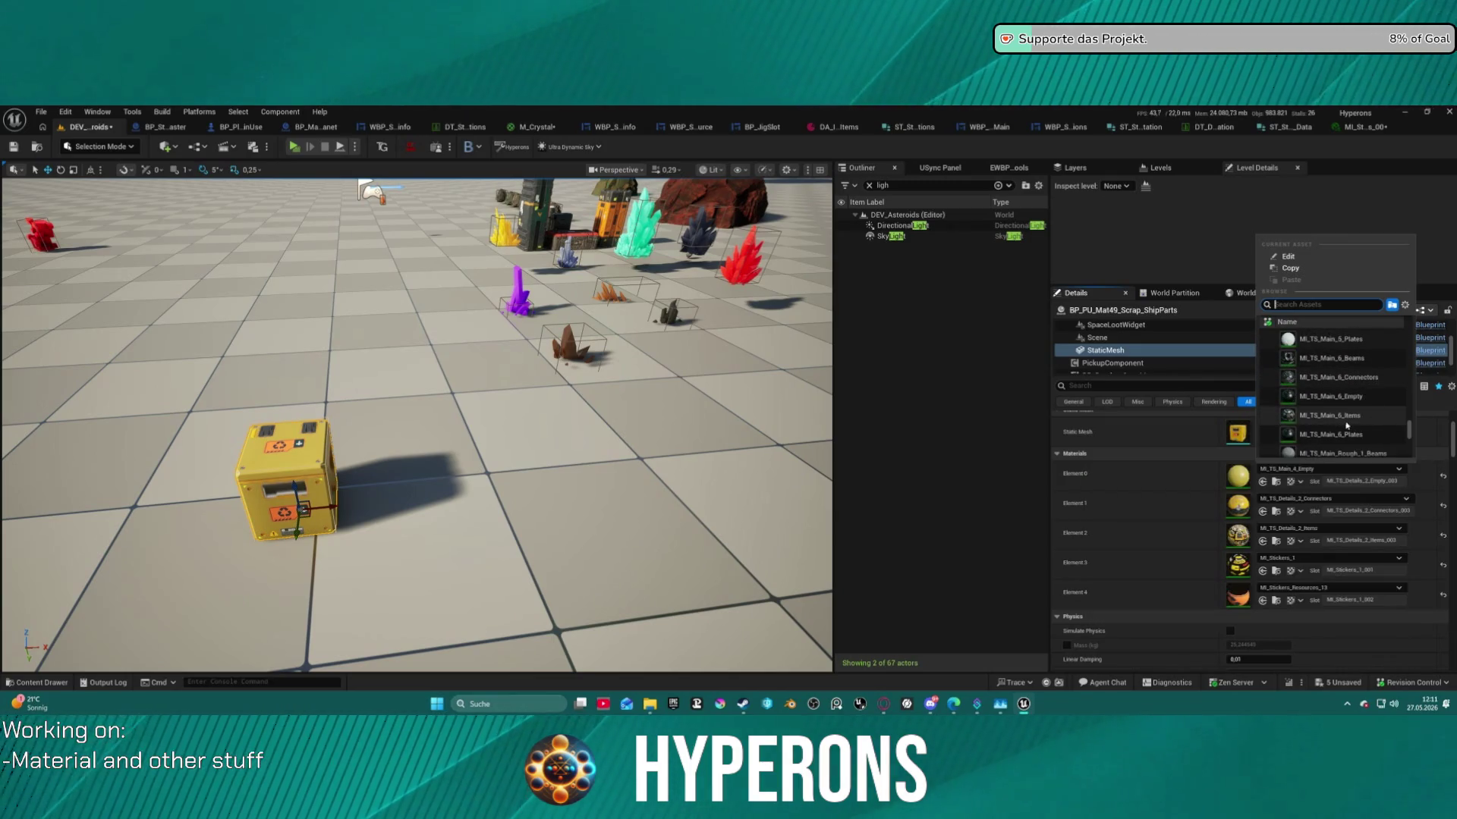
pyautogui.press('Escape')
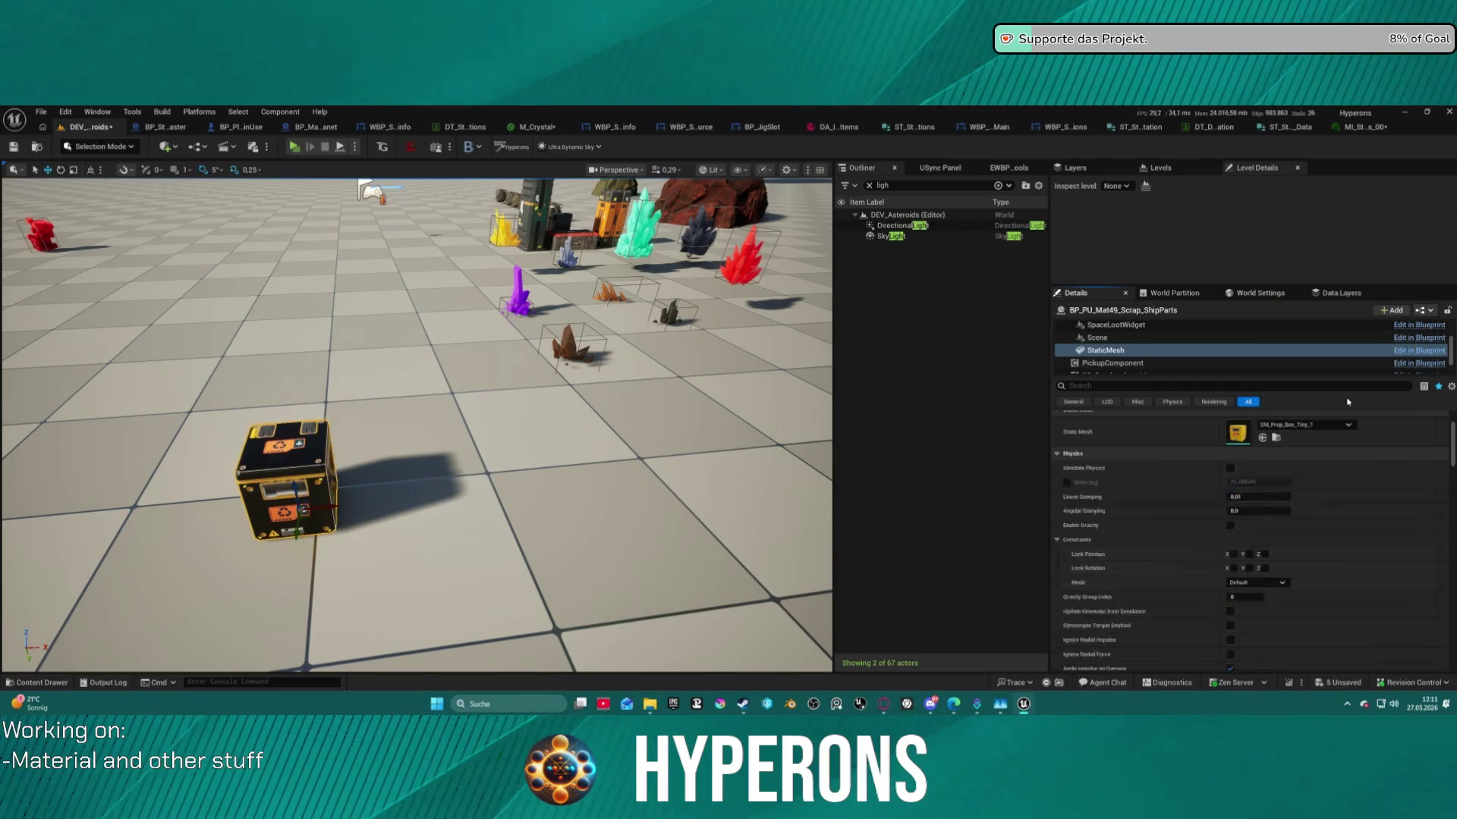
pyautogui.press('f')
pyautogui.moveTo(513, 497)
pyautogui.mouseDown()
pyautogui.moveTo(594, 469)
pyautogui.moveTo(107, 585)
pyautogui.mouseUp()
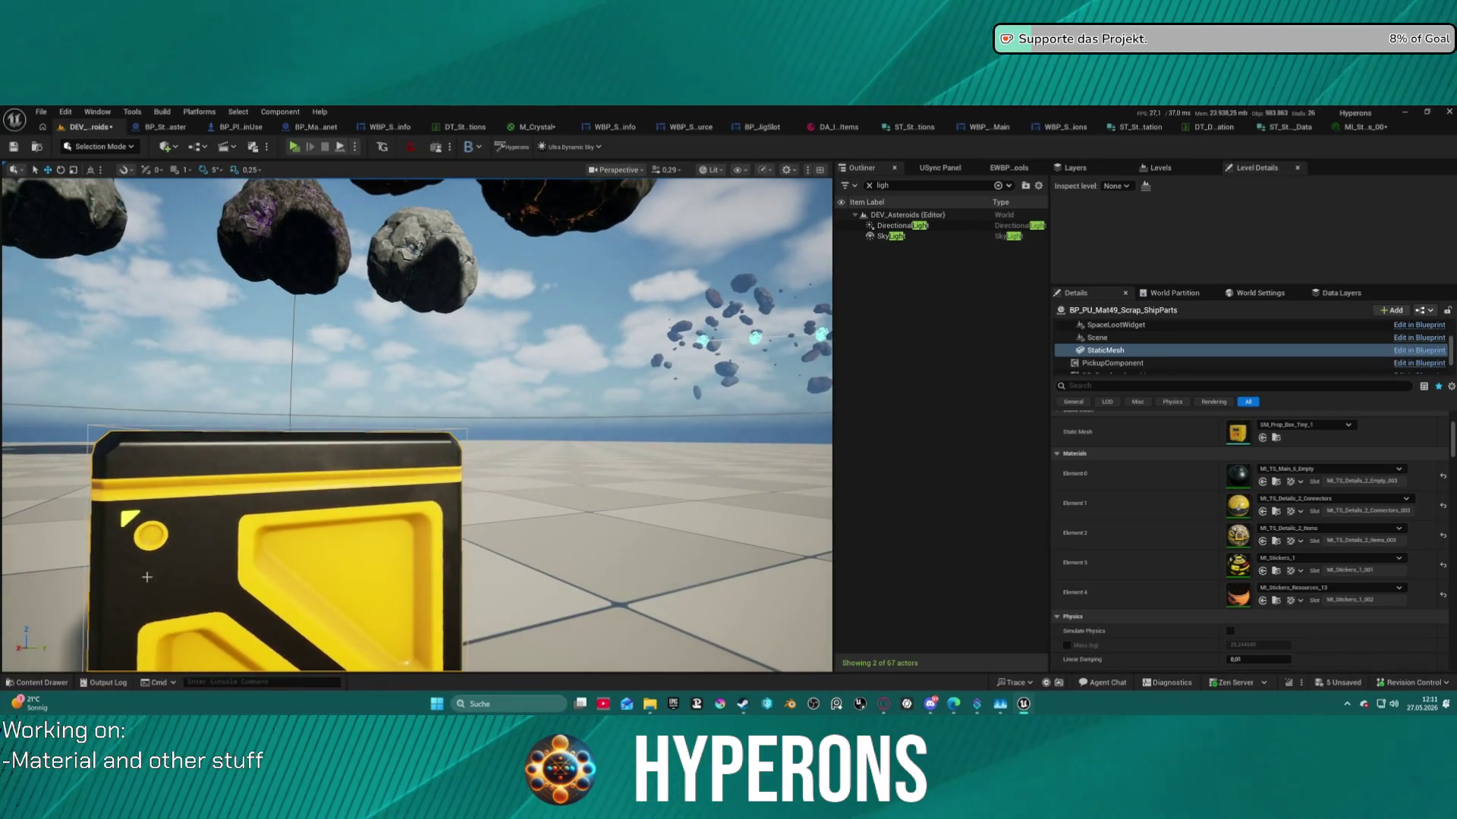
pyautogui.moveTo(414, 466); pyautogui.dragTo(266, 503)
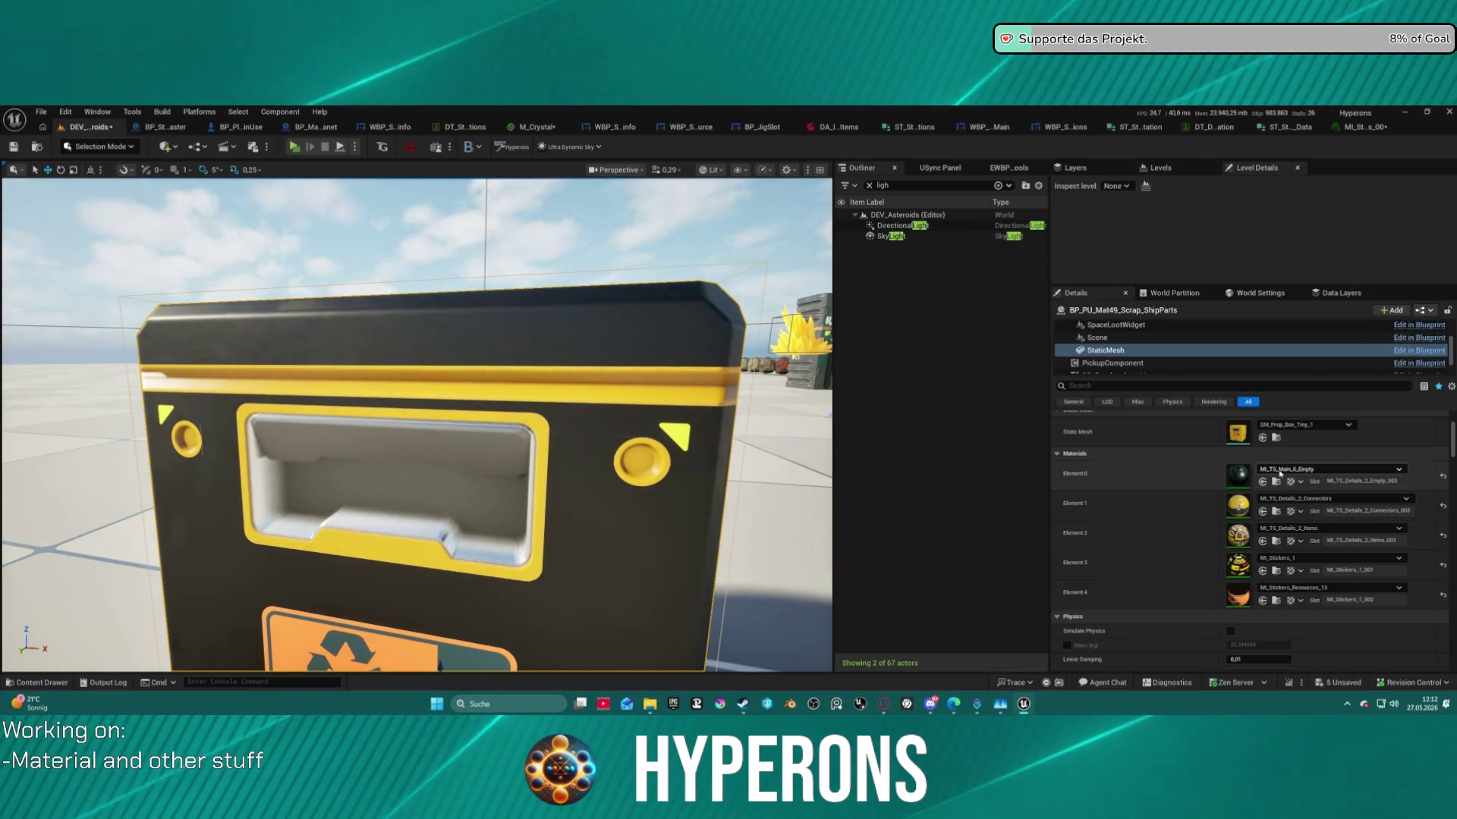
# Apply MI_TS_Main_Station_Empty_01 to Element 0 and frame the crate.
pyautogui.click(1328, 468)
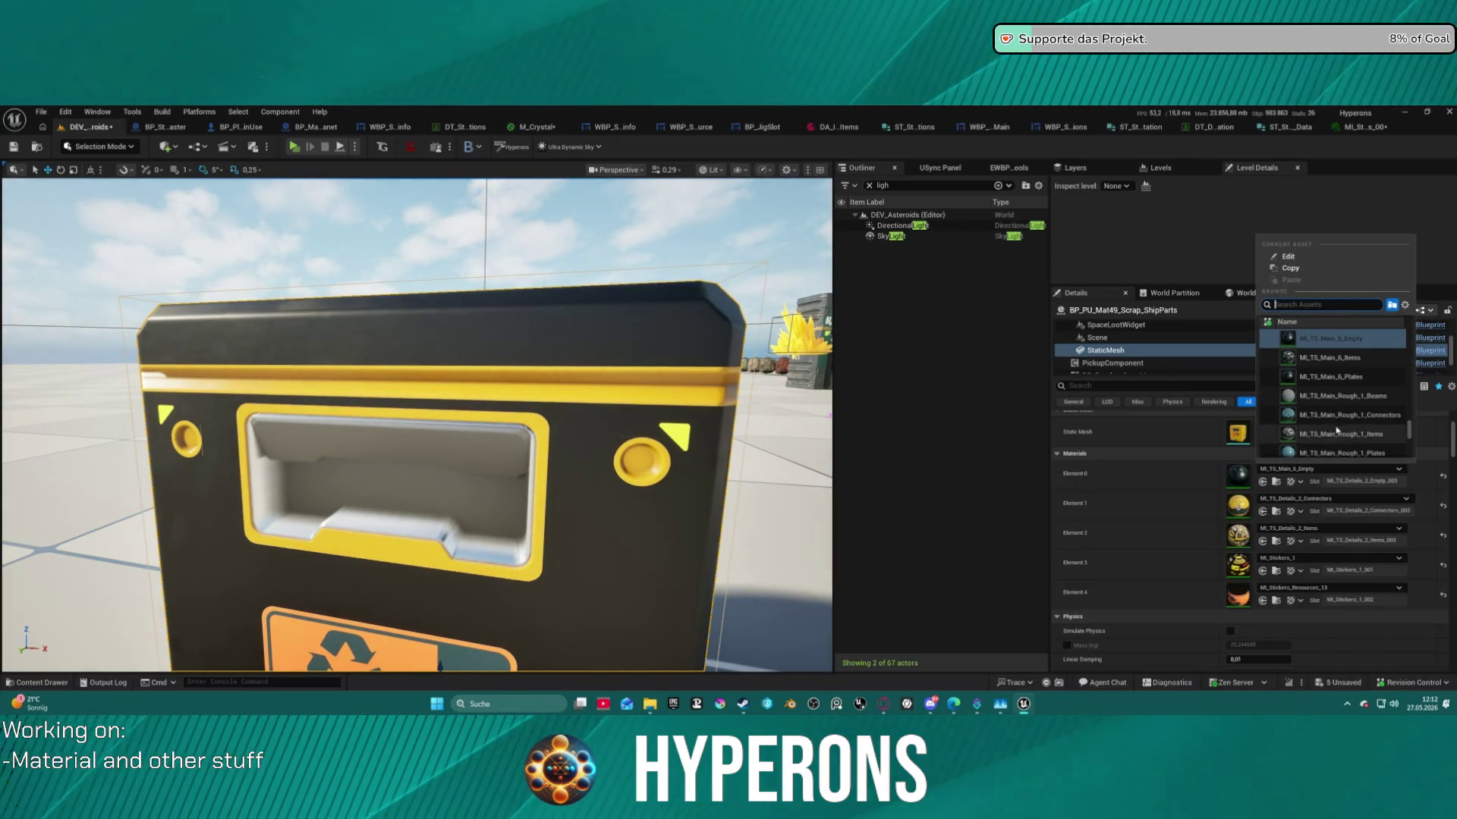
pyautogui.scroll(-2, 1347, 421)
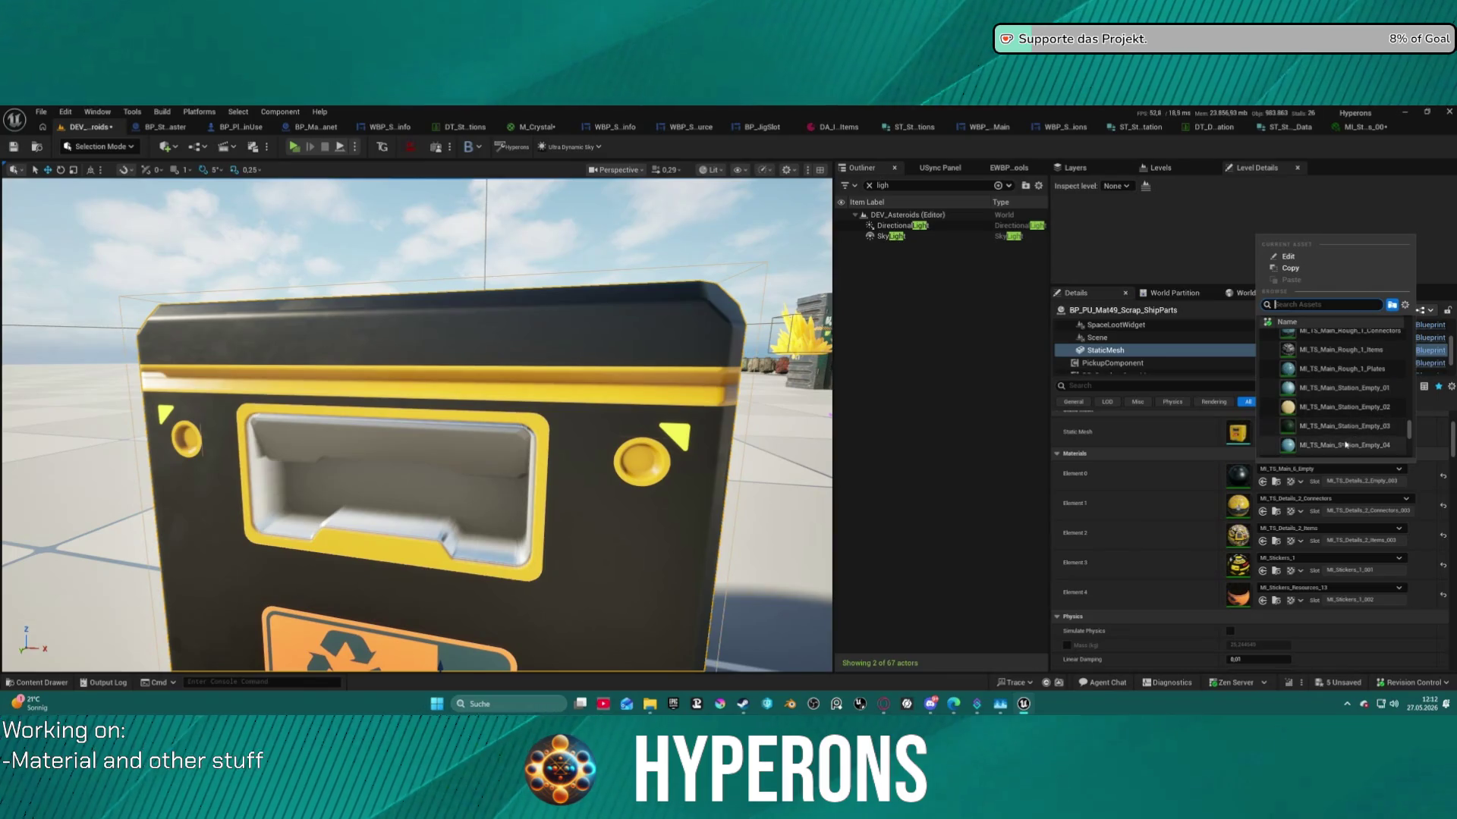
pyautogui.click(1327, 397)
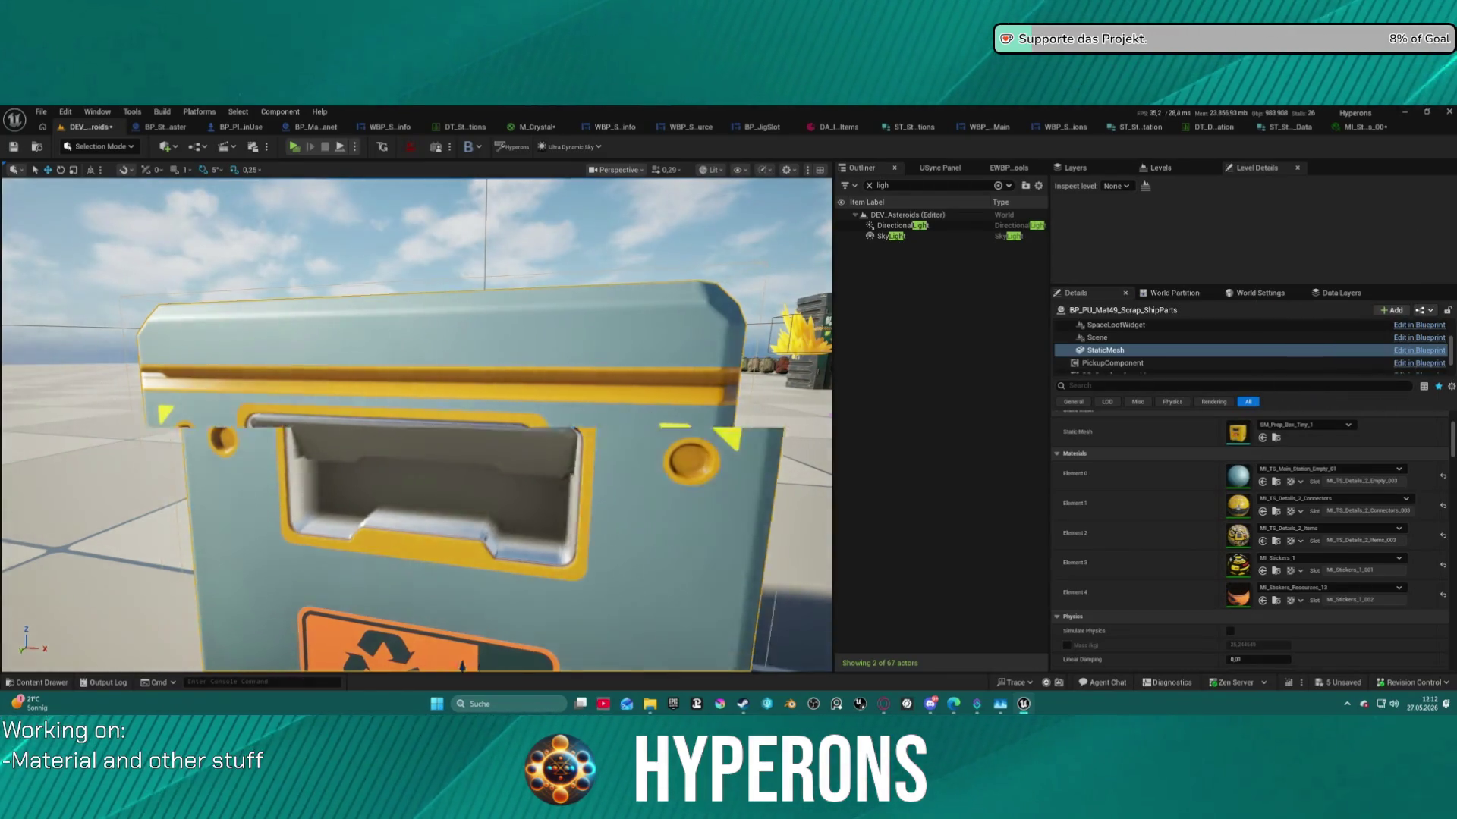
pyautogui.press('f')
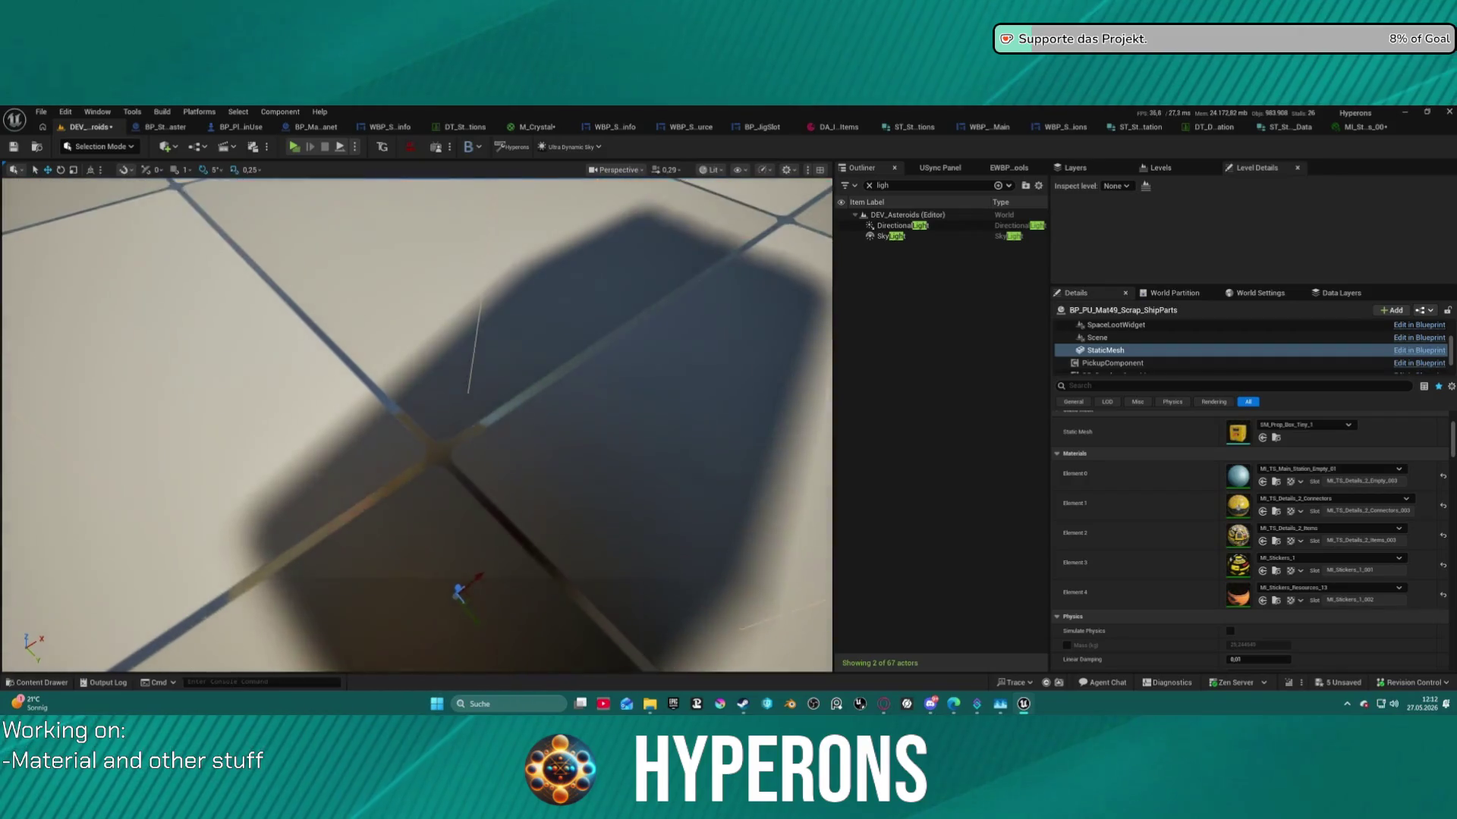
pyautogui.scroll(5, 418, 425)
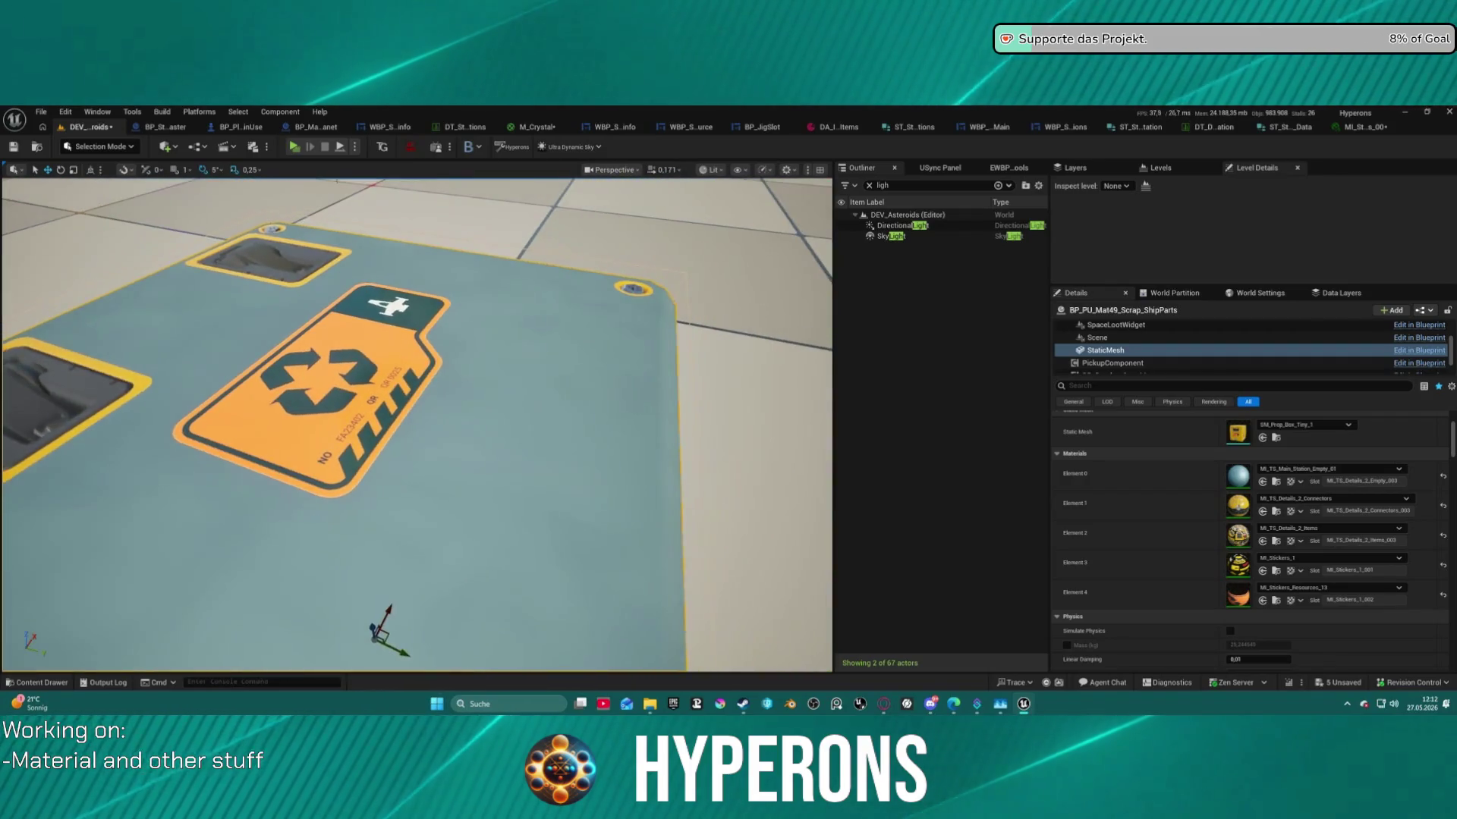
pyautogui.scroll(-8, 418, 425)
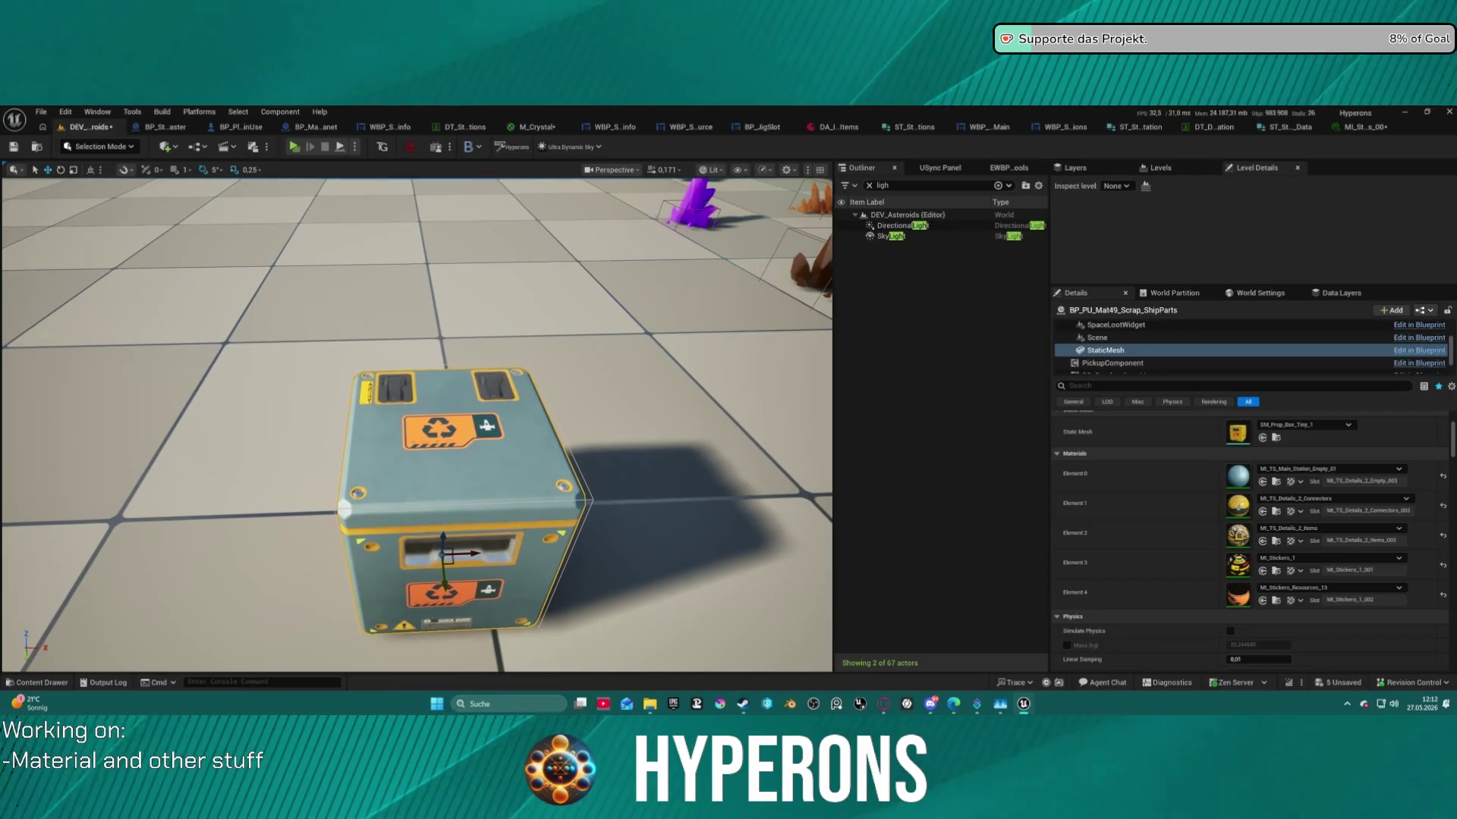
# Check the second slot's list, then undo back to MI_TS_Details_2_Empty for a yellow crate.
pyautogui.click(1348, 499)
pyautogui.scroll(-10, 1405, 451)
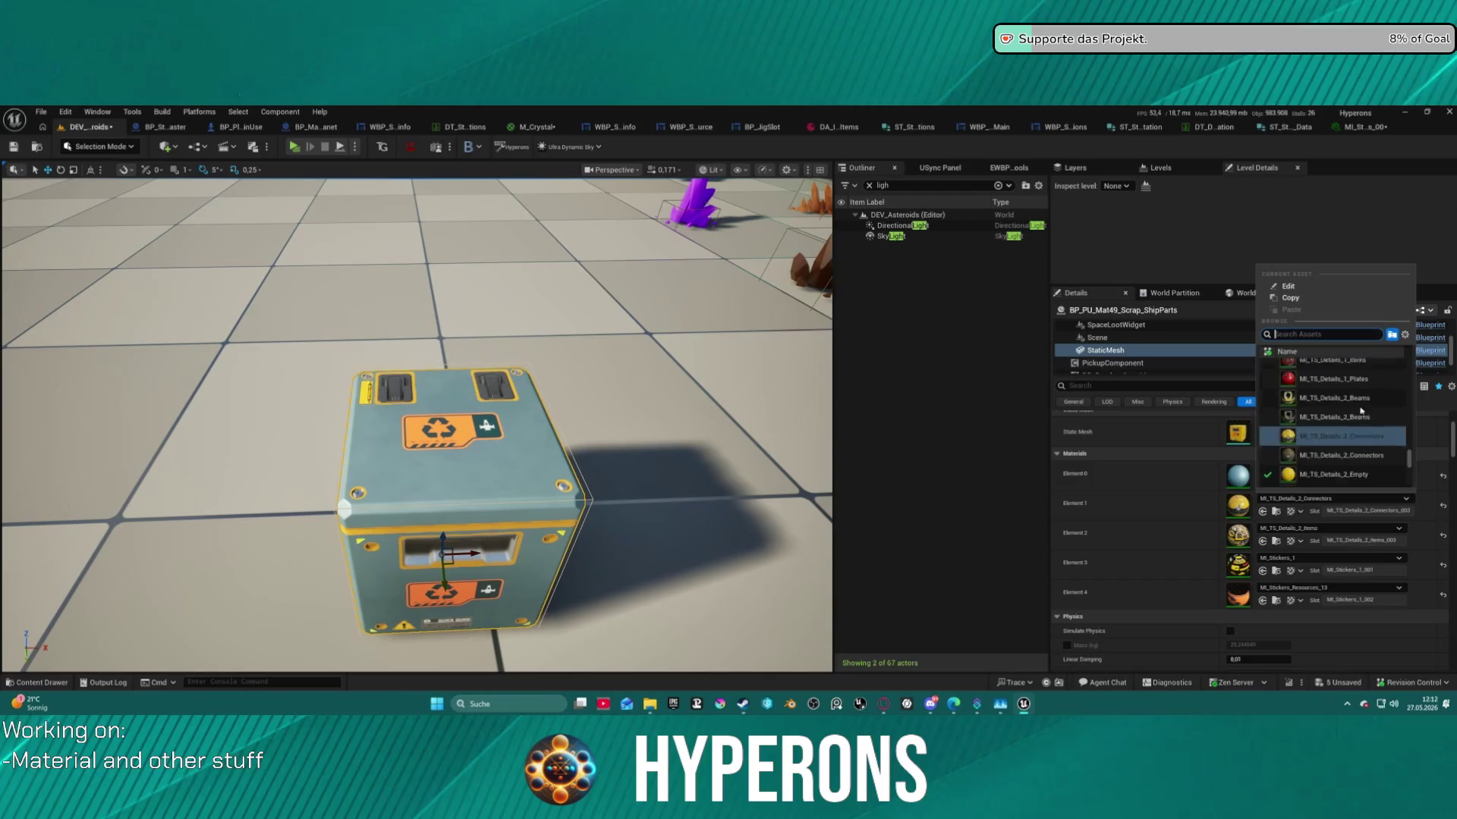
pyautogui.scroll(15, 1405, 451)
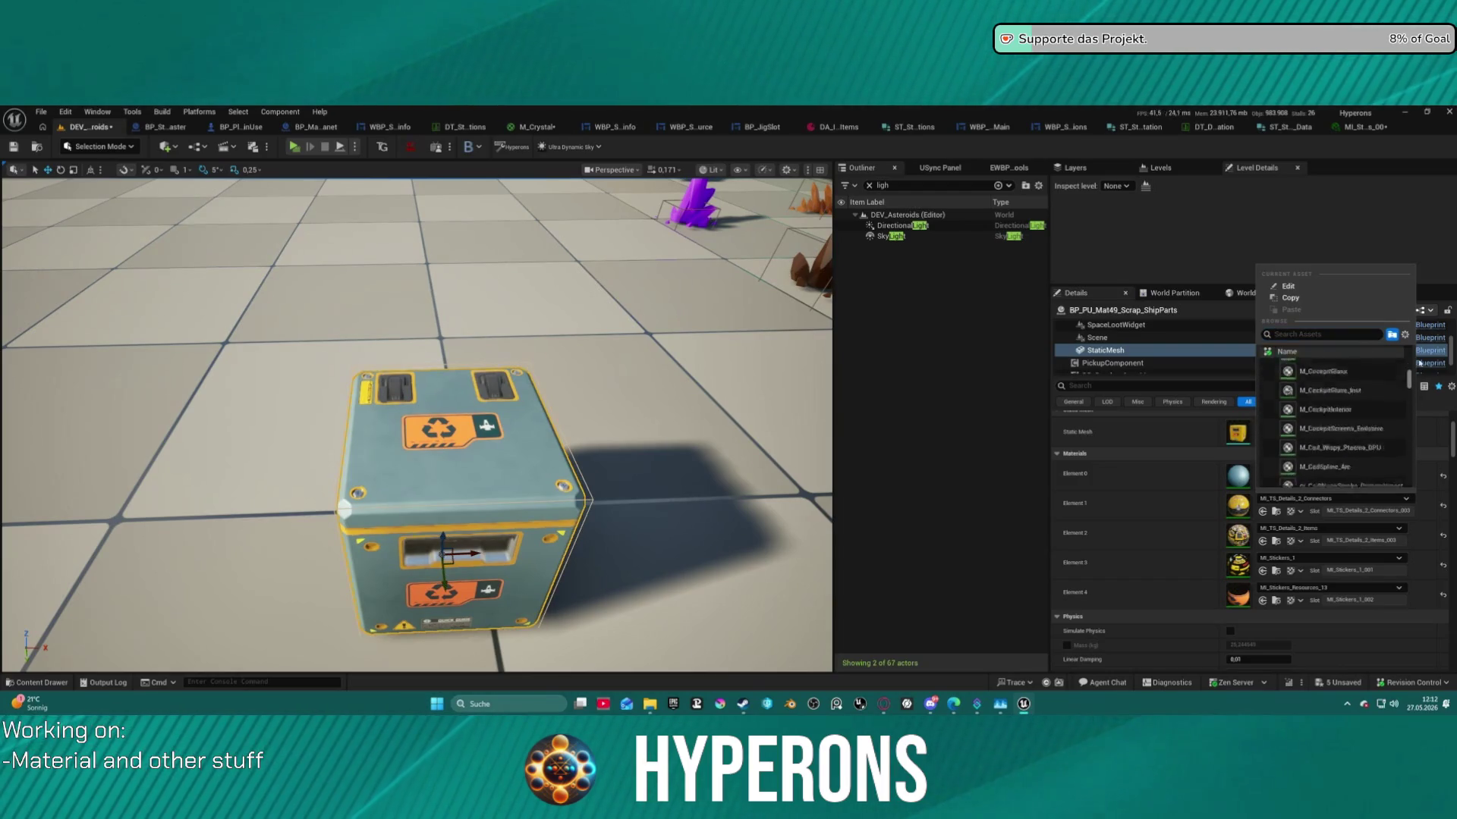
pyautogui.click(1212, 482)
pyautogui.hotkey('ctrl', 'z')
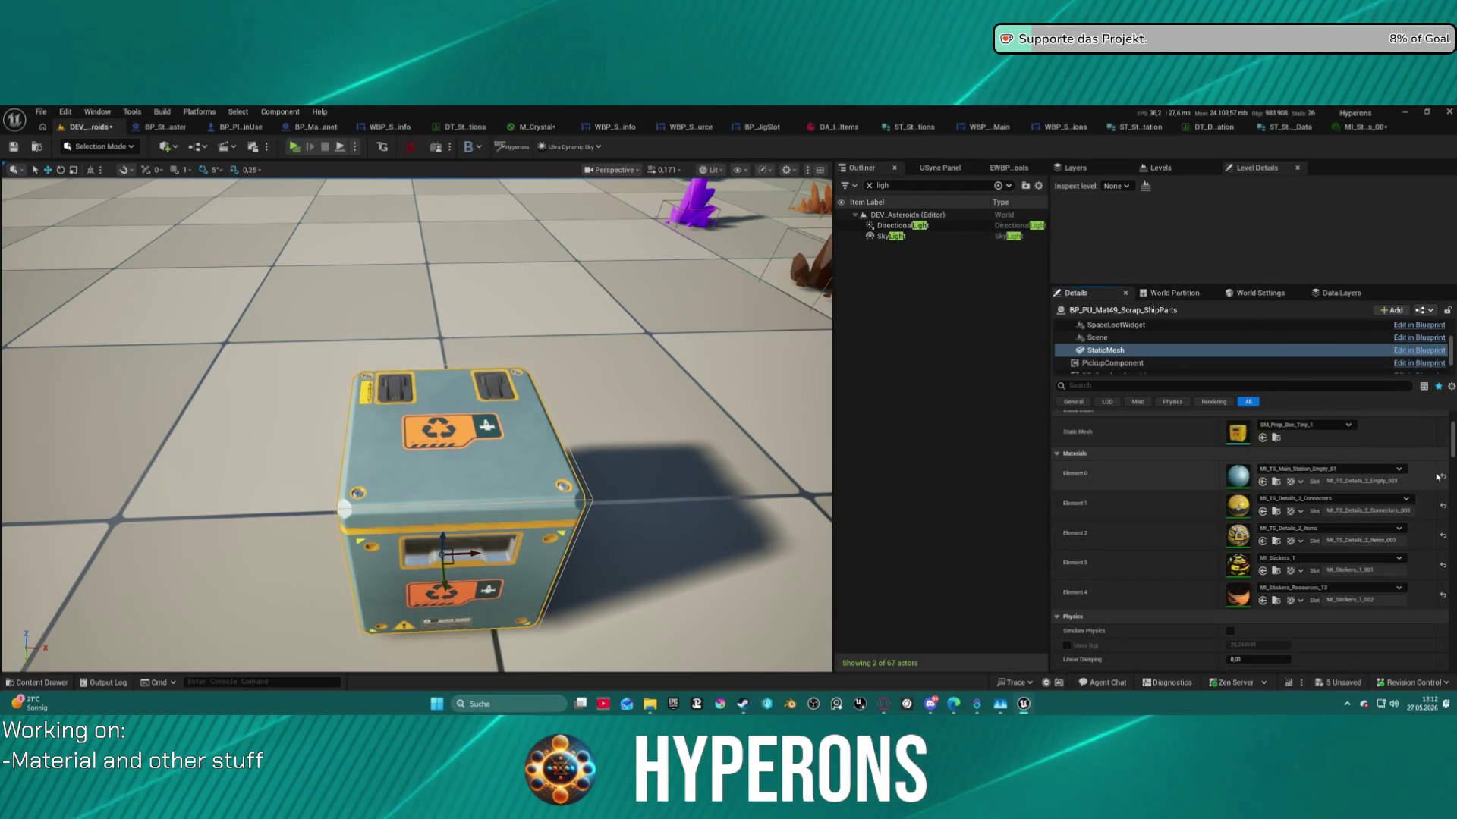
pyautogui.moveTo(417, 425)
pyautogui.mouseDown()
pyautogui.moveTo(418, 485)
pyautogui.moveTo(455, 425)
pyautogui.moveTo(455, 364)
pyautogui.mouseUp()
pyautogui.press('f')
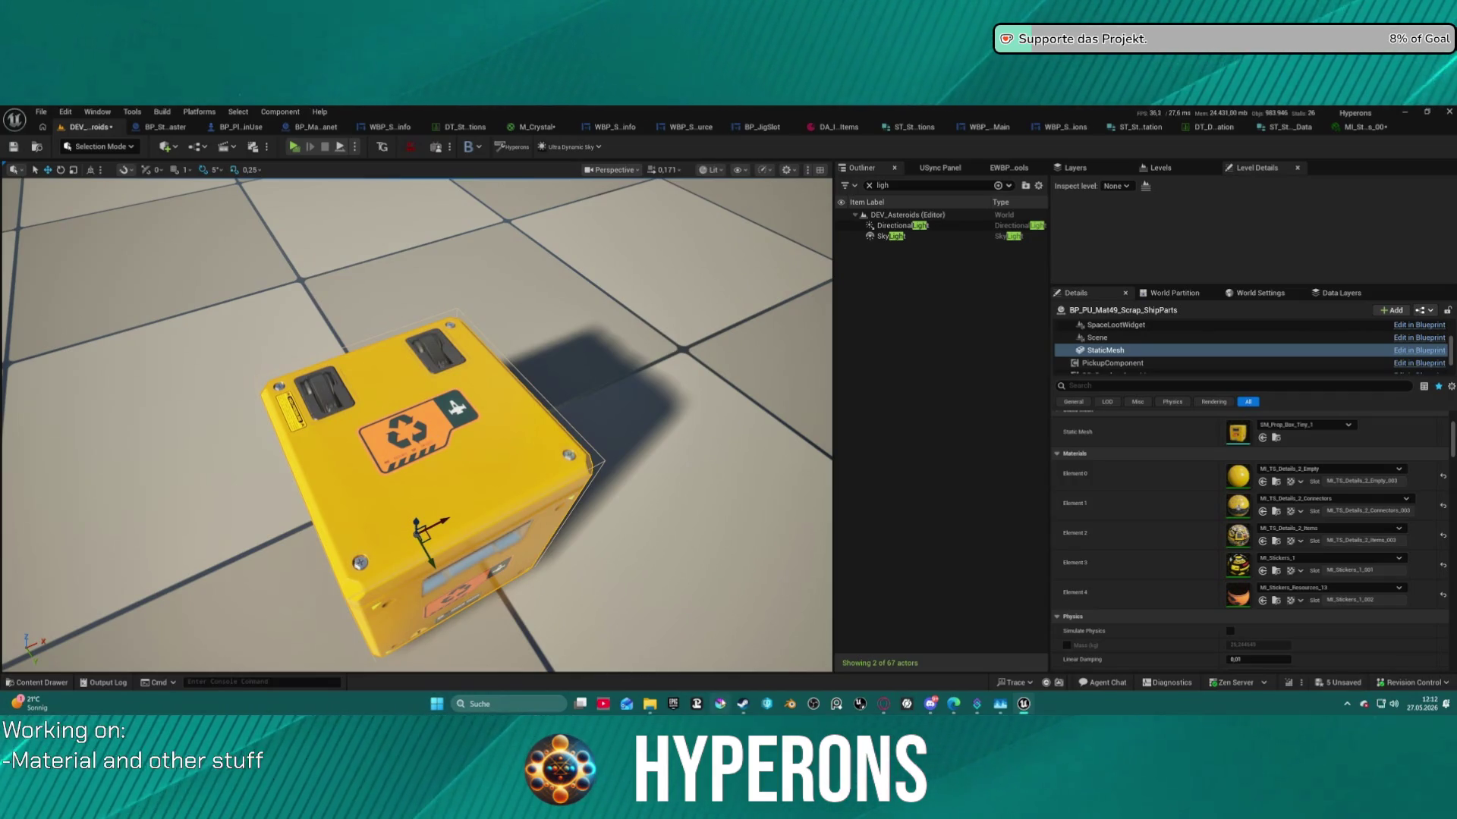
# Bring up Krita's recently opened files from its taskbar icon.
pyautogui.rightClick(722, 704)
pyautogui.click(722, 705)
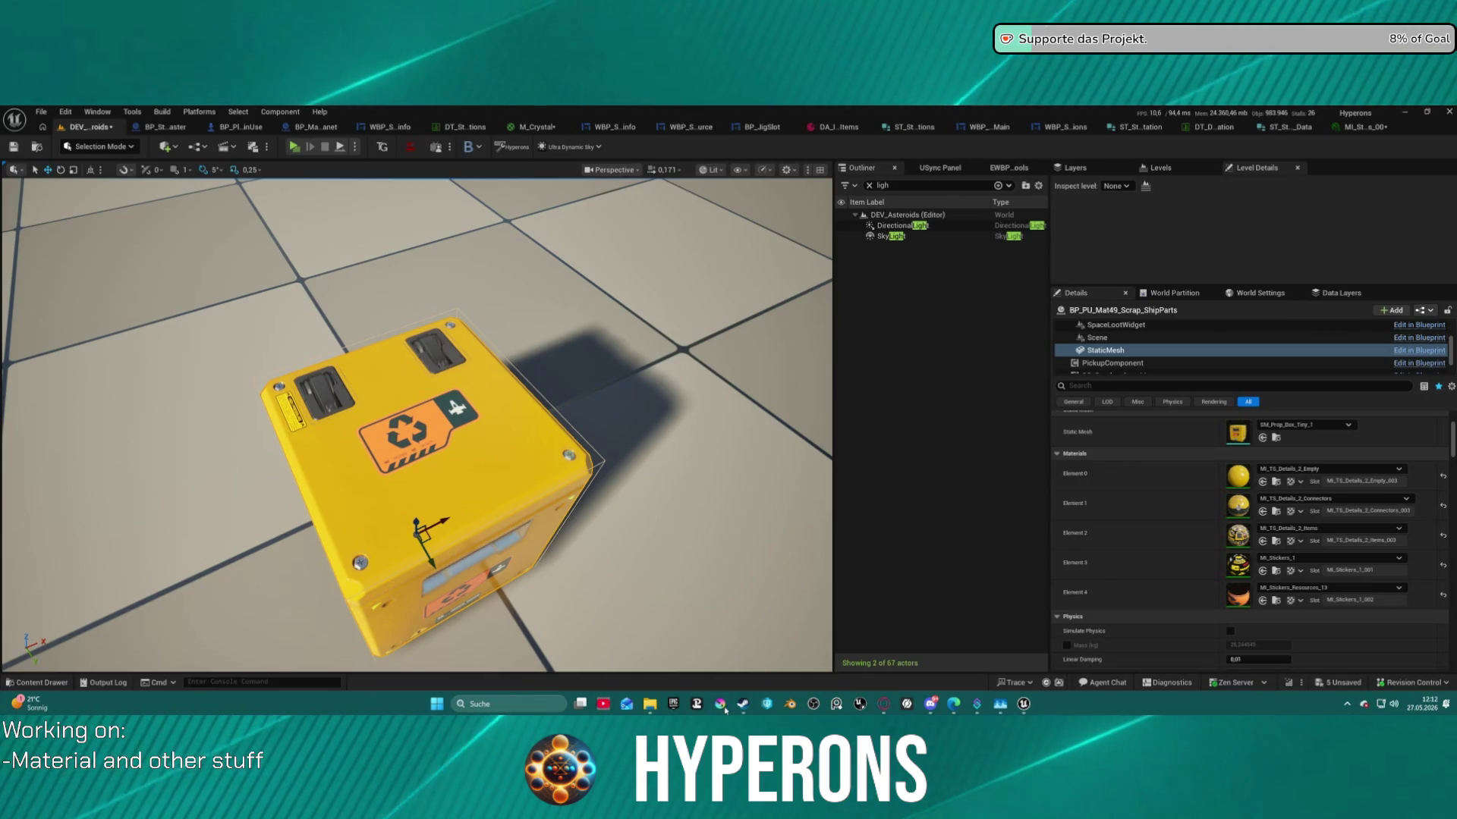
pyautogui.rightClick(718, 707)
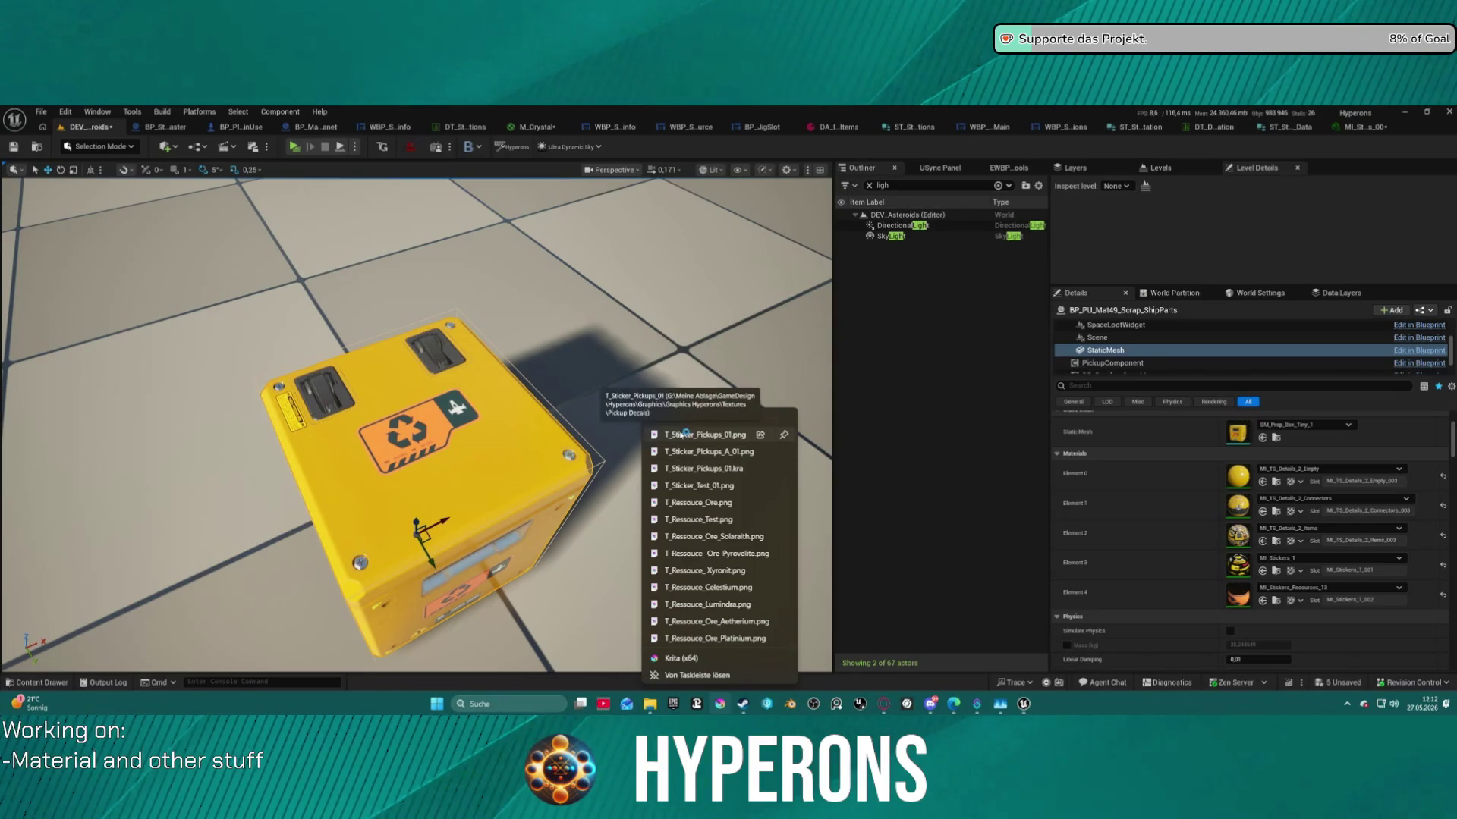
# Open T_Sticker_Pickups_01.kra from Krita's recent files and zoom out to the full sheet.
pyautogui.click(701, 471)
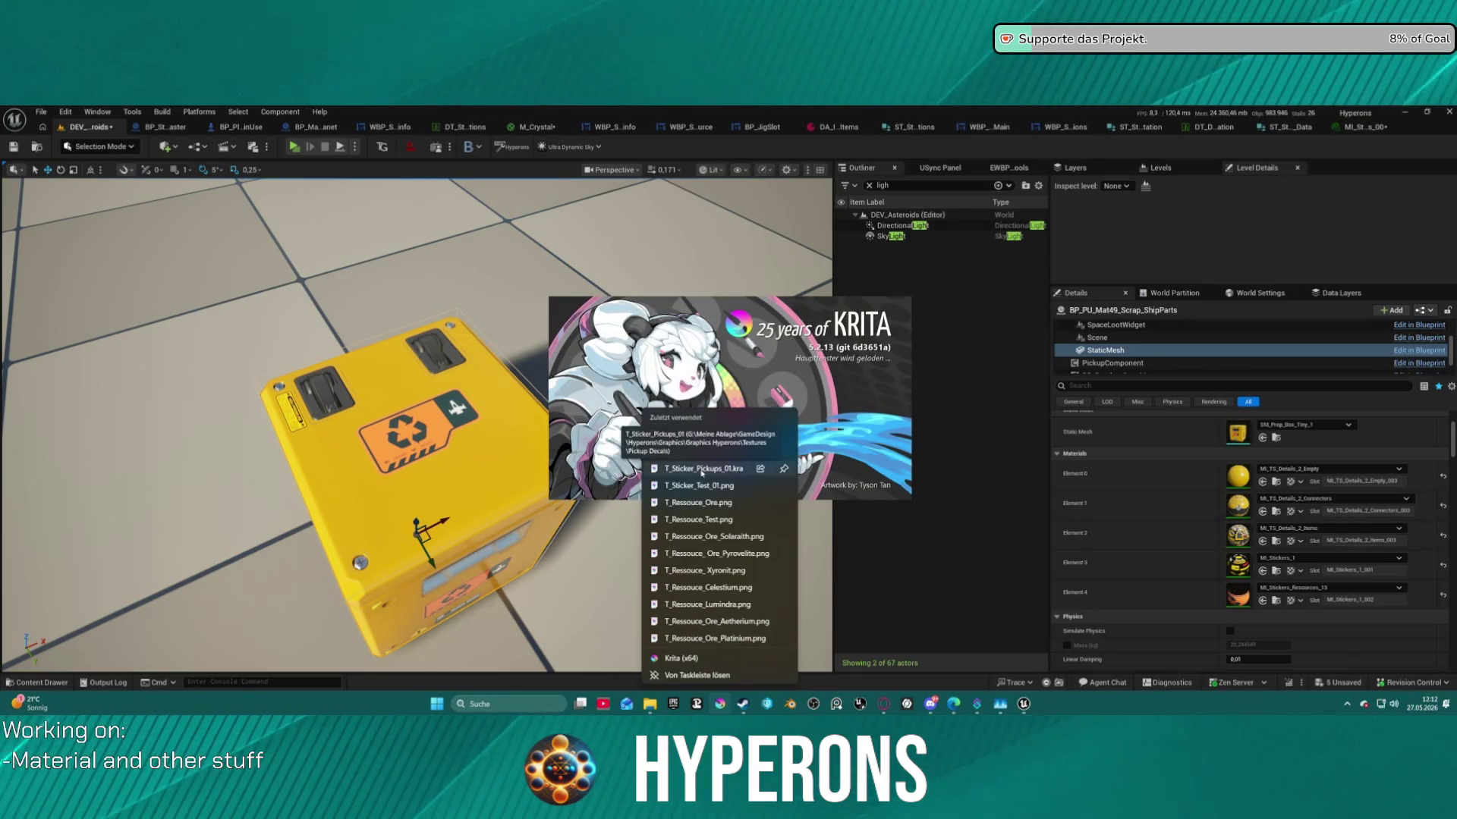
pyautogui.click(703, 470)
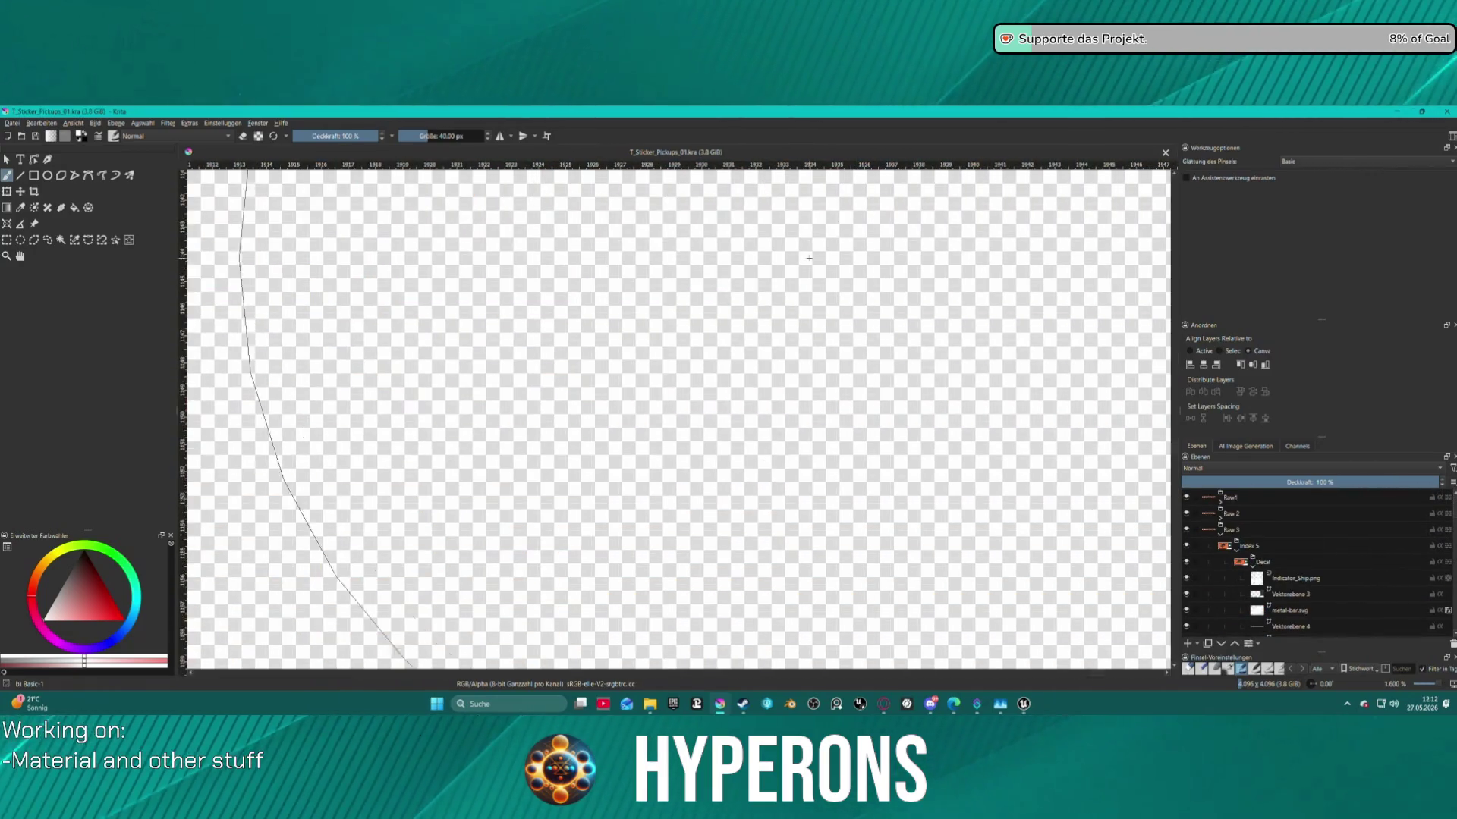
pyautogui.scroll(-15, 561, 268)
pyautogui.scroll(3, 560, 267)
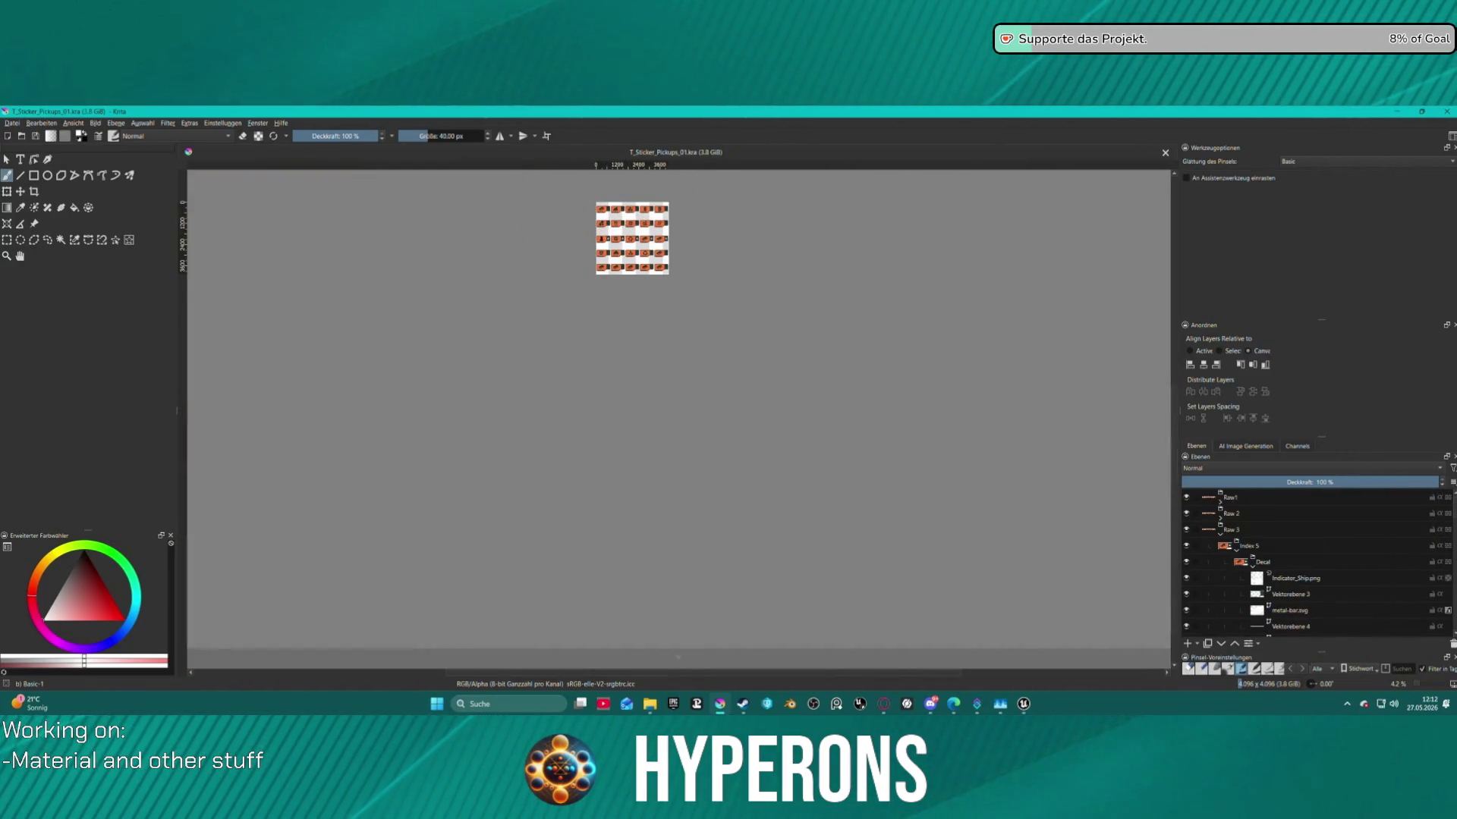
pyautogui.scroll(5, 576, 192)
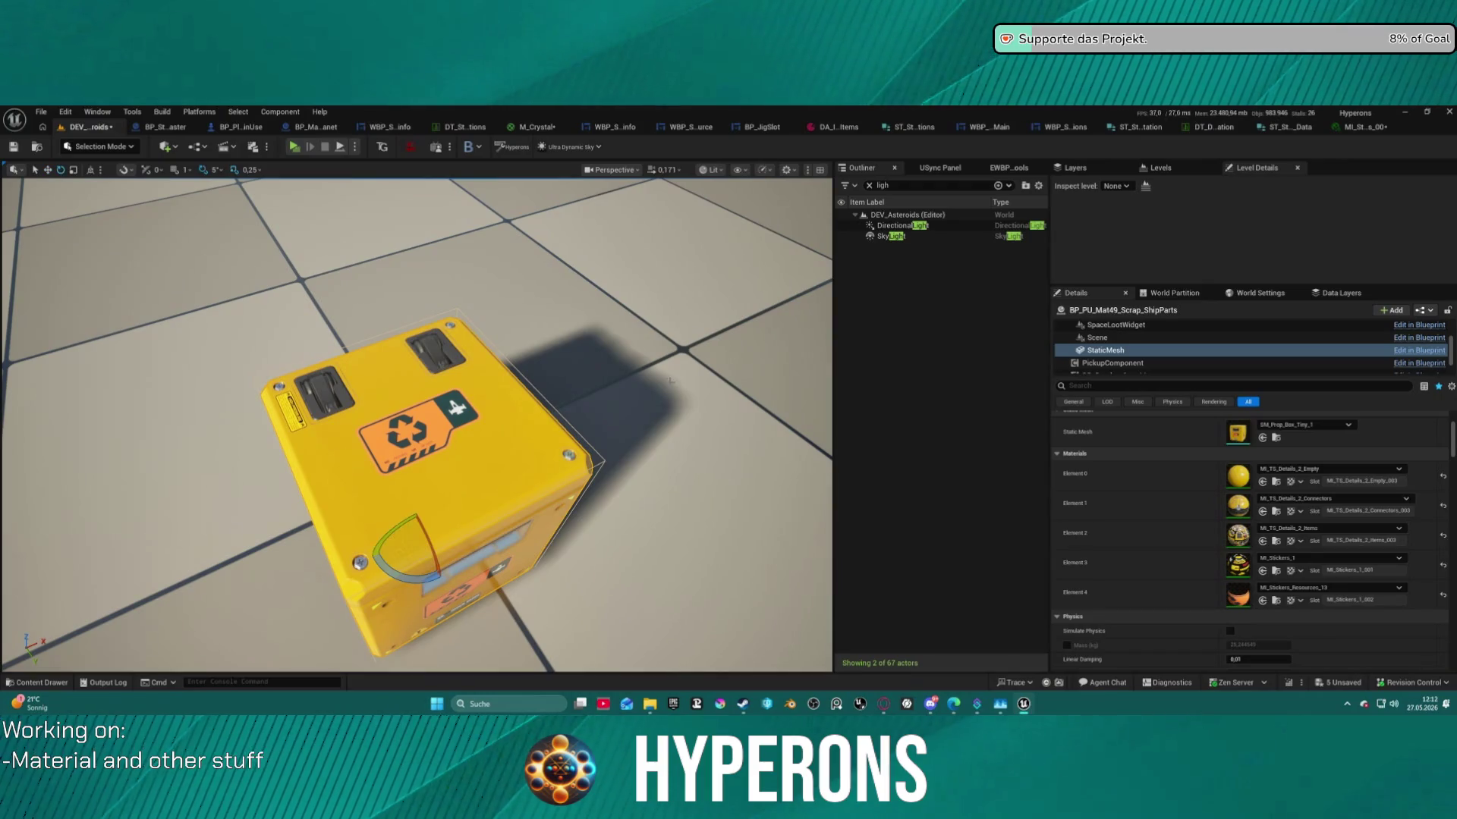
# Open the Content Drawer at Material_Instances_Stickers and reframe the view on the crate.
pyautogui.hotkey('ctrl', 'space')
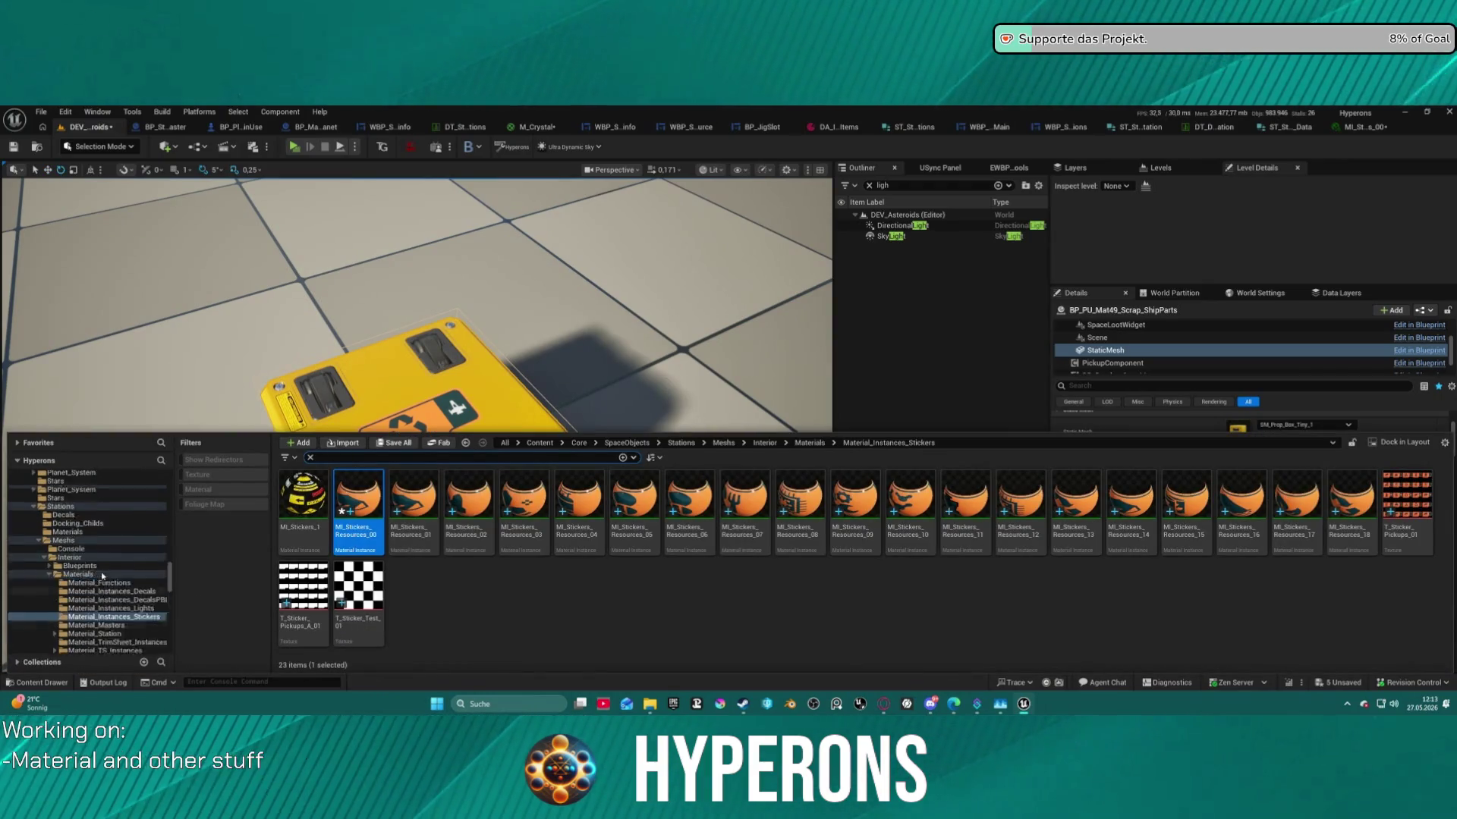
pyautogui.scroll(10, 102, 575)
pyautogui.scroll(10, 104, 560)
pyautogui.scroll(-10, 117, 539)
pyautogui.scroll(-10, 152, 519)
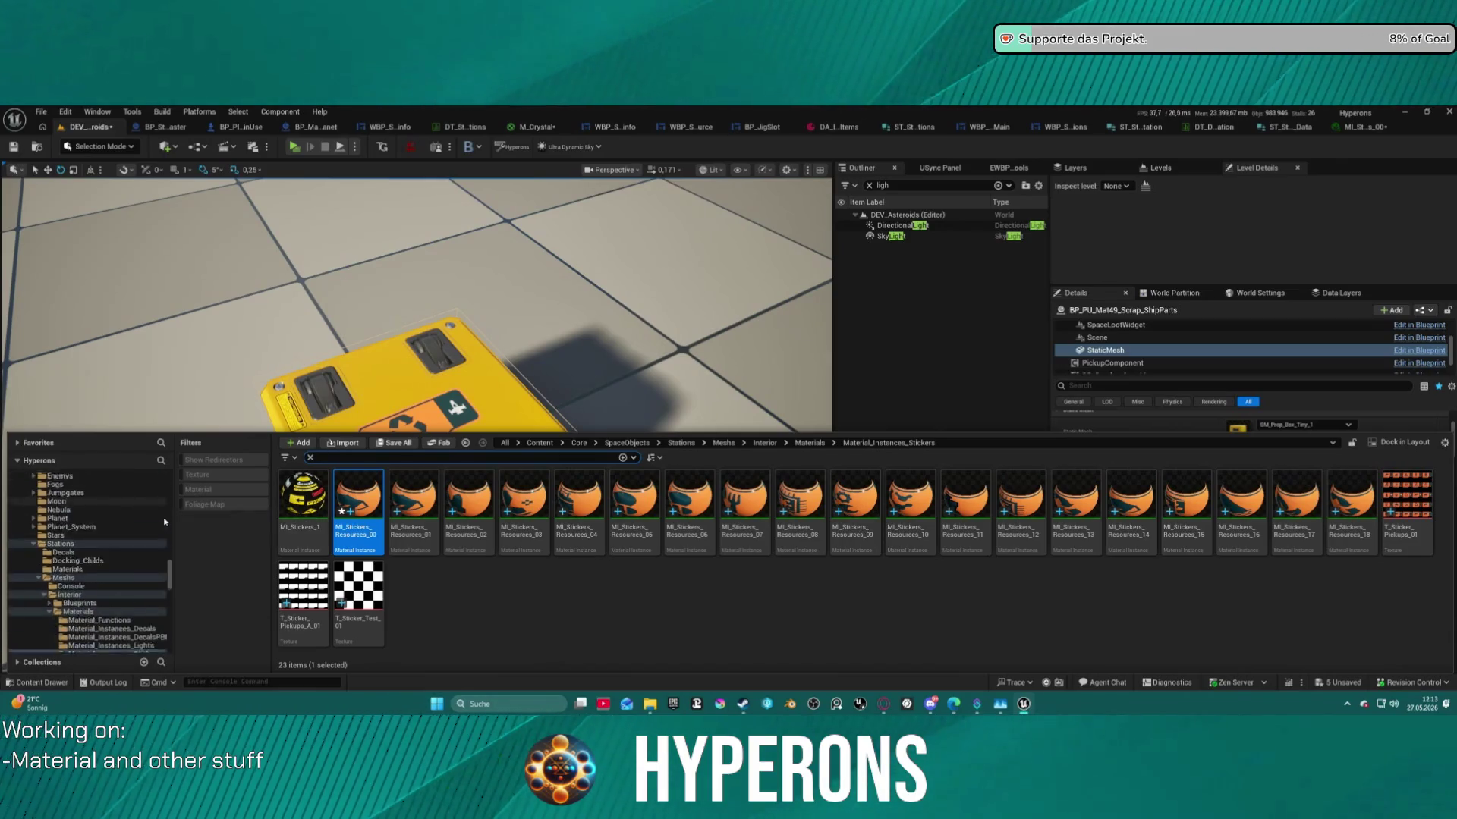
pyautogui.scroll(-3, 165, 522)
pyautogui.moveTo(449, 410); pyautogui.dragTo(449, 376)
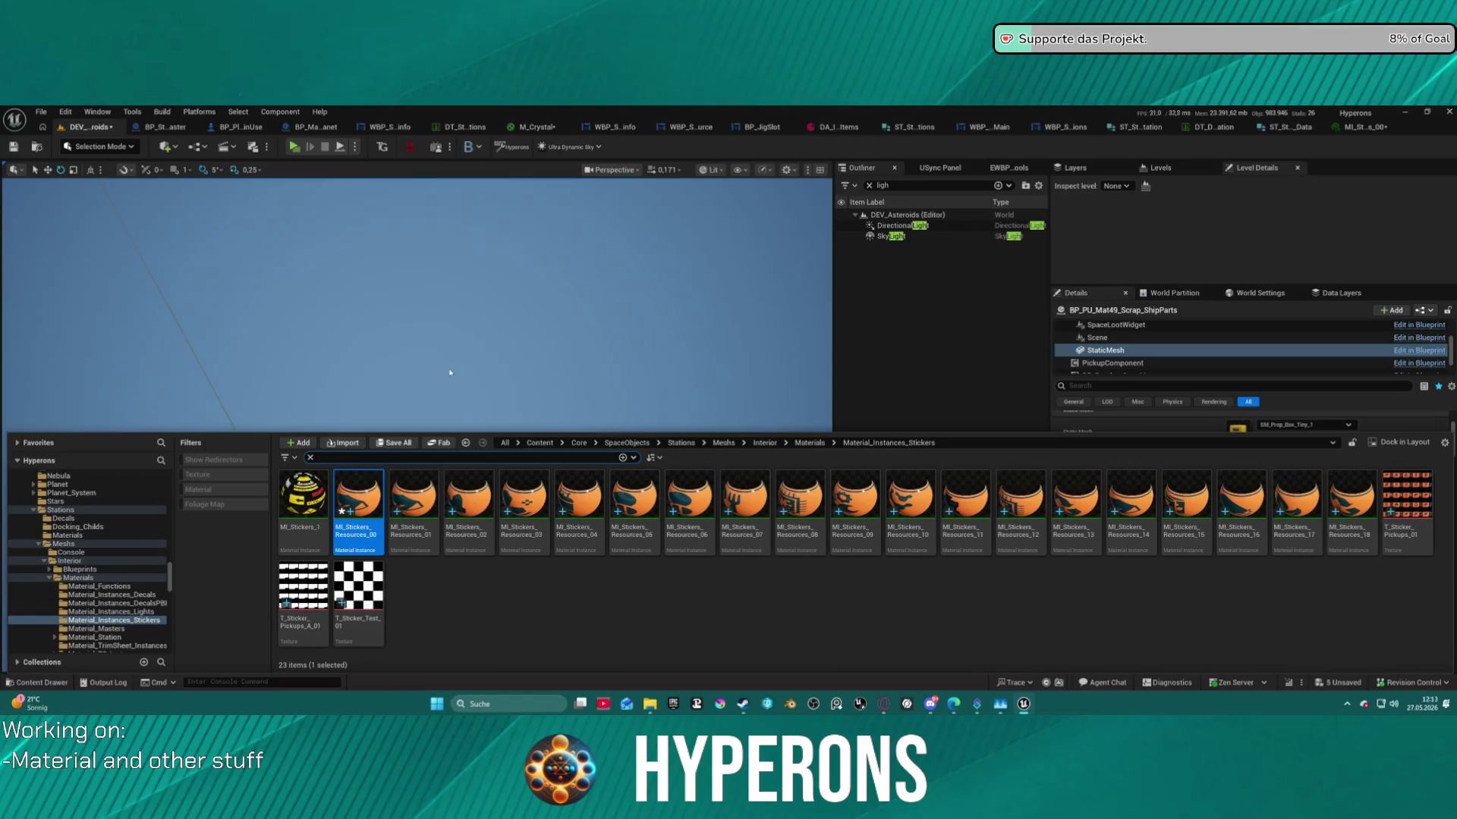
pyautogui.moveTo(598, 325); pyautogui.dragTo(561, 325)
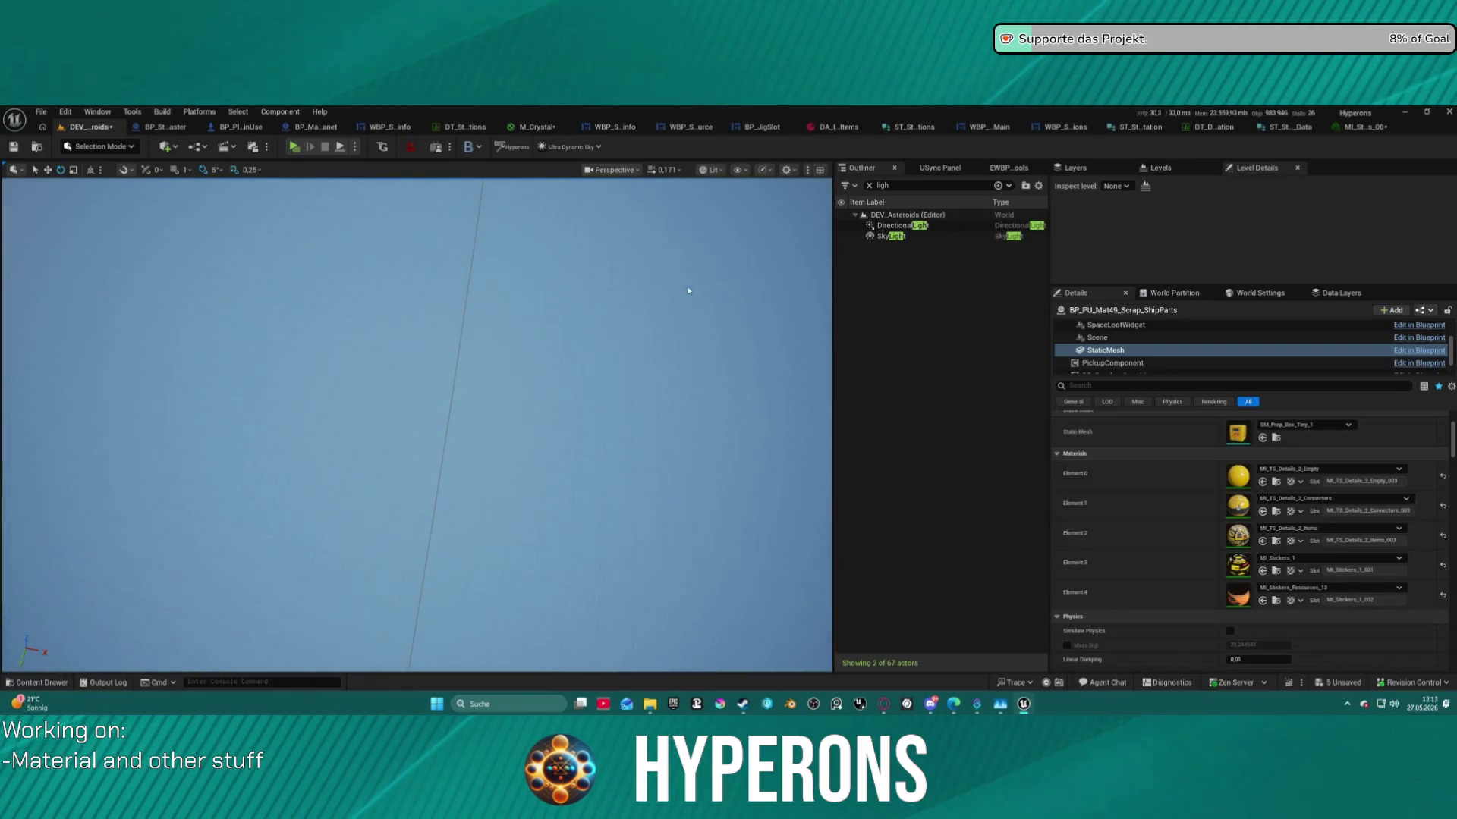
pyautogui.press('f')
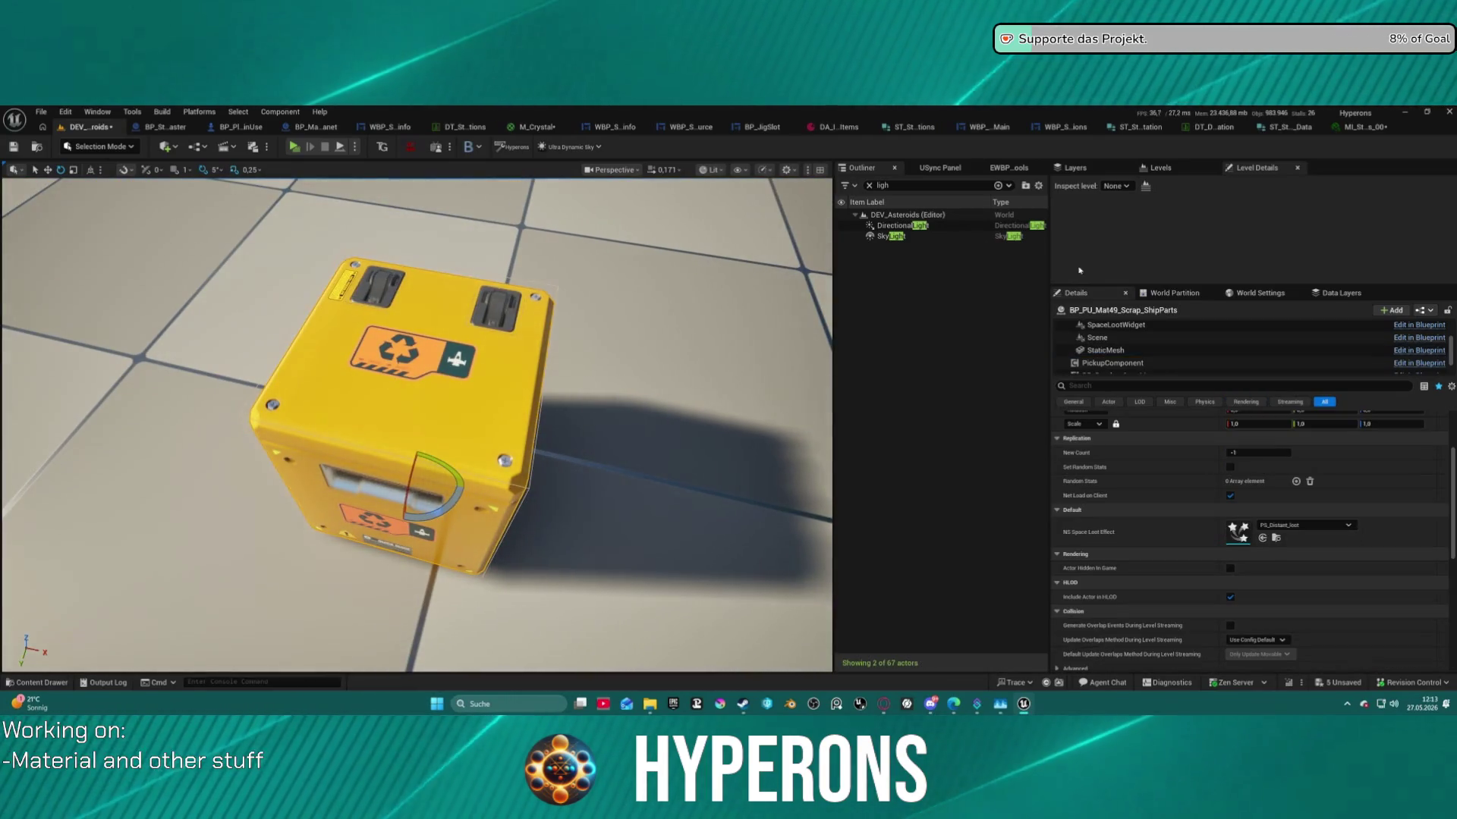
# Open BP_PU_Mat26_Amber from Pickups > CraftingResources and show its Viewport tab.
pyautogui.hotkey('ctrl', 'e')
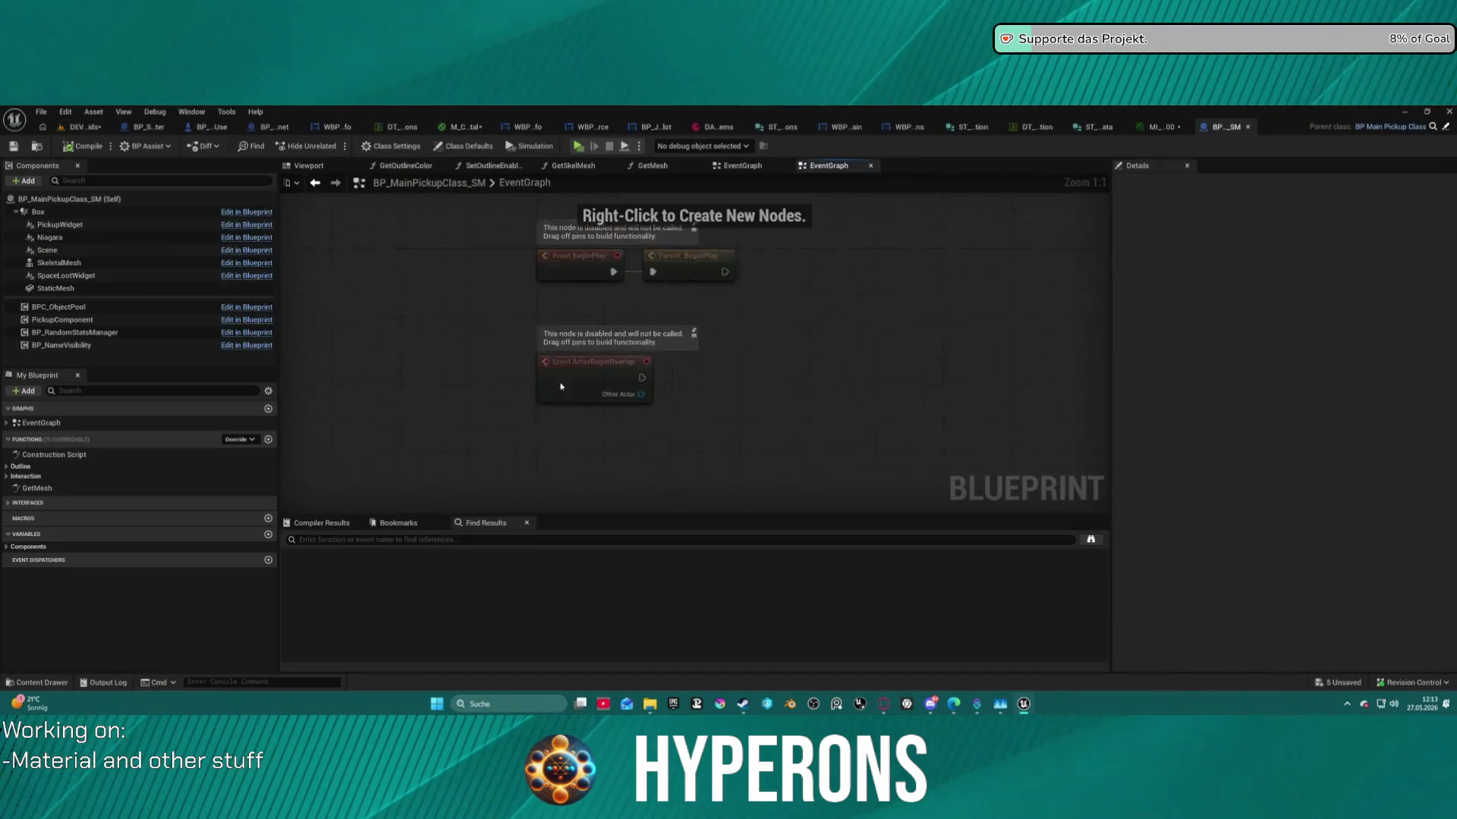
pyautogui.click(37, 147)
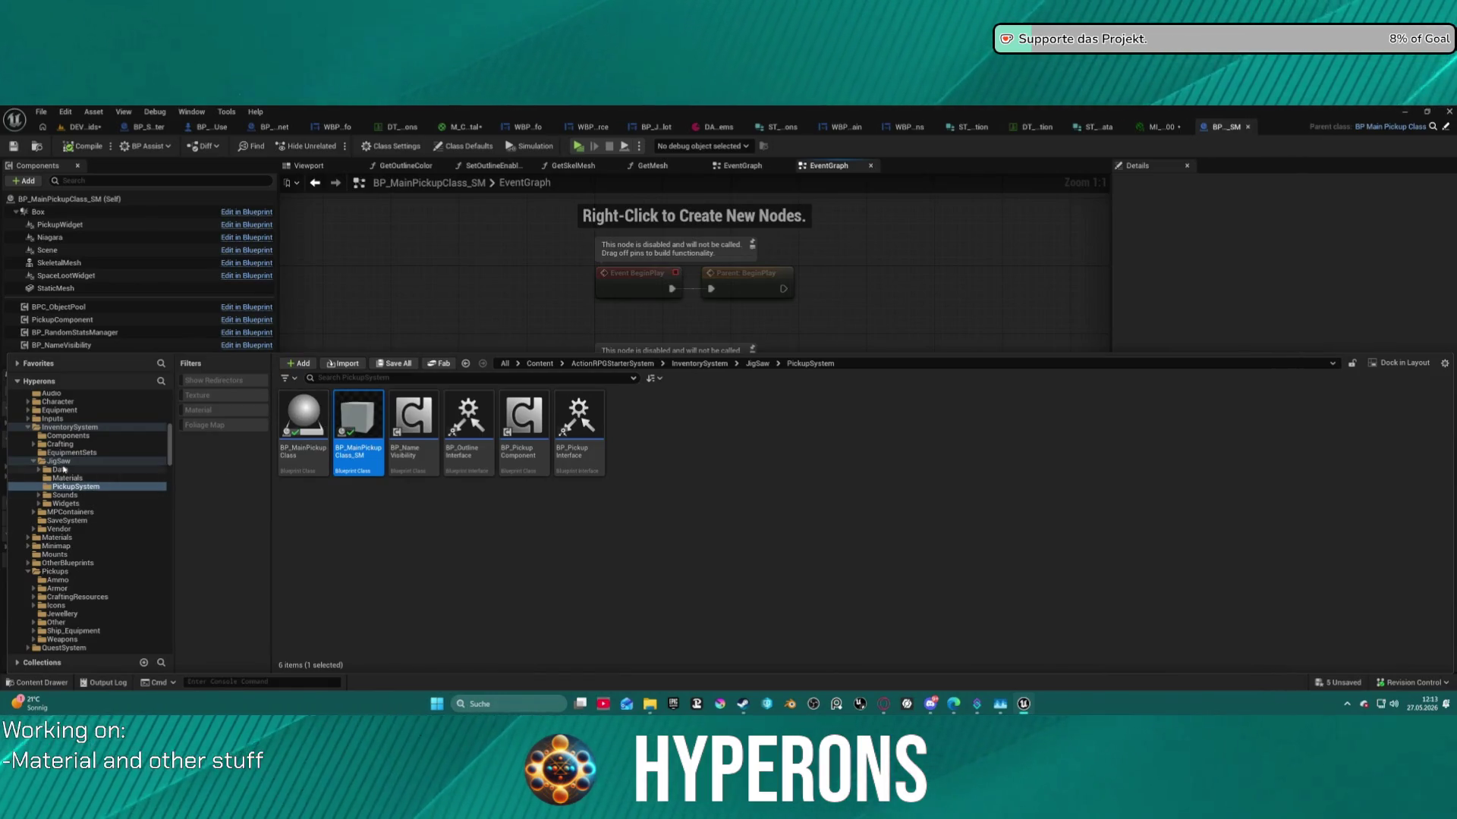
pyautogui.scroll(3, 91, 455)
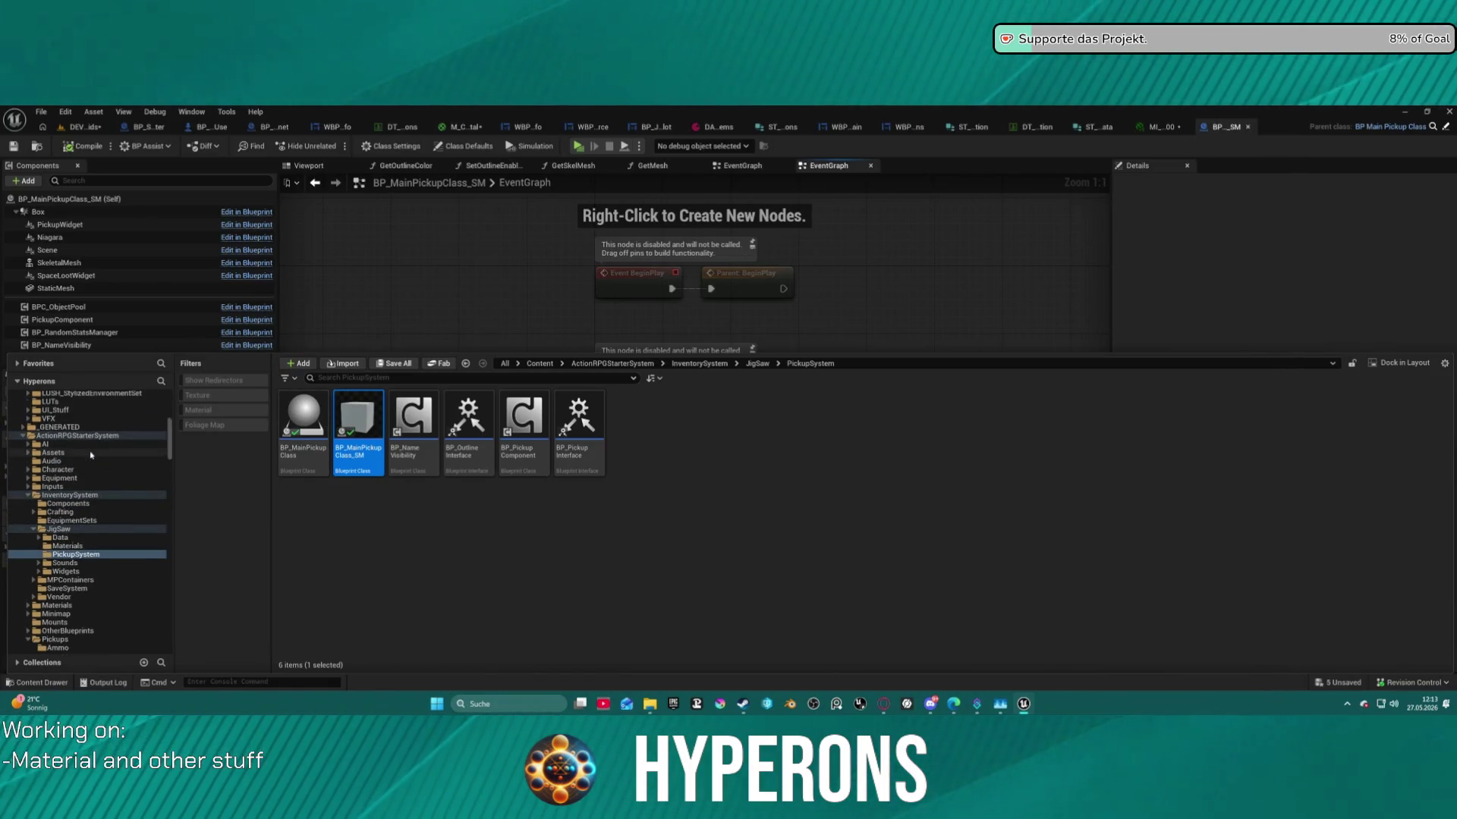
pyautogui.click(54, 640)
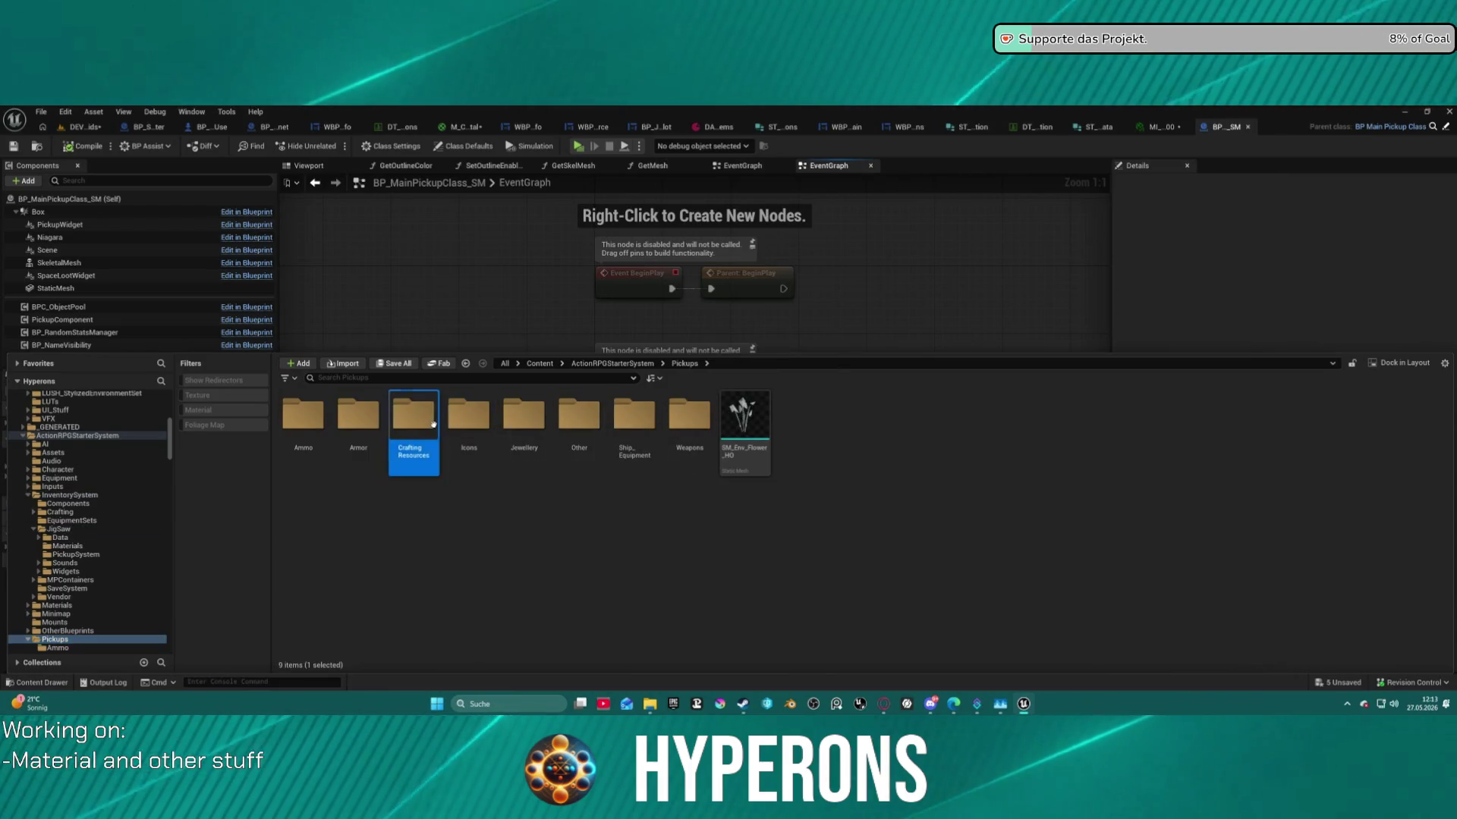
pyautogui.doubleClick(428, 424)
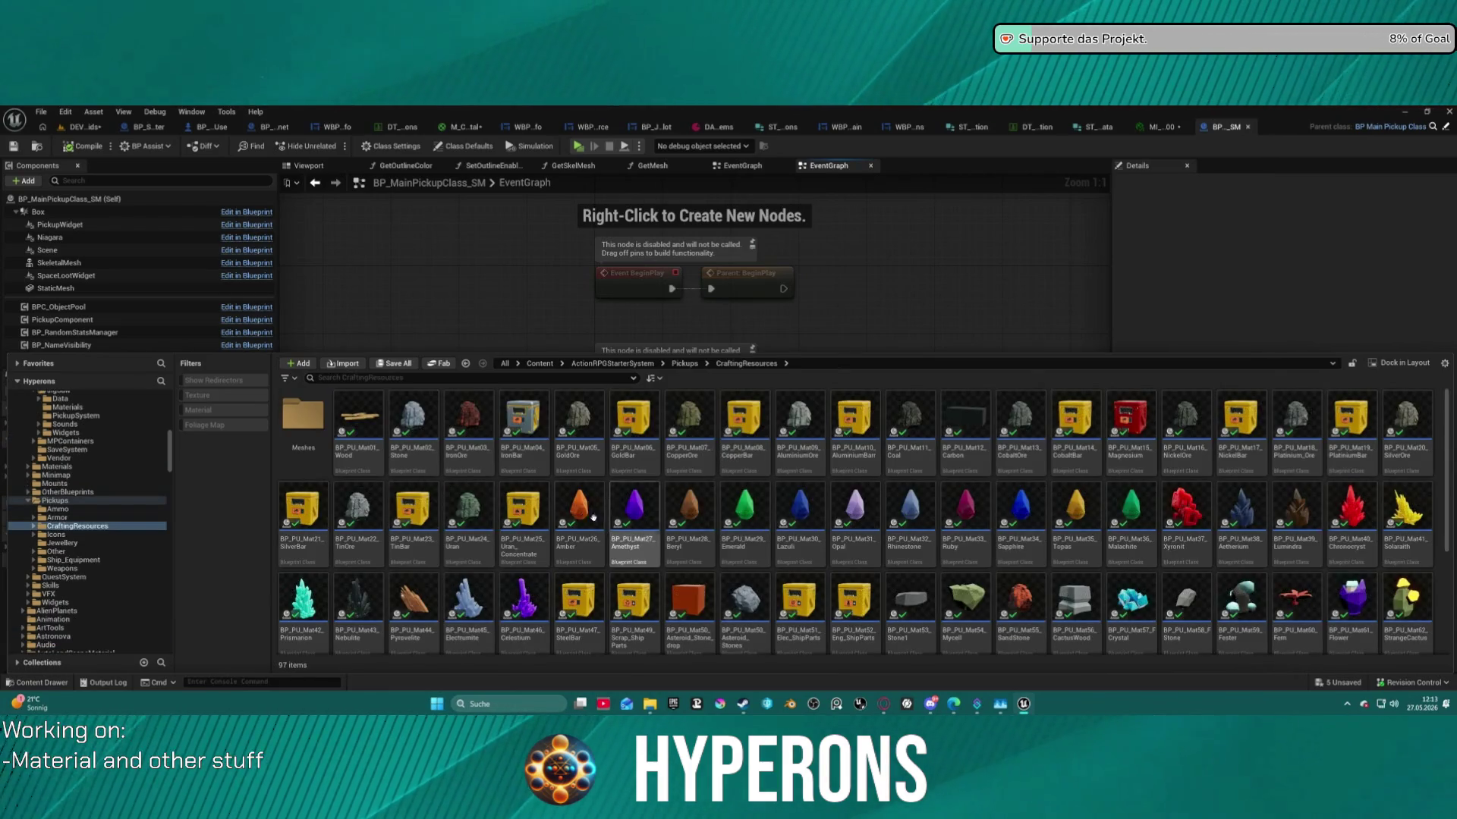
pyautogui.click(579, 508)
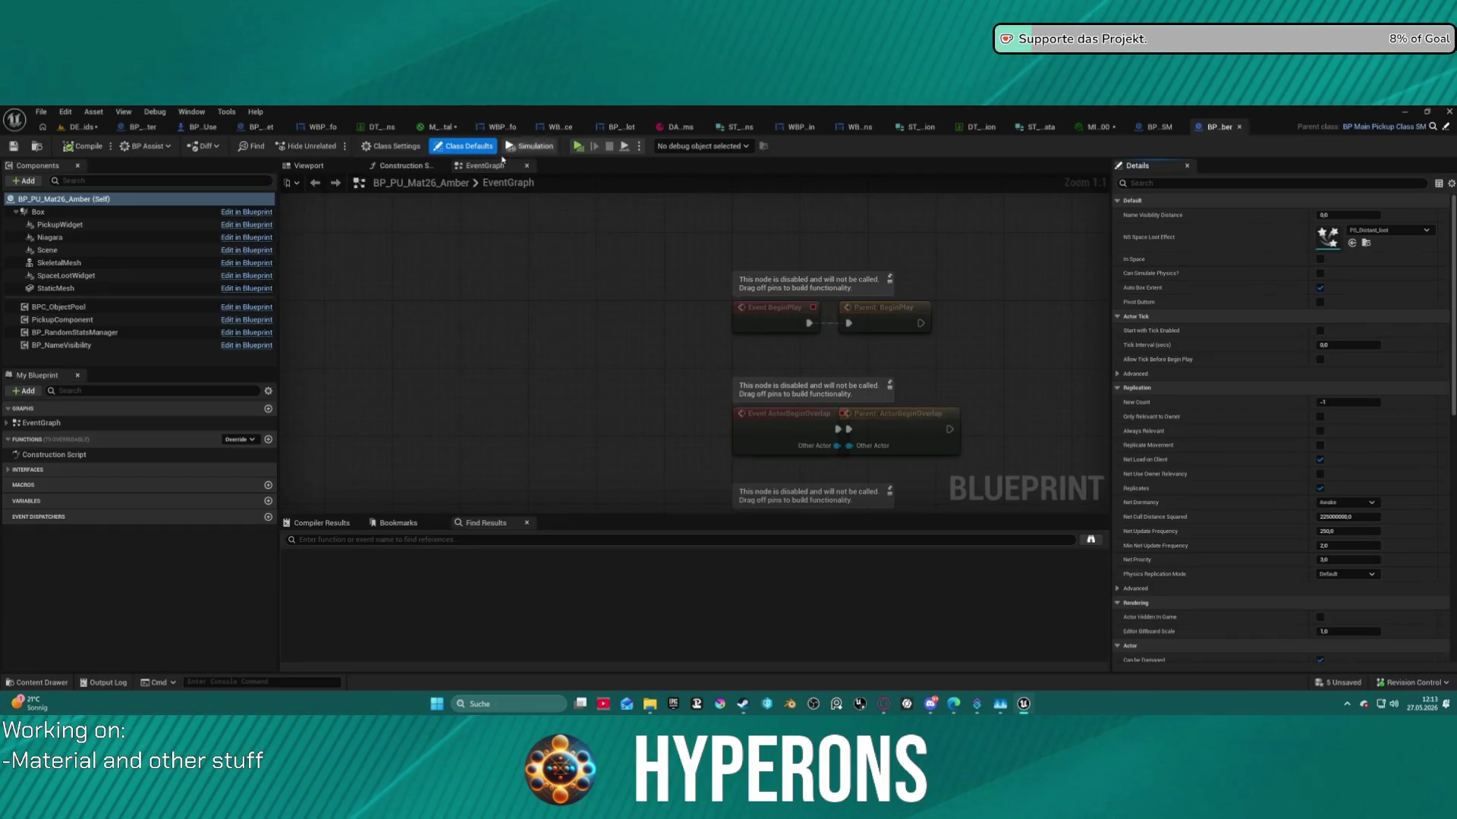
pyautogui.click(312, 167)
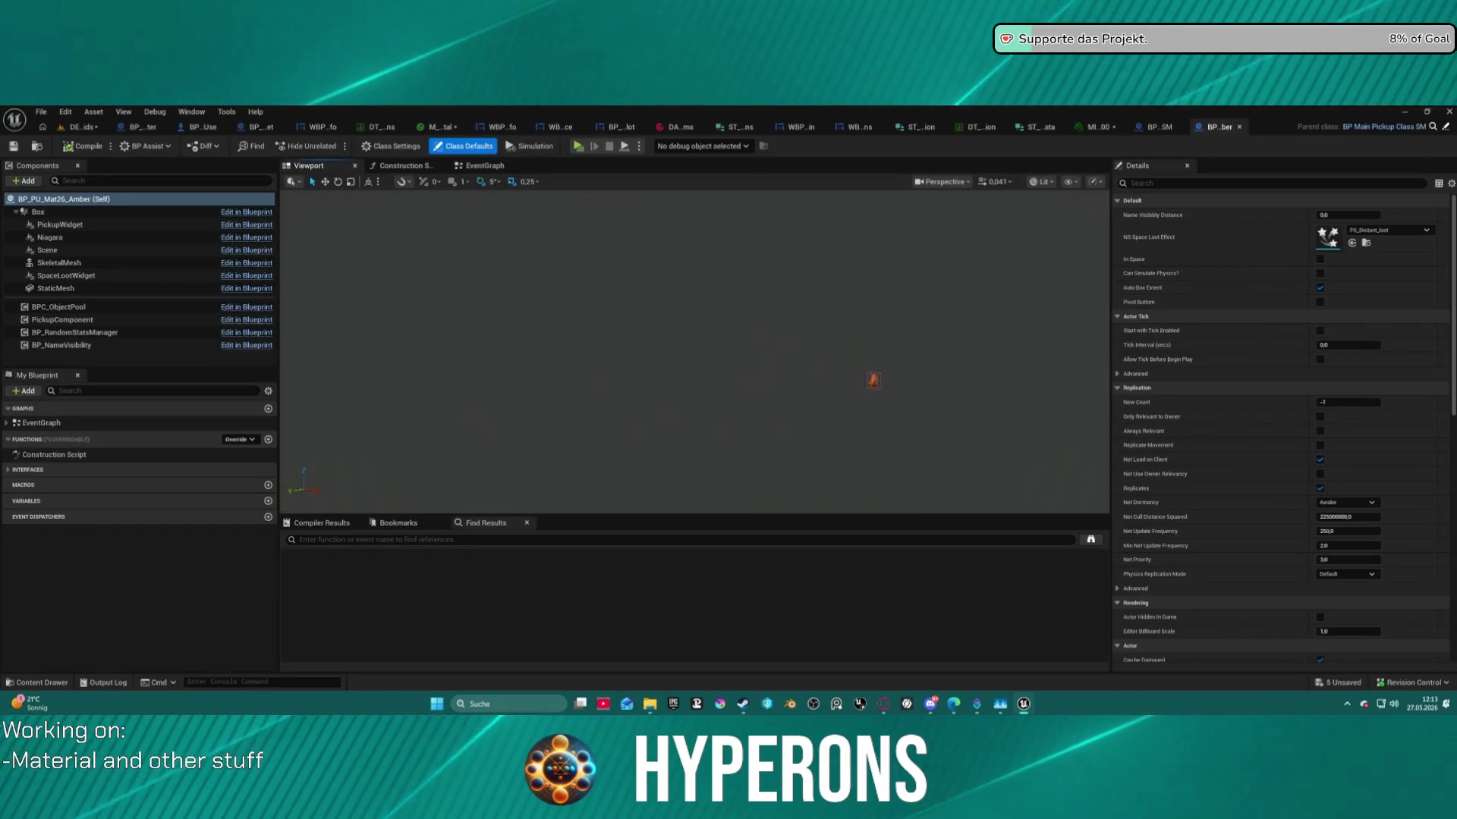
# Back in the level, drag BP_PU_Mat26_Amber from the Content Drawer into the viewport.
pyautogui.click(83, 126)
pyautogui.hotkey('ctrl', 'space')
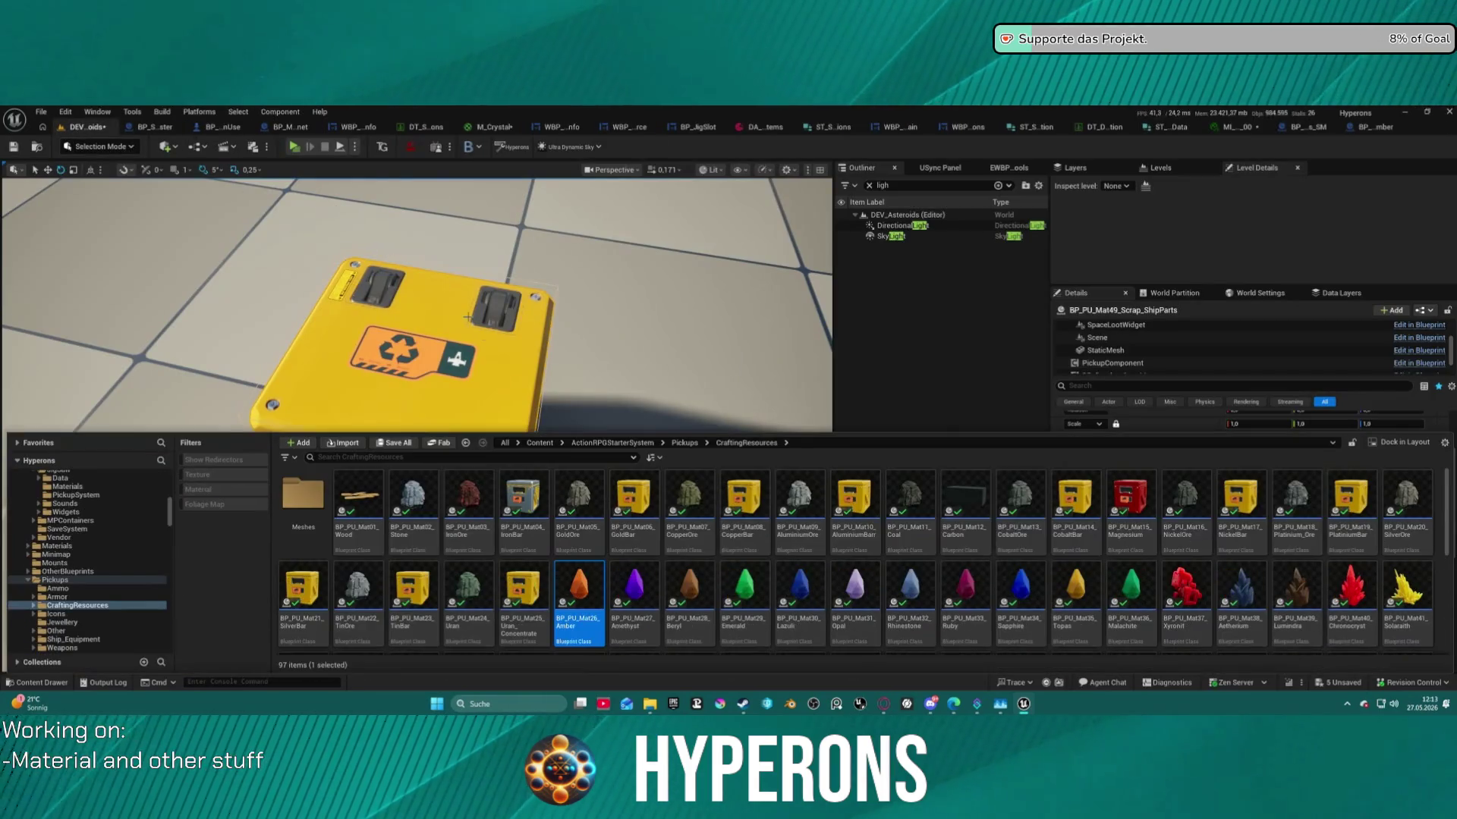
pyautogui.moveTo(579, 588)
pyautogui.mouseDown()
pyautogui.moveTo(620, 393)
pyautogui.moveTo(690, 456)
pyautogui.mouseUp()
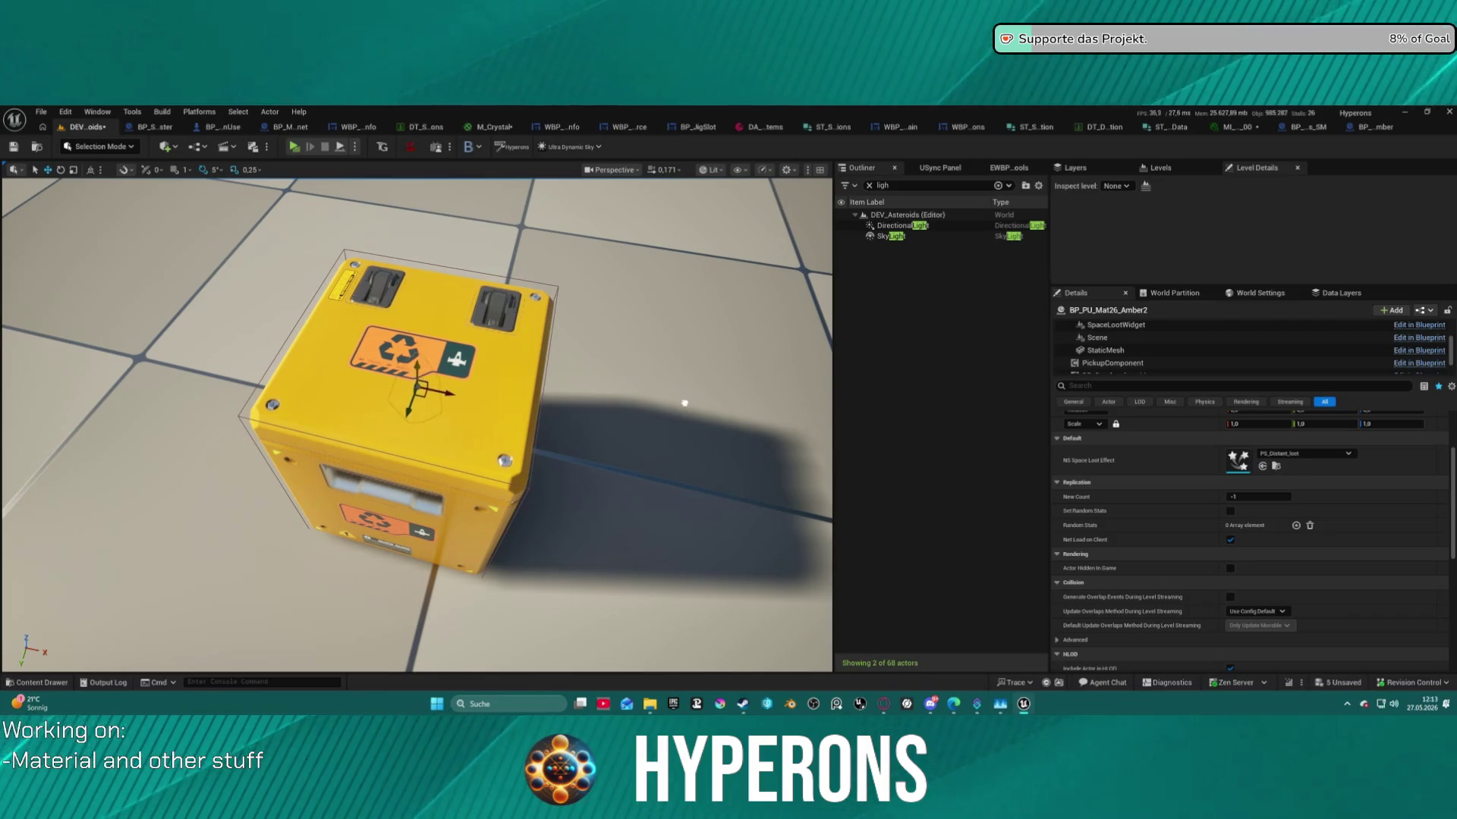
pyautogui.moveTo(588, 269); pyautogui.dragTo(589, 270)
pyautogui.moveTo(735, 269); pyautogui.dragTo(735, 270)
pyautogui.moveTo(179, 503); pyautogui.dragTo(179, 503)
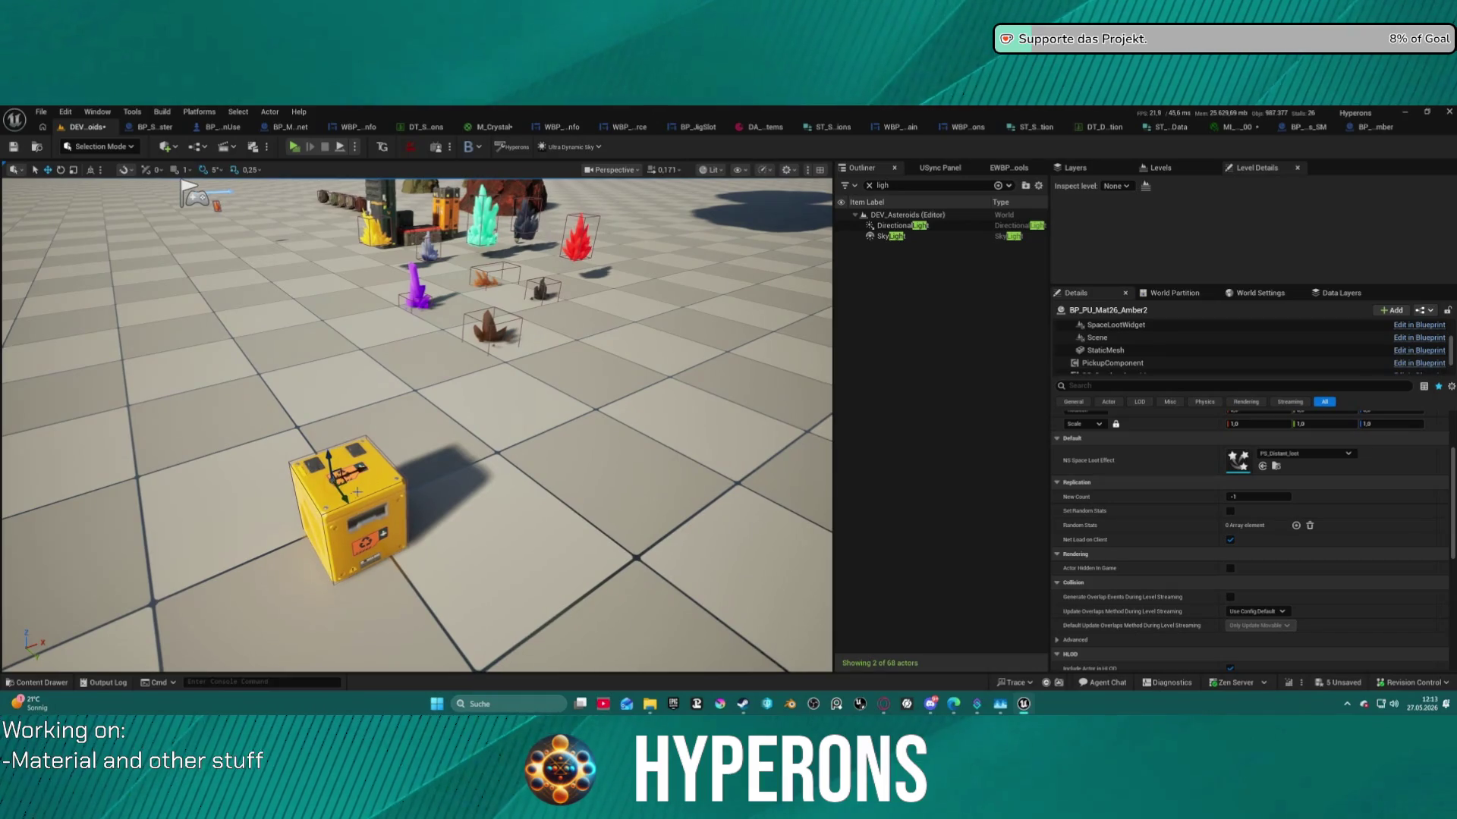
# Move the Amber pickup off the crate onto the floor beside it.
pyautogui.moveTo(343, 494)
pyautogui.mouseDown()
pyautogui.moveTo(254, 355)
pyautogui.moveTo(302, 425)
pyautogui.mouseUp()
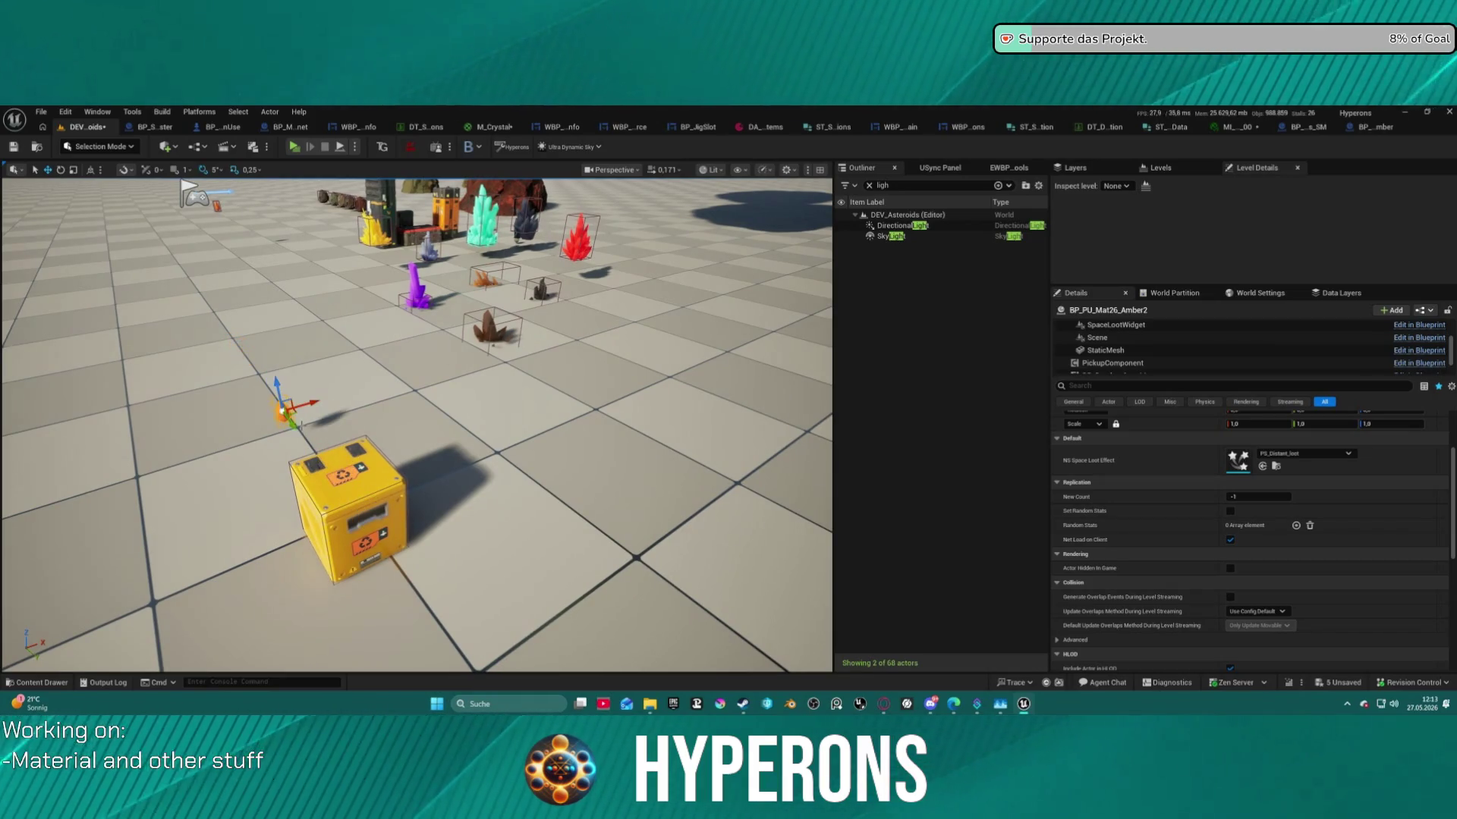
pyautogui.press('f')
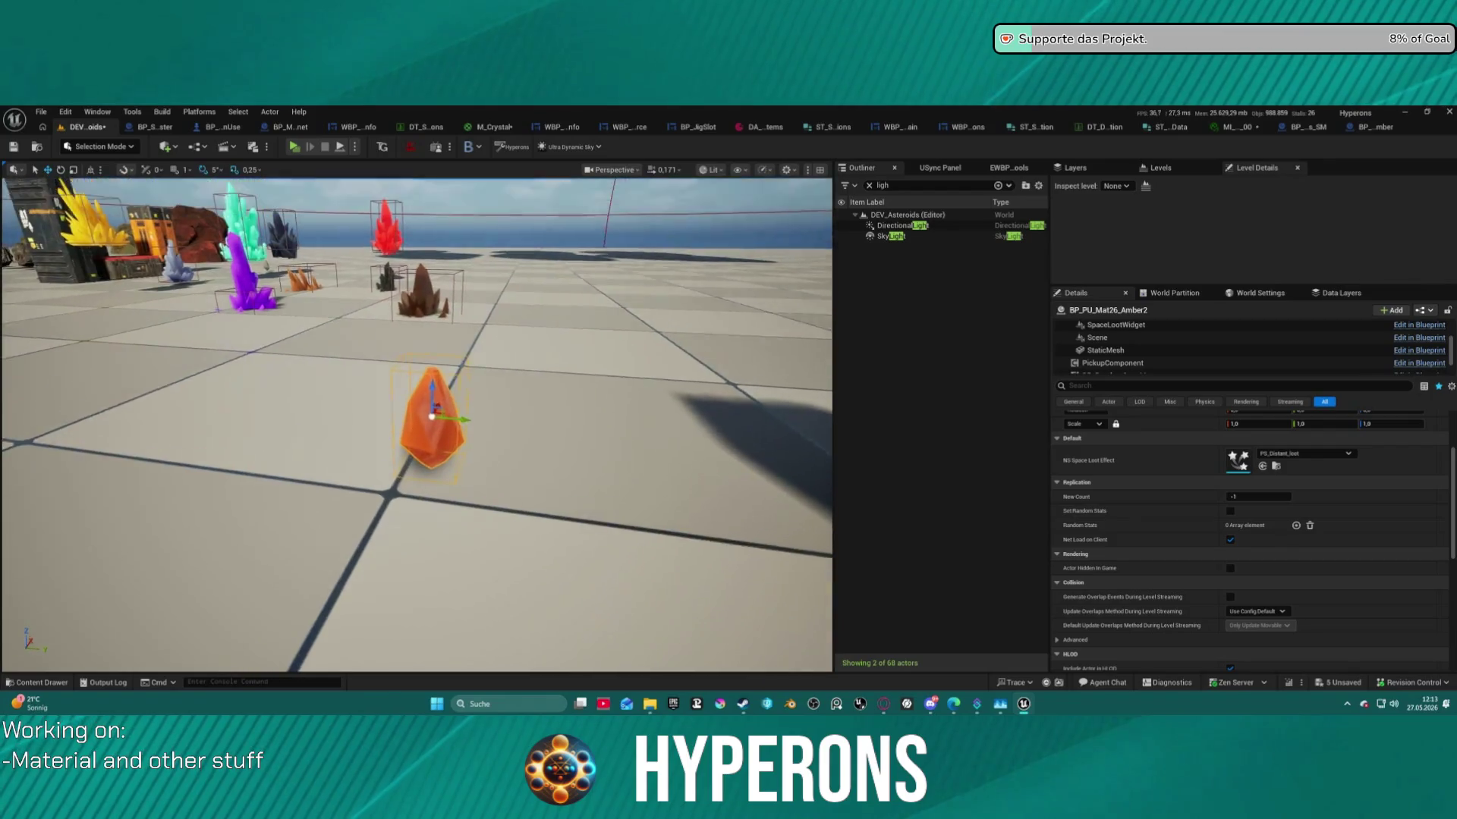
pyautogui.moveTo(440, 485)
pyautogui.mouseDown()
pyautogui.moveTo(524, 489)
pyautogui.moveTo(577, 471)
pyautogui.mouseUp()
pyautogui.moveTo(394, 455); pyautogui.dragTo(333, 409)
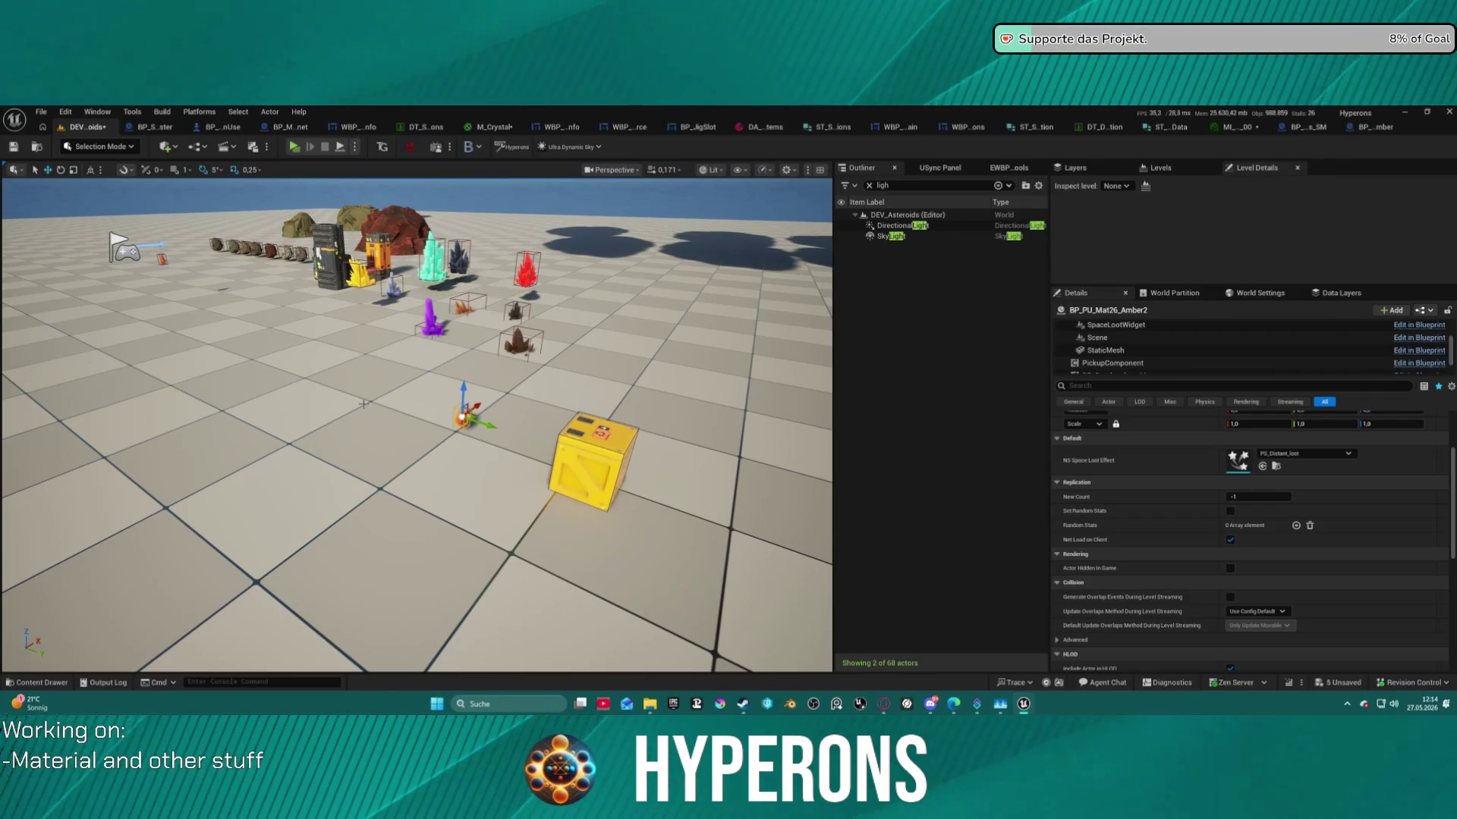
# Leave Unreal and open Crystal.blend in Blender from the taskbar's recent files list.
pyautogui.hotkey('ctrl', 'space')
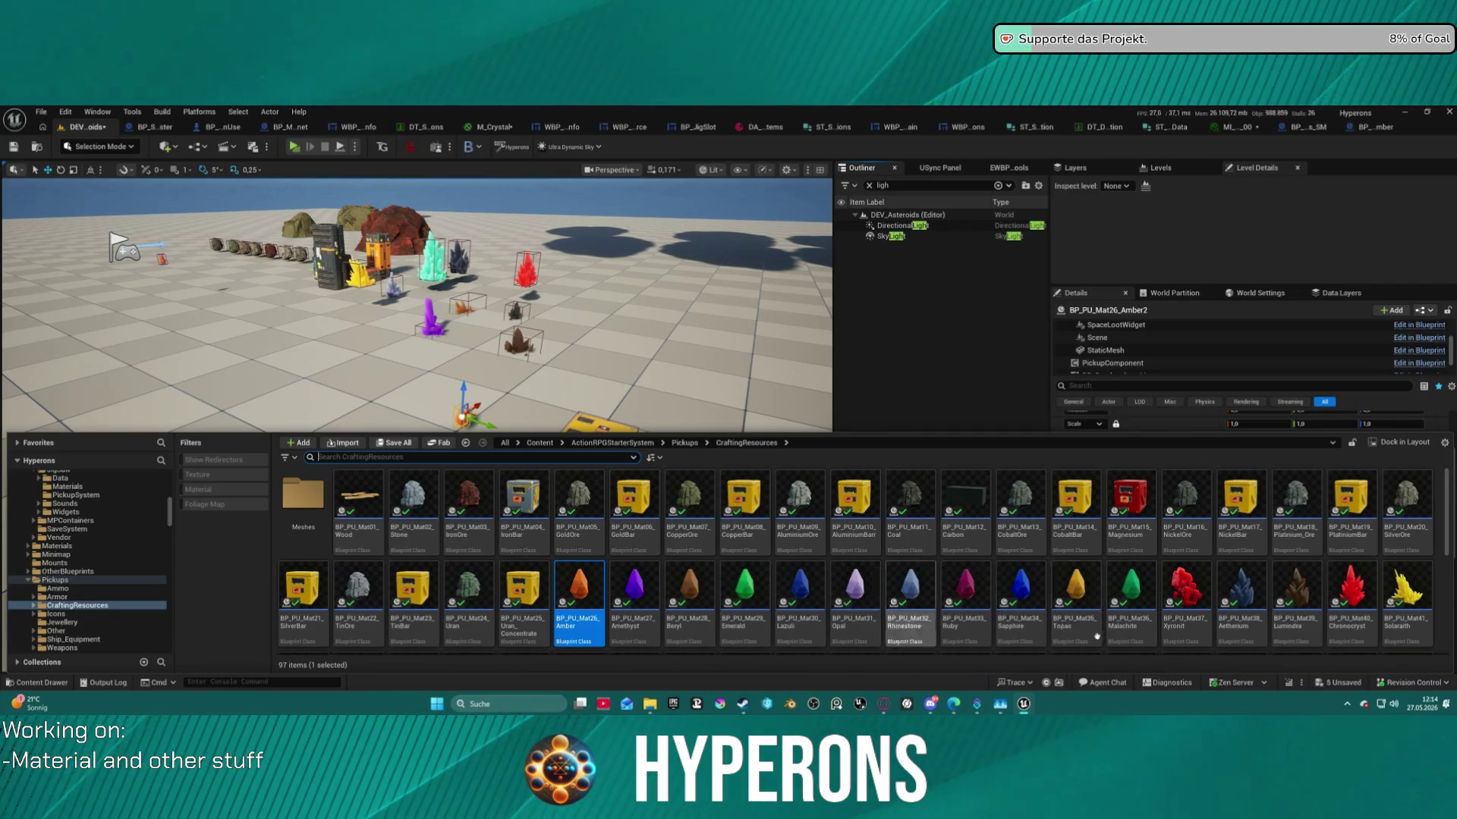
pyautogui.scroll(-1, 1153, 592)
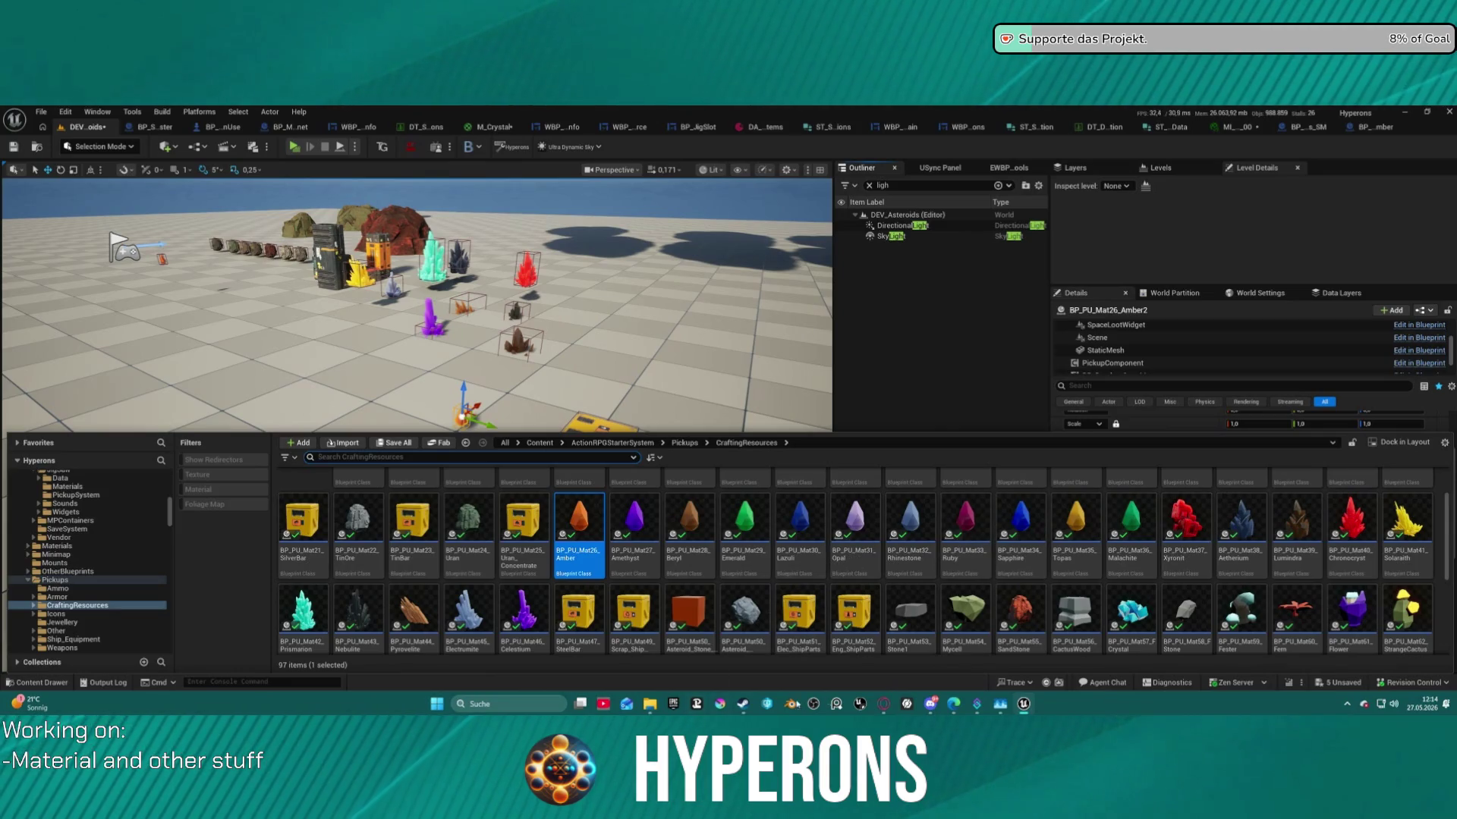
pyautogui.rightClick(790, 705)
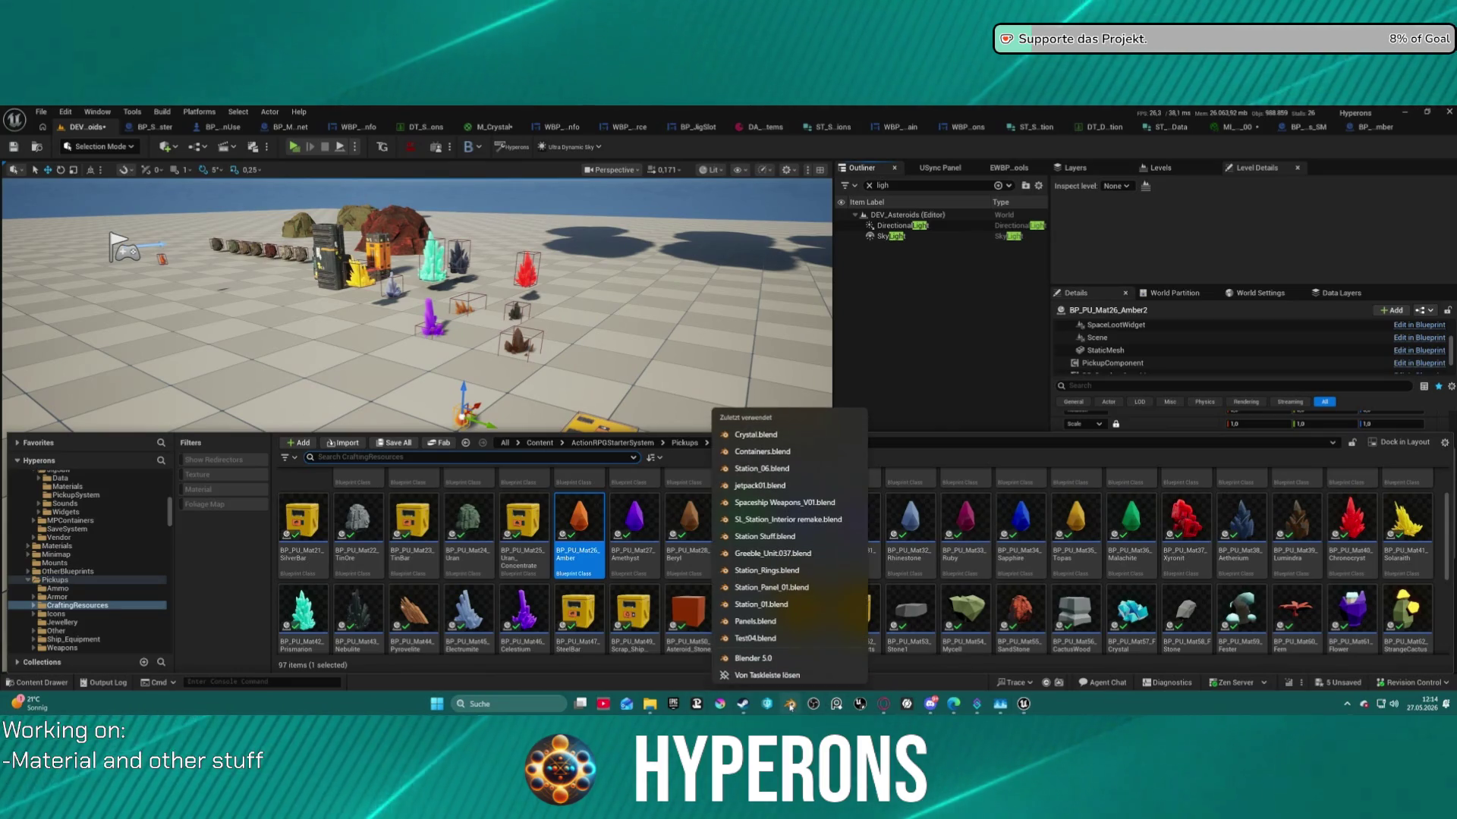
pyautogui.click(756, 436)
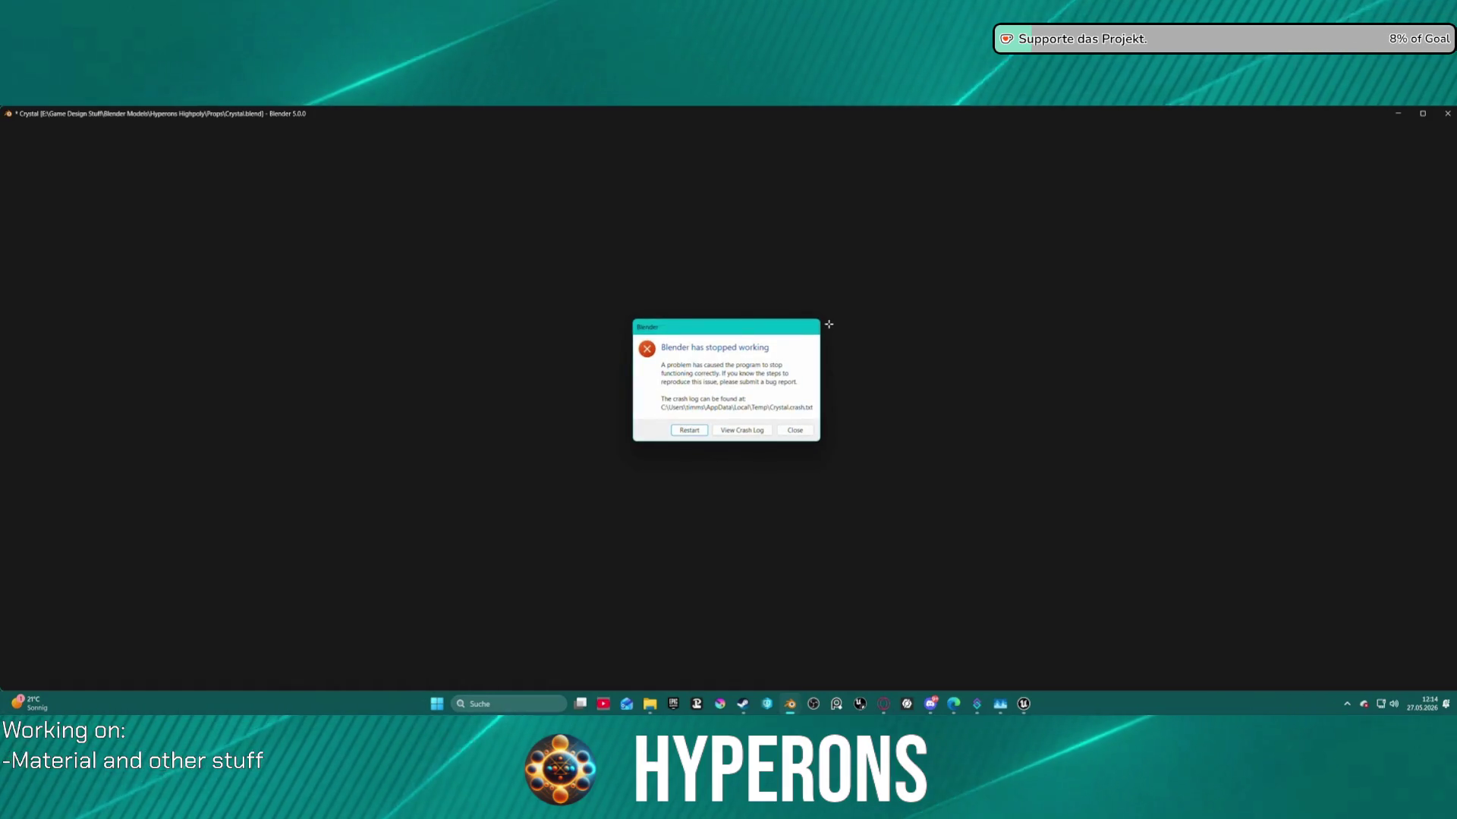
# Restart Blender after the crash and hide the first small crystal in the Outliner.
pyautogui.click(699, 433)
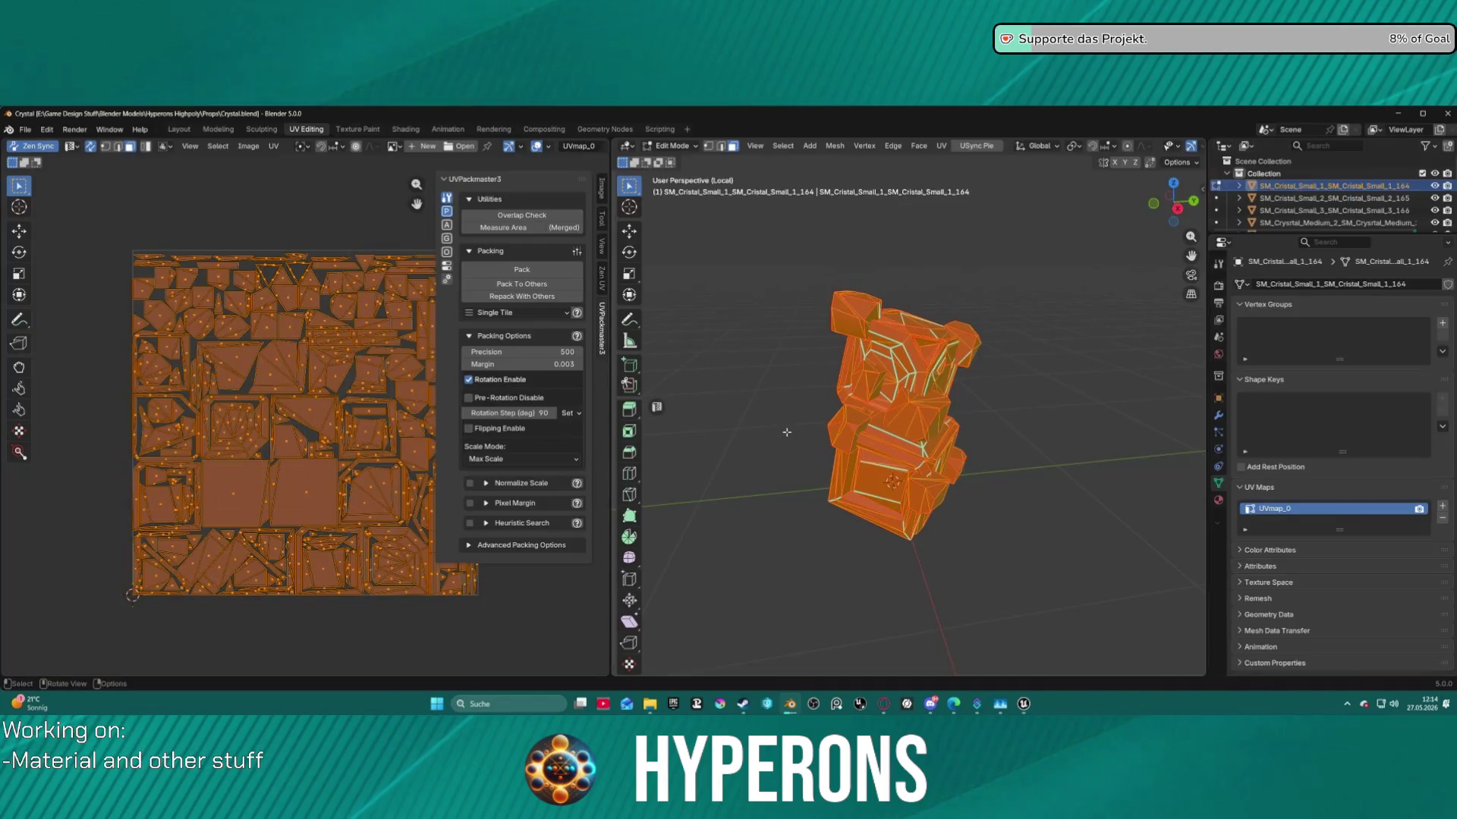
pyautogui.scroll(-3, 901, 385)
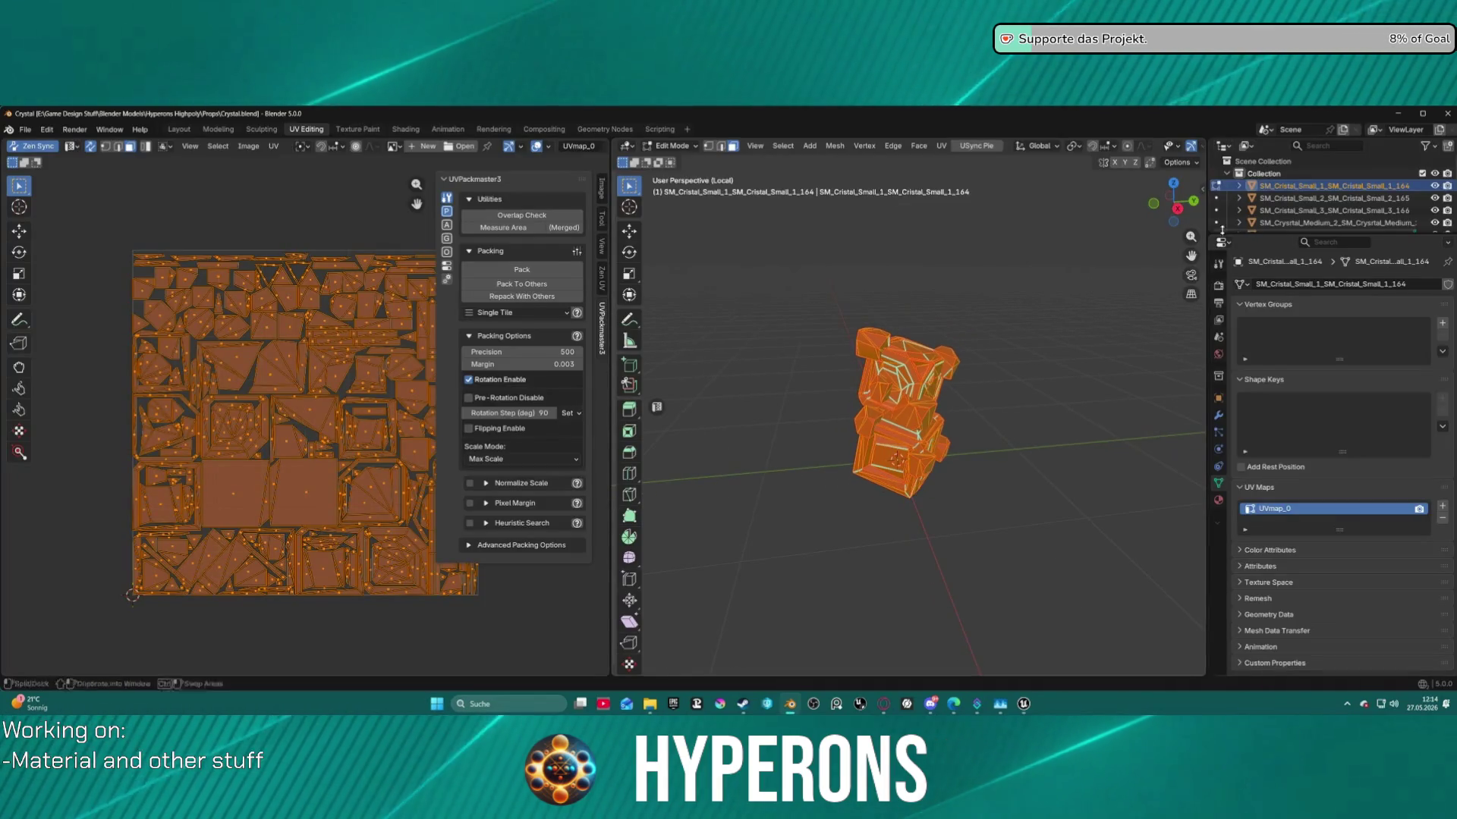
pyautogui.click(1433, 186)
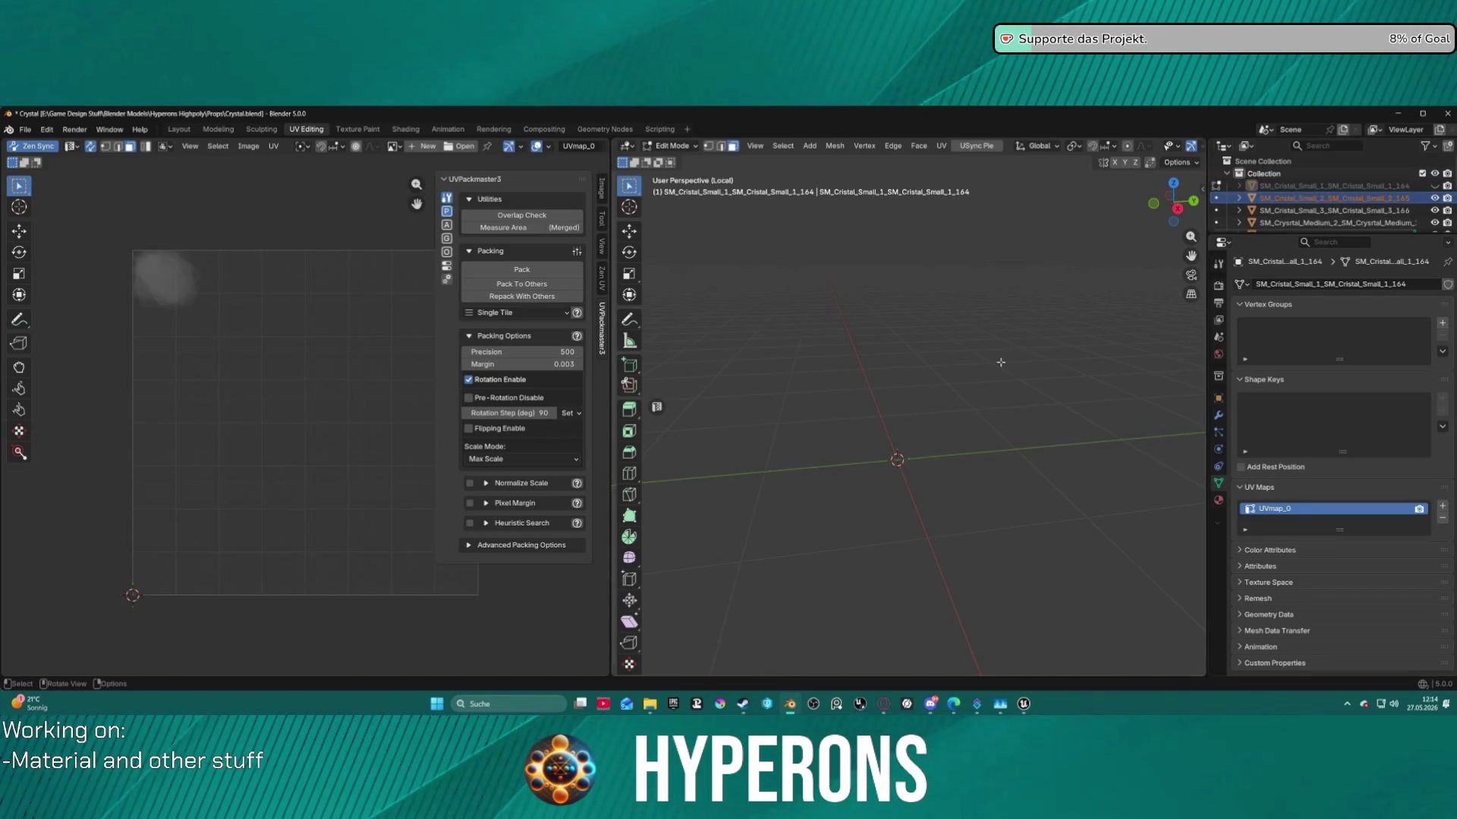
# Exit Local view to show the whole crystal cluster and return to Object Mode.
pyautogui.scroll(-2, 1327, 198)
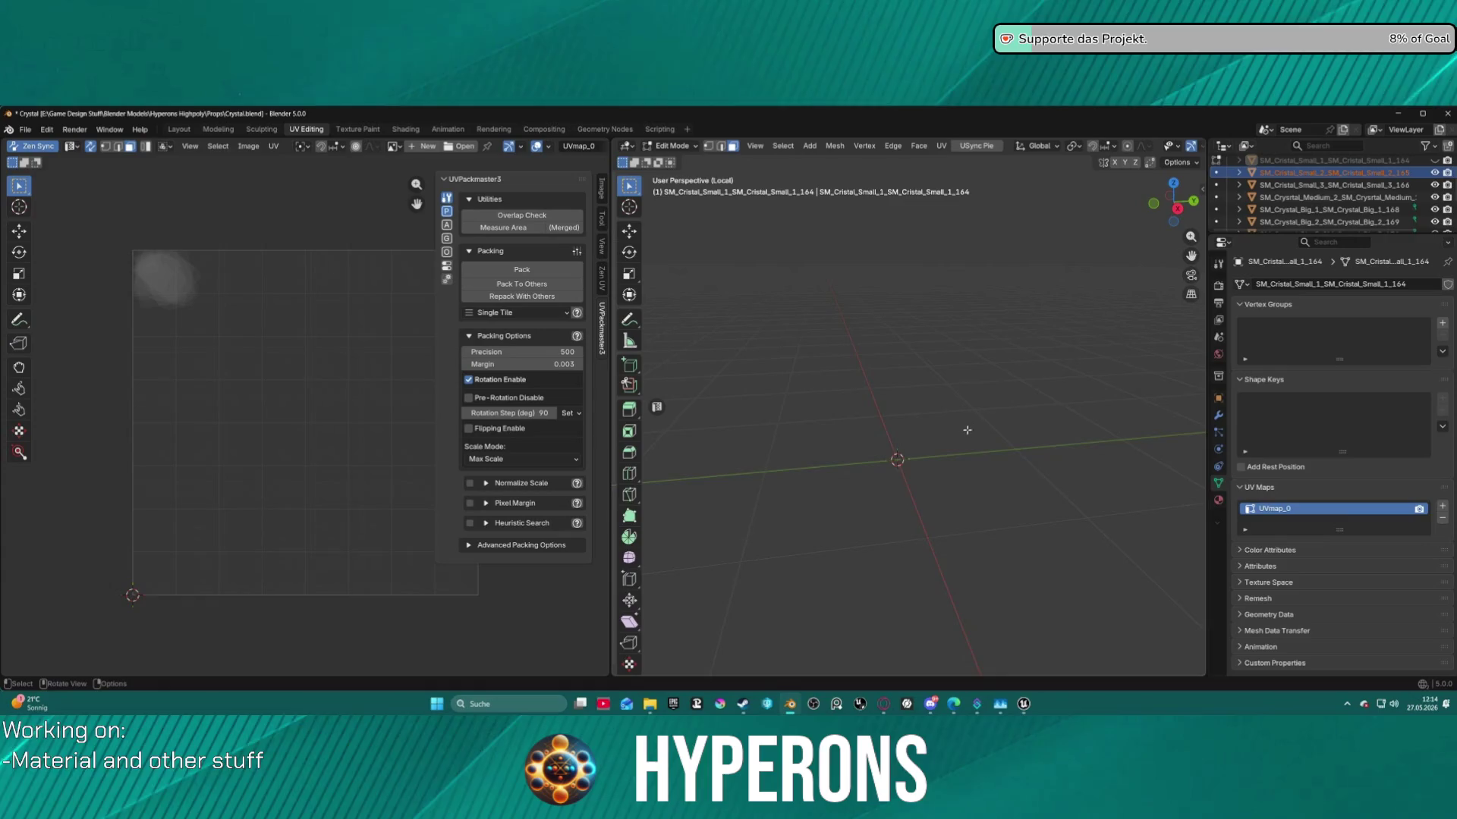
pyautogui.scroll(-1, 968, 426)
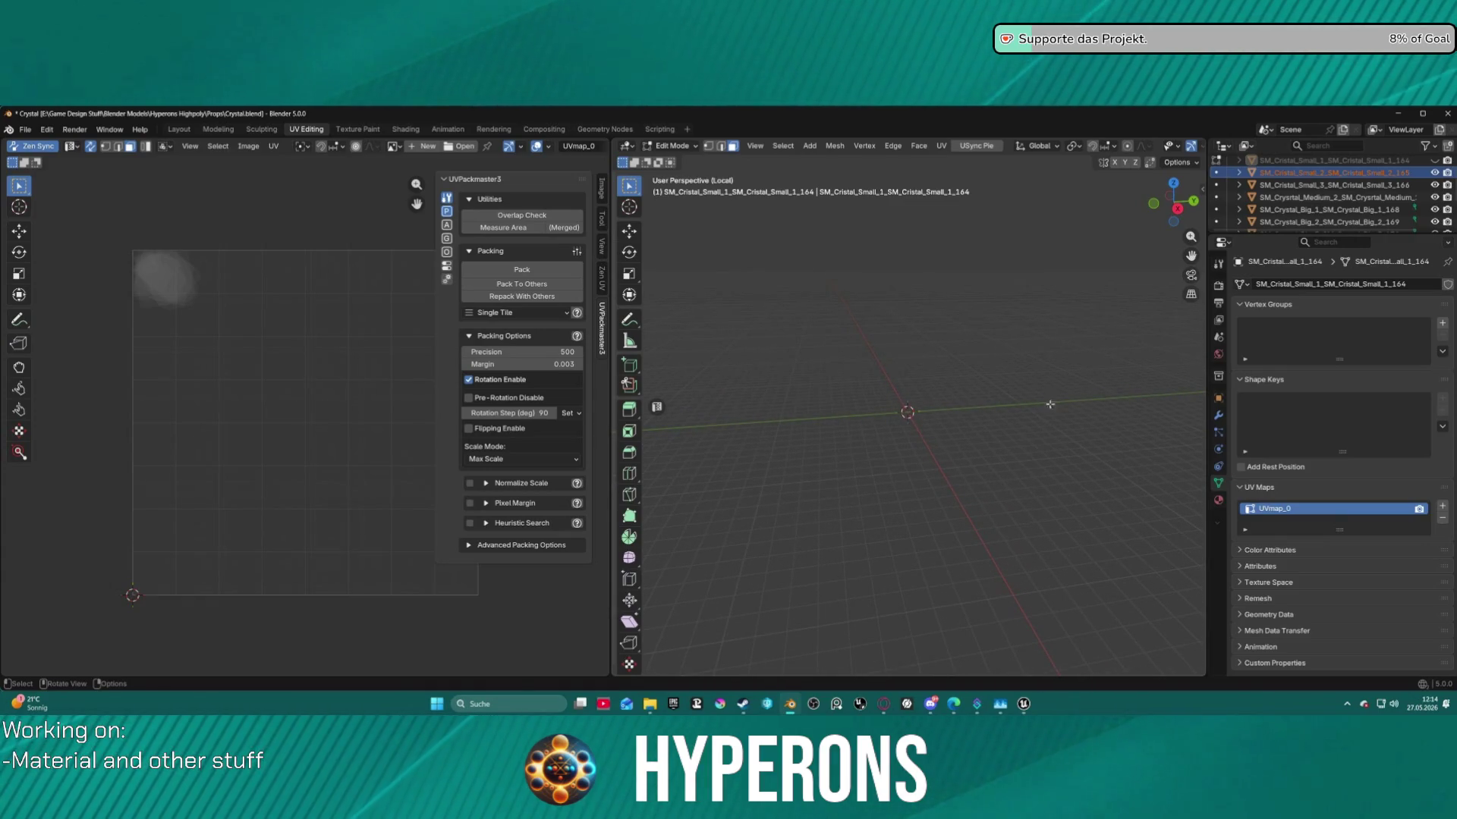
pyautogui.press('KP_Divide')
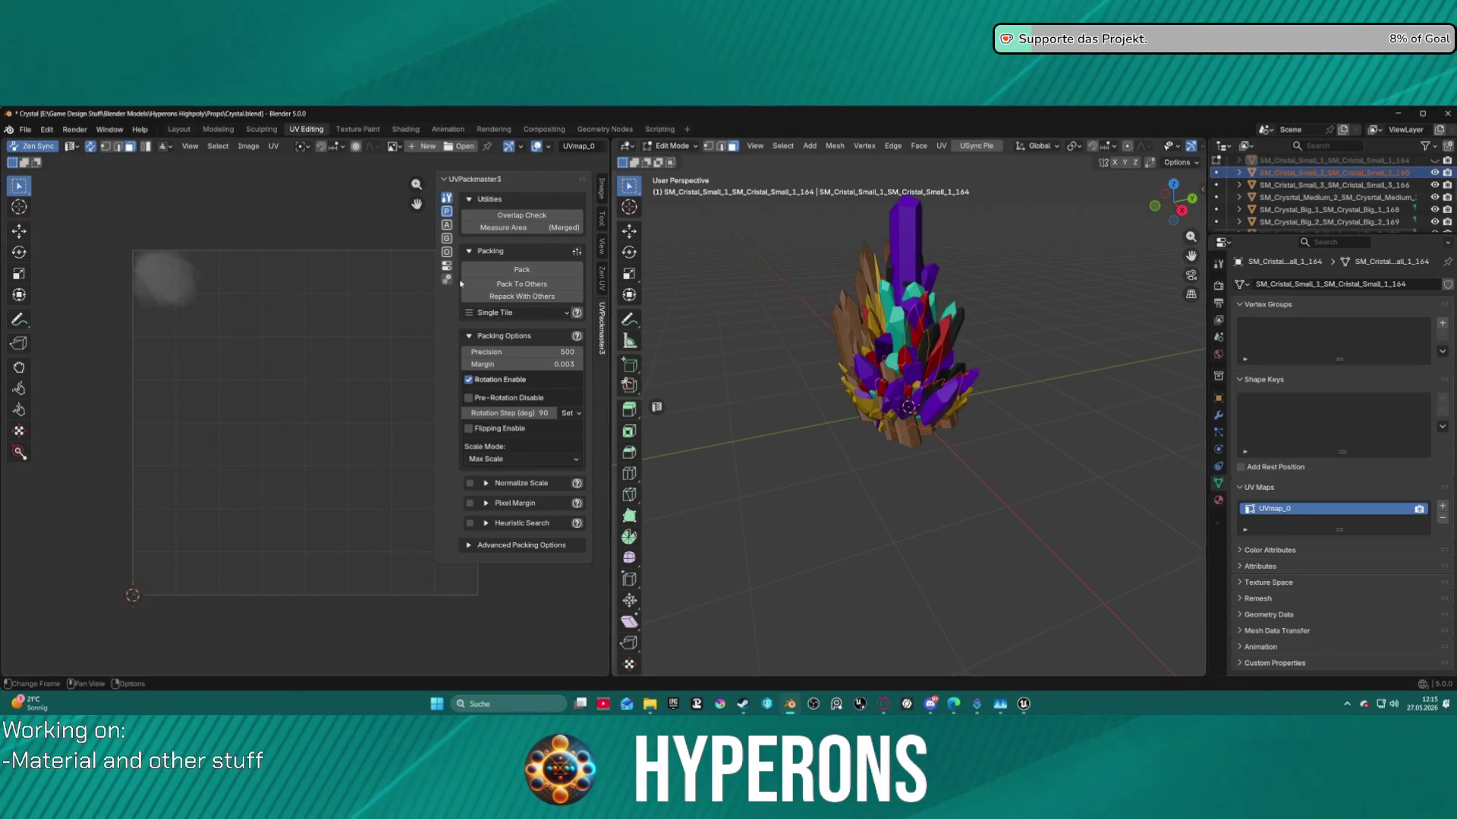
pyautogui.press('z')
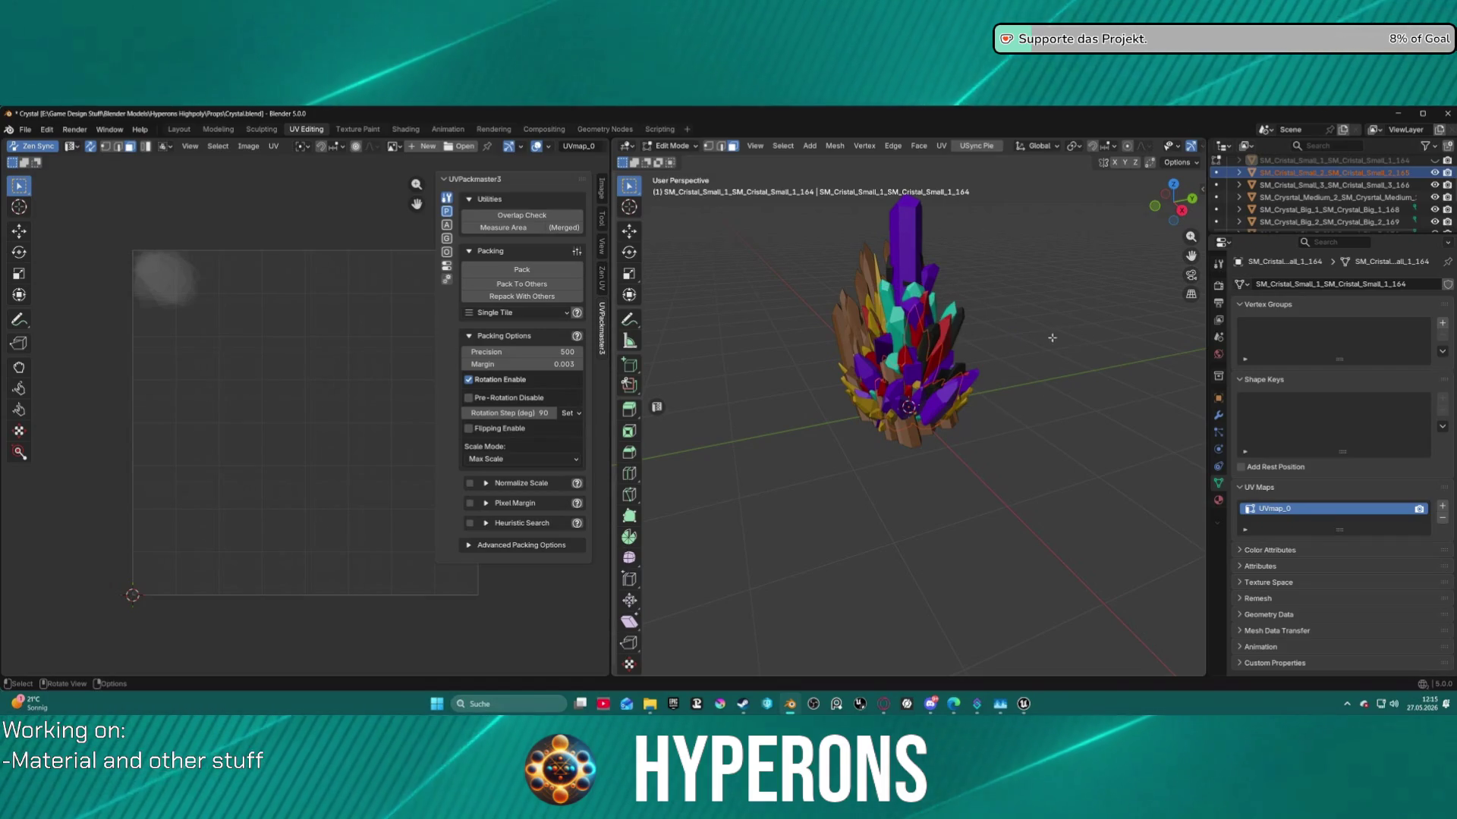
pyautogui.hotkey('ctrl', 'Tab')
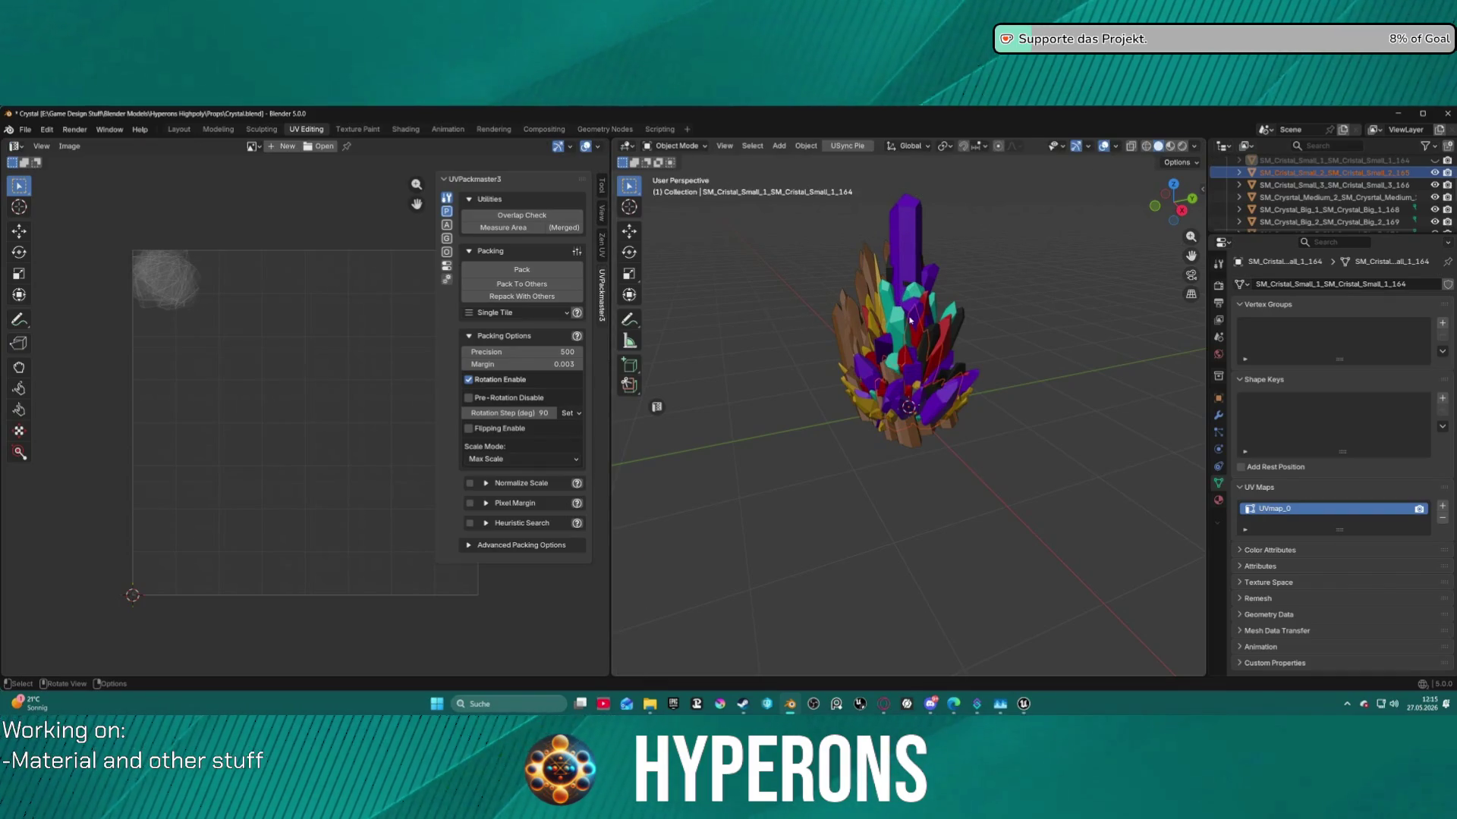
# Isolate SM_Cristal_Small_2, enter Edit Mode and select all its faces and UVs.
pyautogui.press('KP_Divide')
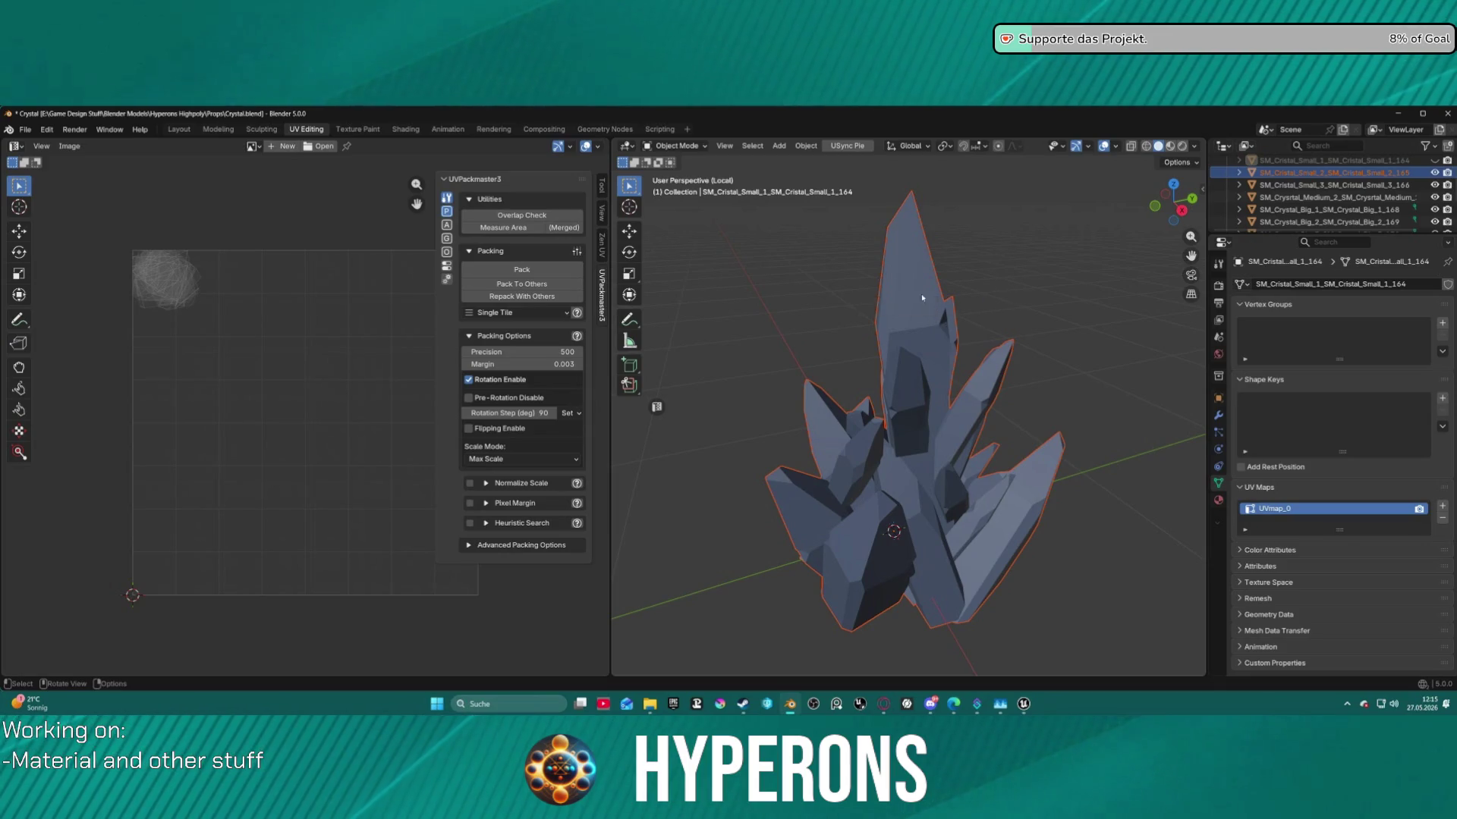
pyautogui.scroll(-2, 976, 254)
pyautogui.scroll(-2, 976, 254)
pyautogui.moveTo(979, 319); pyautogui.dragTo(986, 380)
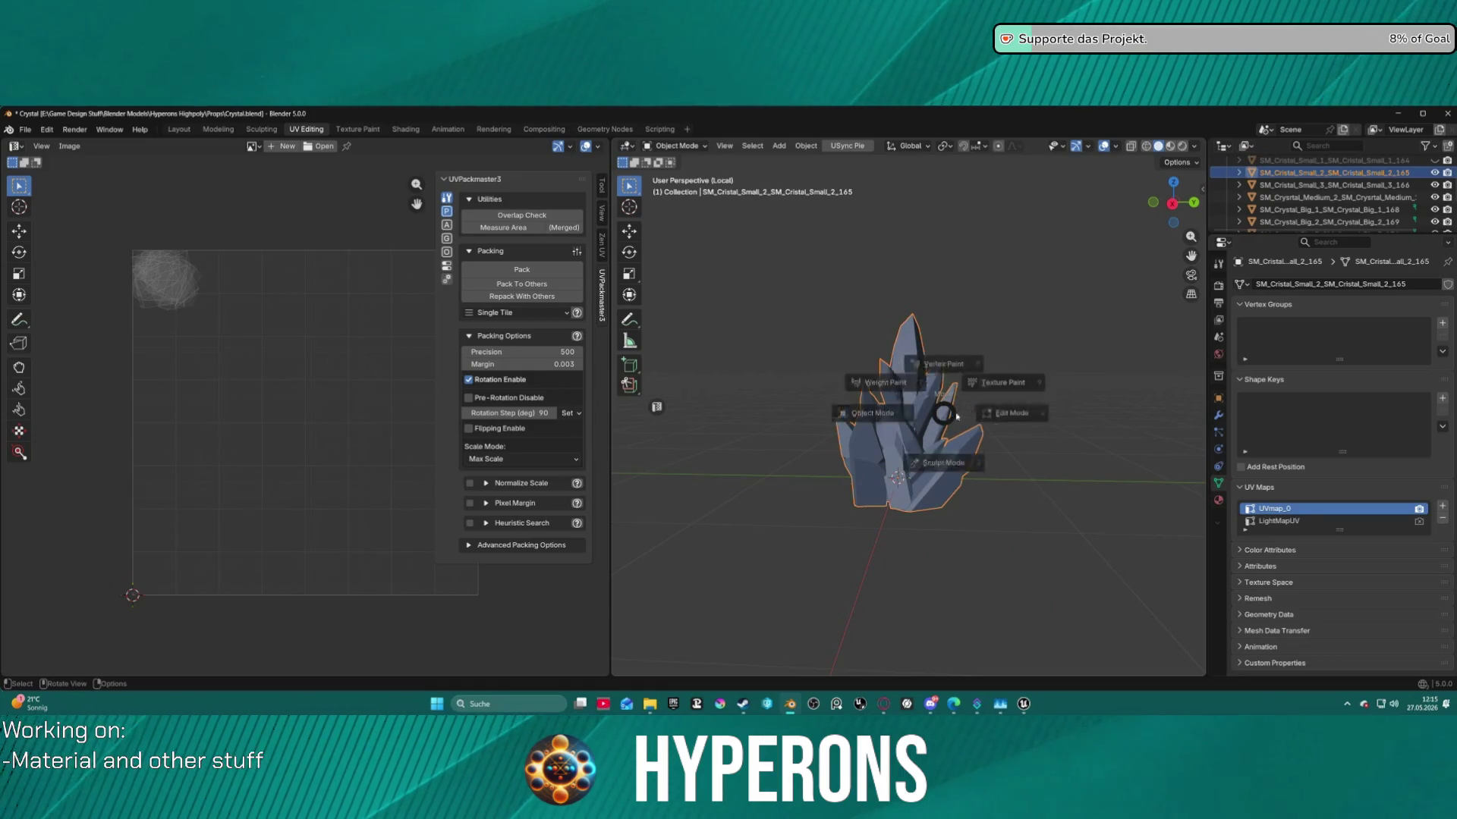
pyautogui.press('Tab')
pyautogui.scroll(2, 757, 408)
pyautogui.press('a')
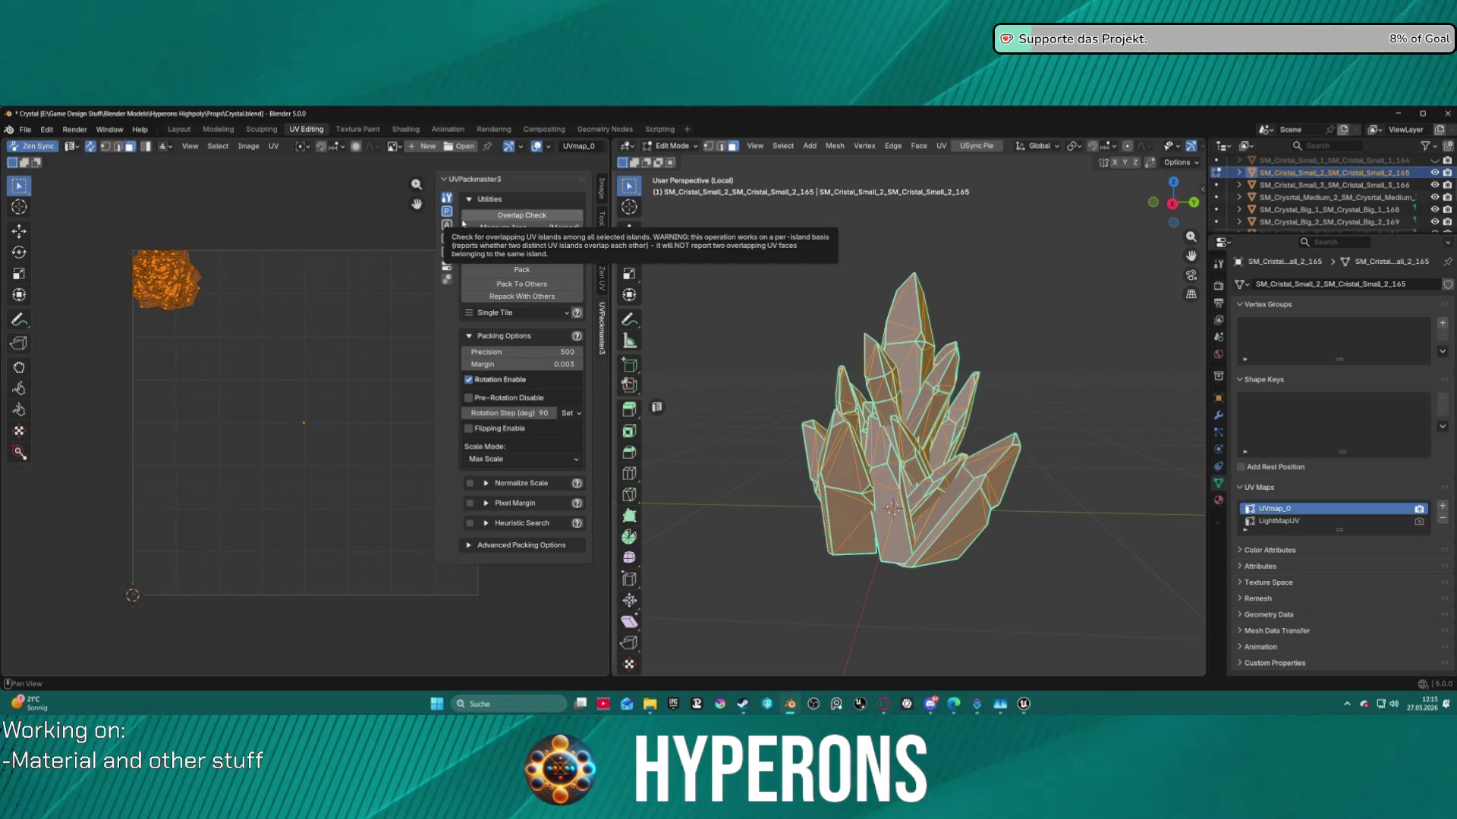
pyautogui.click(601, 279)
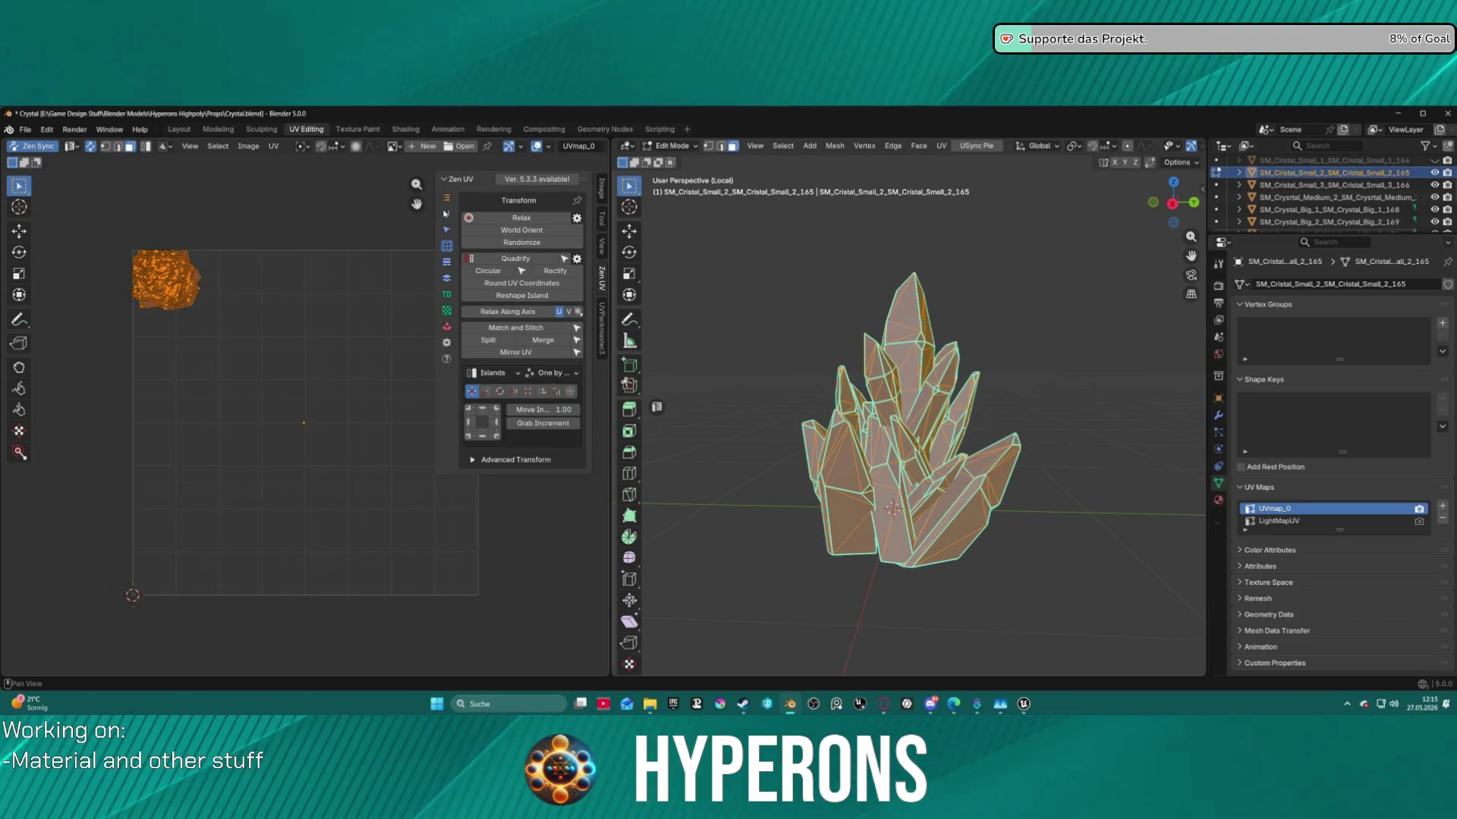
pyautogui.click(446, 214)
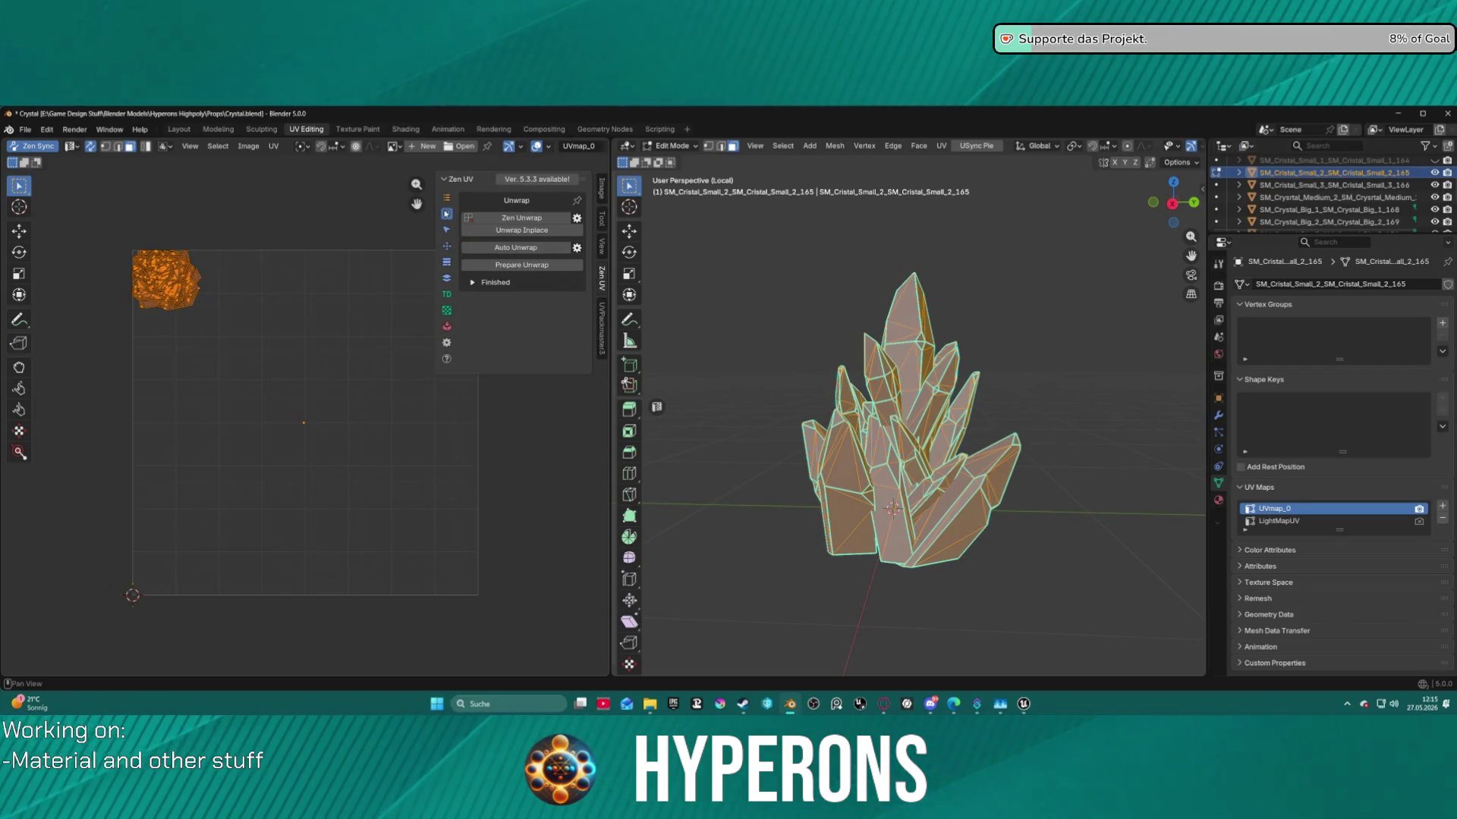
pyautogui.click(534, 250)
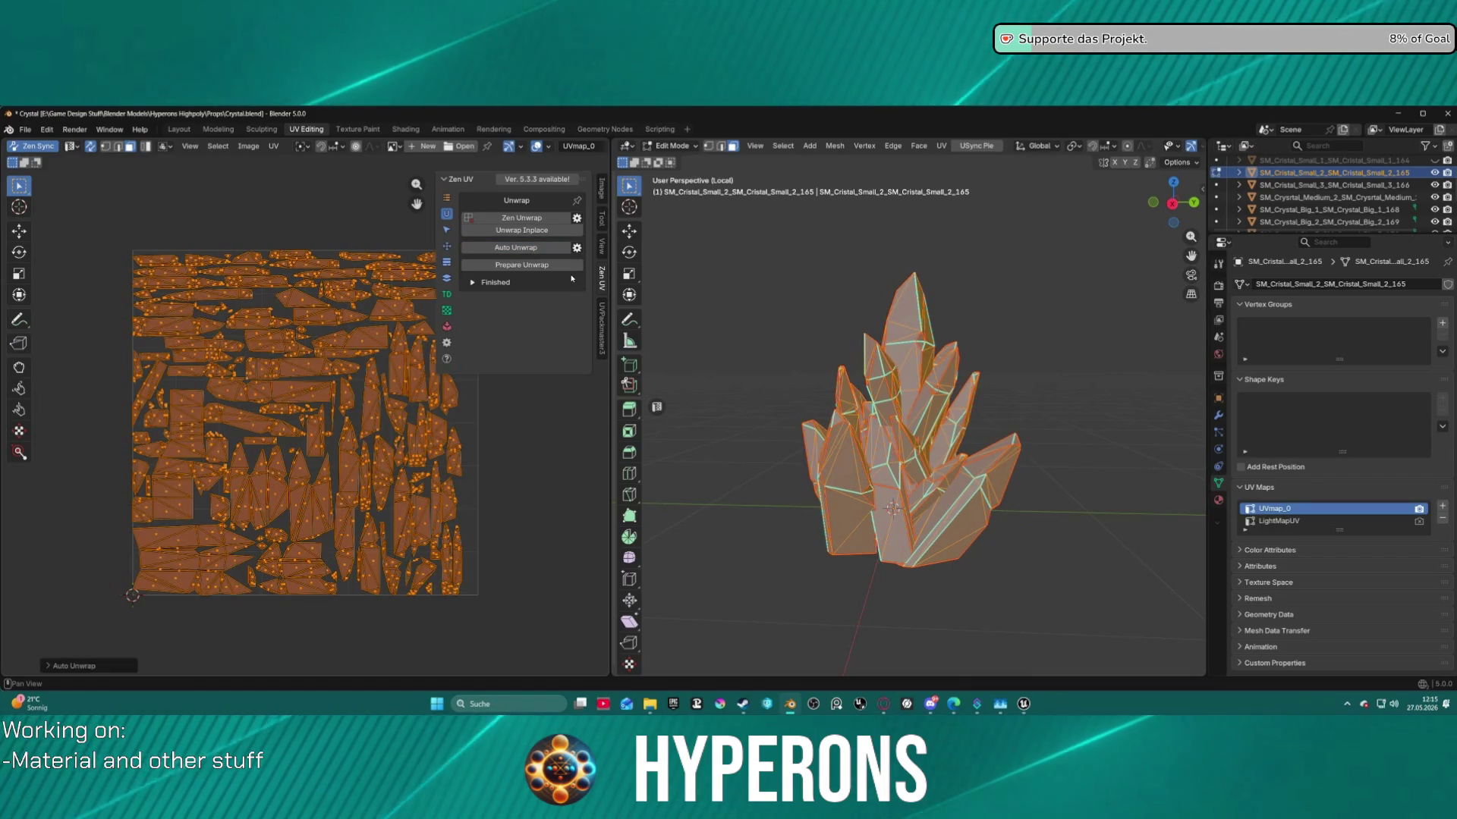
pyautogui.click(564, 265)
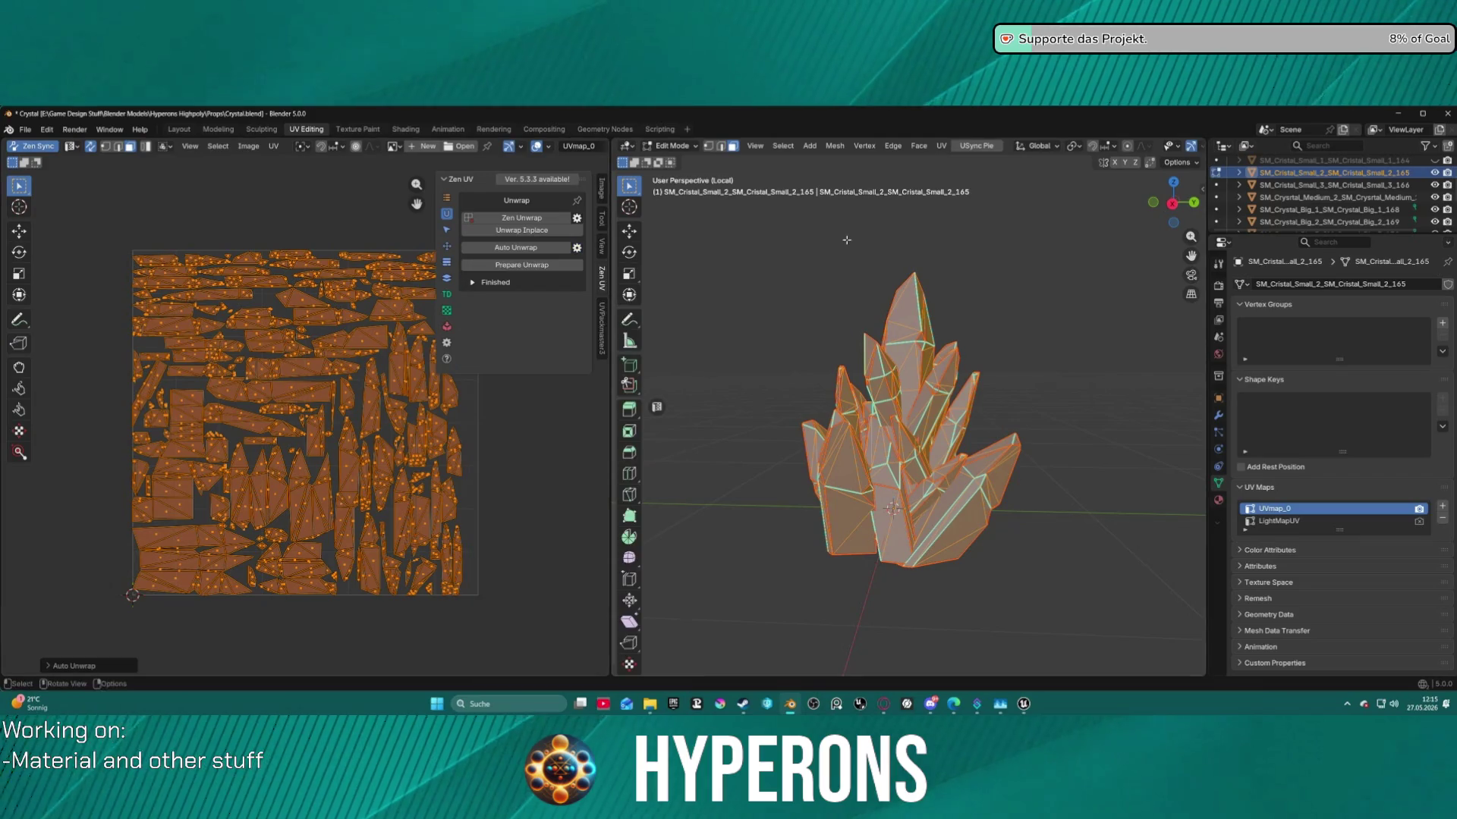
pyautogui.hotkey('ctrl', 'z')
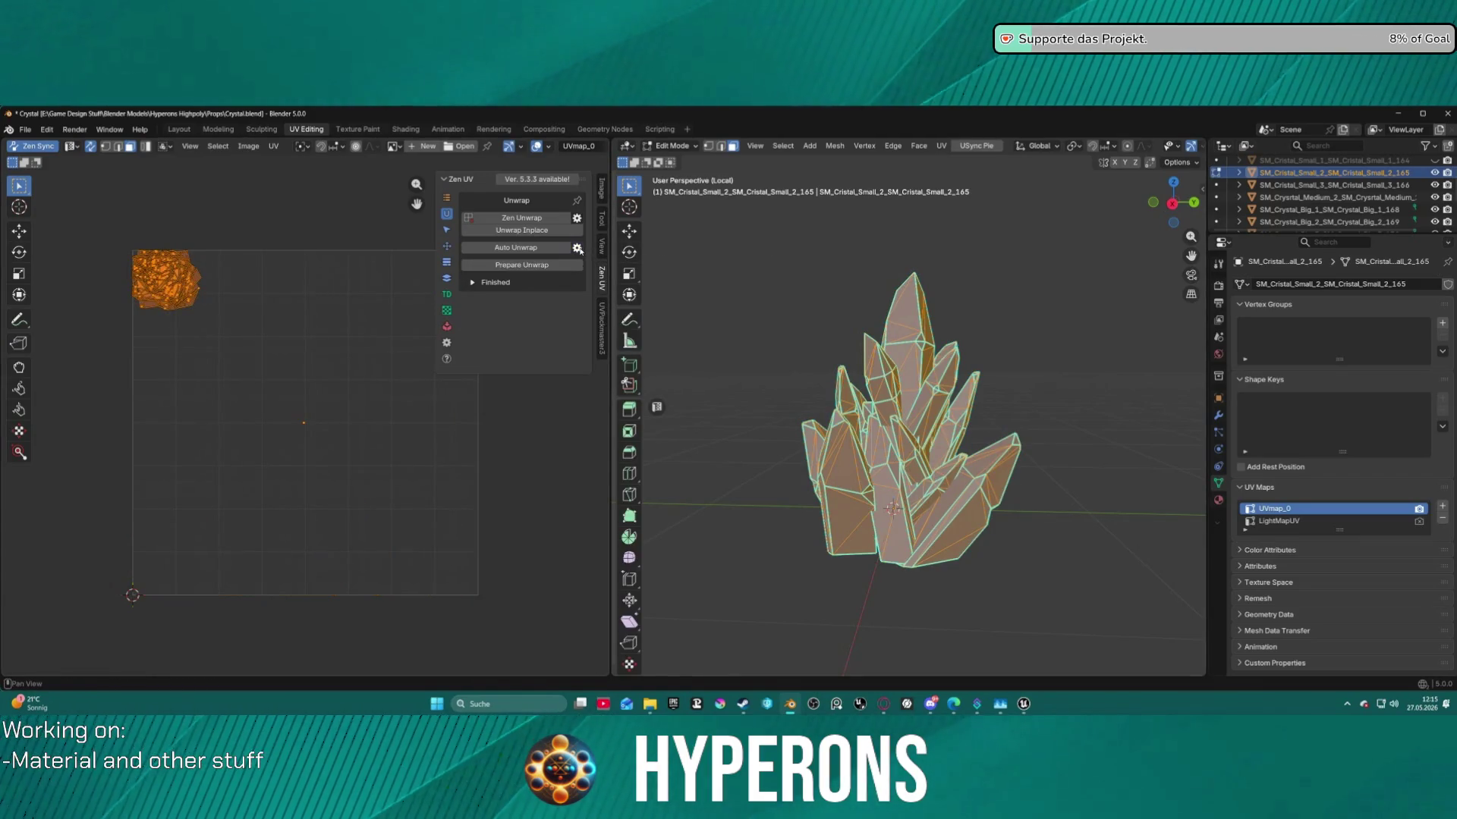
pyautogui.click(578, 249)
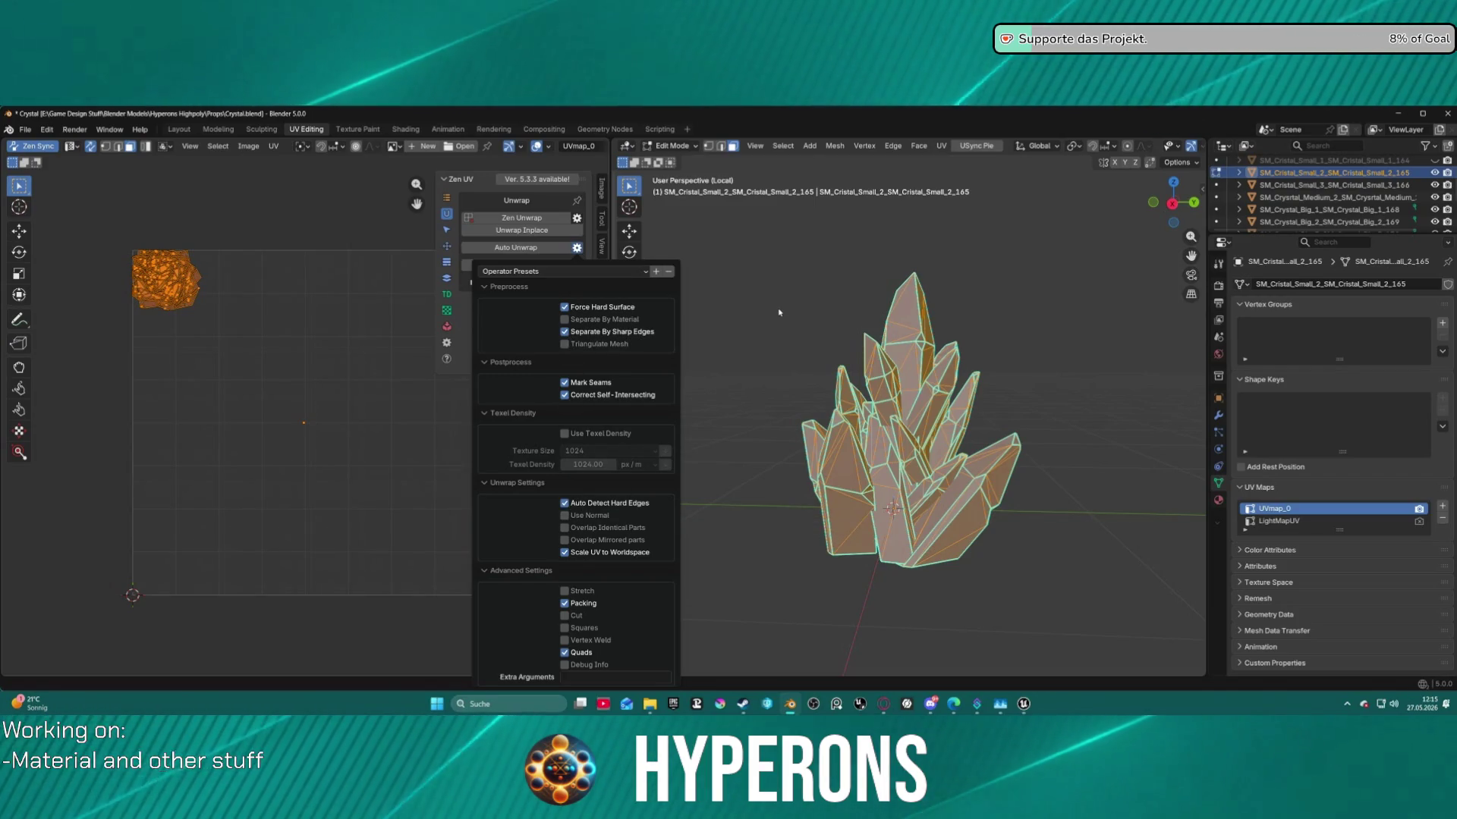
pyautogui.click(504, 251)
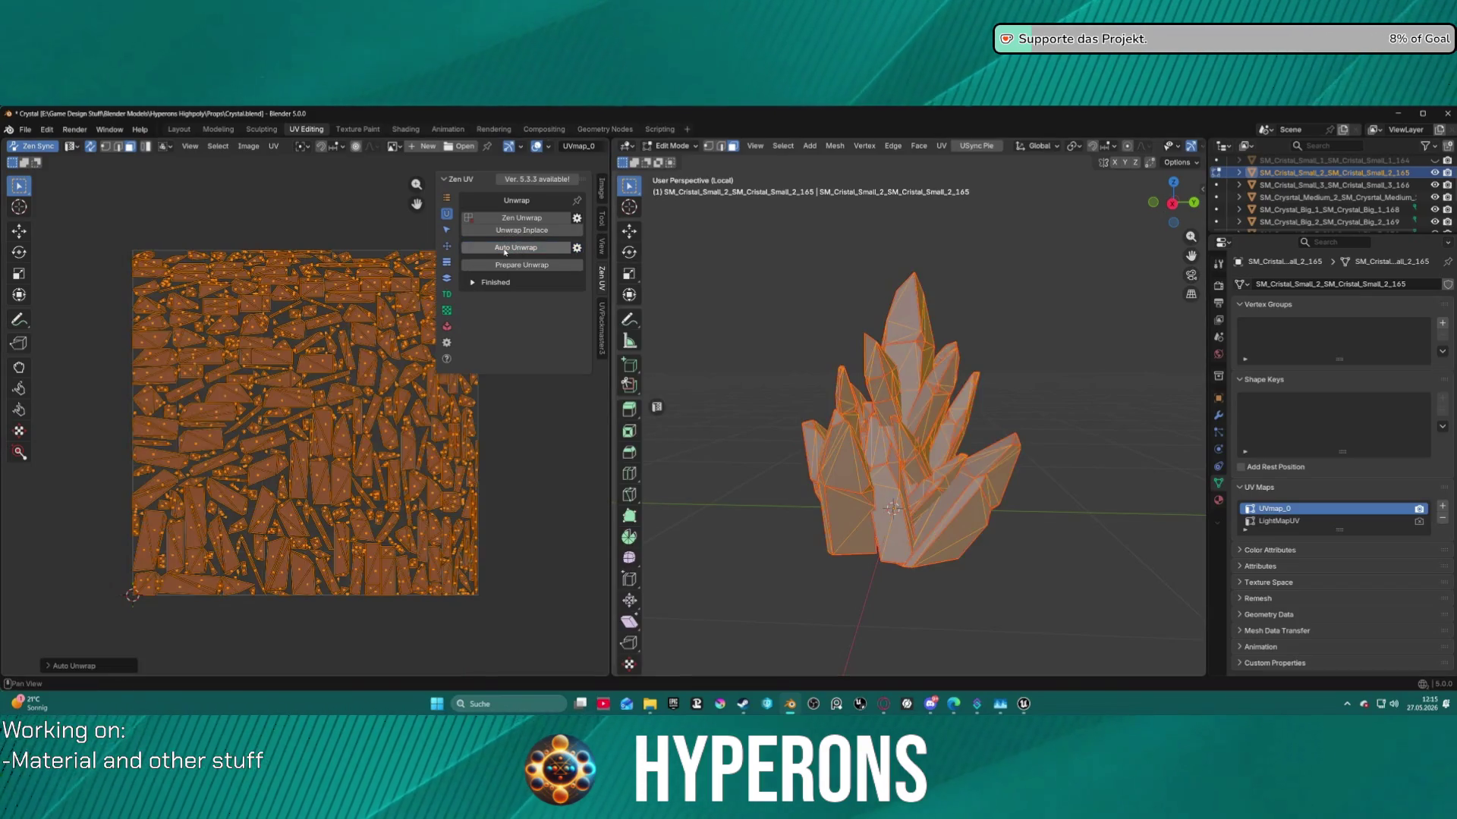
pyautogui.hotkey('ctrl', 'z')
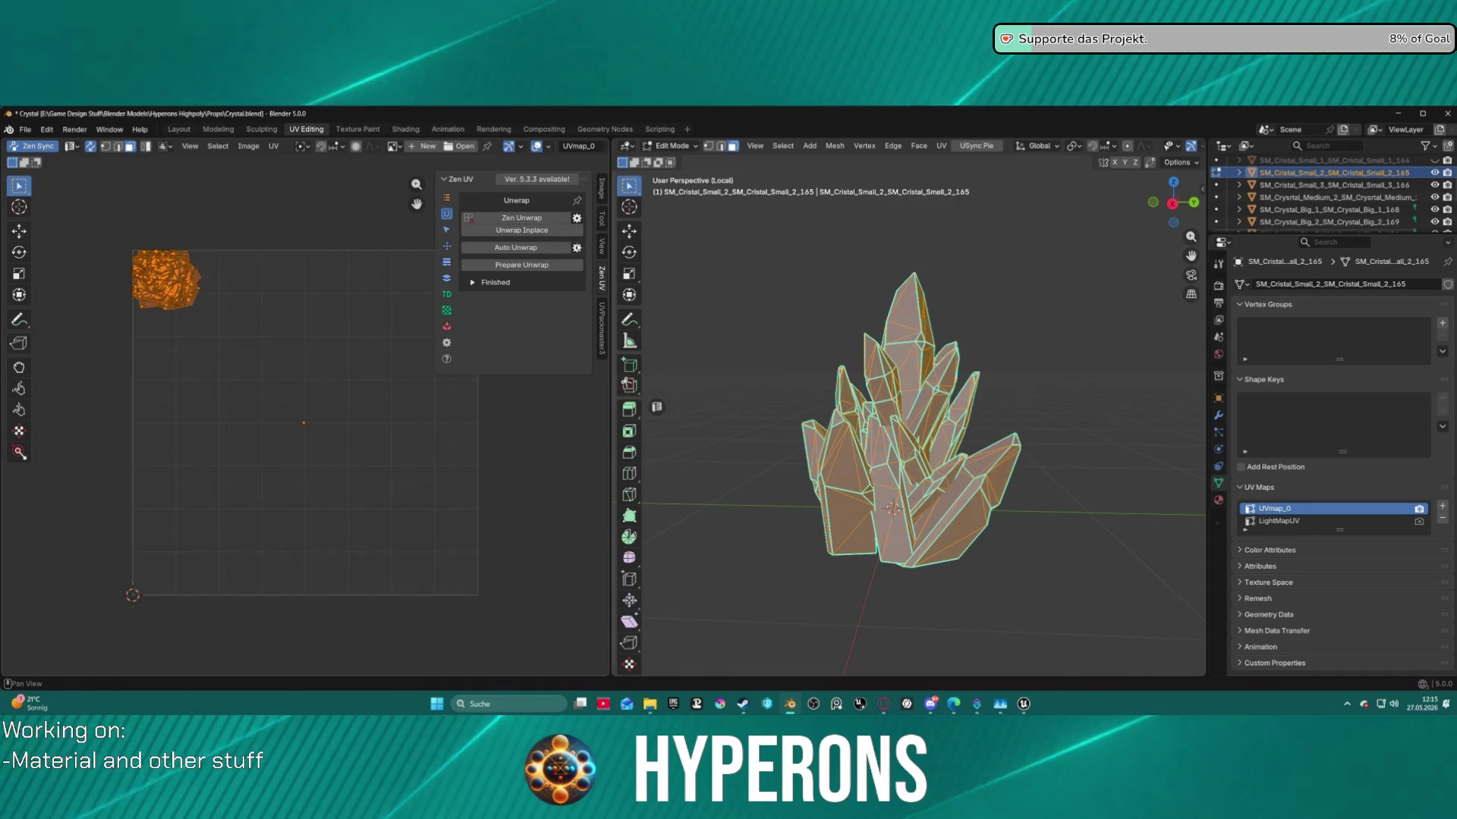
# Run Zen UV Auto Unwrap on SM_Cristal_Small_2, then reselect all its faces and UV islands.
pyautogui.click(577, 248)
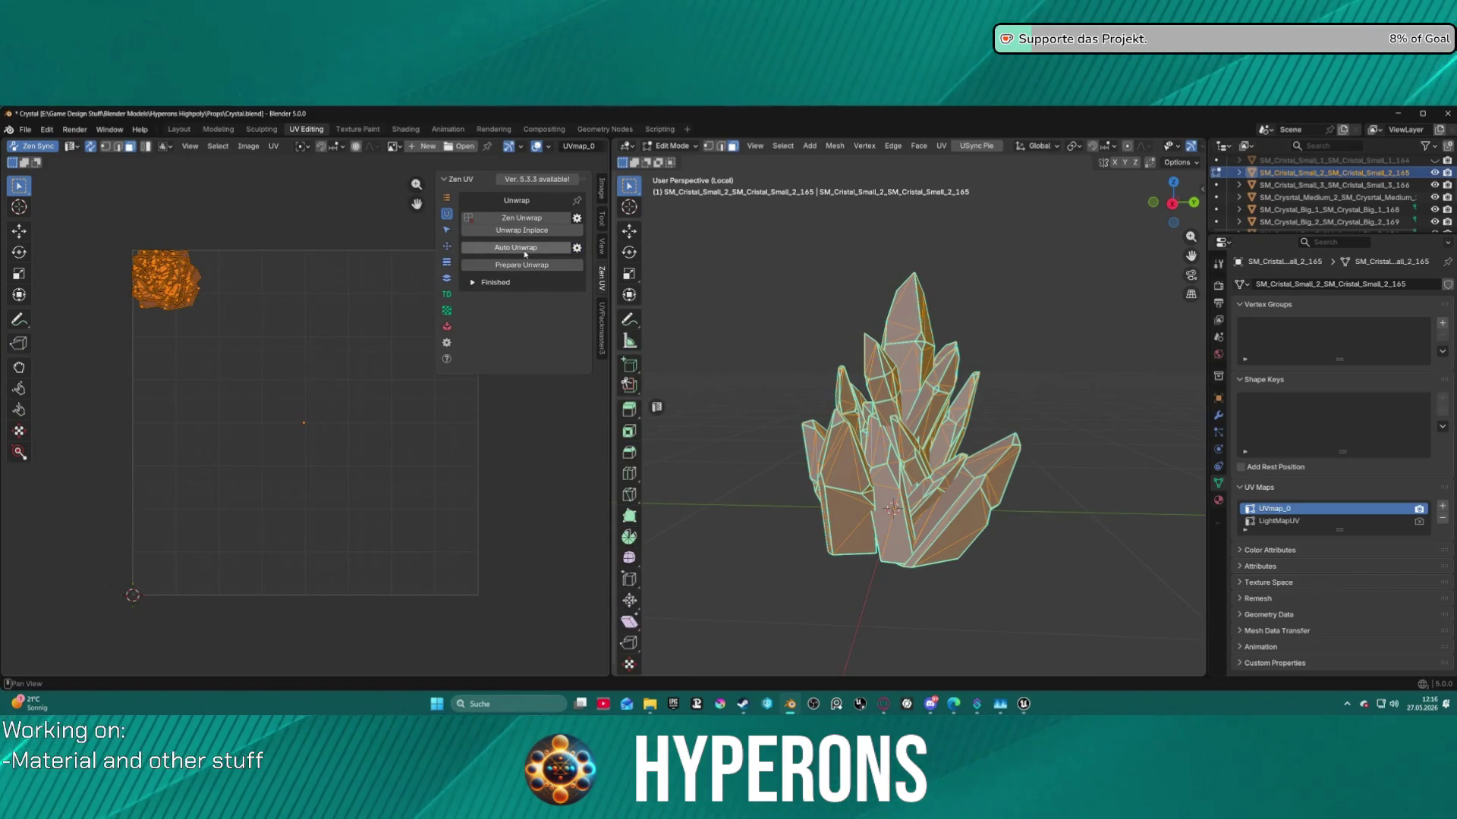
pyautogui.click(525, 249)
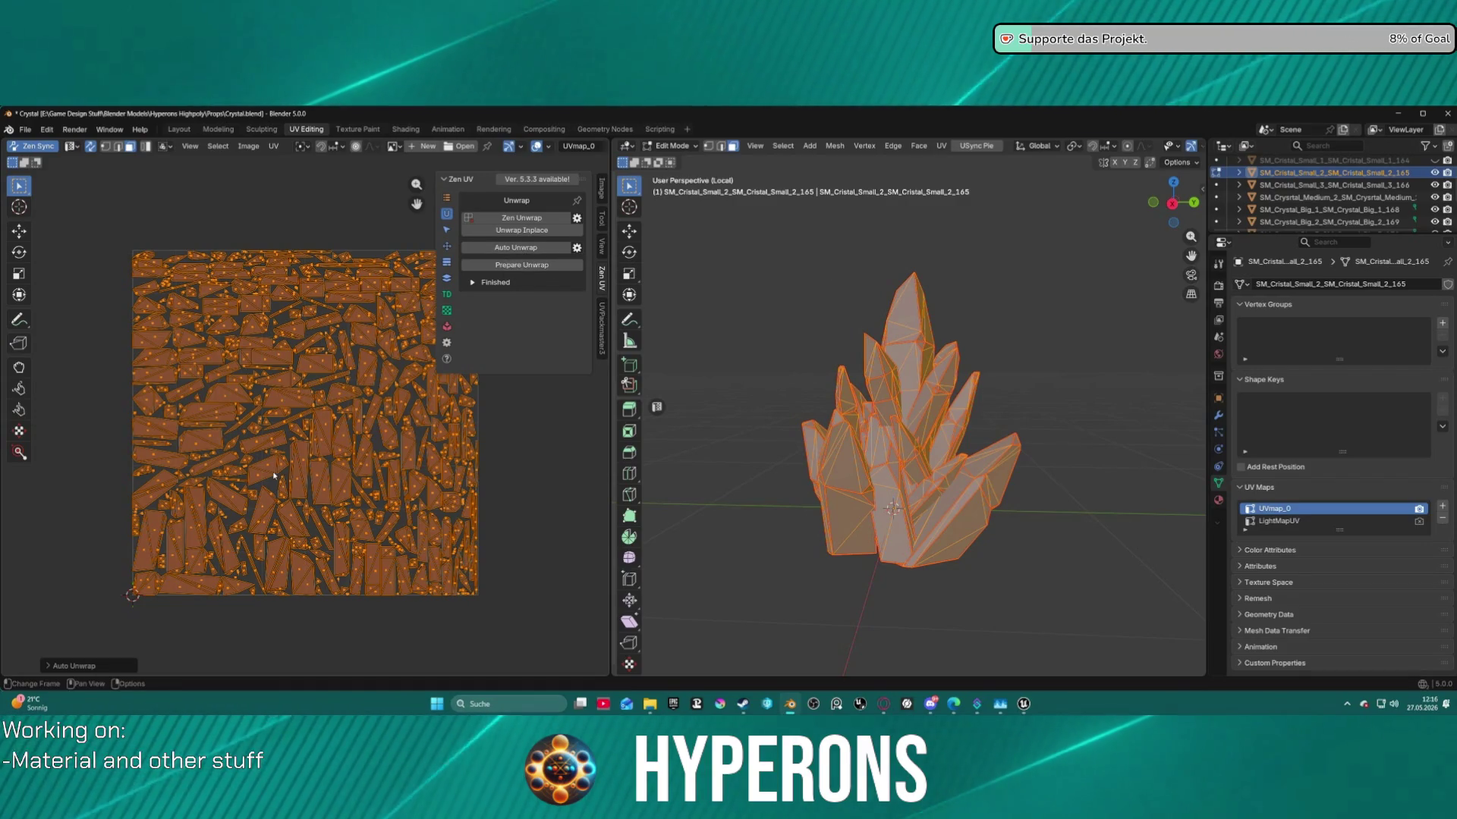
pyautogui.click(529, 497)
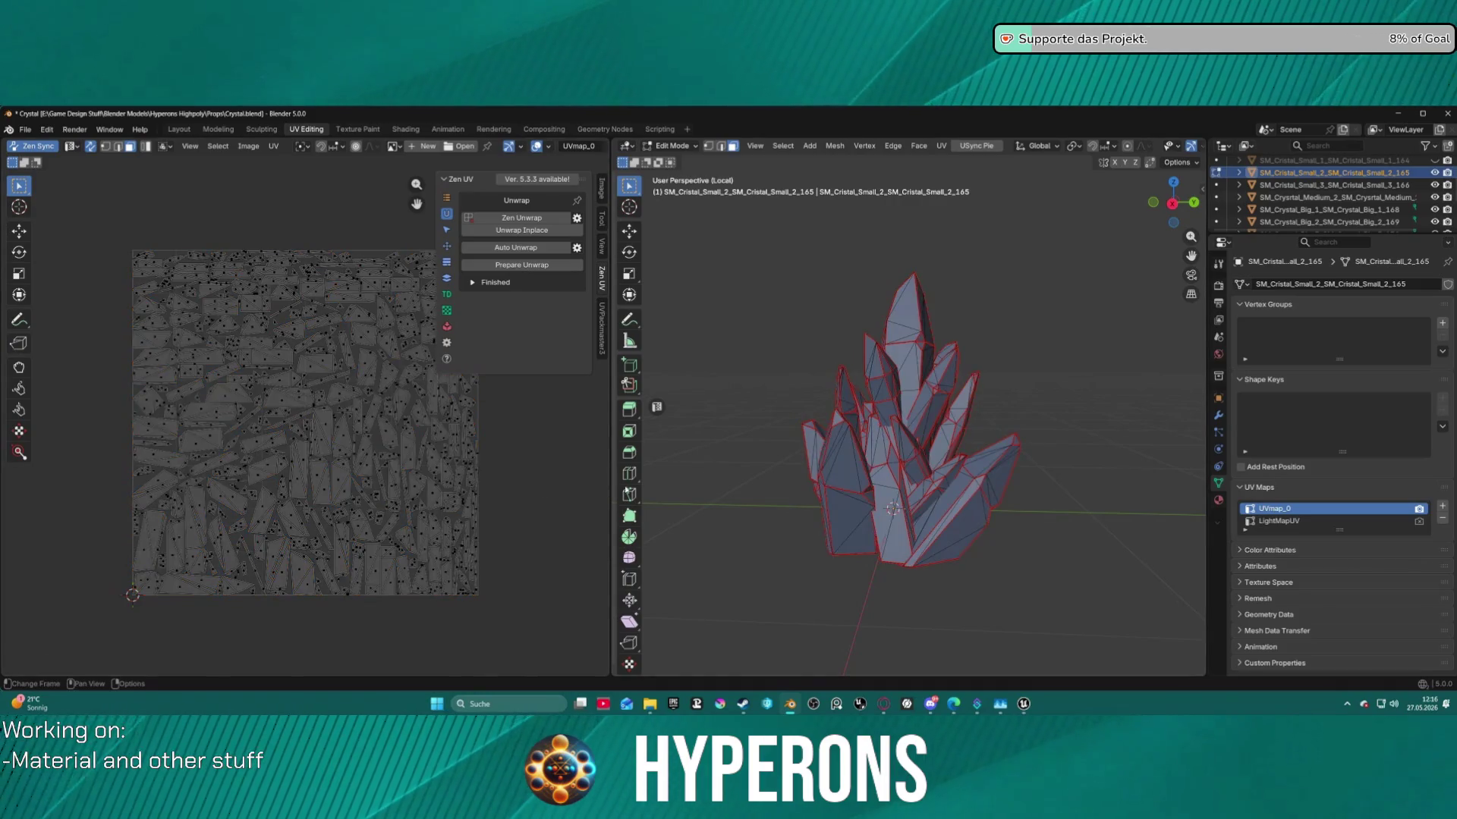
pyautogui.press('l')
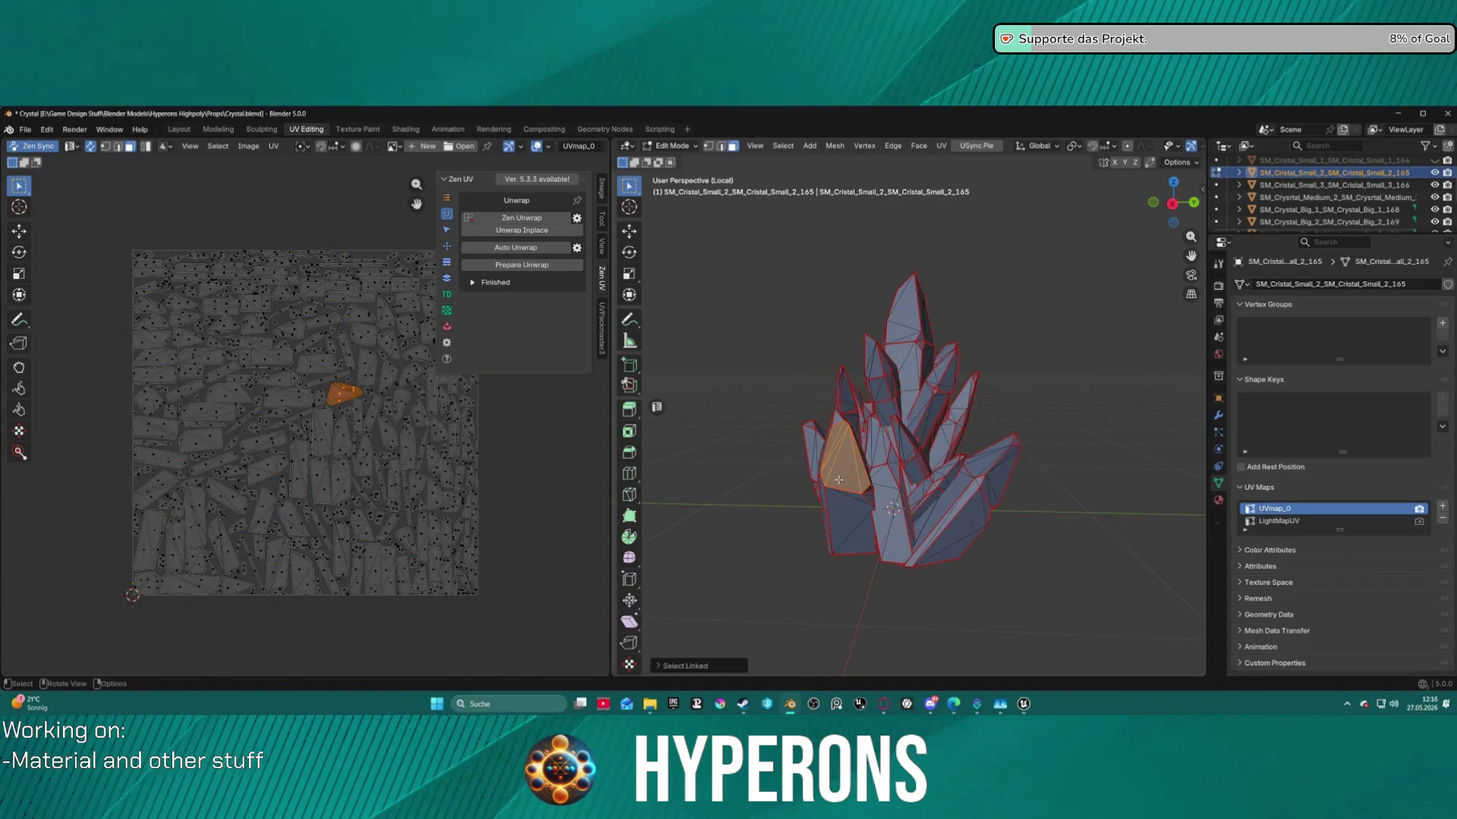
pyautogui.click(1063, 288)
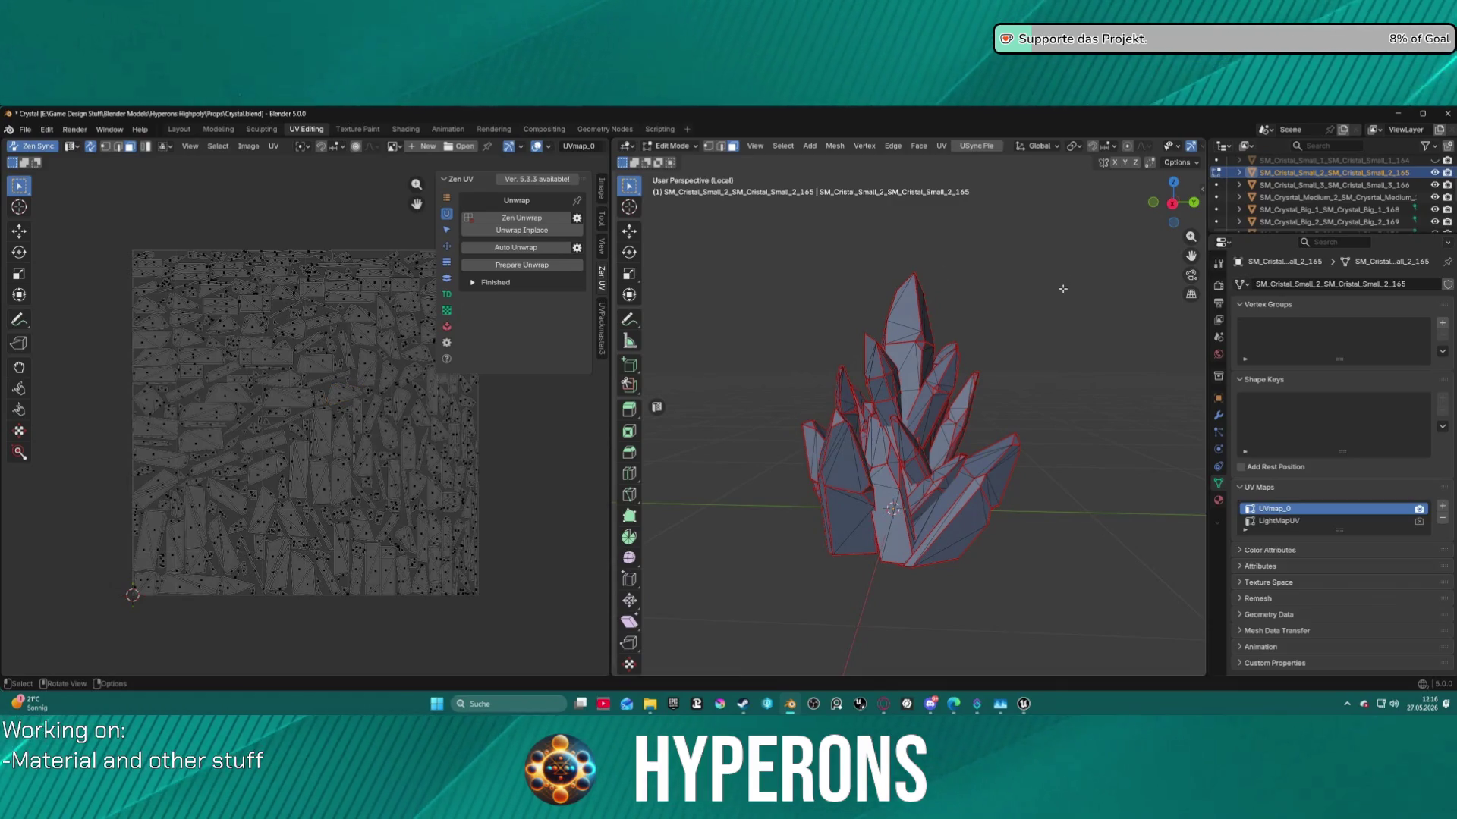
pyautogui.hotkey('ctrl', 'z')
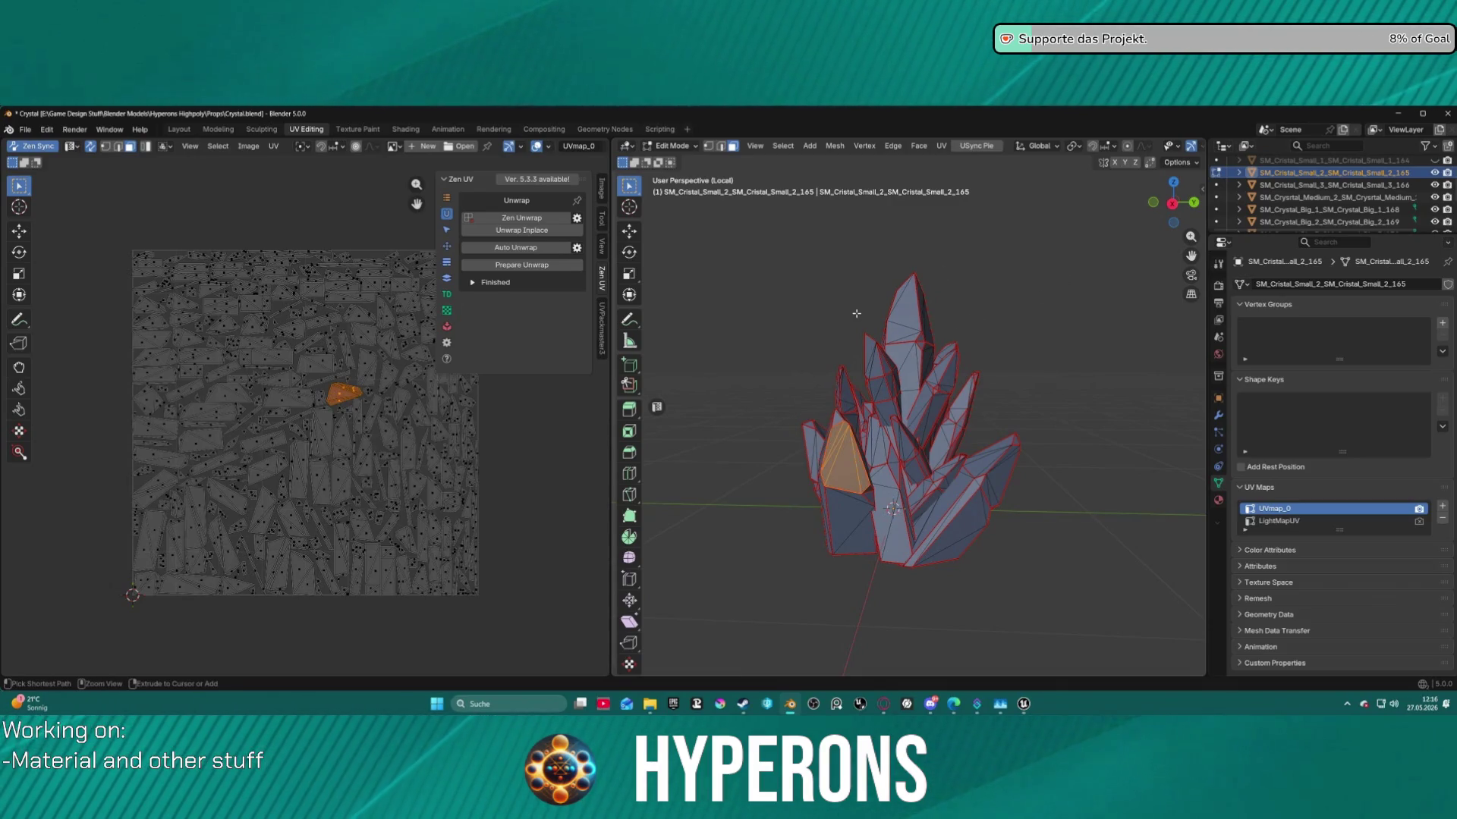
pyautogui.press('a')
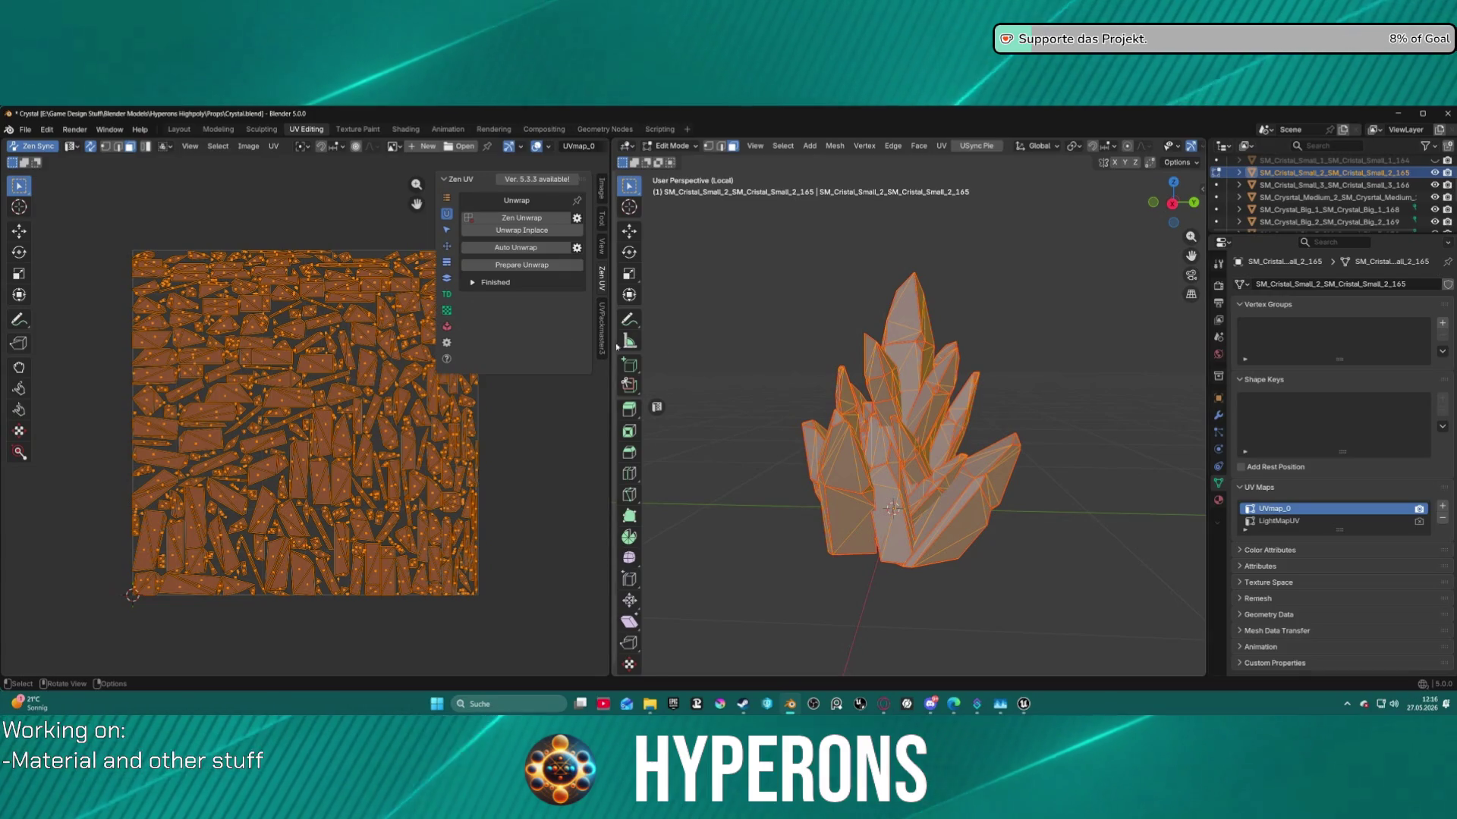
pyautogui.click(447, 248)
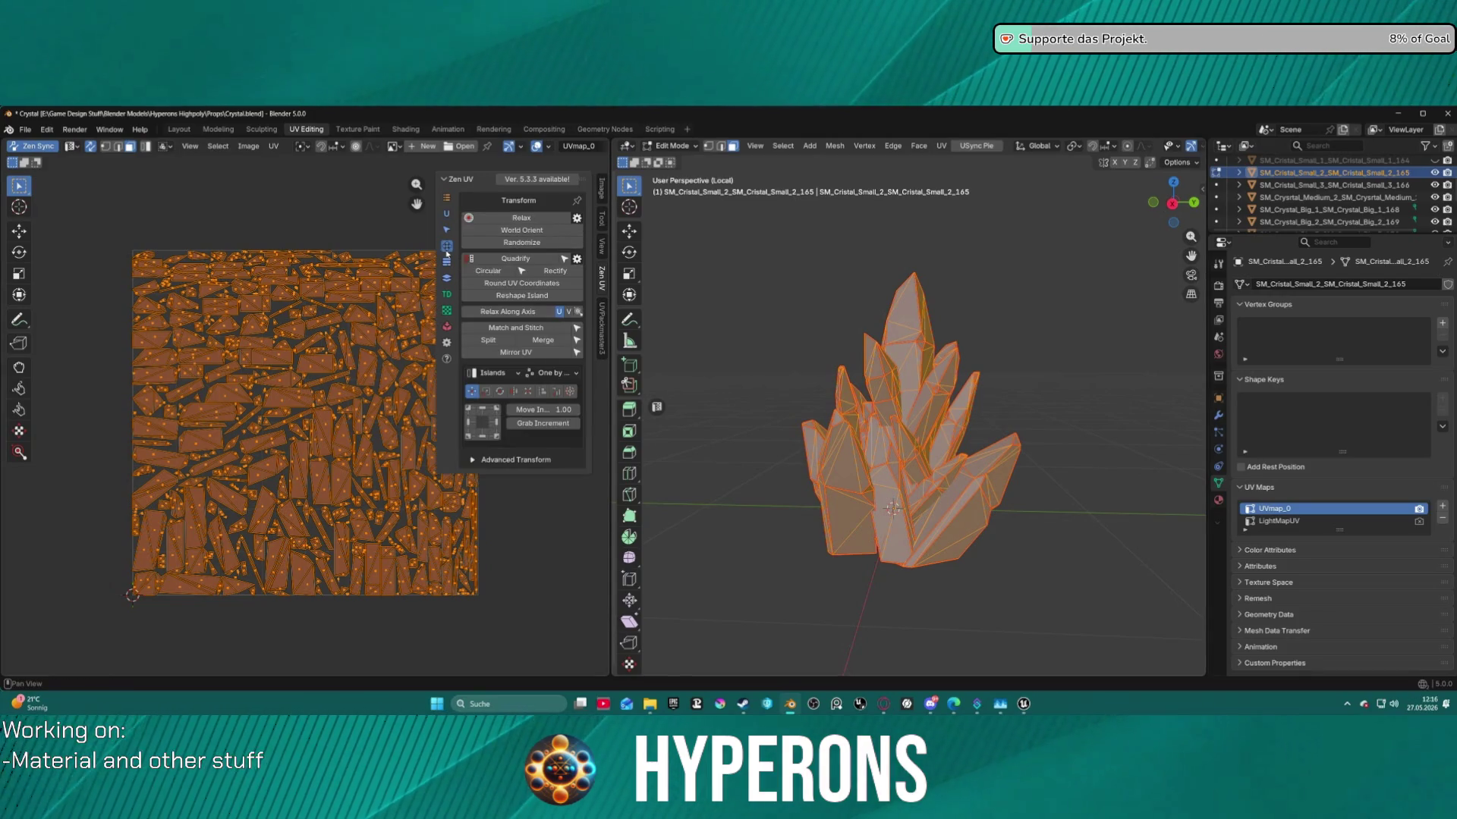
# World-orient the crystal's UV islands, pack them in UVPackmaster and disable island rotation.
pyautogui.click(534, 237)
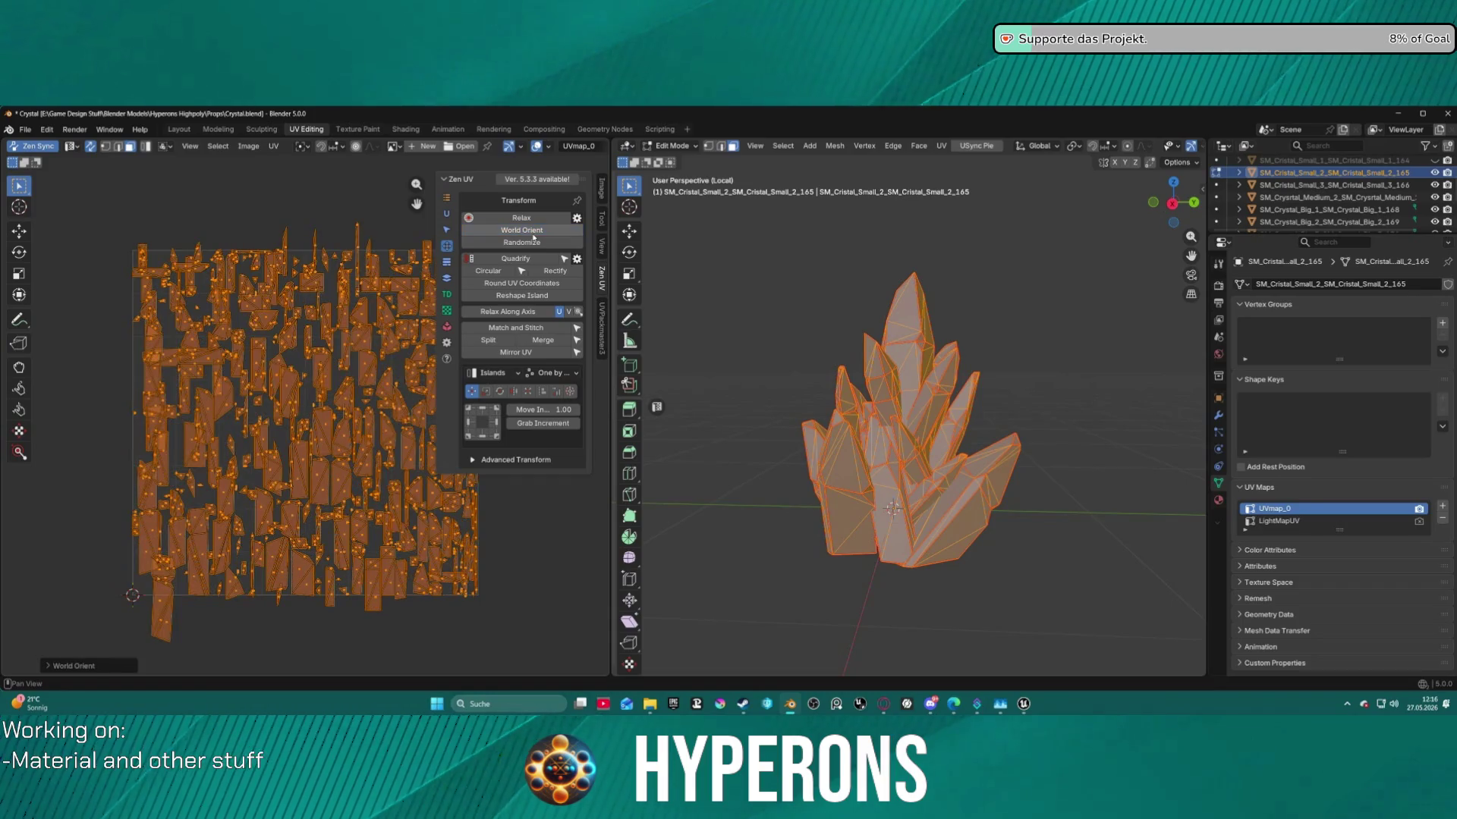
pyautogui.click(602, 322)
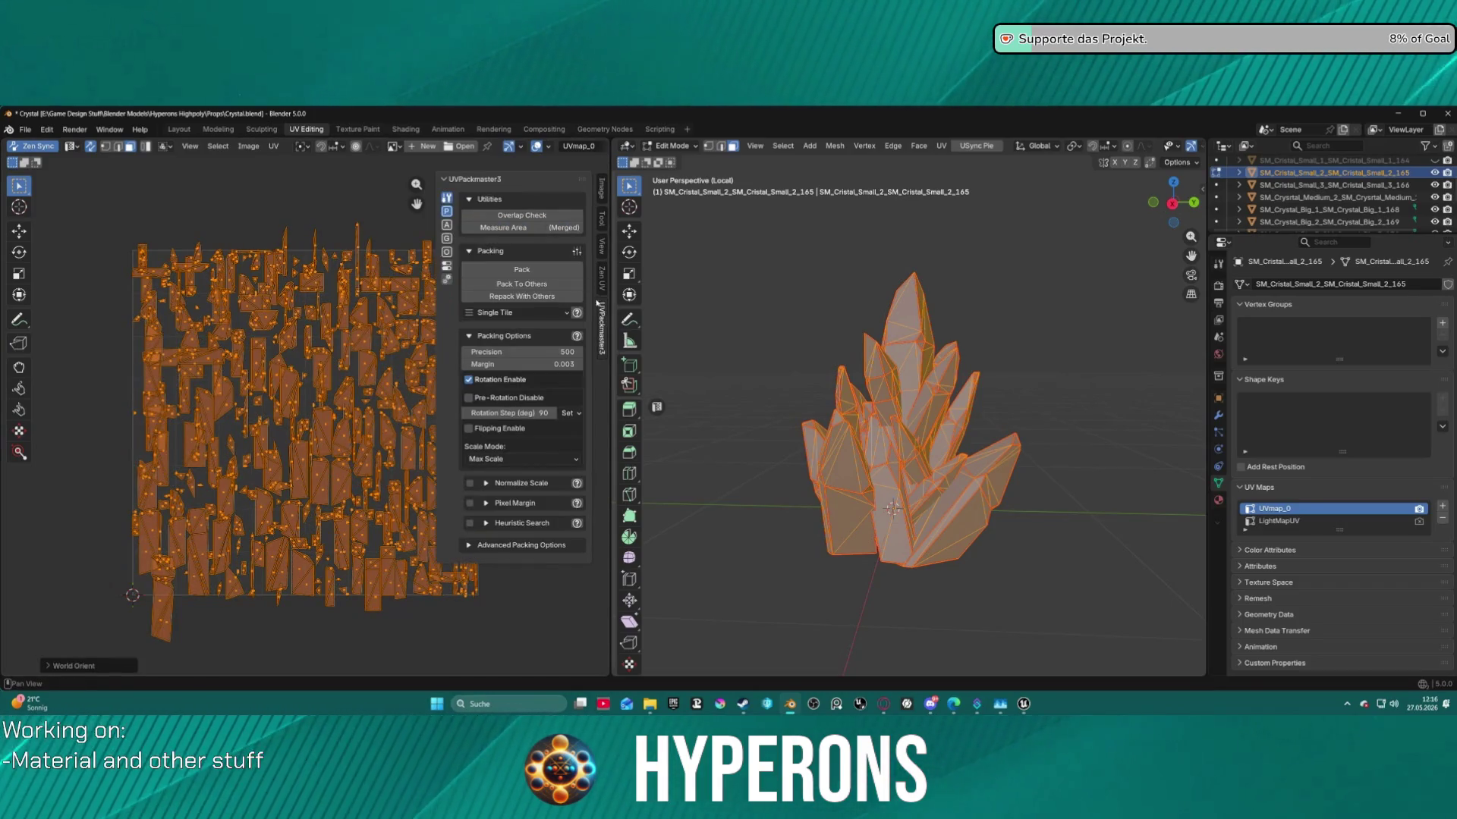
pyautogui.click(536, 285)
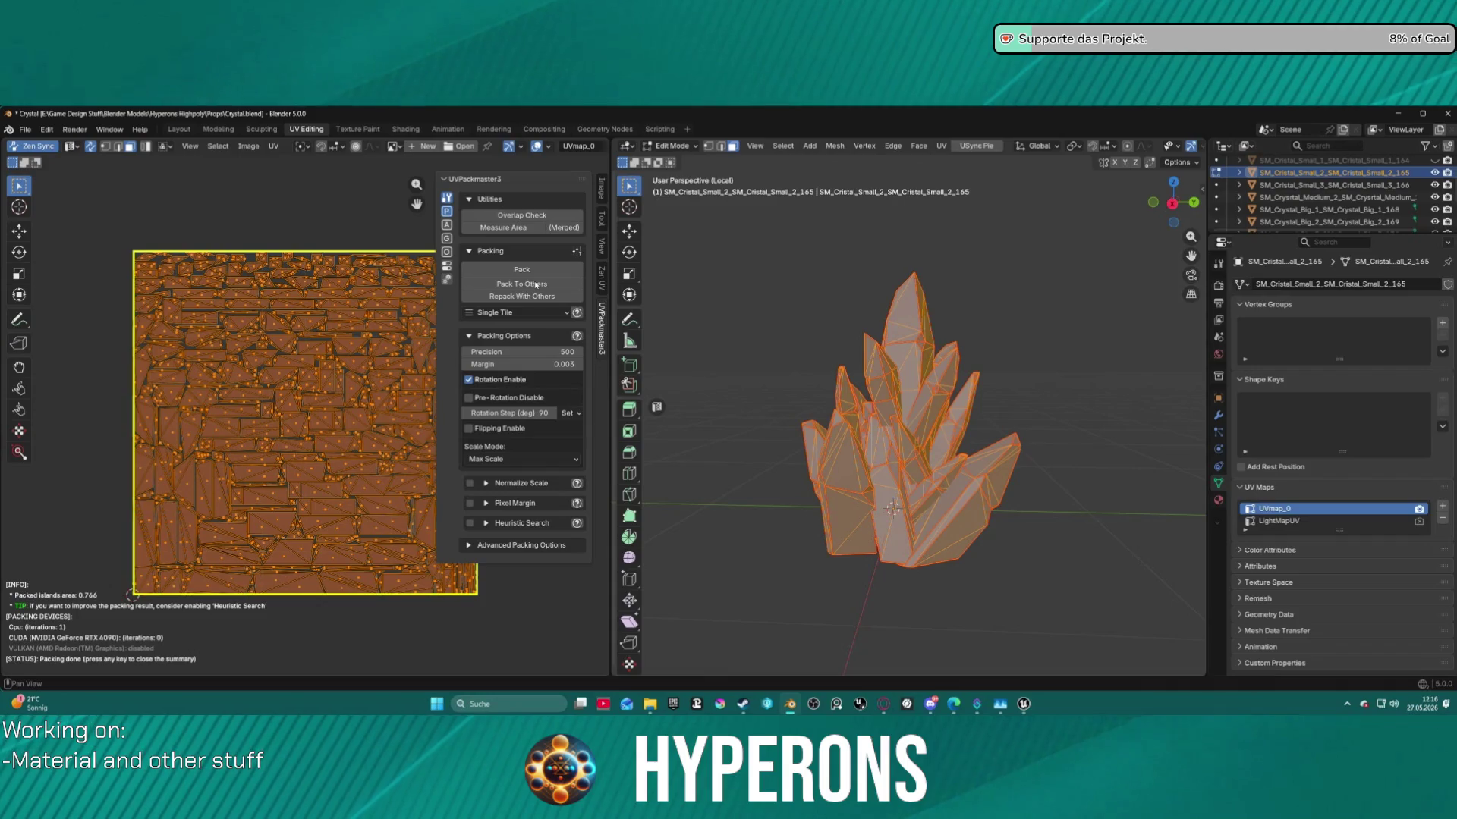
pyautogui.click(469, 380)
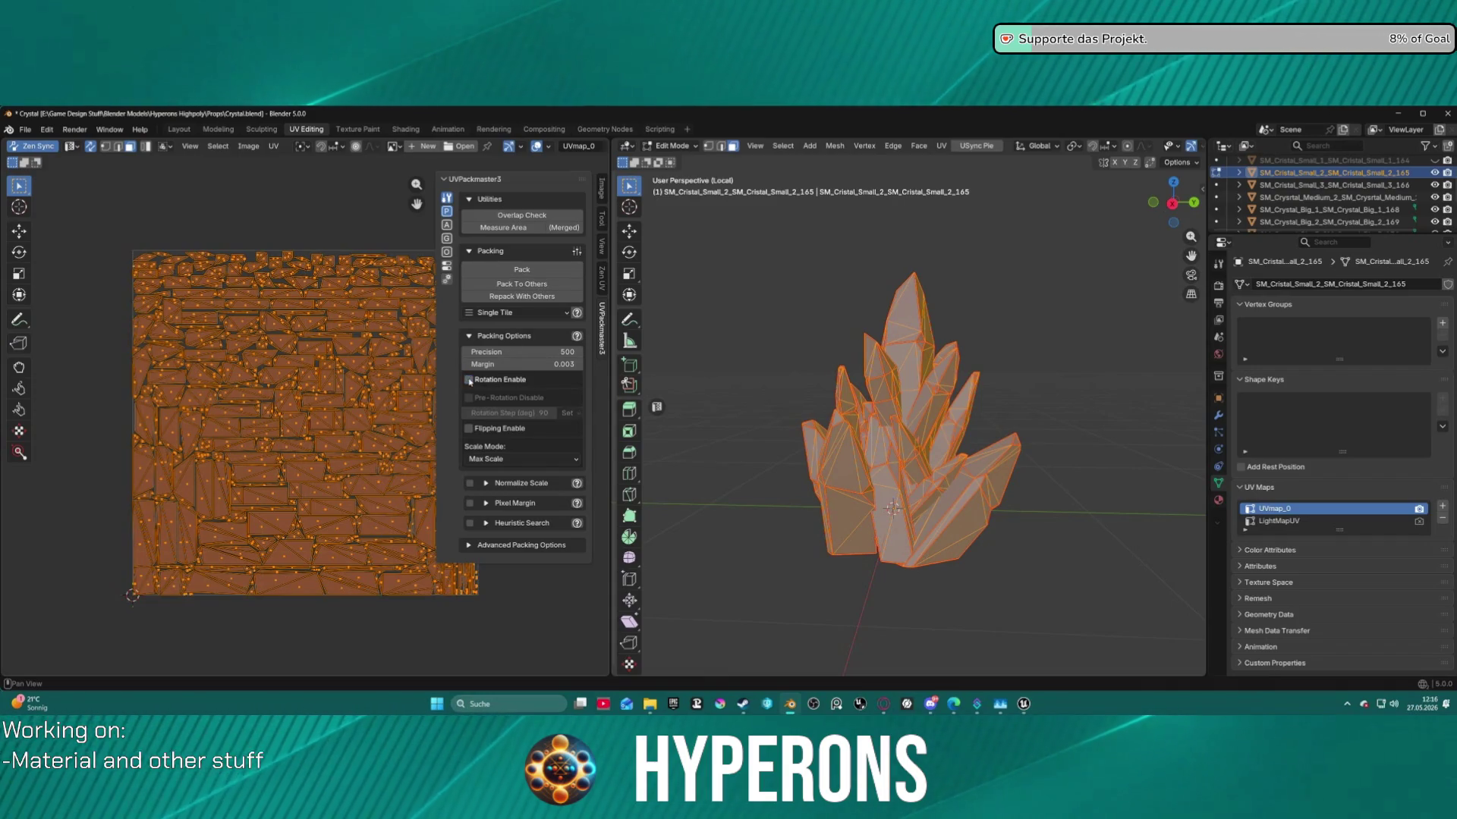
# Re-orient the islands upright and repack them to fill 0.739 of the UV square.
pyautogui.click(603, 280)
pyautogui.click(534, 229)
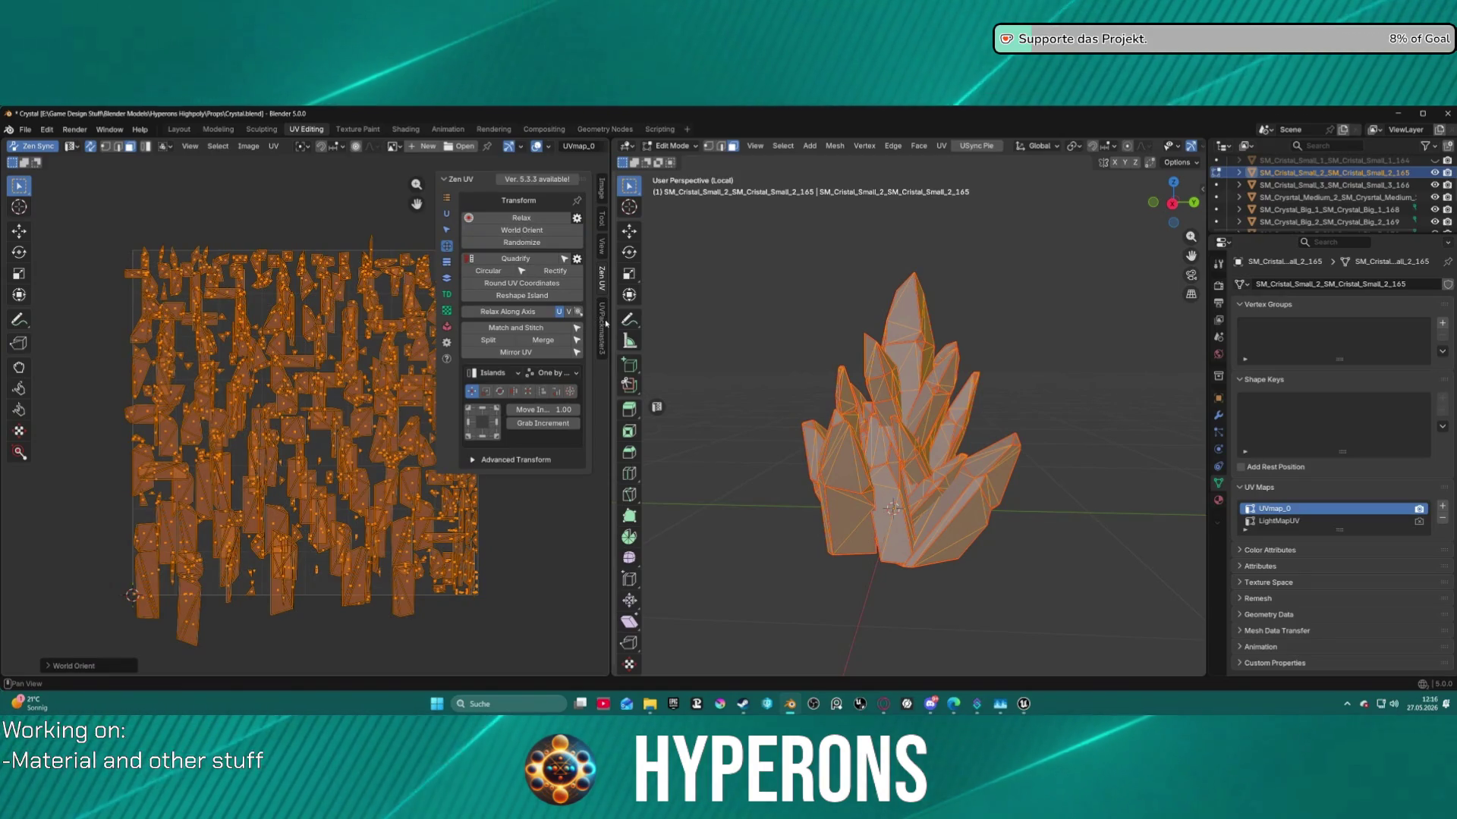
pyautogui.click(602, 326)
pyautogui.click(534, 284)
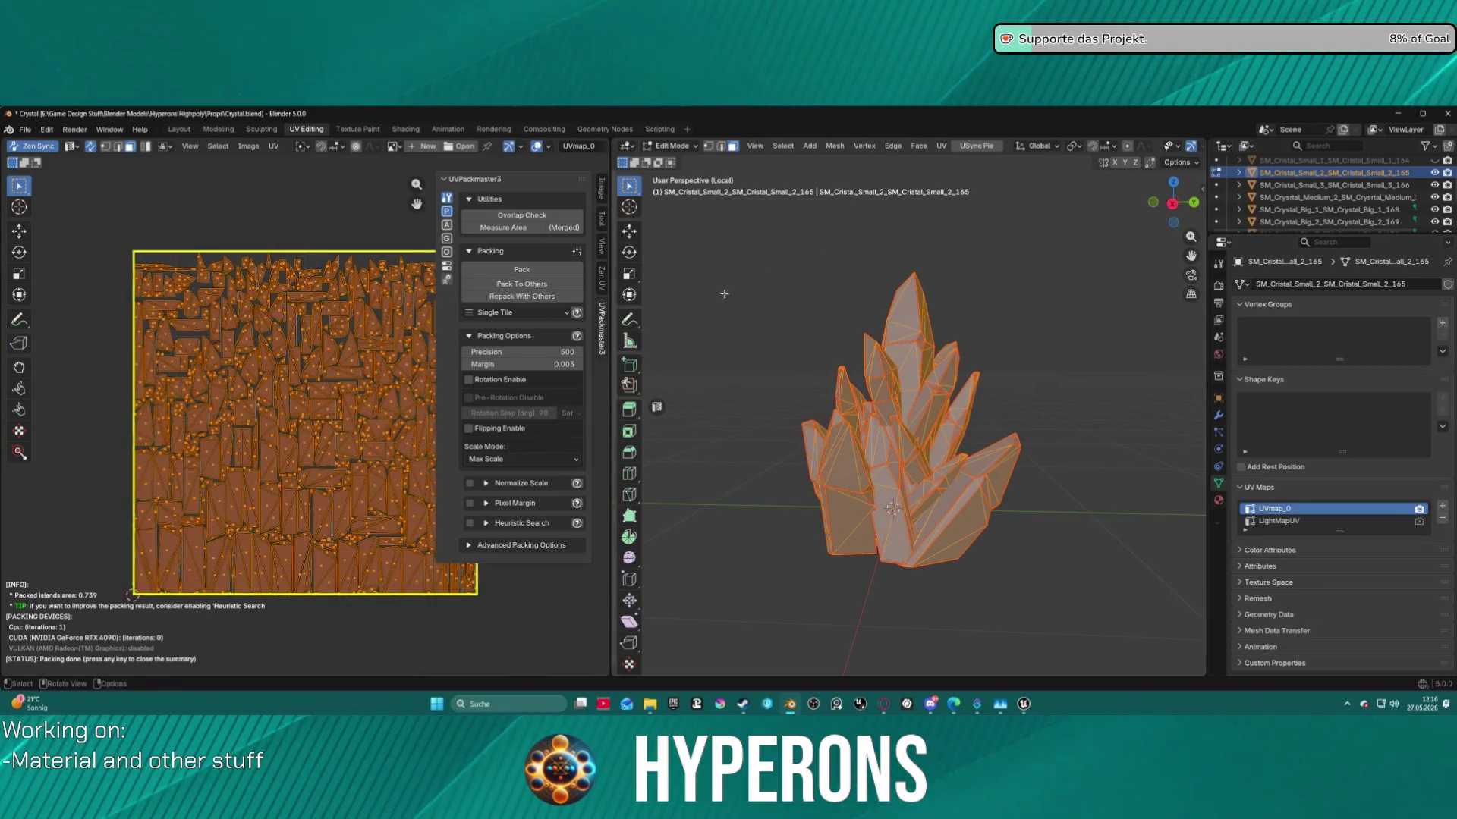
pyautogui.click(30, 134)
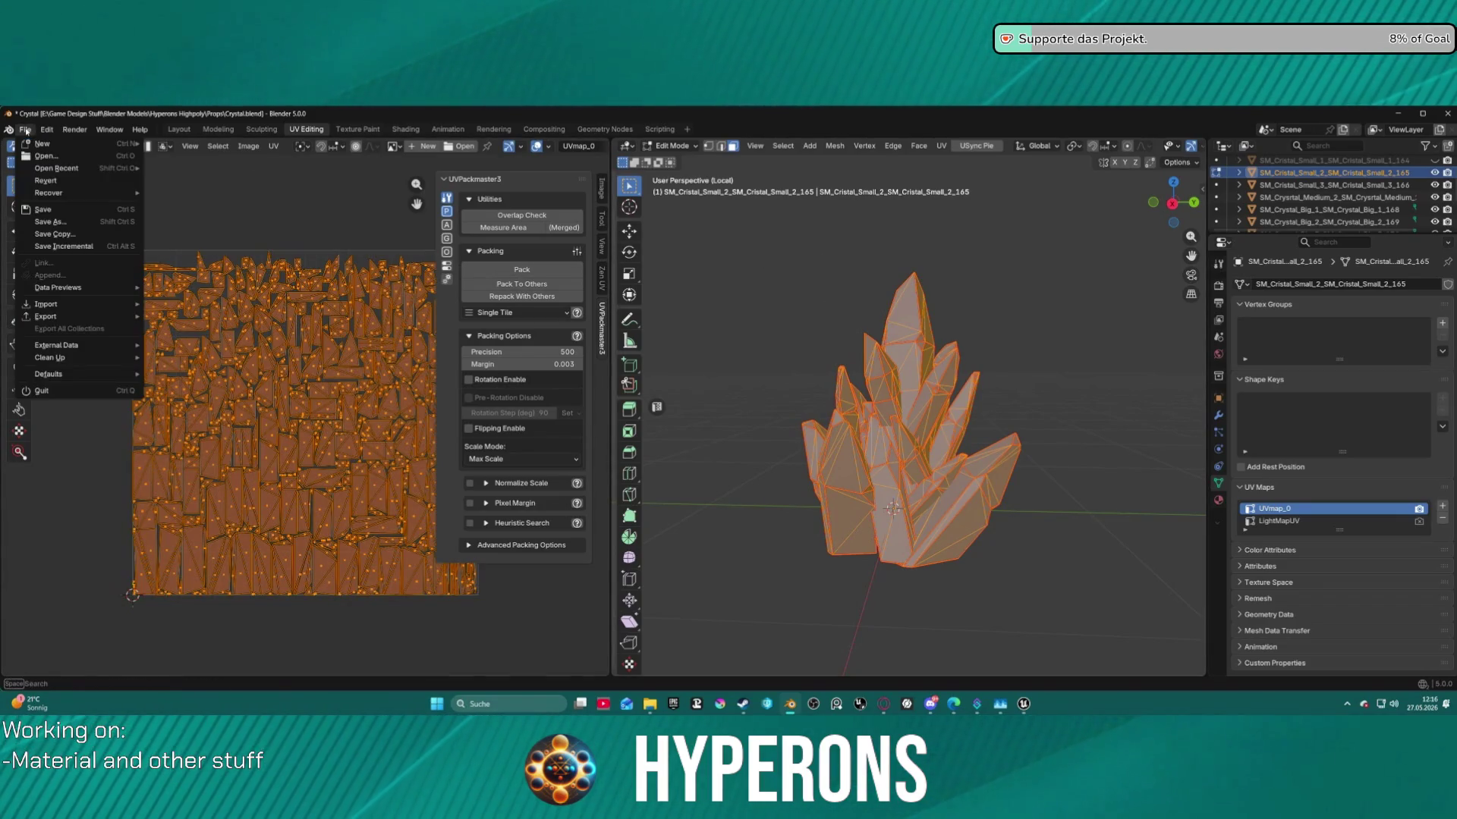
# Orbit around the crystal to inspect its packed result from several angles.
pyautogui.moveTo(123, 199)
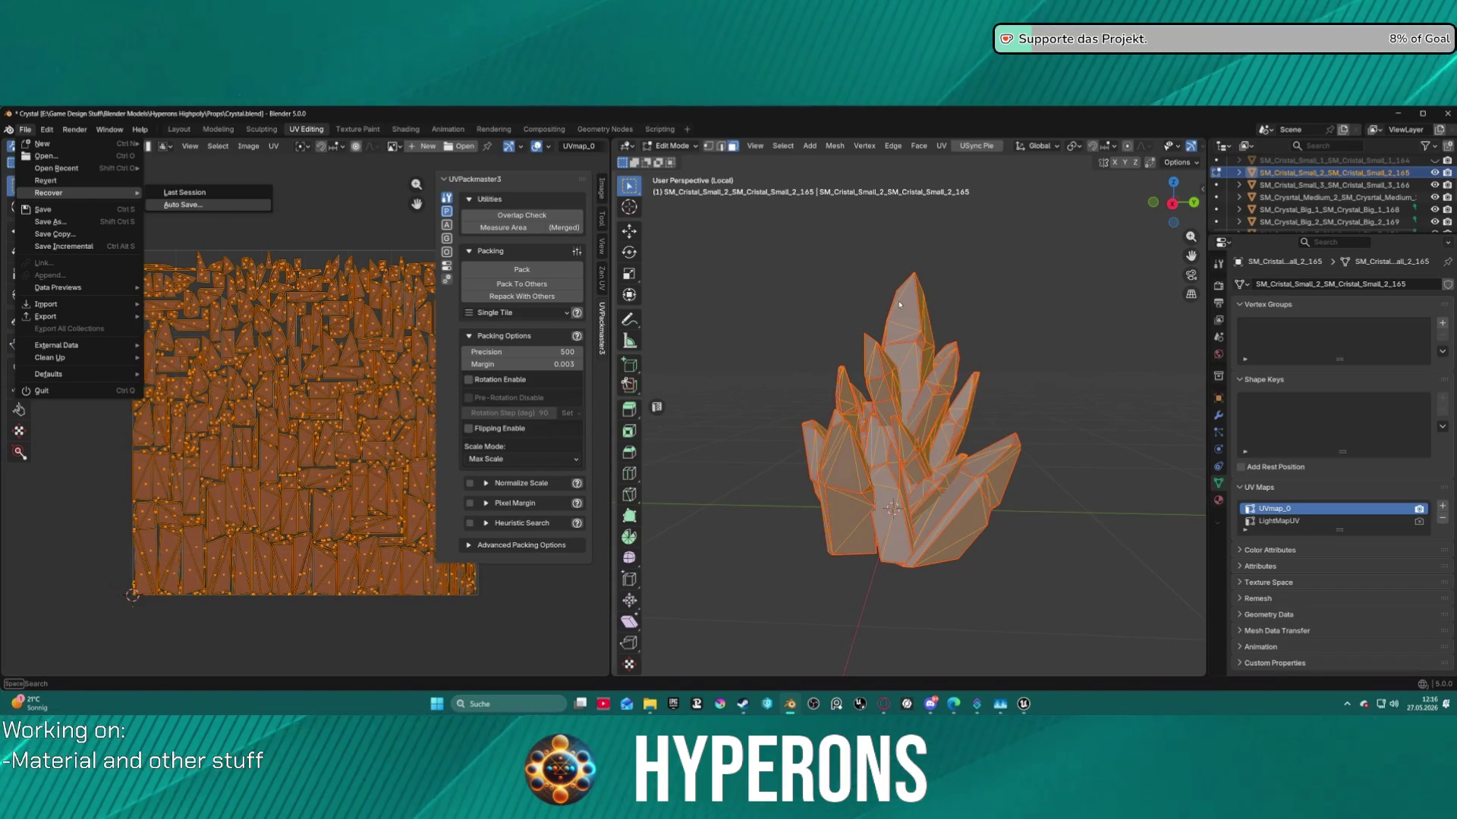
pyautogui.moveTo(1045, 352)
pyautogui.mouseDown()
pyautogui.moveTo(802, 375)
pyautogui.moveTo(812, 353)
pyautogui.moveTo(977, 465)
pyautogui.moveTo(1184, 330)
pyautogui.mouseUp()
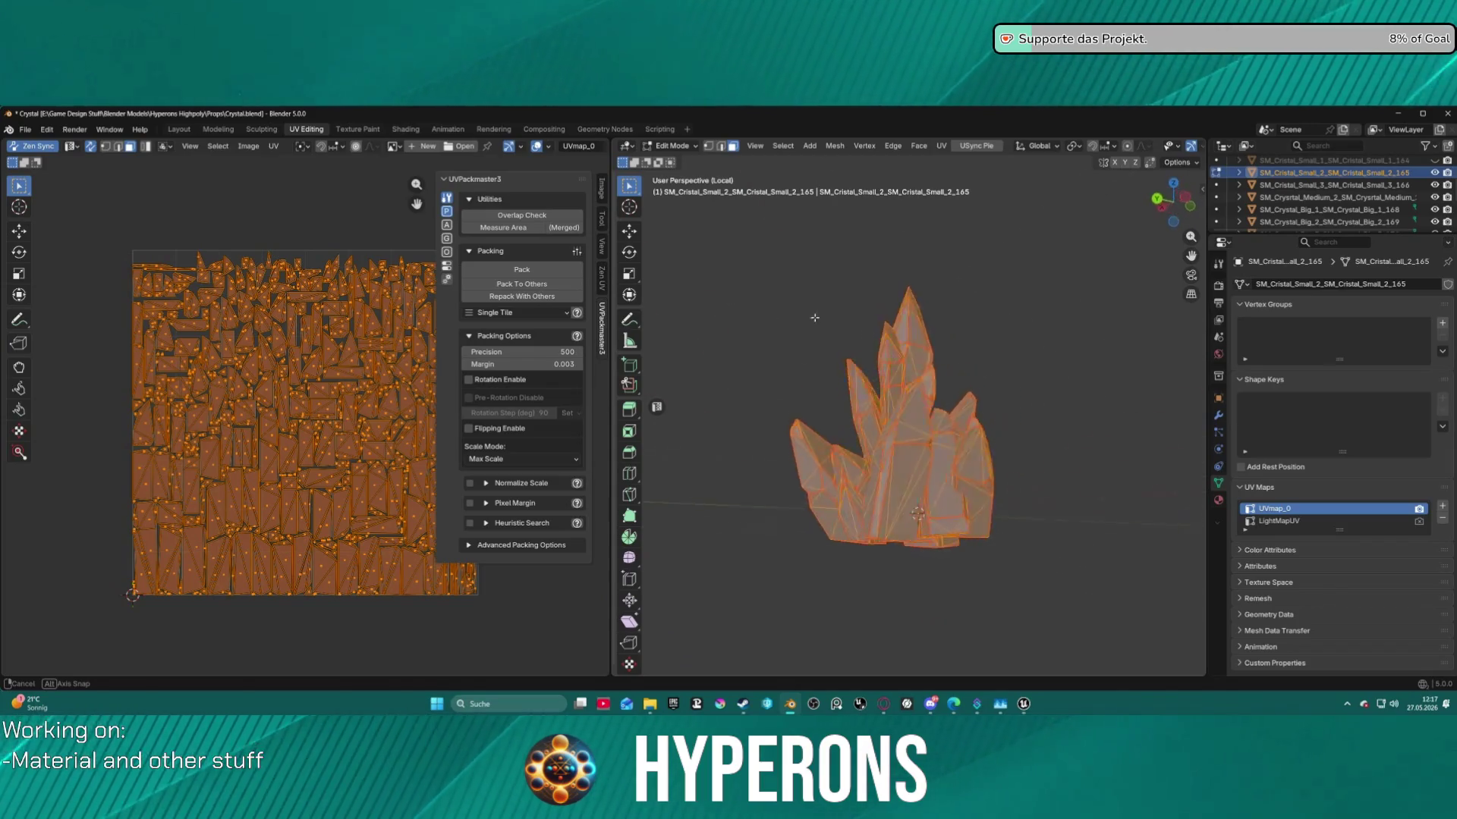
pyautogui.moveTo(950, 368); pyautogui.dragTo(1034, 381)
pyautogui.scroll(6, 1033, 381)
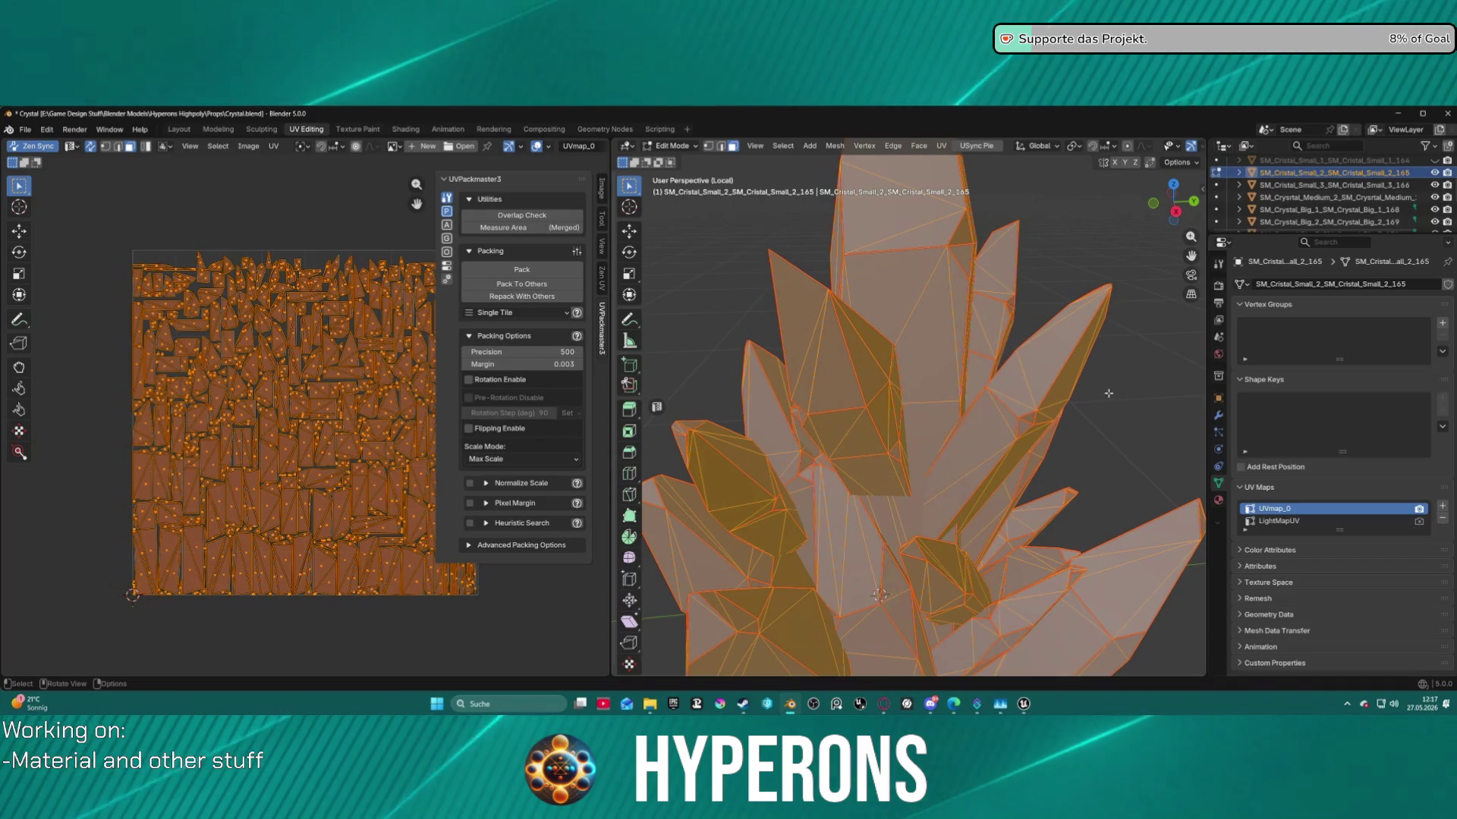
pyautogui.scroll(-5, 1098, 460)
pyautogui.moveTo(1098, 460)
pyautogui.mouseDown()
pyautogui.moveTo(1193, 404)
pyautogui.moveTo(1104, 435)
pyautogui.moveTo(875, 448)
pyautogui.mouseUp()
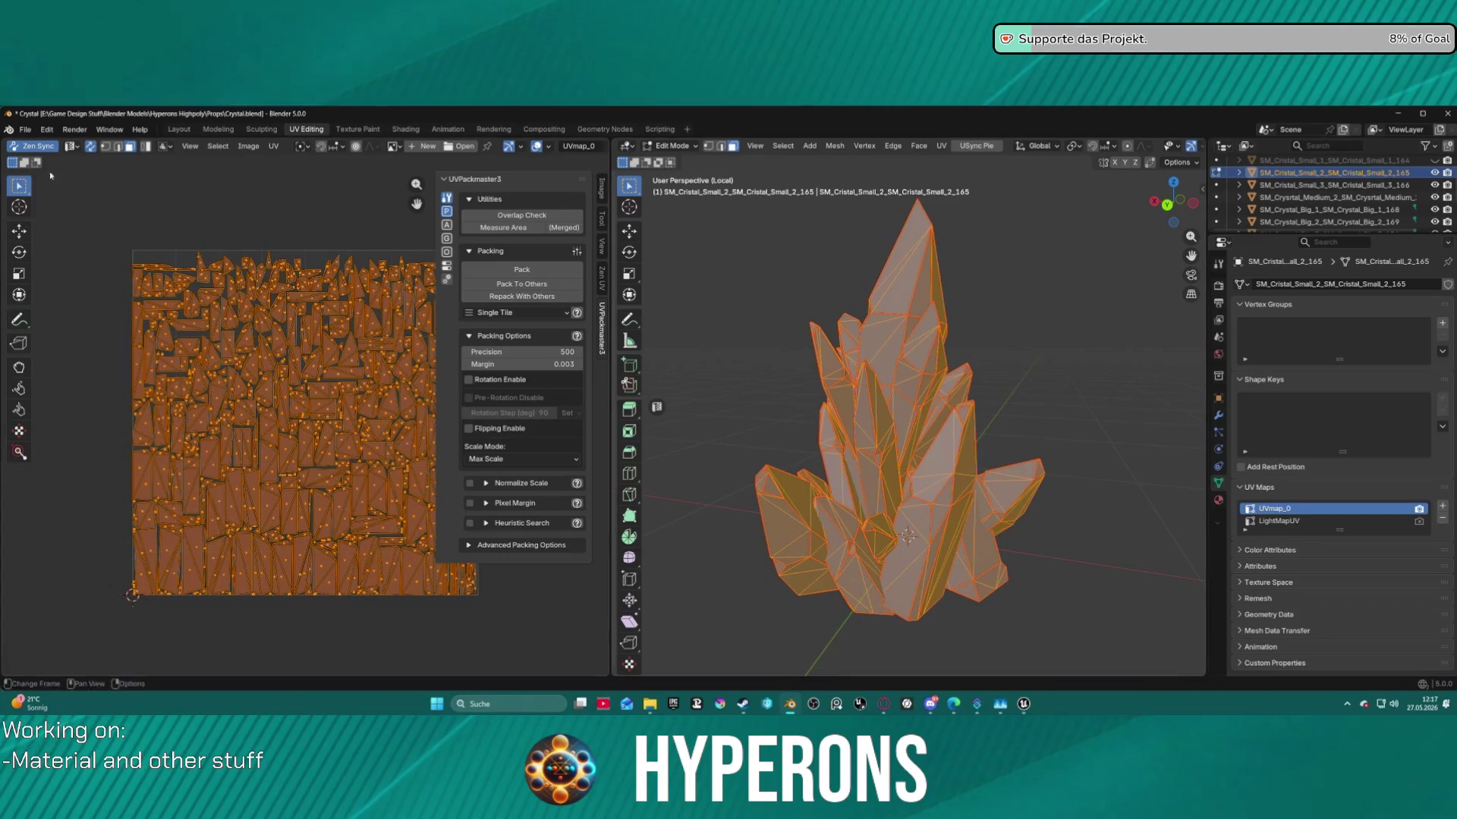
# Browse Blender's File > Export formats, then launch Substance 3D Painter from the Steam library.
pyautogui.click(24, 130)
pyautogui.moveTo(76, 317)
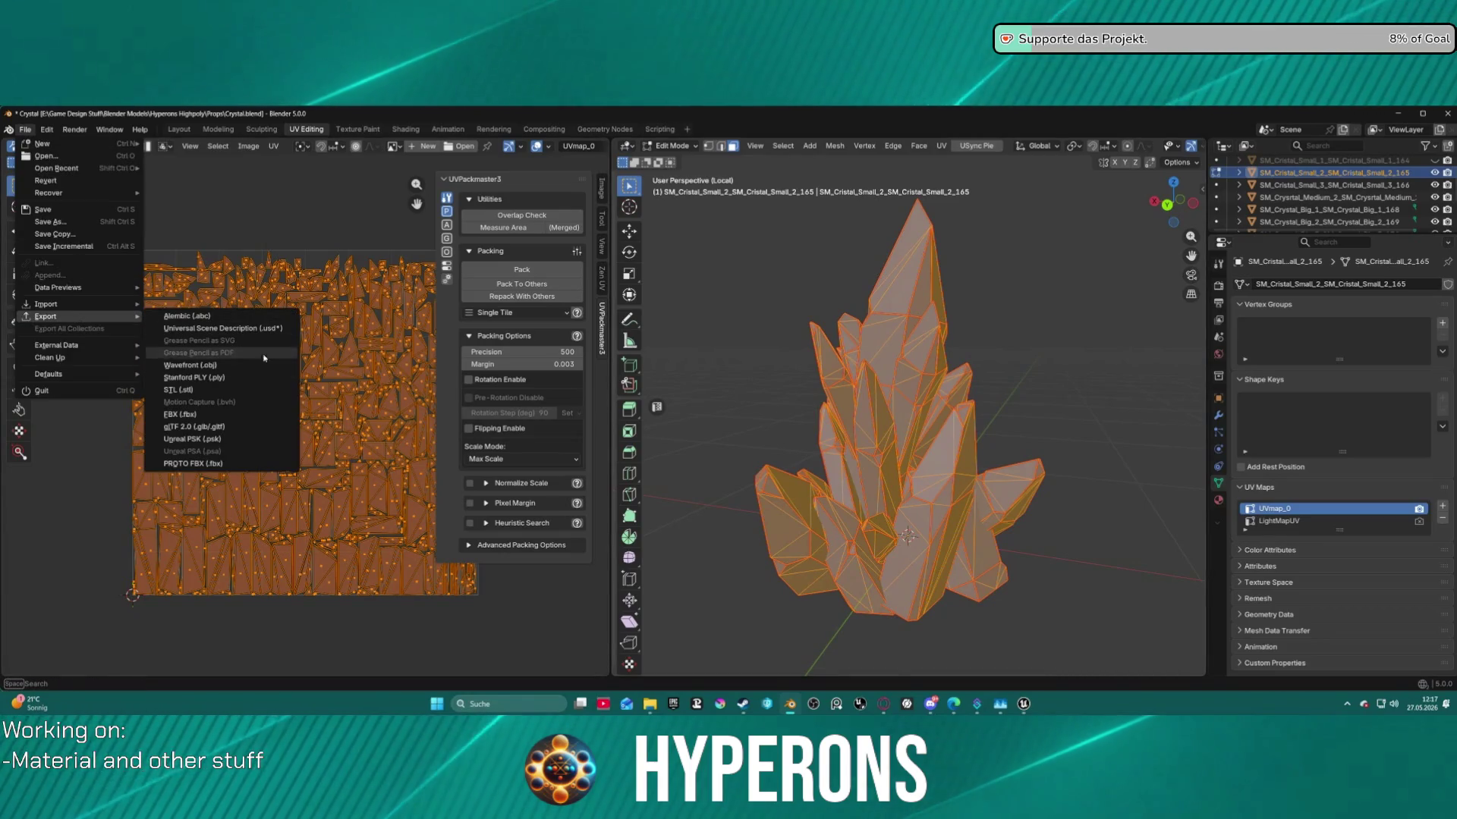
pyautogui.click(222, 420)
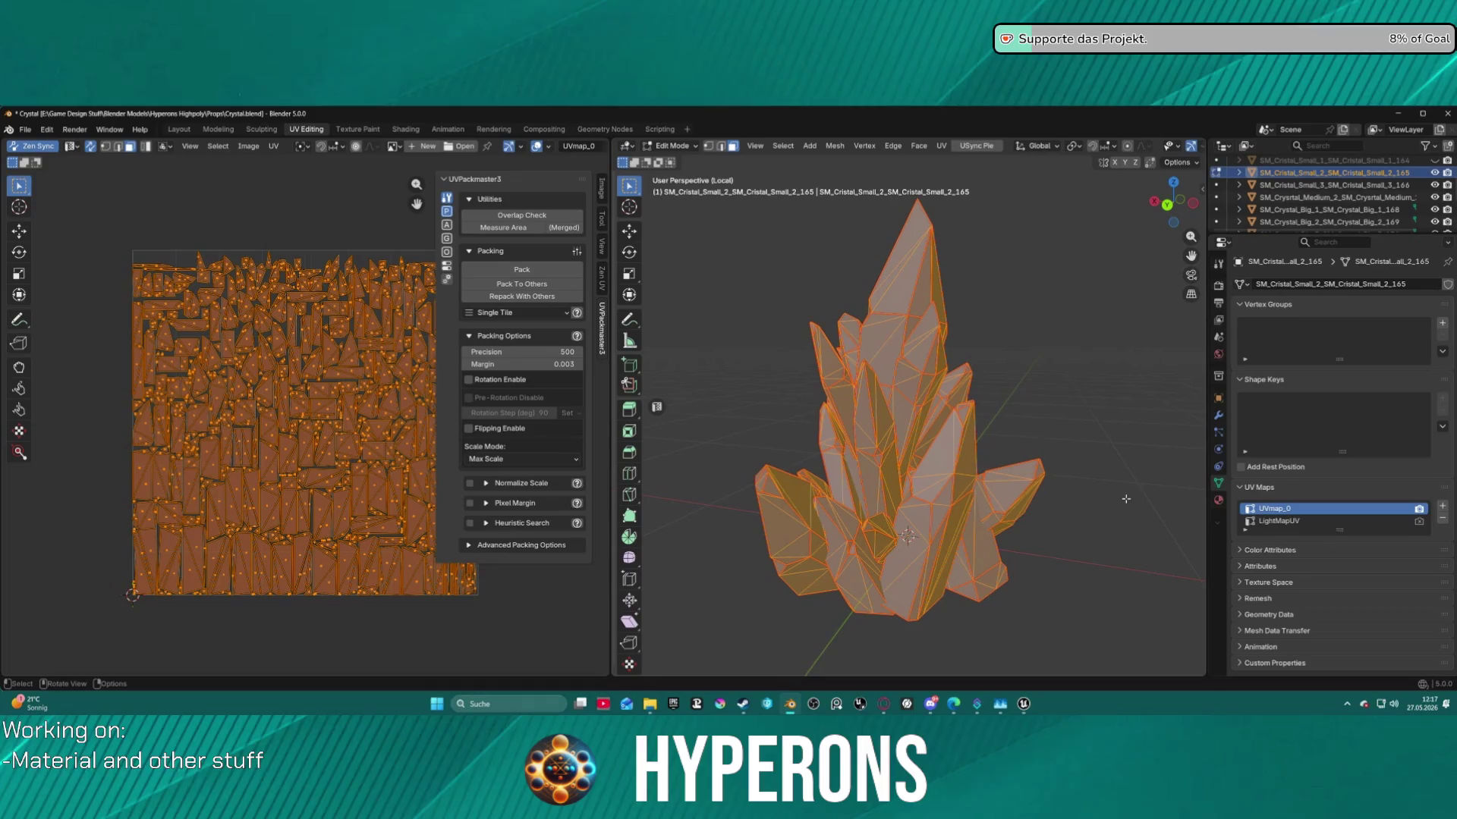
pyautogui.click(750, 709)
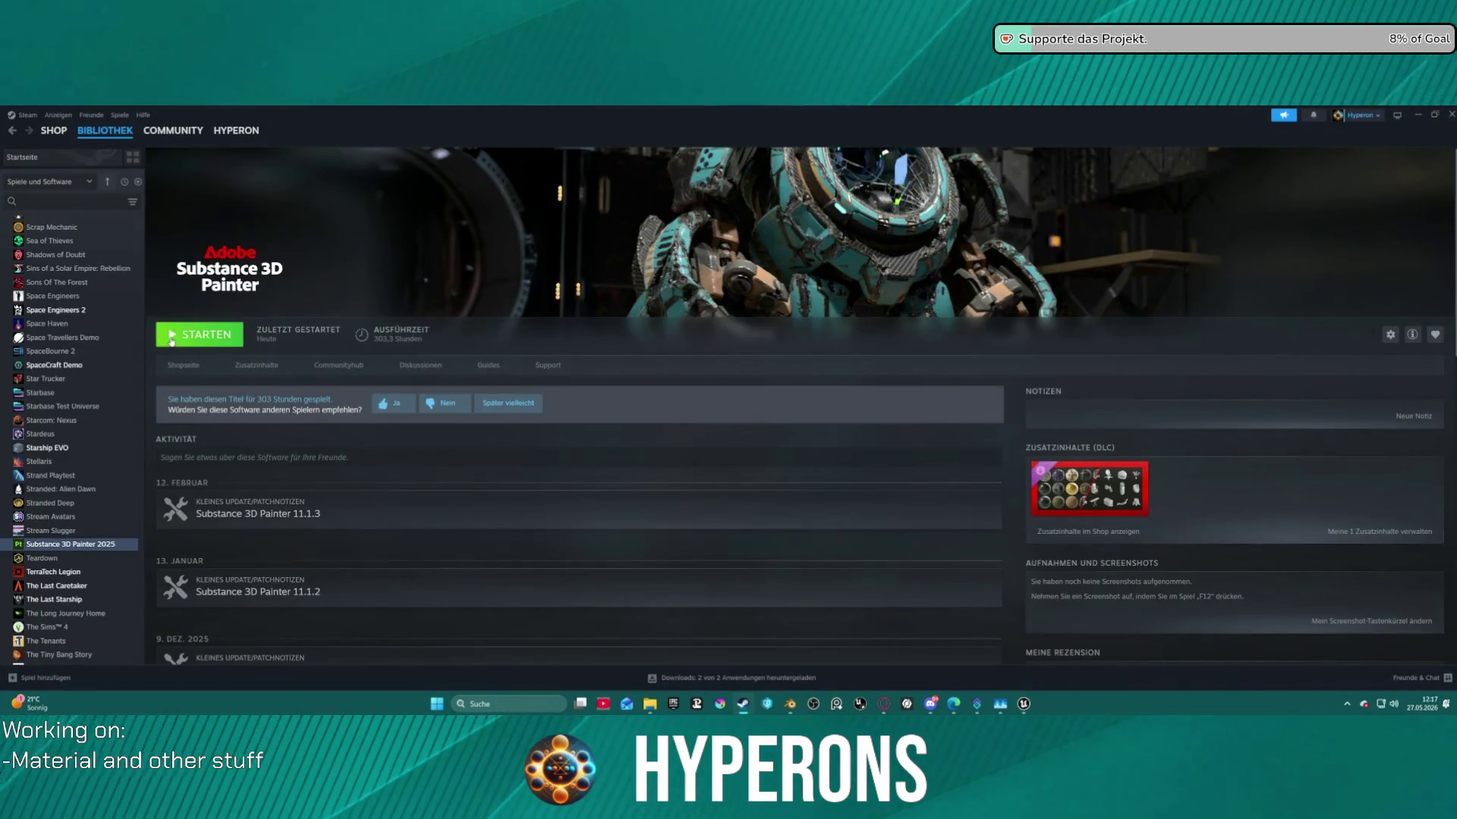
pyautogui.click(171, 342)
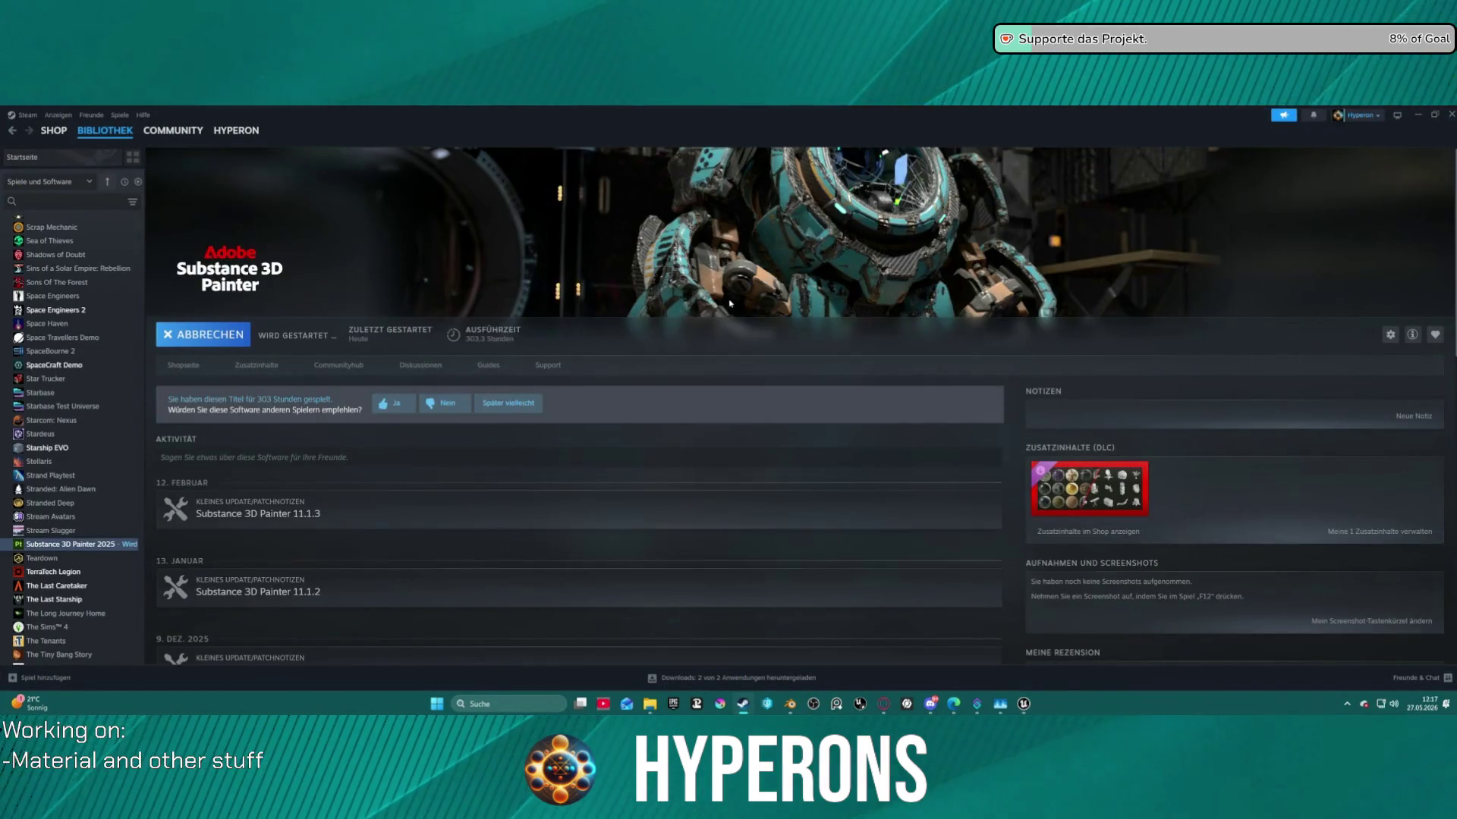
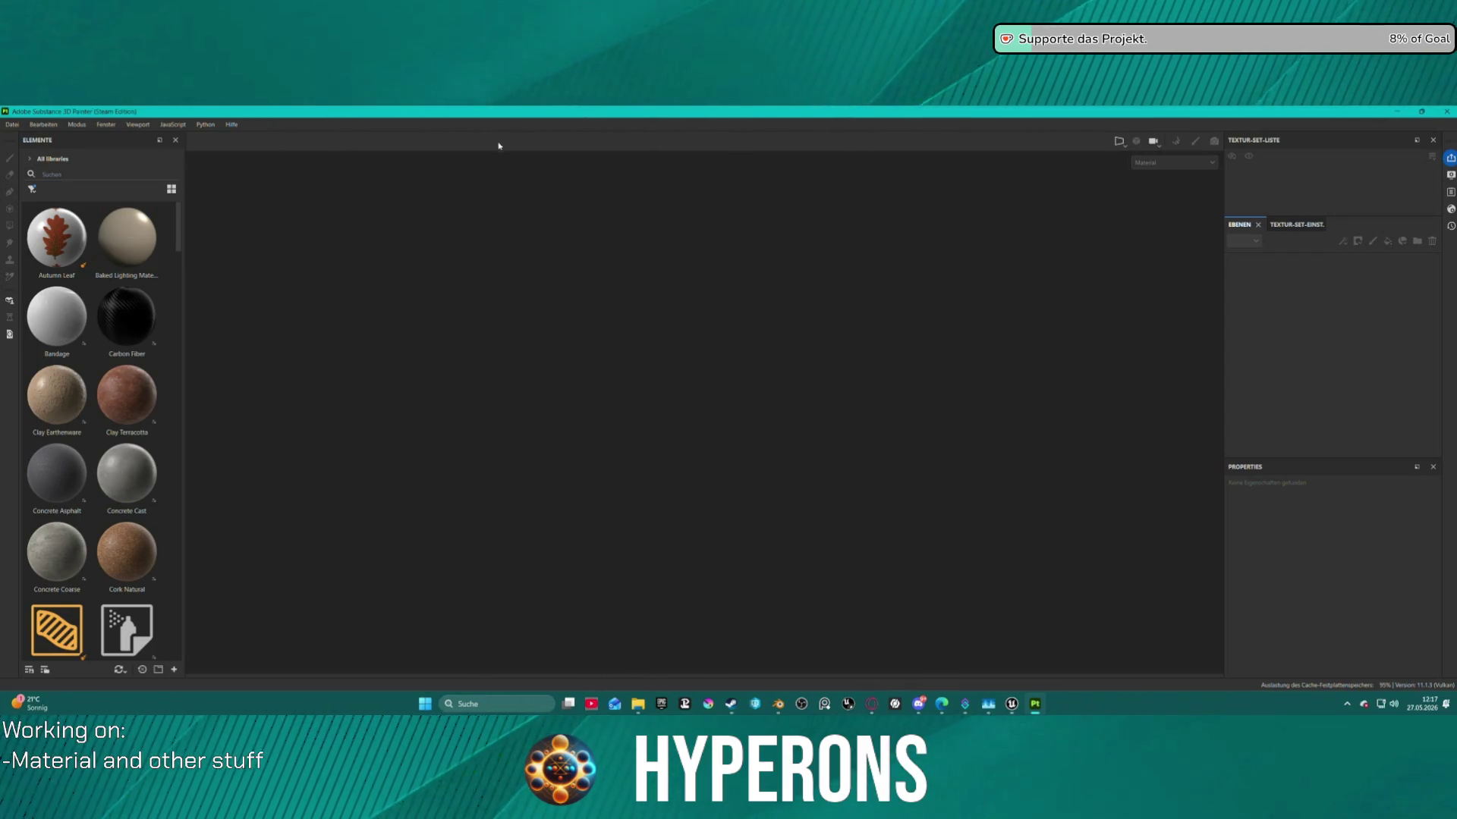
# Create a new 4096-resolution project from the SM_Cristal_Small_2 FBX mesh.
pyautogui.click(19, 127)
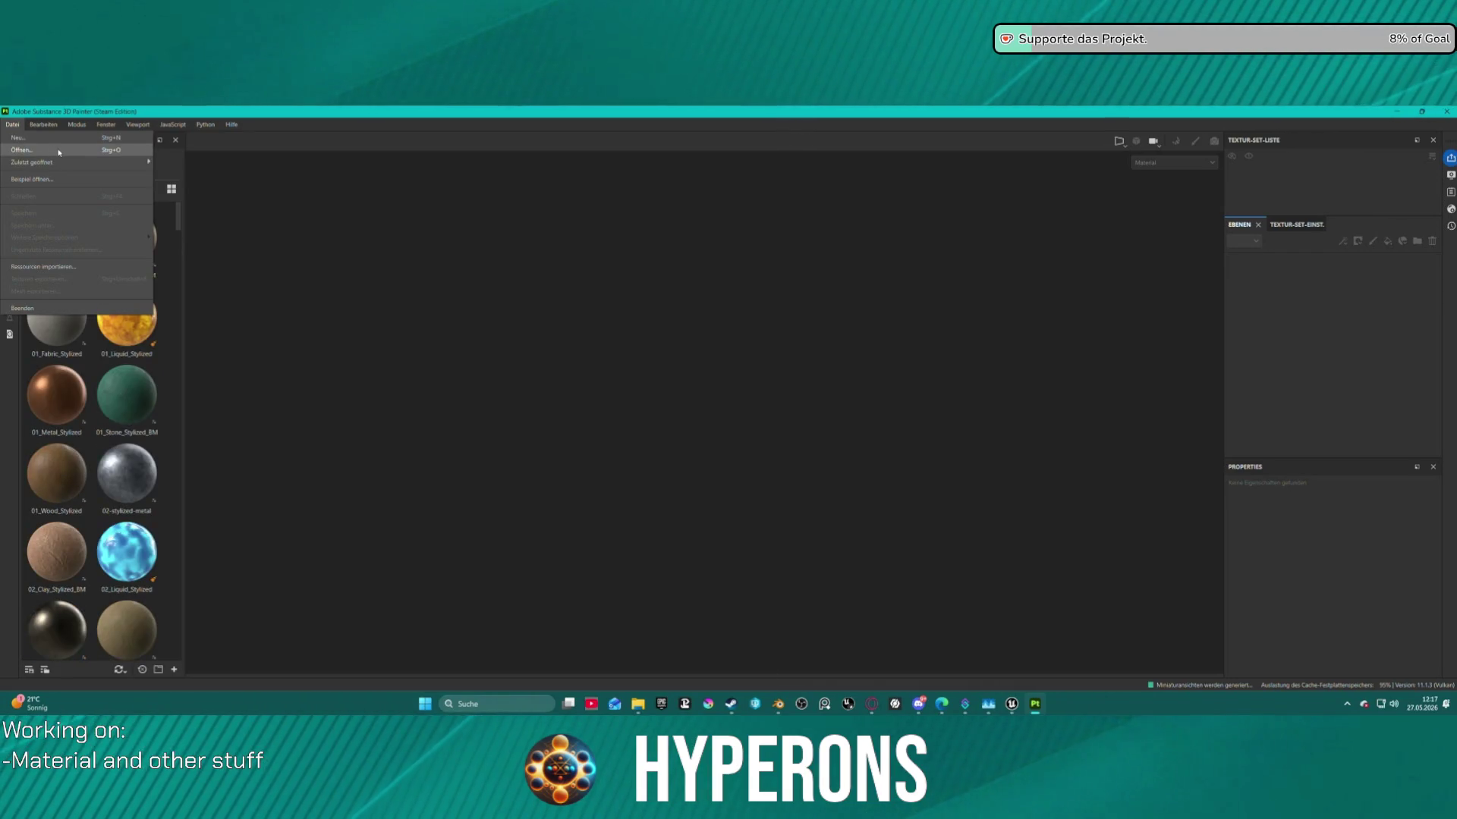
pyautogui.click(17, 137)
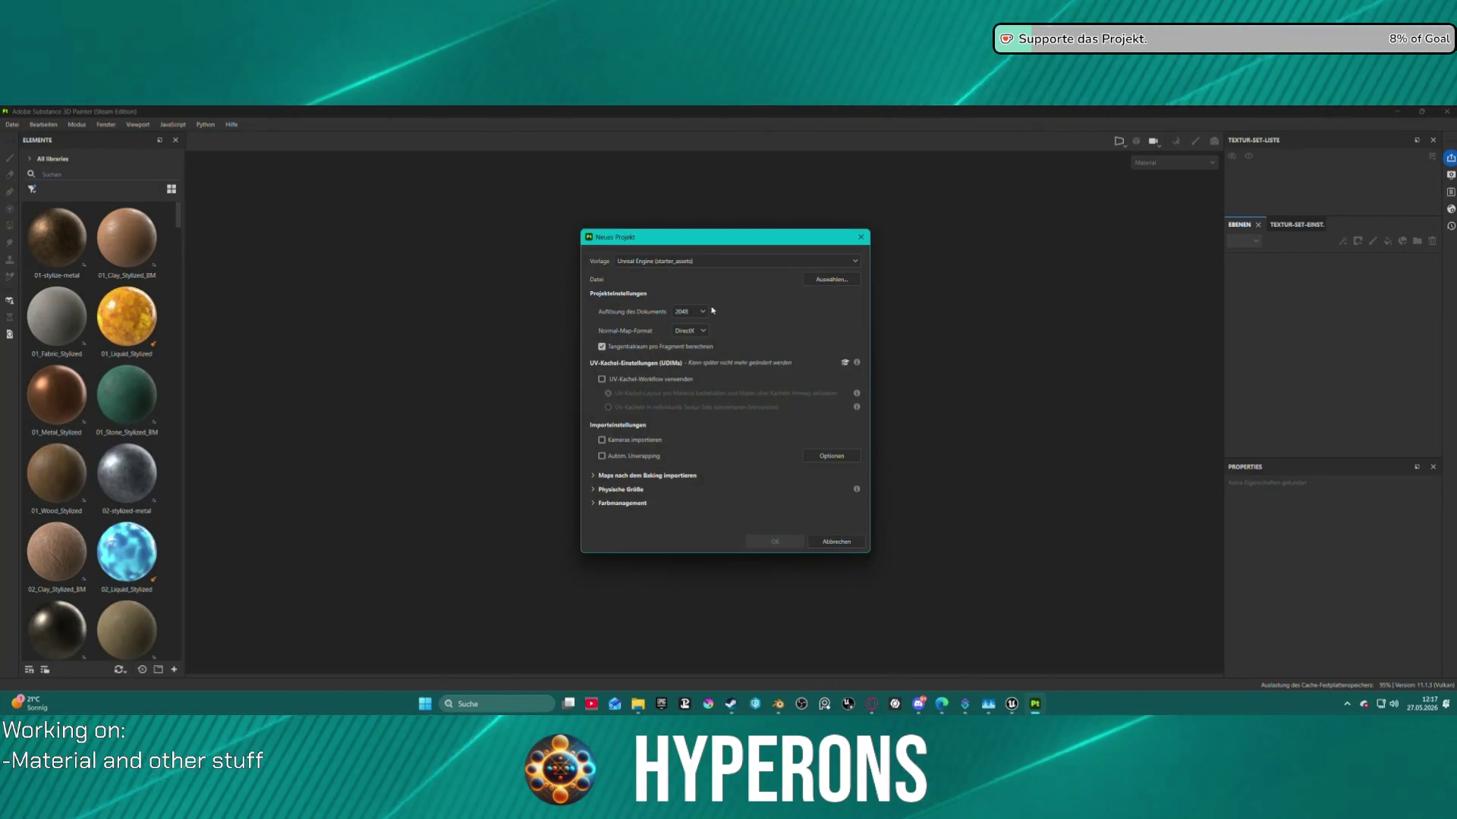
pyautogui.click(698, 312)
pyautogui.click(680, 379)
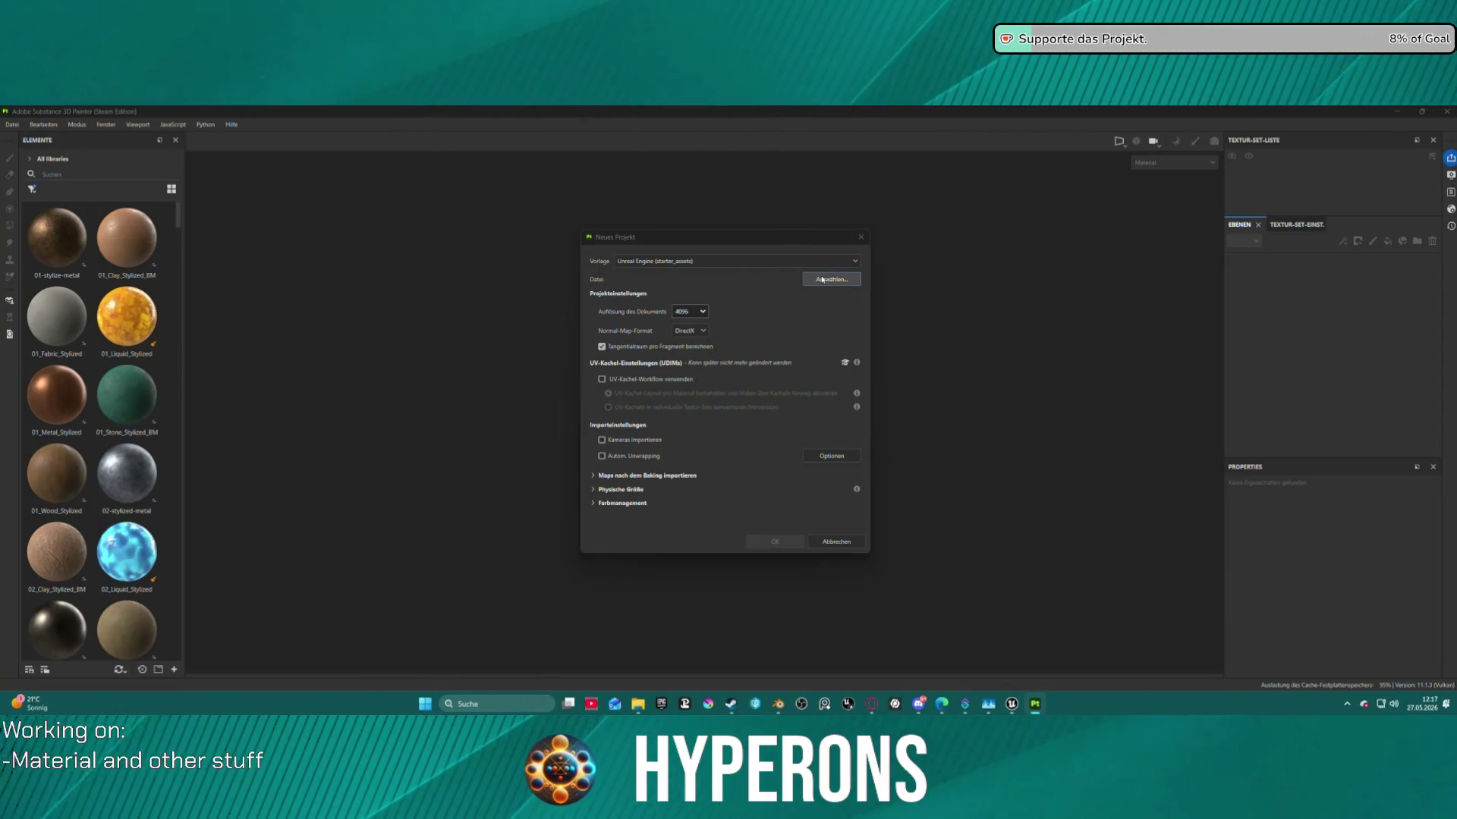
pyautogui.click(831, 280)
pyautogui.doubleClick(735, 361)
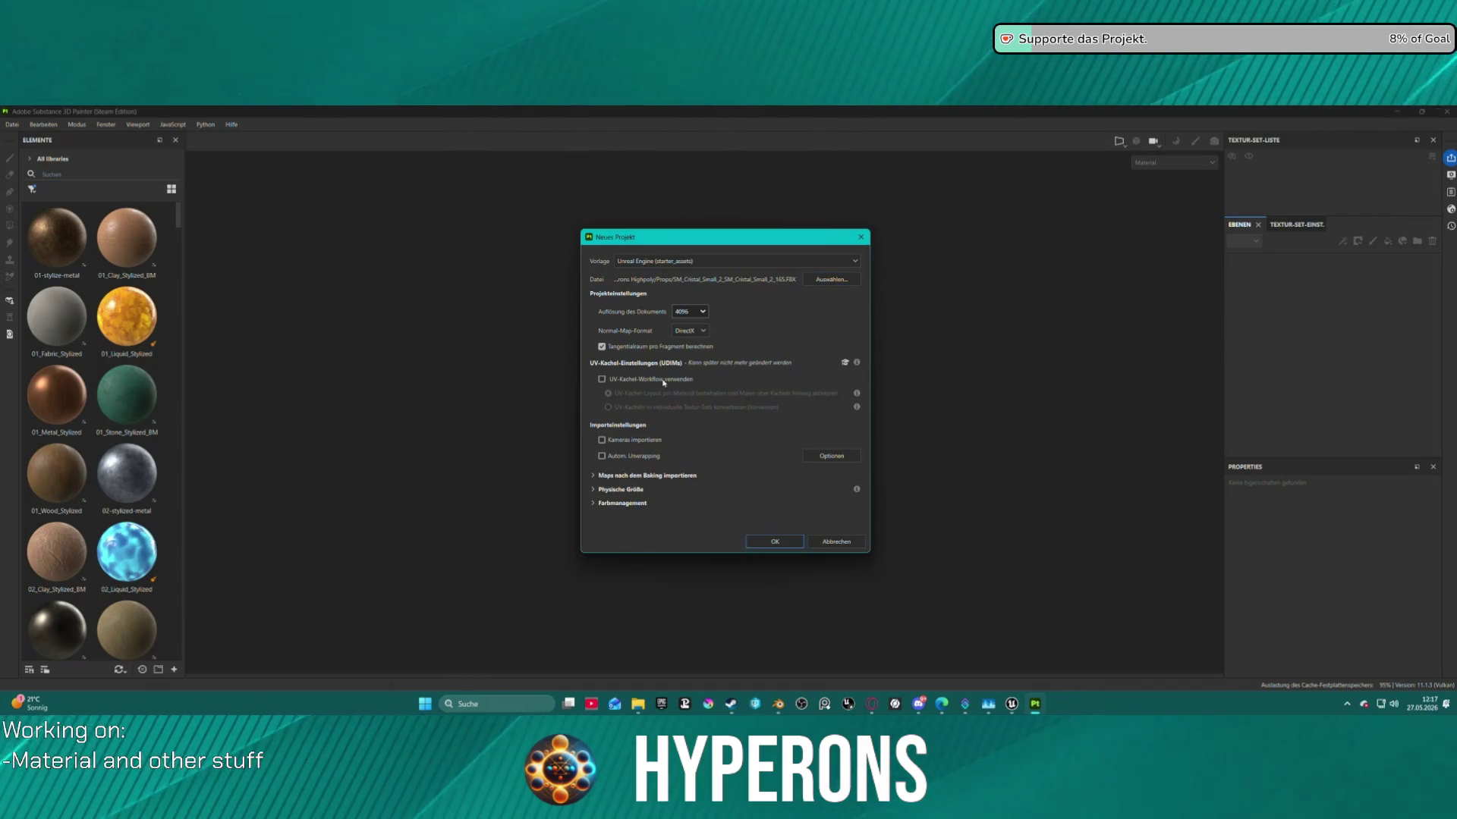
pyautogui.click(771, 541)
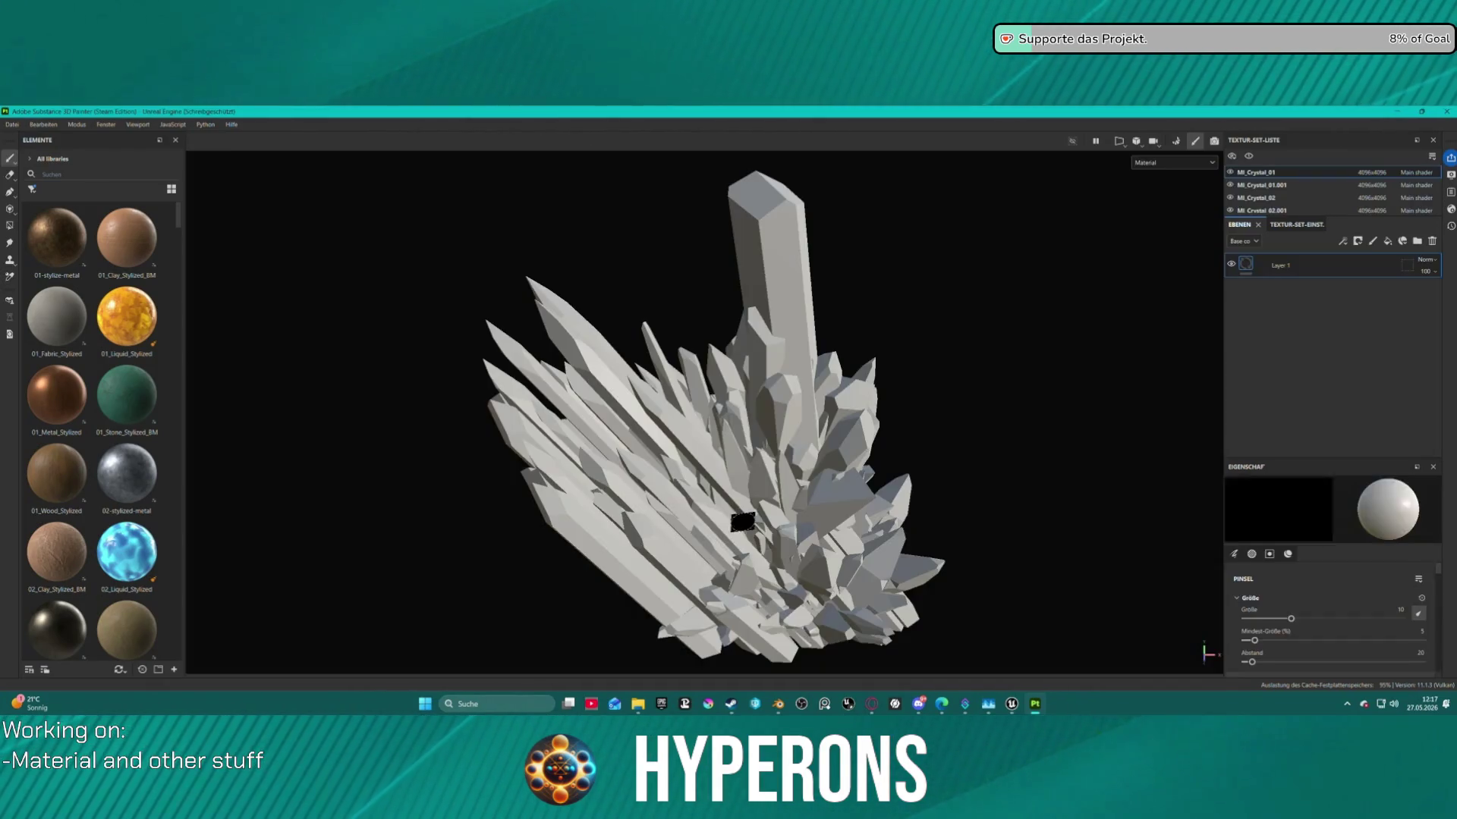
pyautogui.hotkey('alt', 'Tab')
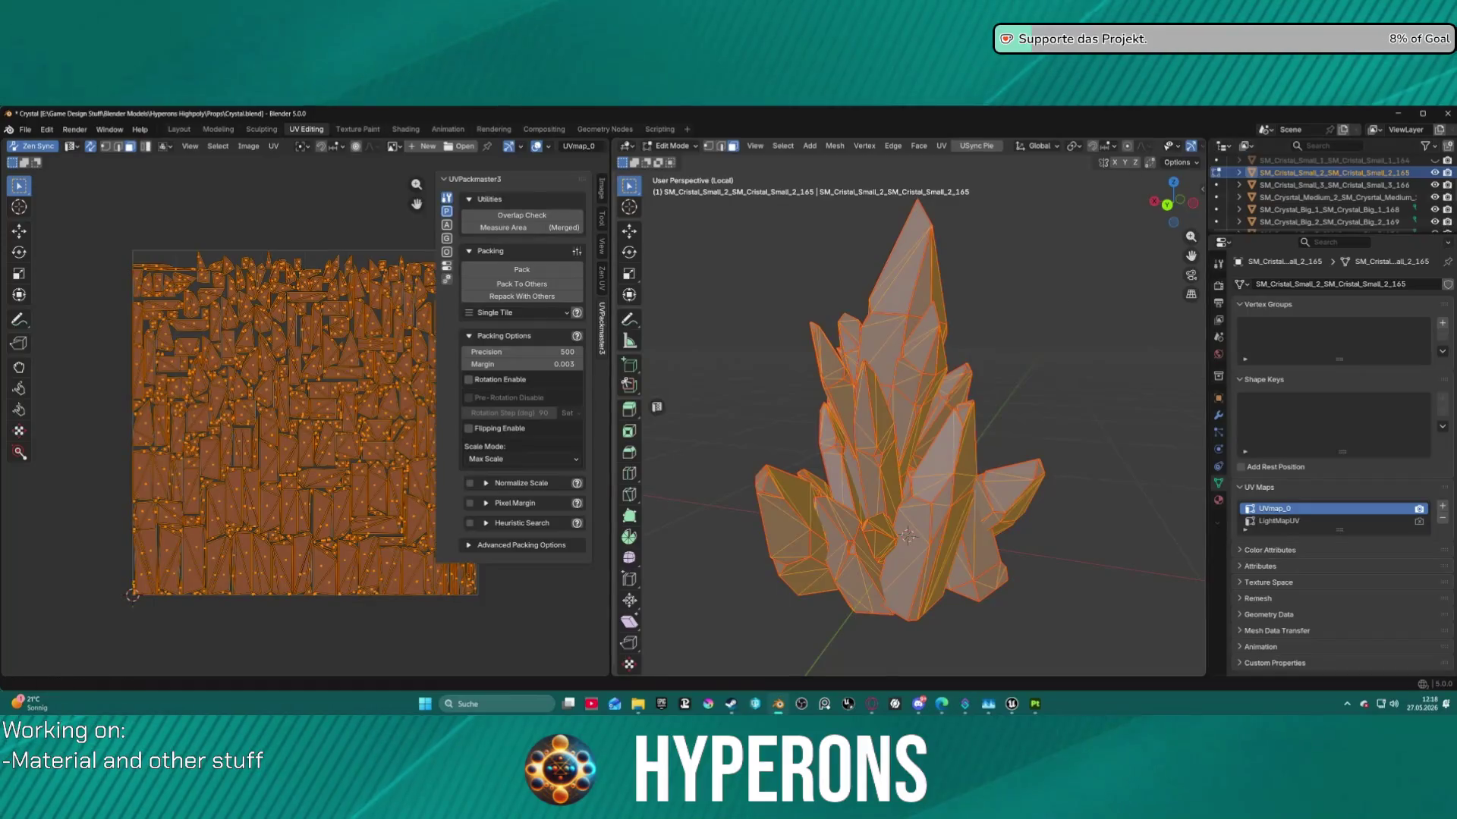
# Export the small crystal mesh from Blender as an FBX file.
pyautogui.click(25, 129)
pyautogui.moveTo(83, 311)
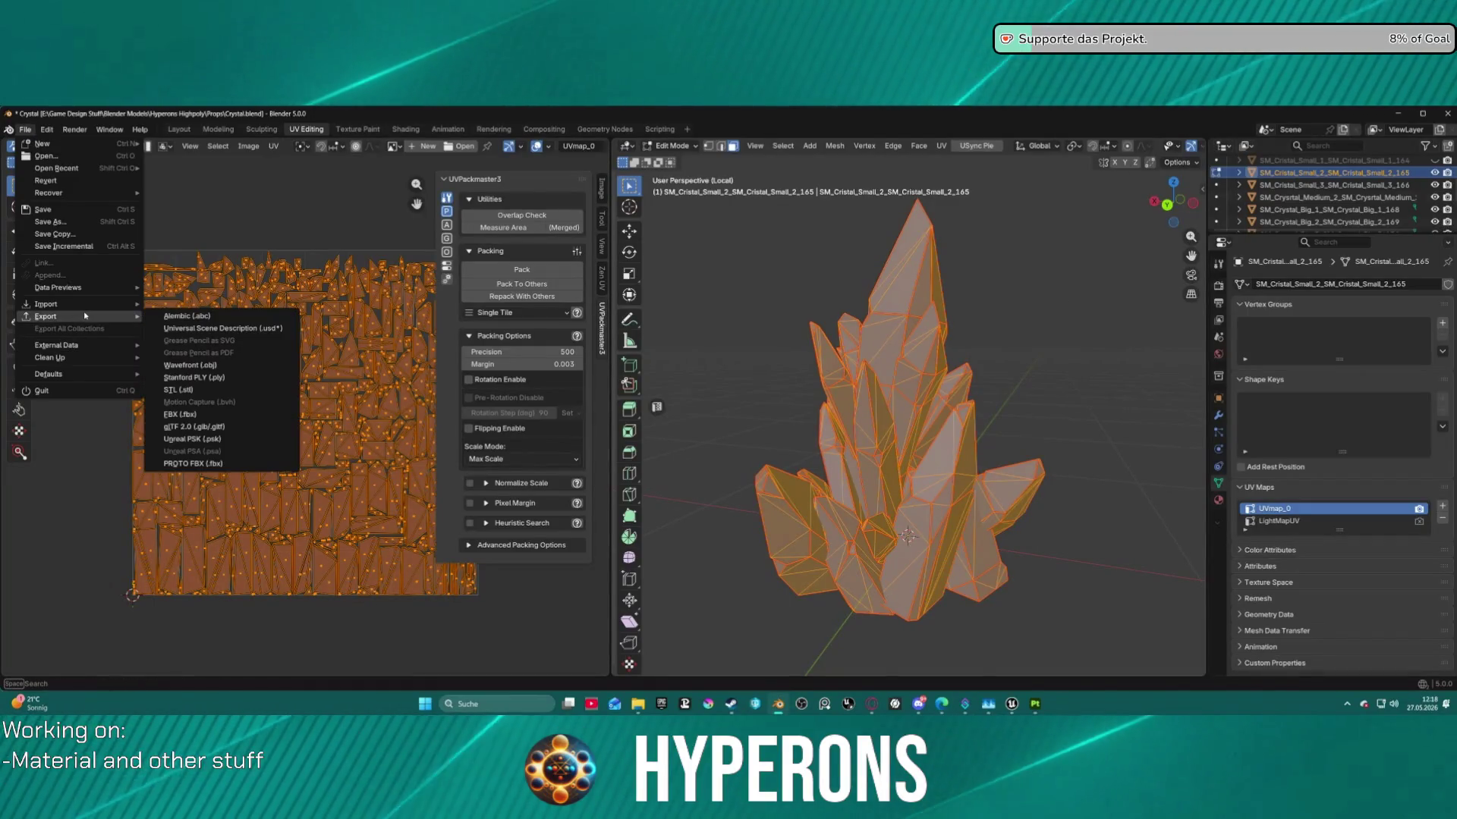
pyautogui.click(284, 414)
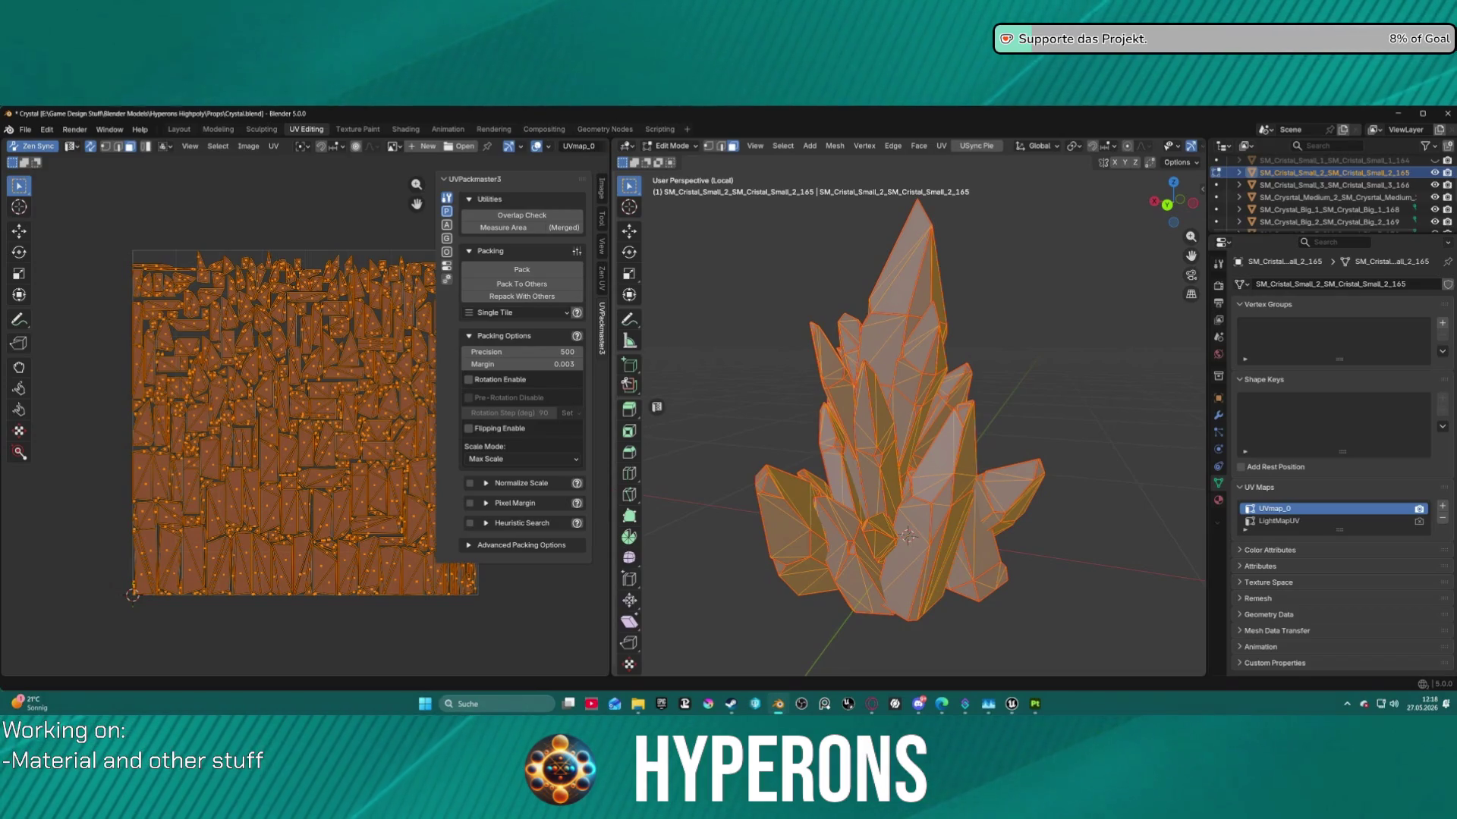
pyautogui.click(1034, 704)
pyautogui.click(12, 124)
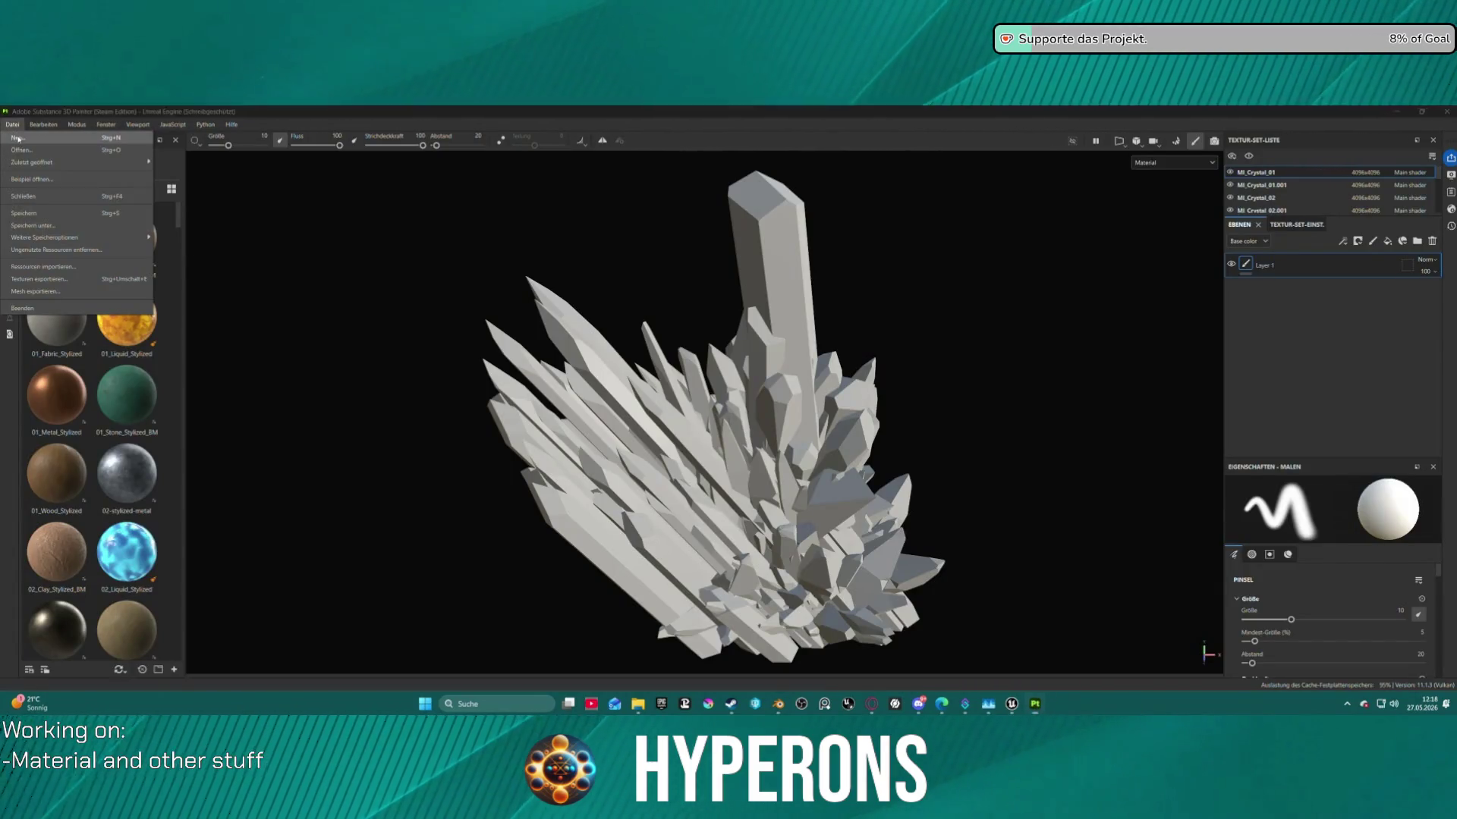
# Start a new 4096 project from the SM_Cristal_Small_2 FBX, discarding the previous project's changes.
pyautogui.click(30, 138)
pyautogui.click(831, 279)
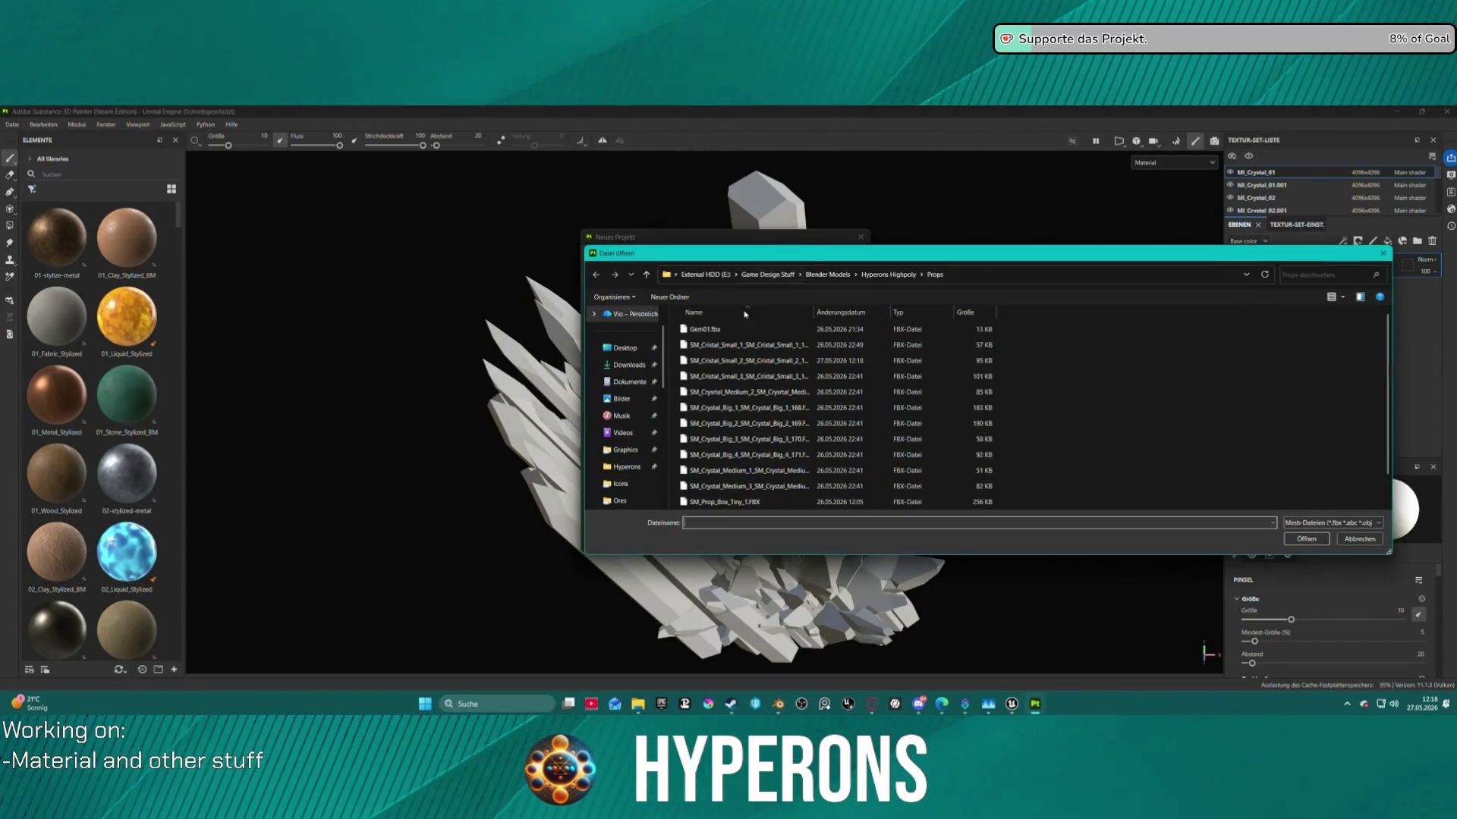
pyautogui.click(742, 361)
pyautogui.doubleClick(742, 361)
pyautogui.click(694, 312)
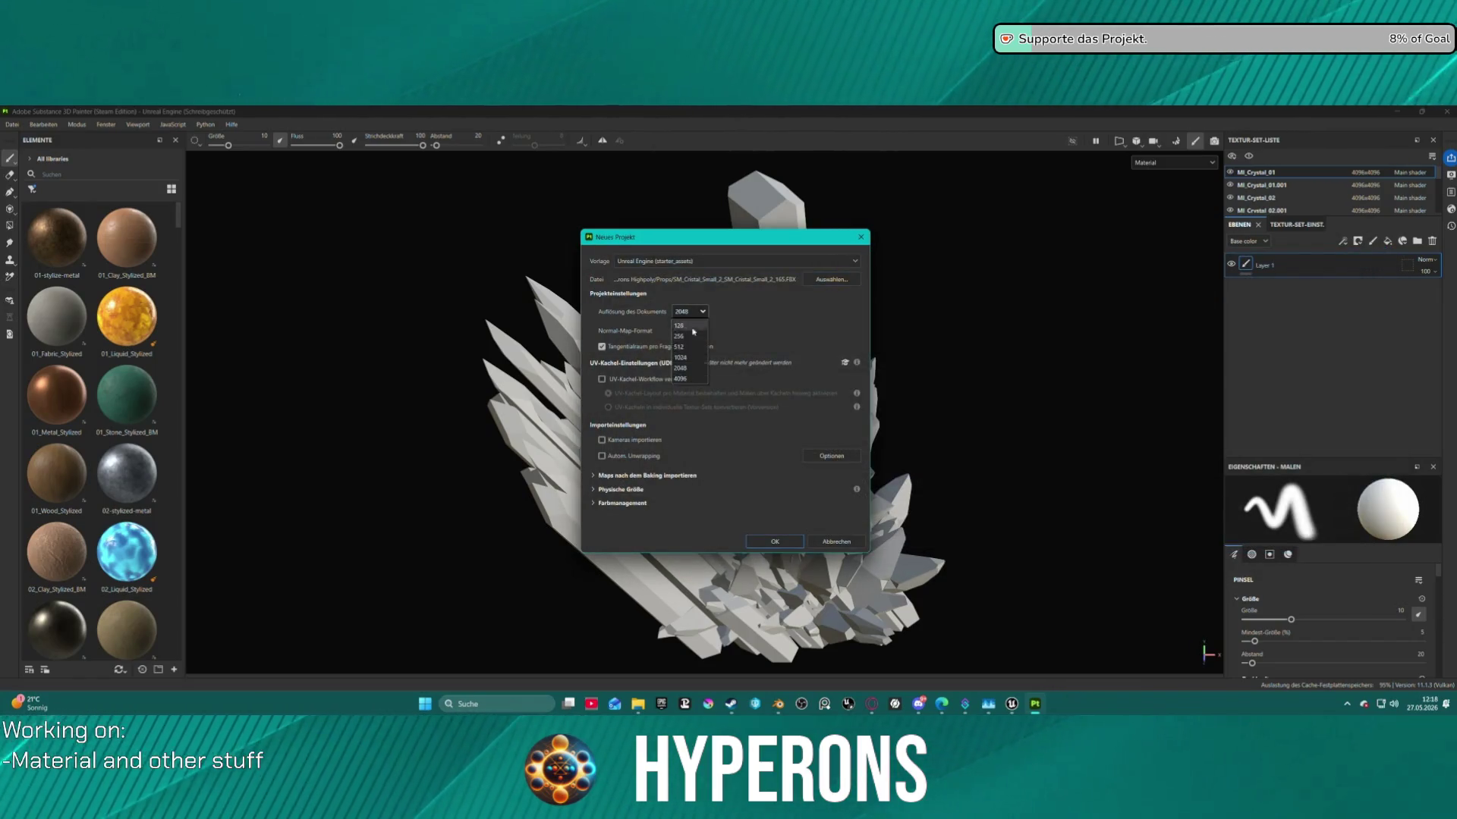
pyautogui.click(682, 379)
pyautogui.click(775, 545)
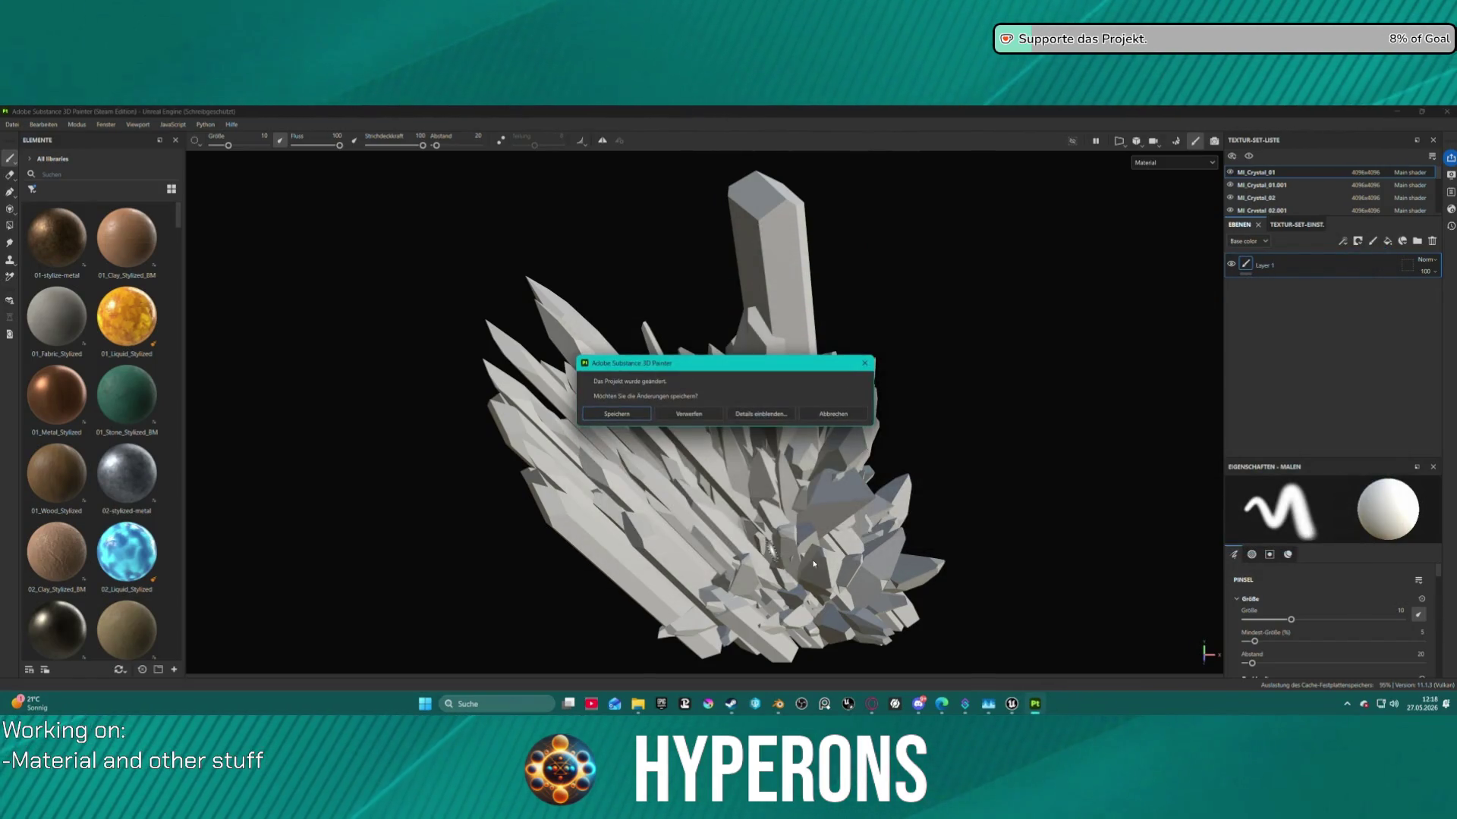
pyautogui.click(688, 414)
# Apply the crystal material to the mesh and include Opacity in the mesh-map baker.
pyautogui.moveTo(806, 444)
pyautogui.keyDown('alt'); pyautogui.mouseDown()
pyautogui.moveTo(871, 442)
pyautogui.moveTo(728, 410)
pyautogui.mouseUp(); pyautogui.keyUp('alt')
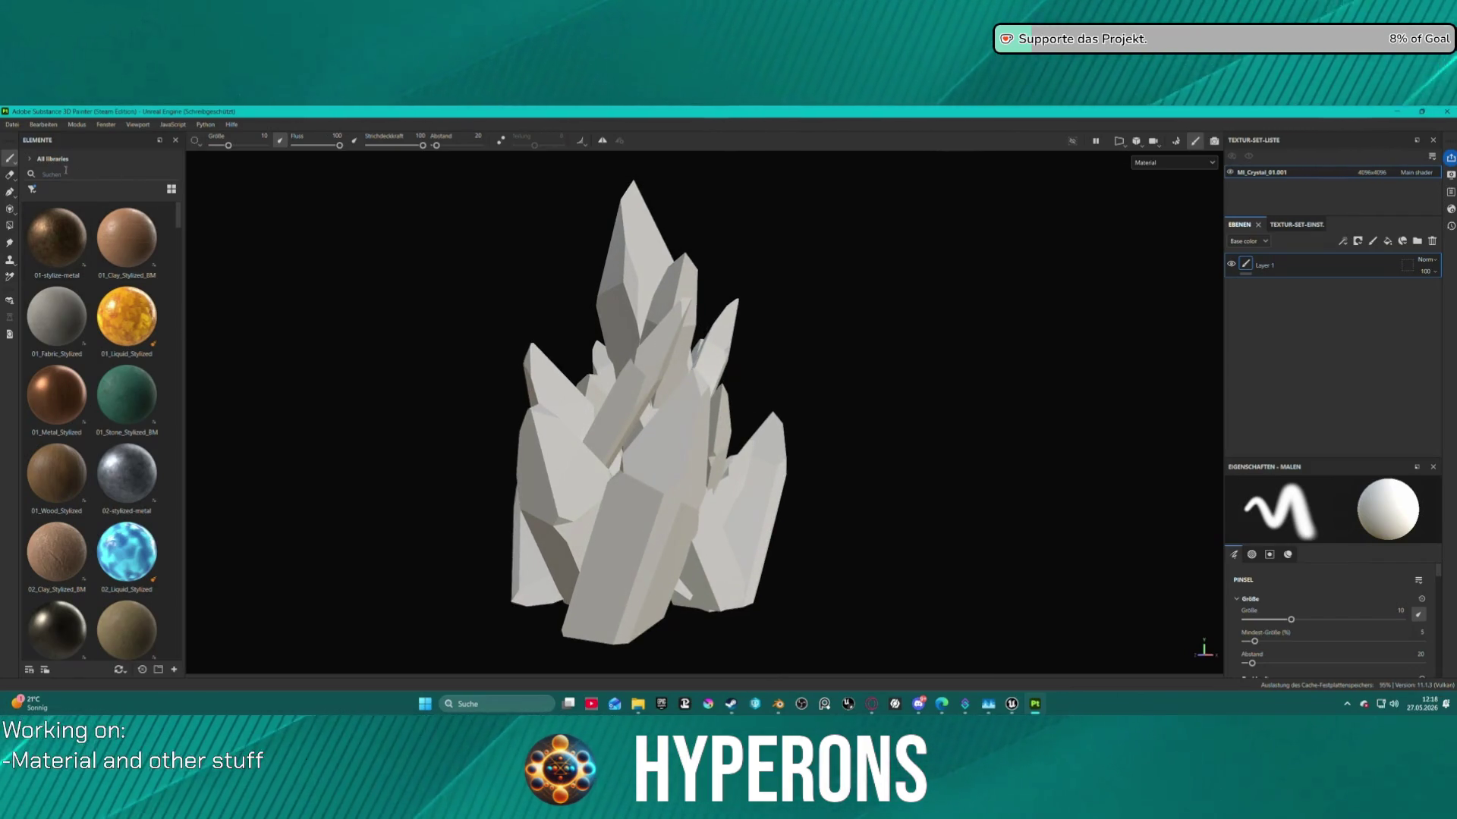
pyautogui.click(102, 173)
pyautogui.write('cry')
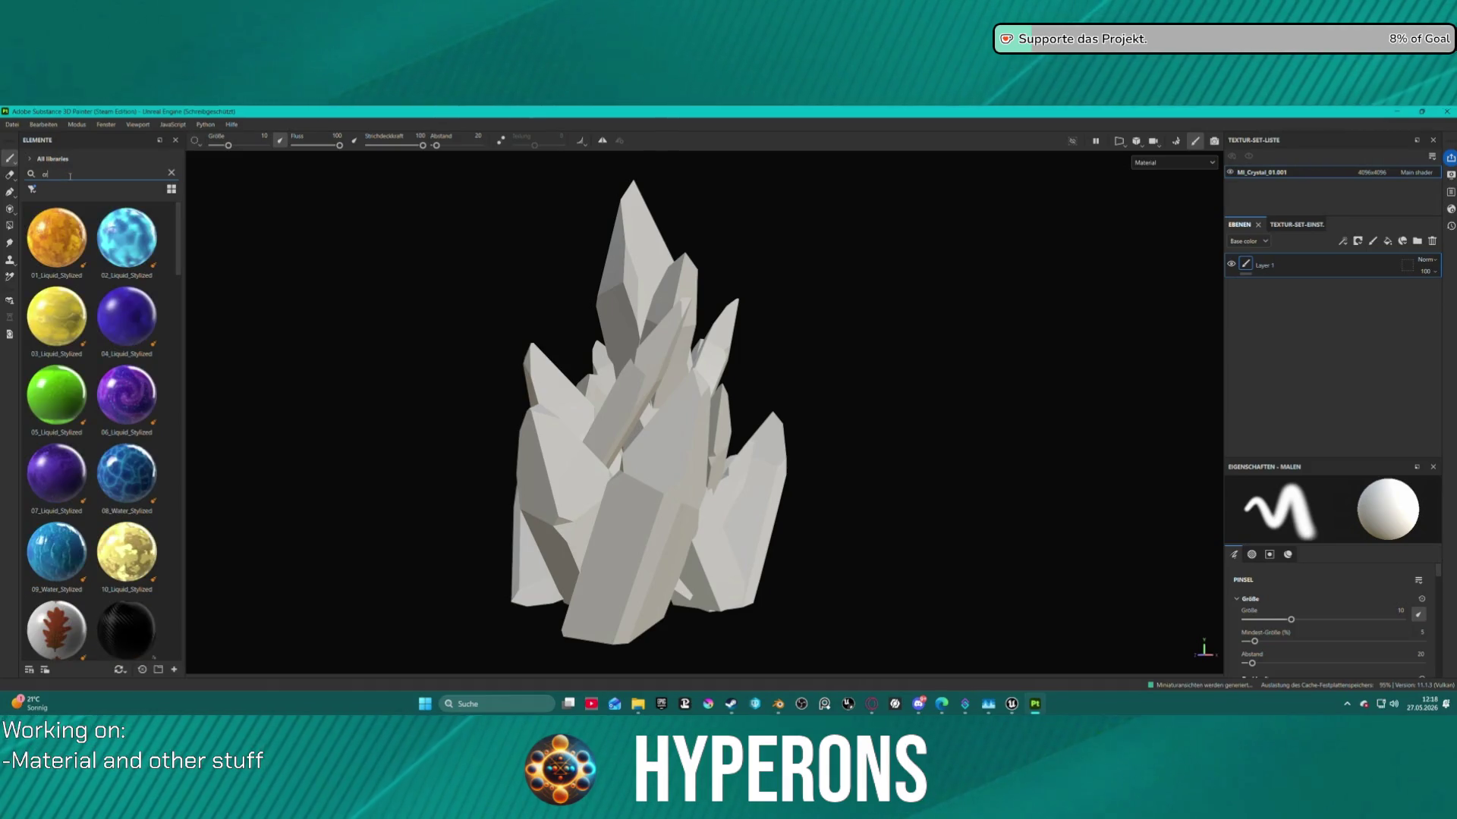
pyautogui.click(32, 189)
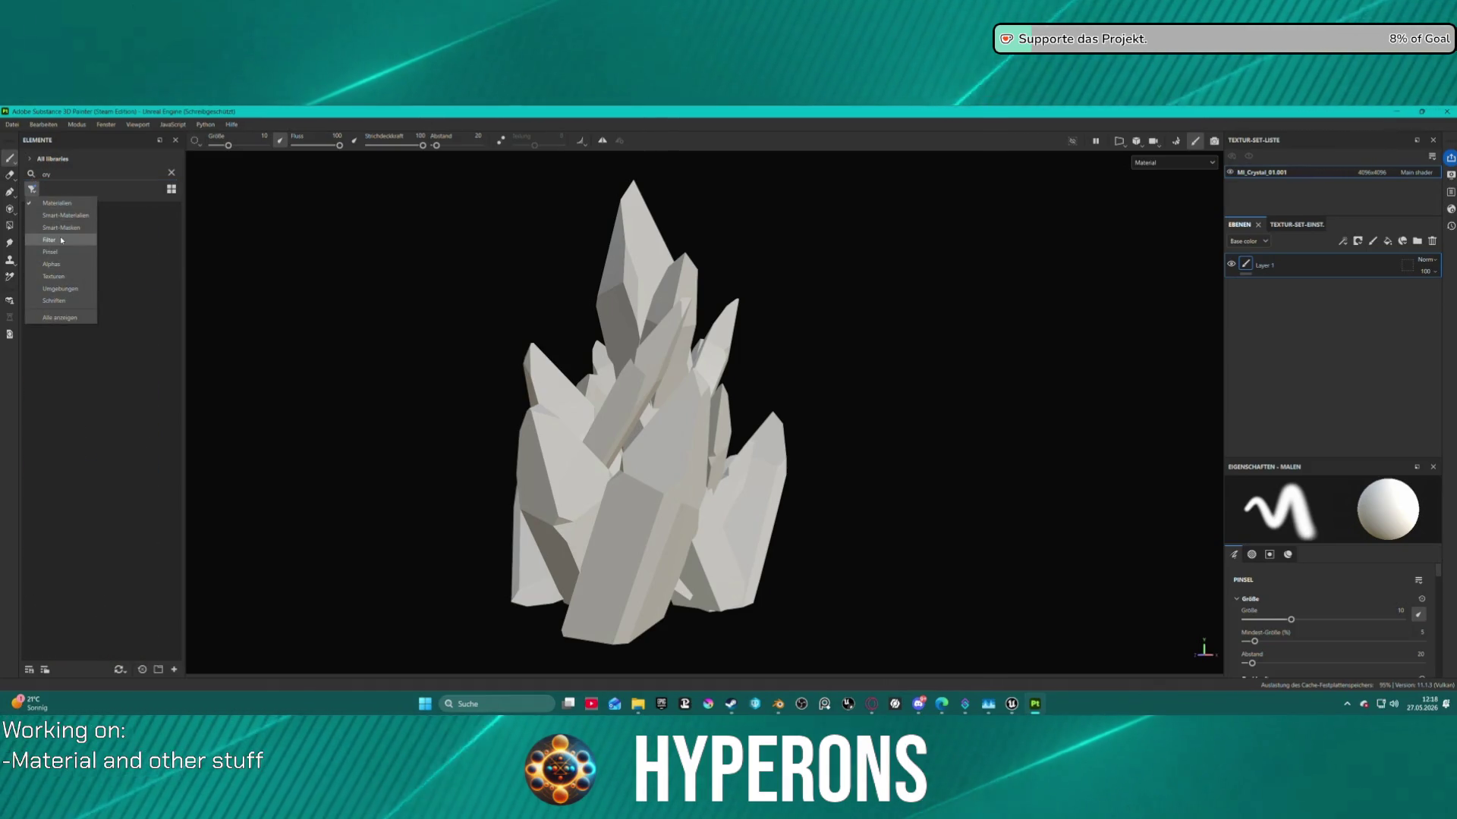
pyautogui.click(66, 222)
pyautogui.moveTo(127, 240)
pyautogui.mouseDown()
pyautogui.moveTo(475, 329)
pyautogui.moveTo(687, 425)
pyautogui.mouseUp()
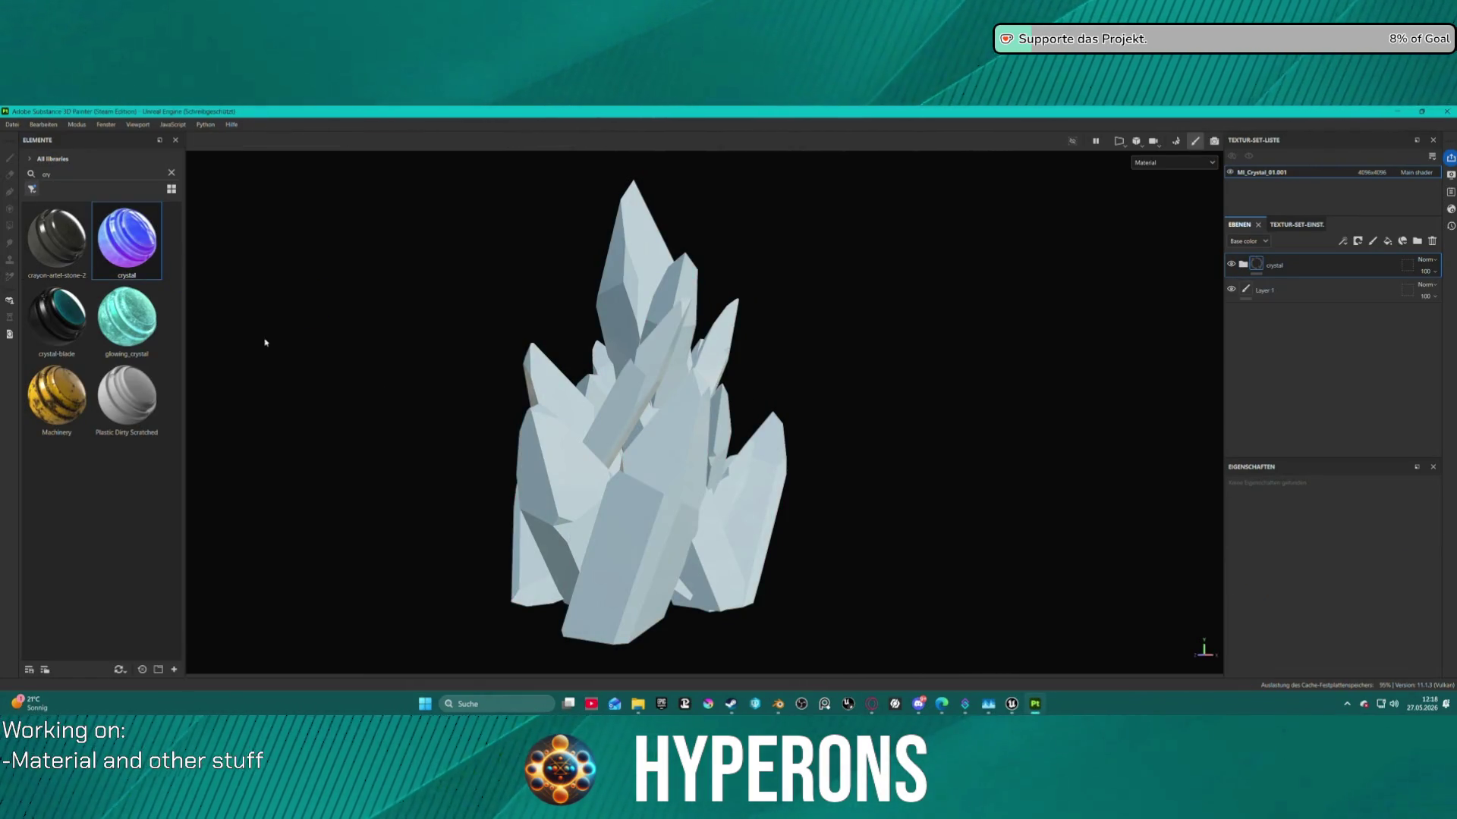
pyautogui.click(1176, 141)
pyautogui.click(41, 433)
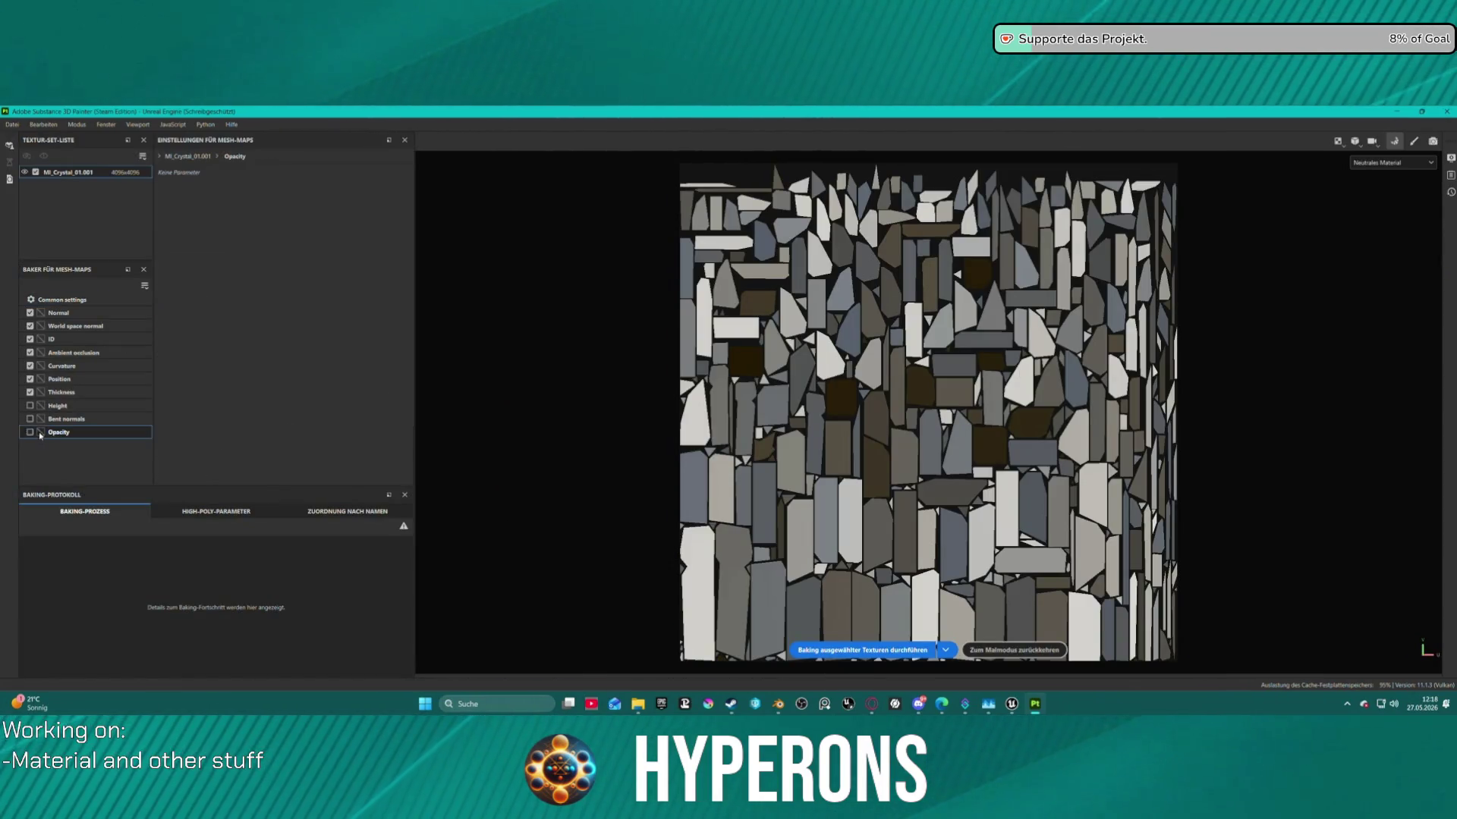
# Bake the mesh maps with opacity, then expand the crystal layer folder.
pyautogui.click(862, 651)
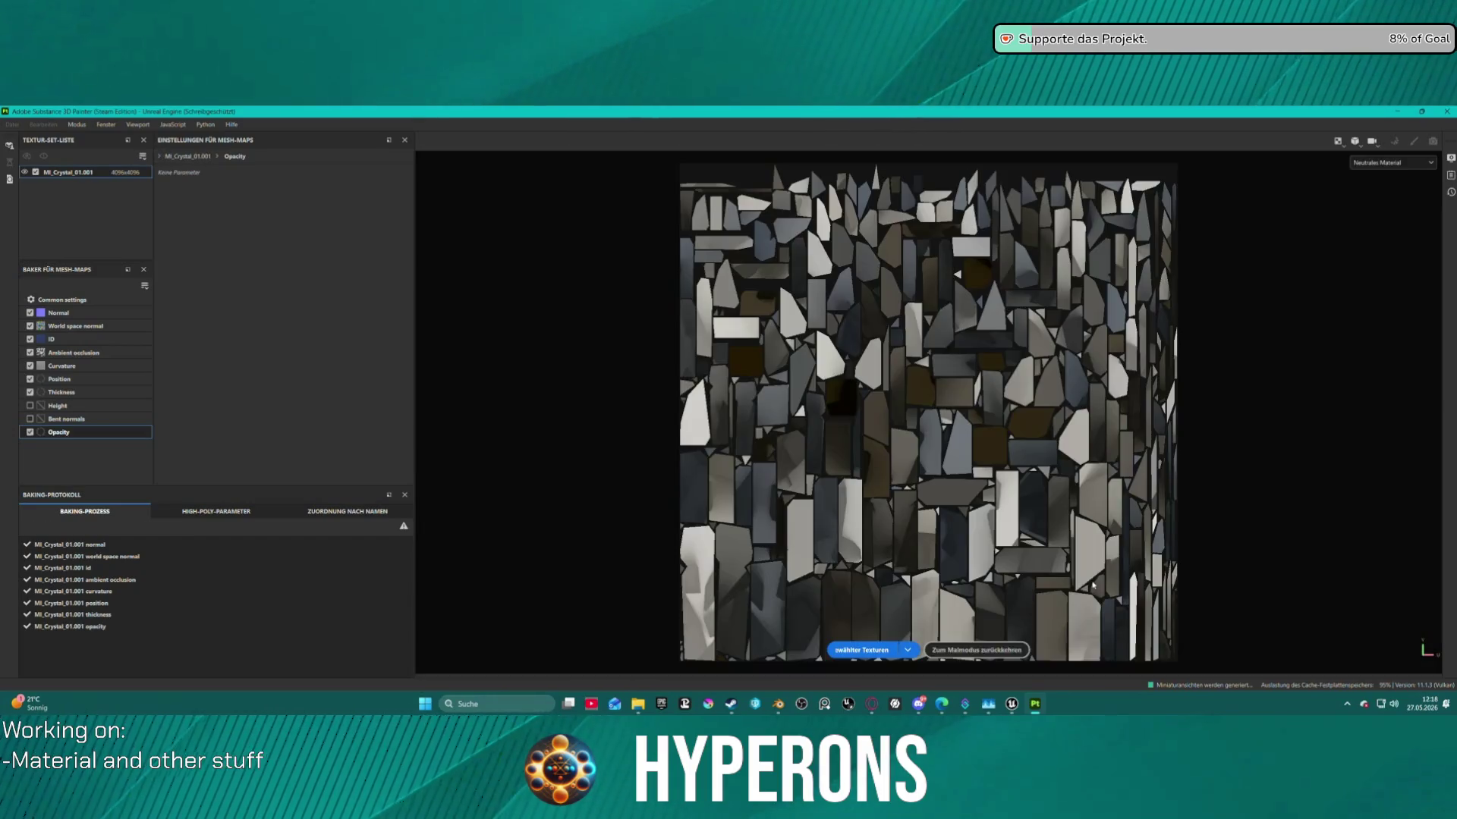
pyautogui.click(1015, 650)
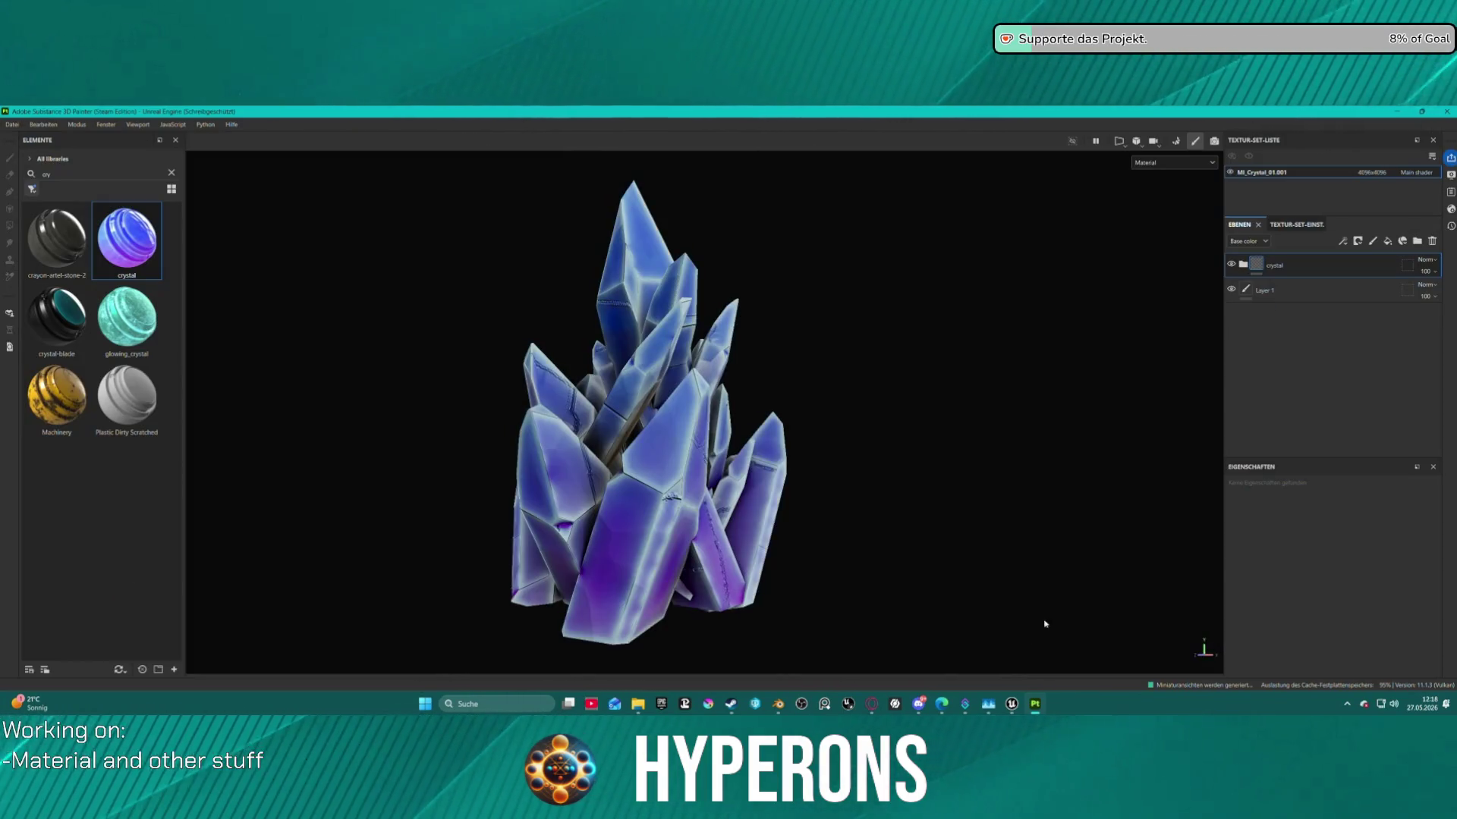
pyautogui.moveTo(830, 379)
pyautogui.mouseDown()
pyautogui.moveTo(871, 374)
pyautogui.moveTo(868, 419)
pyautogui.mouseUp()
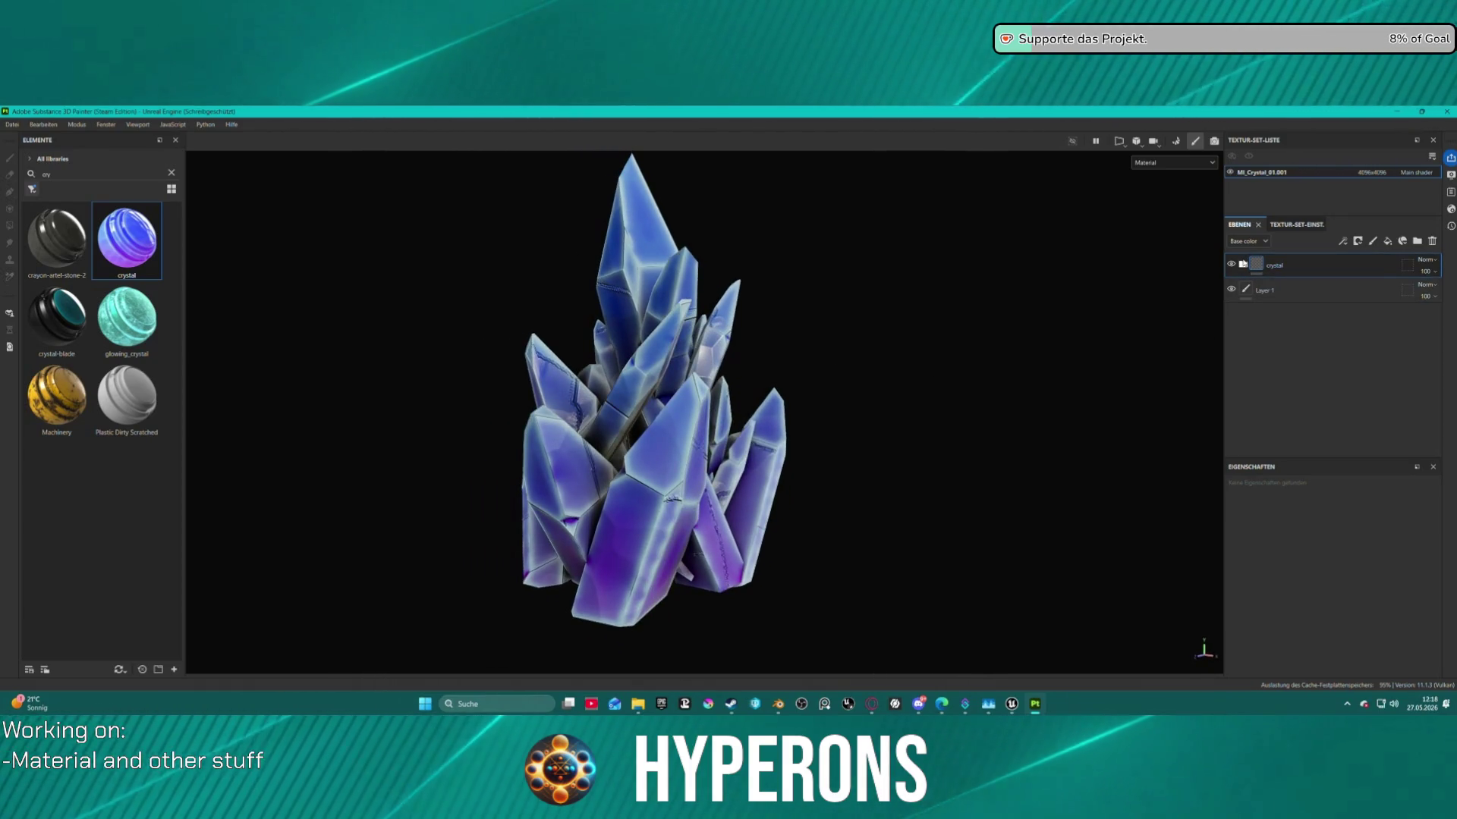
pyautogui.click(1243, 264)
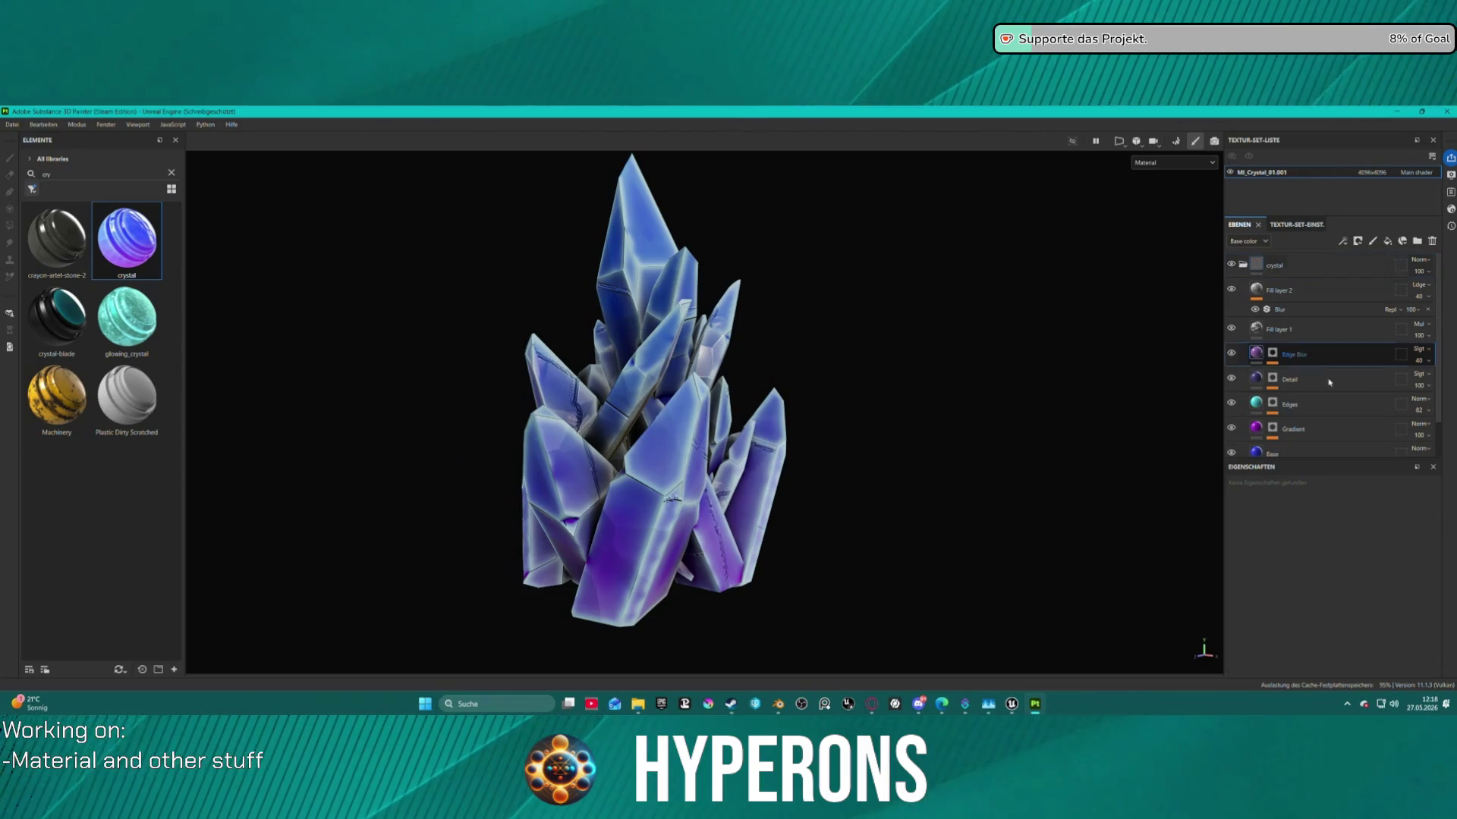
# Delete the Detail layer and set the Base layer's colour to white.
pyautogui.click(1312, 406)
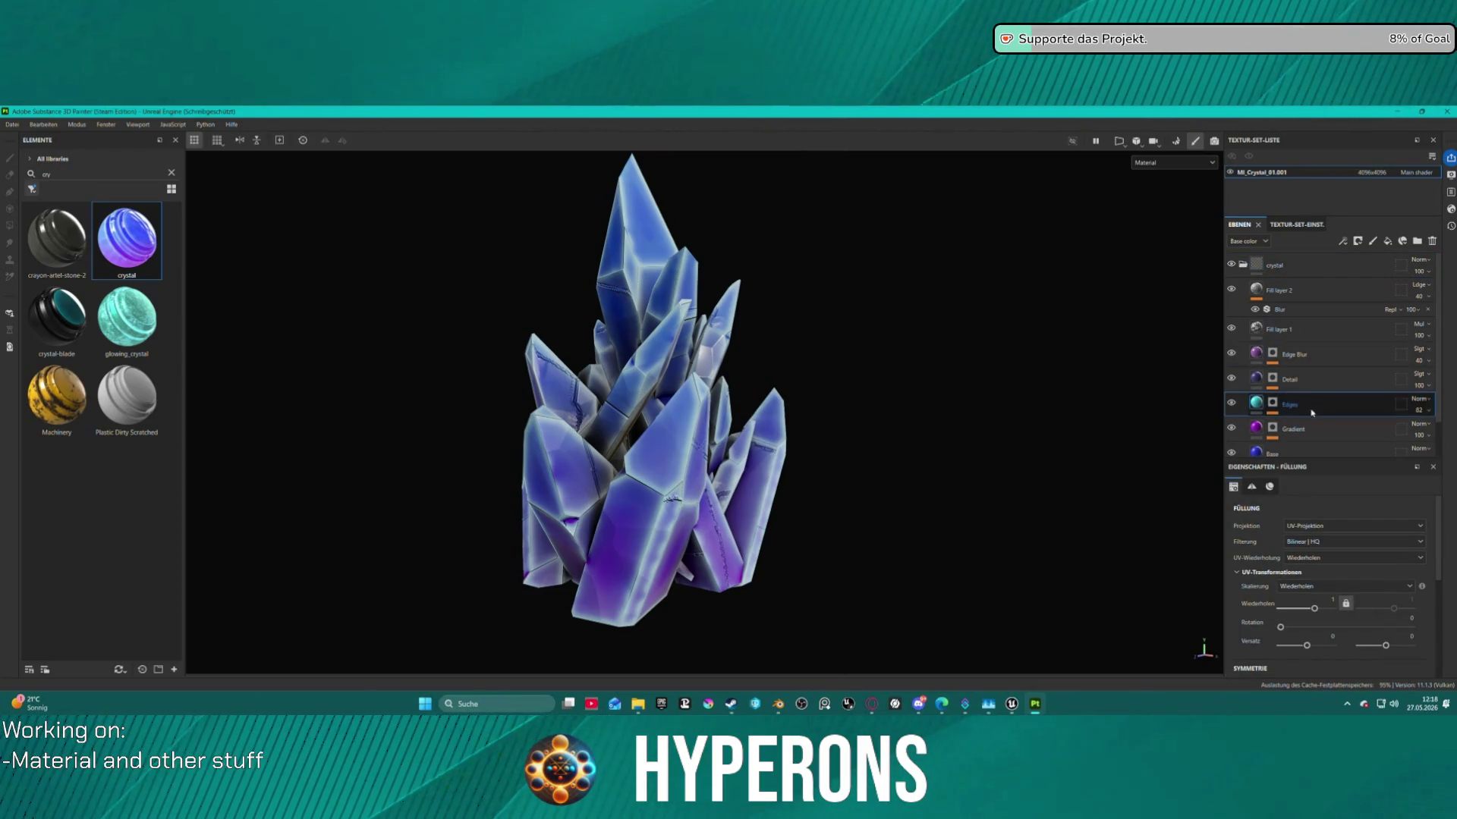
pyautogui.click(1313, 380)
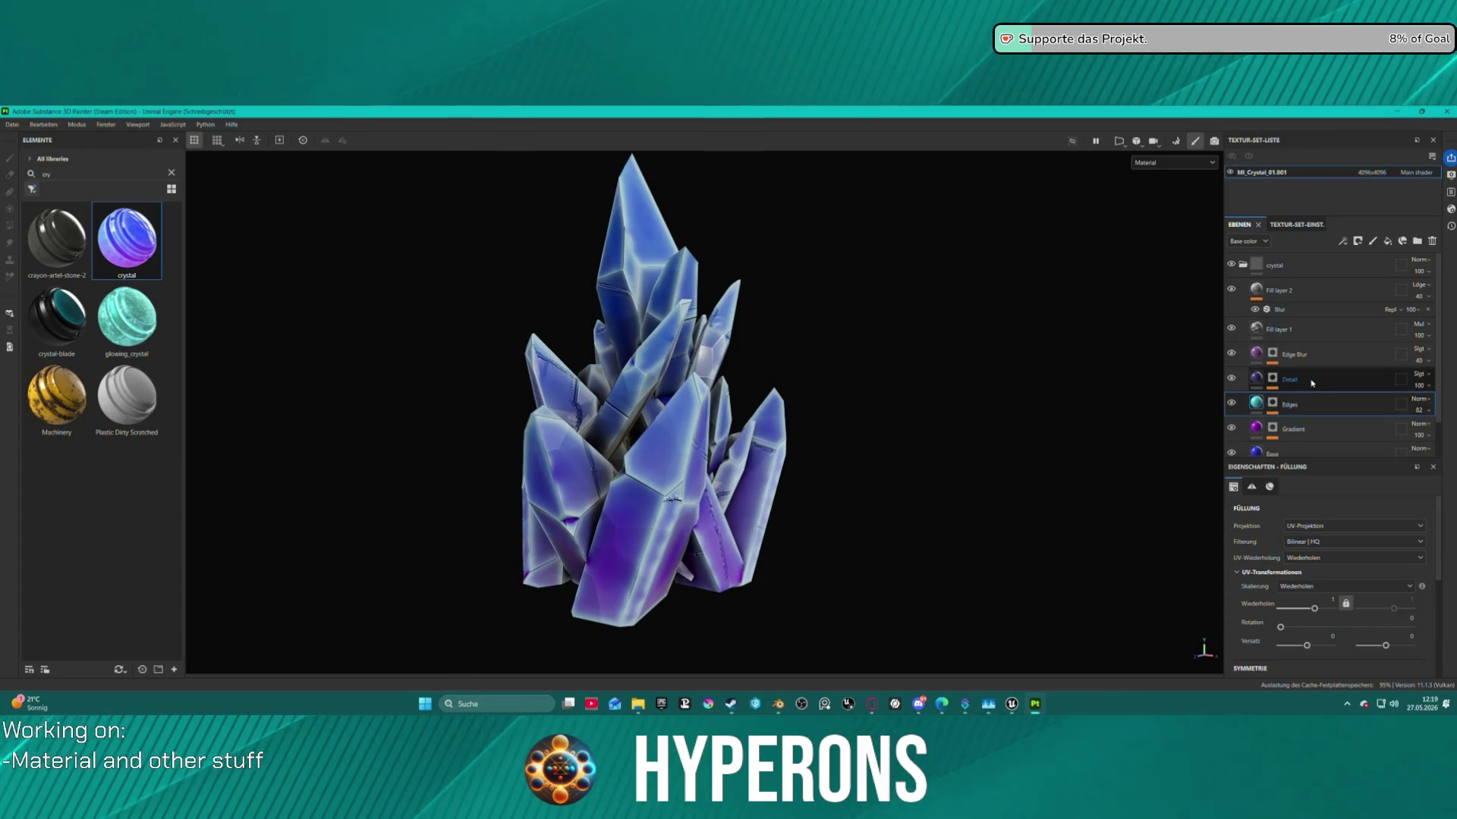
pyautogui.press('Delete')
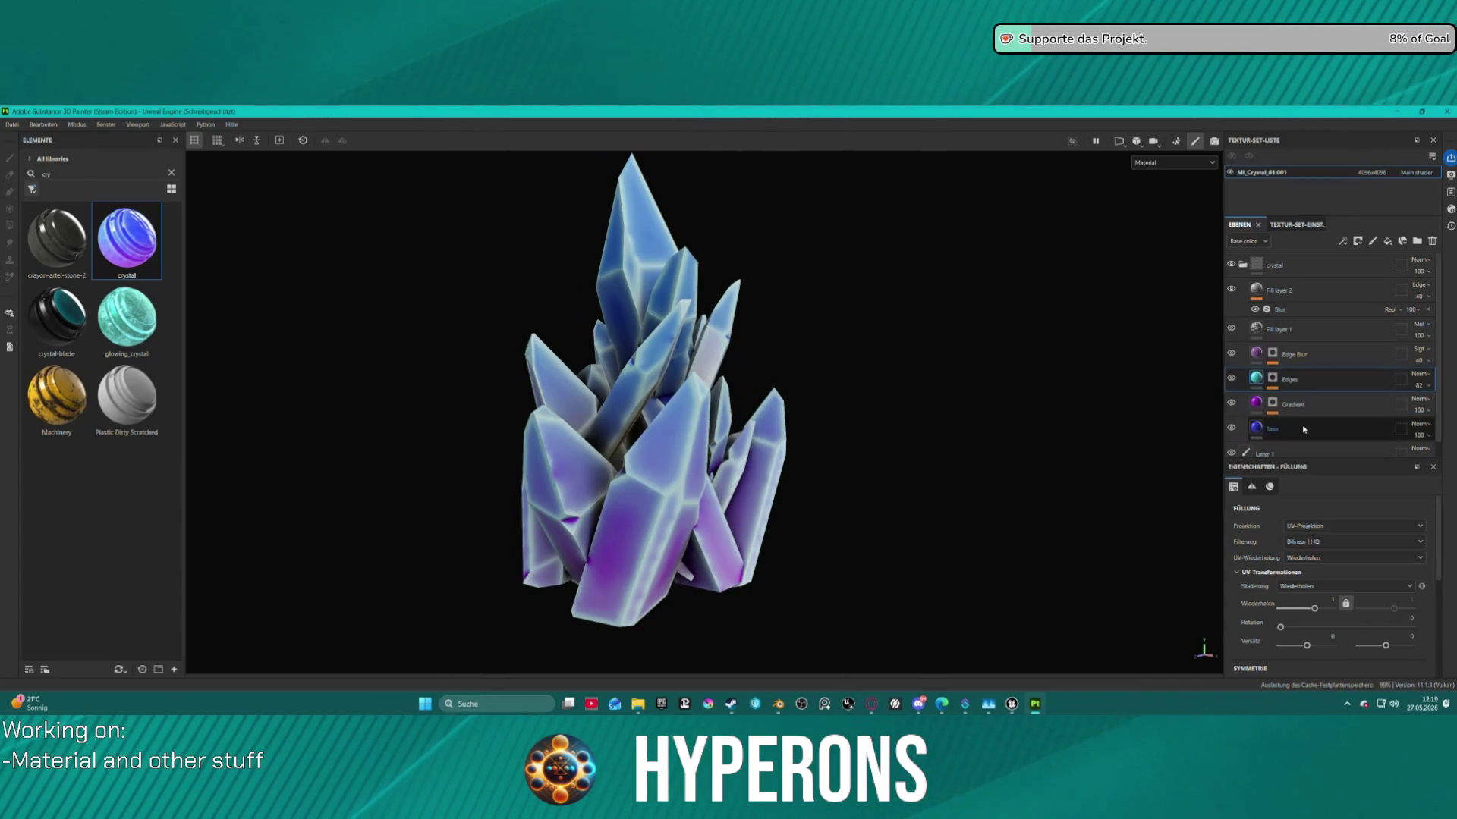
pyautogui.click(1261, 428)
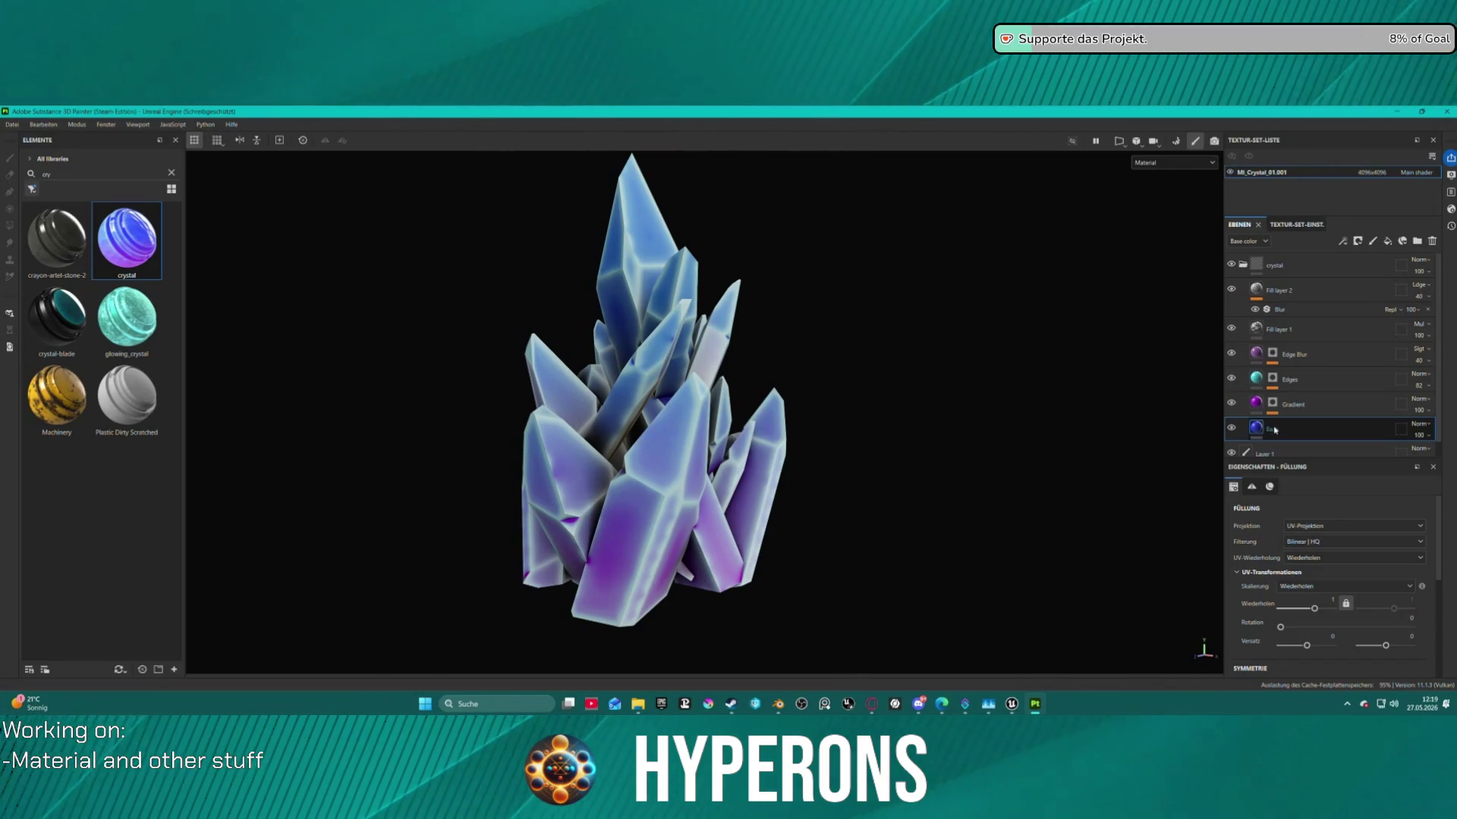
pyautogui.scroll(-3, 1296, 616)
pyautogui.scroll(-2, 1296, 617)
pyautogui.click(1318, 613)
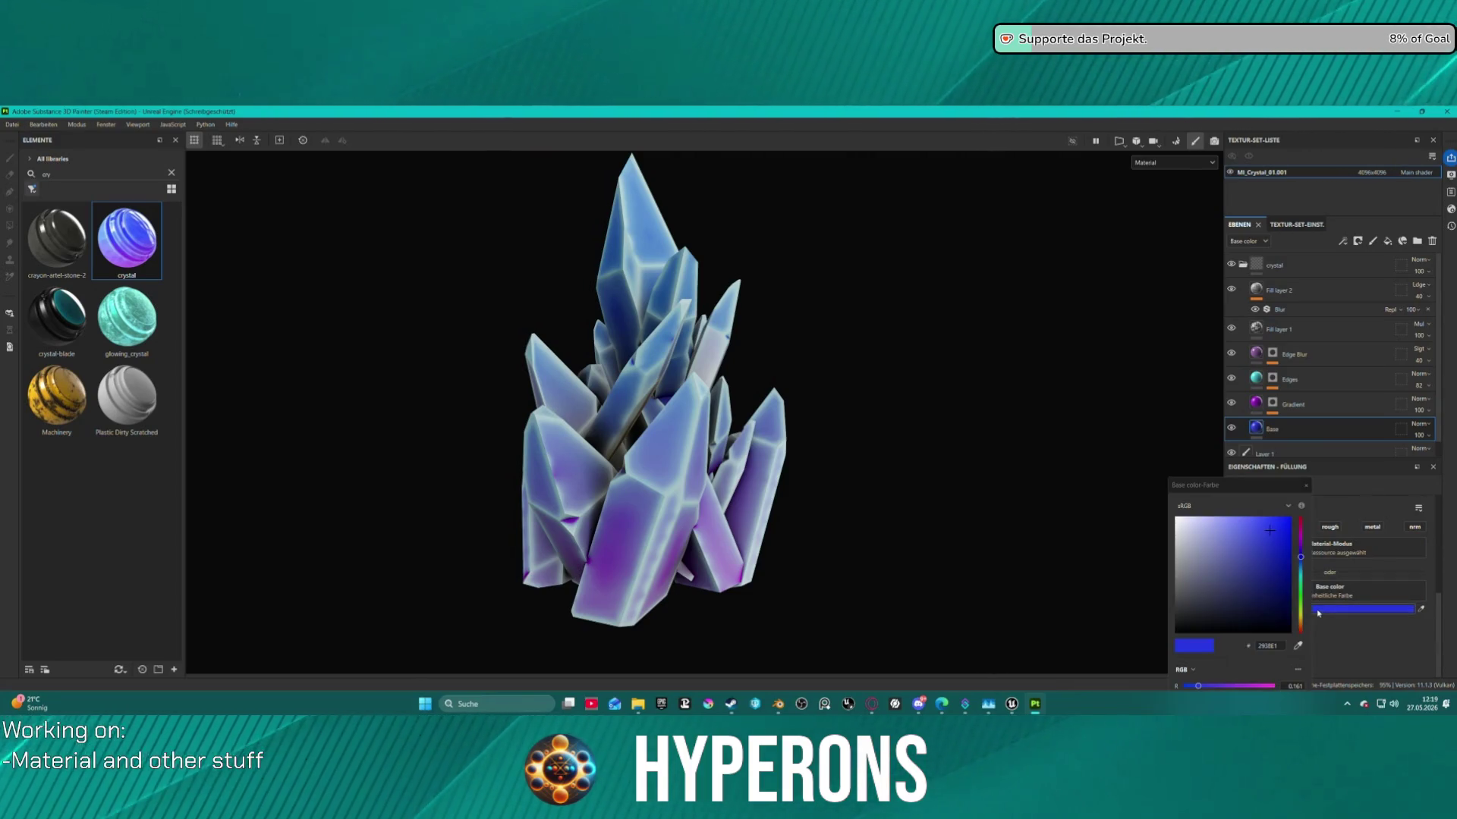
pyautogui.moveTo(1230, 569); pyautogui.dragTo(1121, 477)
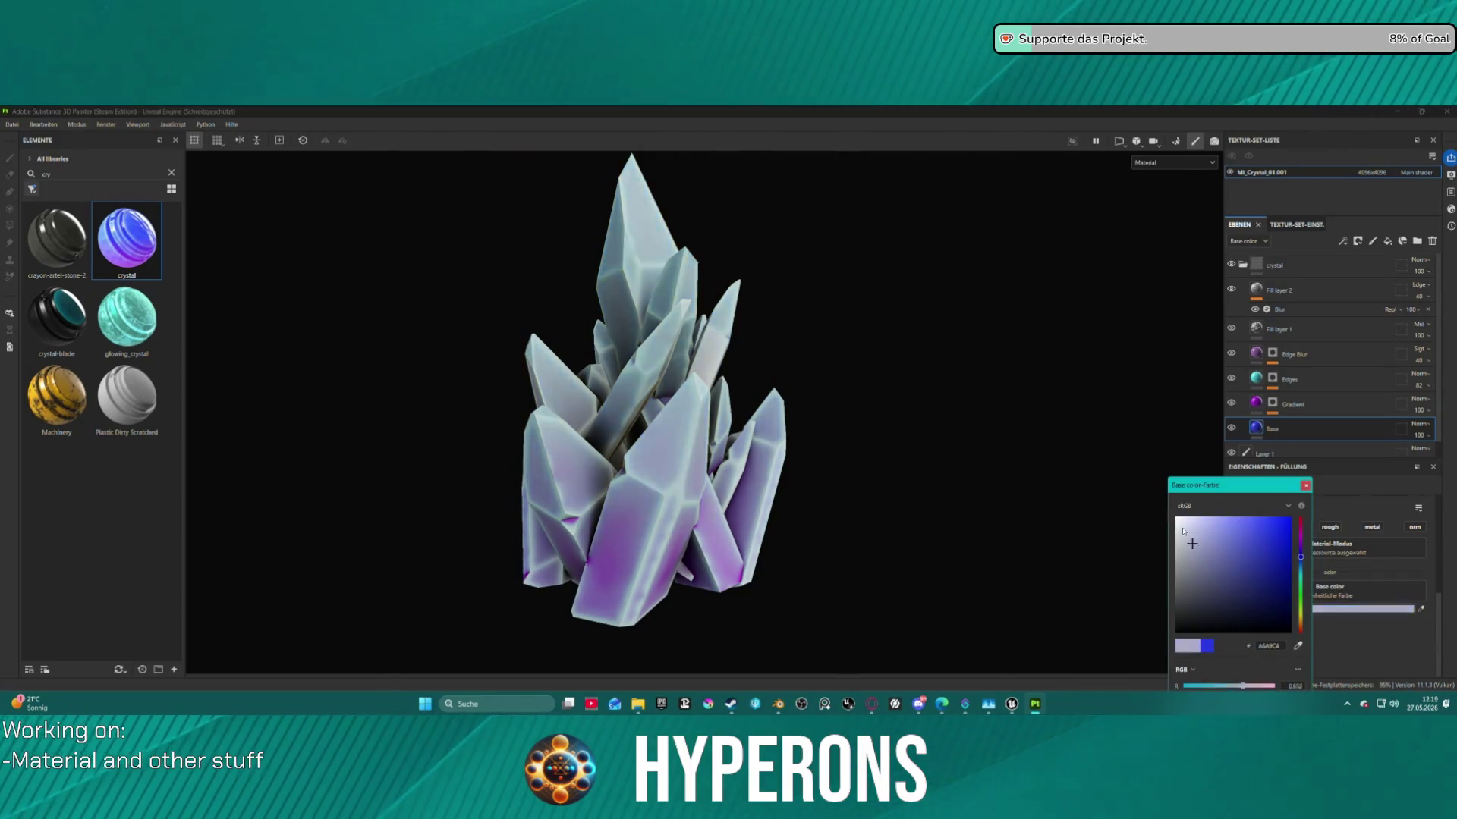
pyautogui.click(1305, 487)
# Darken the Gradient layer's colour to near black.
pyautogui.click(1290, 379)
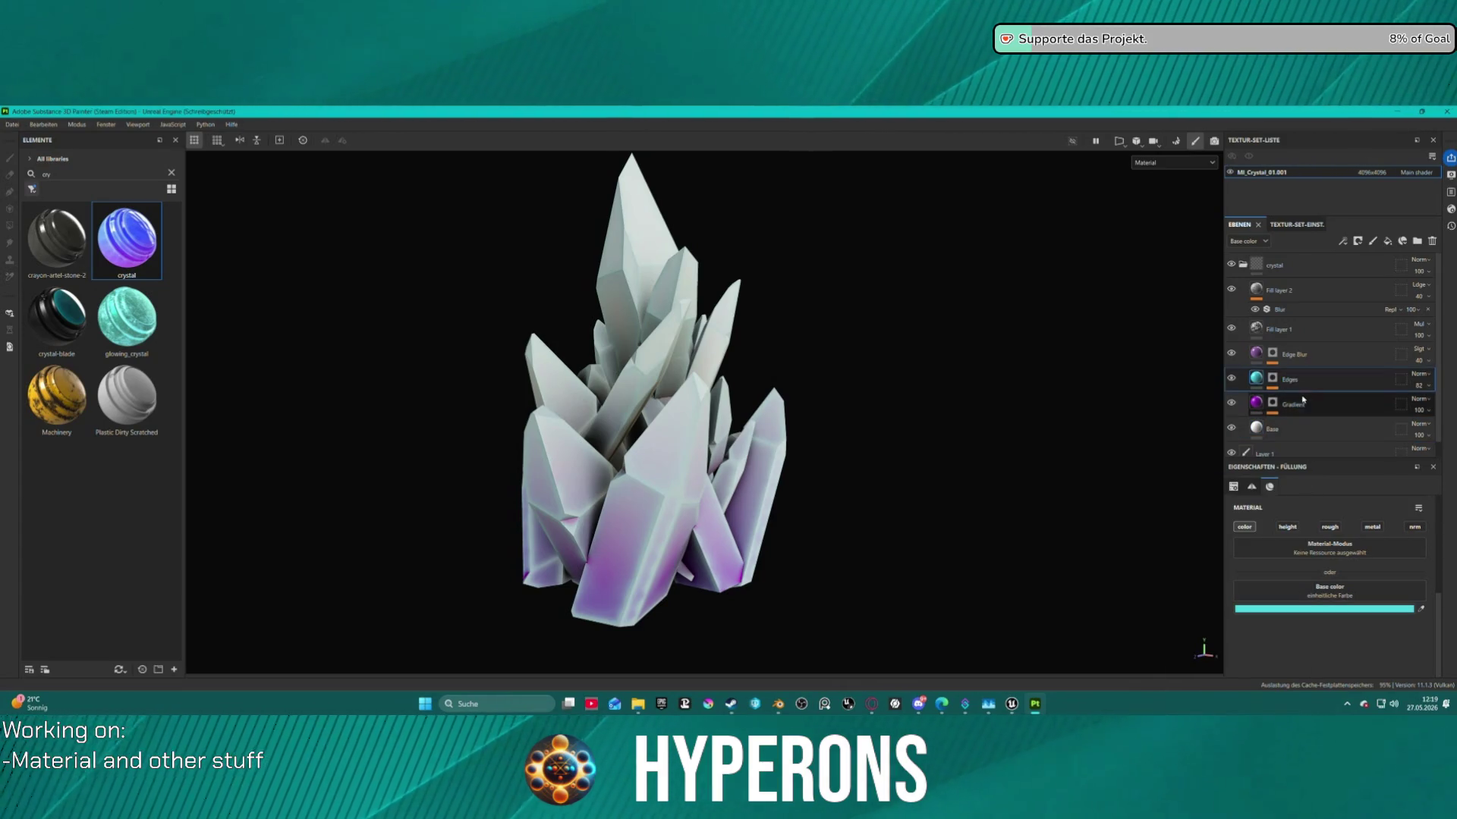
pyautogui.click(1315, 406)
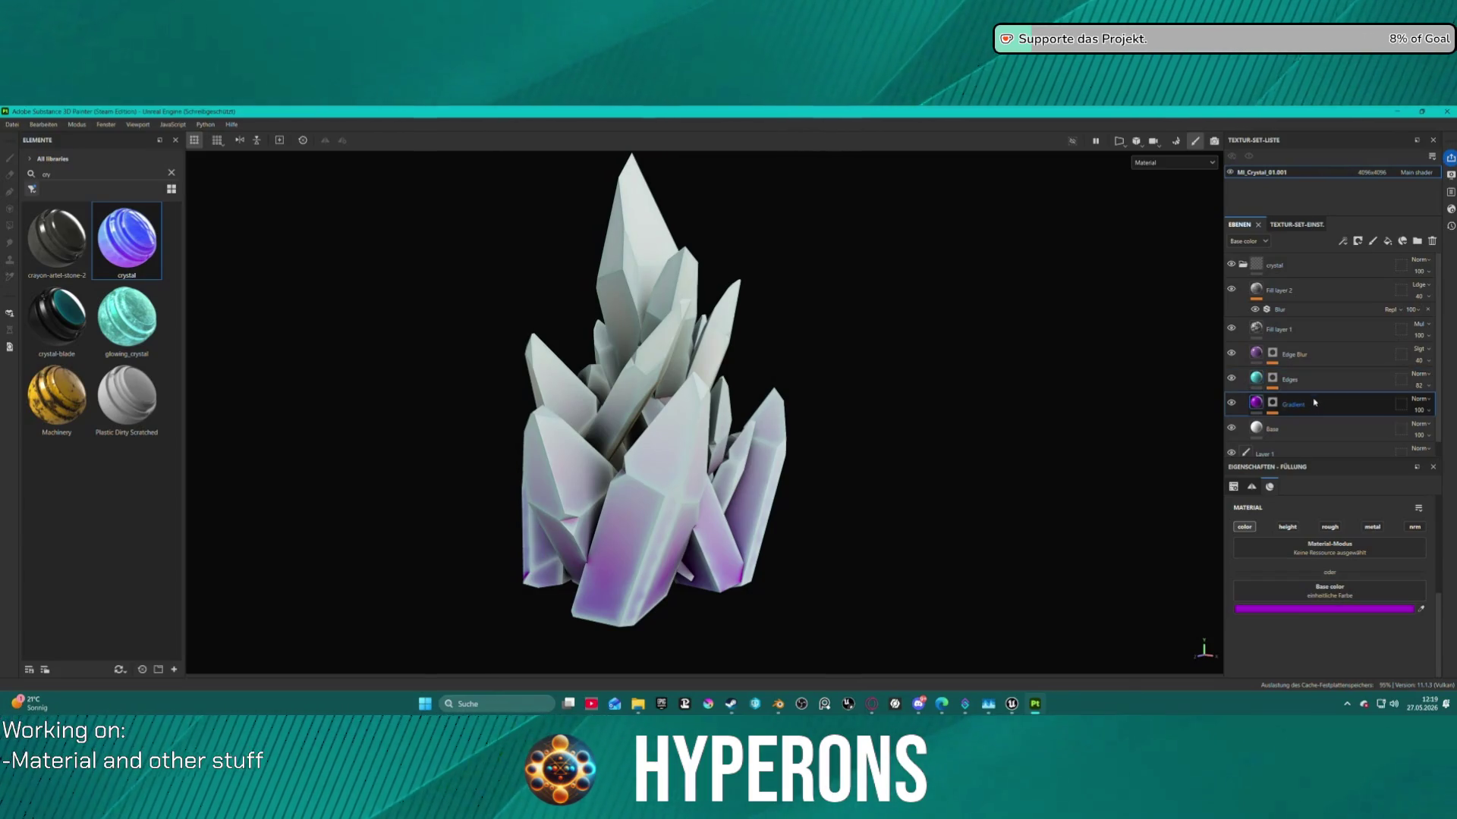
pyautogui.click(1324, 609)
pyautogui.moveTo(1388, 509); pyautogui.dragTo(1307, 527)
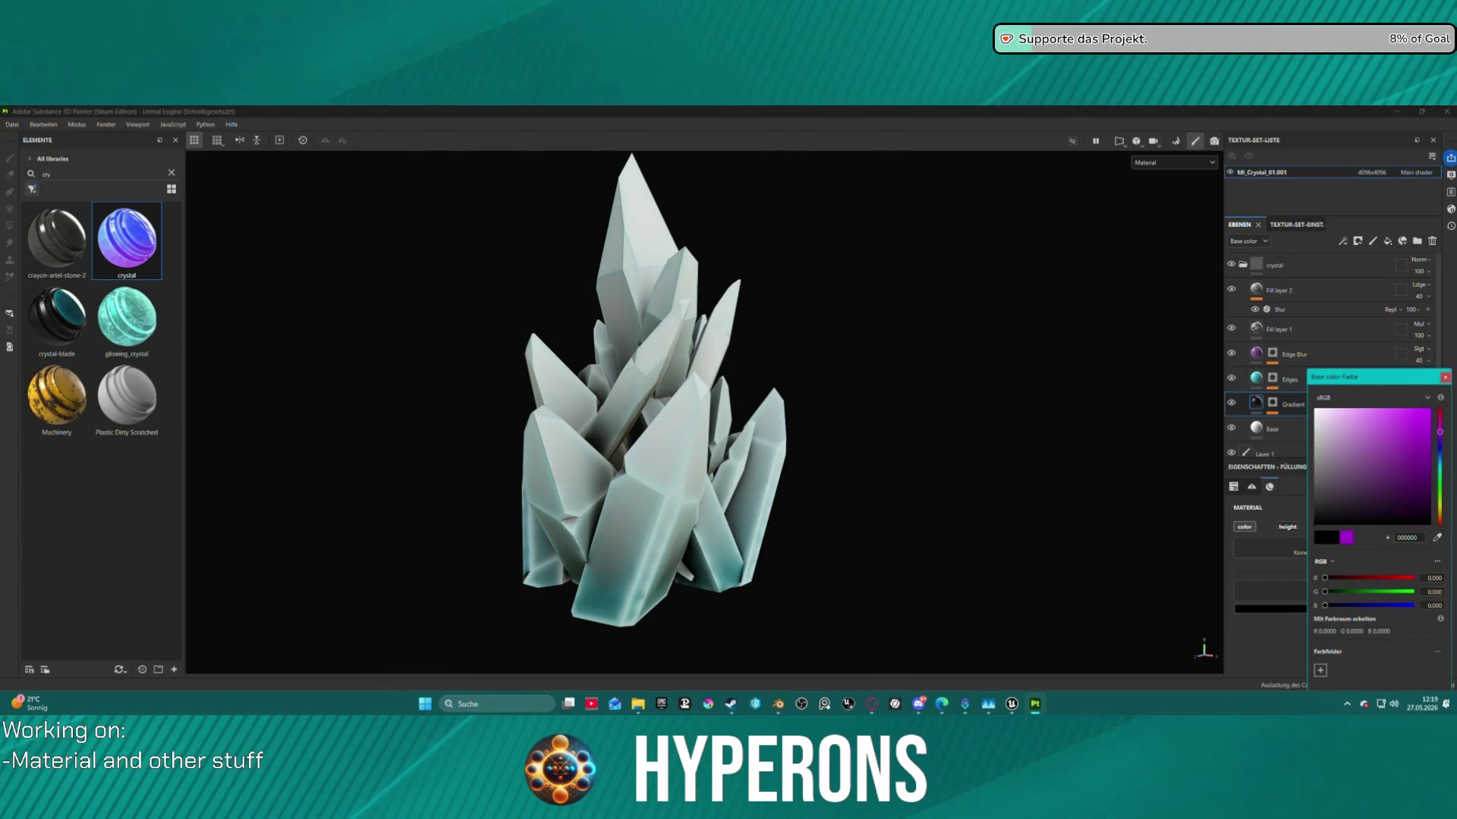
pyautogui.moveTo(1370, 383); pyautogui.dragTo(1331, 293)
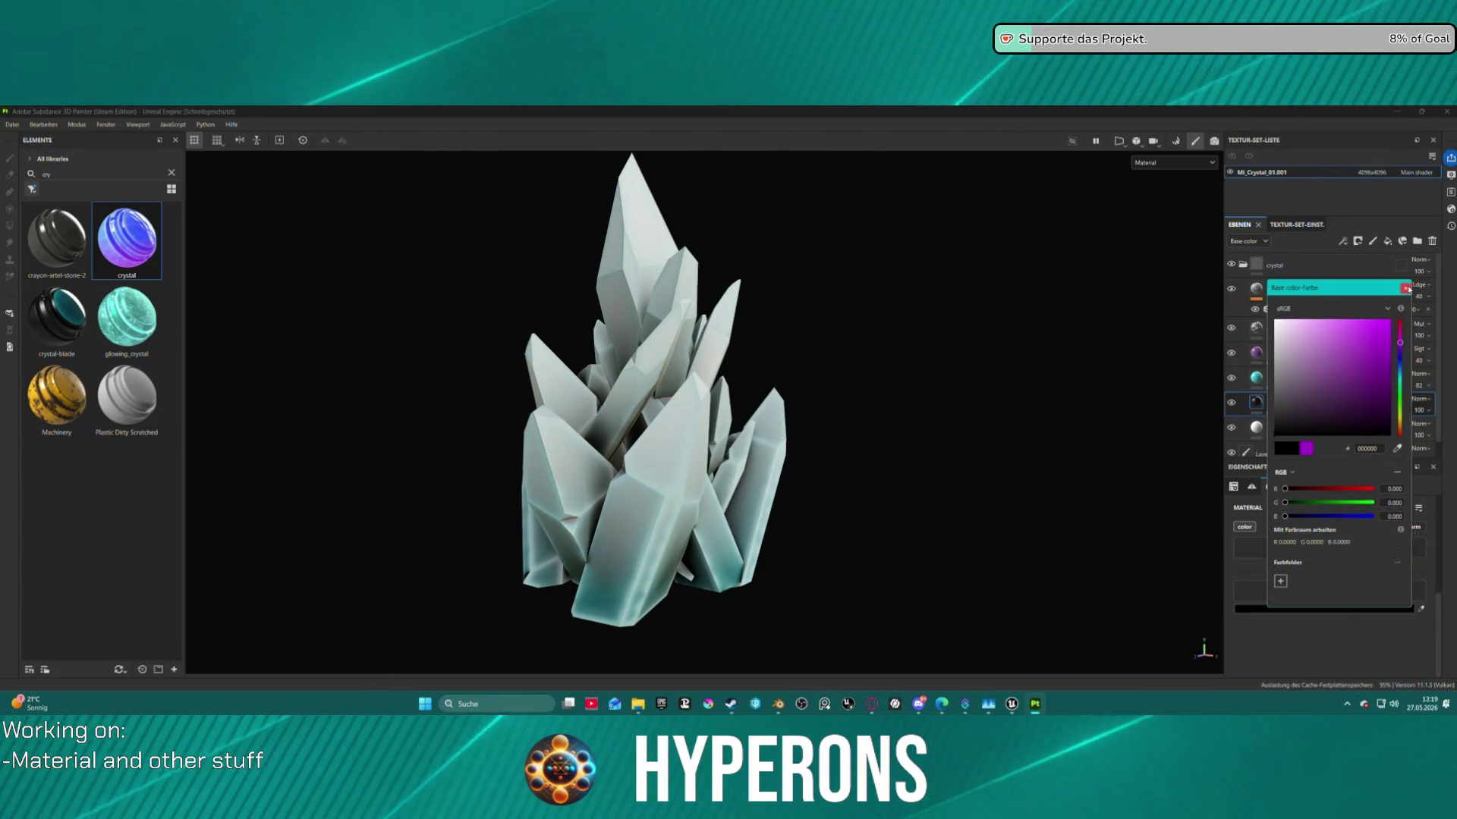
pyautogui.click(1346, 340)
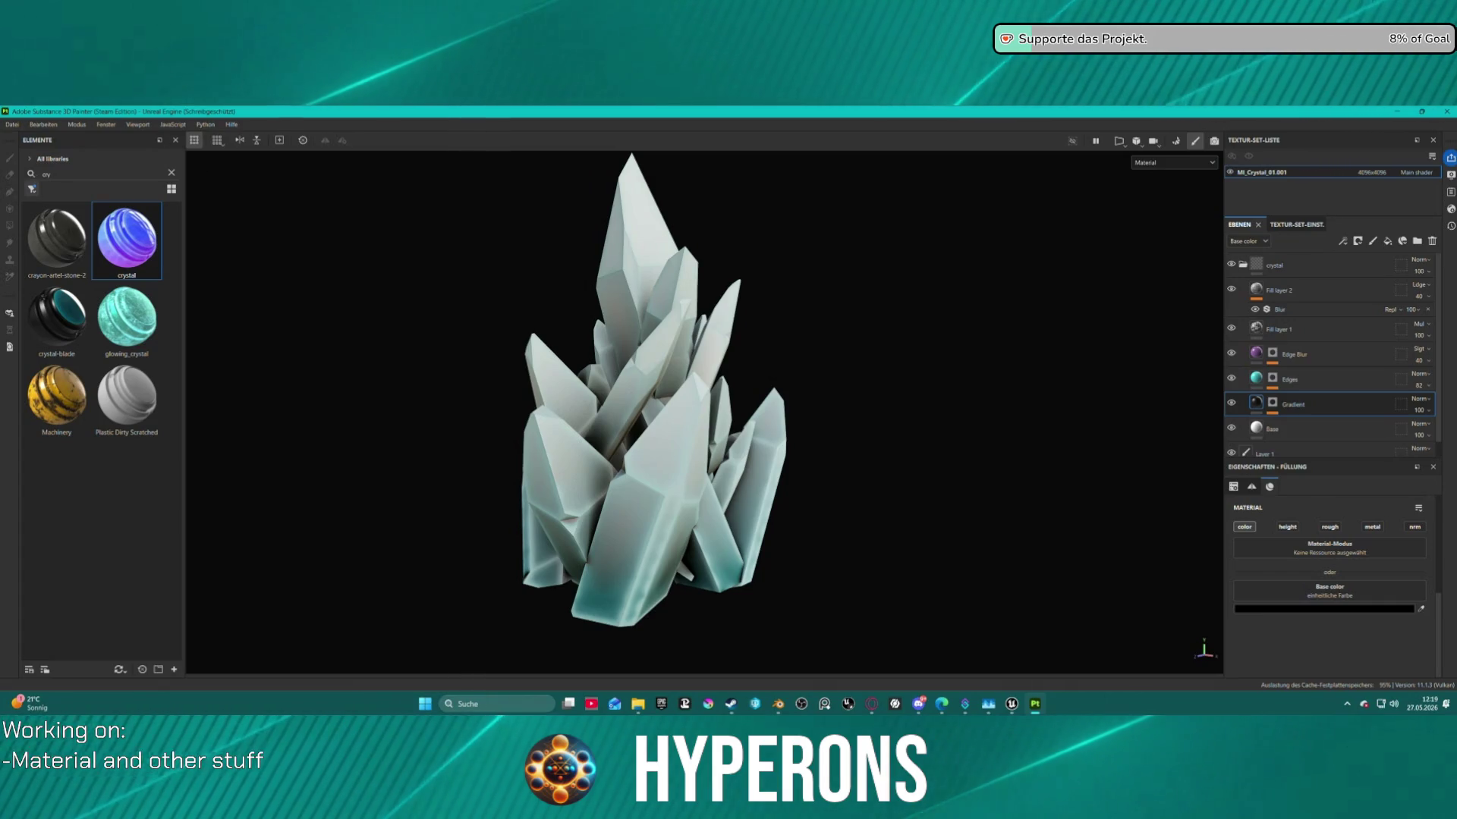
pyautogui.click(11, 124)
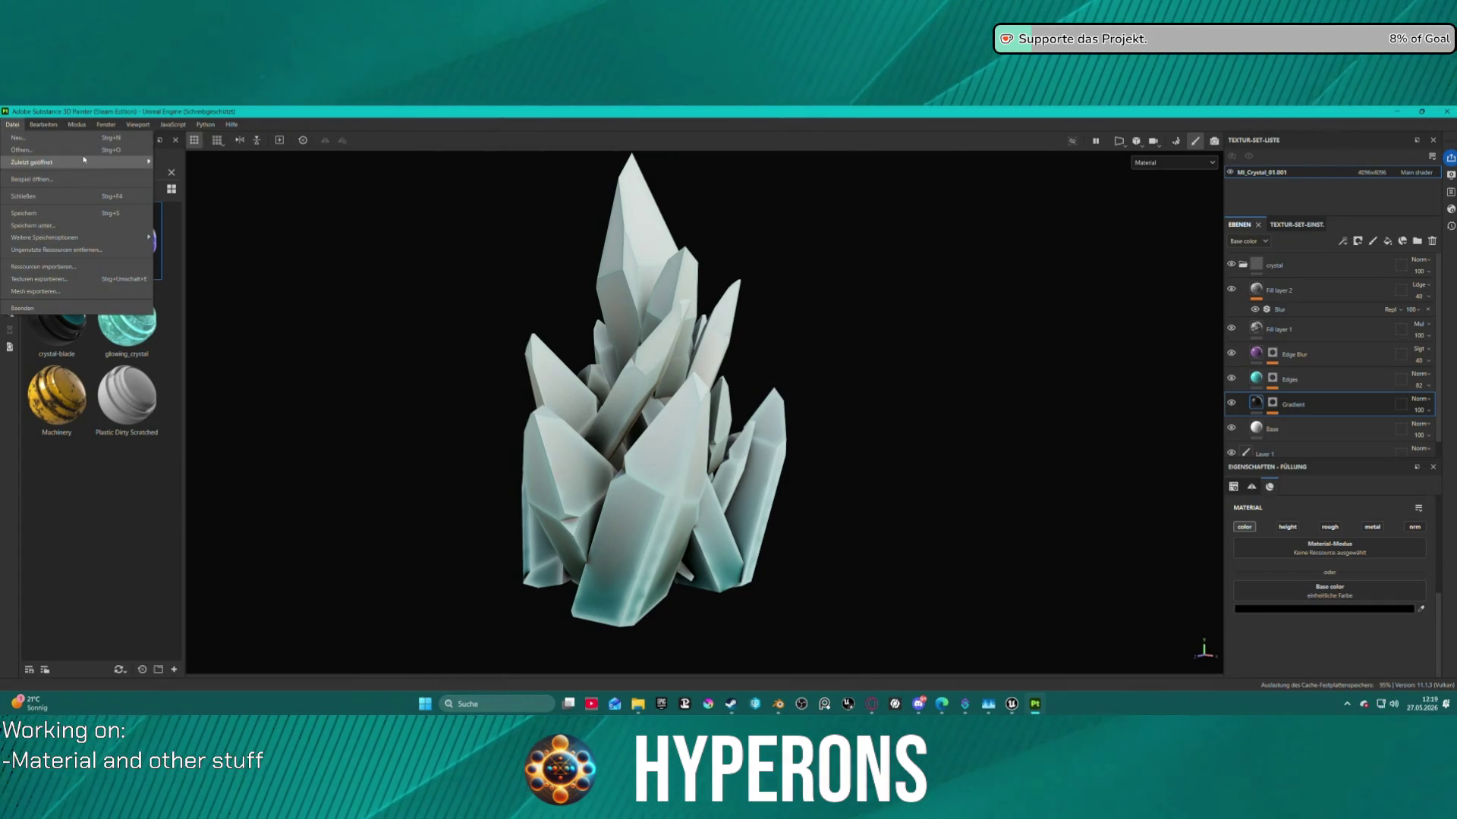
# Open the recent Crystal.spp project, discarding unsaved changes.
pyautogui.moveTo(76, 162)
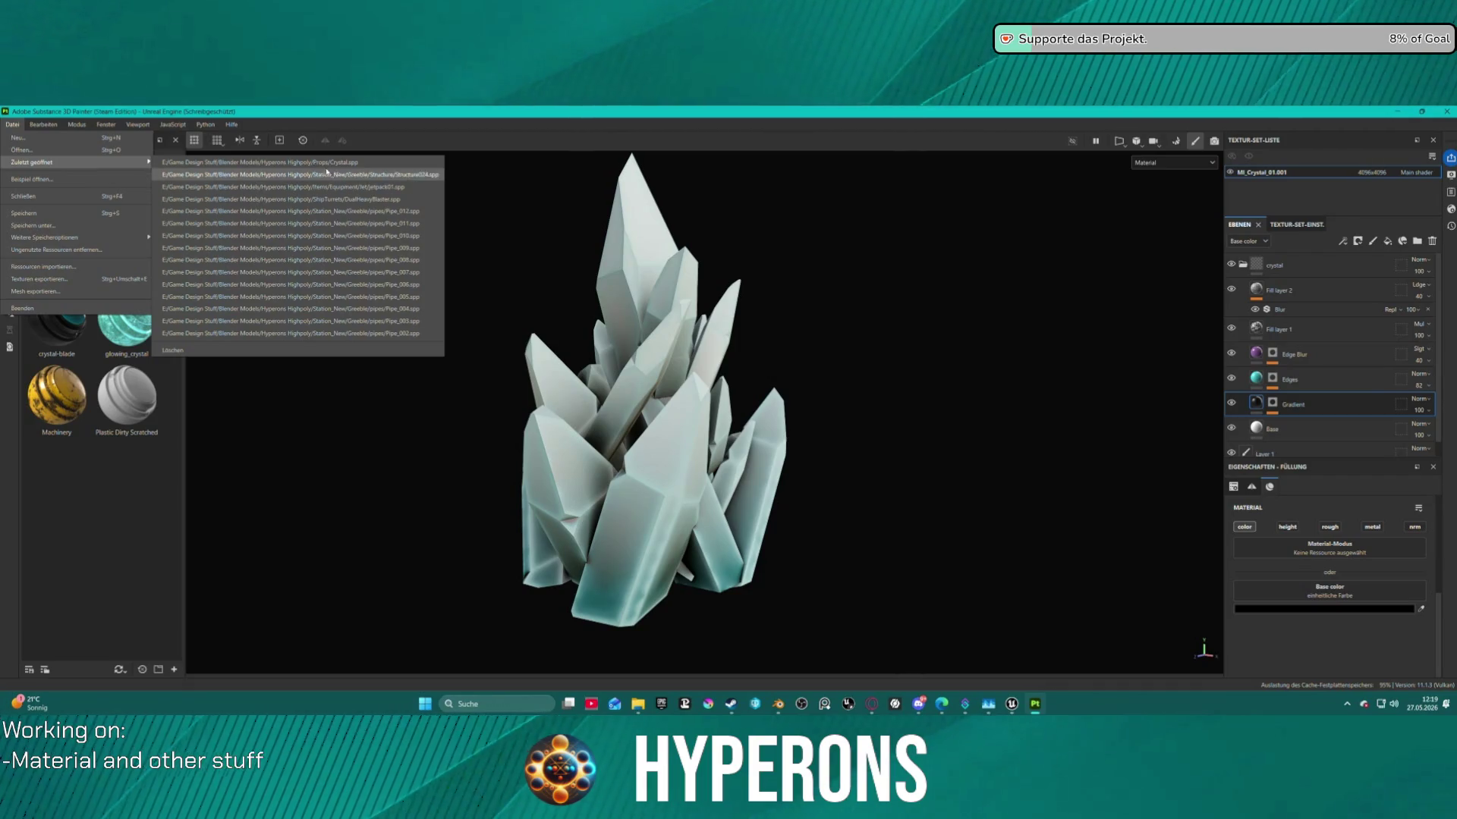
pyautogui.click(320, 164)
pyautogui.click(678, 419)
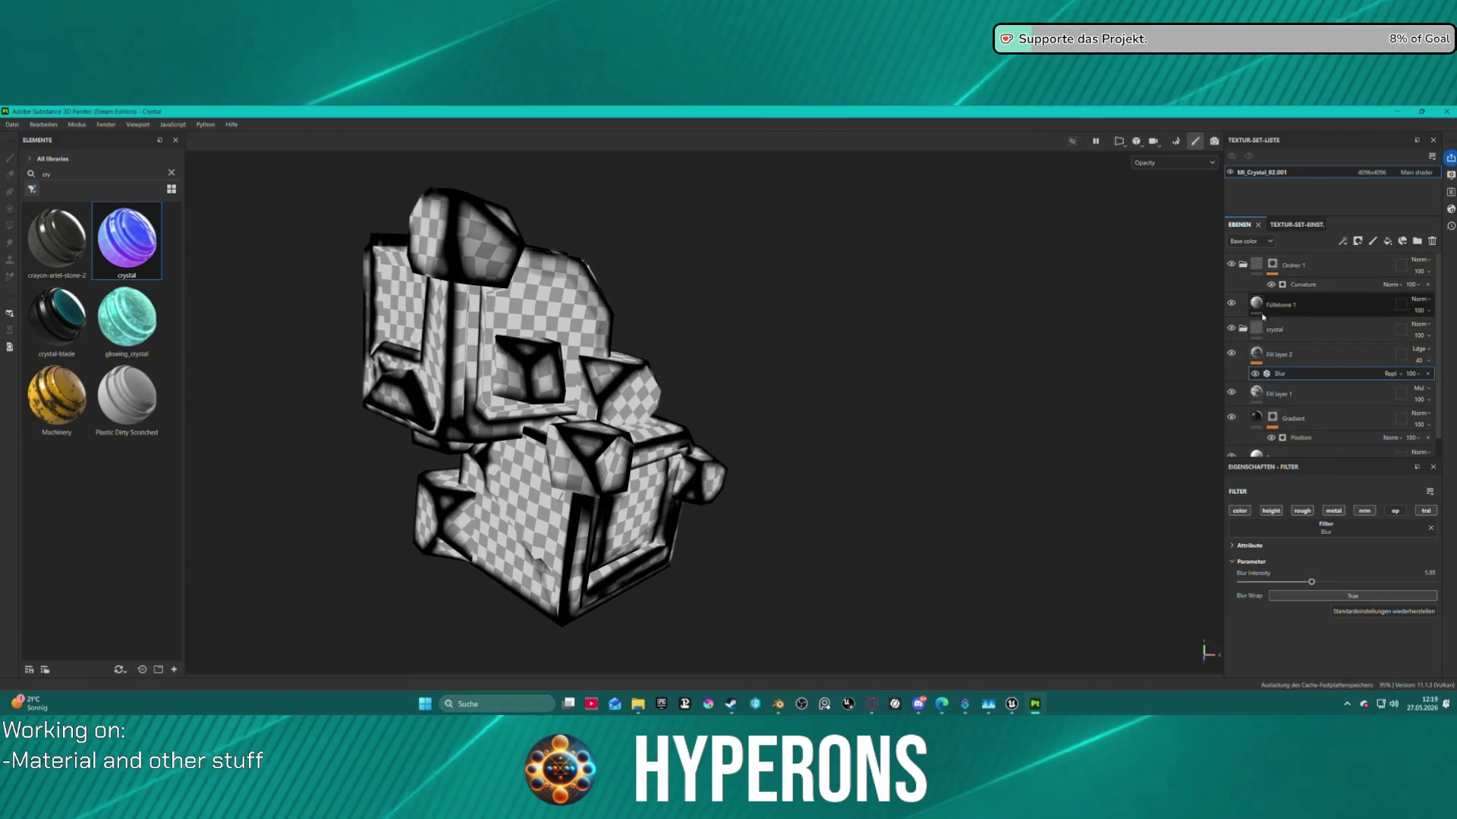
# Move Füllebene 1 into Ordner 1, then nest the crystal folder and Ordner 1 inside Ordner 2.
pyautogui.click(1242, 329)
pyautogui.moveTo(1244, 266); pyautogui.dragTo(1246, 266)
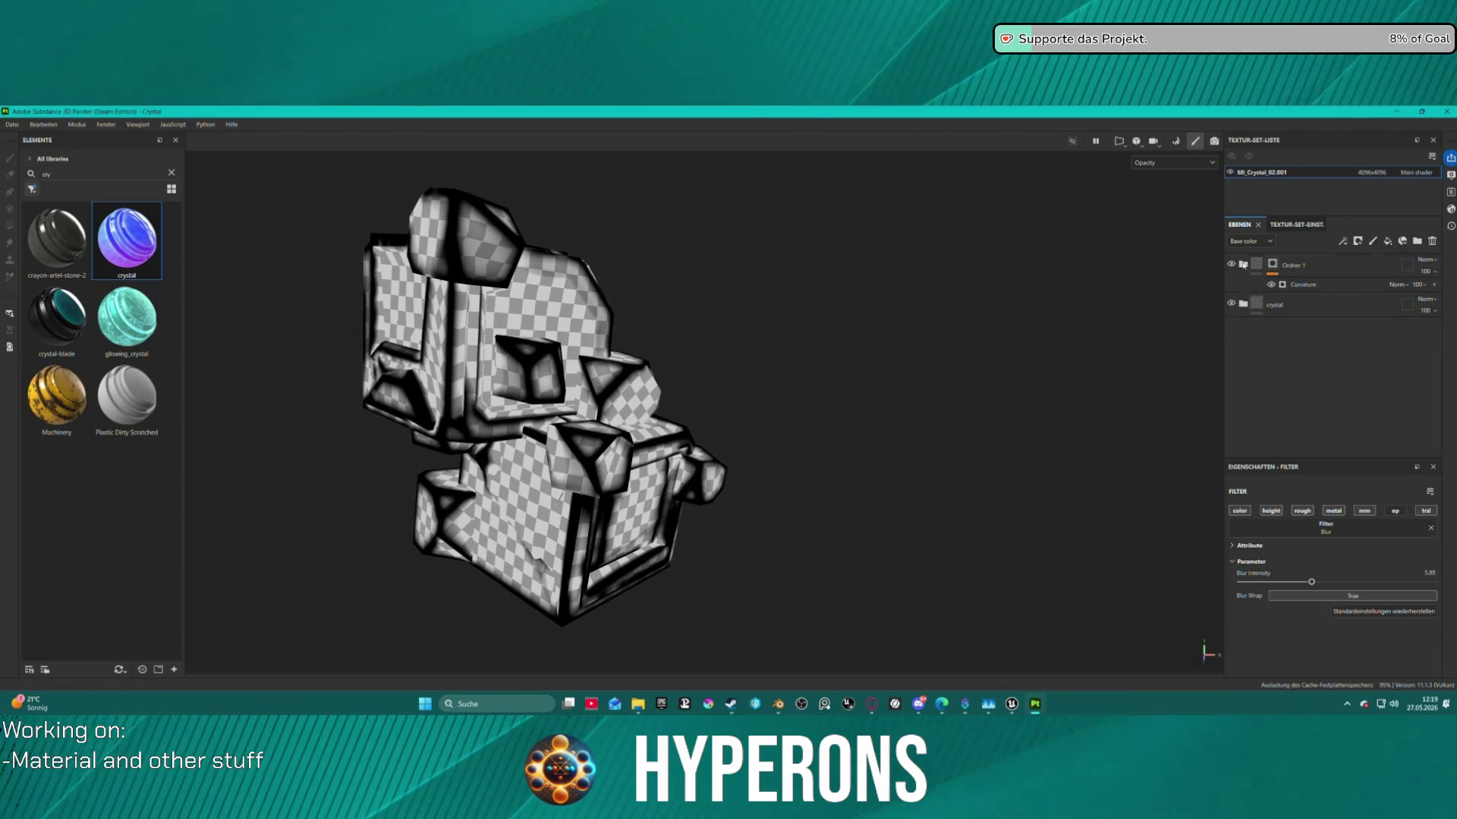
pyautogui.click(1335, 307)
pyautogui.rightClick(1324, 268)
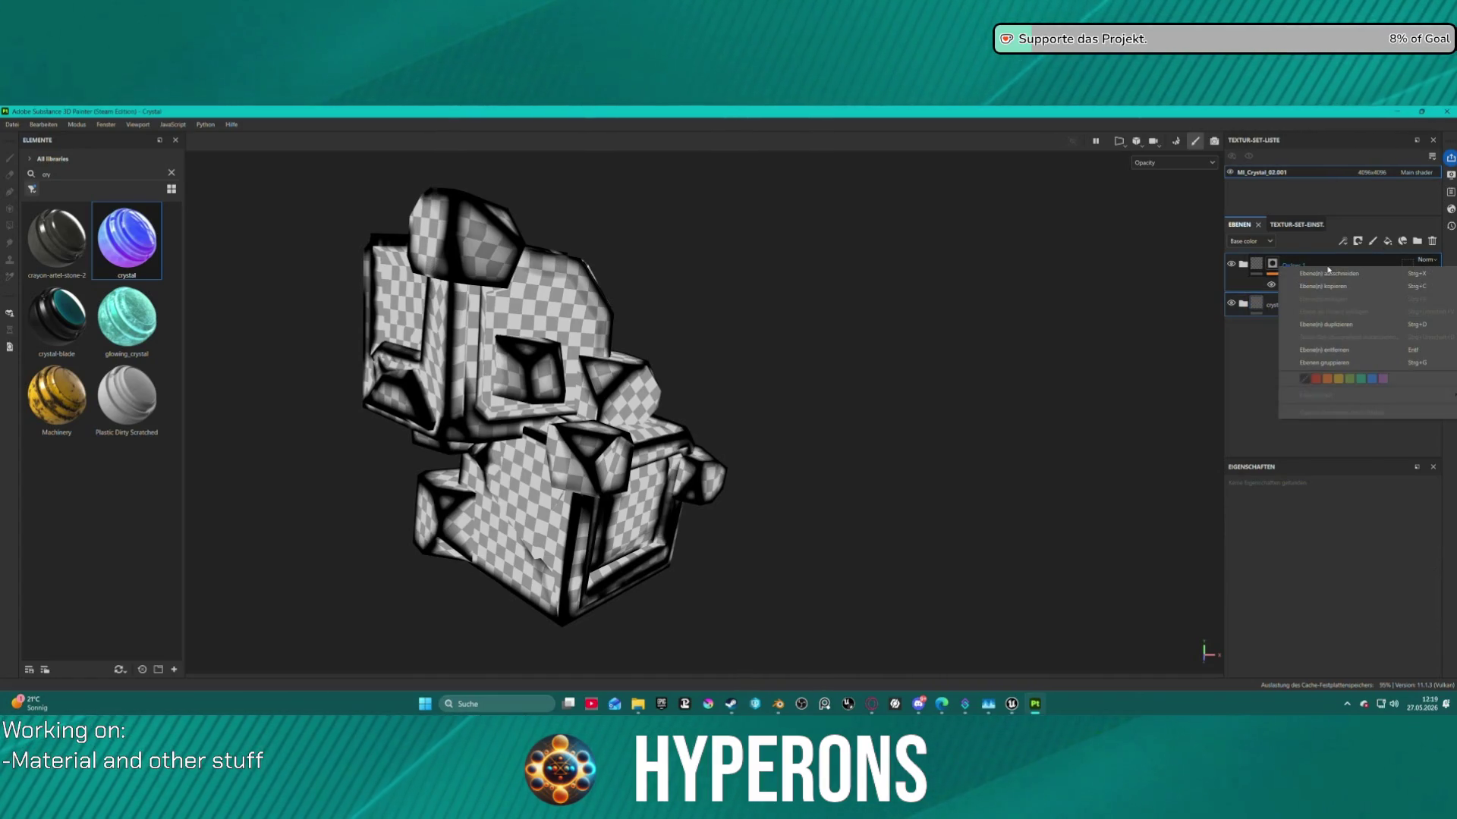
pyautogui.rightClick(1241, 264)
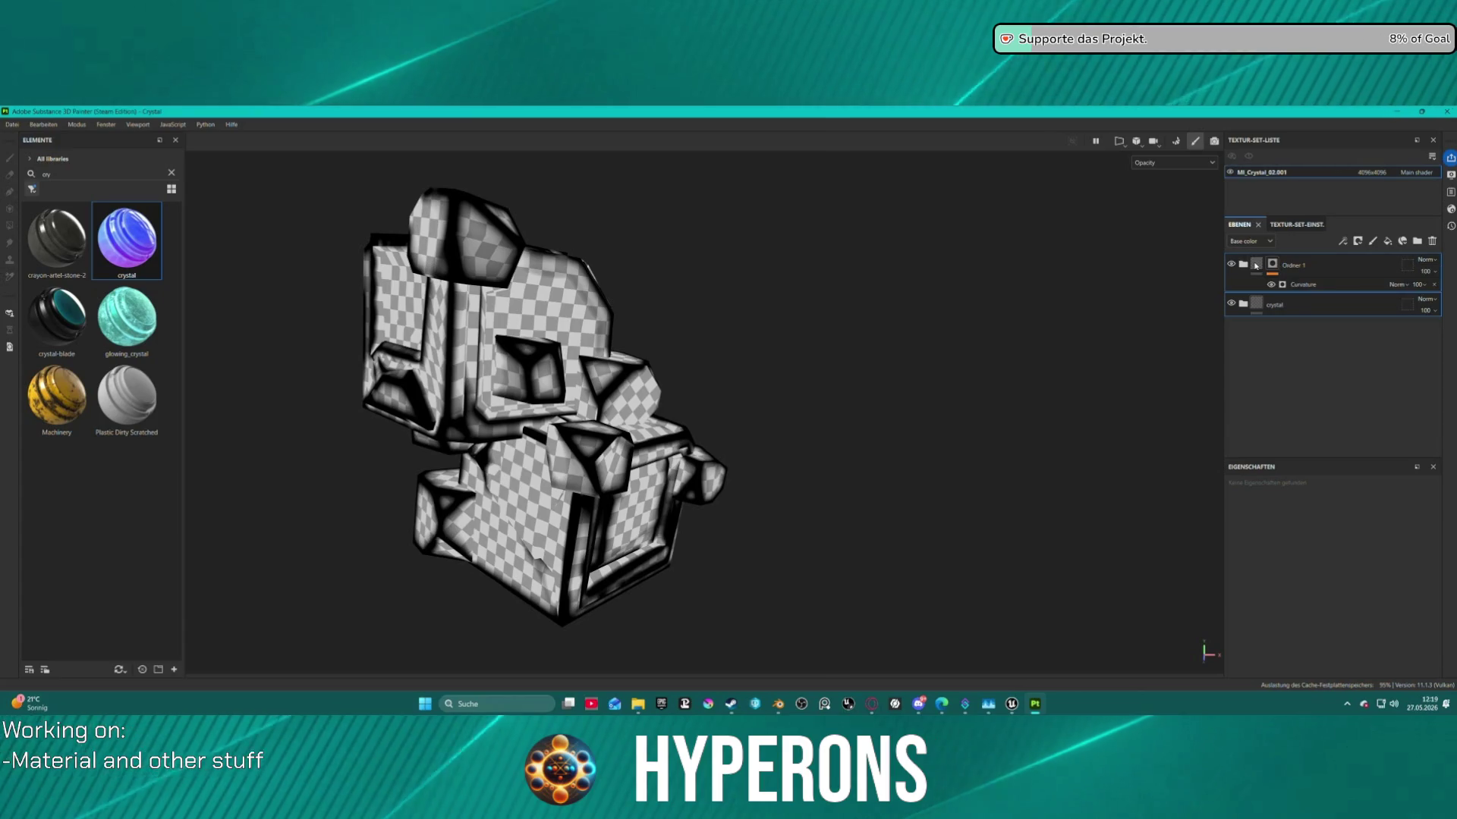
pyautogui.rightClick(1242, 263)
pyautogui.rightClick(1239, 266)
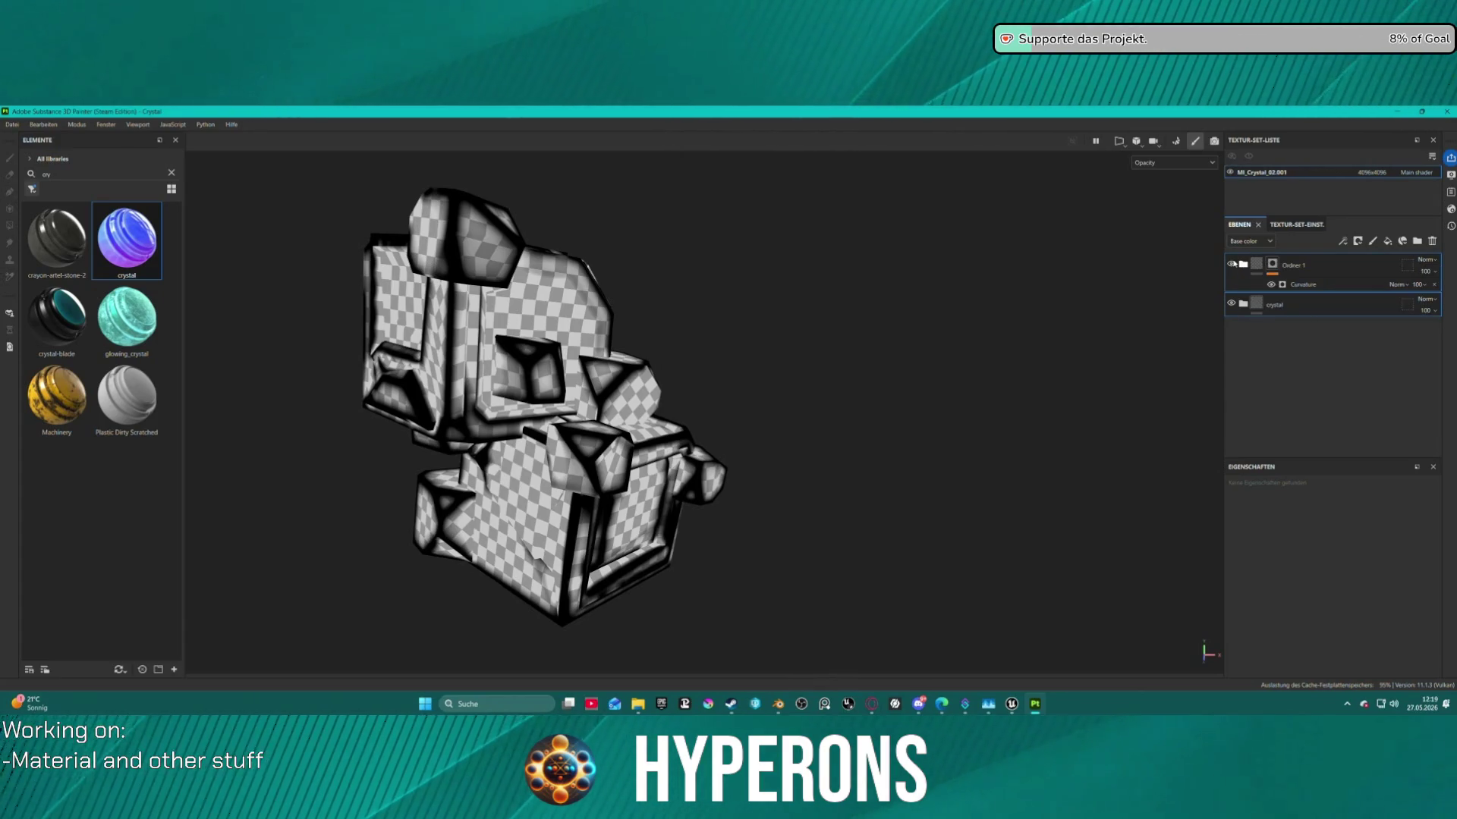
pyautogui.rightClick(1229, 267)
pyautogui.click(1282, 302)
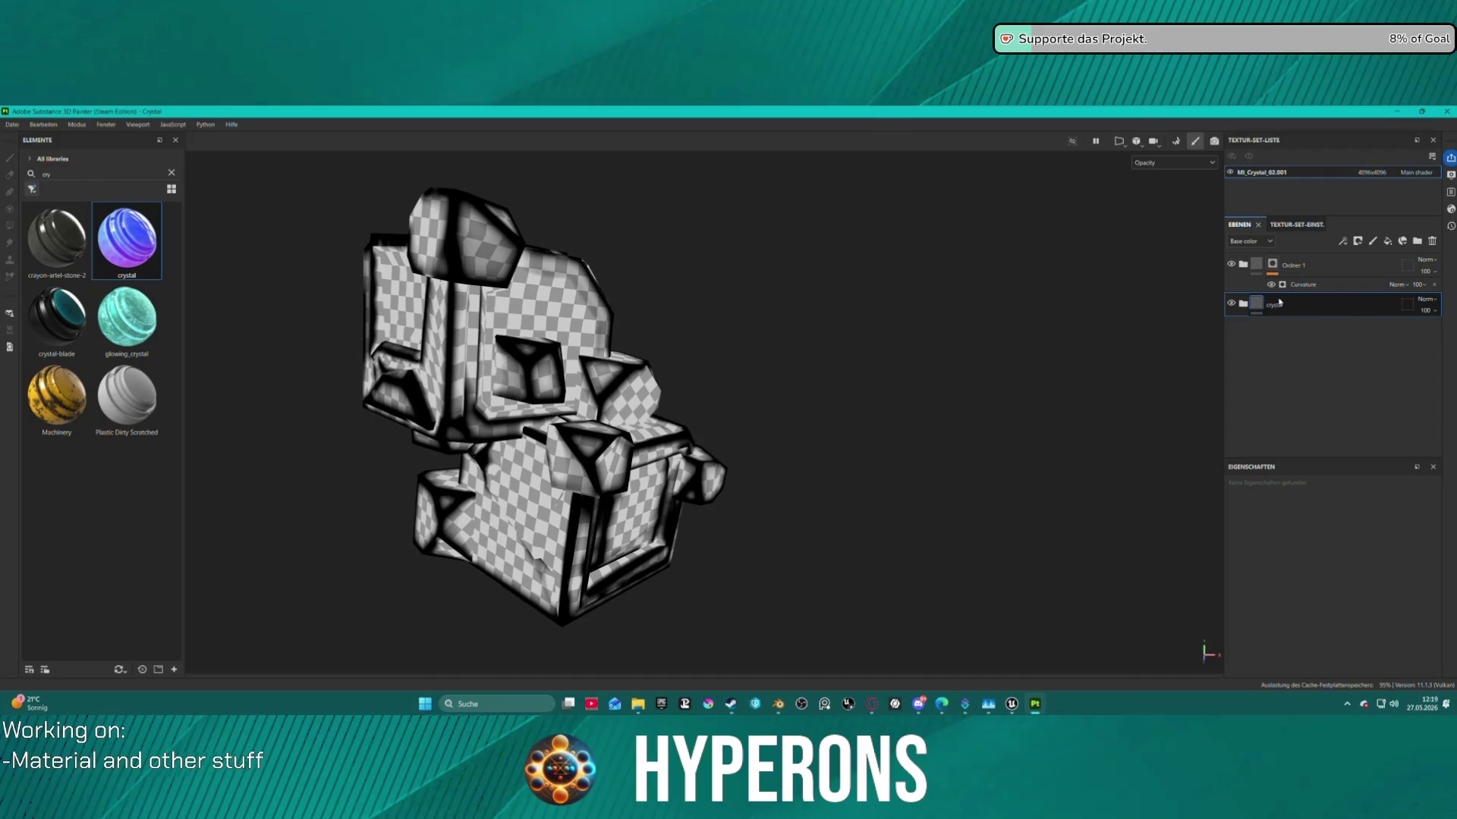
pyautogui.moveTo(1336, 334)
pyautogui.mouseDown()
pyautogui.moveTo(1300, 332)
pyautogui.moveTo(1315, 311)
pyautogui.moveTo(1302, 308)
pyautogui.mouseUp()
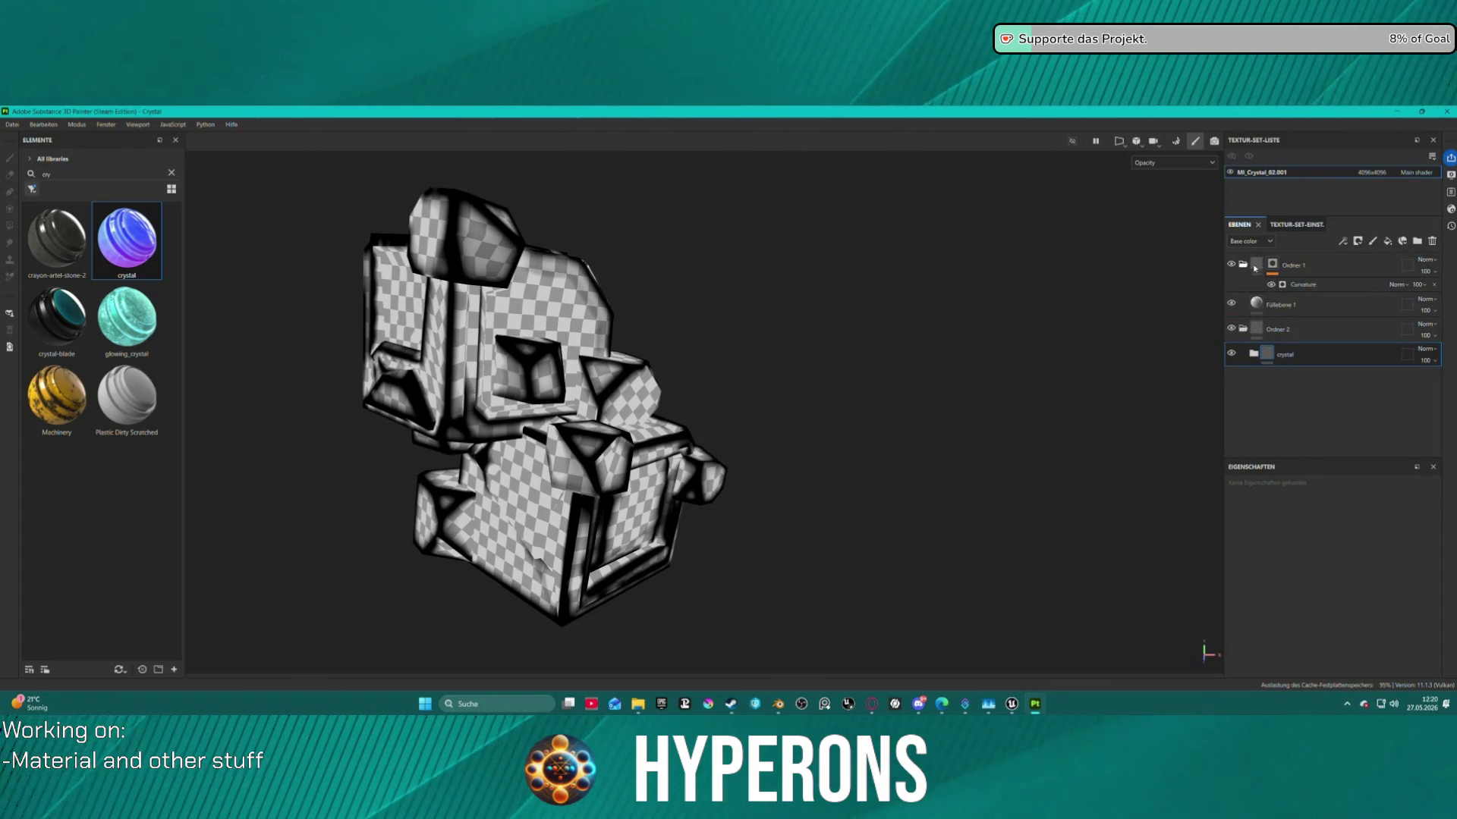
pyautogui.moveTo(1332, 265)
pyautogui.mouseDown()
pyautogui.moveTo(1351, 325)
pyautogui.moveTo(1372, 332)
pyautogui.mouseUp()
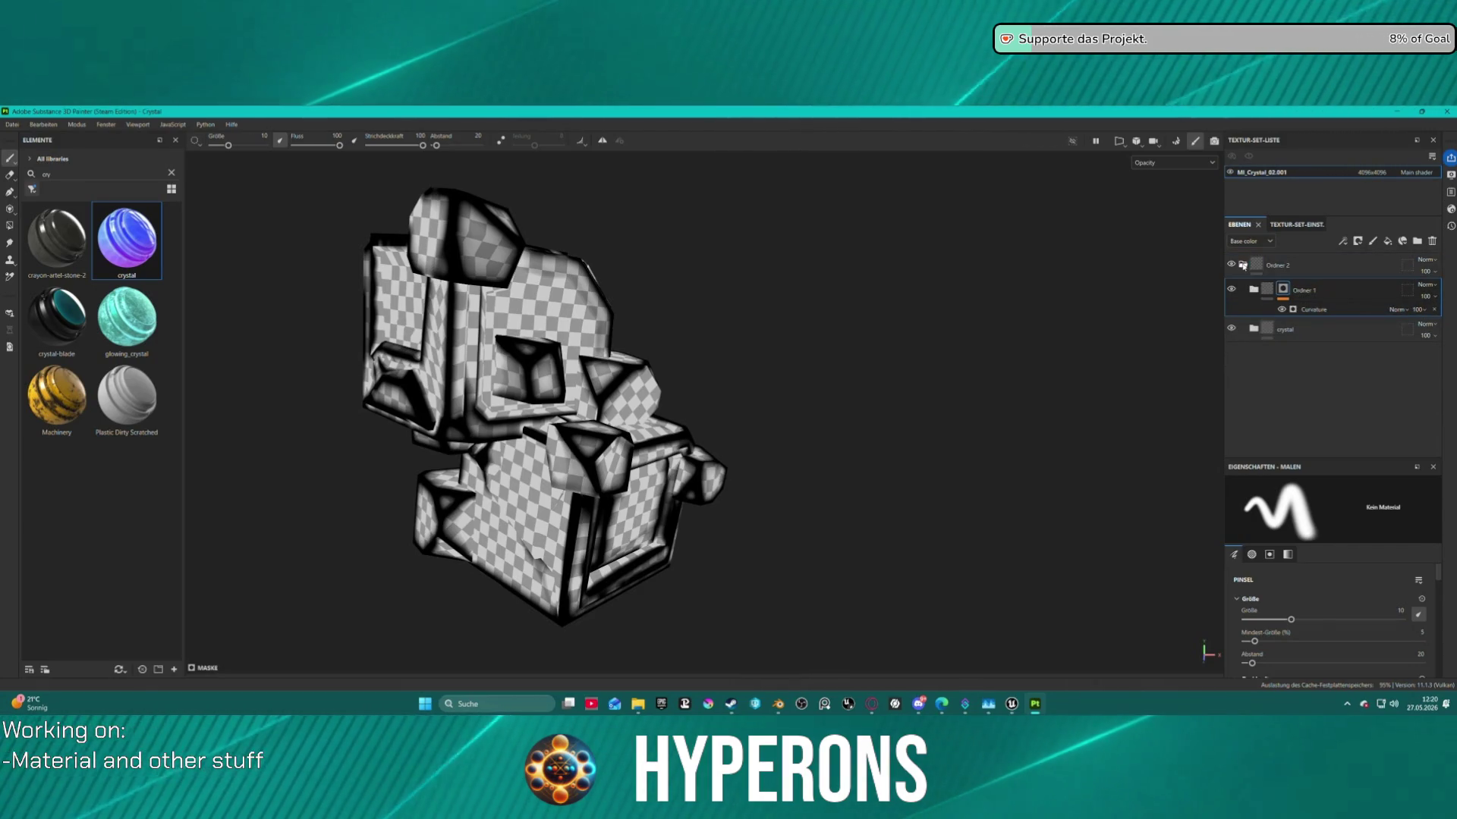
# Save Ordner 2 as a smart material and delete the stray Ordner 1 smart material.
pyautogui.click(1243, 265)
pyautogui.rightClick(1242, 264)
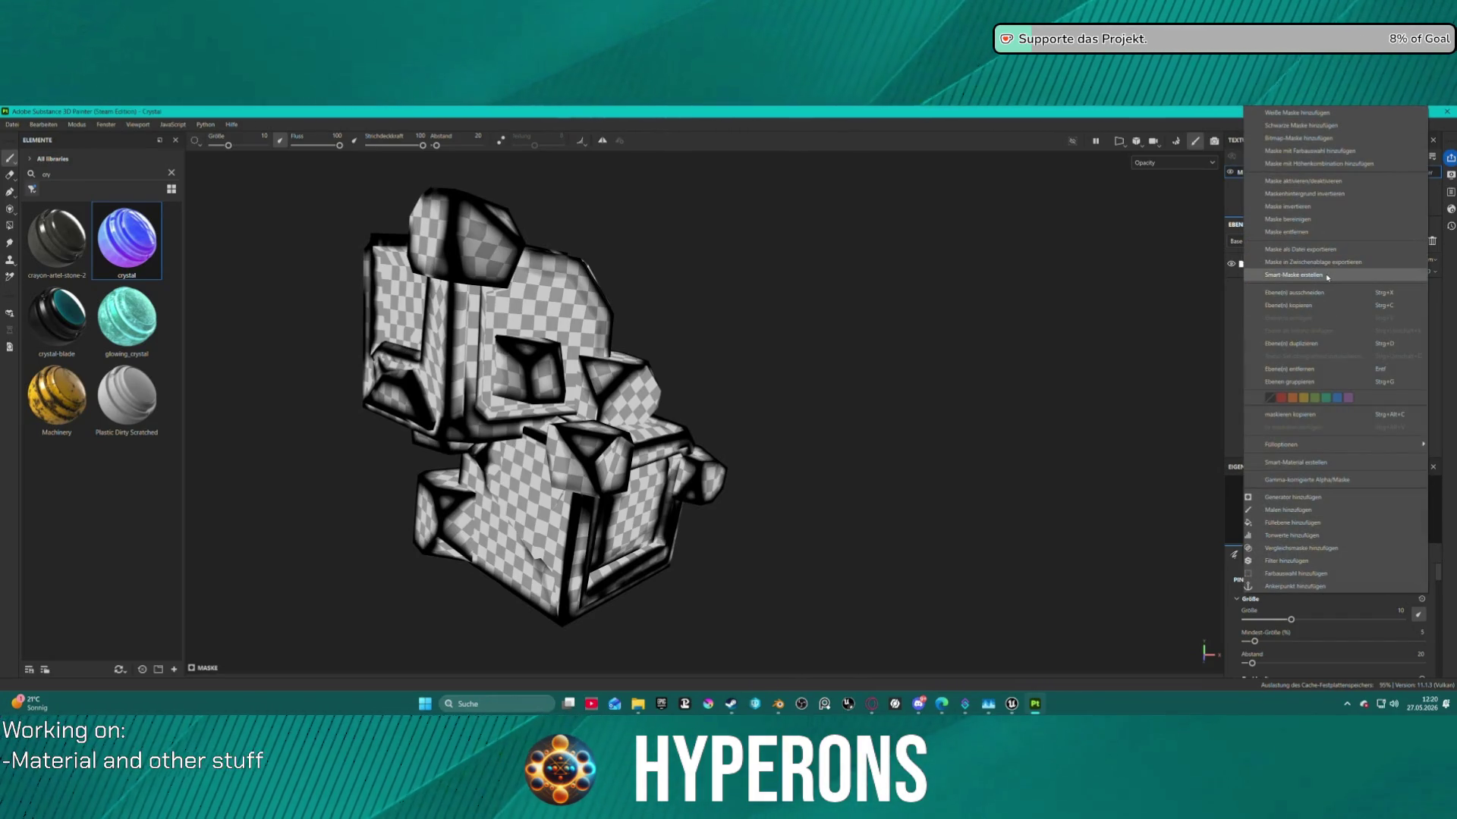
pyautogui.click(1320, 462)
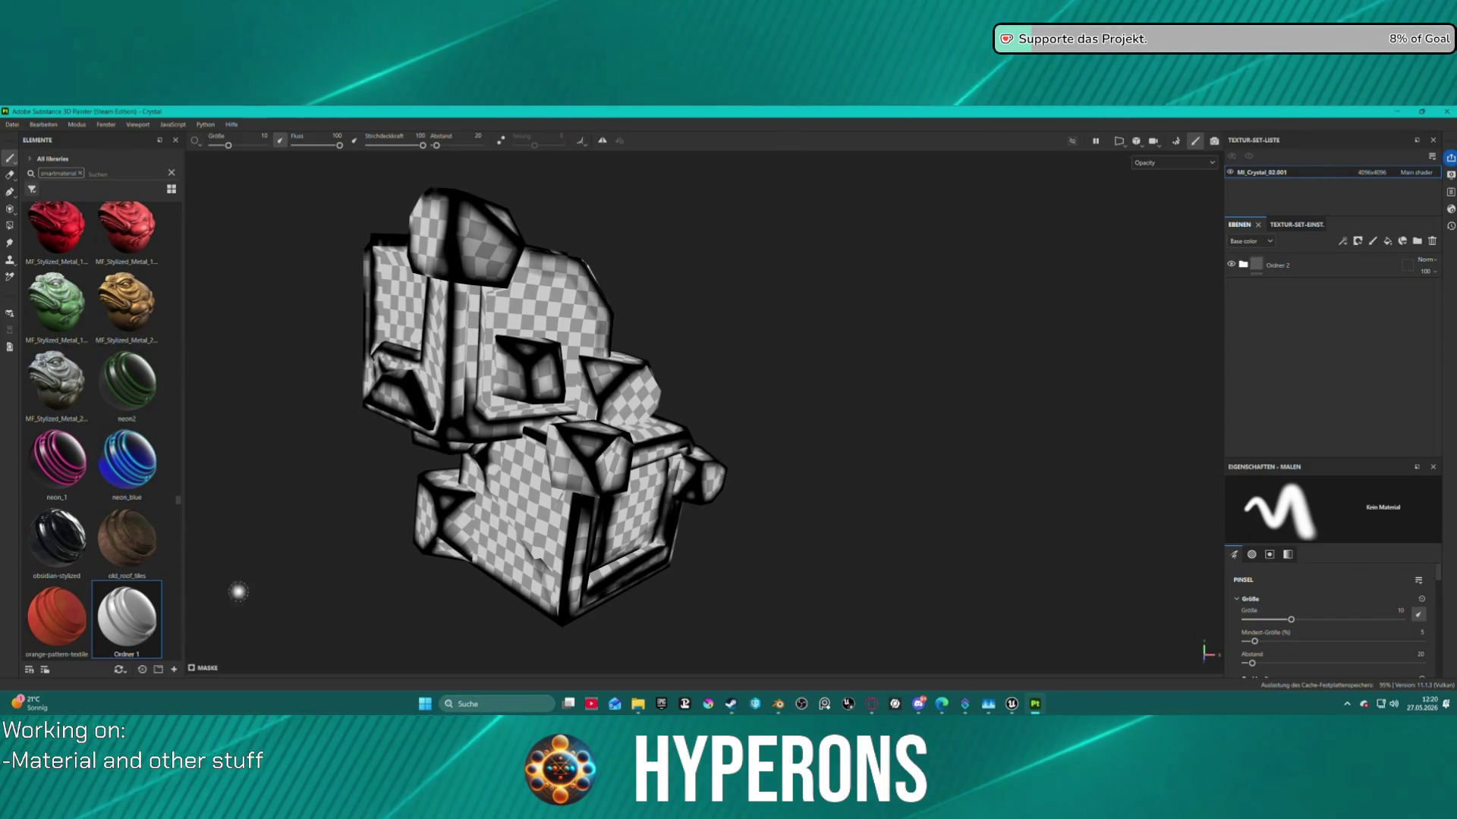
pyautogui.rightClick(125, 621)
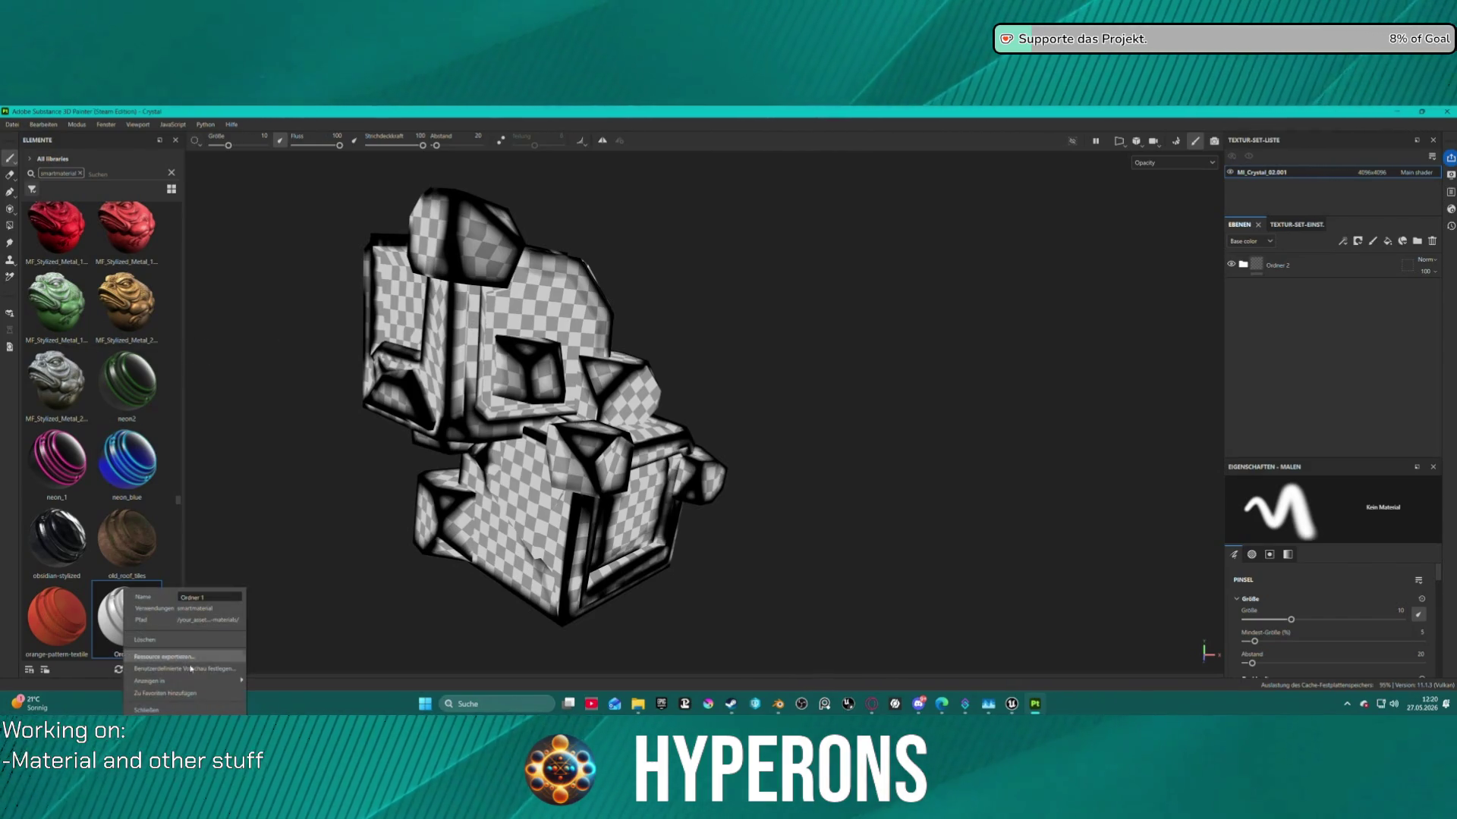
pyautogui.click(176, 640)
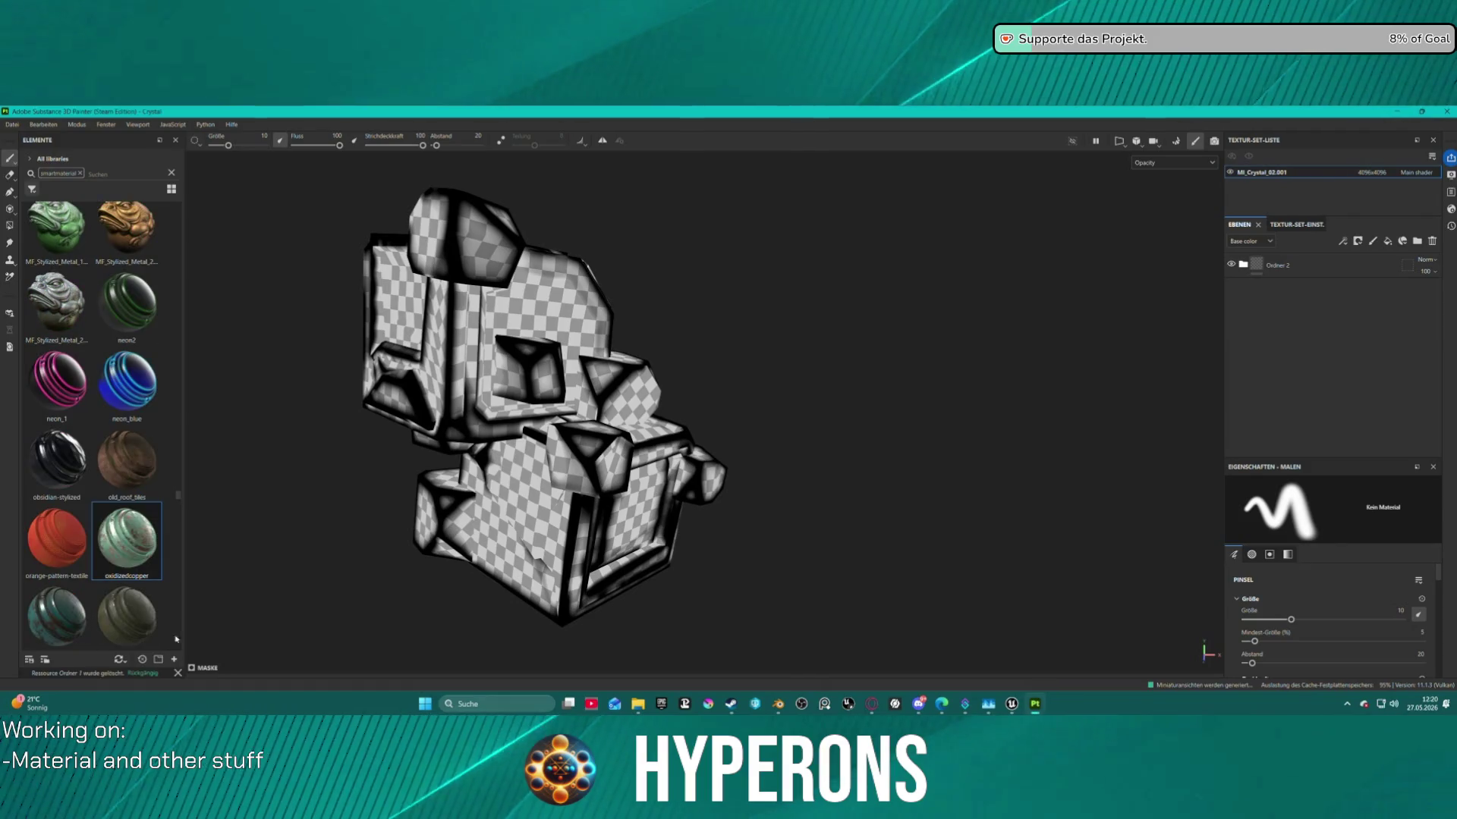
# Rename the folder to Crystal_Hyperons and save it as a smart material.
pyautogui.doubleClick(1290, 266)
pyautogui.write('Crystal')
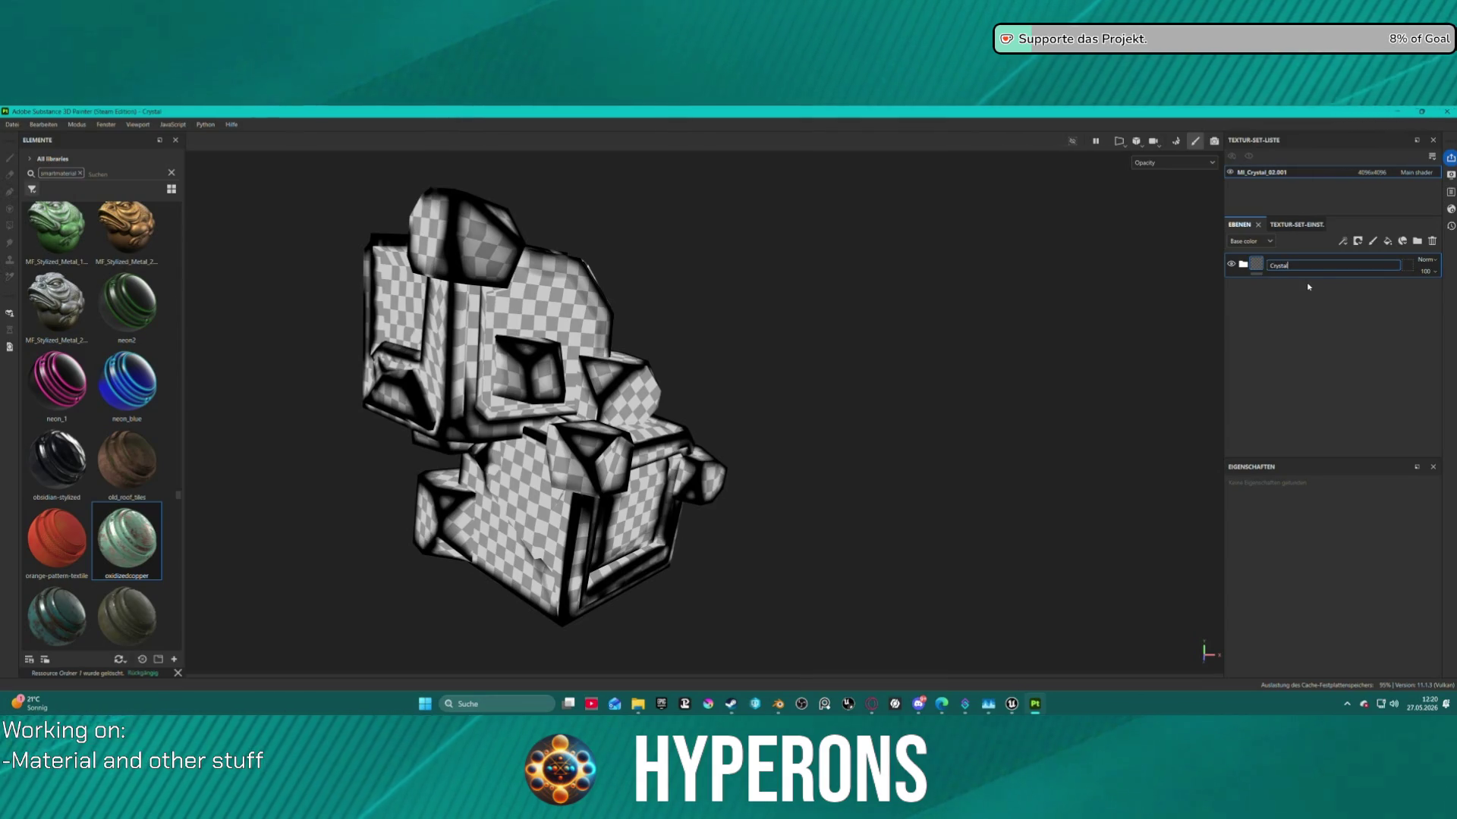
pyautogui.write('_Hyperons')
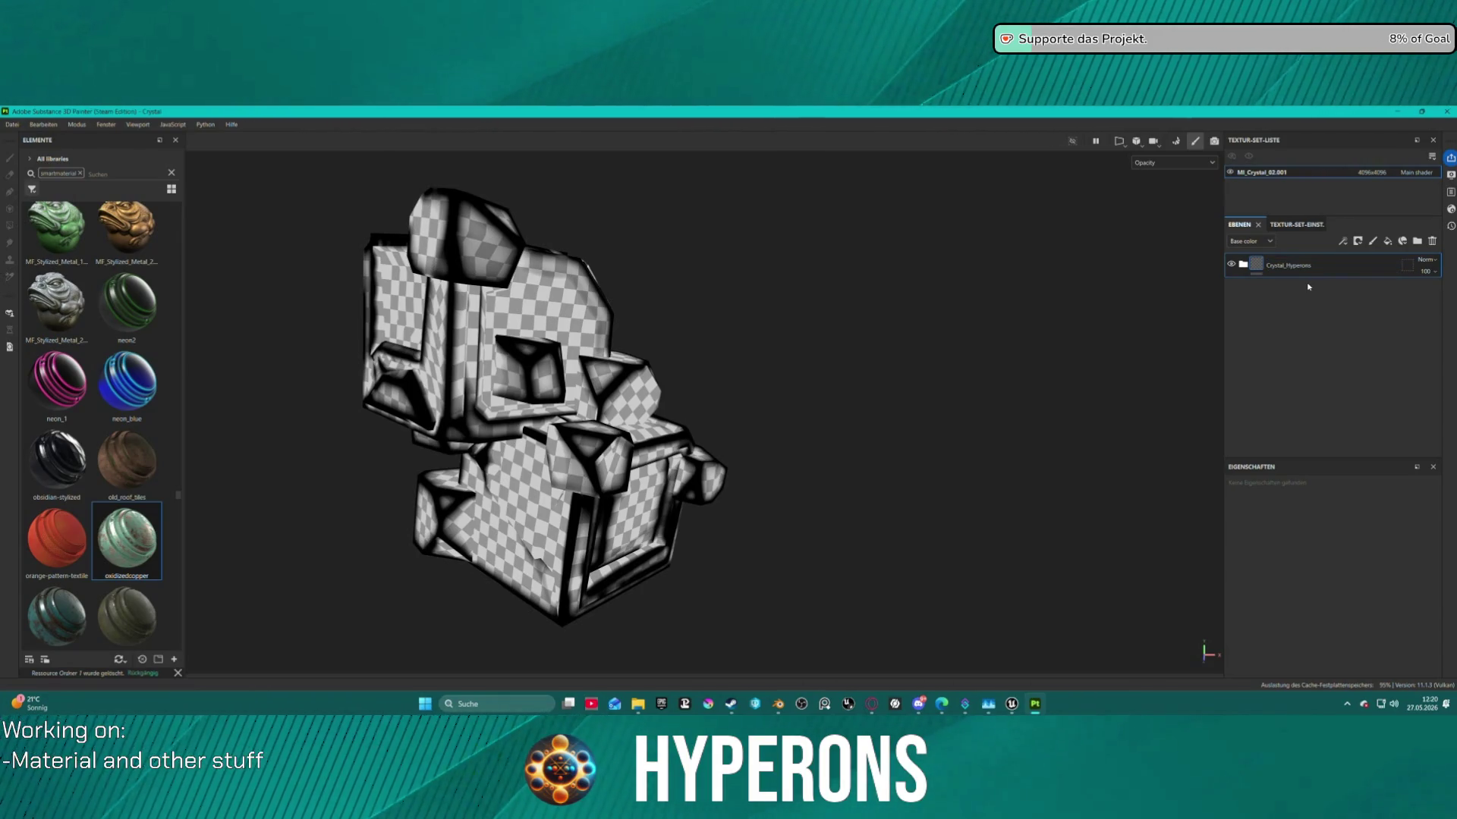
pyautogui.rightClick(1265, 262)
pyautogui.click(1305, 462)
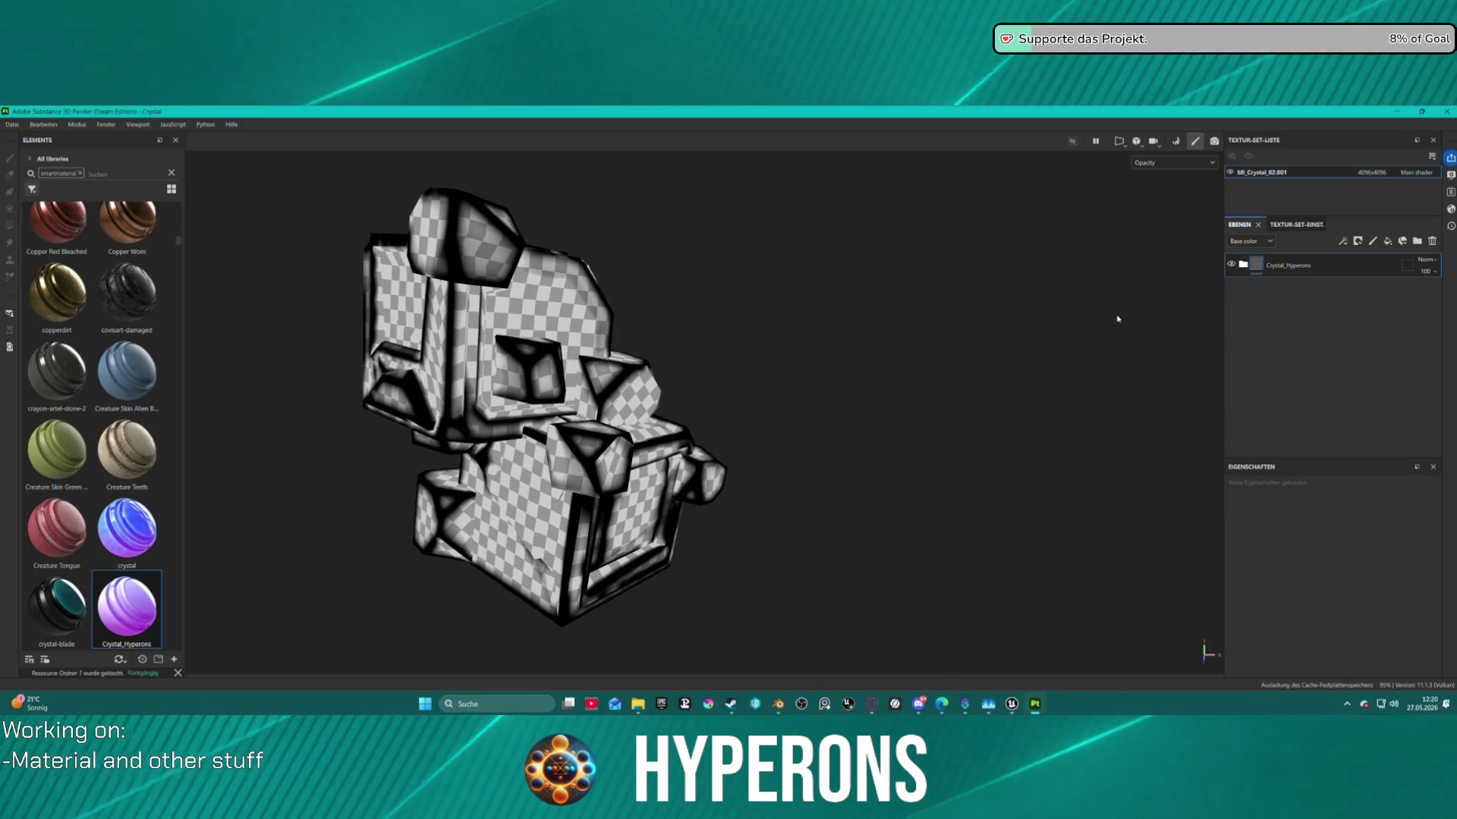
pyautogui.click(12, 125)
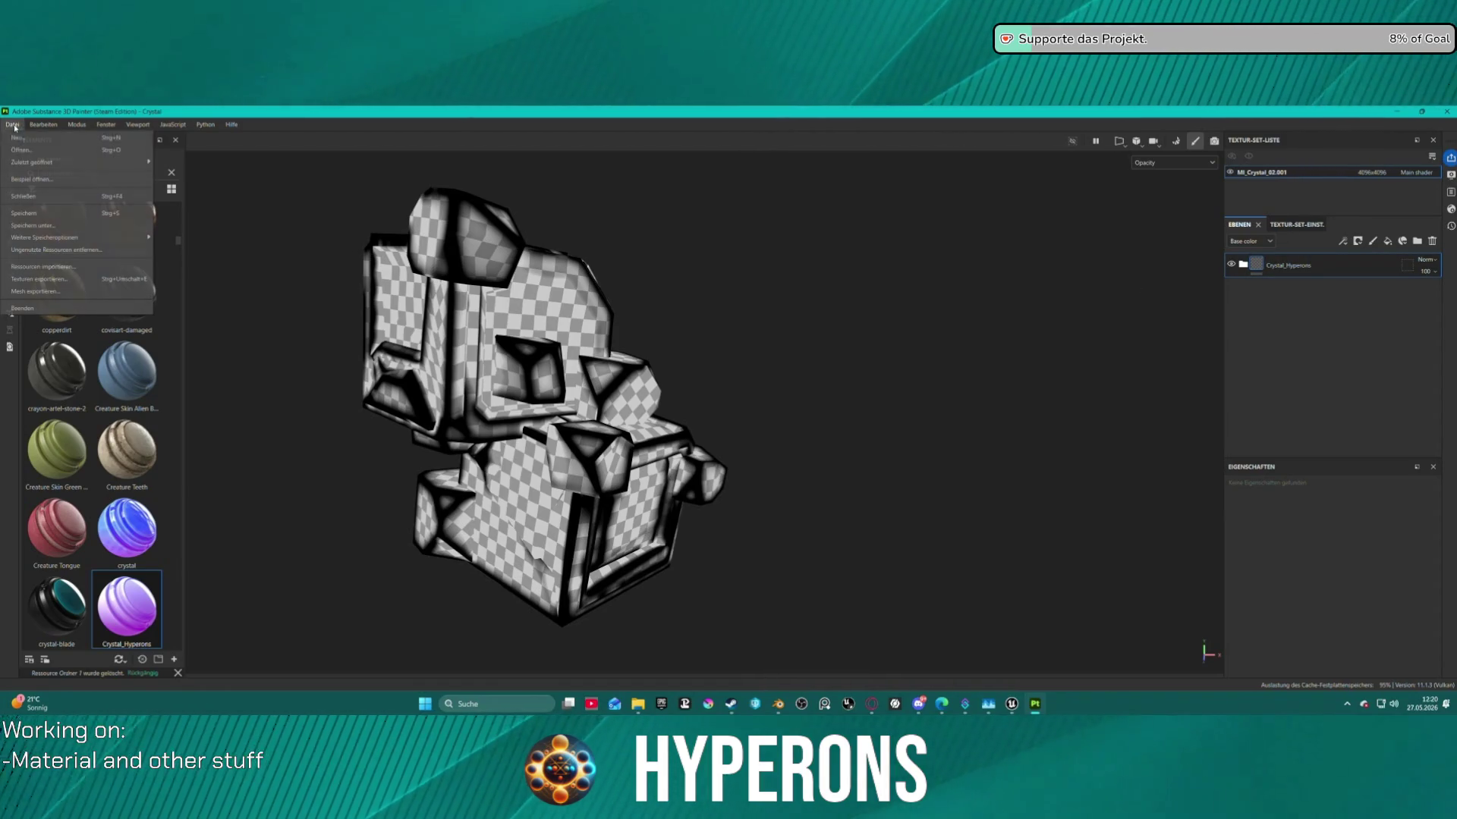
# Start a new 4096 project from SM_Cristal_Small_2, discarding the previous project's changes.
pyautogui.click(23, 136)
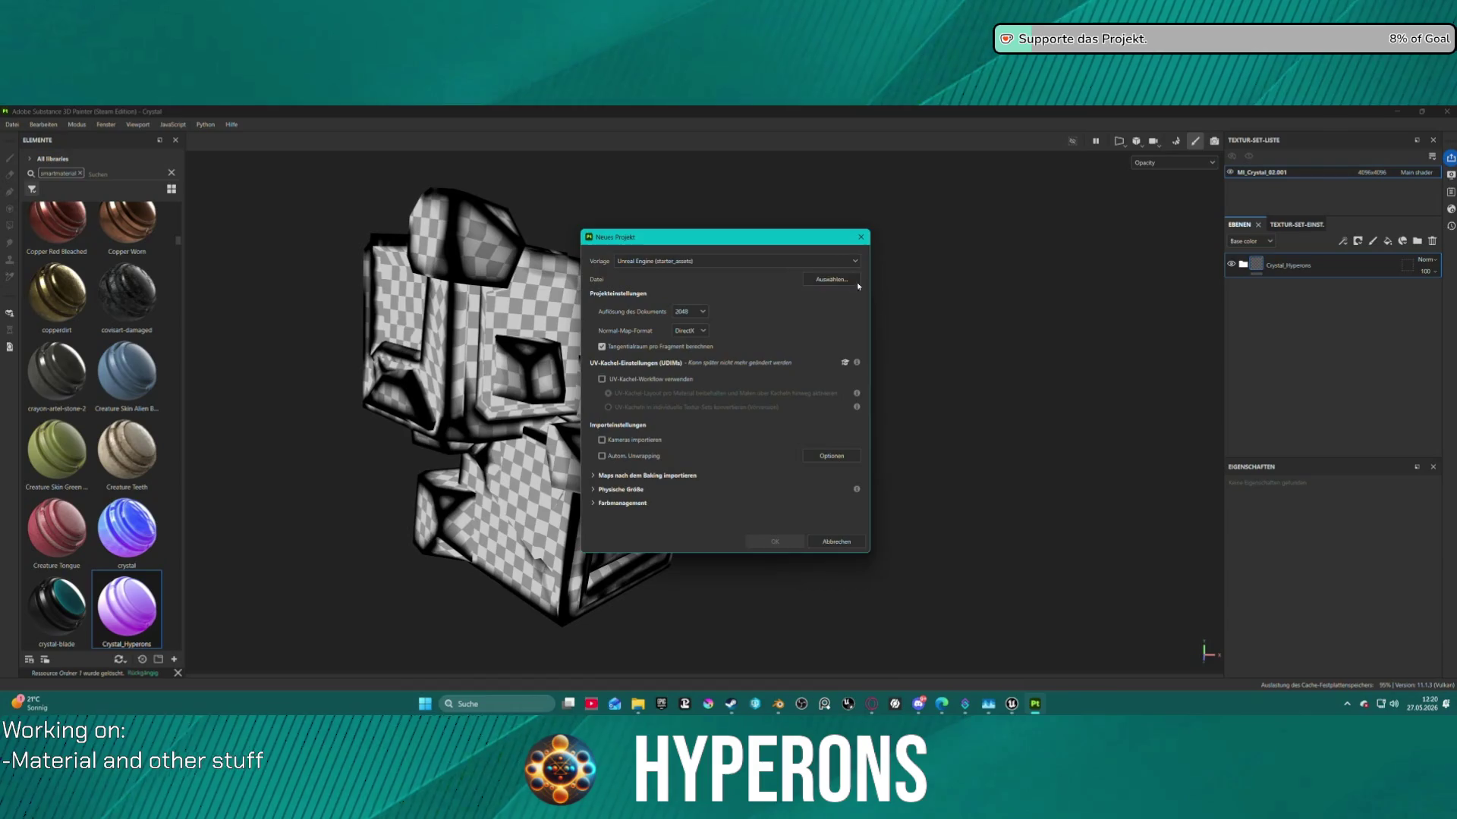
pyautogui.click(832, 279)
pyautogui.click(757, 361)
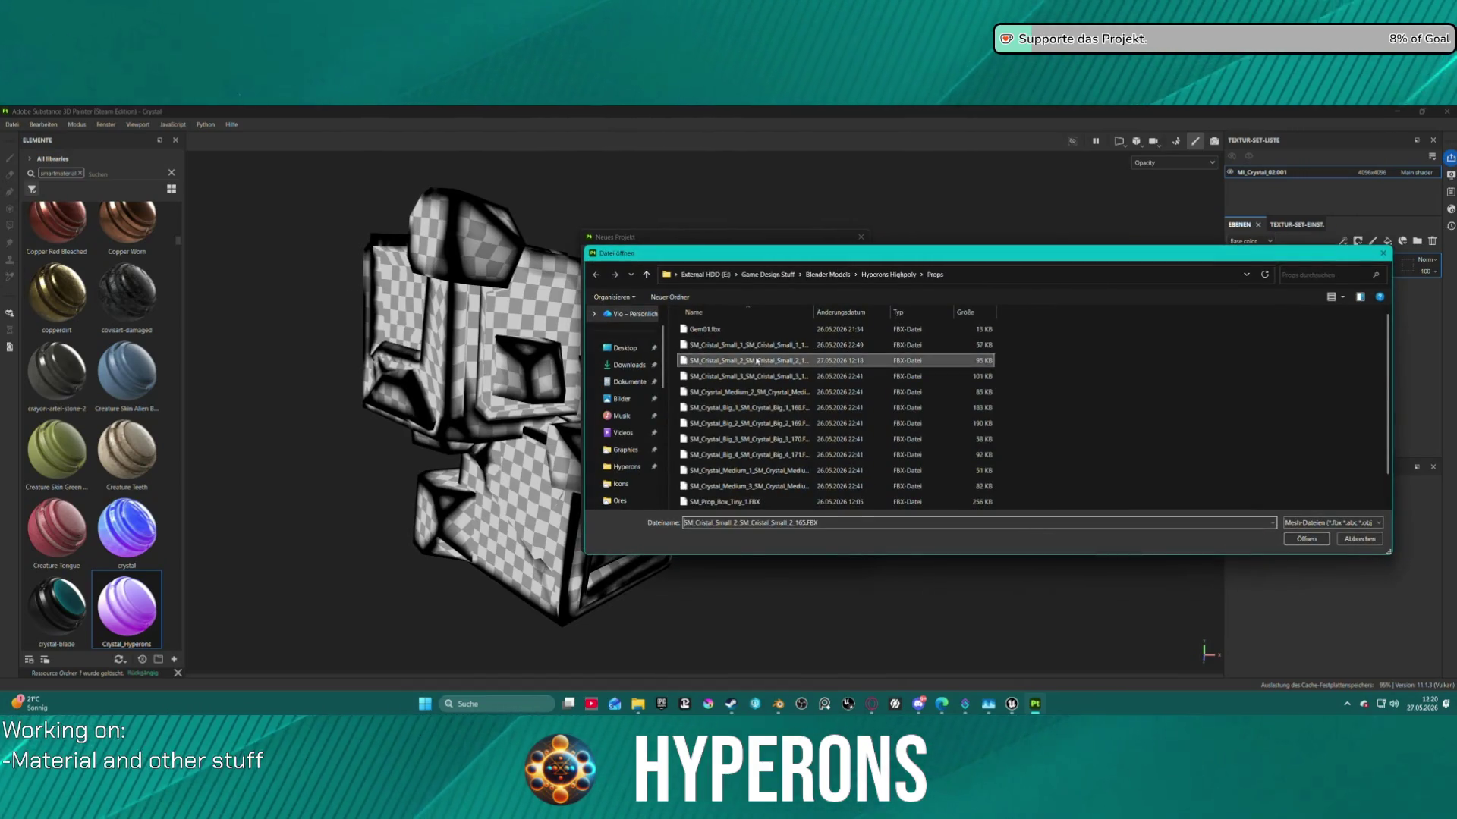
pyautogui.doubleClick(756, 361)
pyautogui.click(681, 378)
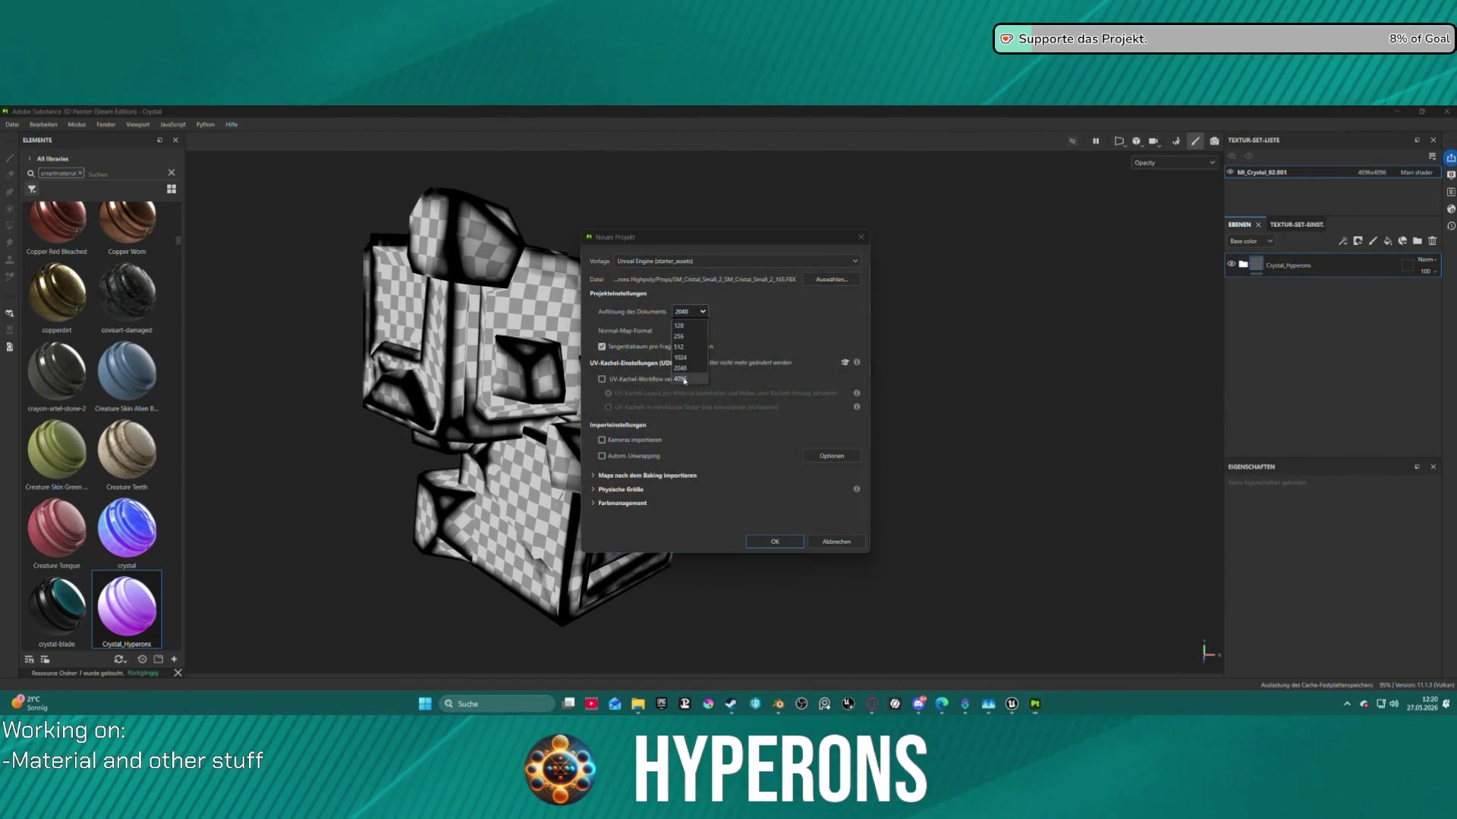
pyautogui.click(789, 541)
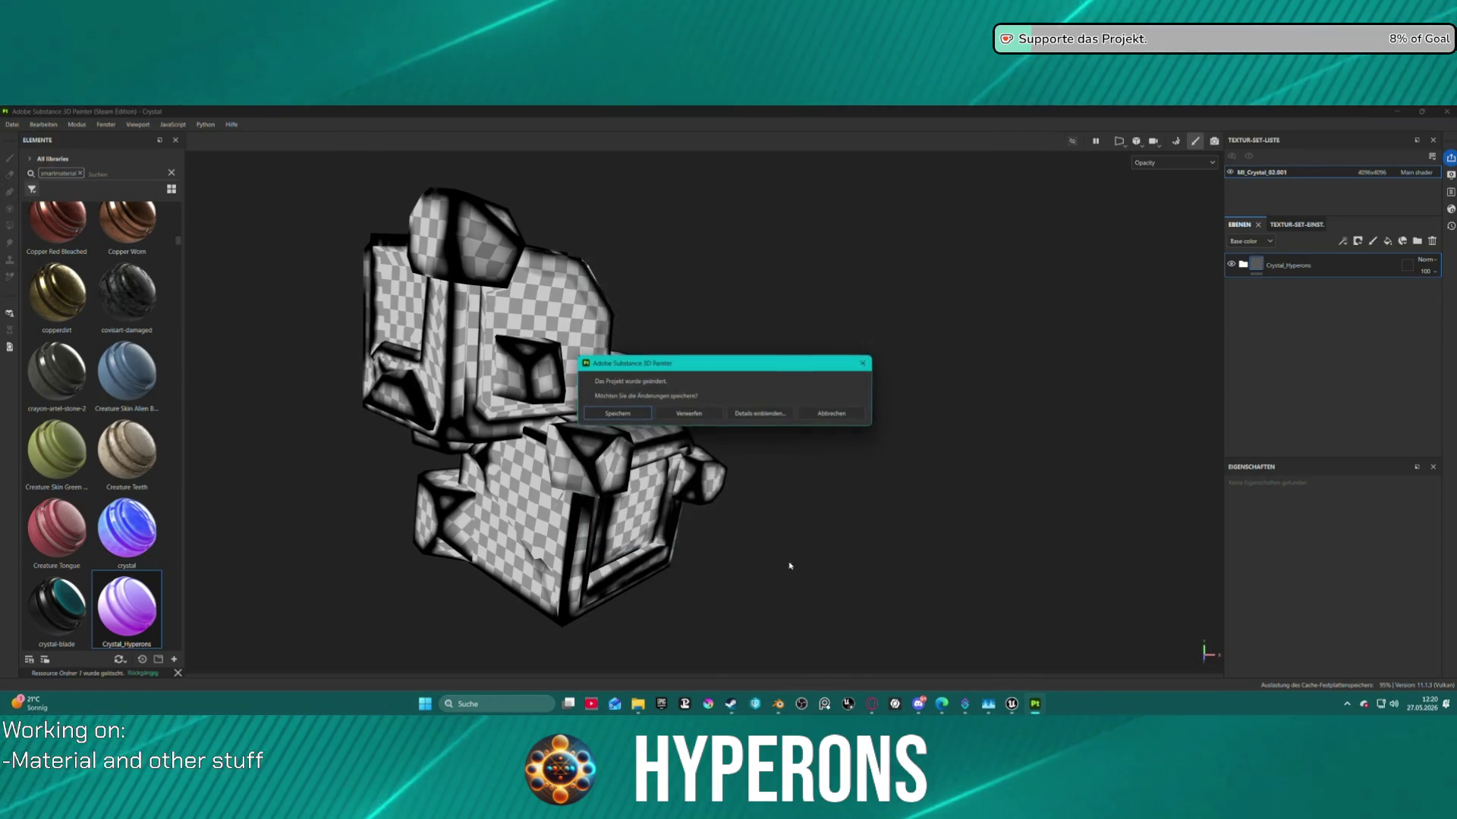
pyautogui.click(671, 416)
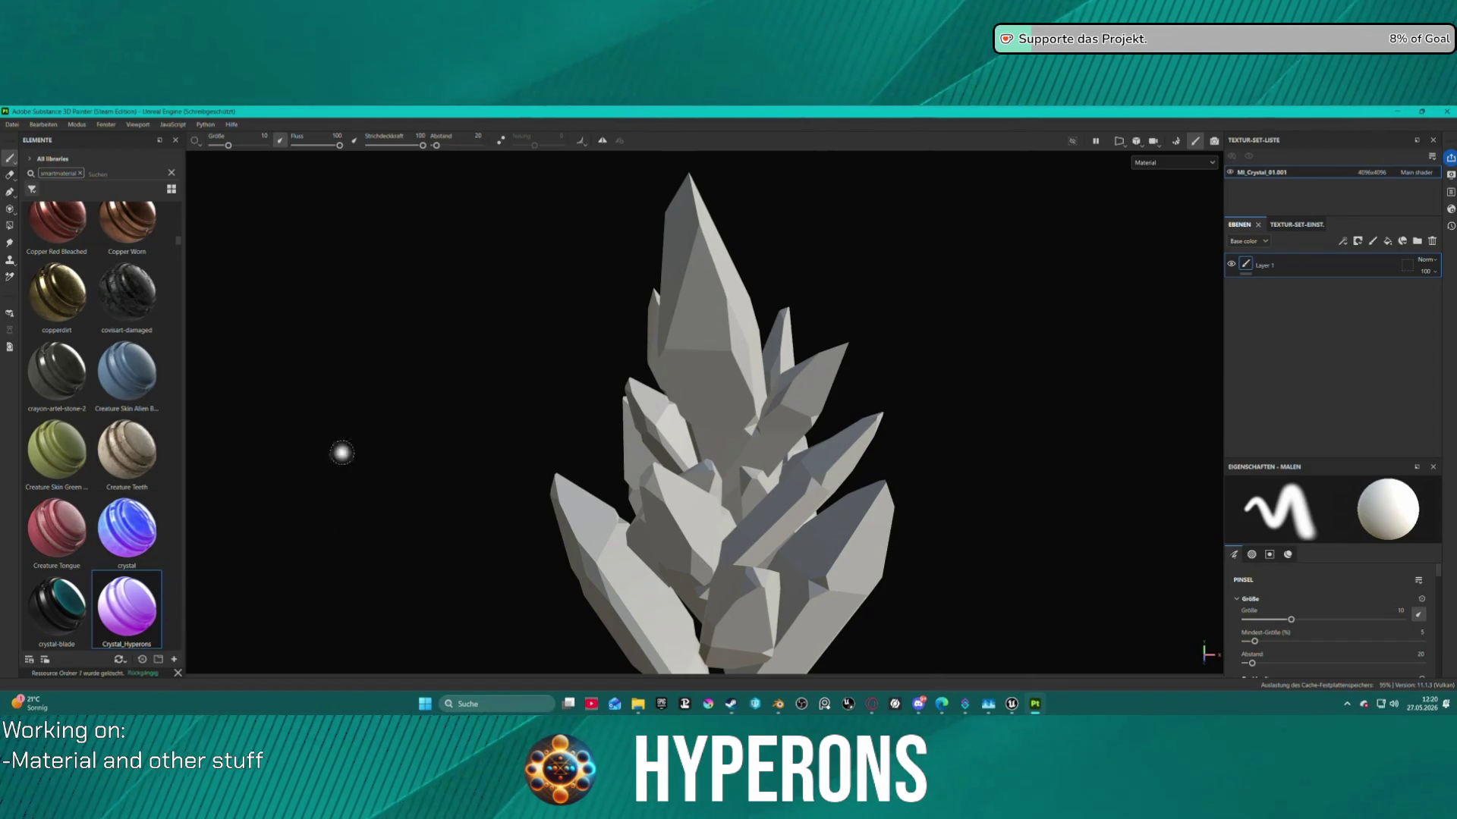
# Apply the Crystal_Hyperons smart material to the crystal and switch to mesh-map baking.
pyautogui.moveTo(118, 632); pyautogui.dragTo(637, 465)
pyautogui.moveTo(808, 403); pyautogui.dragTo(808, 403)
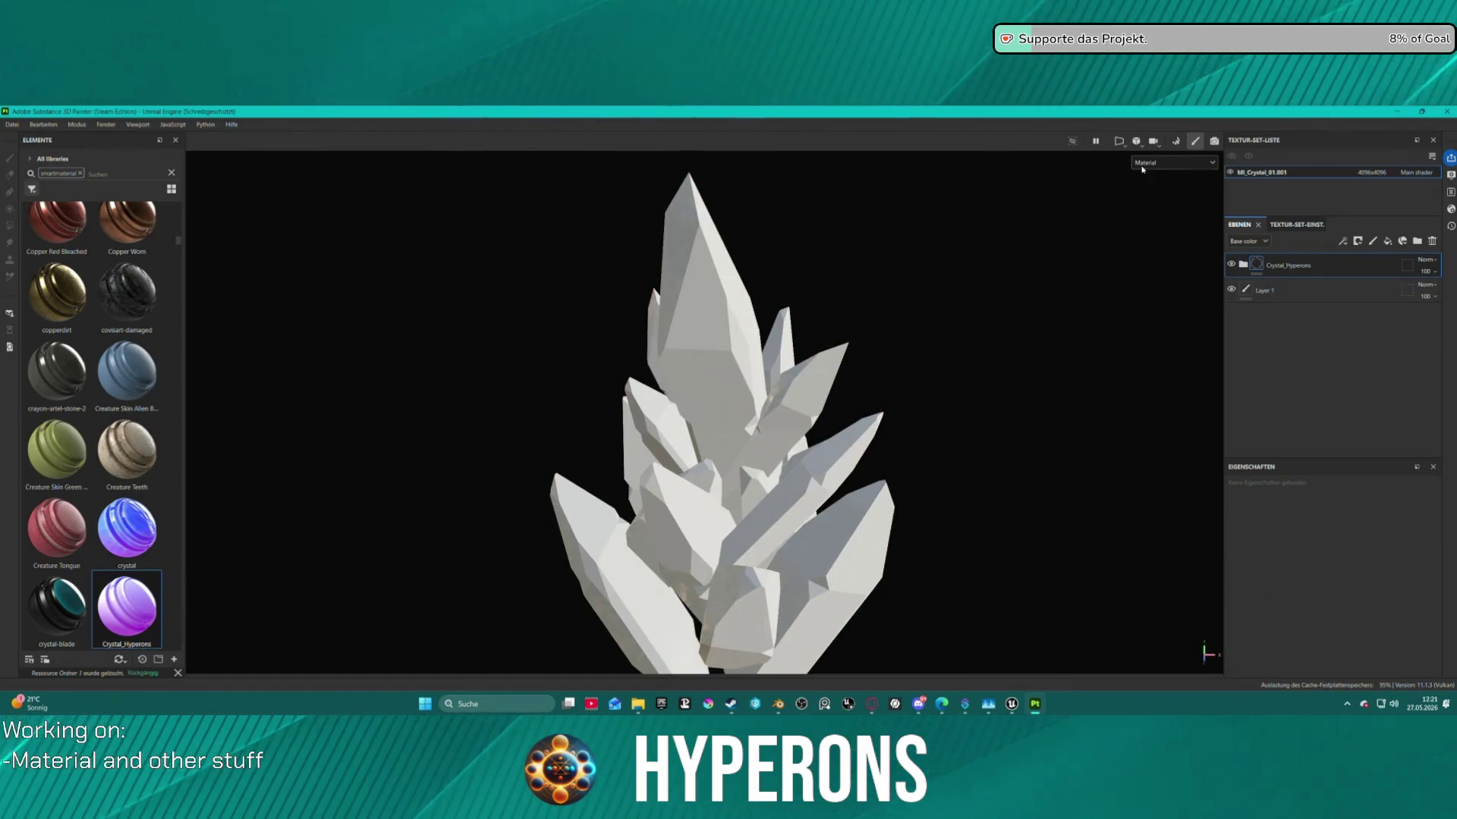
pyautogui.hotkey('ctrl', 'b')
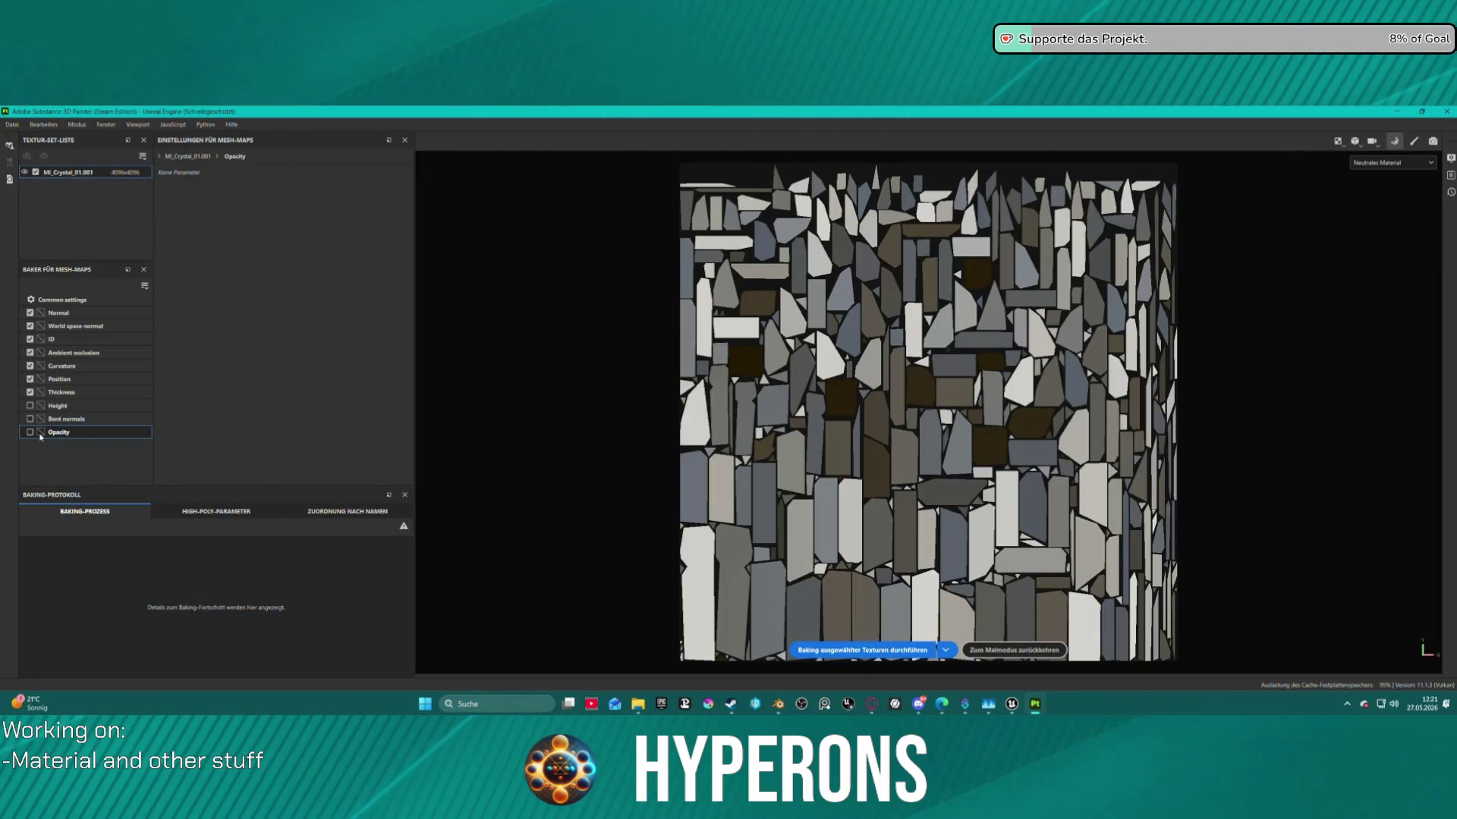
# Bake the mesh maps, then orbit and zoom in close on the small crystal.
pyautogui.click(912, 650)
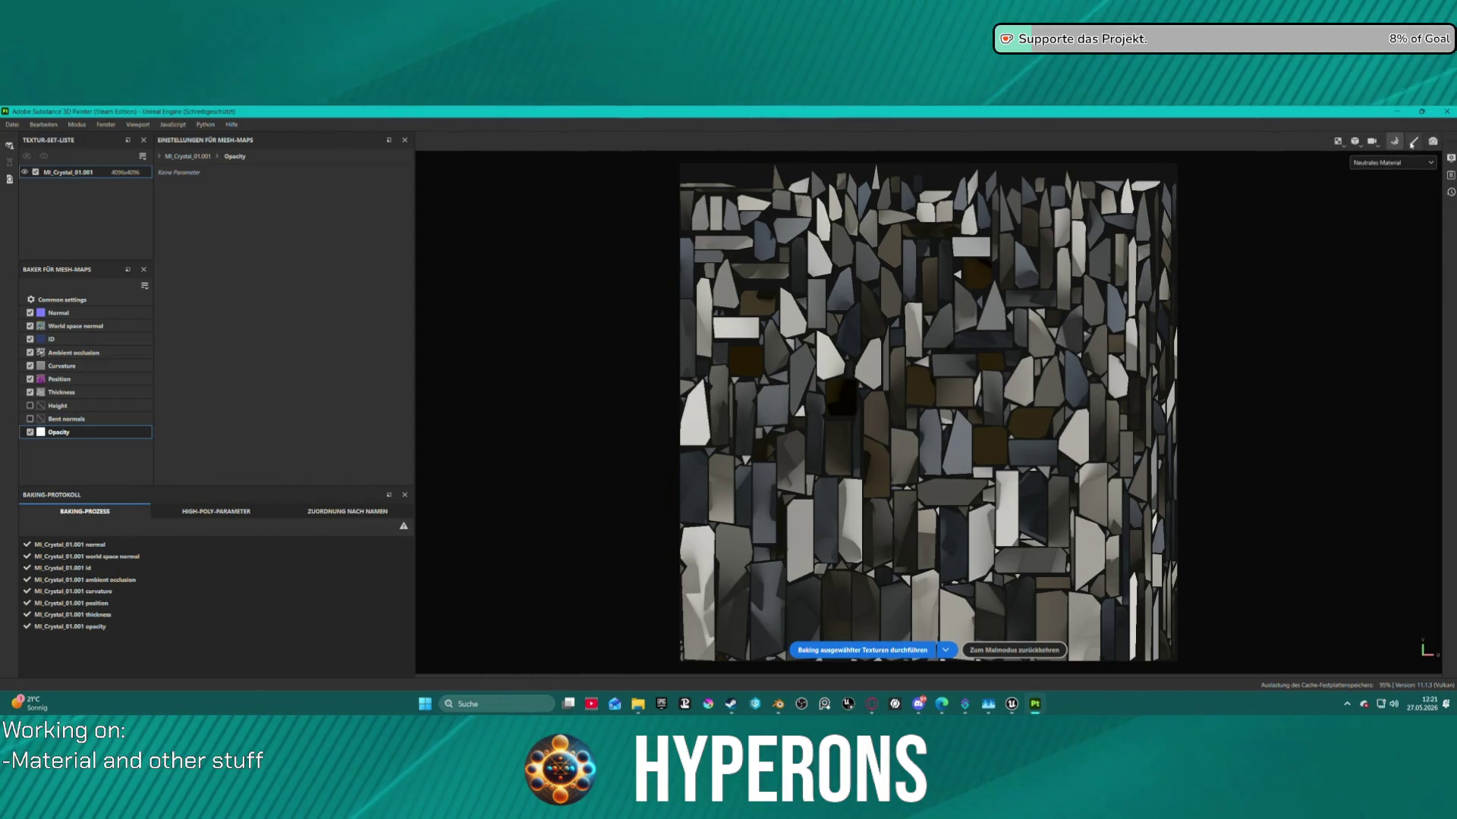
pyautogui.click(1013, 650)
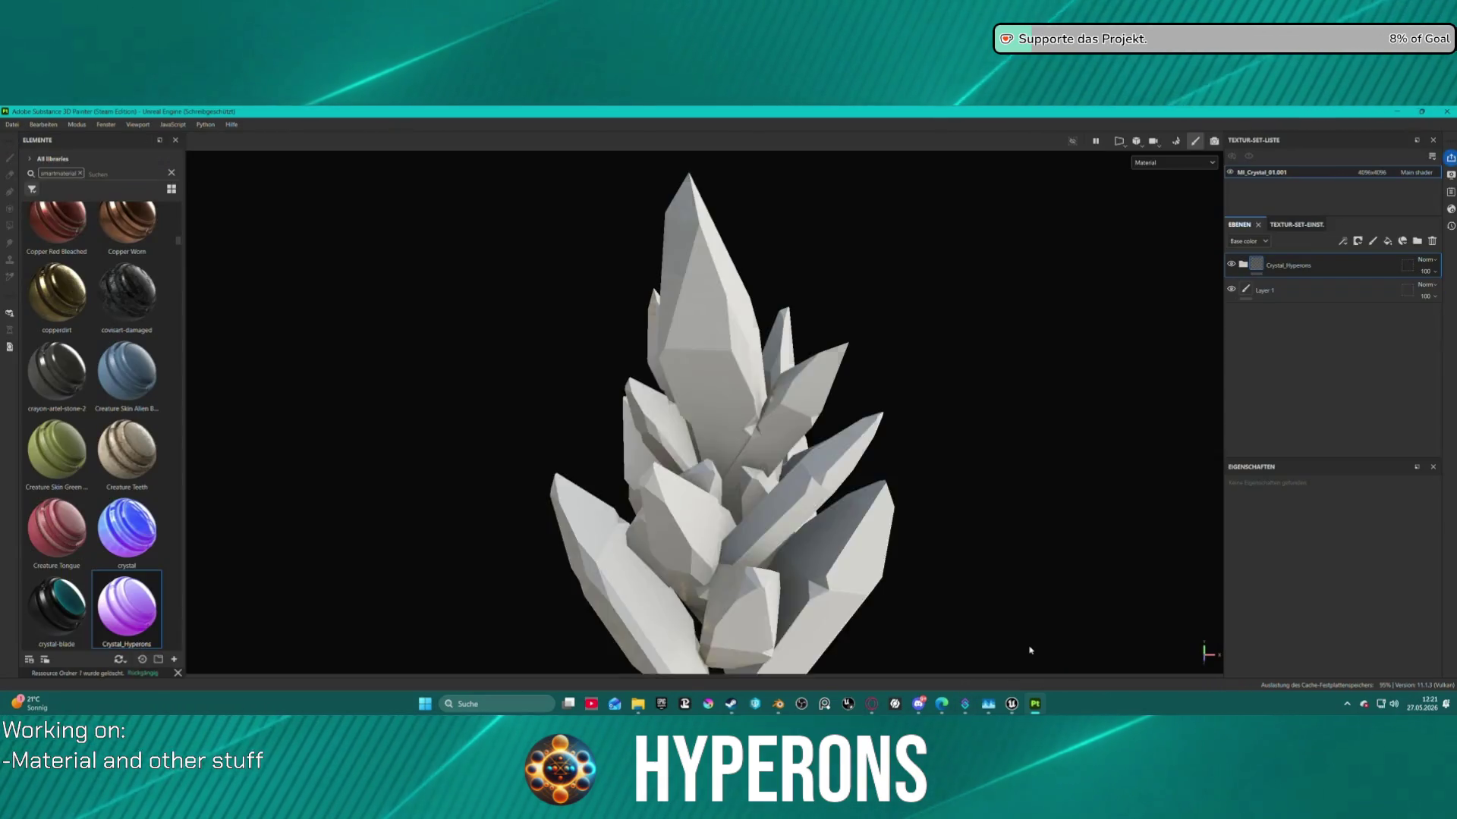
pyautogui.scroll(-3, 910, 512)
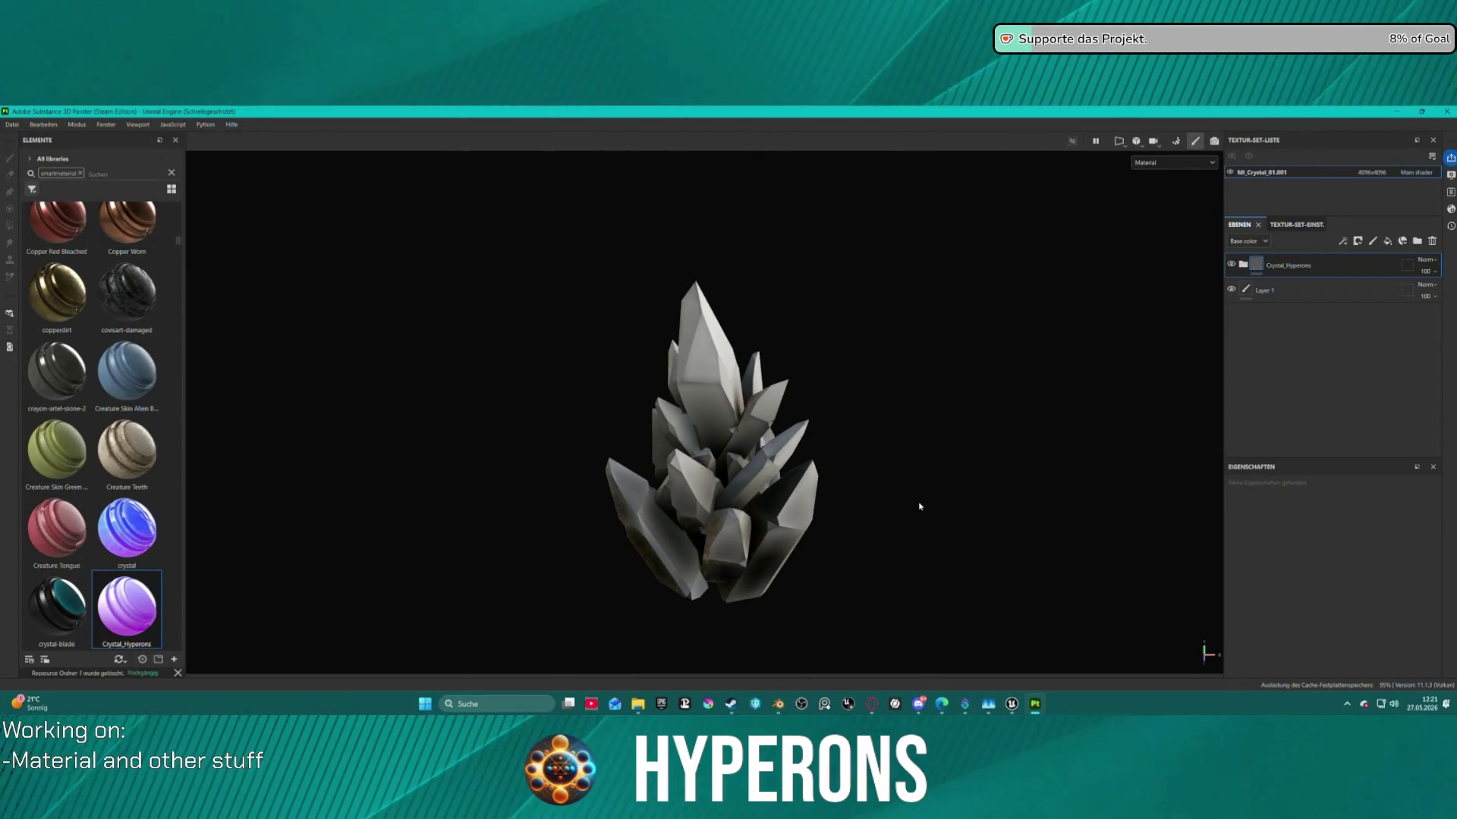
pyautogui.moveTo(927, 453)
pyautogui.mouseDown()
pyautogui.moveTo(777, 432)
pyautogui.moveTo(749, 454)
pyautogui.mouseUp()
pyautogui.scroll(3, 749, 453)
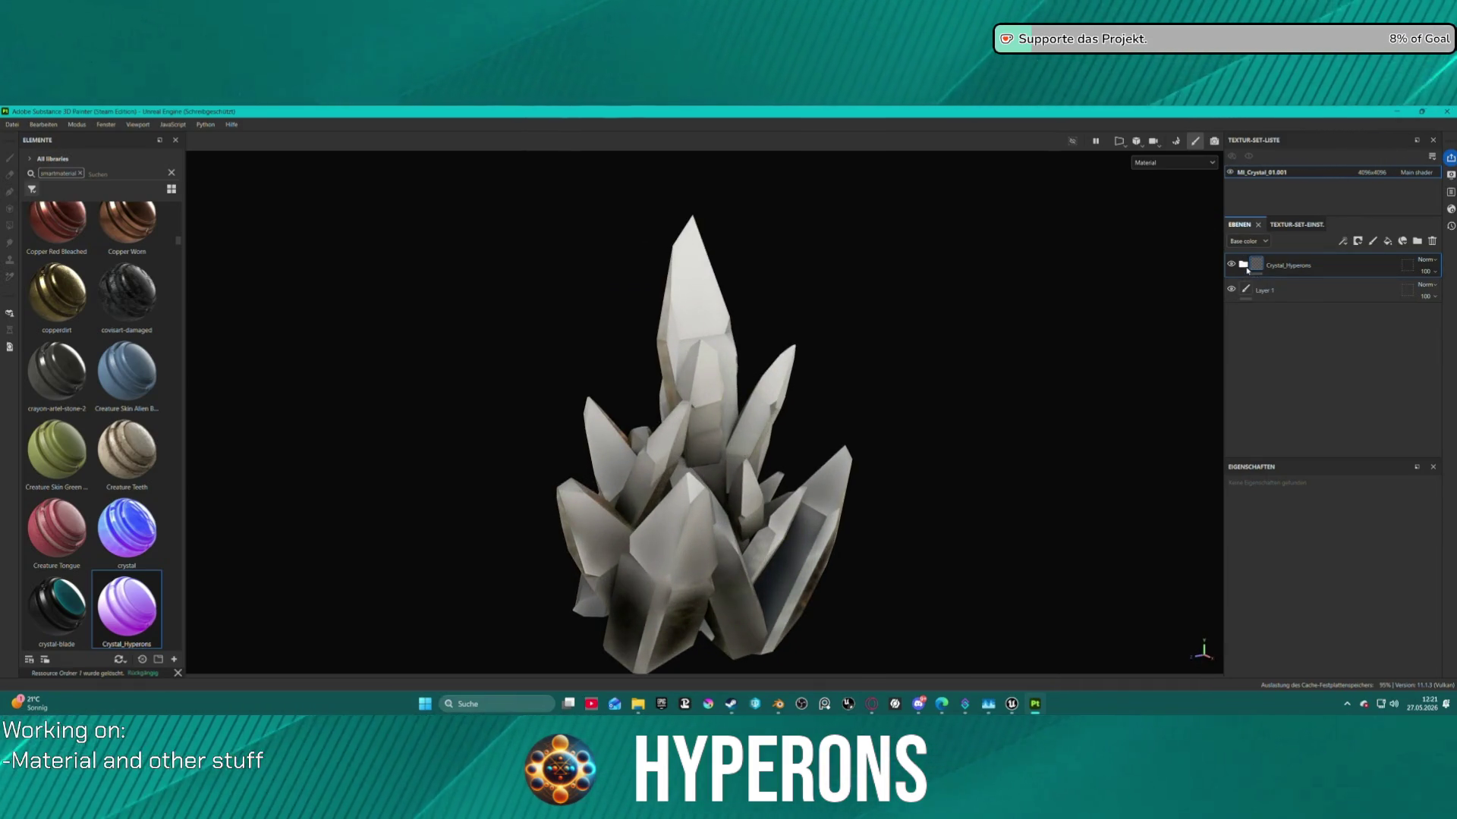
# Expand the Crystal_Hyperons and crystal folders and select the Gradient layer's mask.
pyautogui.click(1243, 264)
pyautogui.click(1253, 314)
pyautogui.scroll(-1, 1290, 365)
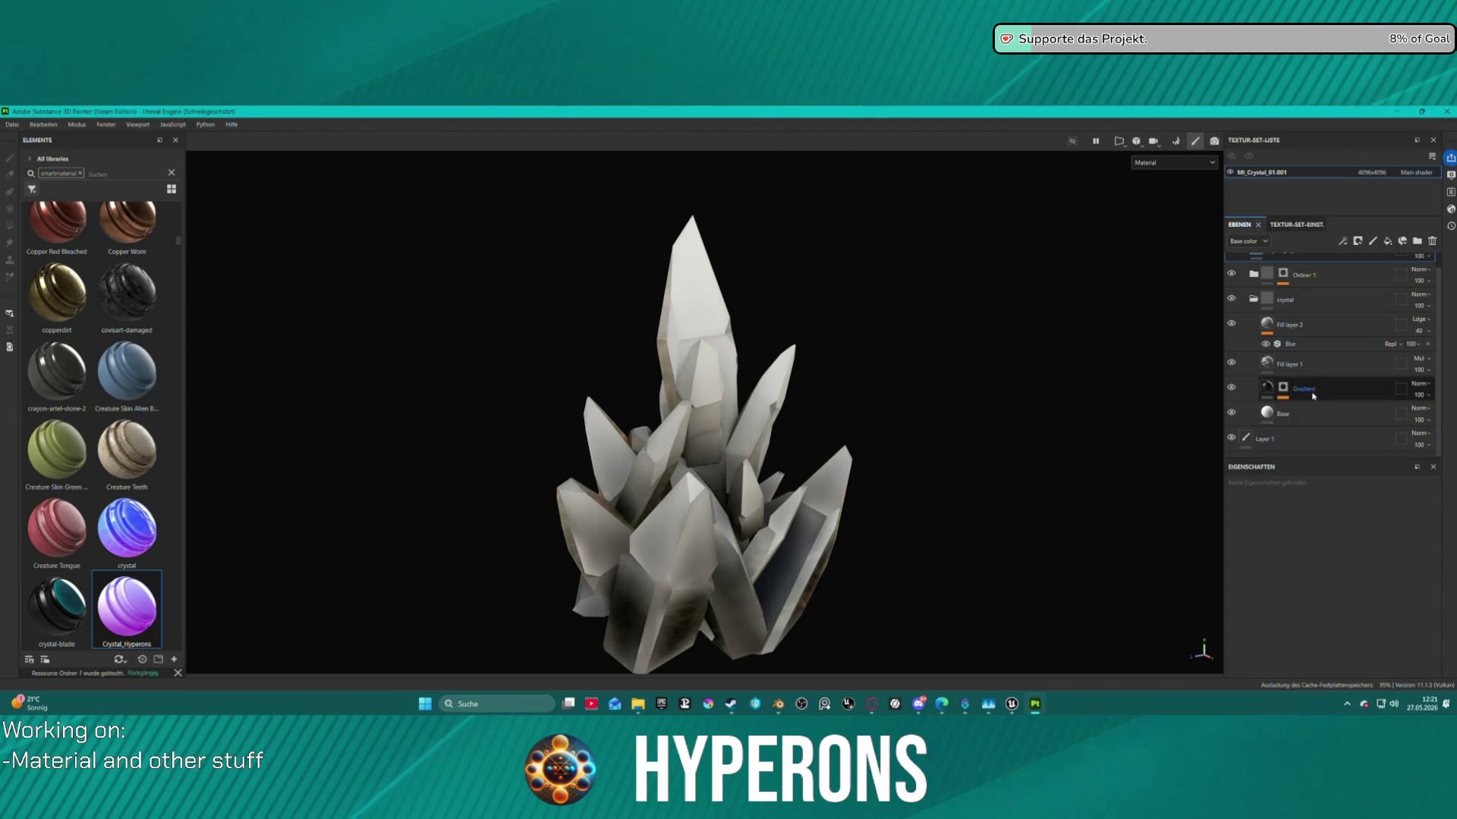
pyautogui.click(1304, 388)
pyautogui.hotkey('ctrl', 'z')
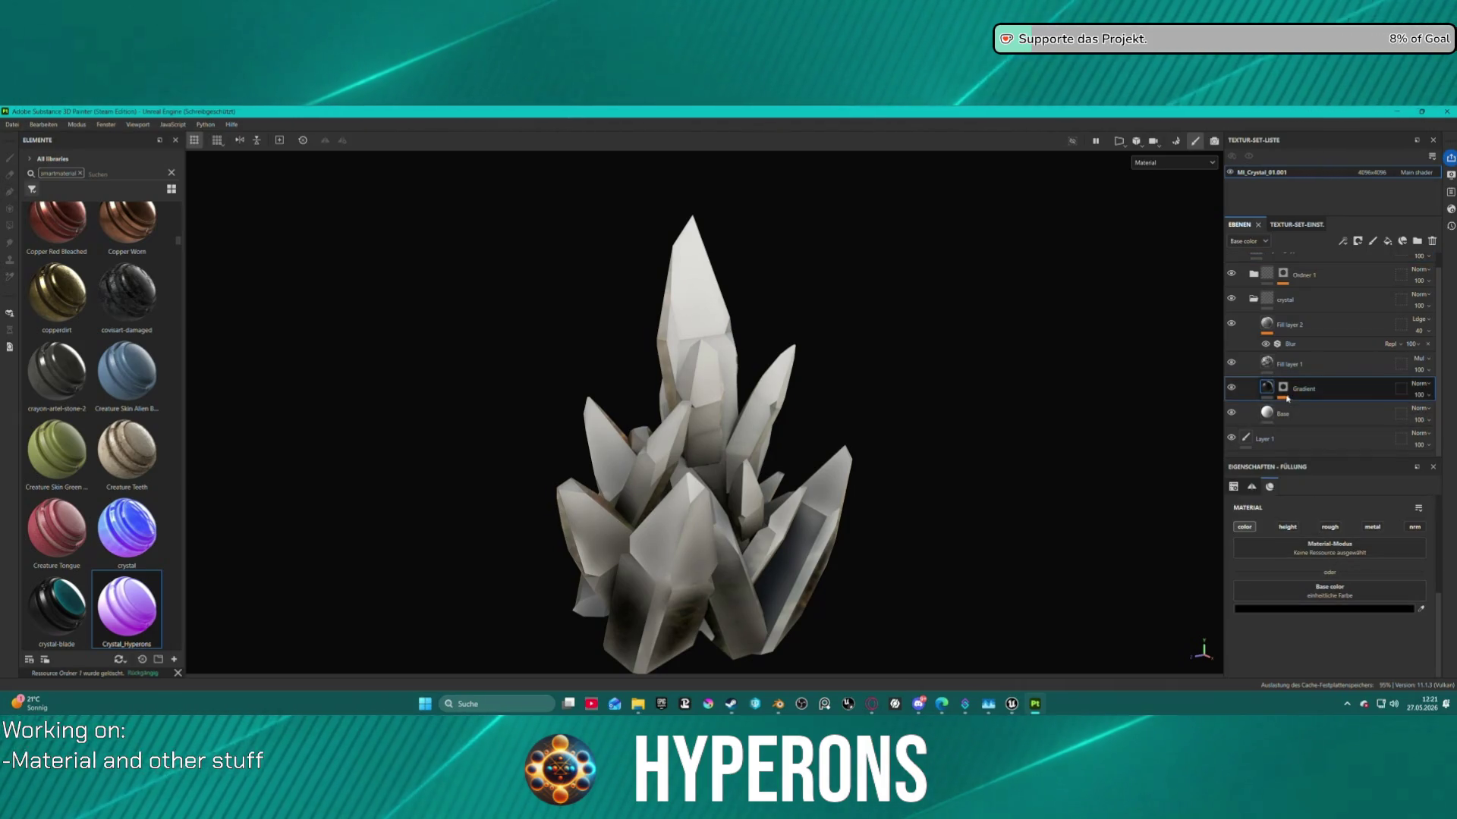
pyautogui.scroll(-6, 1326, 591)
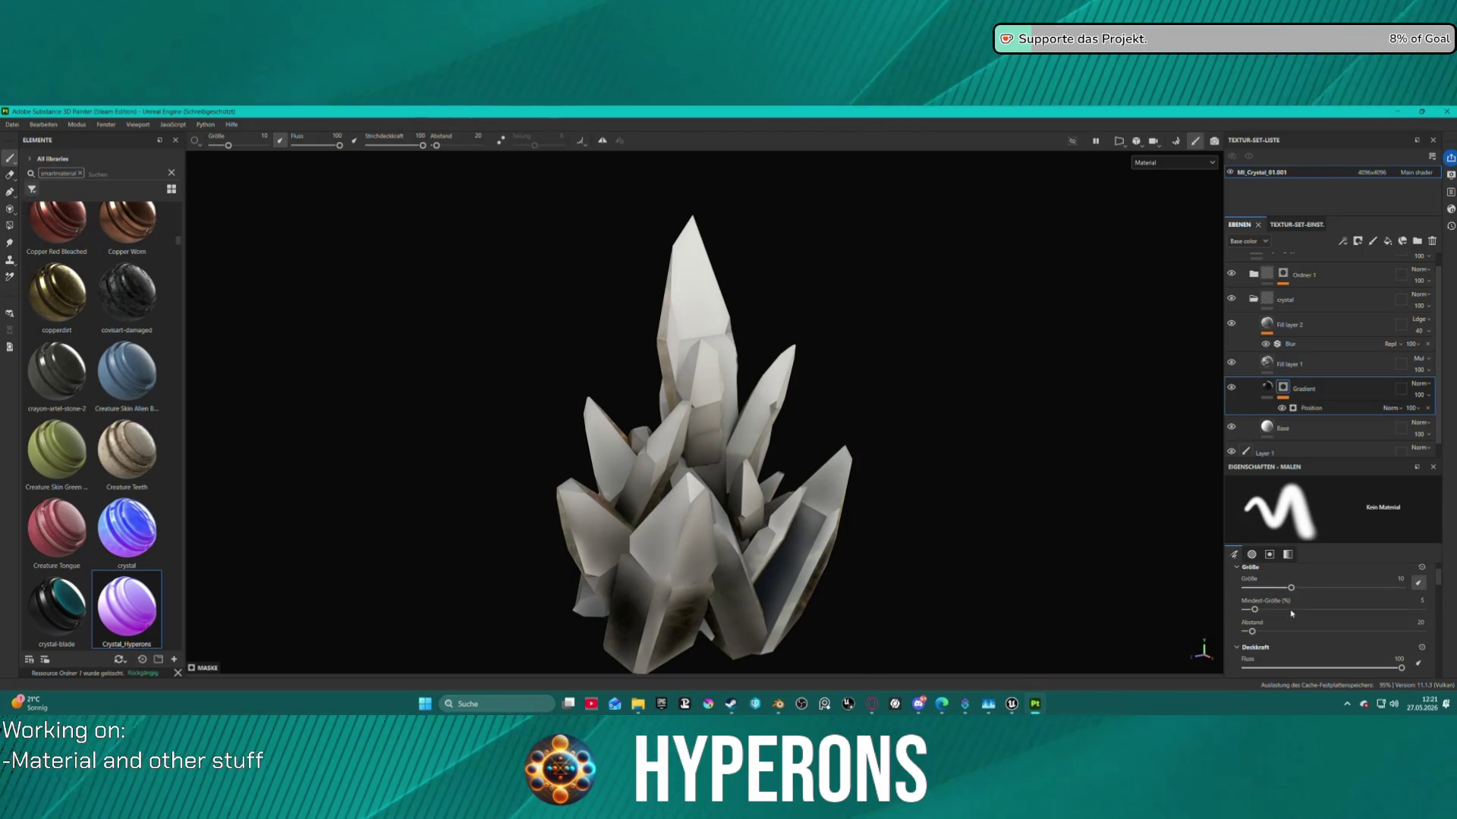
pyautogui.scroll(-3, 1302, 612)
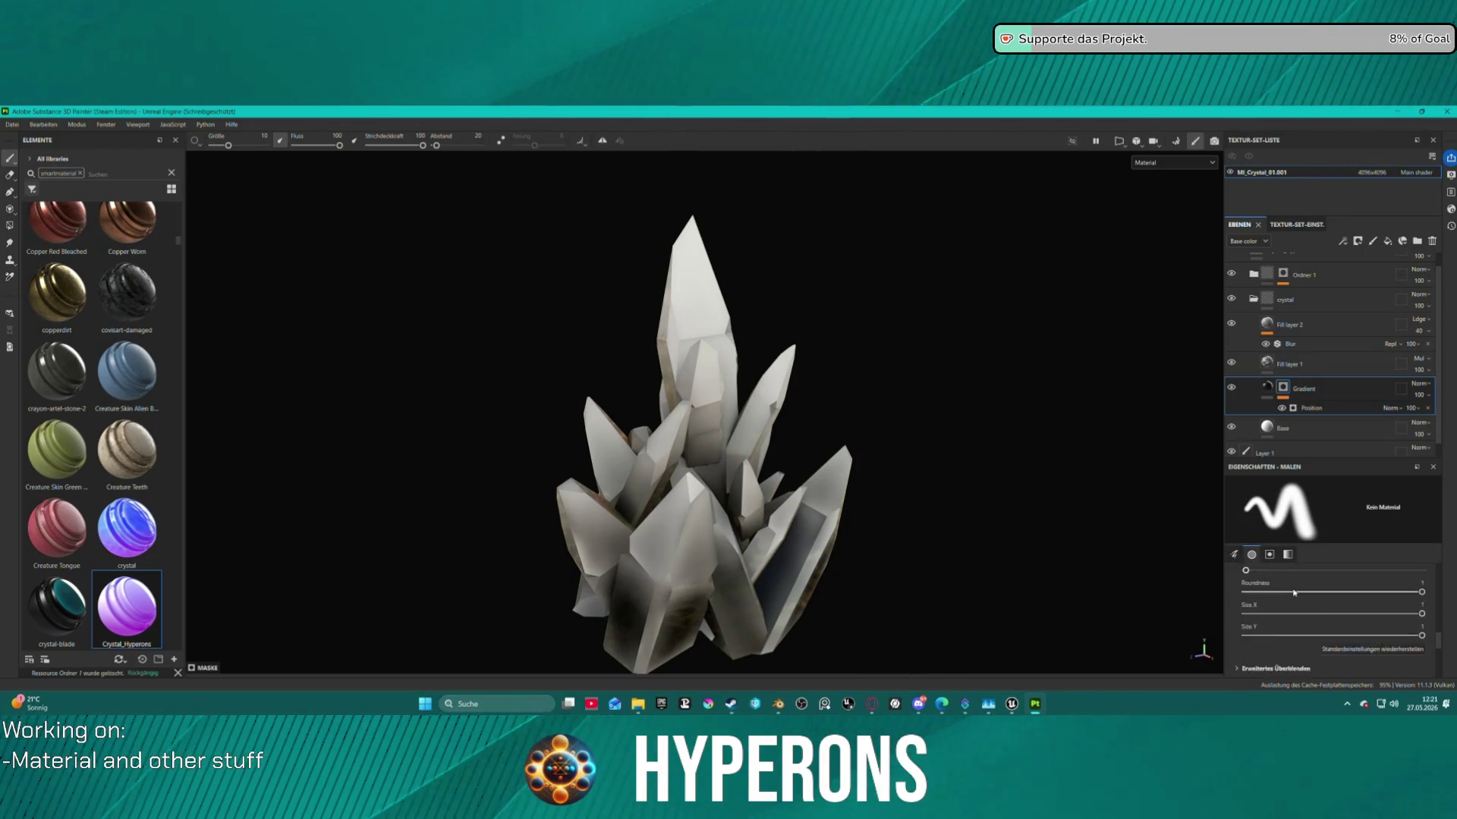
pyautogui.scroll(5, 1320, 596)
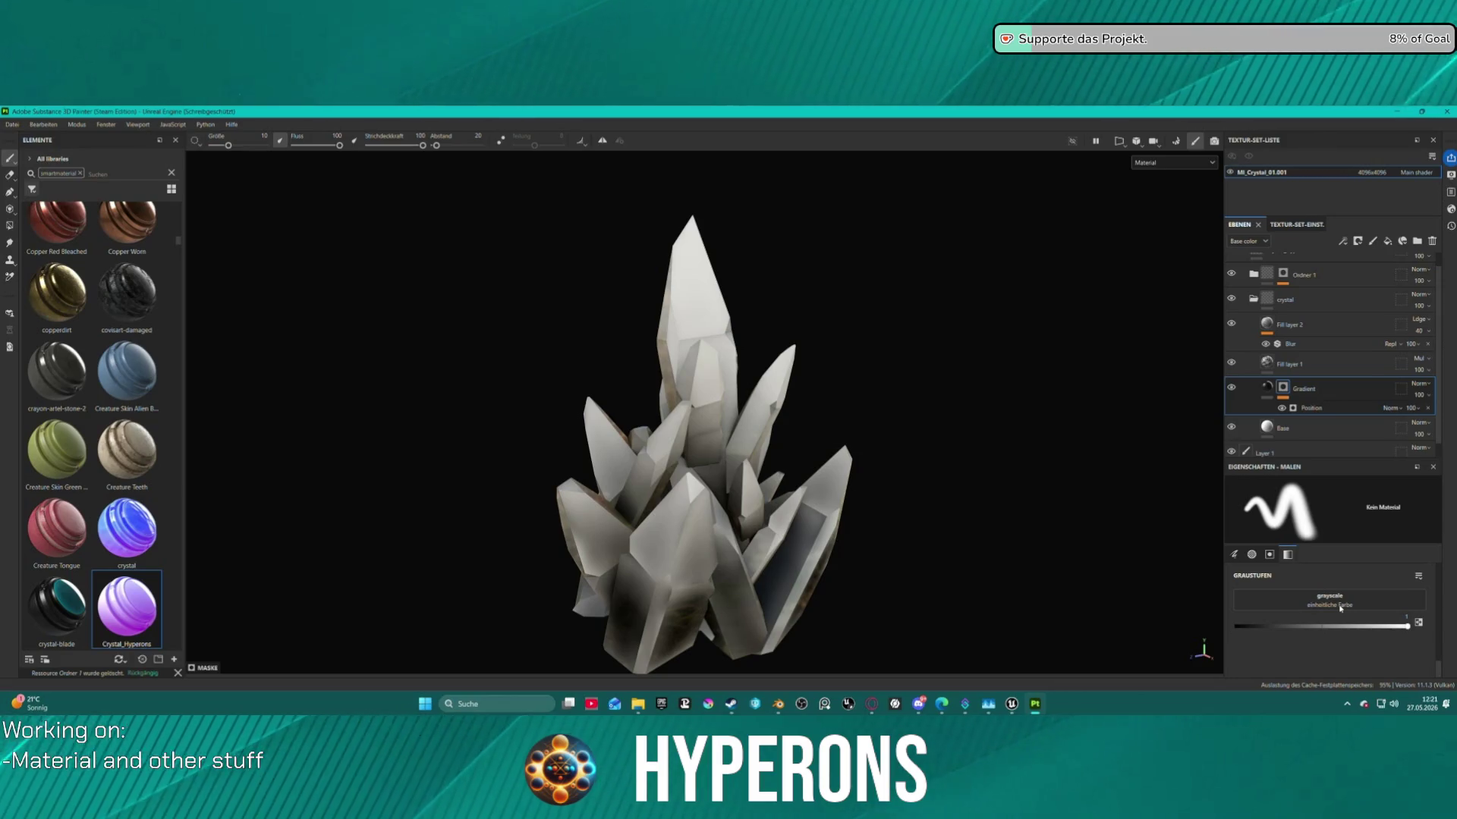
# Raise the Position generator's Global Blur to about 4.4 and collapse the crystal folder.
pyautogui.click(1311, 409)
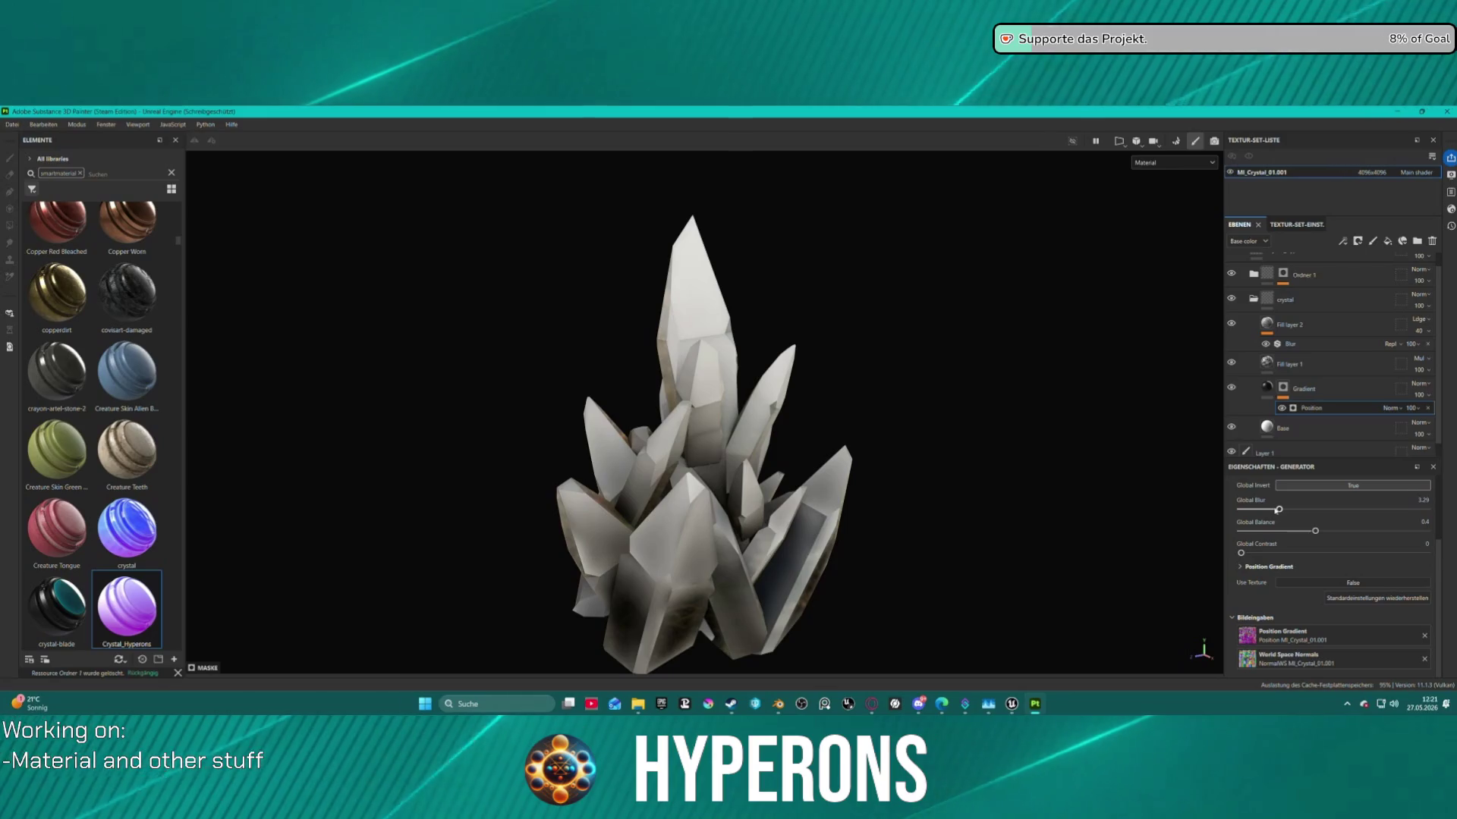
pyautogui.moveTo(1274, 513)
pyautogui.mouseDown()
pyautogui.moveTo(1387, 503)
pyautogui.moveTo(1296, 514)
pyautogui.moveTo(1299, 533)
pyautogui.moveTo(1324, 531)
pyautogui.mouseUp()
pyautogui.moveTo(986, 425)
pyautogui.mouseDown()
pyautogui.moveTo(933, 425)
pyautogui.moveTo(972, 531)
pyautogui.moveTo(813, 529)
pyautogui.moveTo(865, 562)
pyautogui.moveTo(1125, 521)
pyautogui.moveTo(1041, 597)
pyautogui.moveTo(784, 593)
pyautogui.moveTo(569, 493)
pyautogui.moveTo(567, 516)
pyautogui.moveTo(729, 519)
pyautogui.mouseUp()
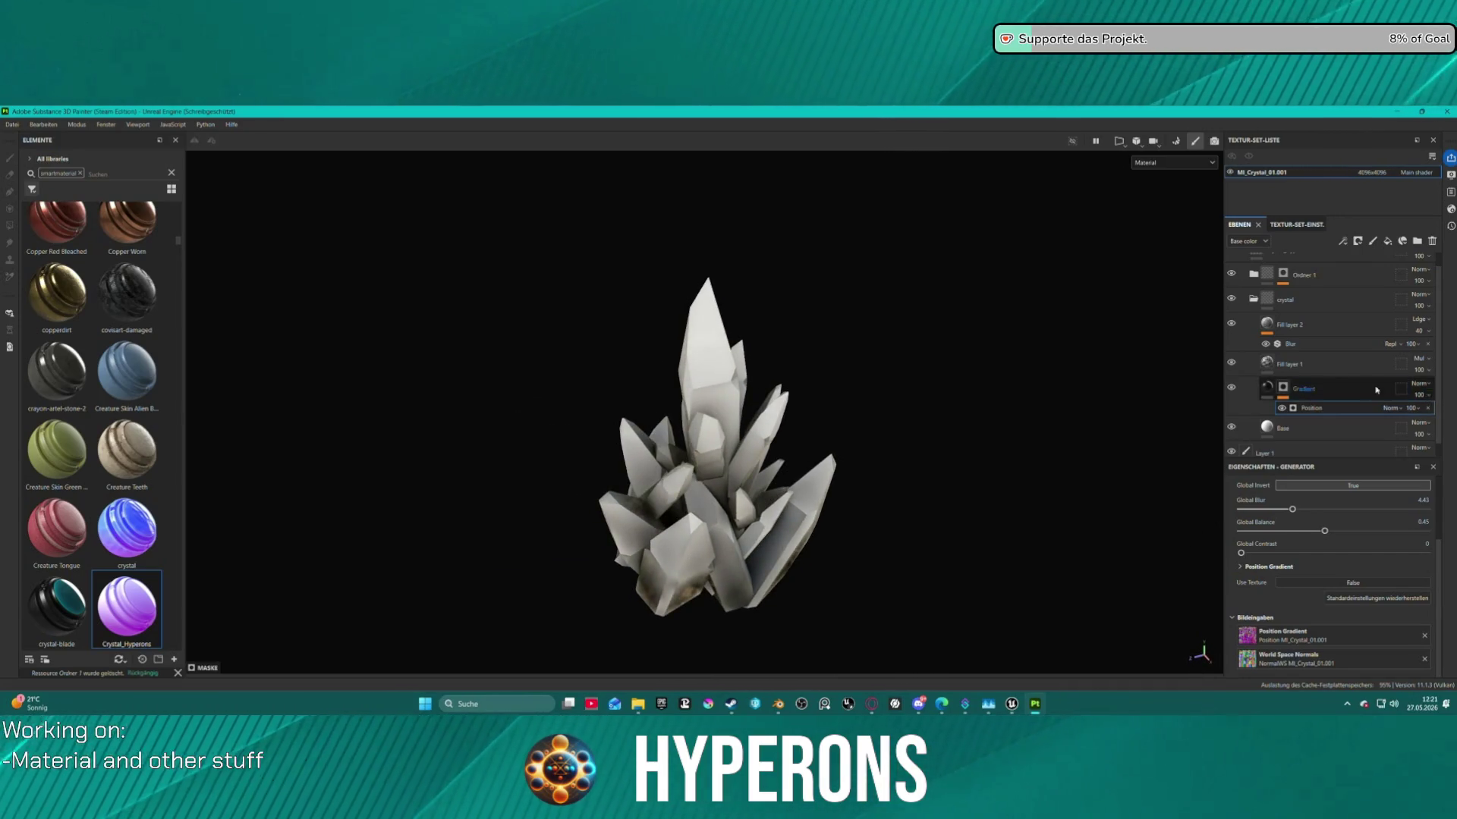
pyautogui.scroll(1, 1339, 376)
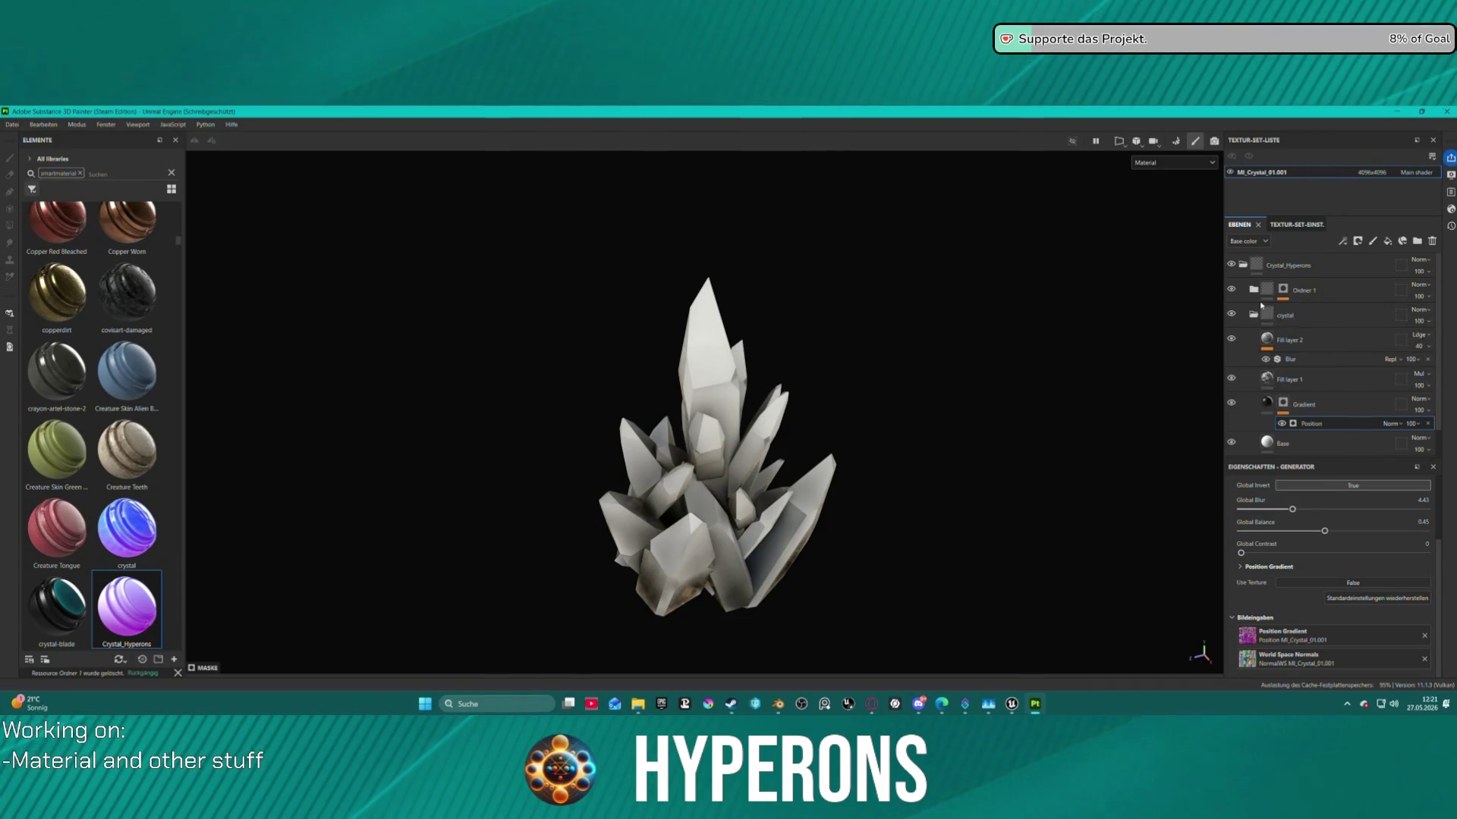
pyautogui.click(1255, 316)
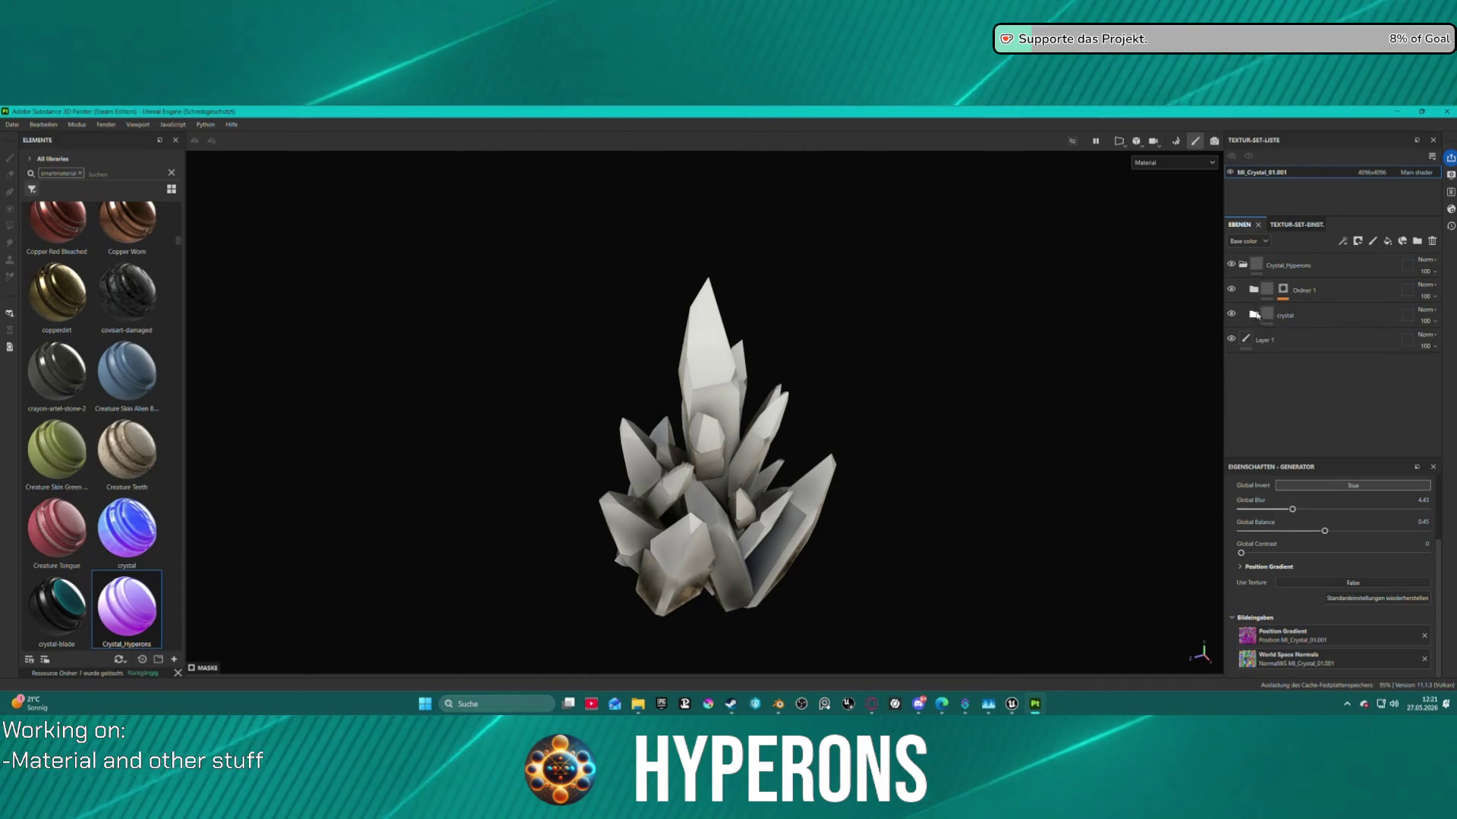
# Select the fill layer in Ordner 1 and check the viewport channels, keeping the Material view.
pyautogui.click(1282, 315)
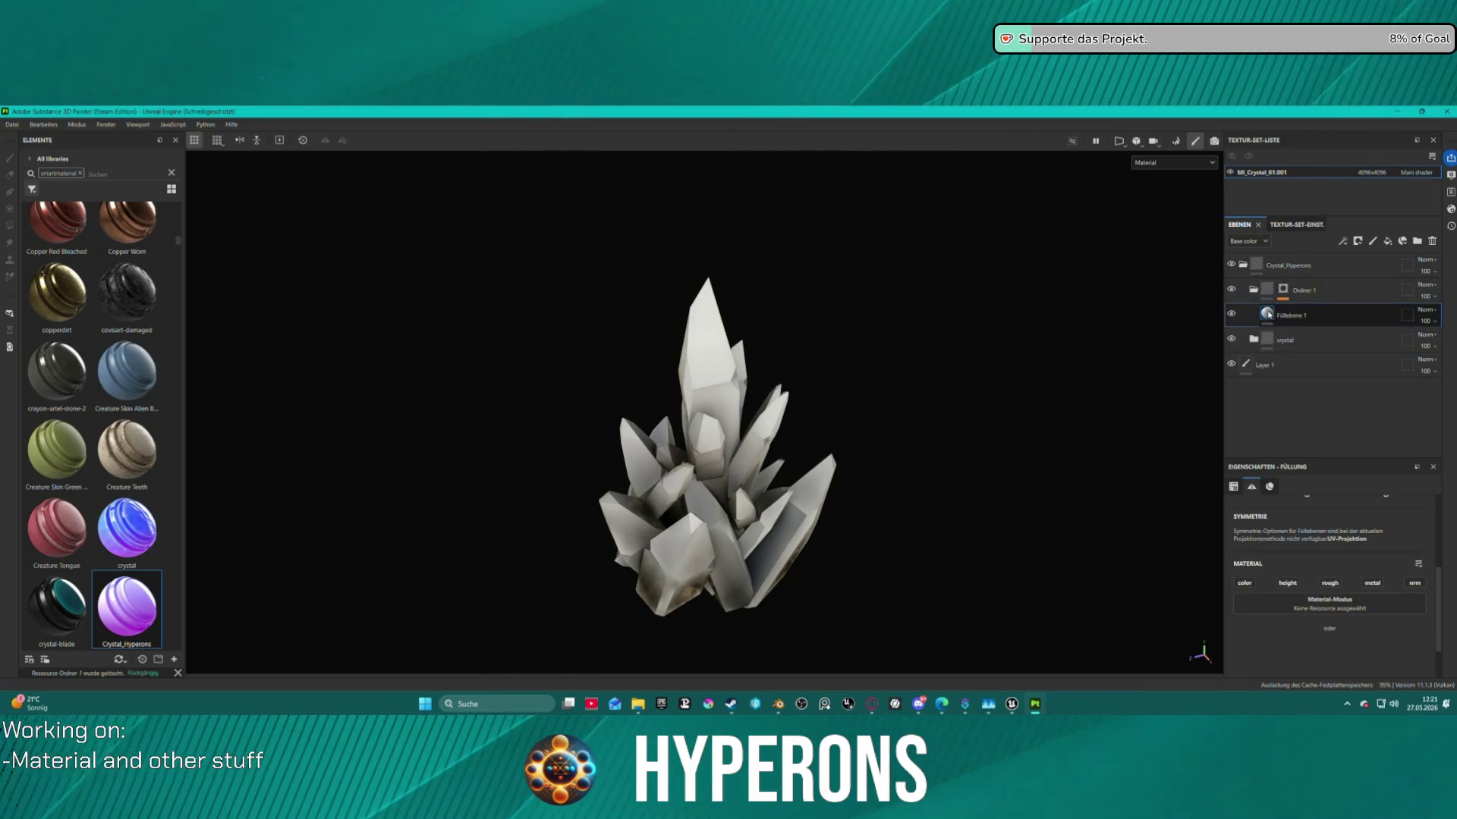
pyautogui.click(1181, 162)
pyautogui.scroll(-3, 1196, 223)
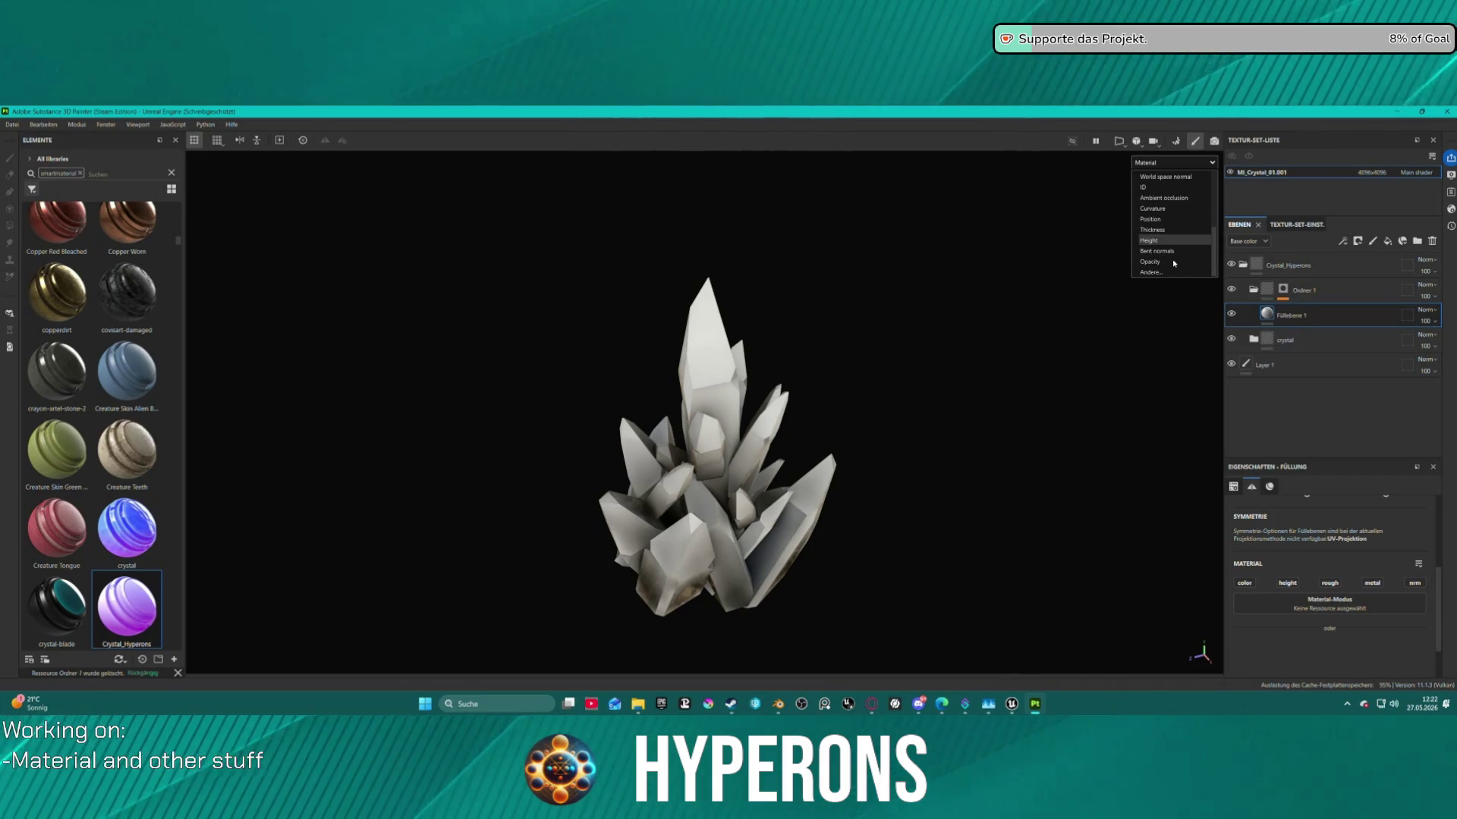
pyautogui.click(1326, 441)
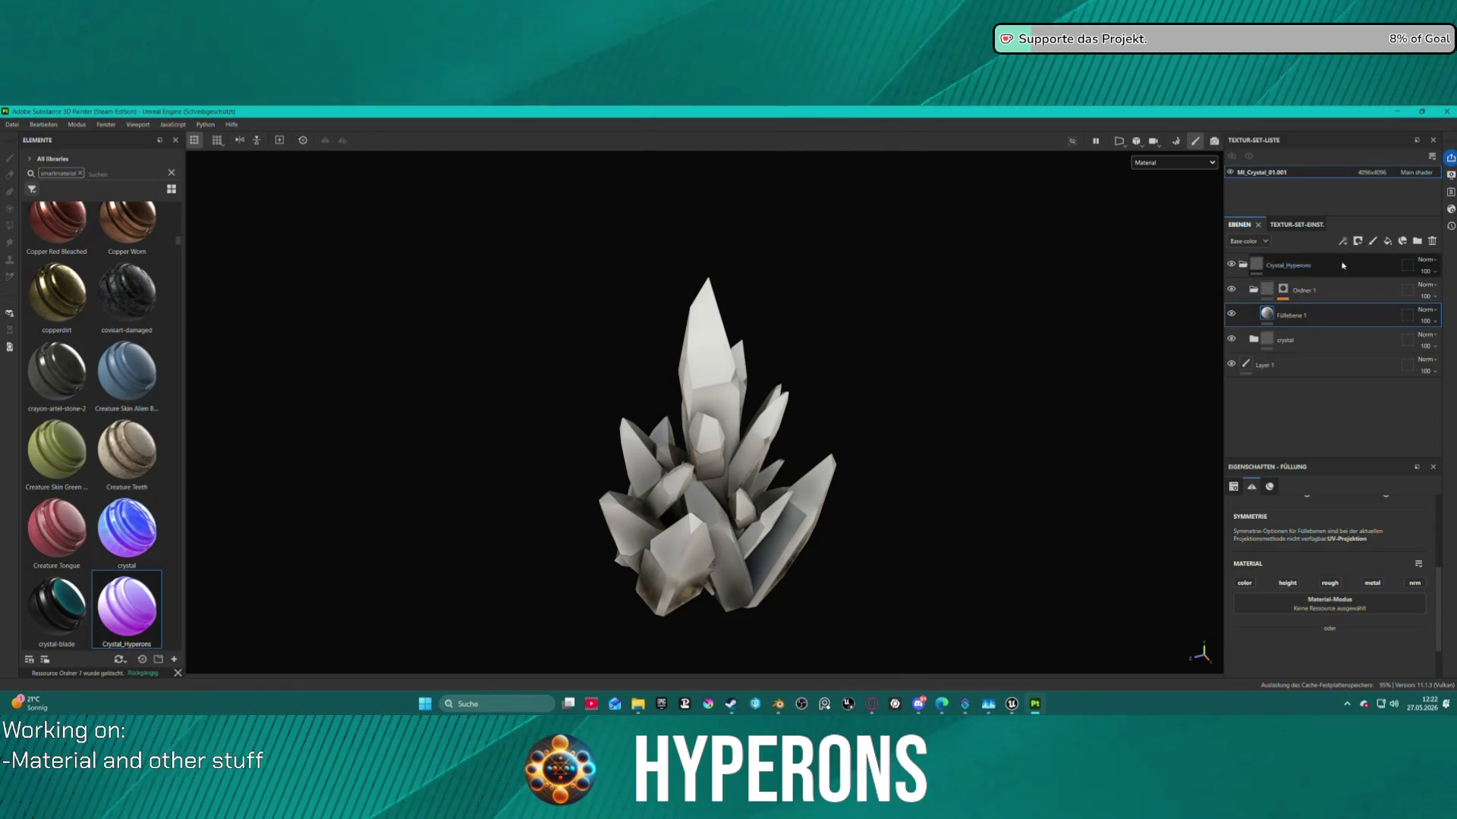
# Add an Opacity channel to the crystal texture set and preview Opacity in the viewport.
pyautogui.click(1296, 224)
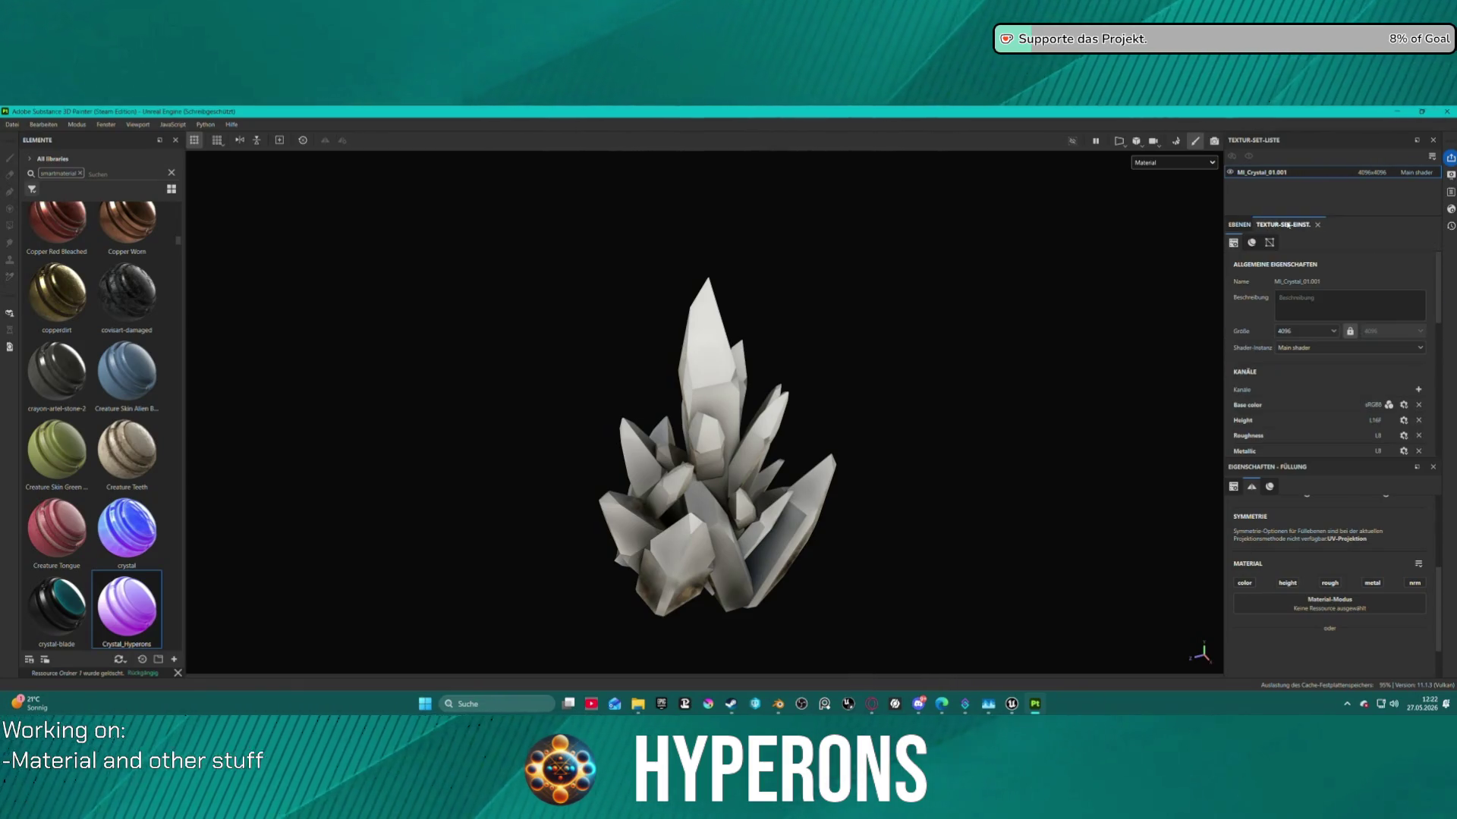
pyautogui.click(1418, 389)
pyautogui.moveTo(1413, 498)
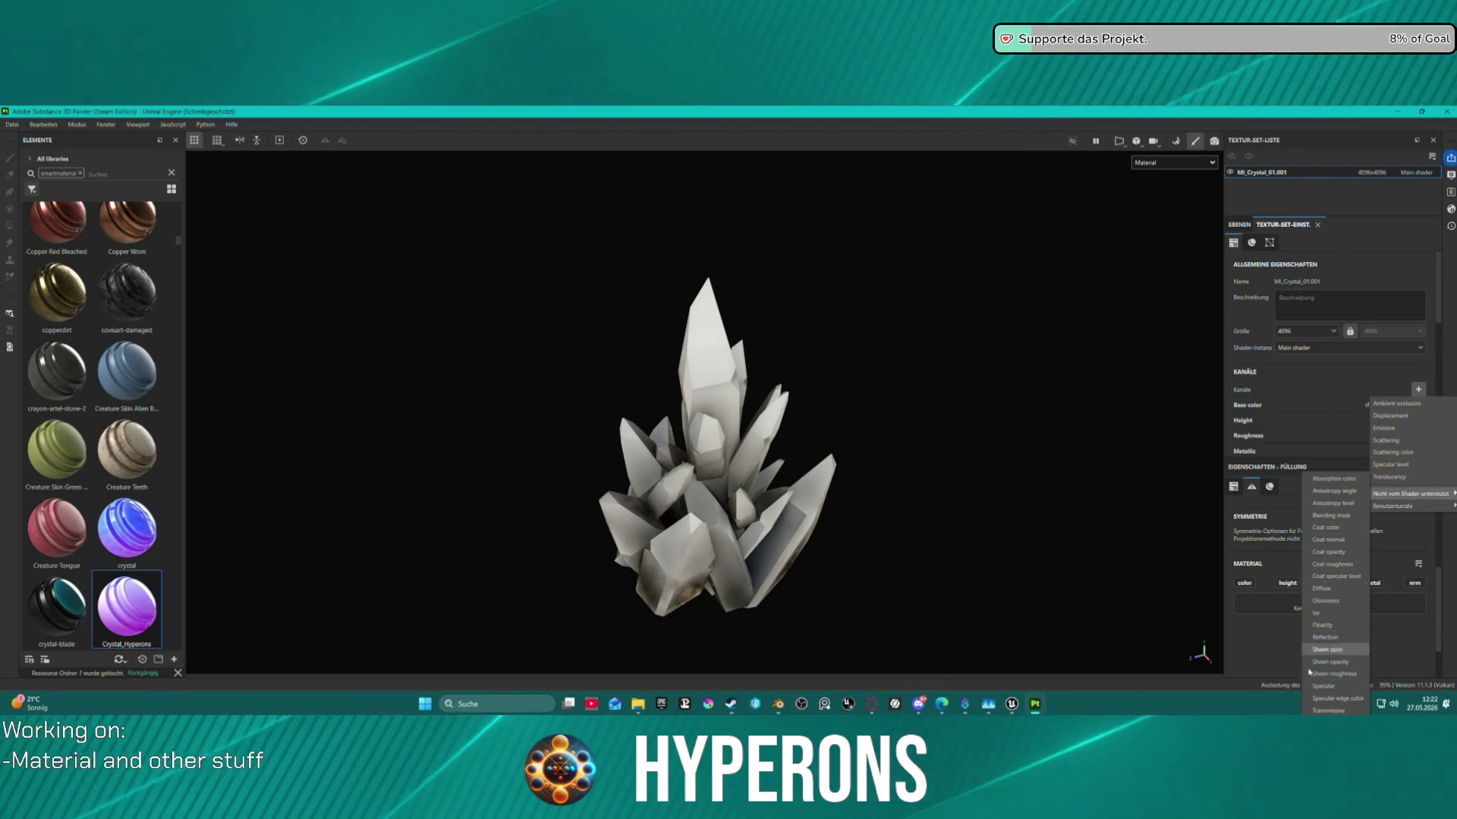
pyautogui.click(1344, 627)
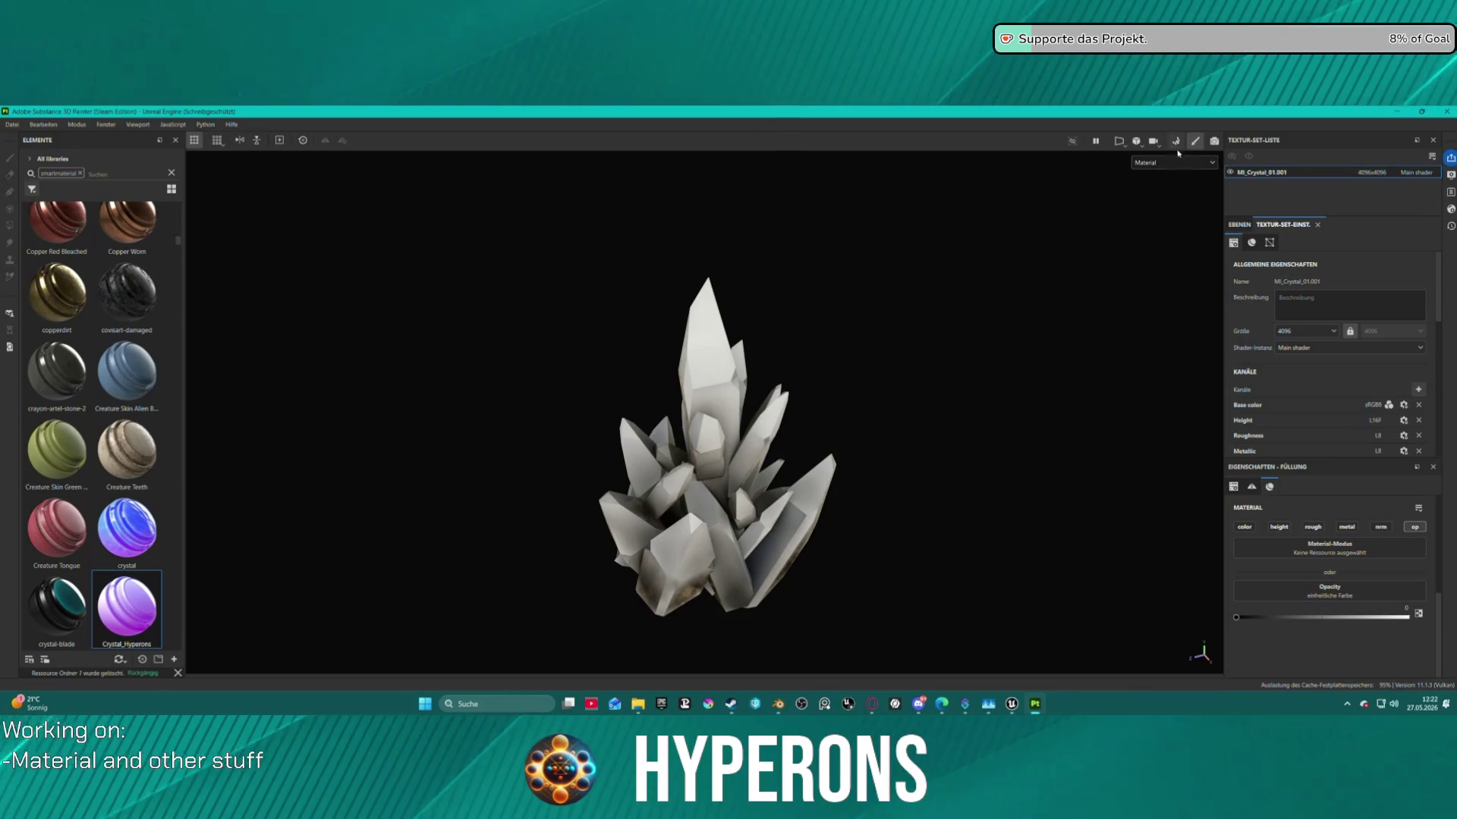
pyautogui.click(1172, 163)
pyautogui.click(1169, 251)
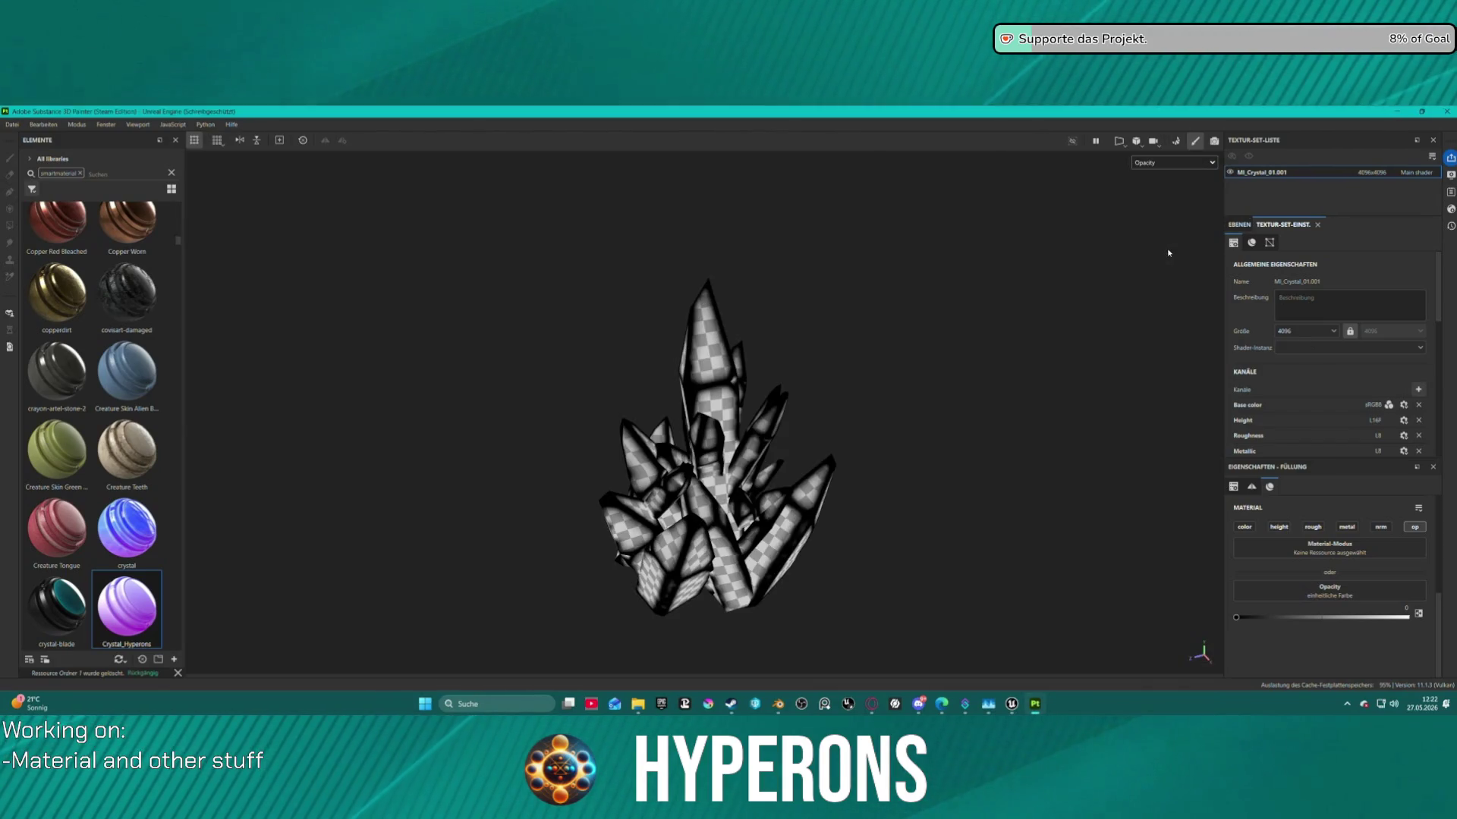
pyautogui.click(12, 124)
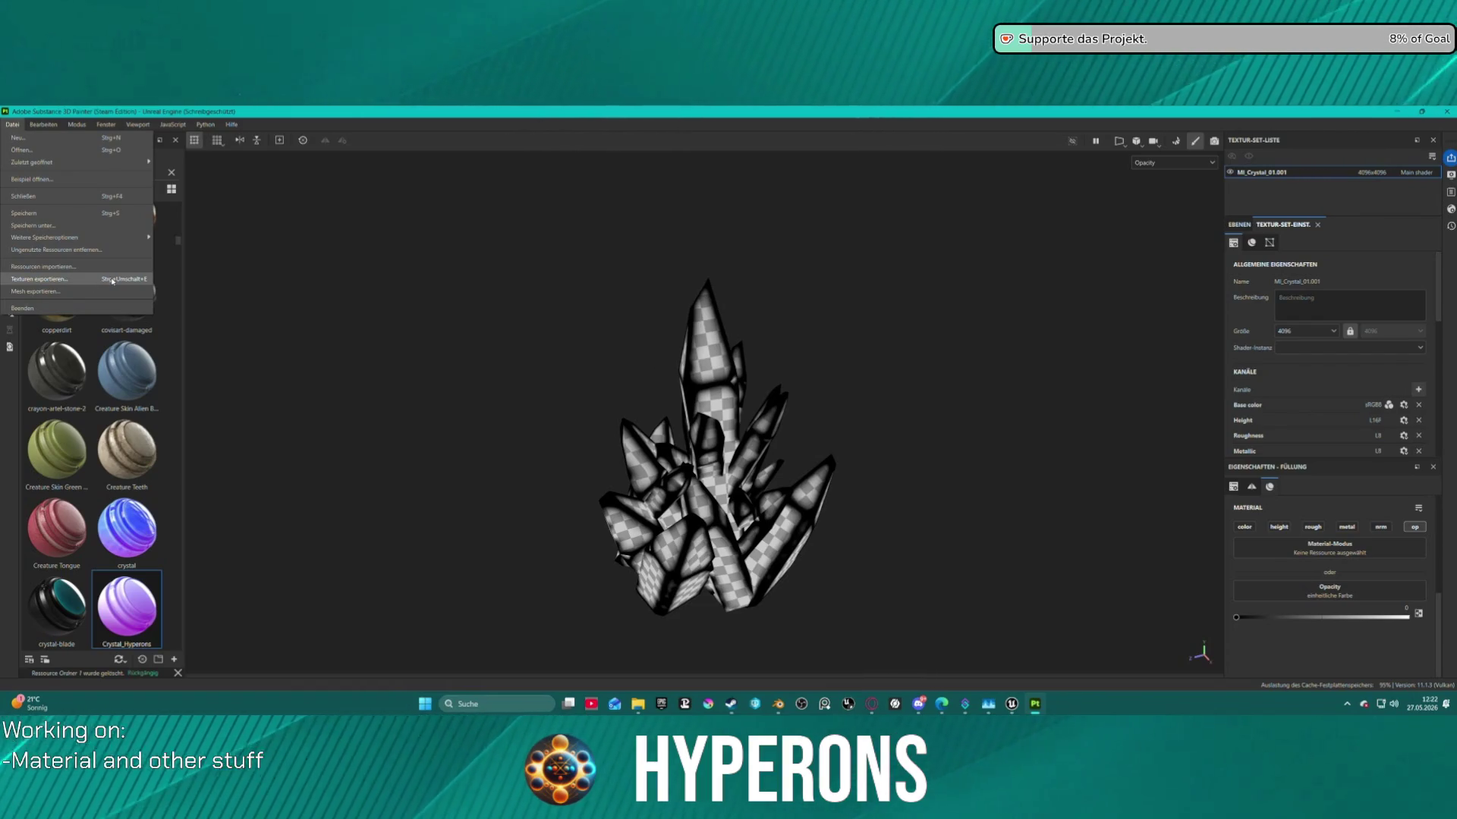
pyautogui.click(112, 280)
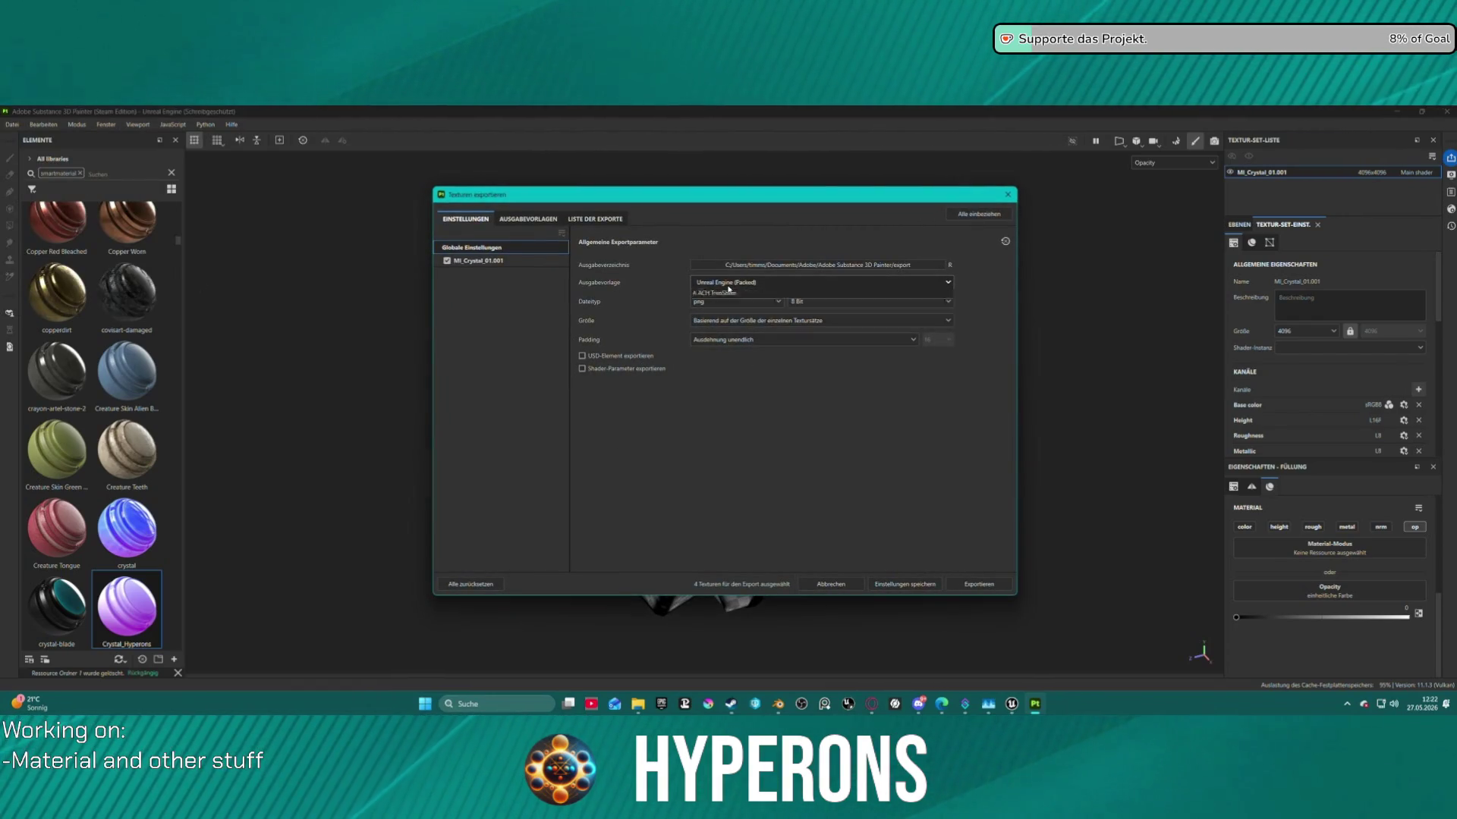
pyautogui.click(758, 283)
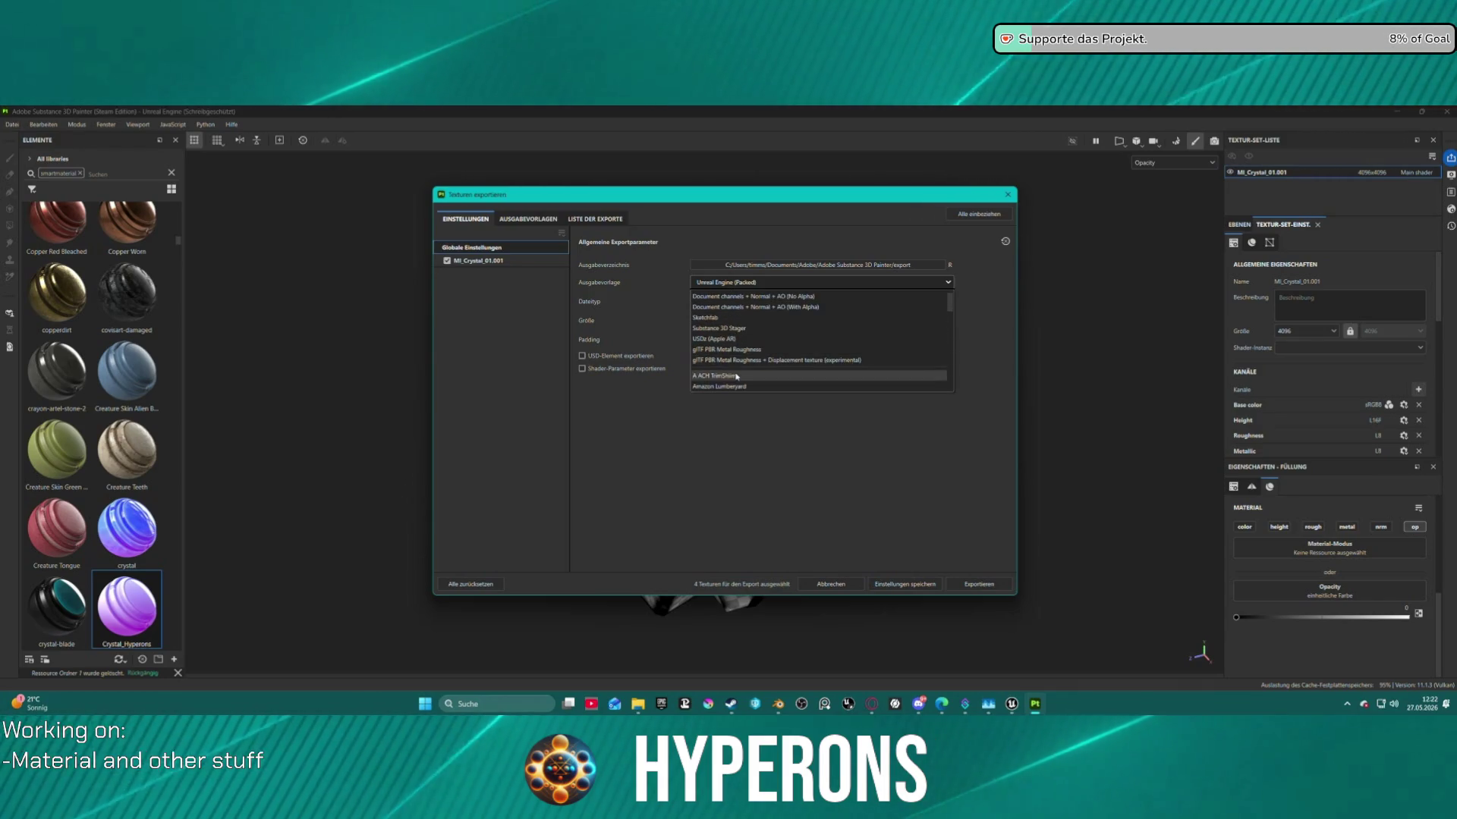
pyautogui.click(733, 387)
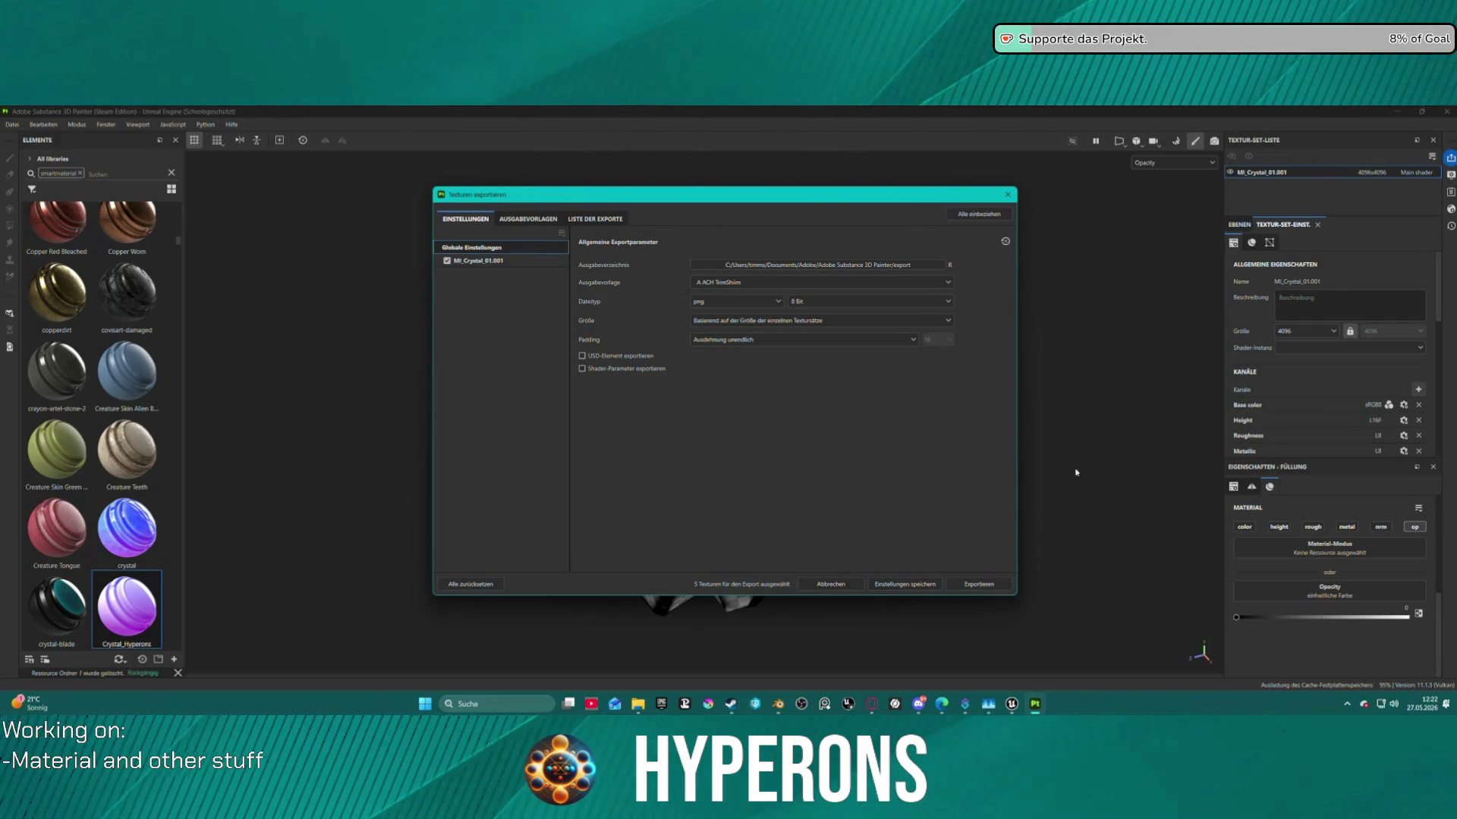
pyautogui.click(1008, 195)
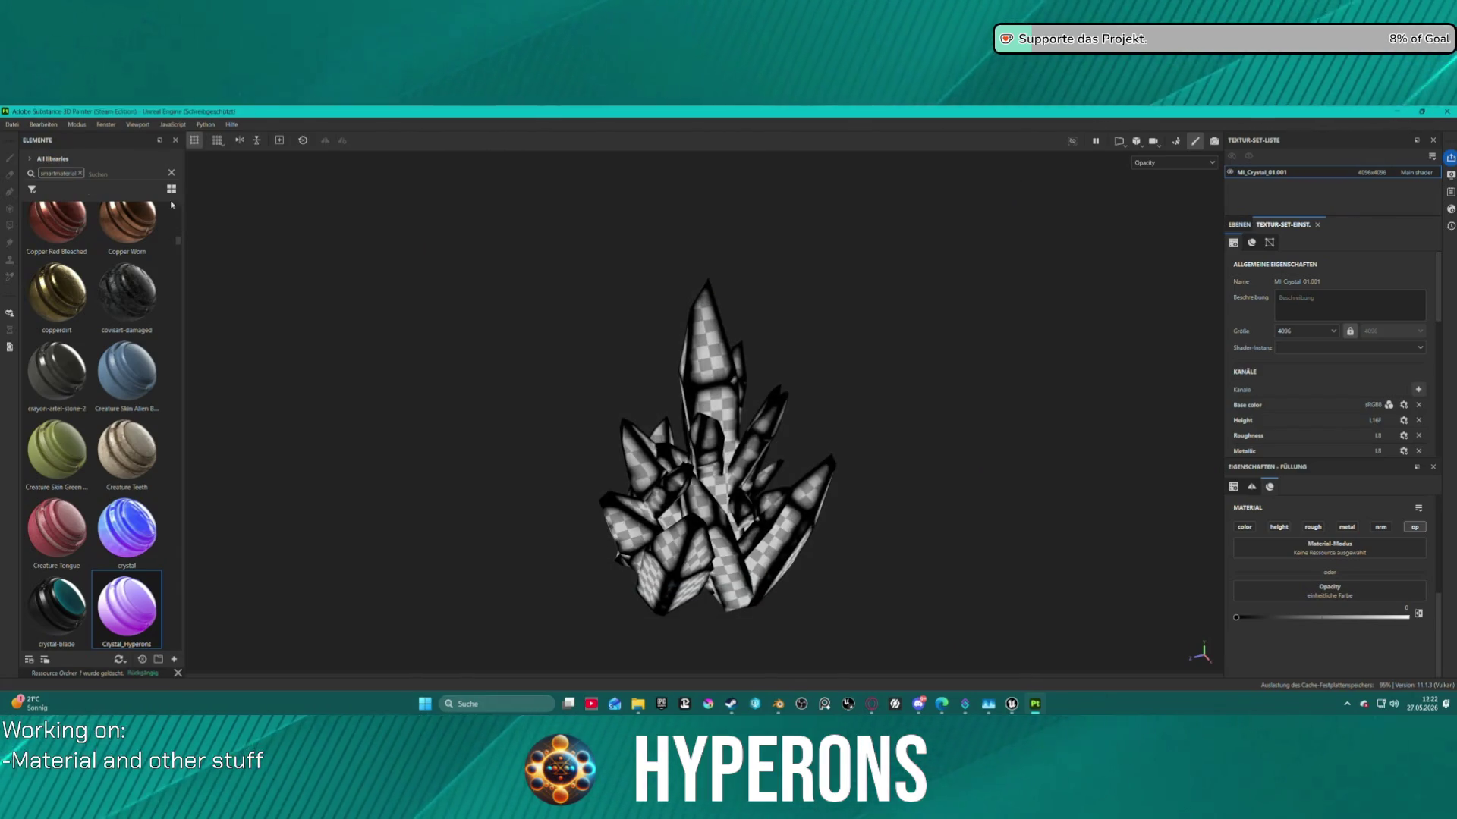
# Save the Painter project under the existing name Crystal.spp in the Props folder.
pyautogui.click(13, 124)
pyautogui.click(47, 226)
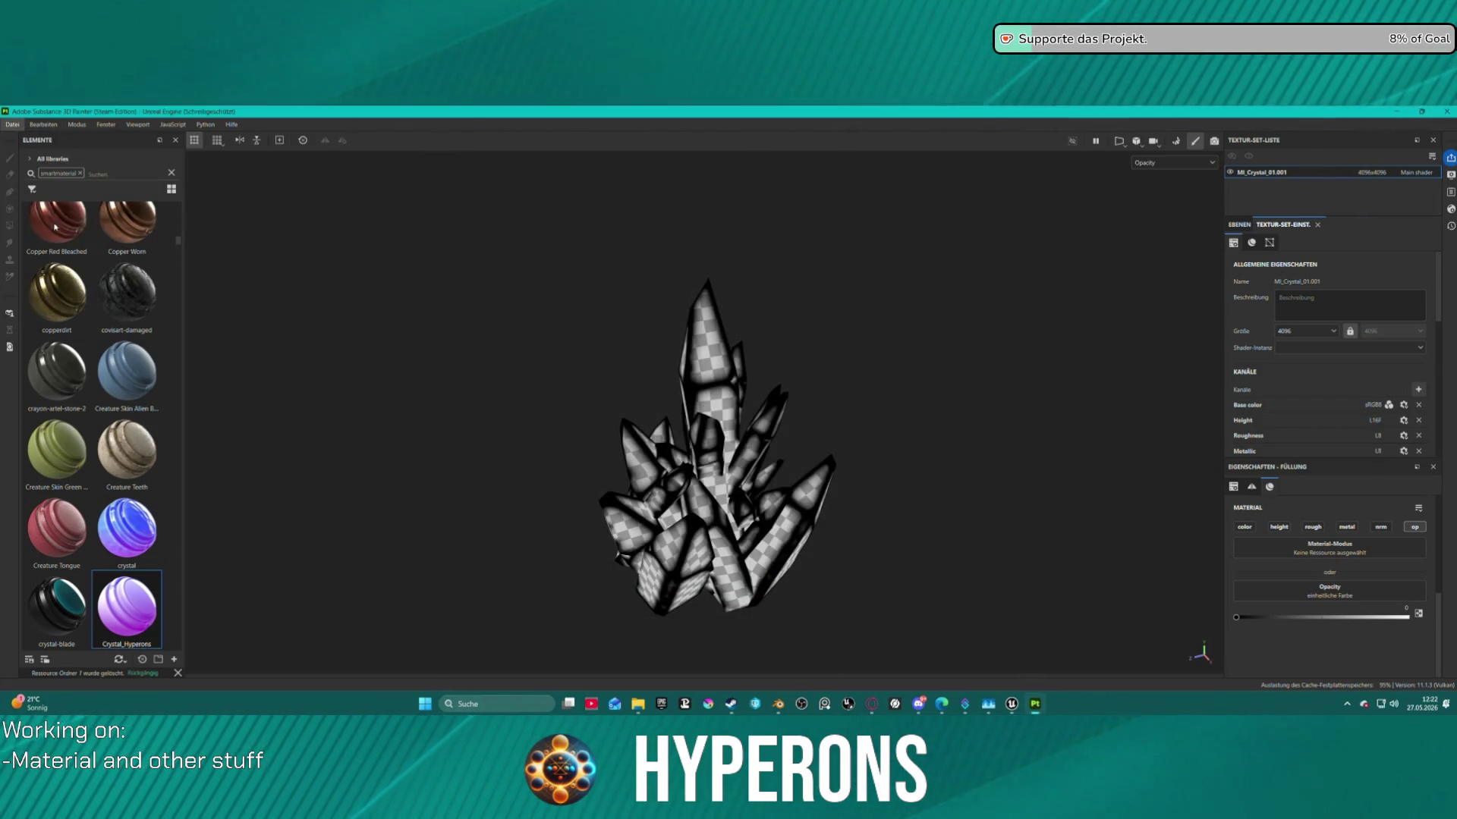
pyautogui.click(89, 354)
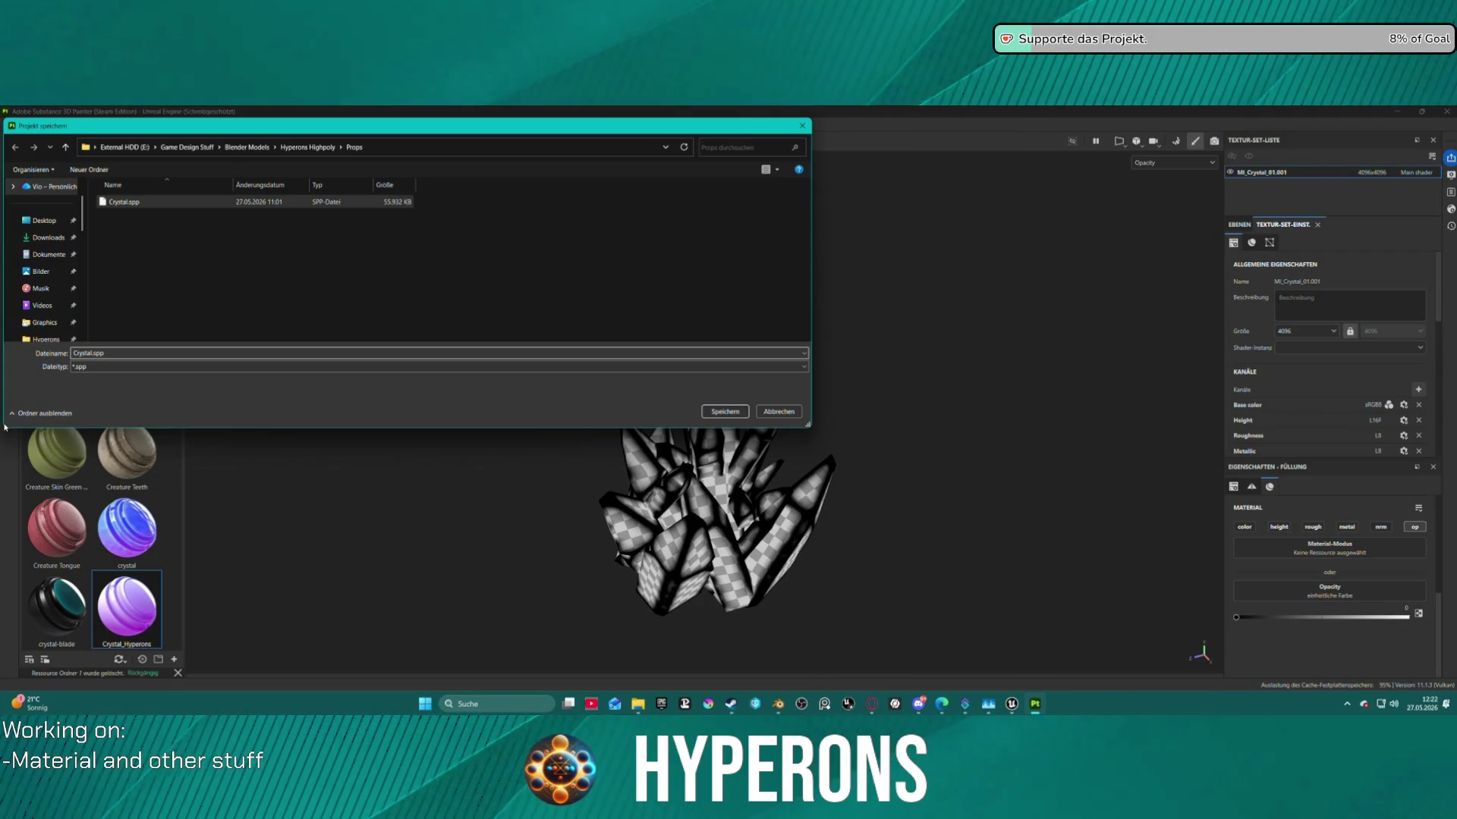
pyautogui.press('Return')
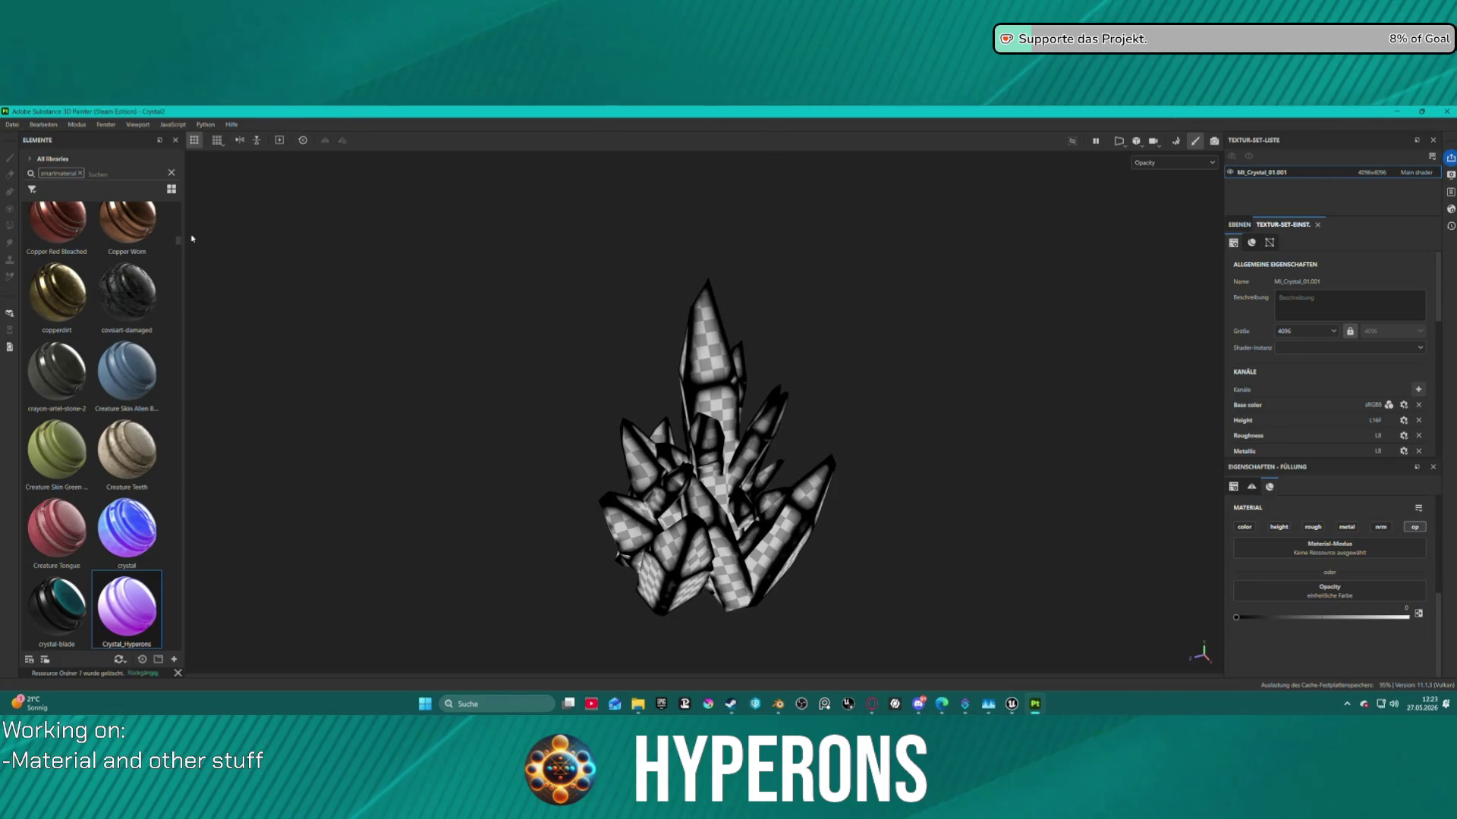
pyautogui.click(21, 121)
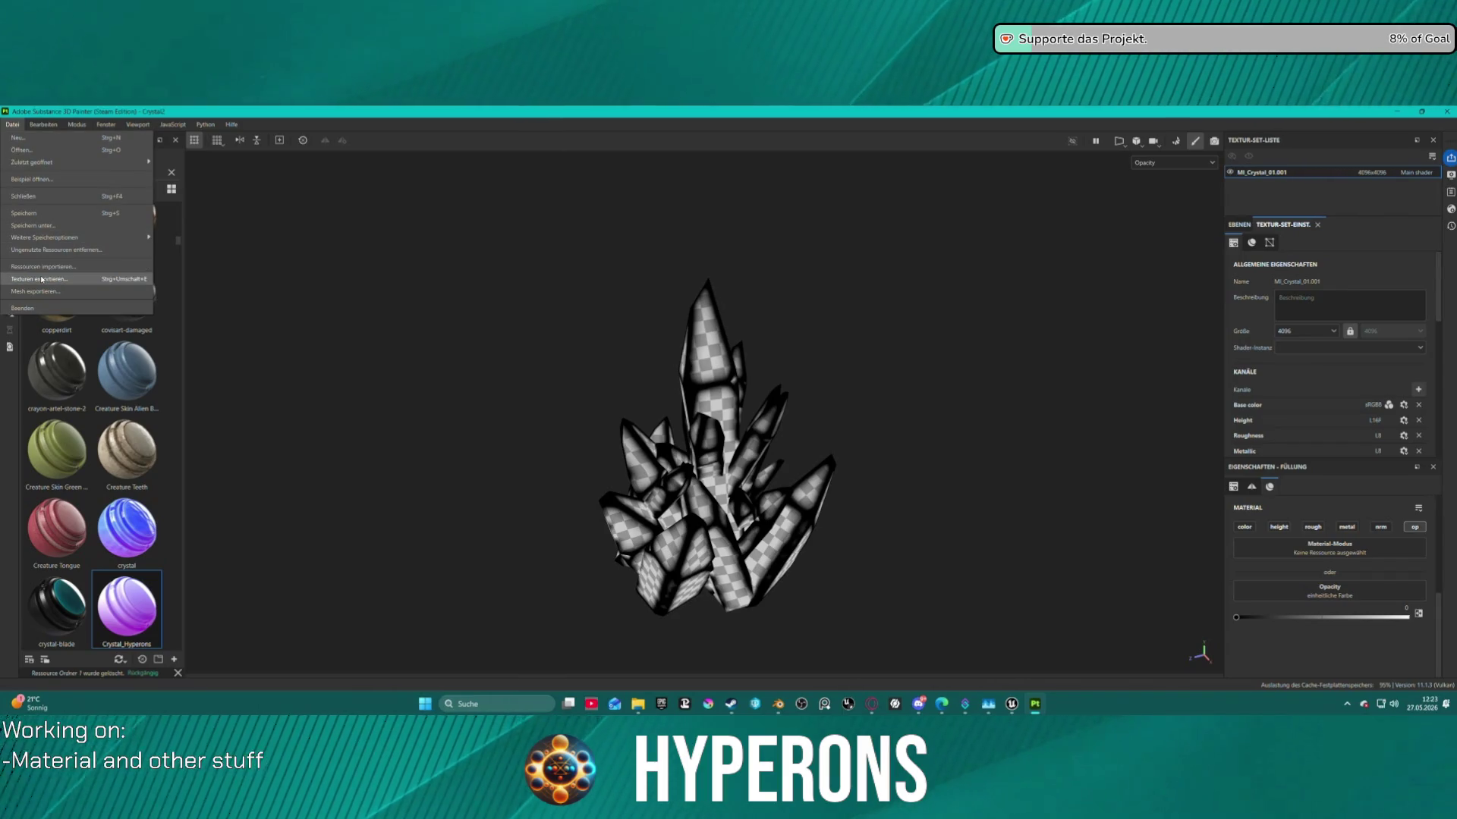
# Export MI_Crystal_01.001 with the Unreal Engine (Packed) preset as four 4096 PNG maps.
pyautogui.click(38, 278)
pyautogui.click(470, 261)
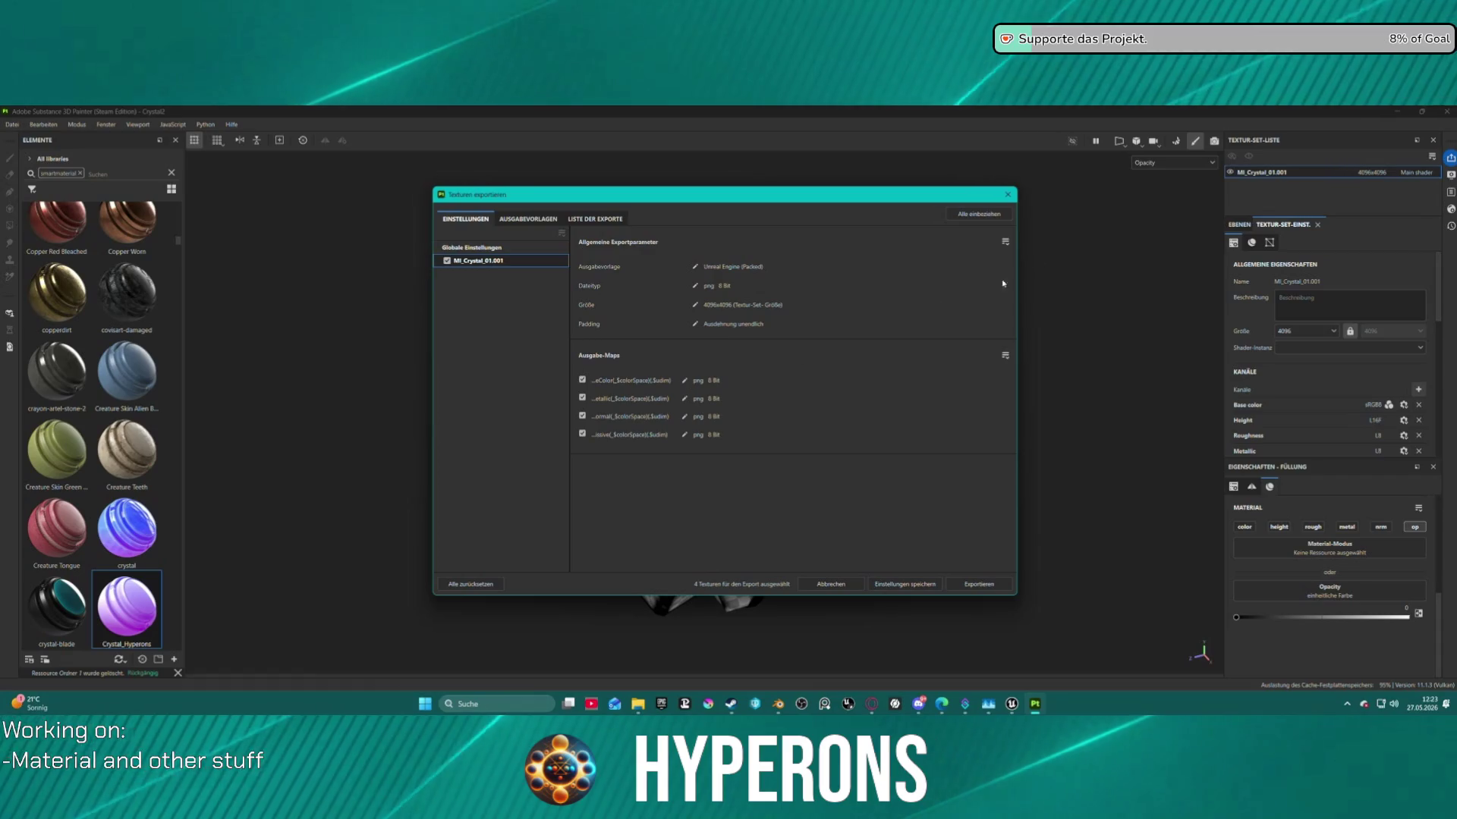
pyautogui.click(595, 219)
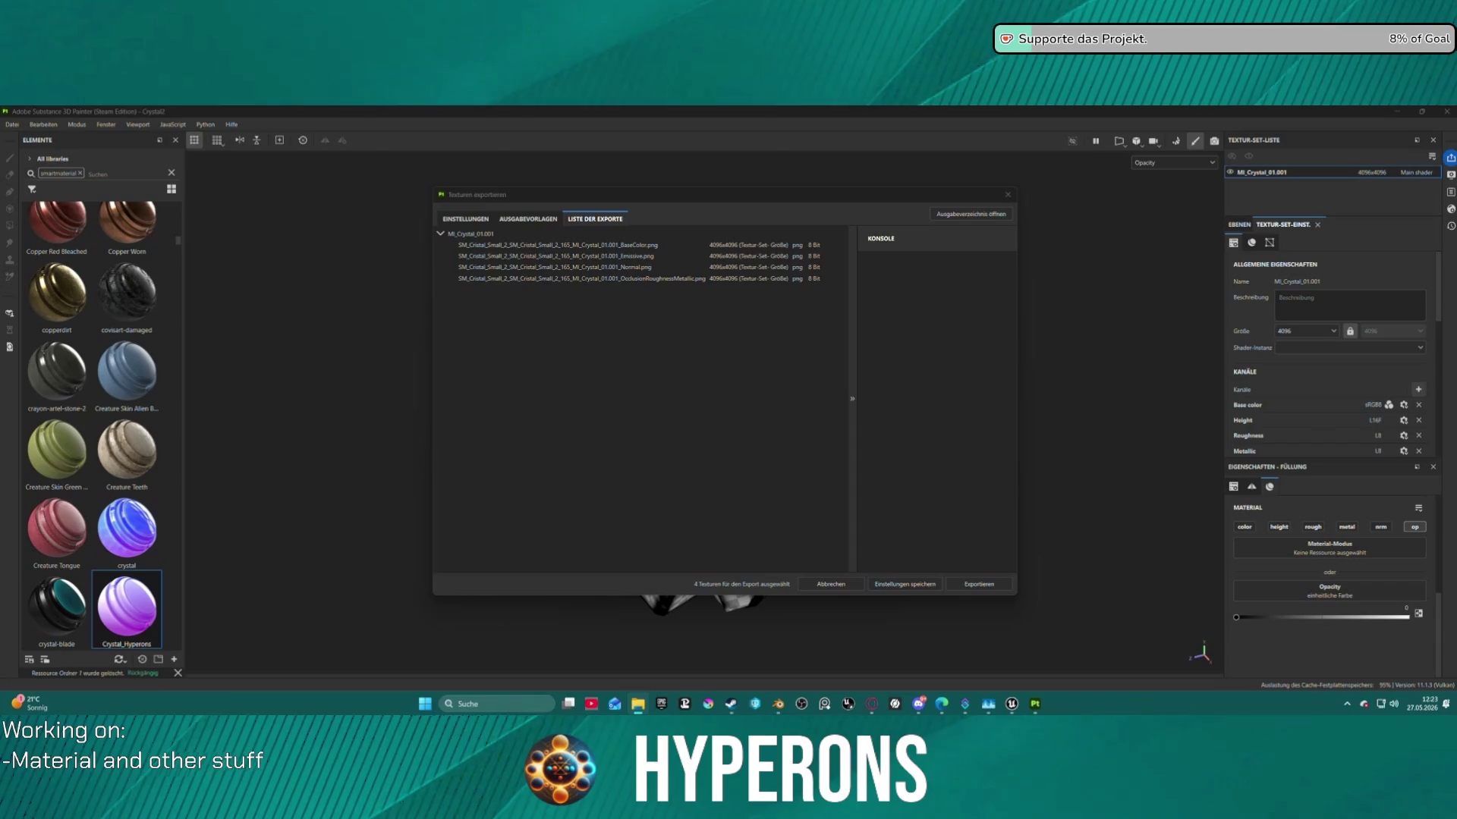
pyautogui.click(528, 218)
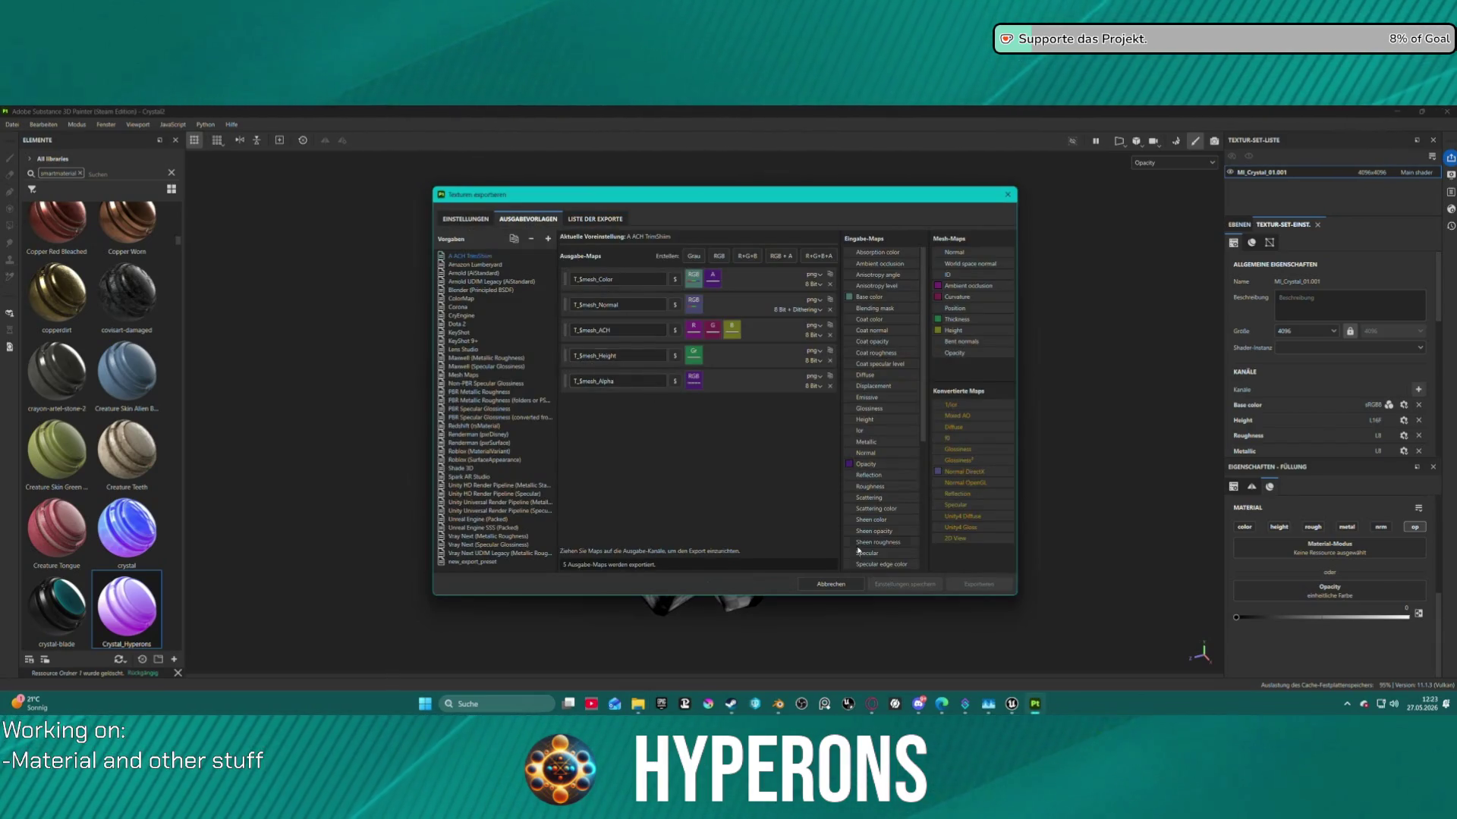
pyautogui.click(465, 219)
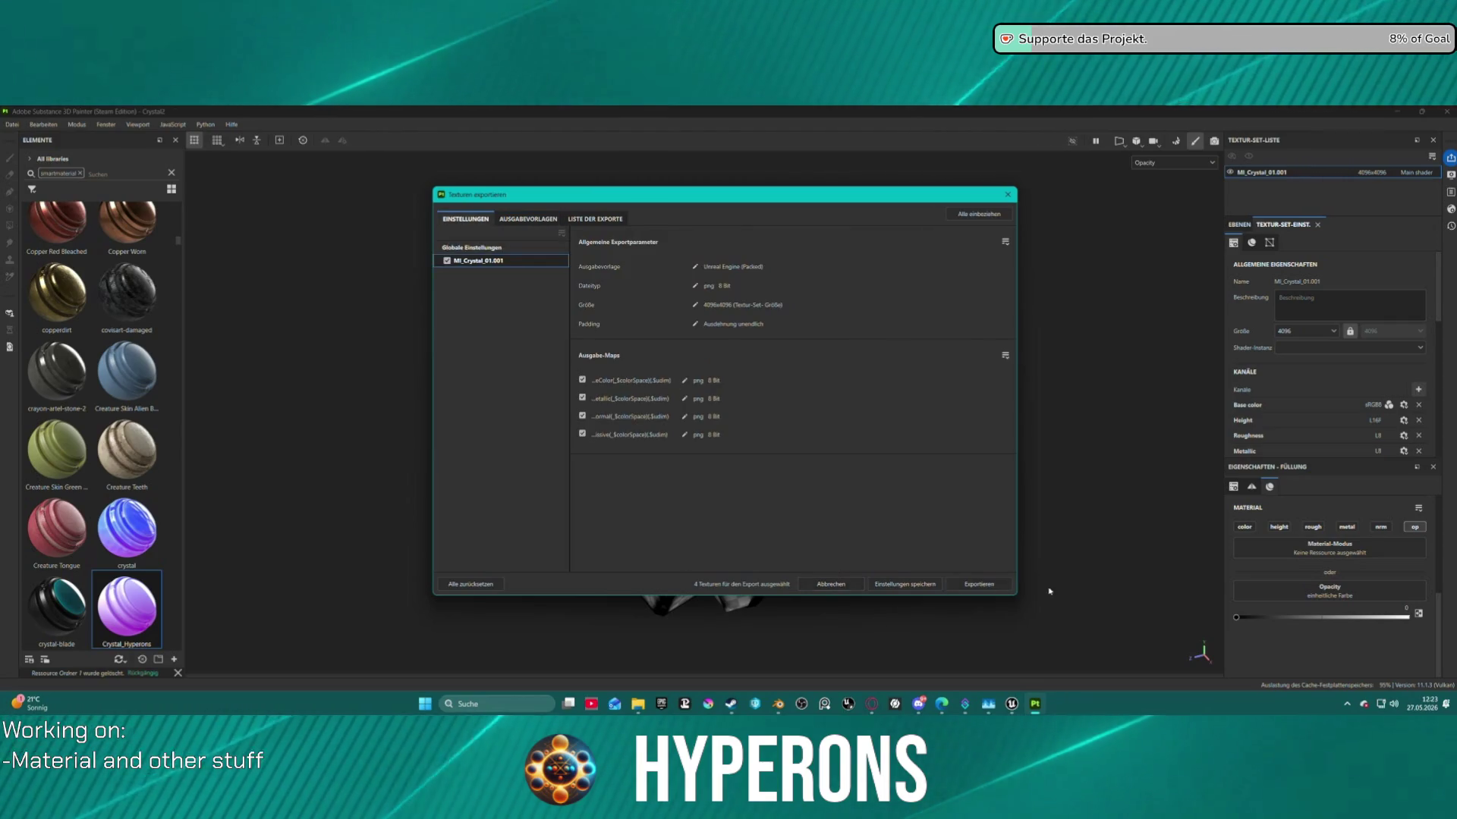
pyautogui.click(975, 582)
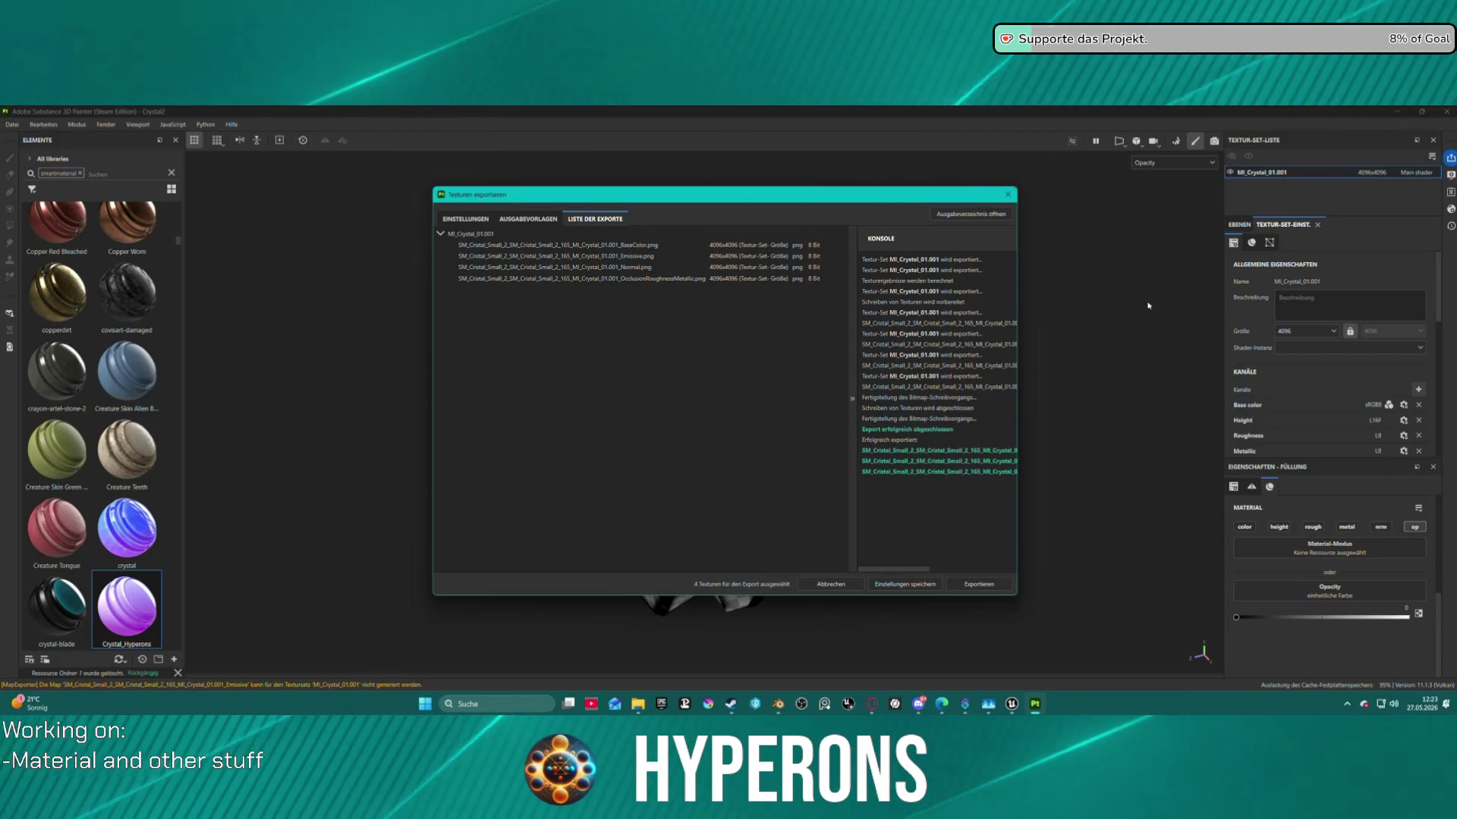
pyautogui.click(1007, 197)
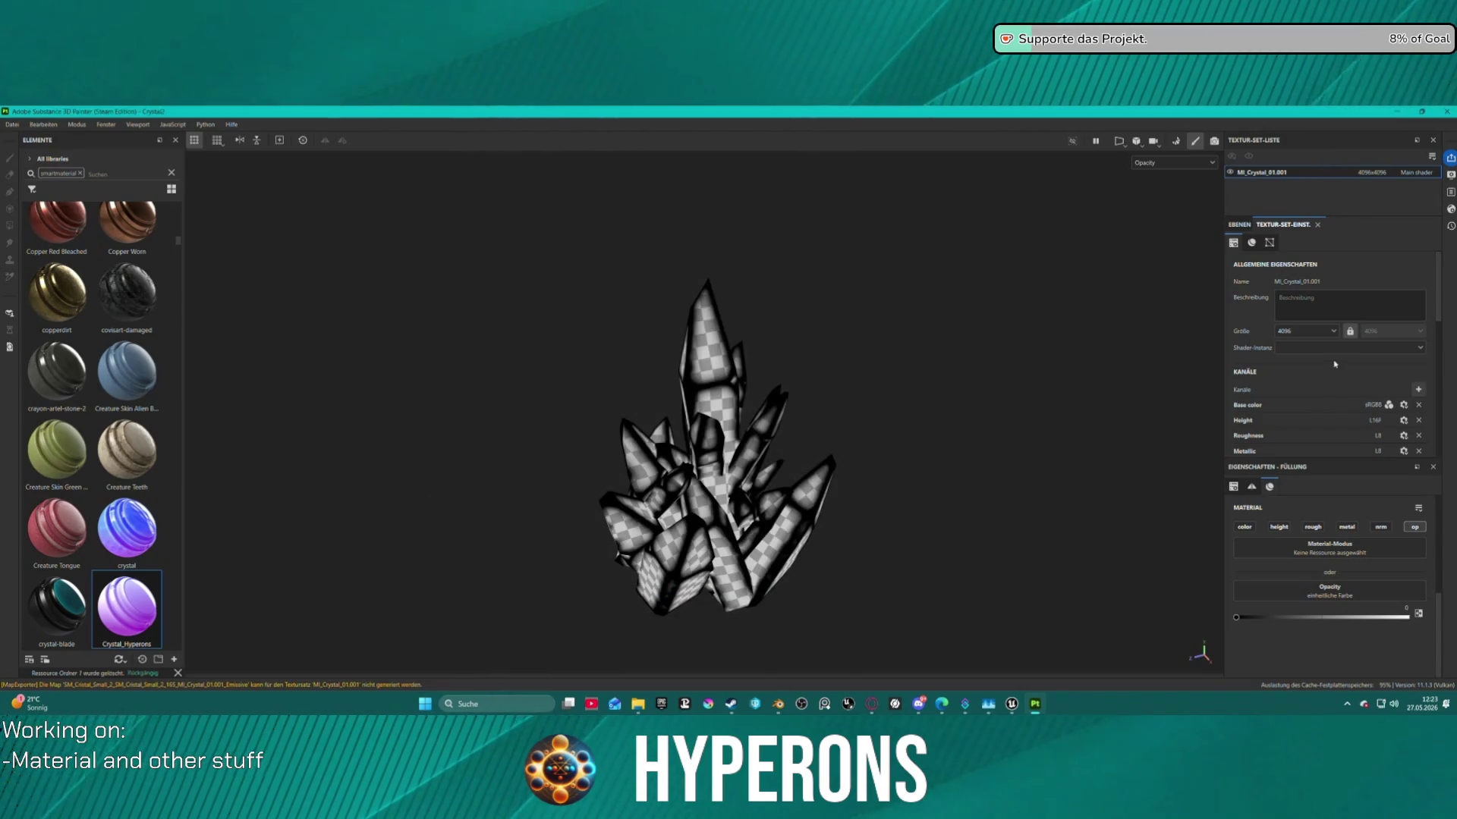
# Show the layer stack and select Ordner 1 to reveal its Curvature mask.
pyautogui.click(1239, 225)
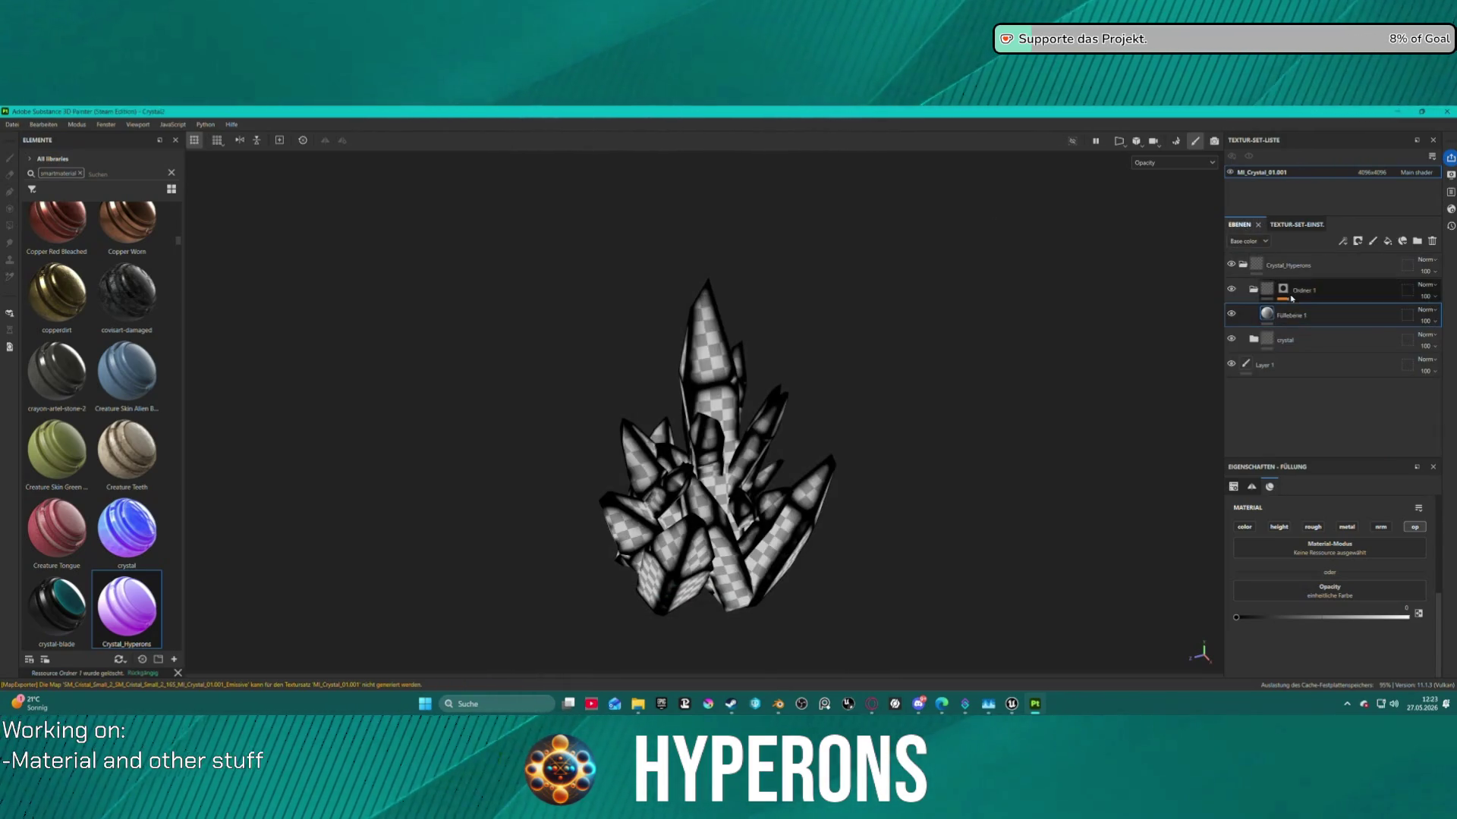
pyautogui.click(1300, 296)
pyautogui.click(1283, 289)
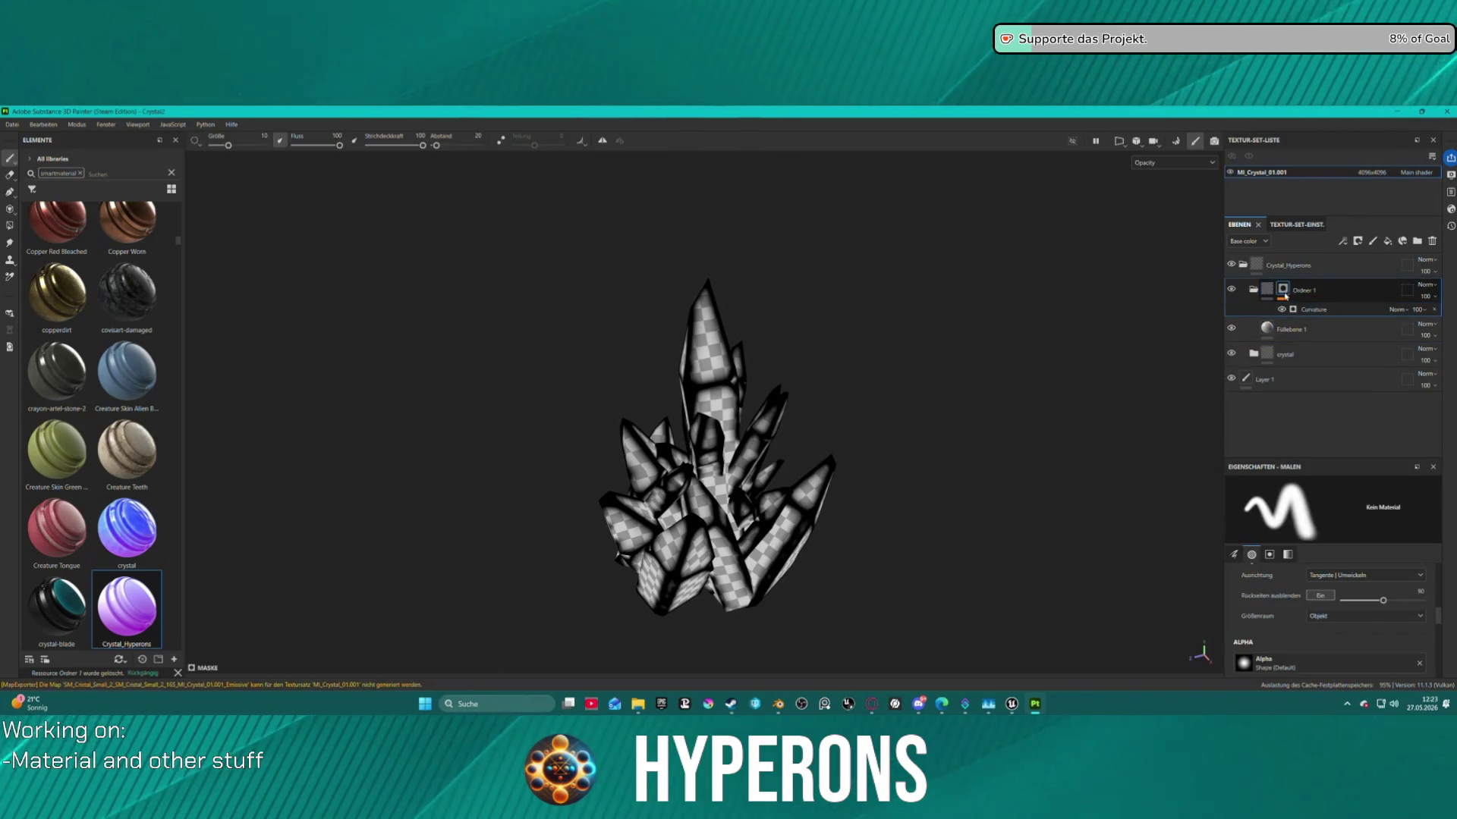
# Set the Curvature generator's Global Blur to 1.74 and Global Balance to 0.23.
pyautogui.scroll(5, 1297, 642)
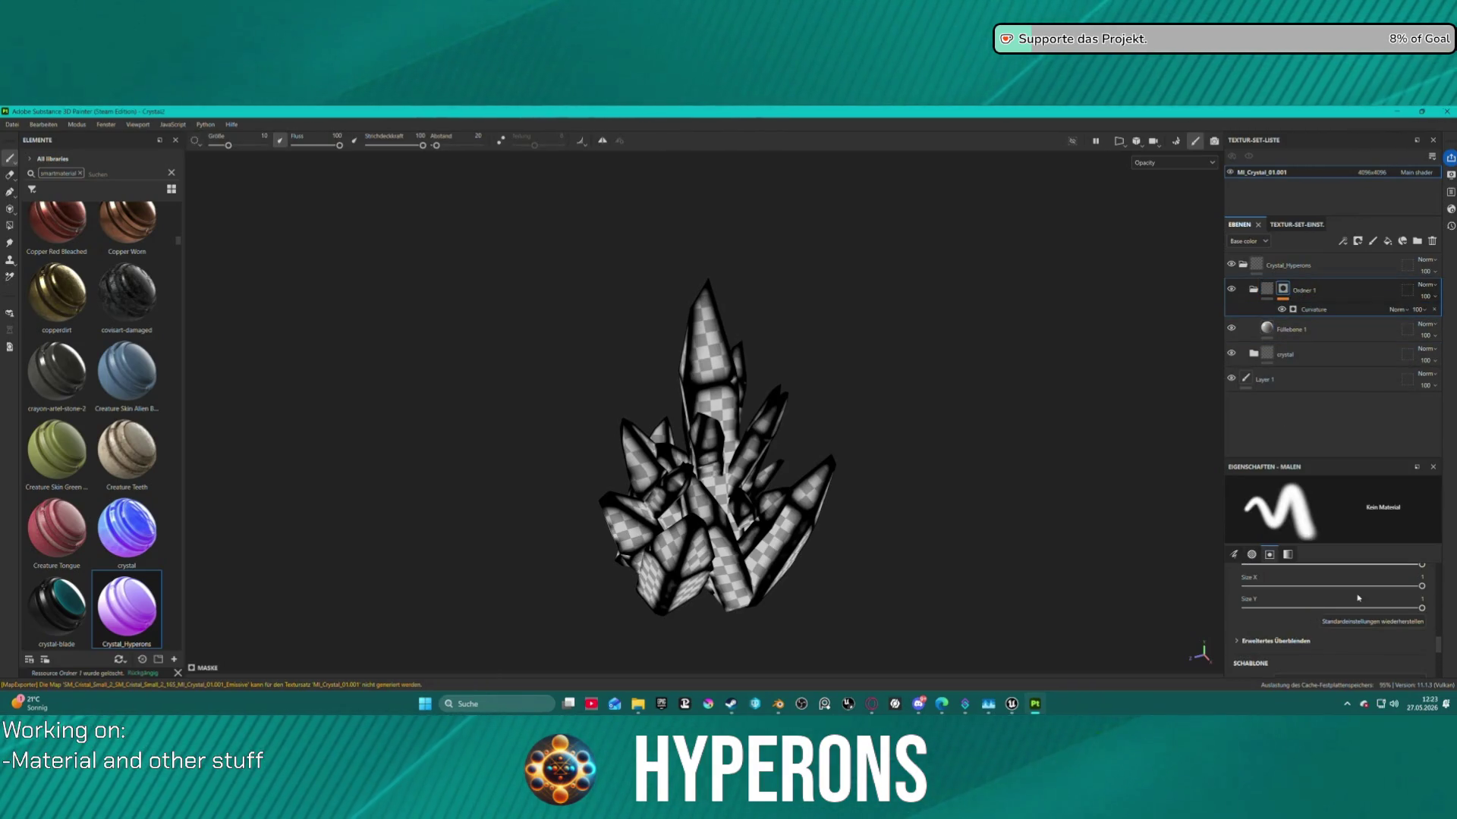
pyautogui.scroll(5, 1357, 599)
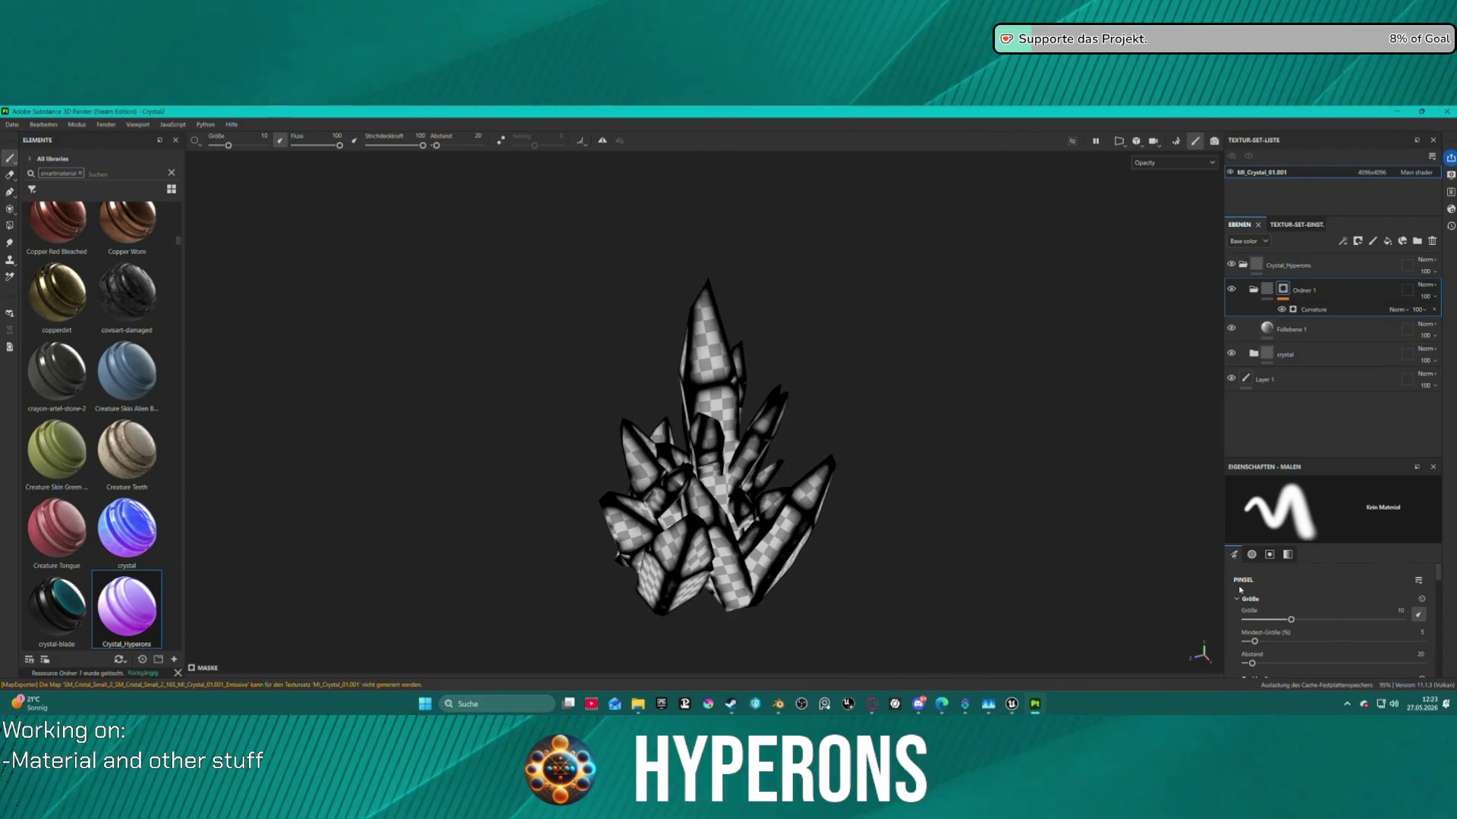
pyautogui.click(1307, 312)
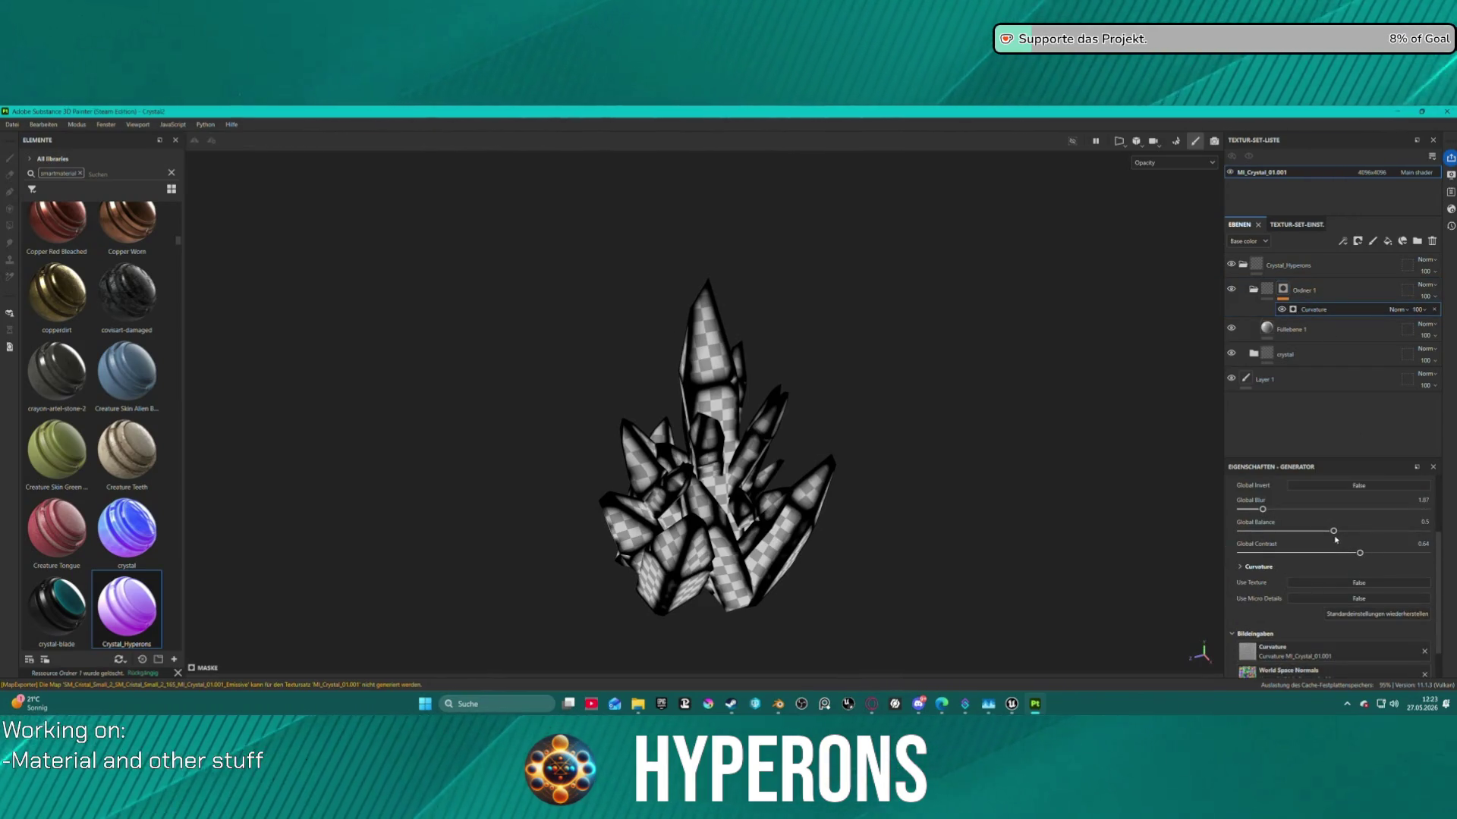
pyautogui.moveTo(1331, 533)
pyautogui.mouseDown()
pyautogui.moveTo(1245, 543)
pyautogui.moveTo(1377, 551)
pyautogui.mouseUp()
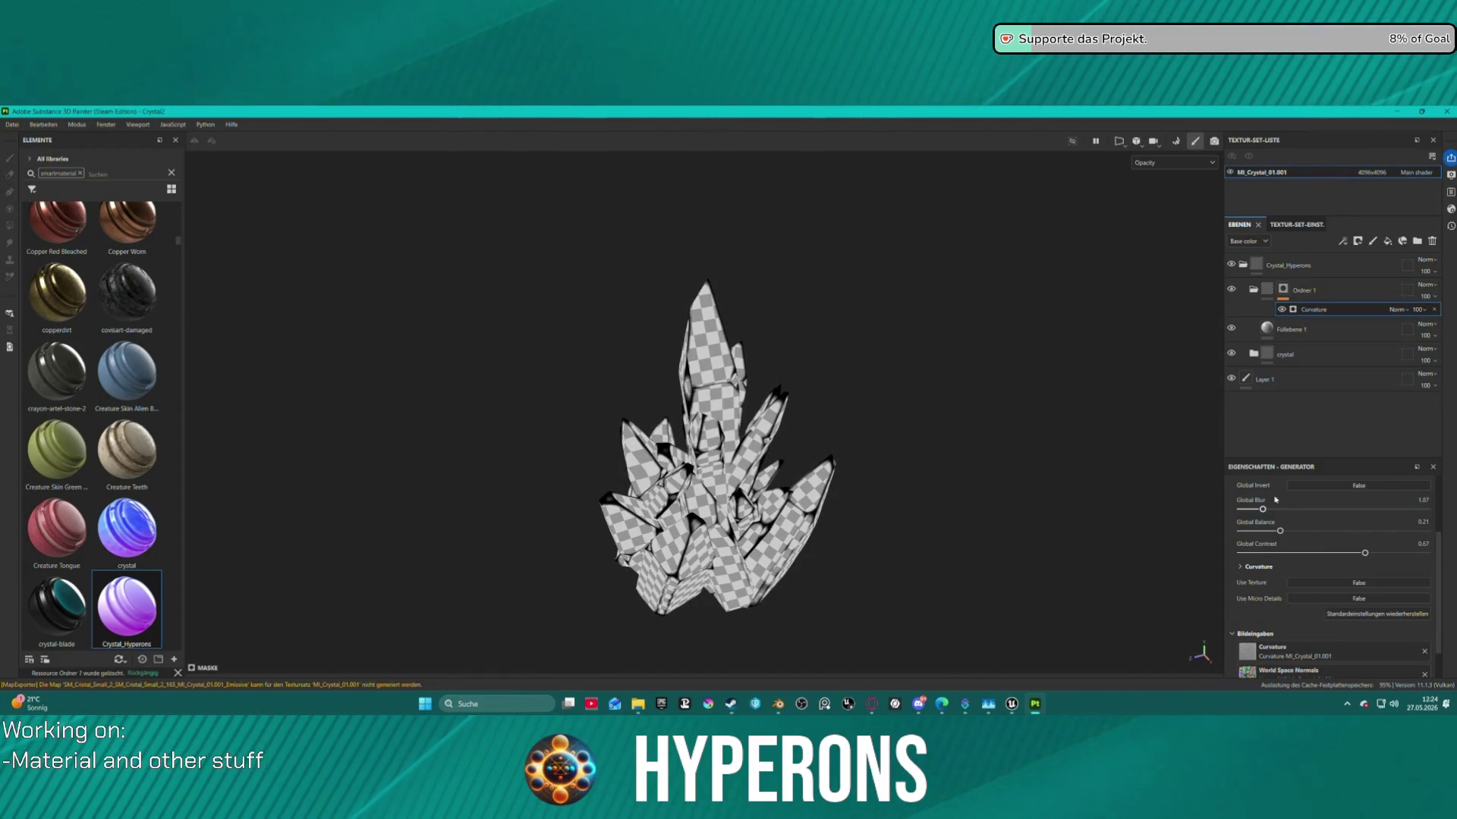
pyautogui.moveTo(1263, 511); pyautogui.dragTo(1261, 510)
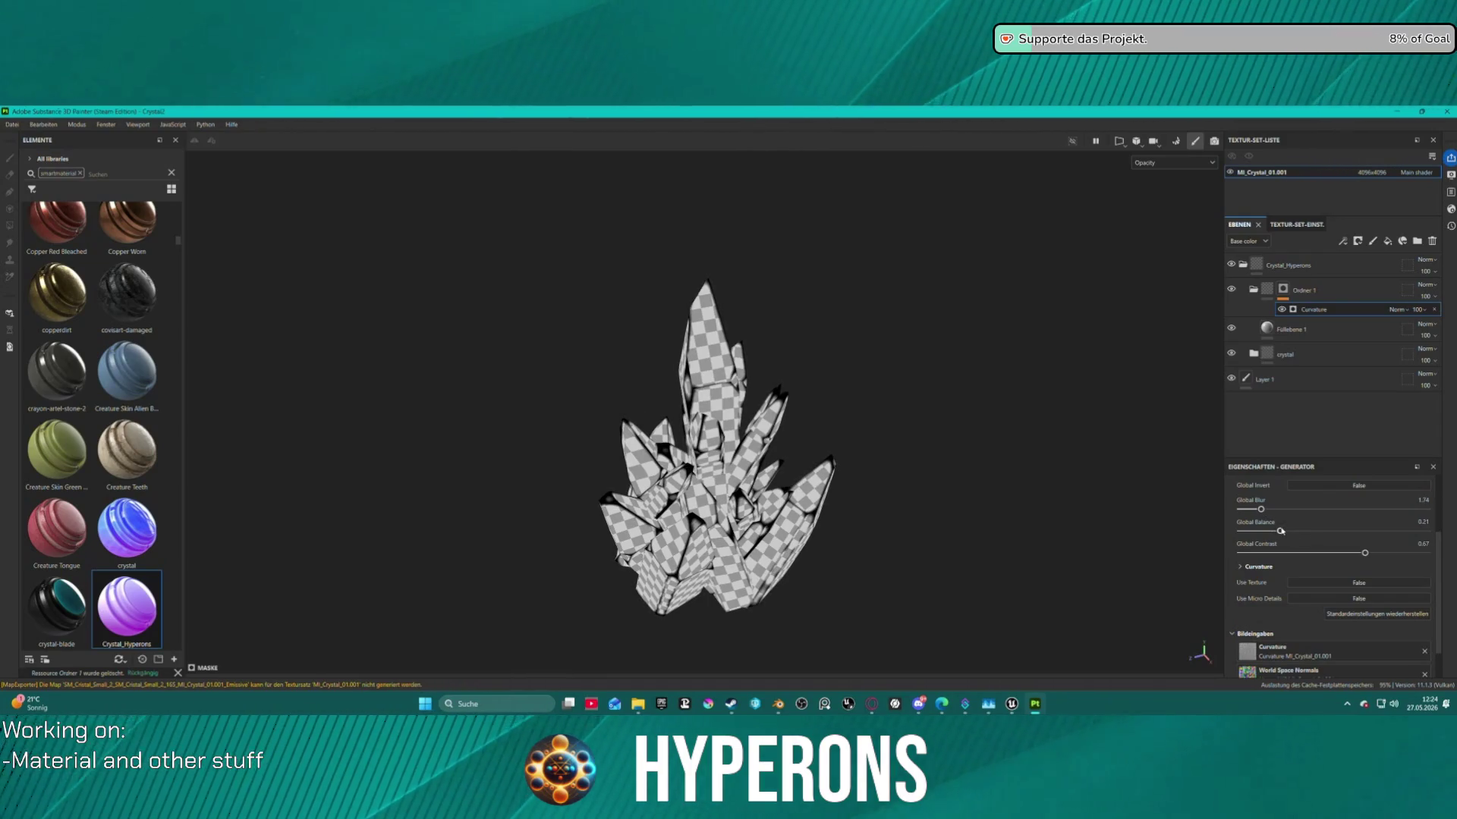
pyautogui.moveTo(1280, 531); pyautogui.dragTo(1283, 531)
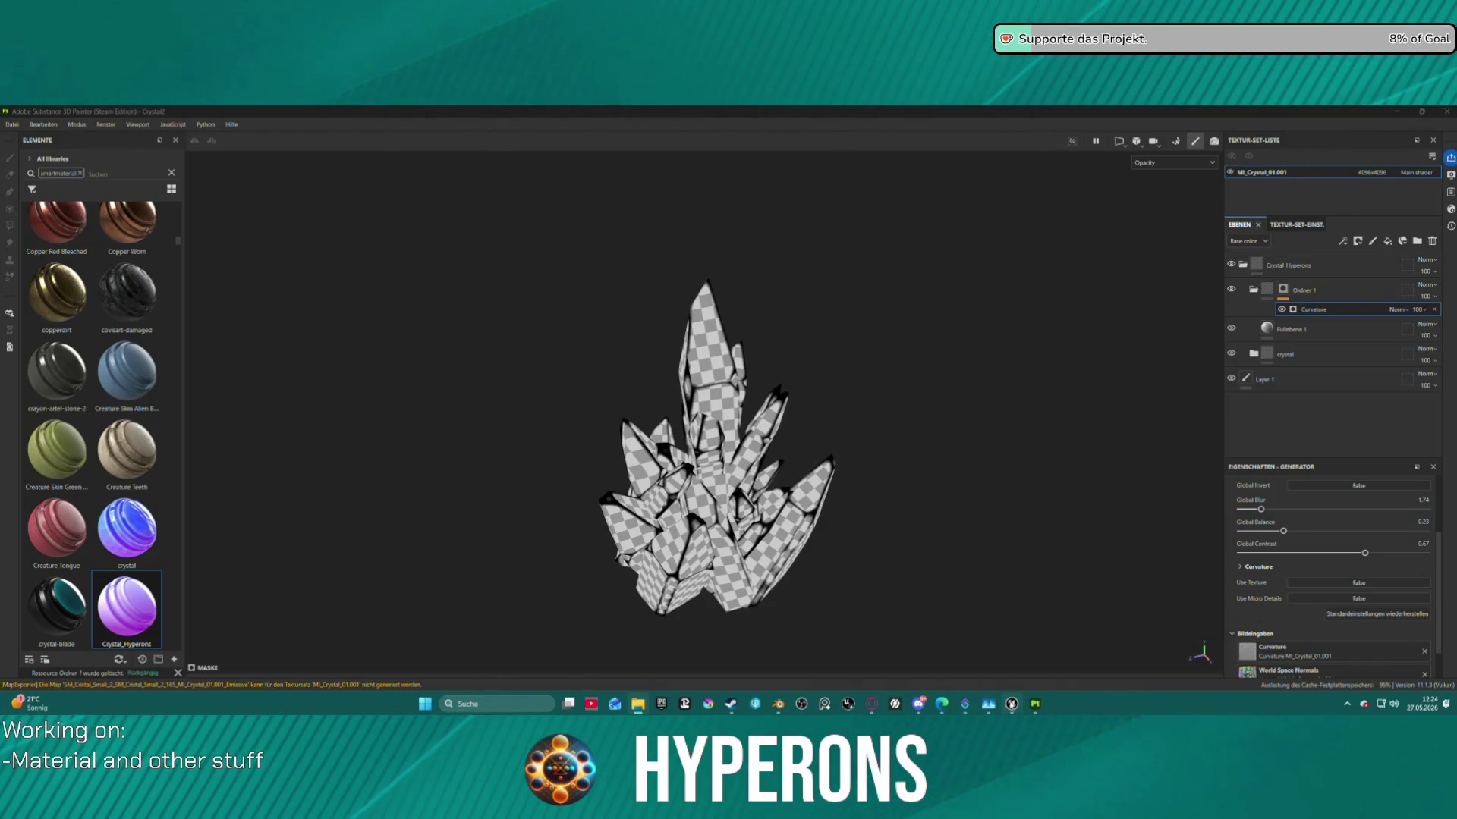
pyautogui.click(1012, 704)
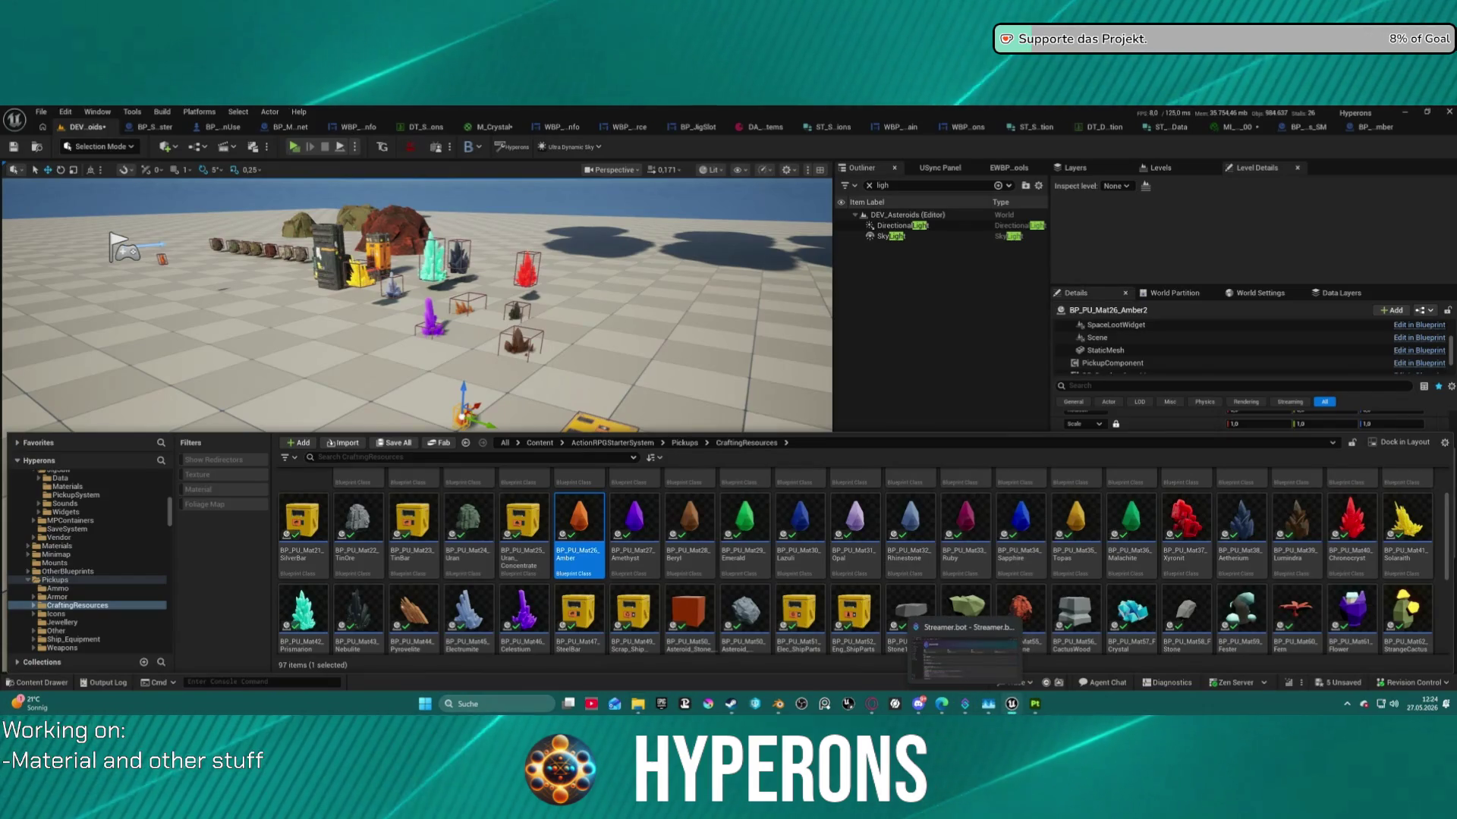
# Close the two blueprint editor tabs and the material instance editor tab.
pyautogui.middleClick(1376, 127)
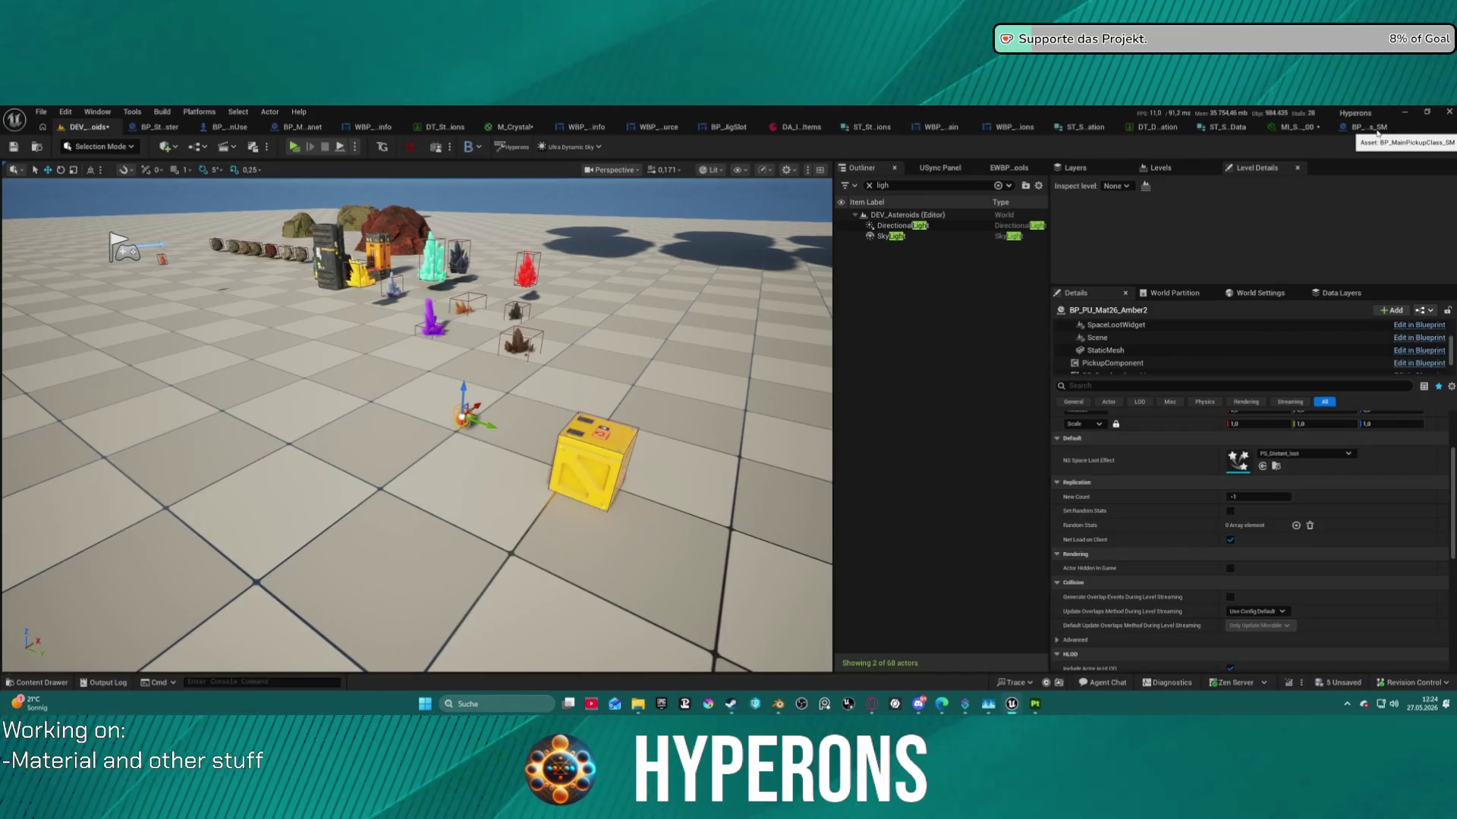
pyautogui.middleClick(1376, 129)
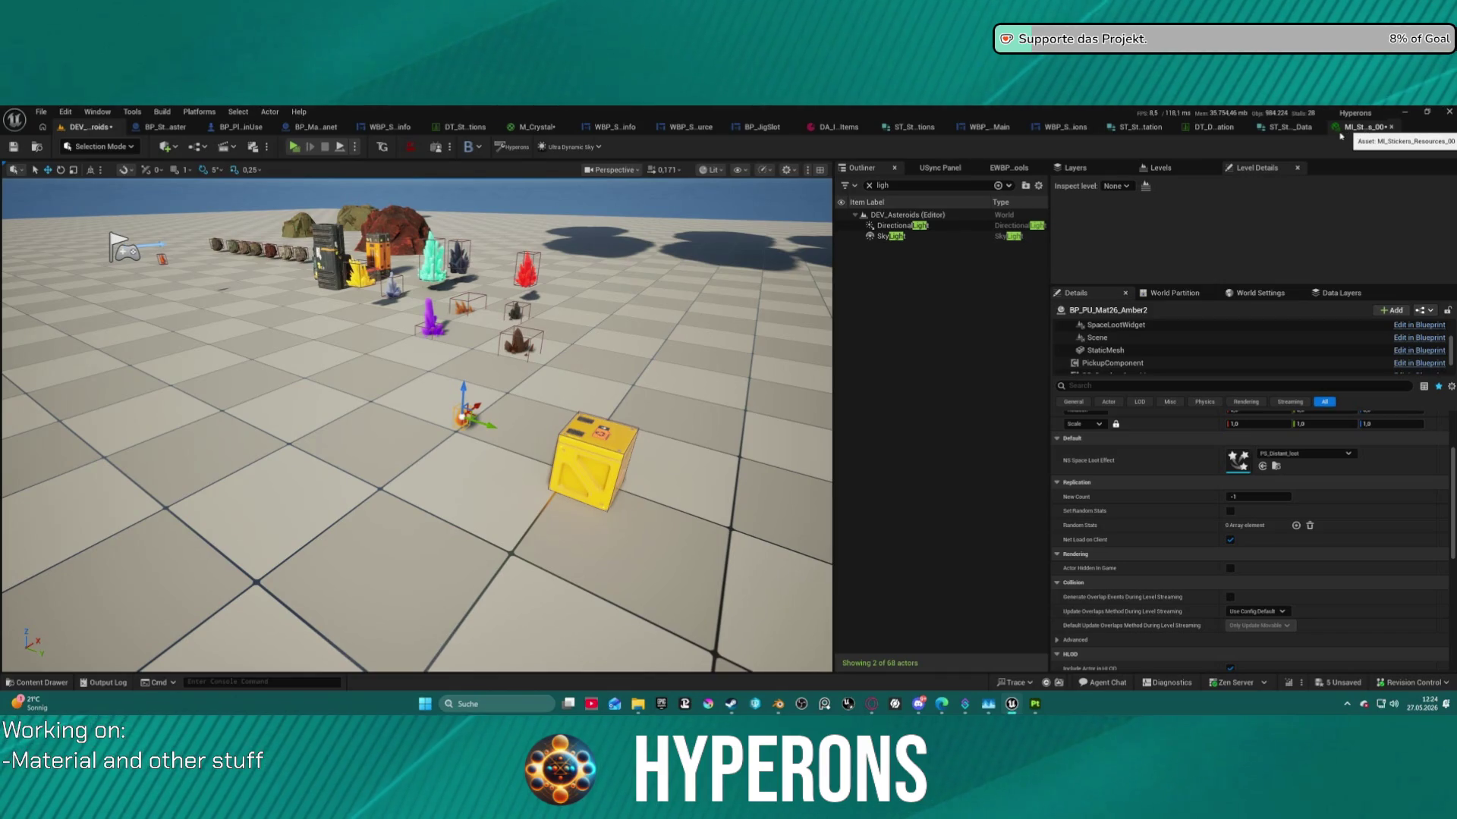
pyautogui.middleClick(1342, 128)
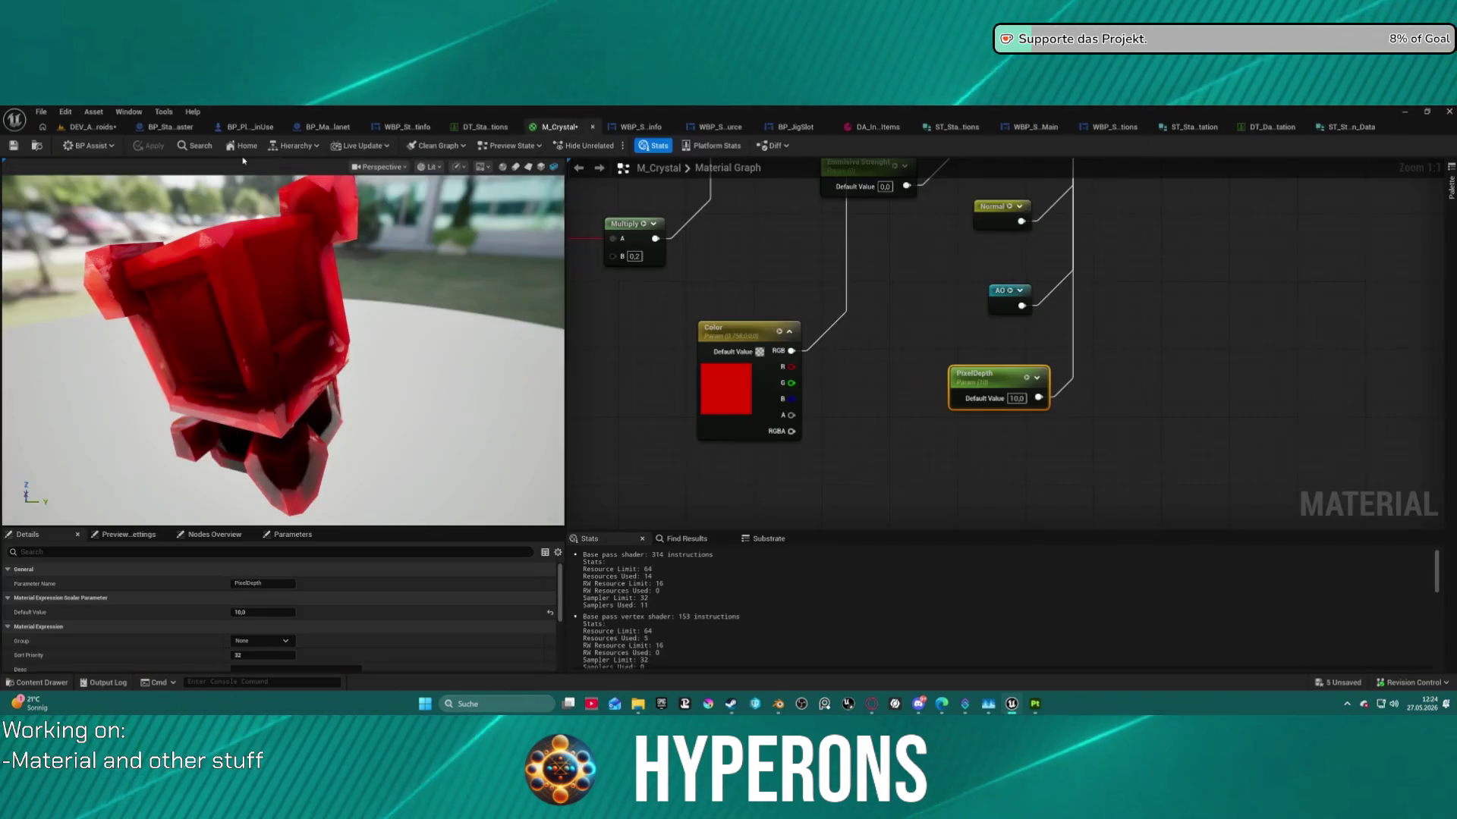
# Browse to M_Crystal and open the Deposits > Crystals folder to view its meshes and textures.
pyautogui.click(29, 149)
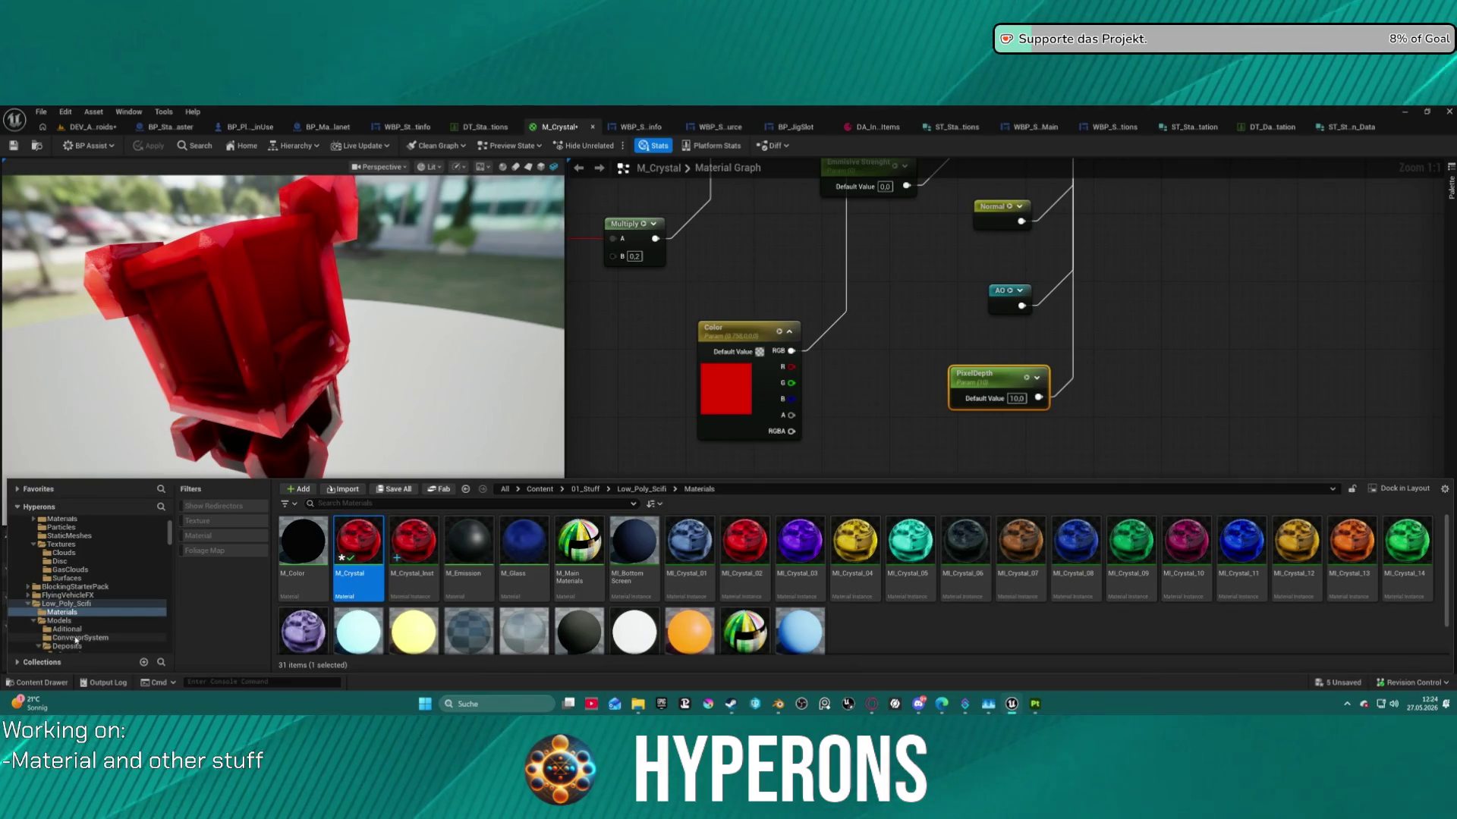
pyautogui.scroll(-2, 76, 641)
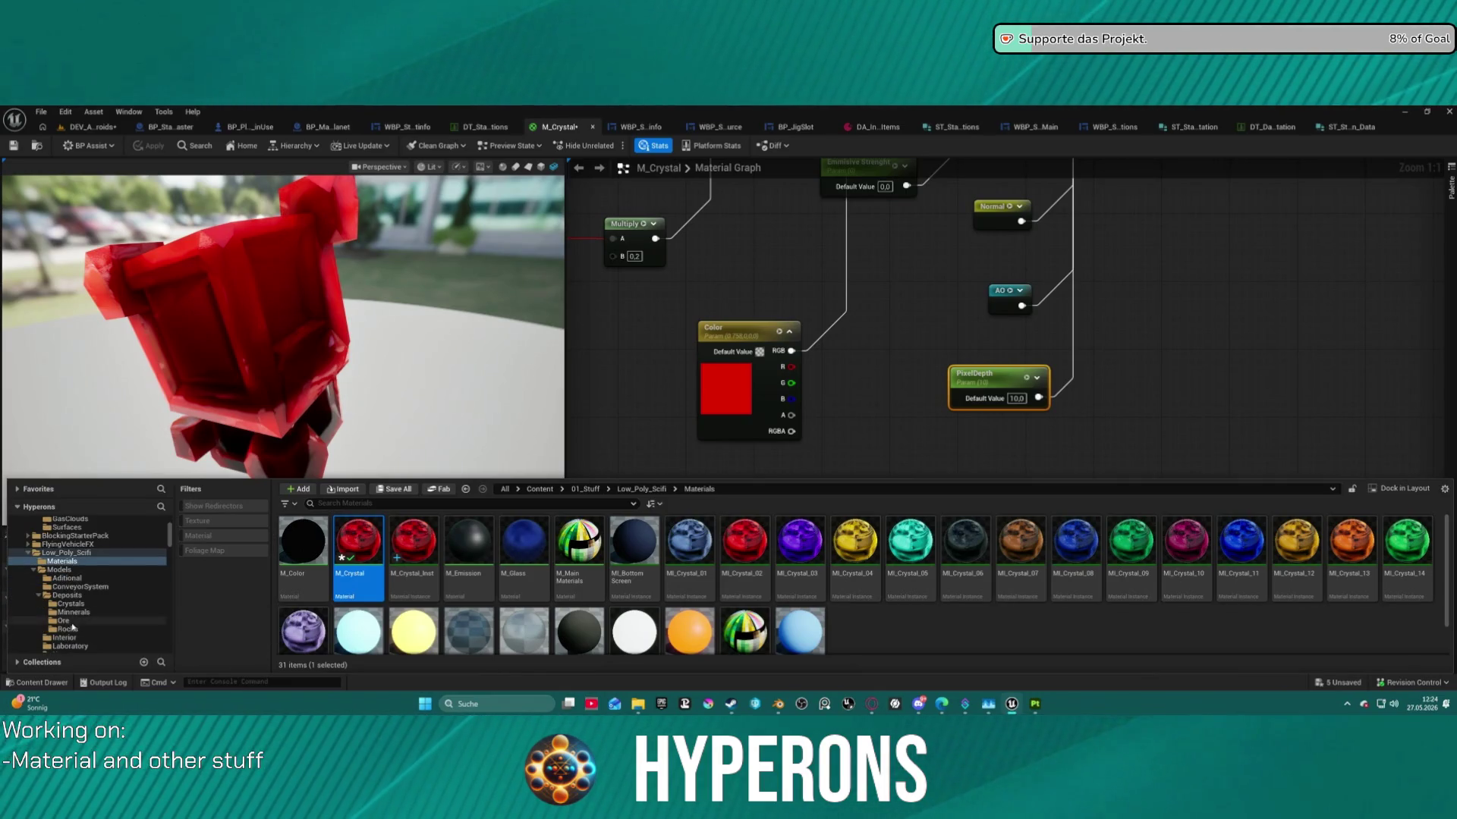
pyautogui.click(70, 604)
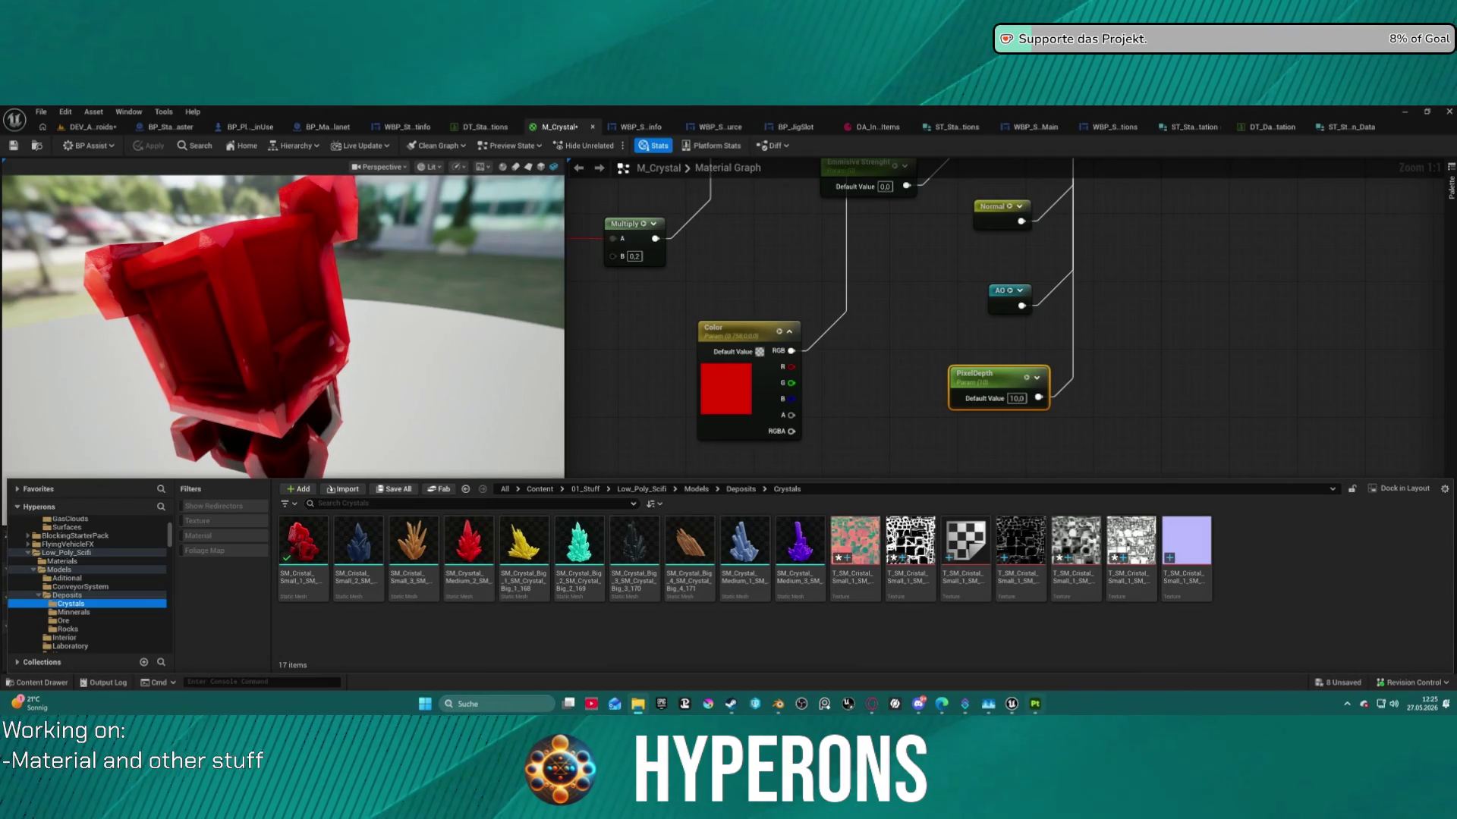
pyautogui.hotkey('alt', 'Tab')
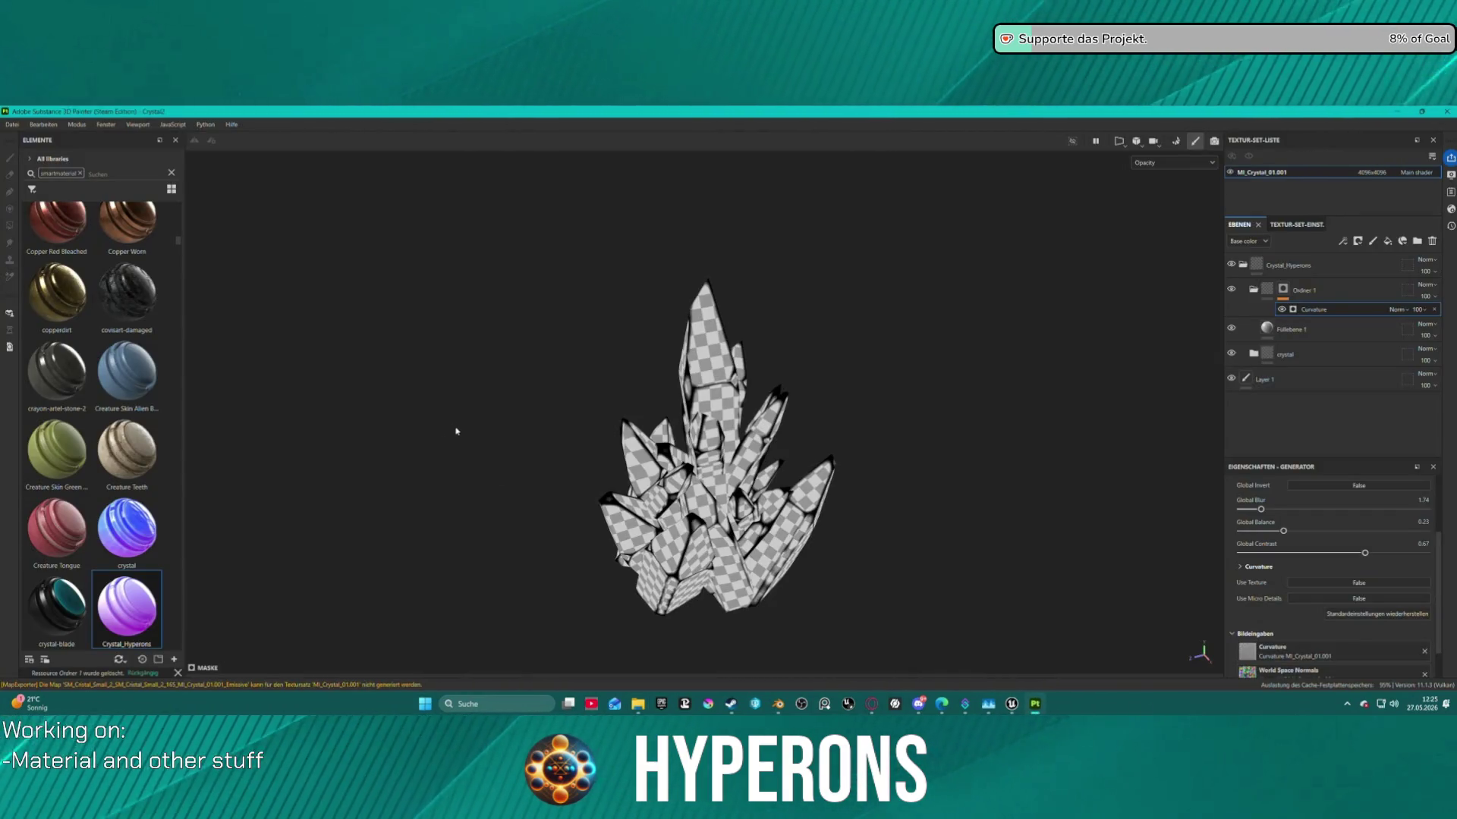
# Review the export templates without exporting, then undo the Curvature mask adjustments.
pyautogui.click(11, 124)
pyautogui.click(45, 280)
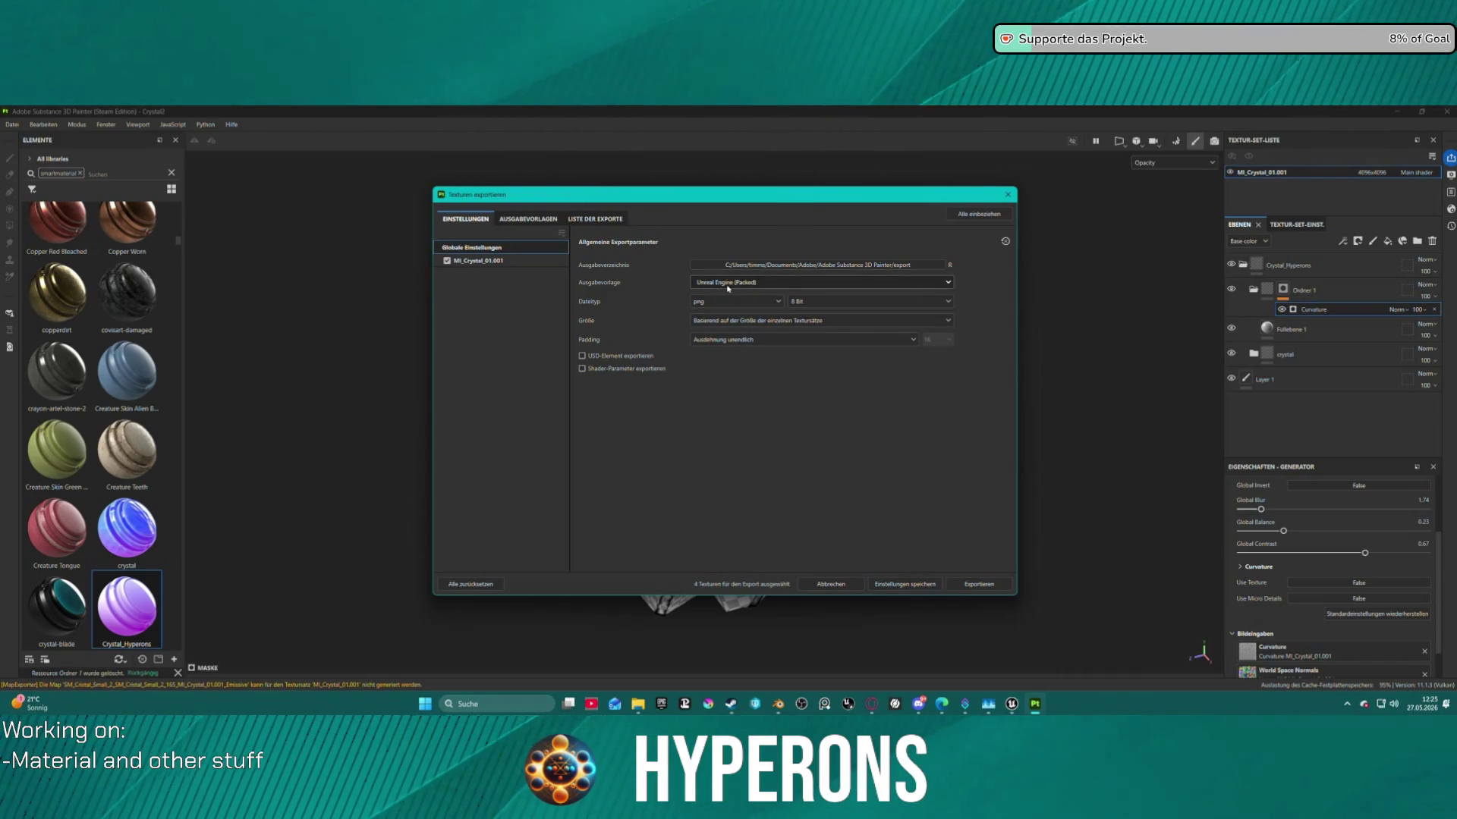
pyautogui.click(728, 286)
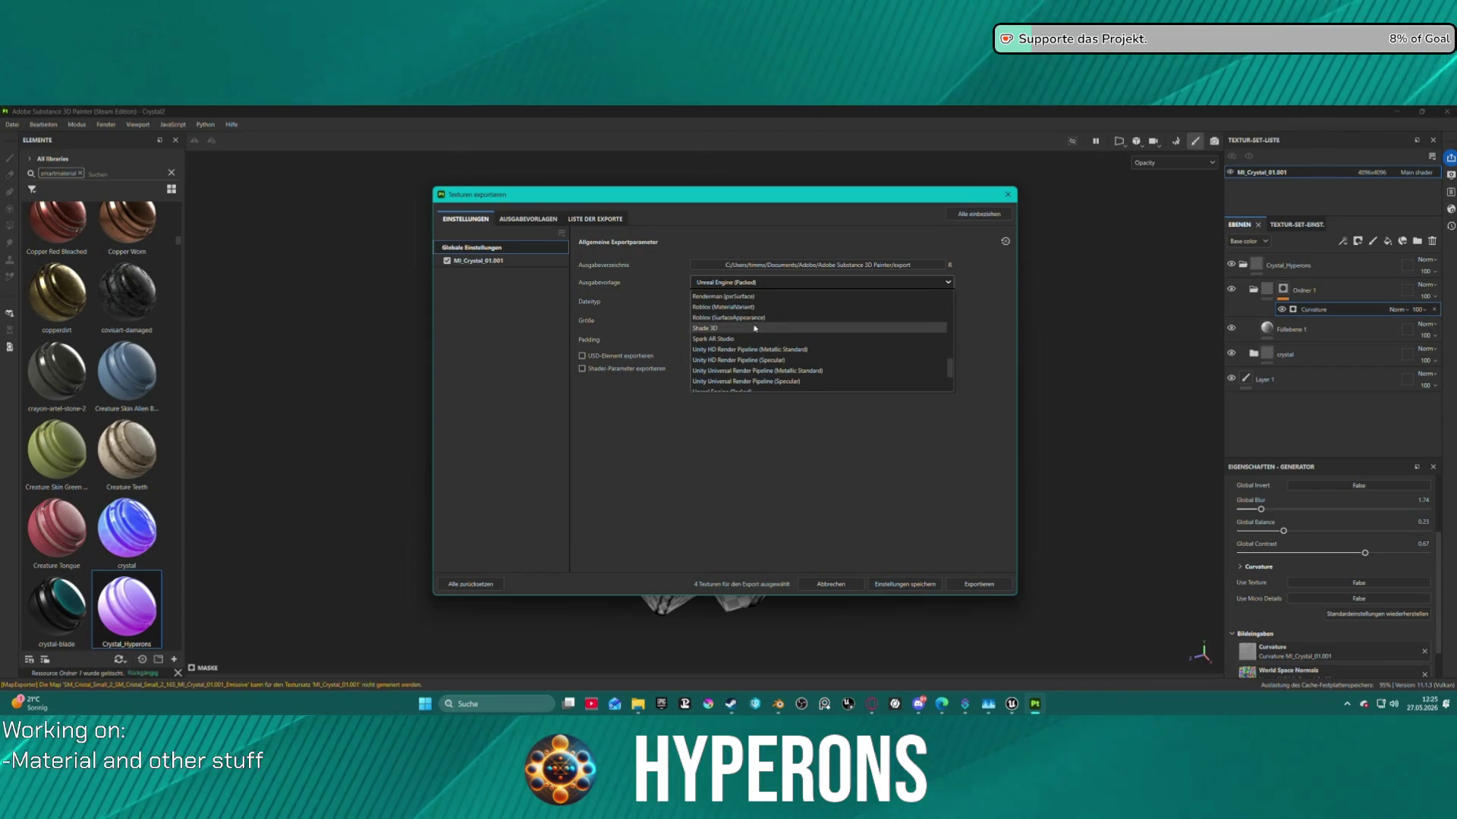
pyautogui.click(1003, 285)
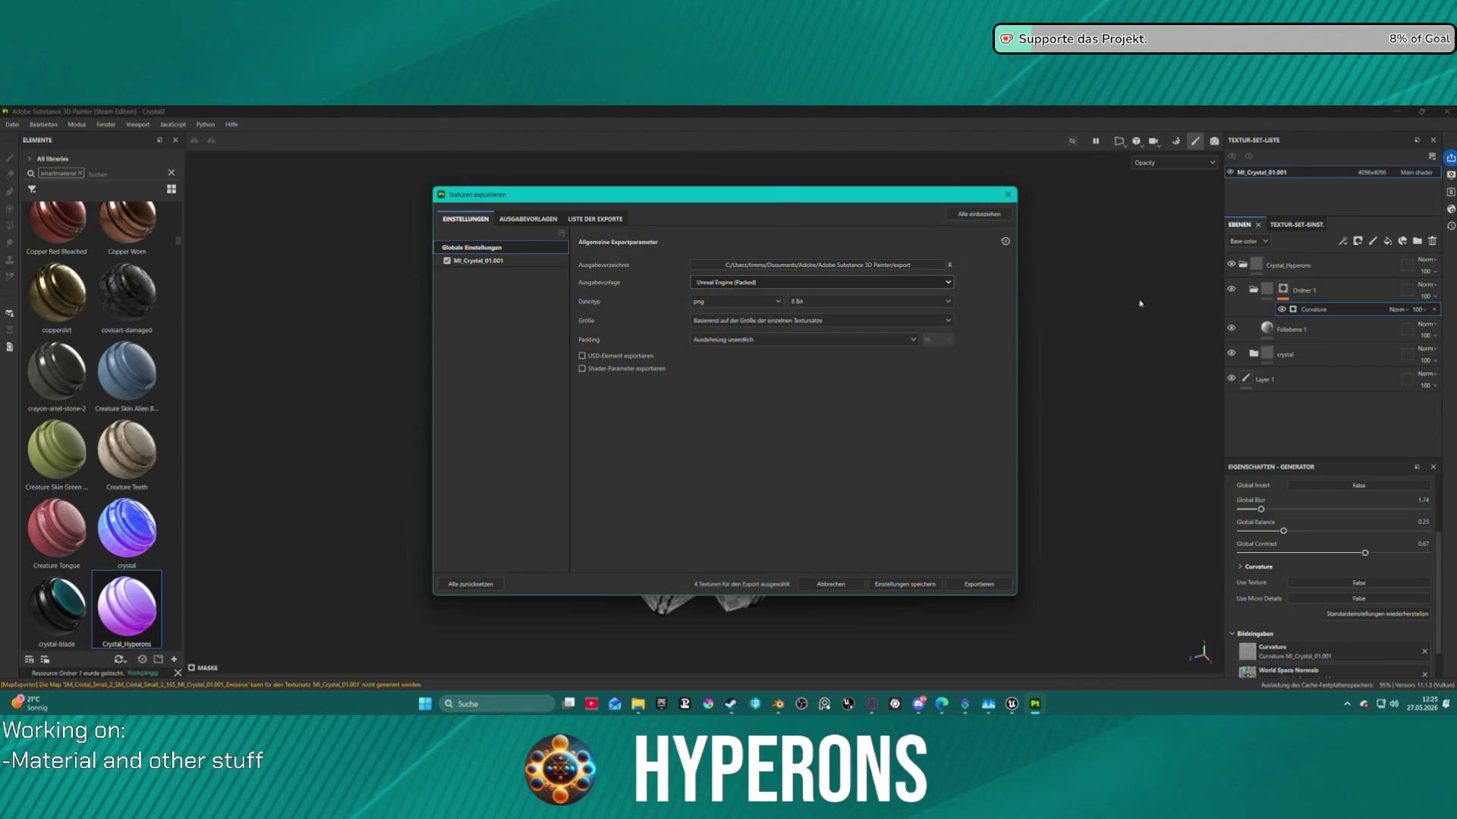
pyautogui.click(1009, 195)
pyautogui.press('ctrl')
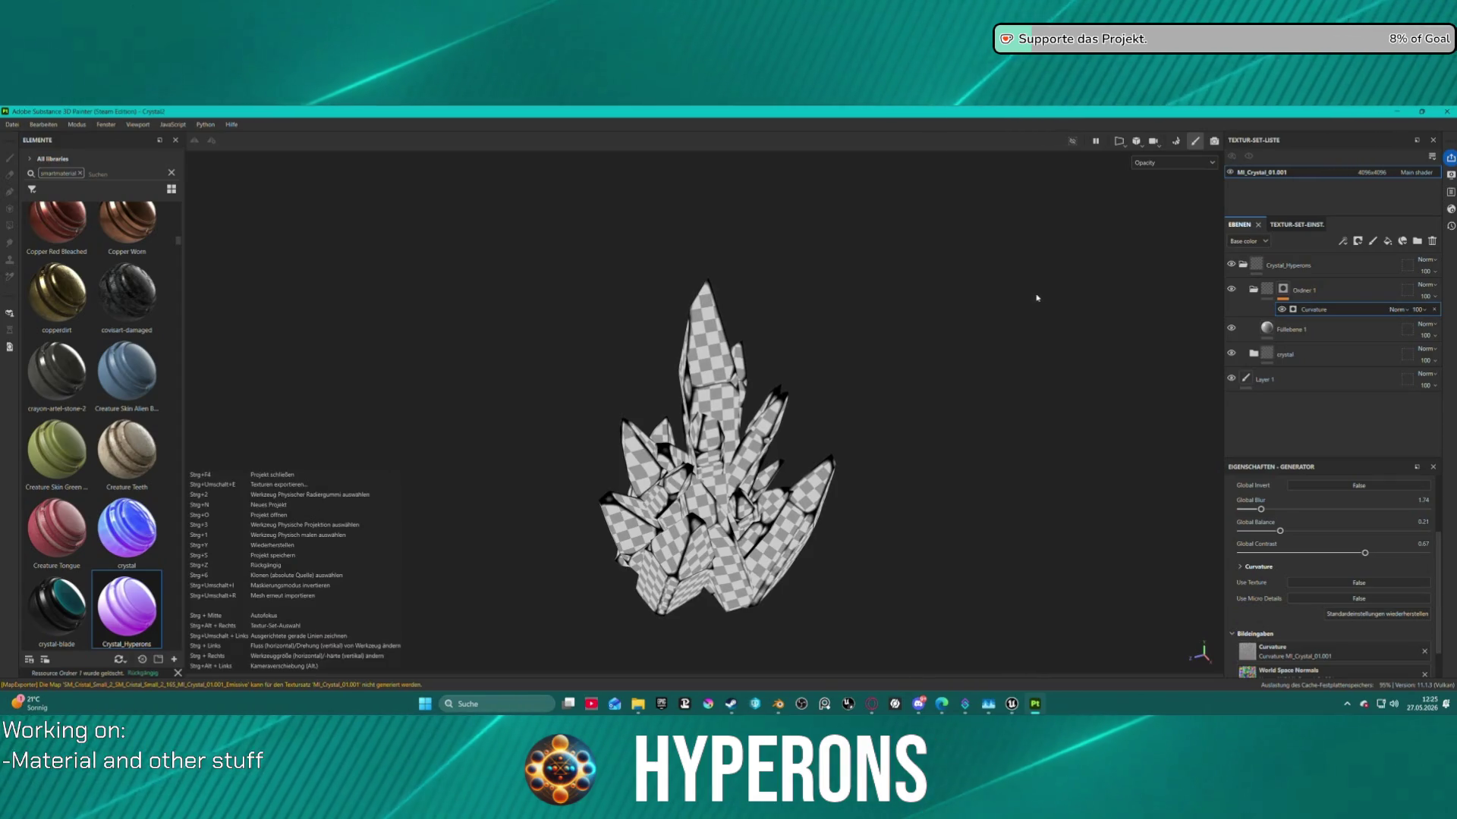
pyautogui.hotkey('ctrl', 'z')
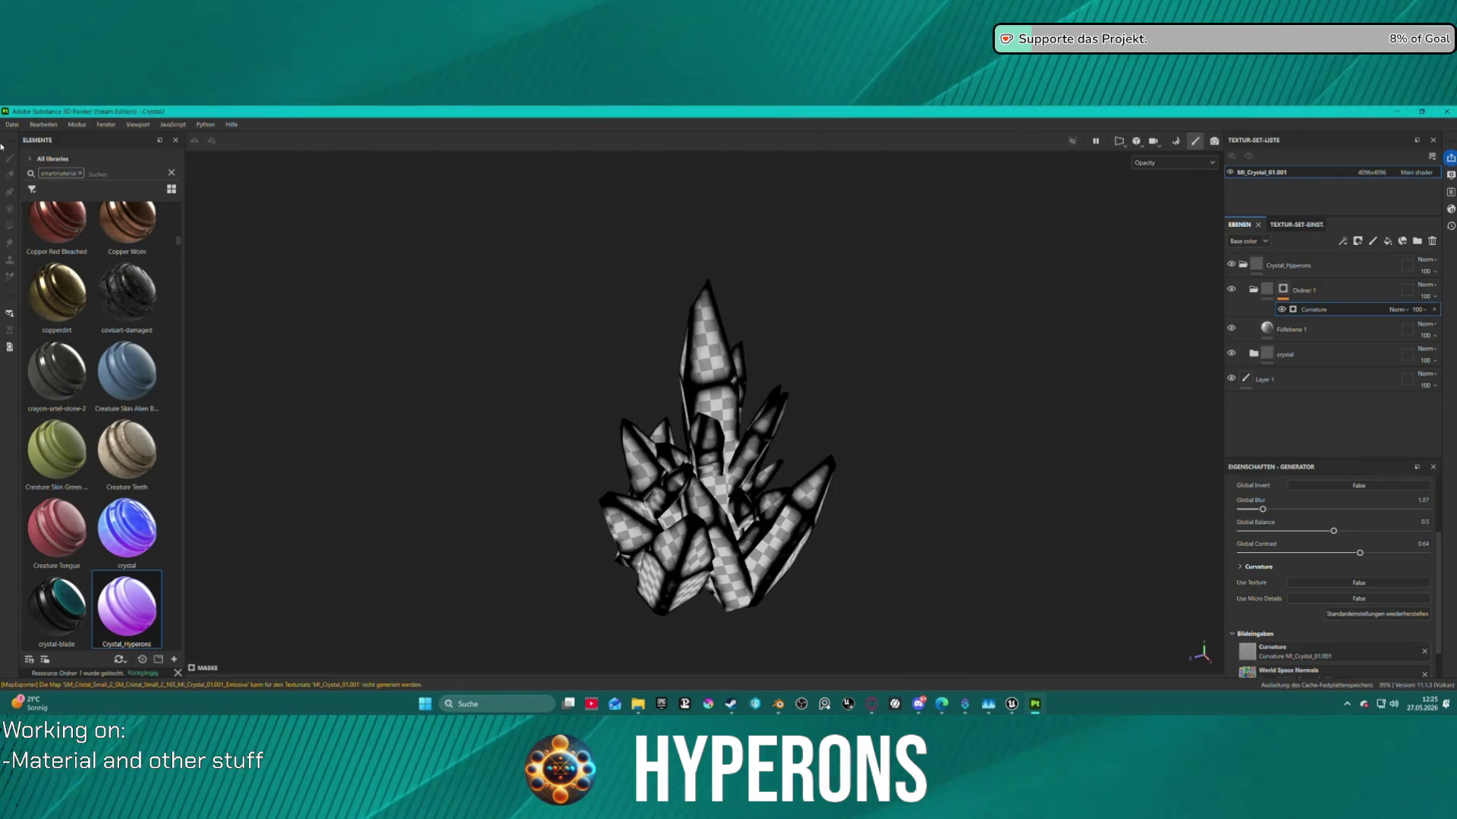
# Export the crystal textures with the A ACH TrimShim preset as ACH, Alpha, Color, Height and Normal maps.
pyautogui.click(12, 124)
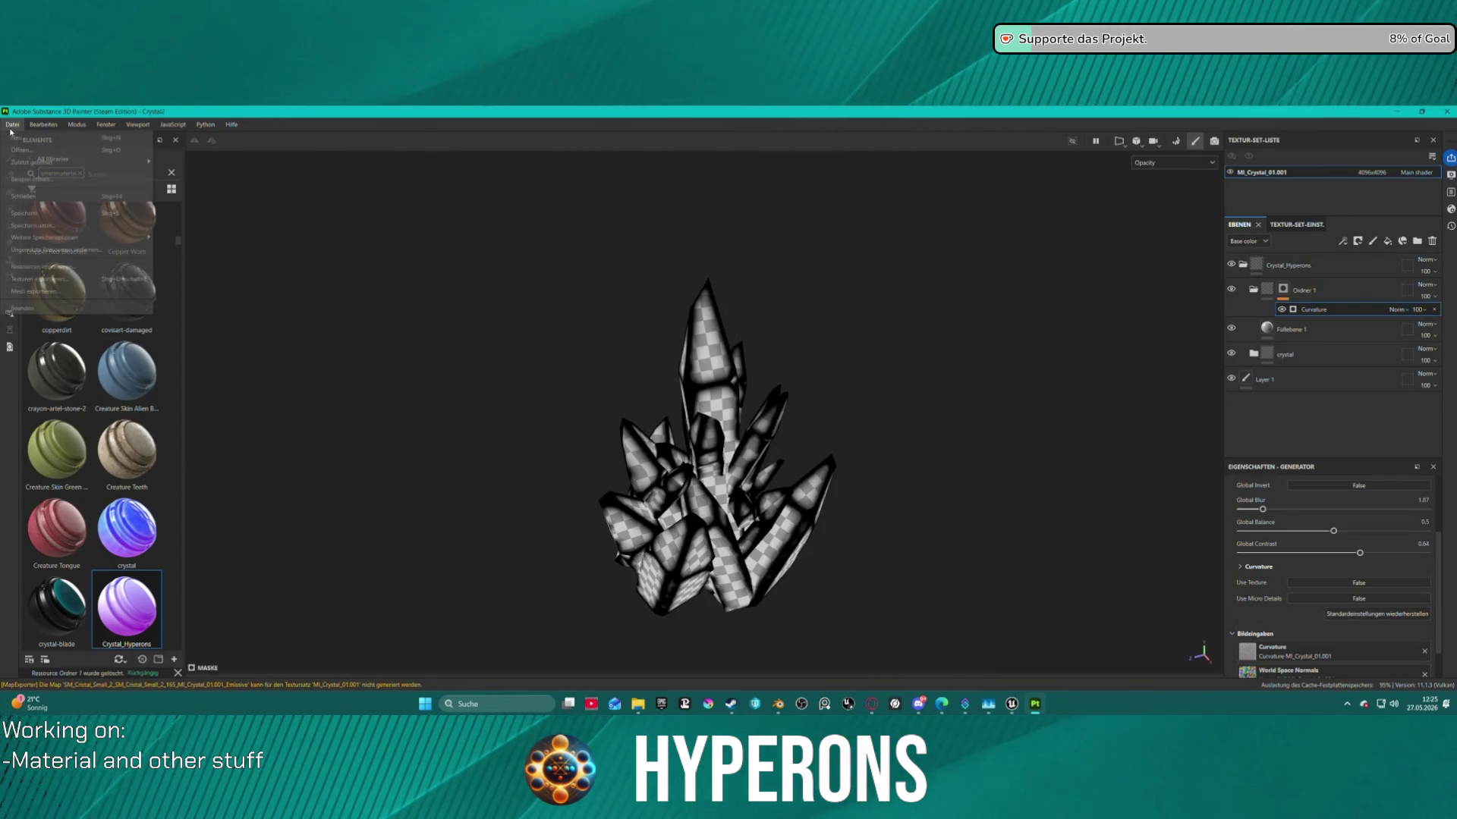
pyautogui.click(84, 280)
pyautogui.click(808, 265)
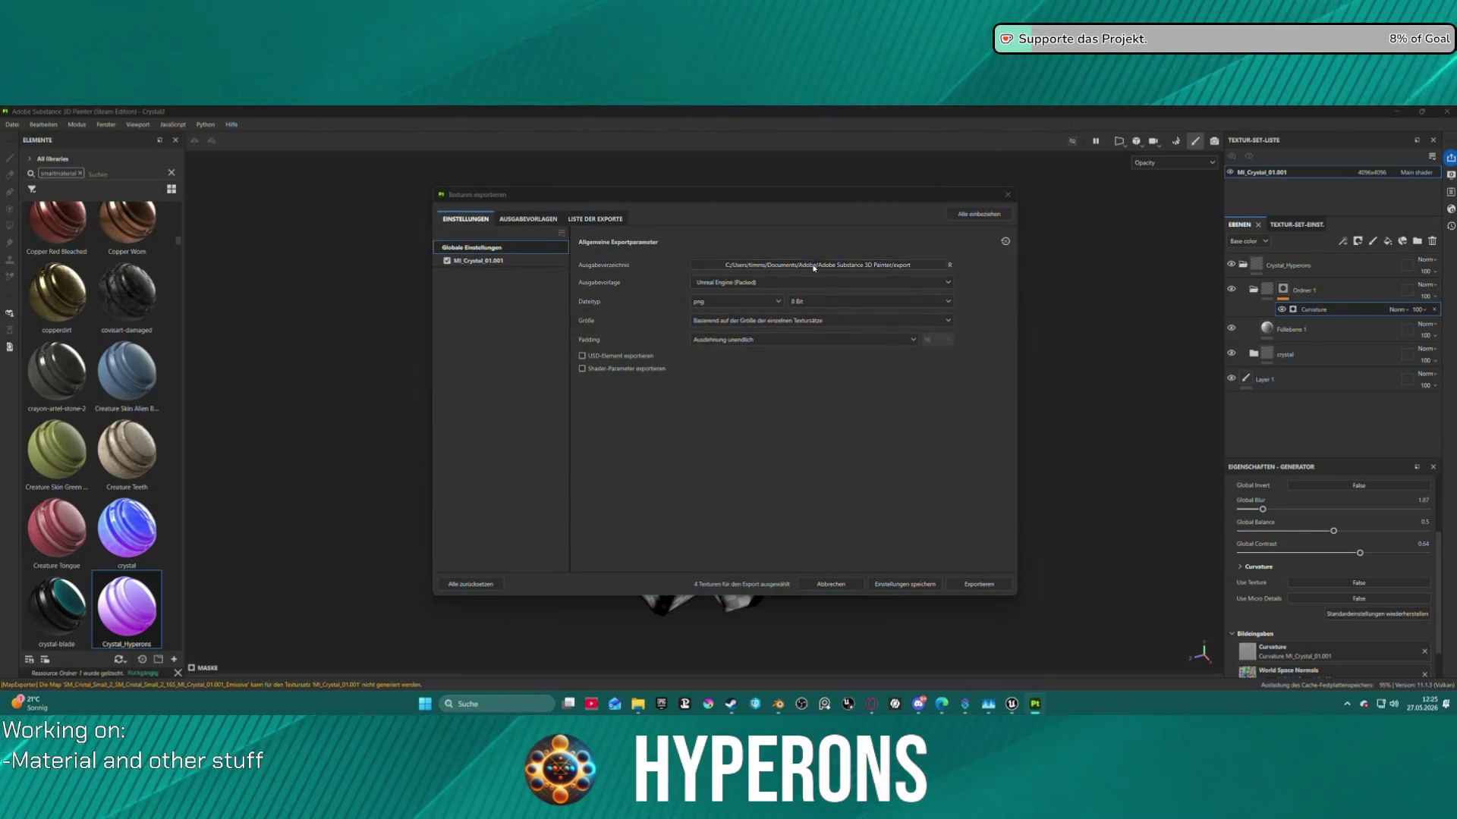
pyautogui.click(1235, 210)
pyautogui.click(759, 283)
pyautogui.scroll(10, 755, 349)
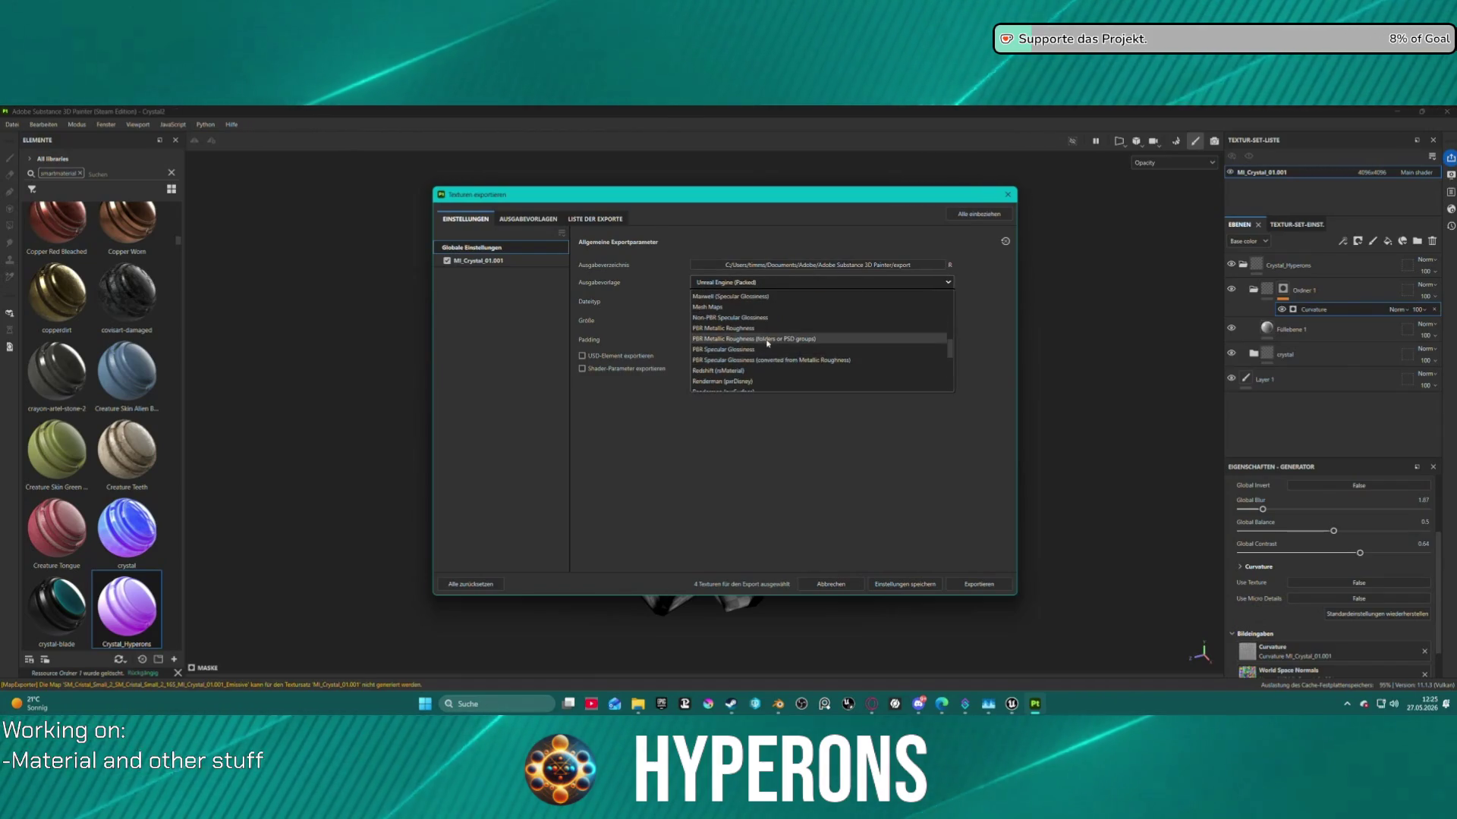
pyautogui.click(752, 376)
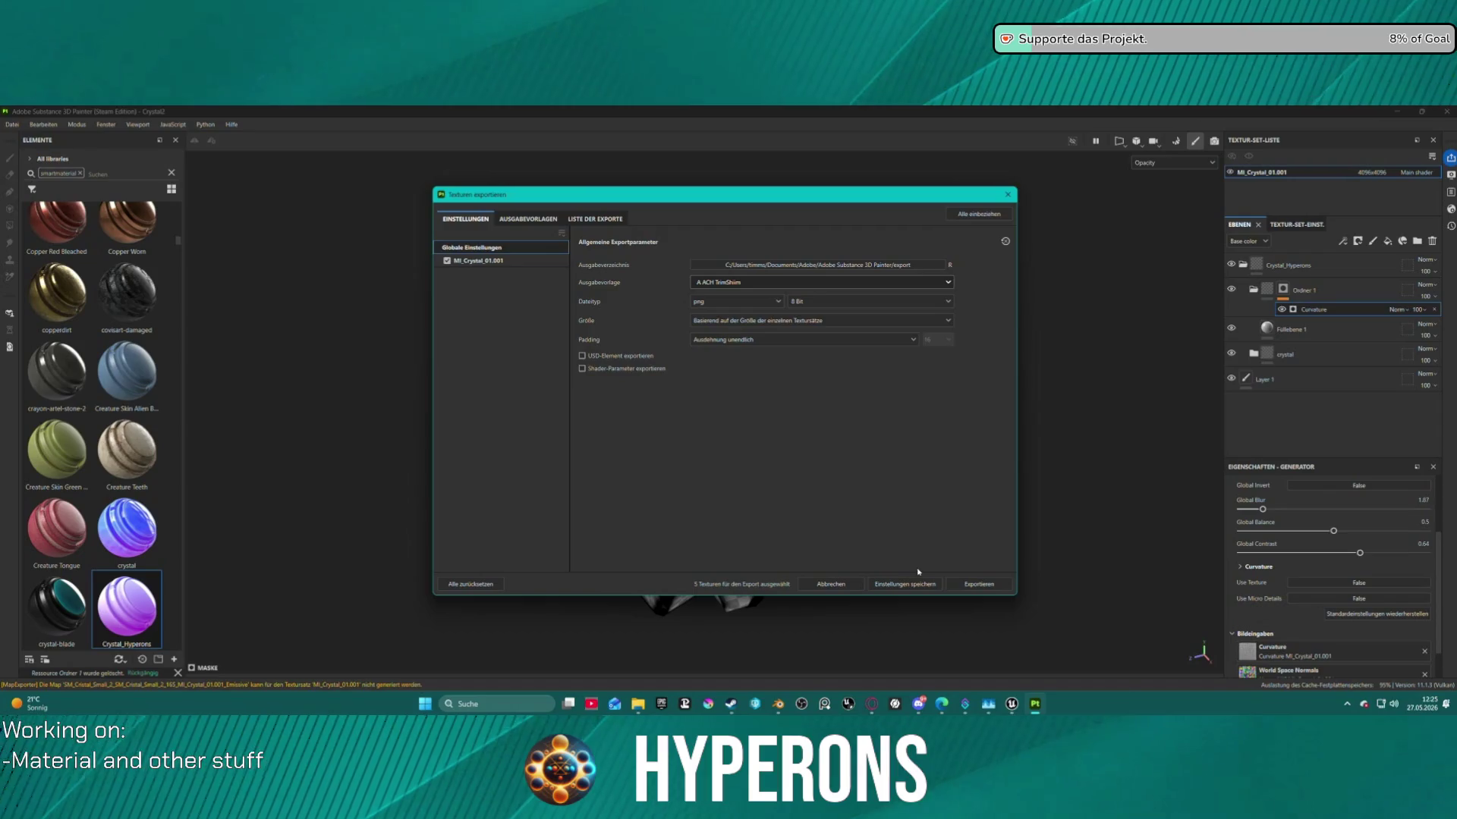
pyautogui.click(957, 584)
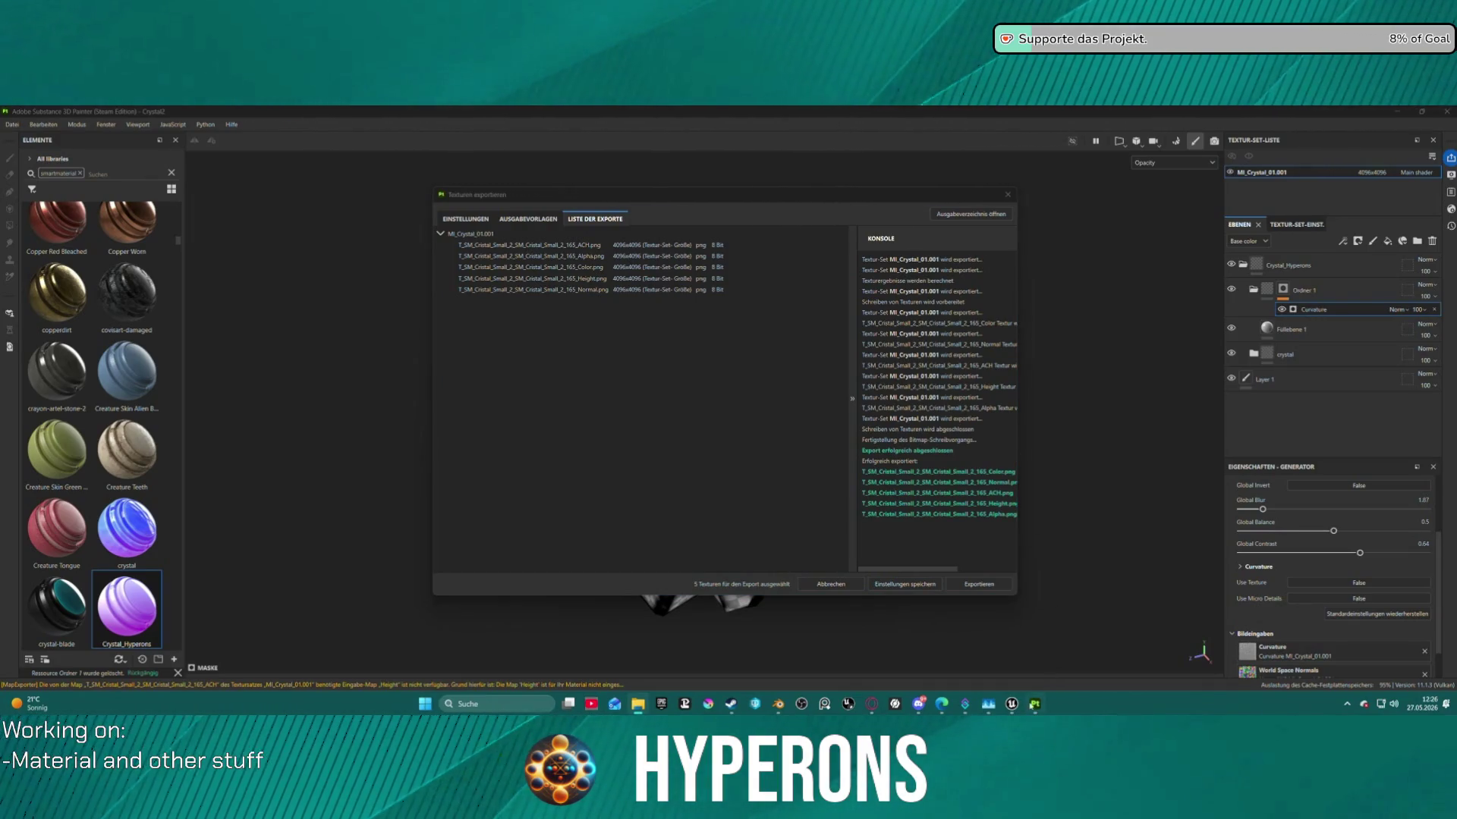
pyautogui.click(1015, 707)
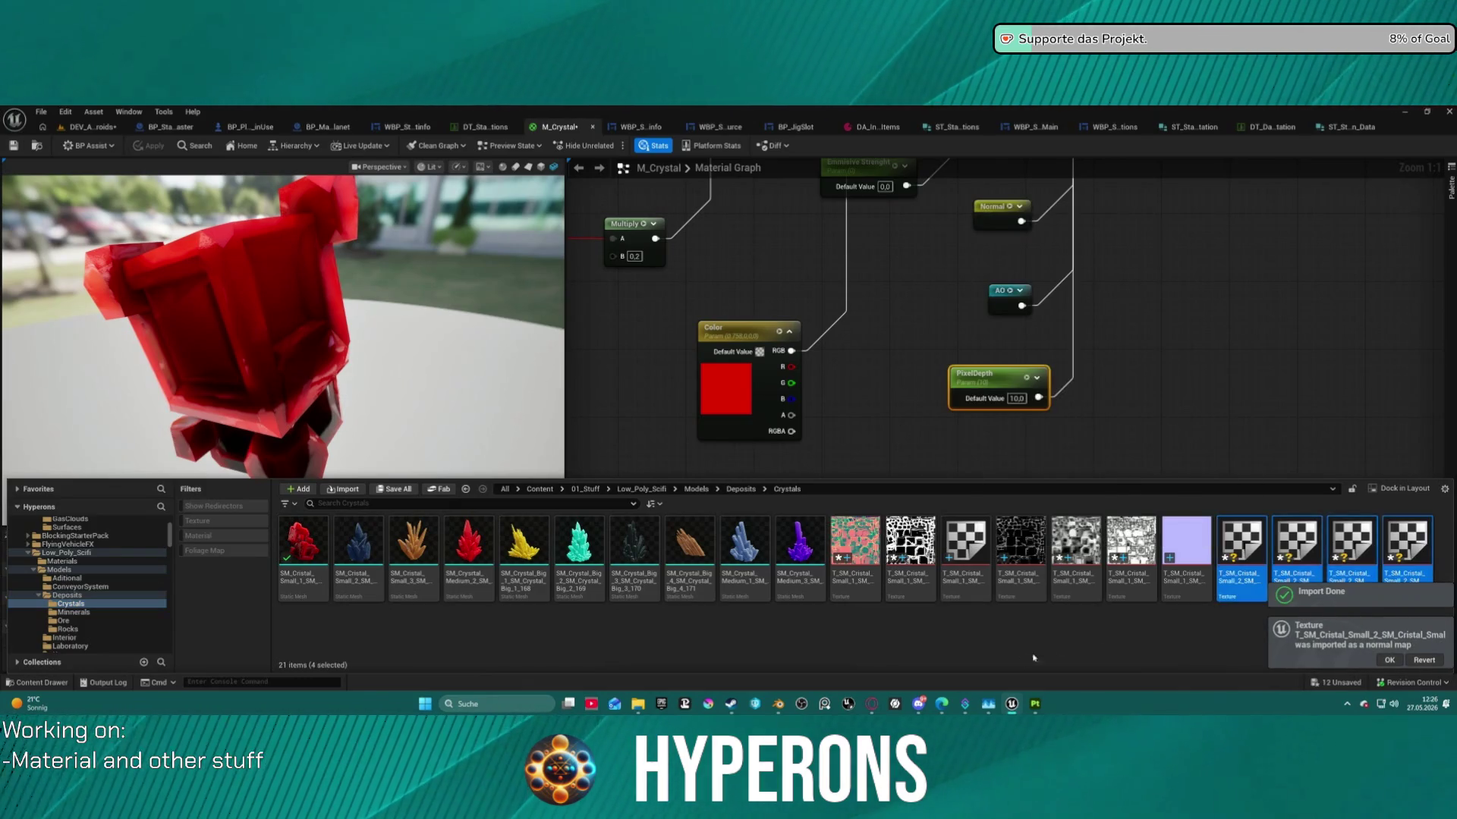
# Import the exported crystal maps into Unreal's Crystals folder, bringing it to 22 items.
pyautogui.click(1211, 631)
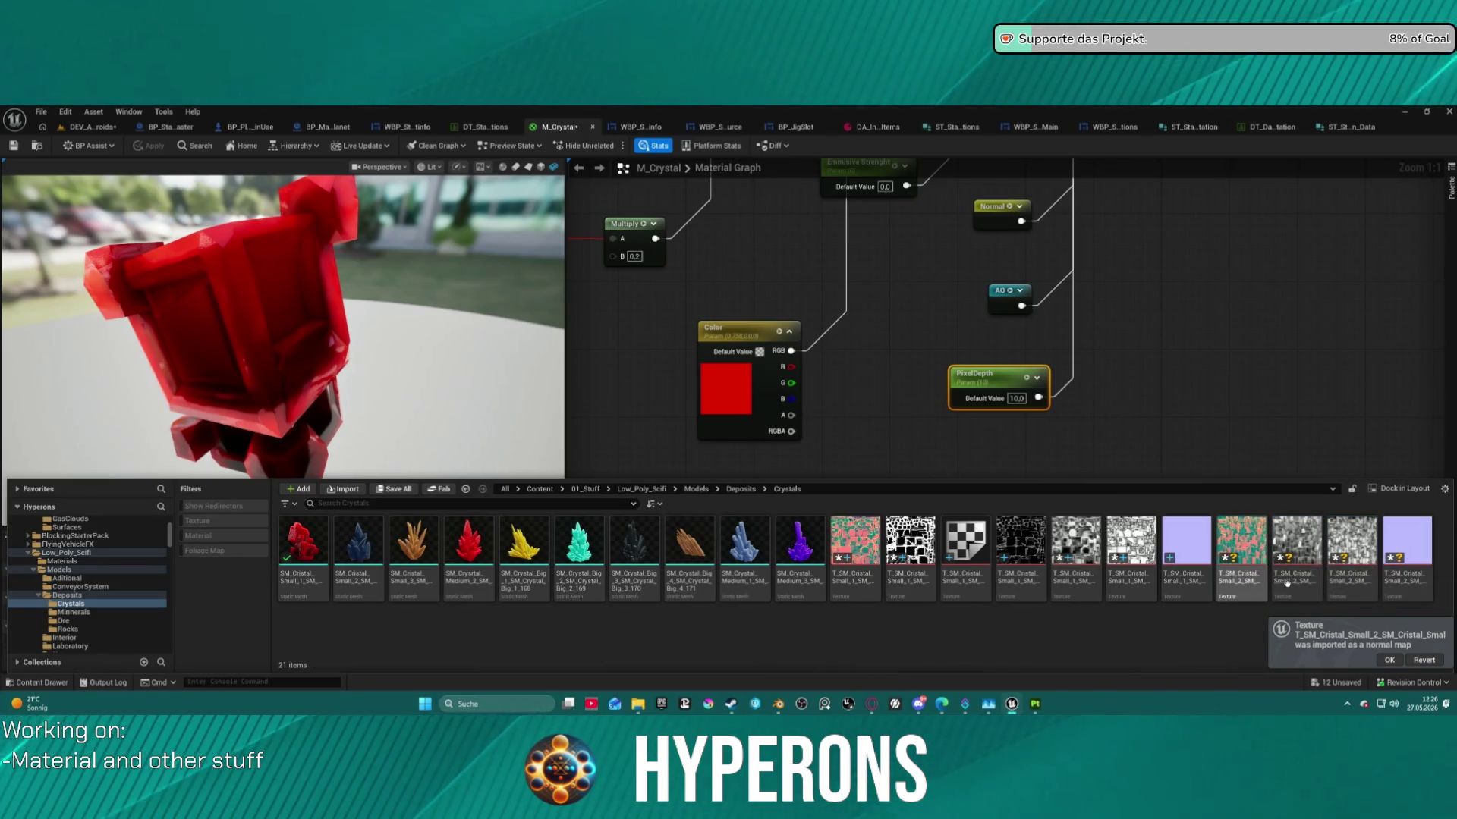
pyautogui.moveTo(1356, 584)
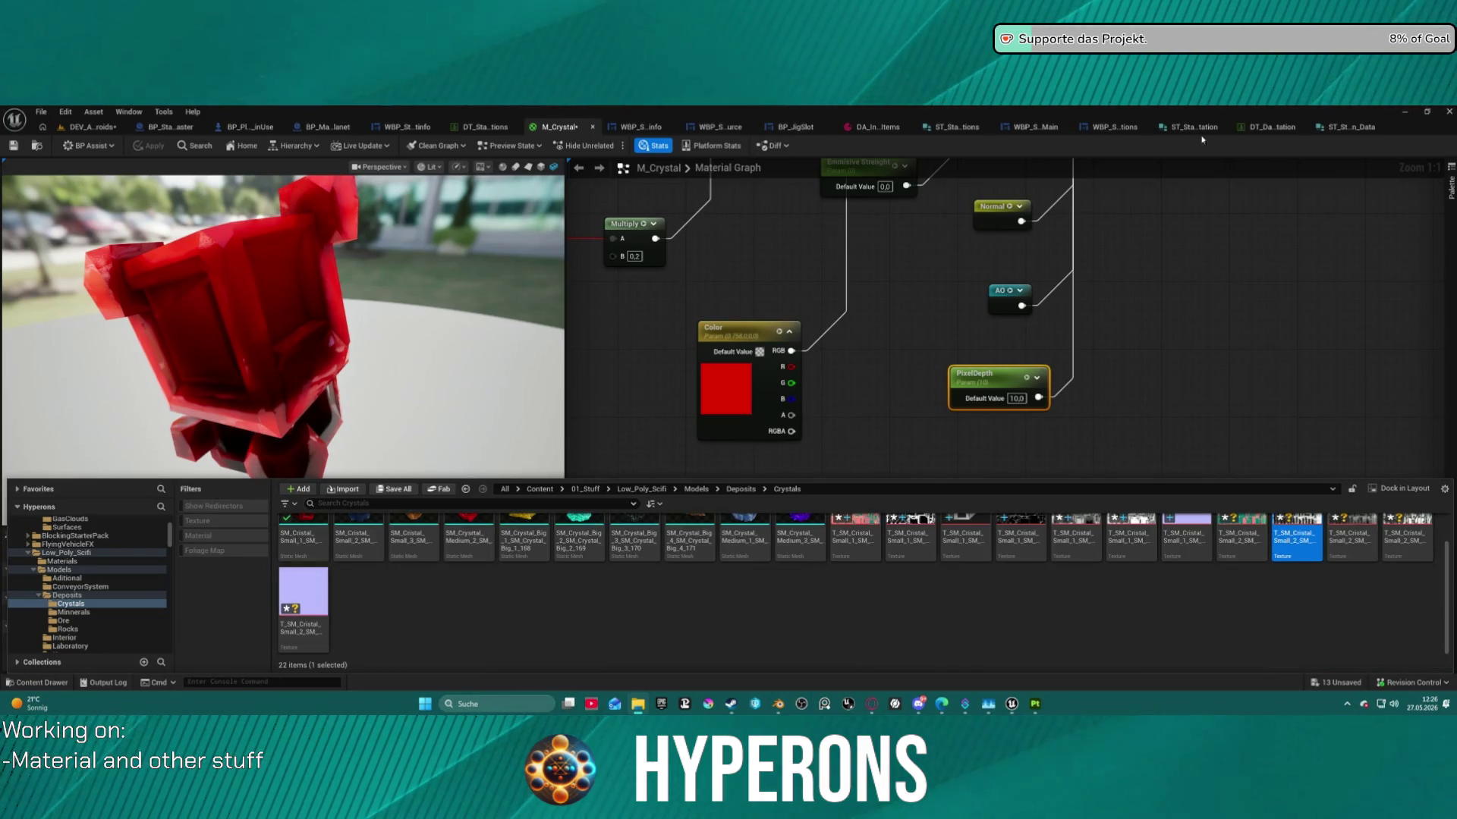
pyautogui.click(1037, 706)
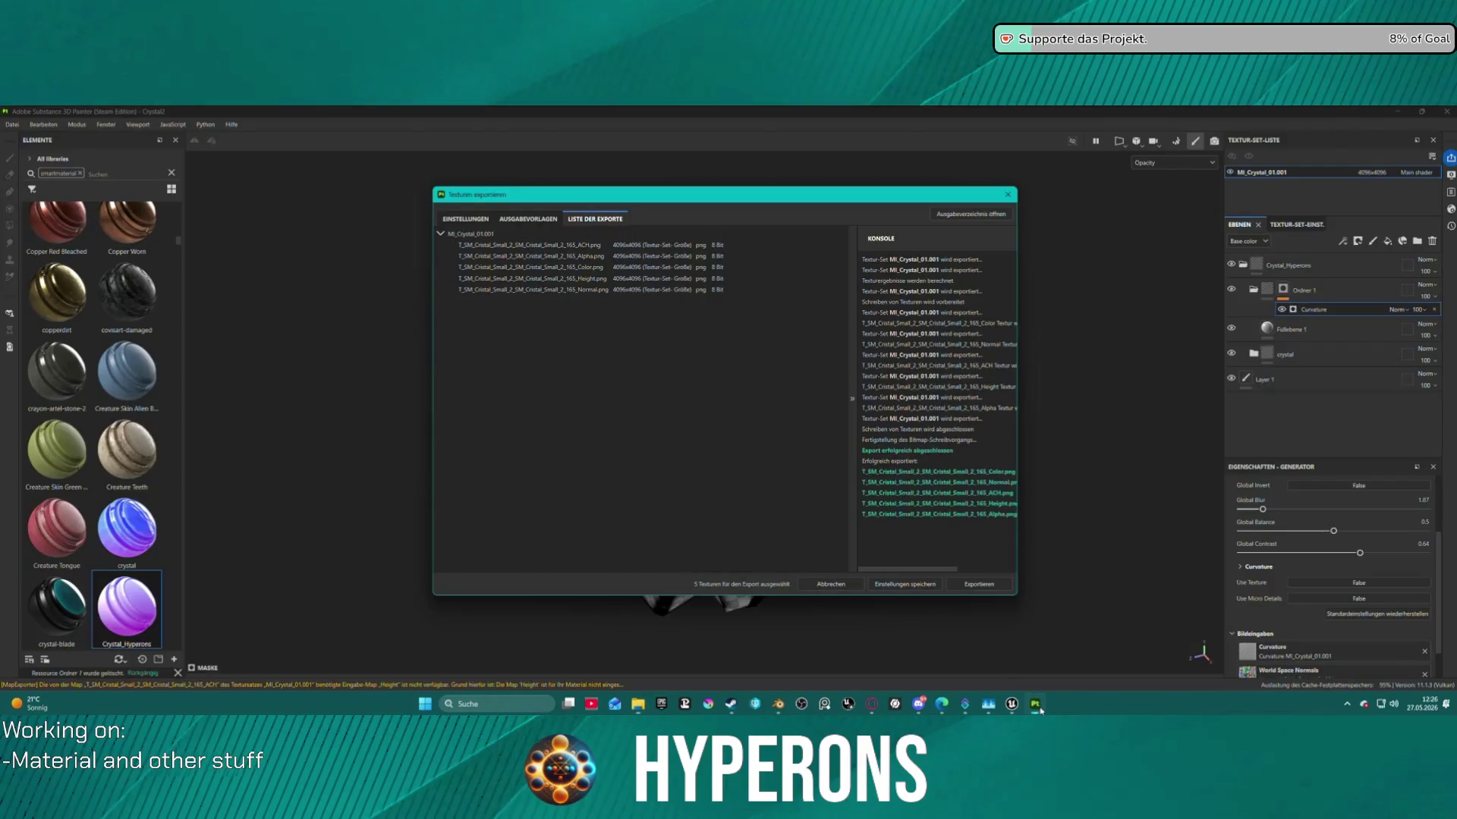
# Lower the Curvature generator's Global Contrast and drop Global Balance to about 0.34.
pyautogui.click(1009, 194)
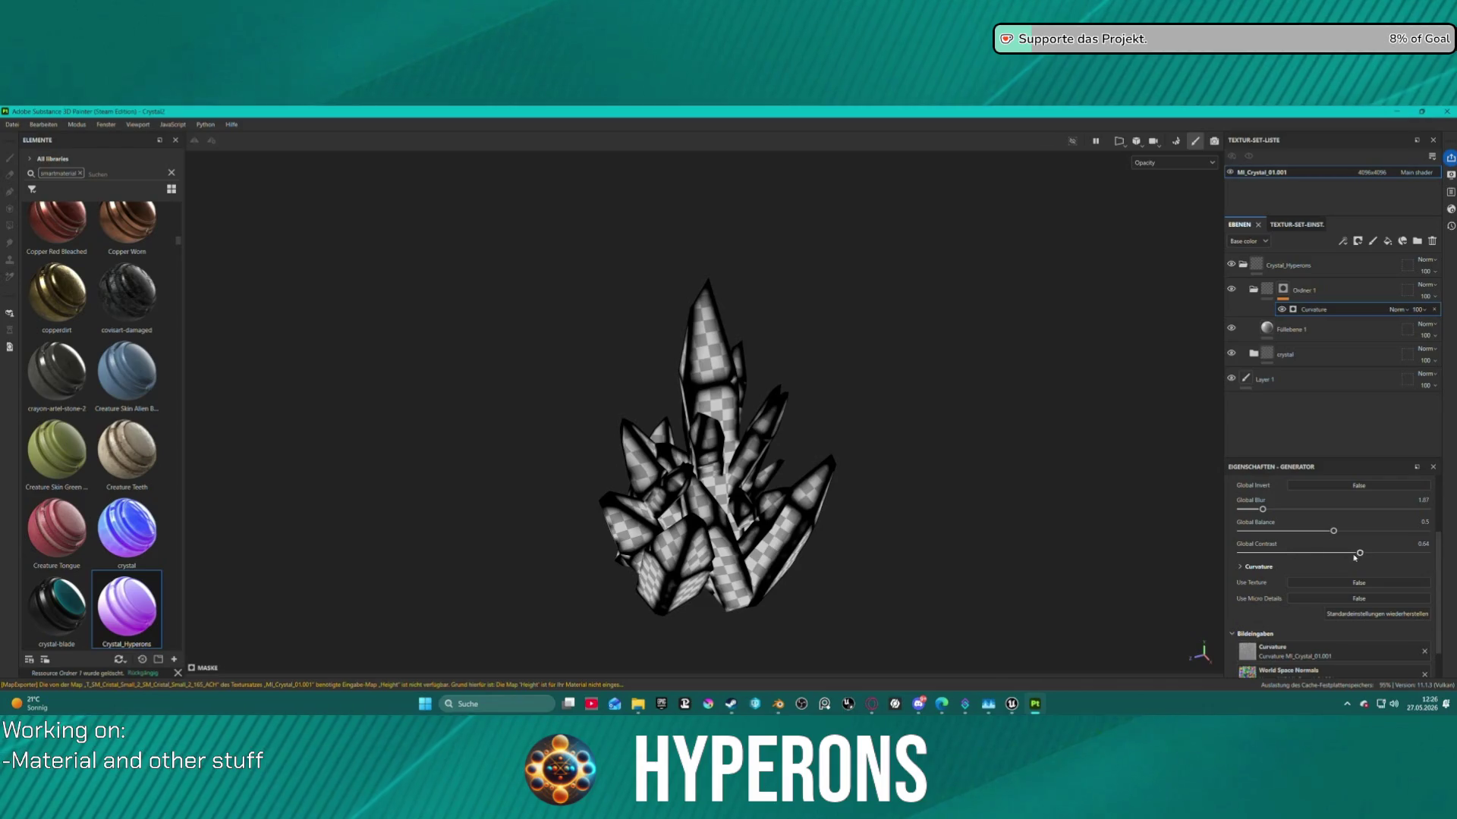
pyautogui.click(1302, 555)
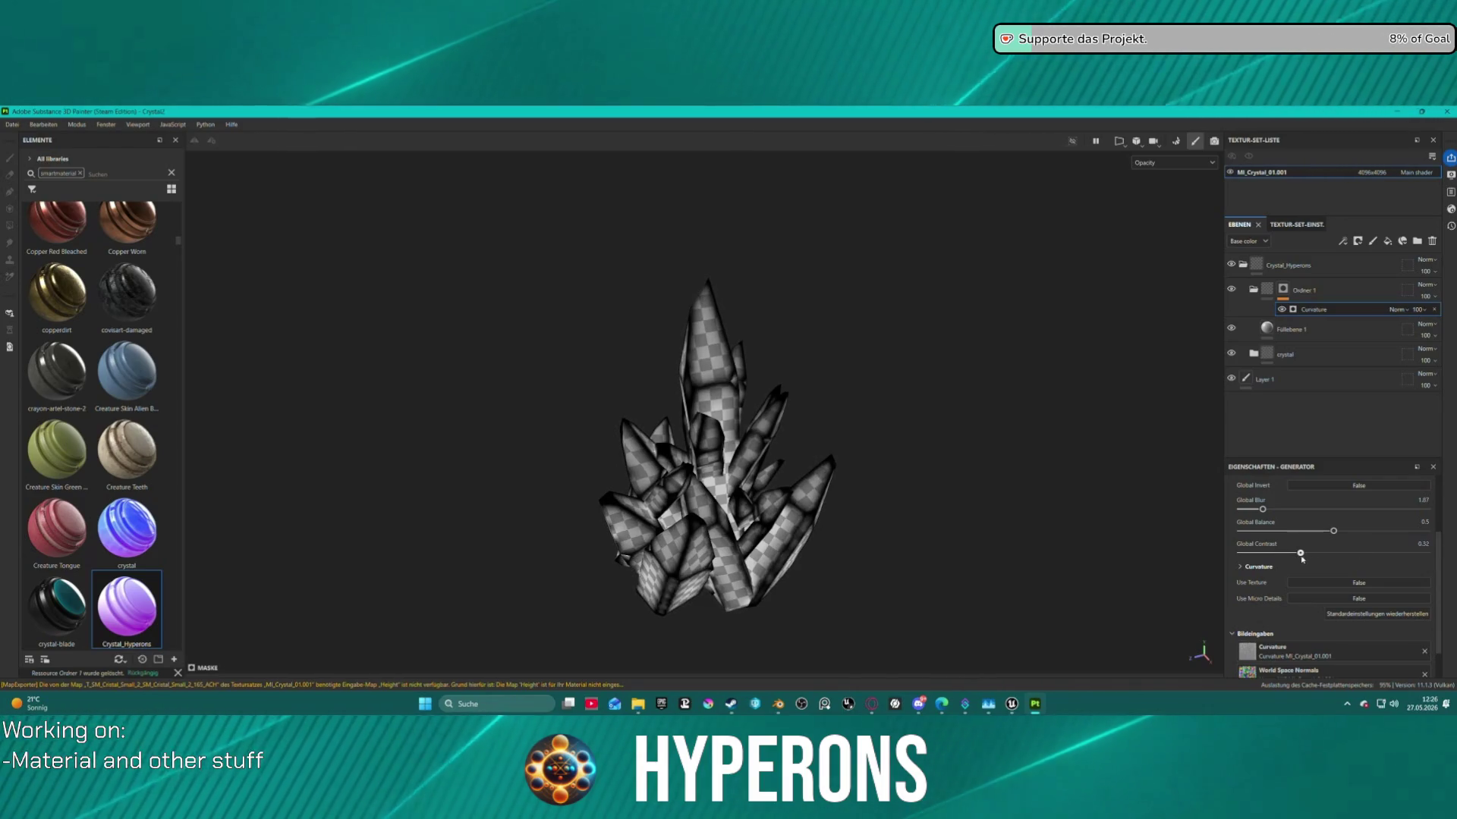
pyautogui.moveTo(1332, 555); pyautogui.dragTo(1316, 555)
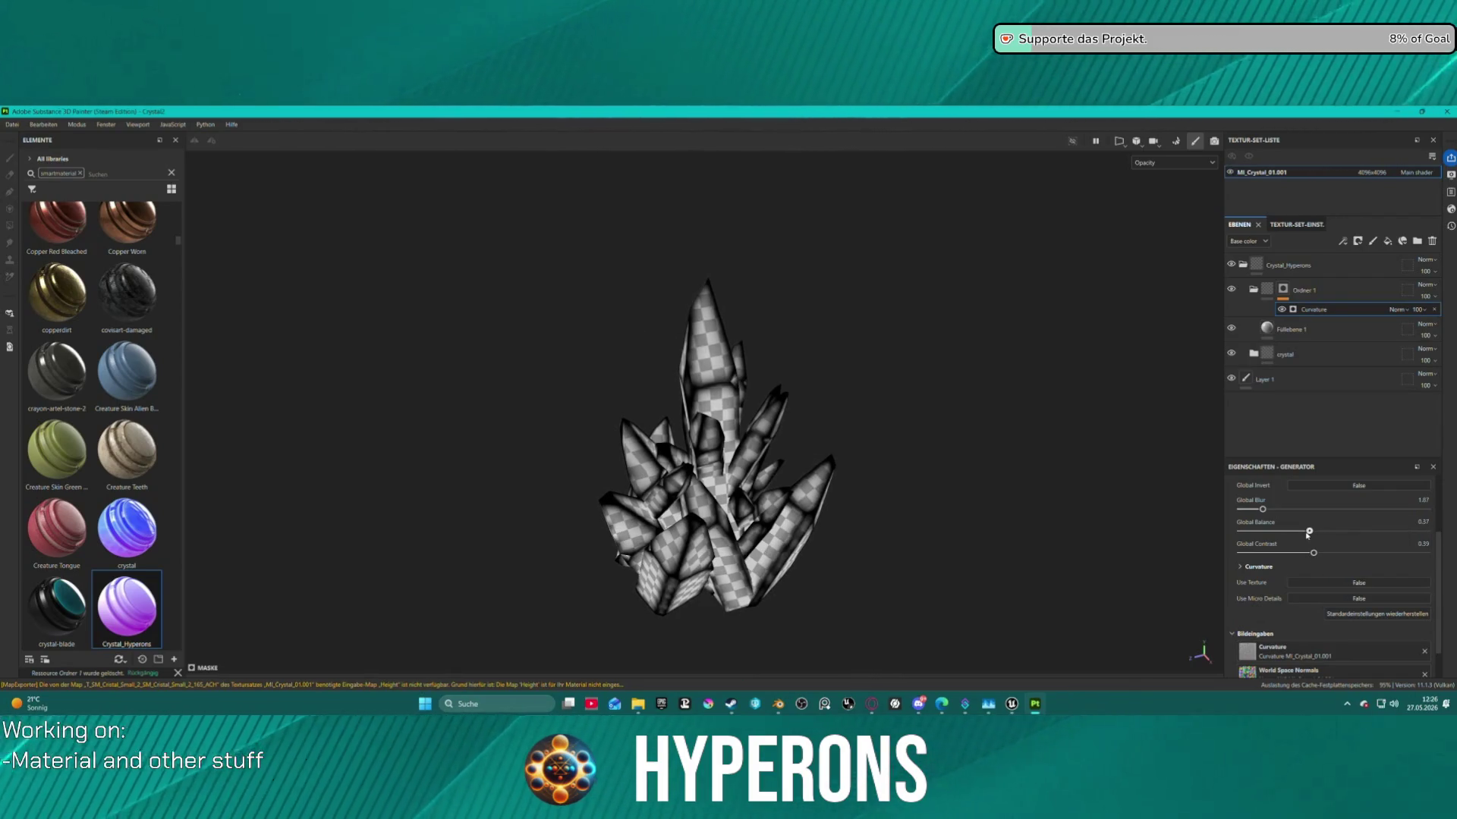
pyautogui.click(1304, 532)
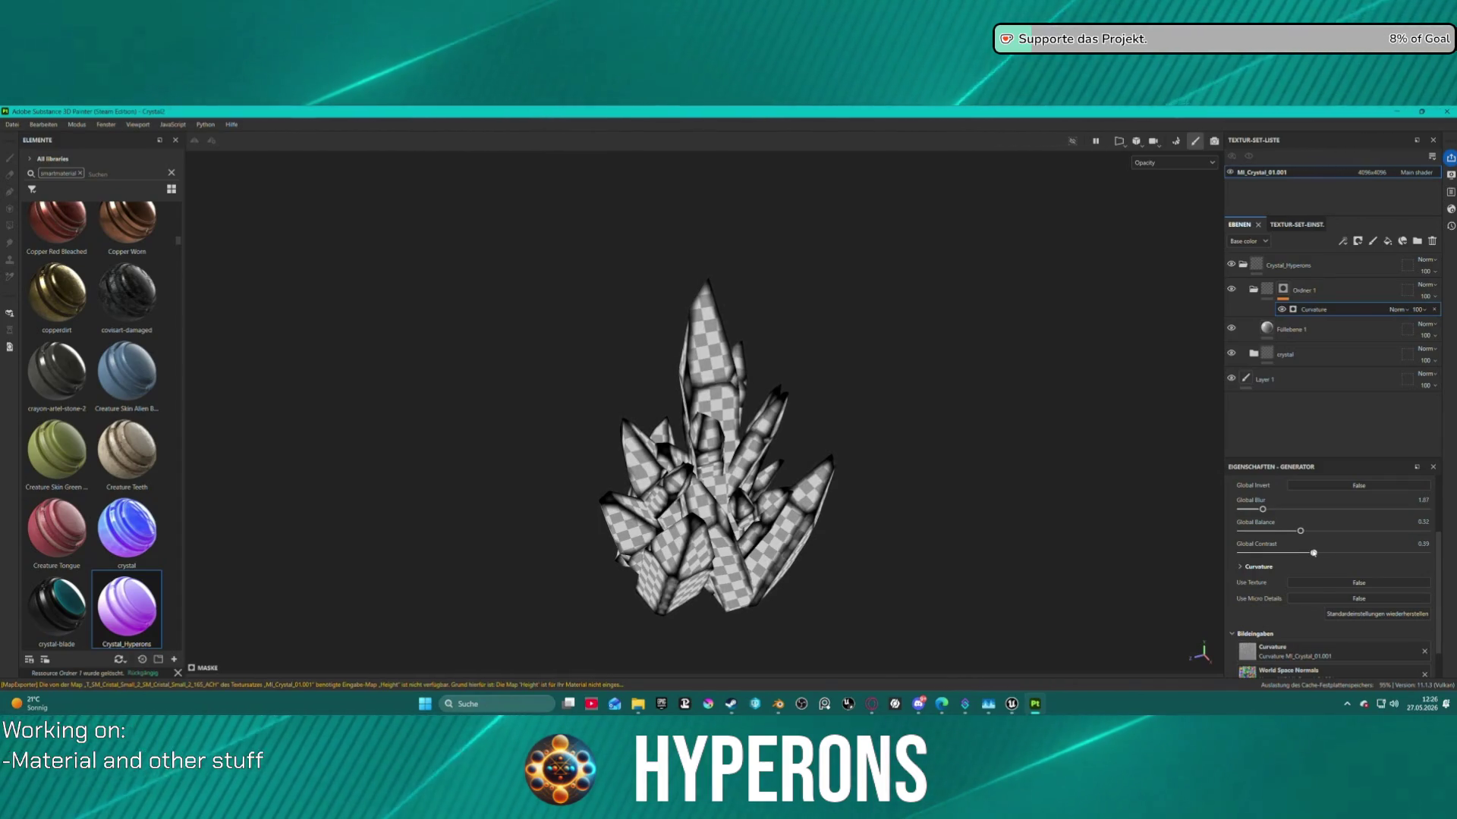
# Re-export the crystal's five maps as 8-bit PNGs.
pyautogui.click(16, 125)
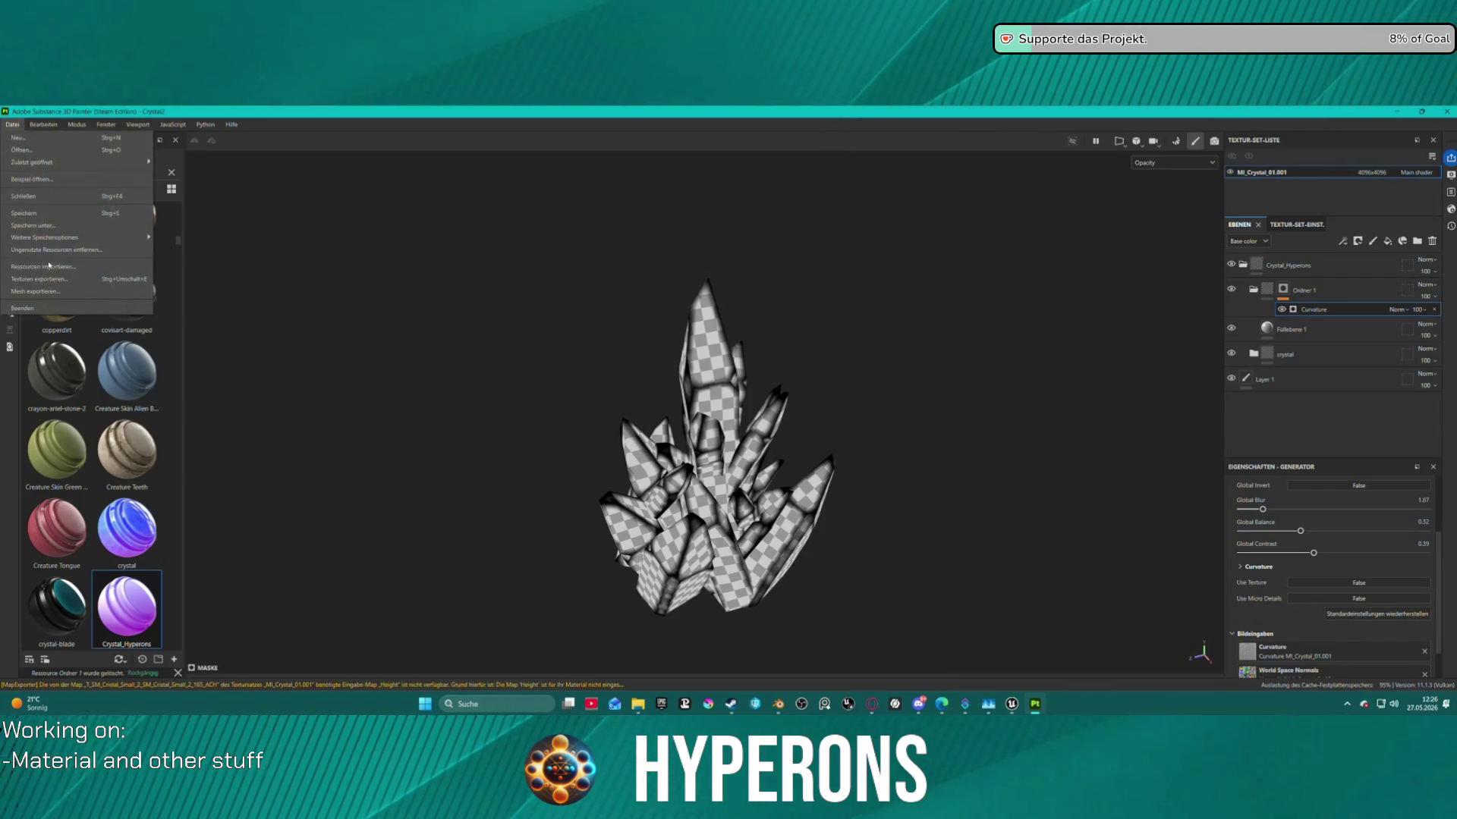
pyautogui.click(47, 279)
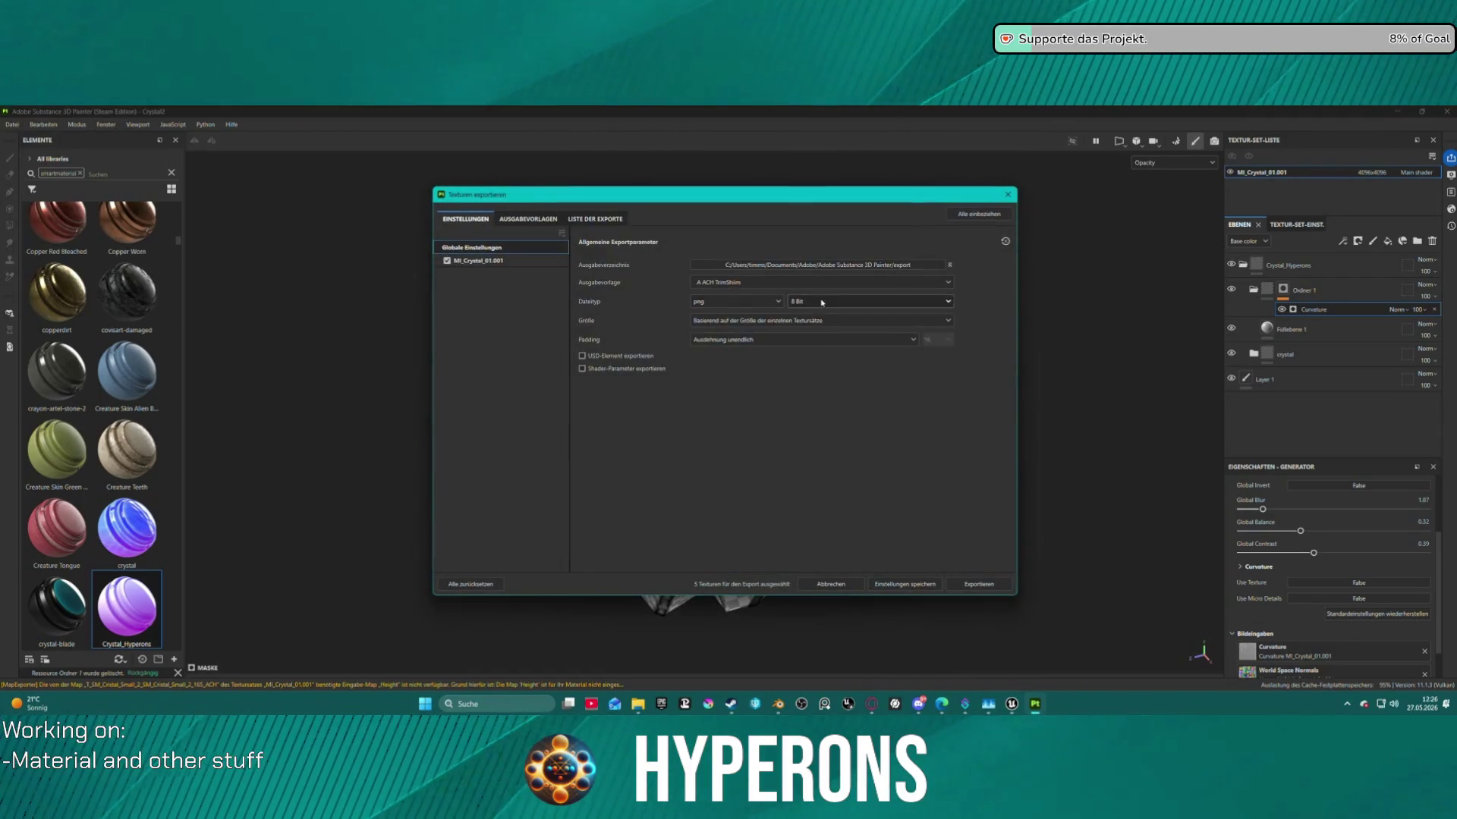
pyautogui.click(971, 585)
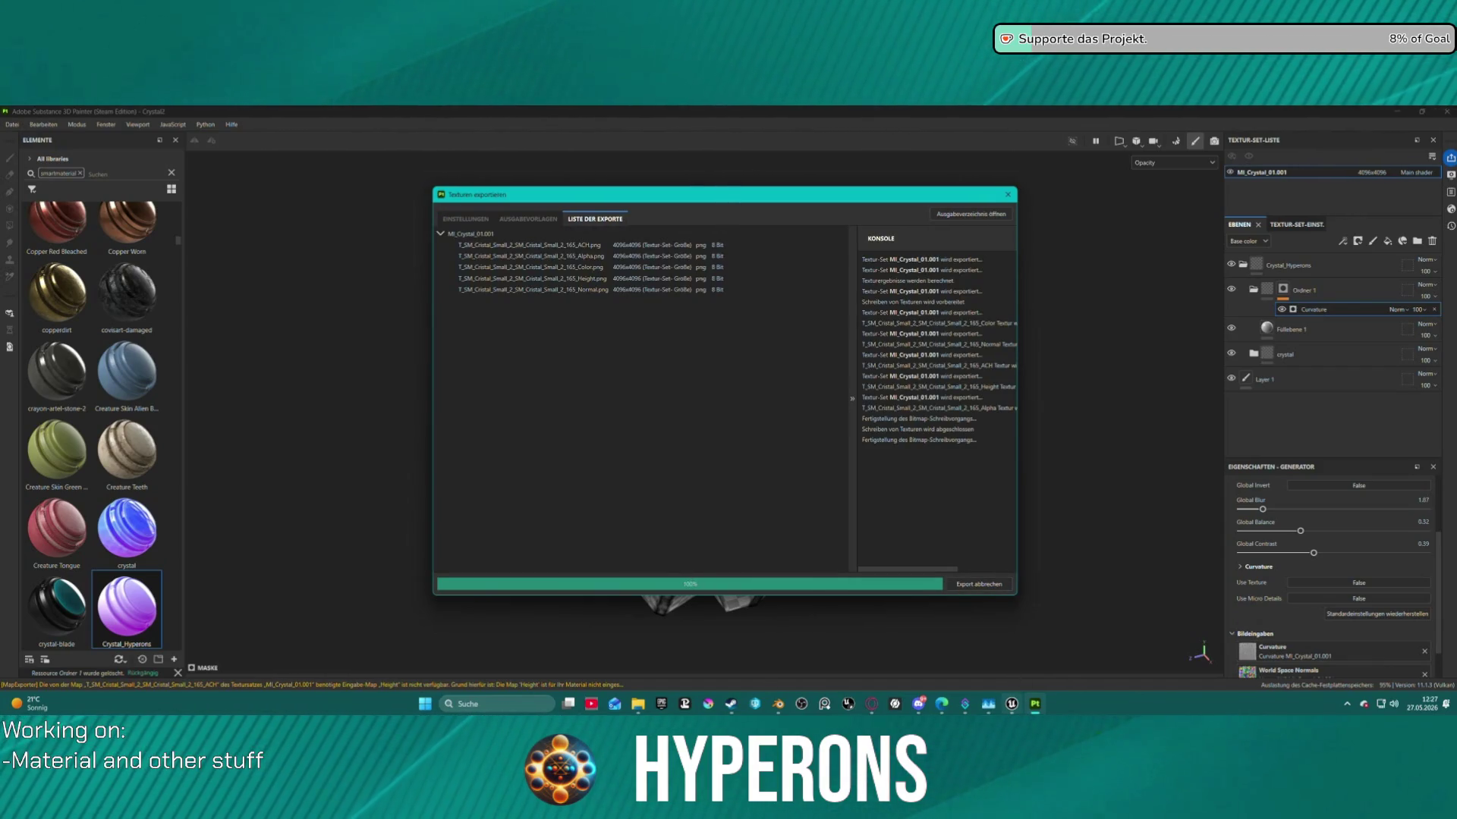
pyautogui.moveTo(988, 706)
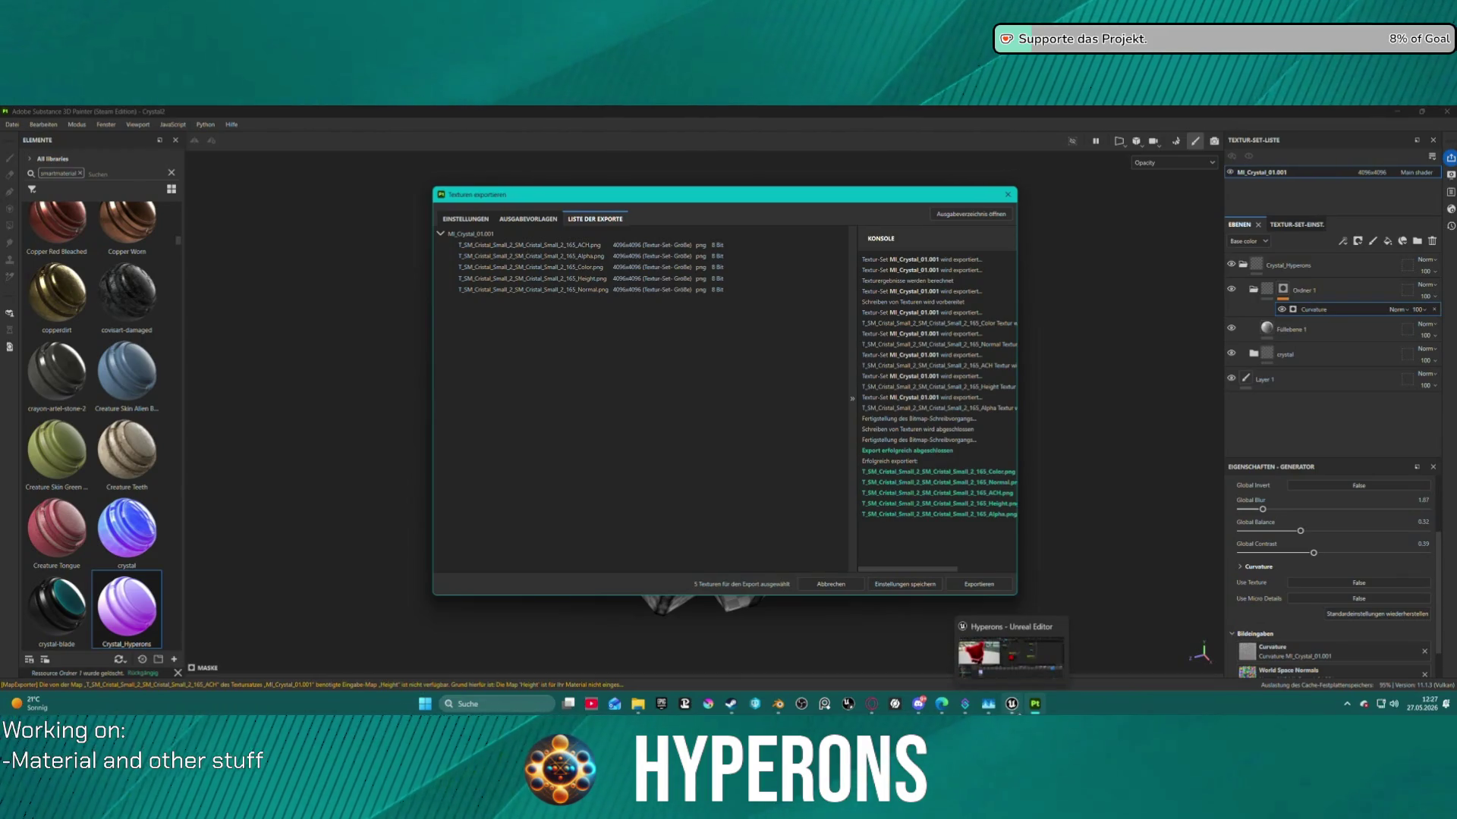
pyautogui.click(1095, 712)
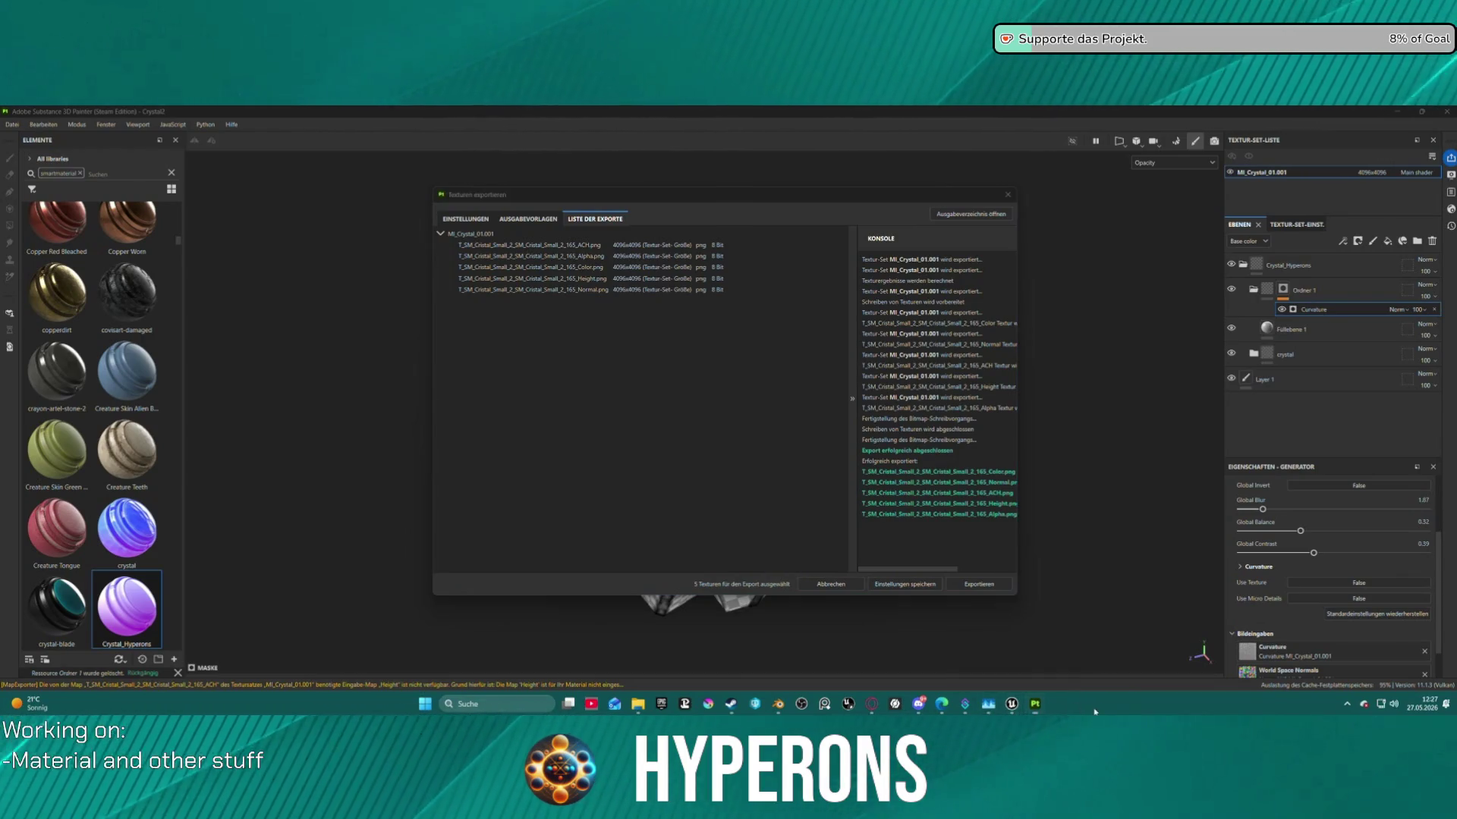
pyautogui.click(1011, 706)
# Rename the old crystal Alpha texture by appending a numbered suffix.
pyautogui.scroll(1, 1200, 577)
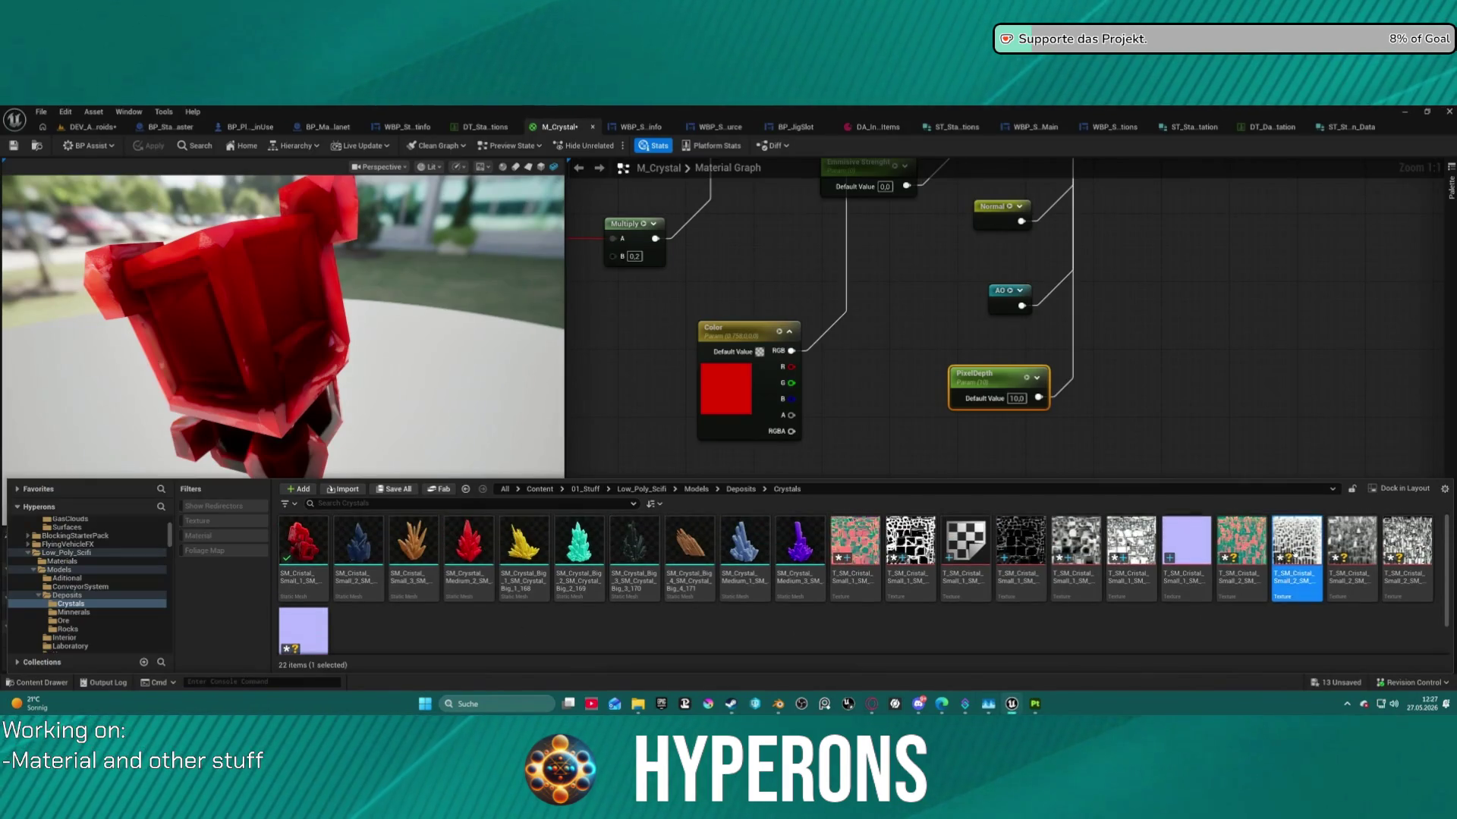
pyautogui.click(1297, 579)
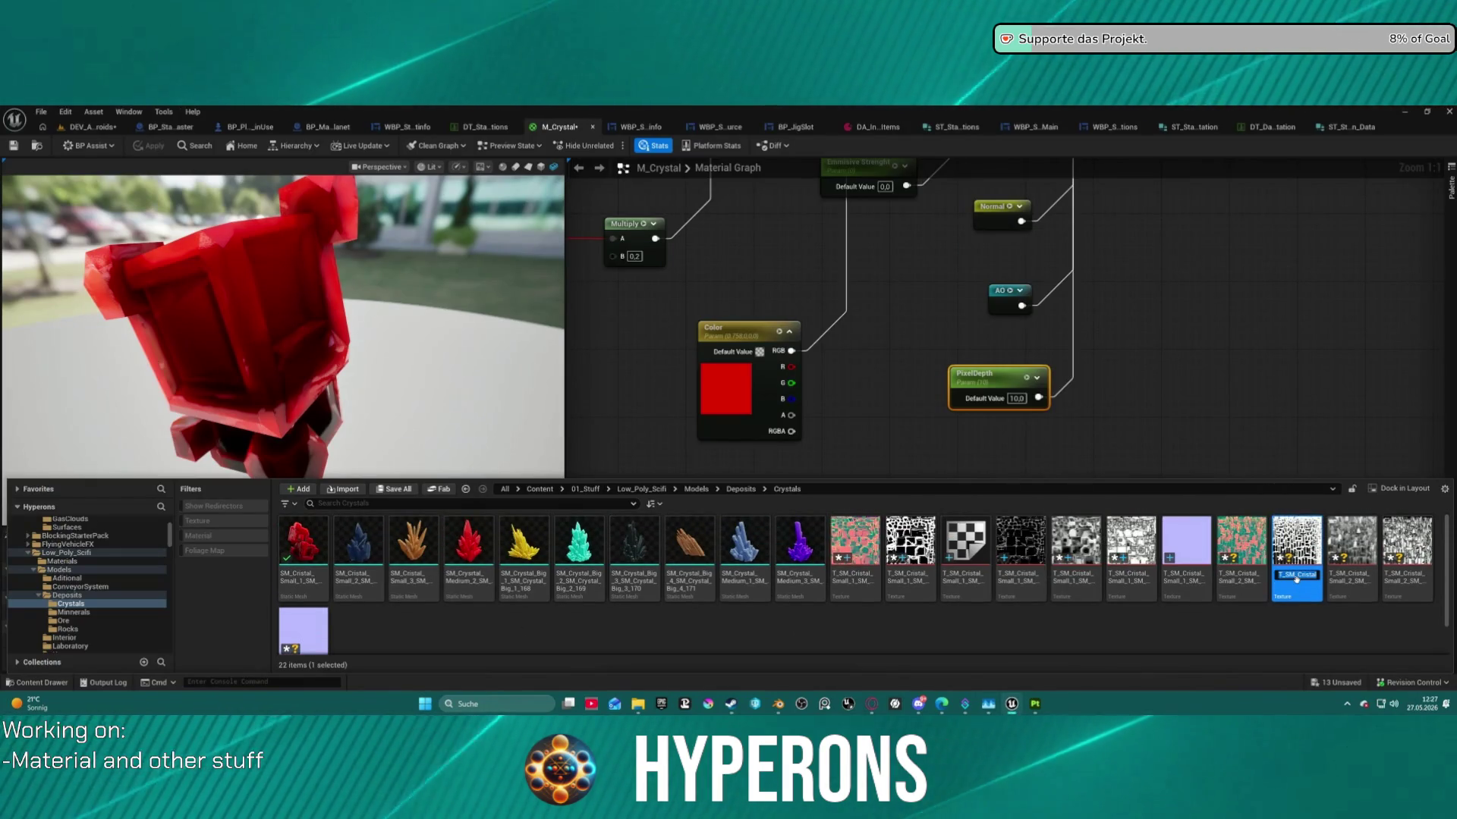
pyautogui.press('End')
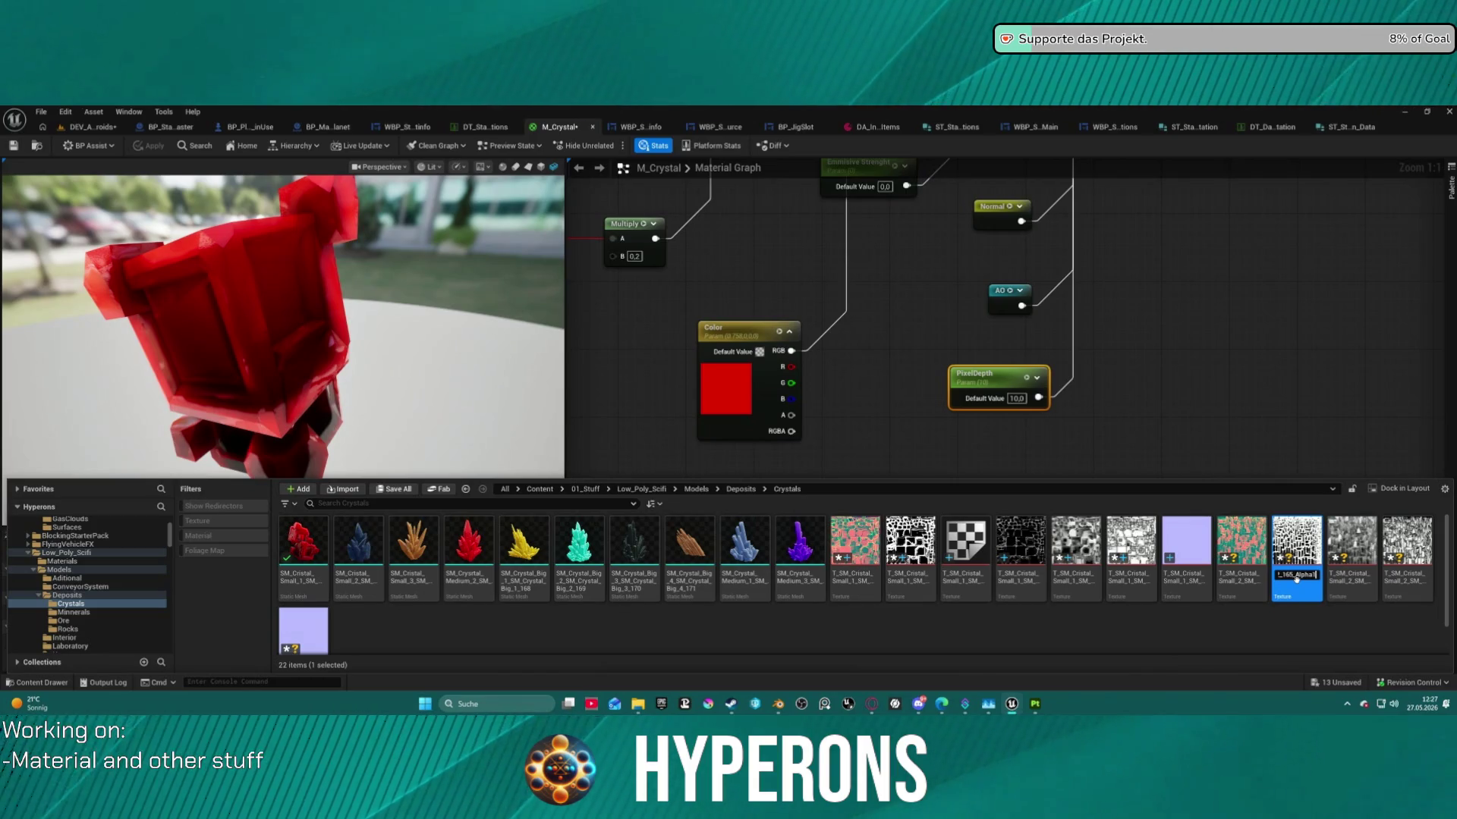
pyautogui.write('_01')
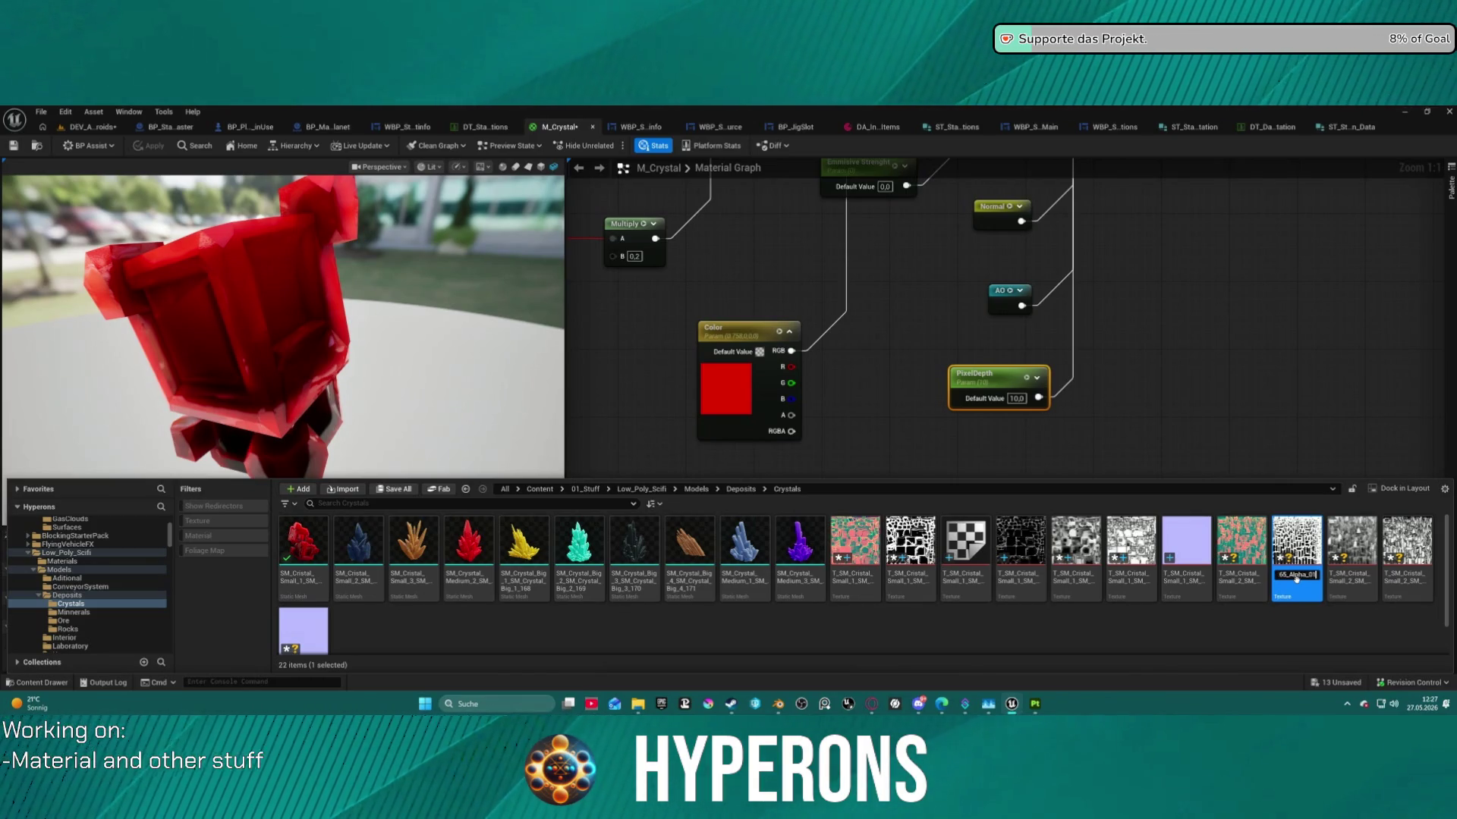
pyautogui.press('Return')
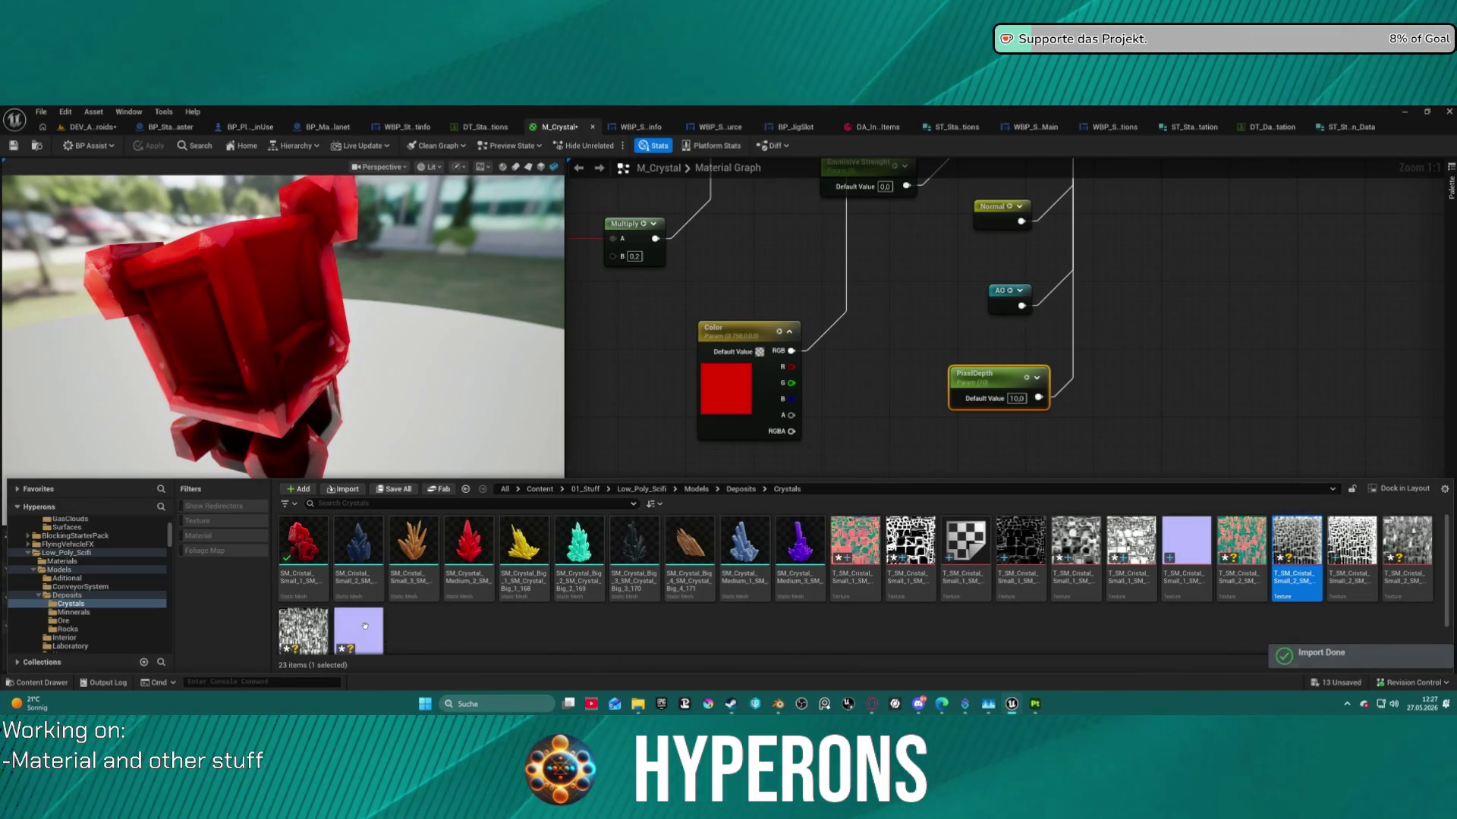
# Check the newly imported normal texture and begin renaming the other Alpha texture with 2.
pyautogui.click(365, 627)
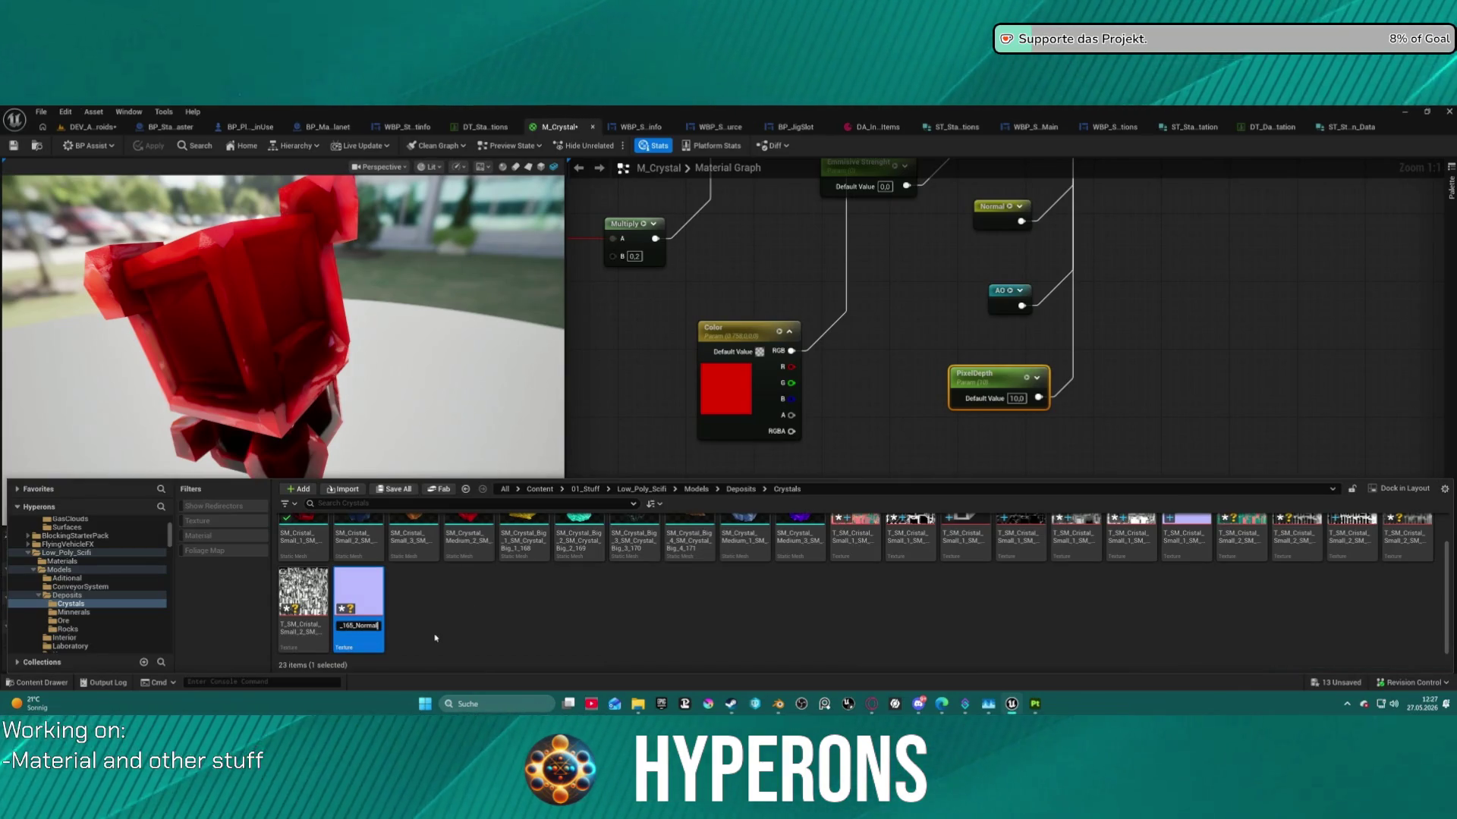
pyautogui.click(1192, 602)
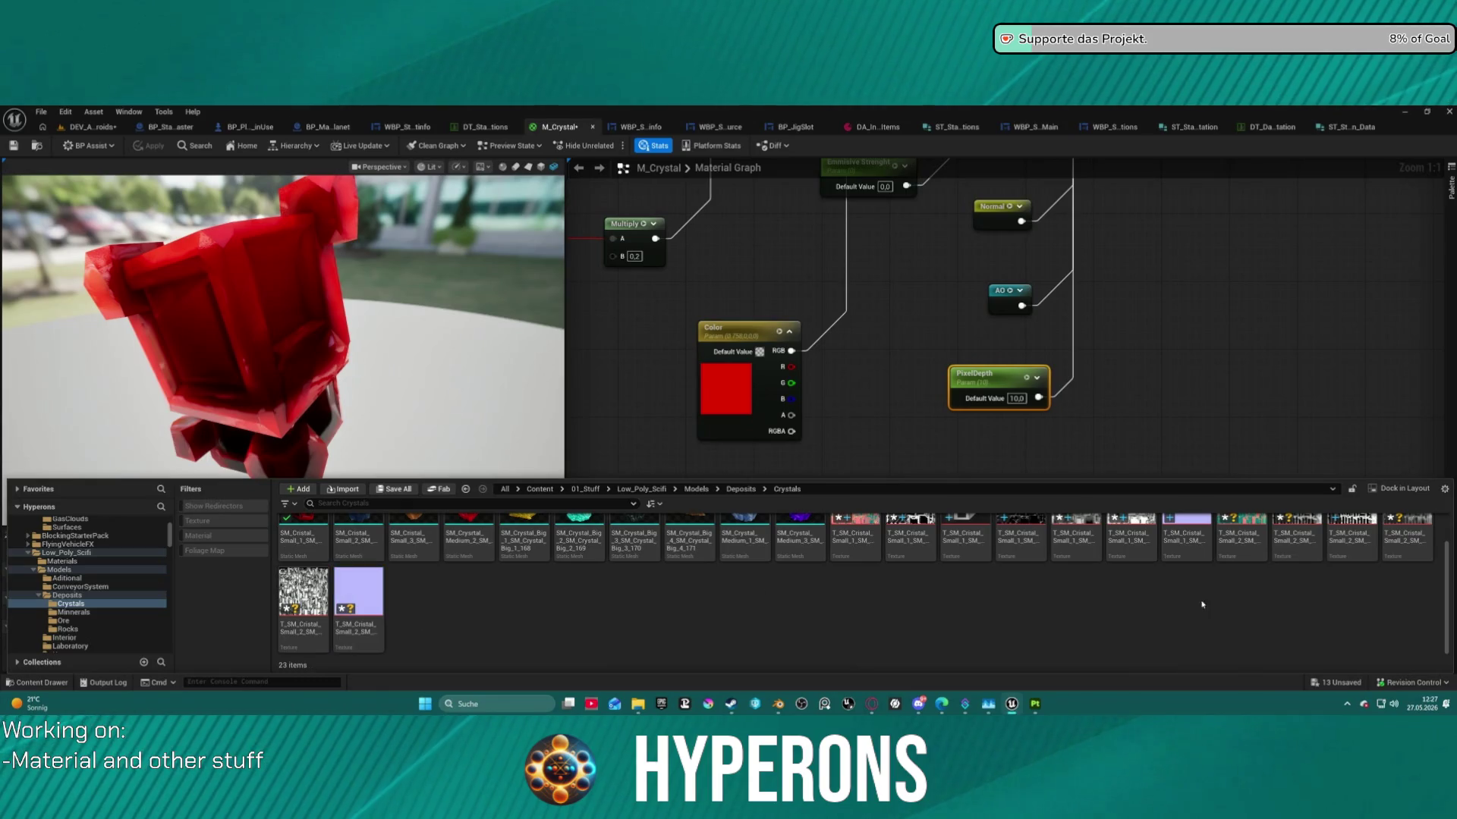
pyautogui.scroll(1, 1353, 596)
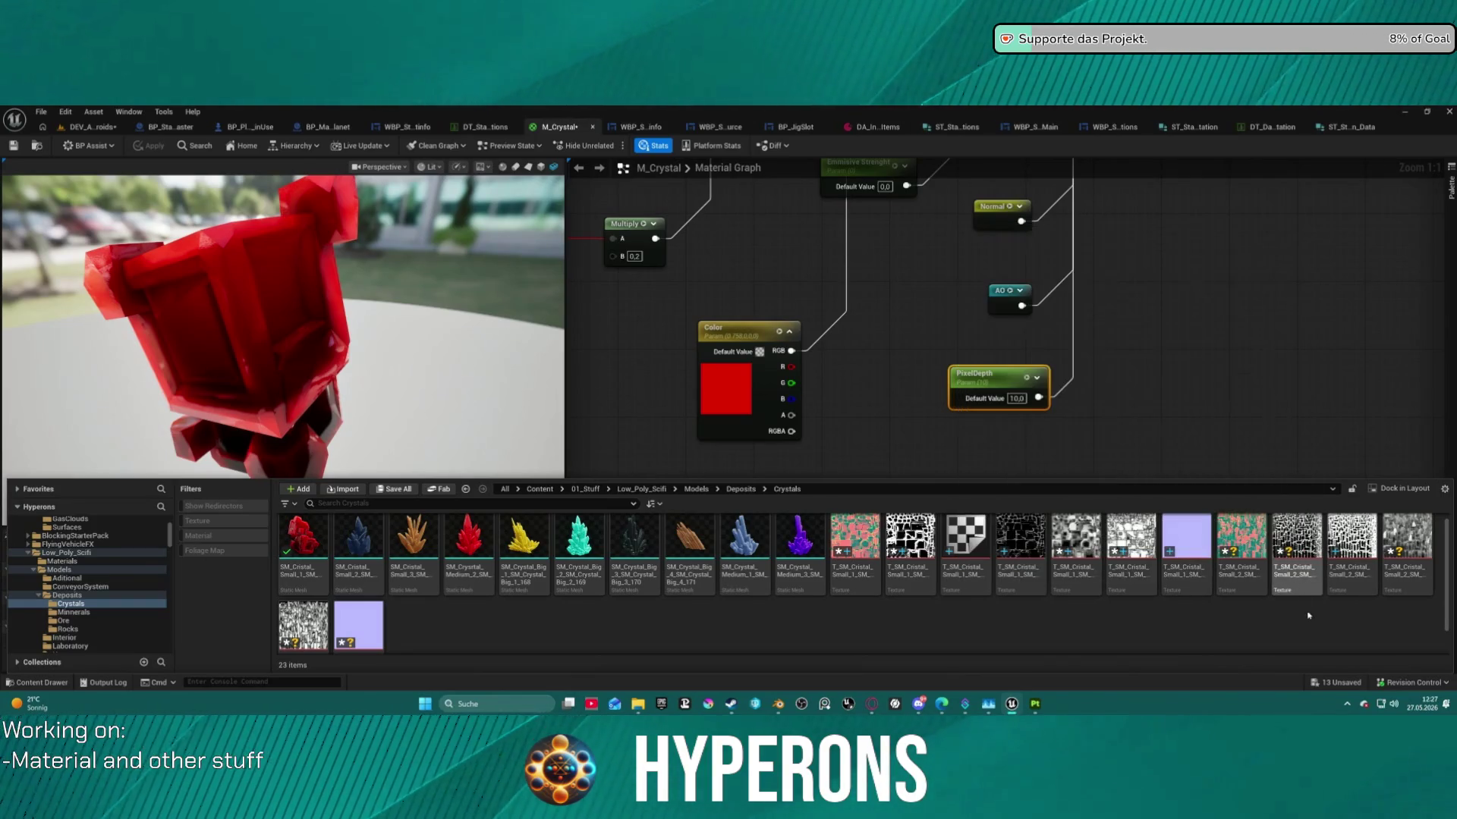
pyautogui.click(1302, 591)
pyautogui.click(1301, 577)
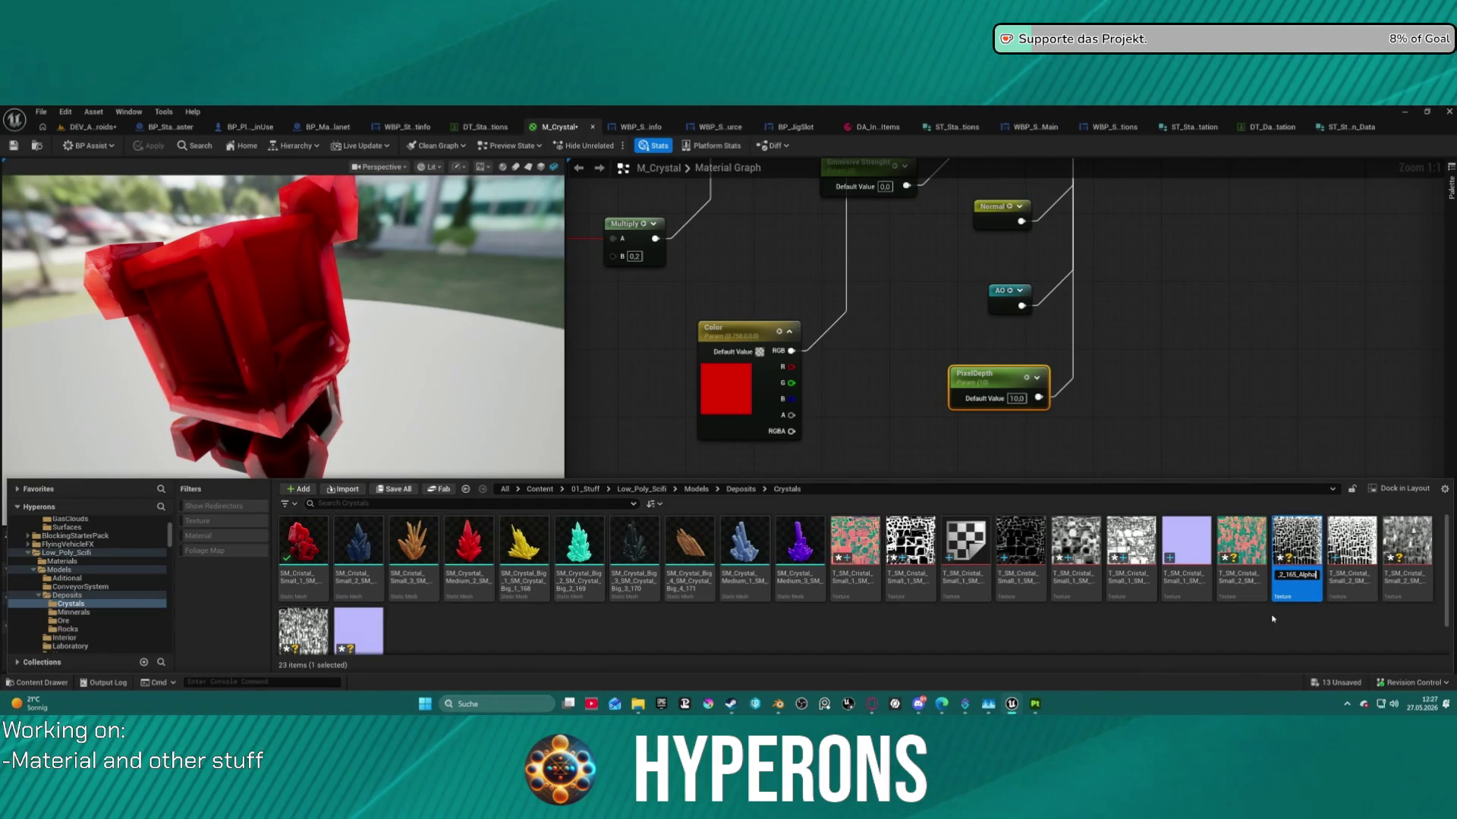
pyautogui.write('2')
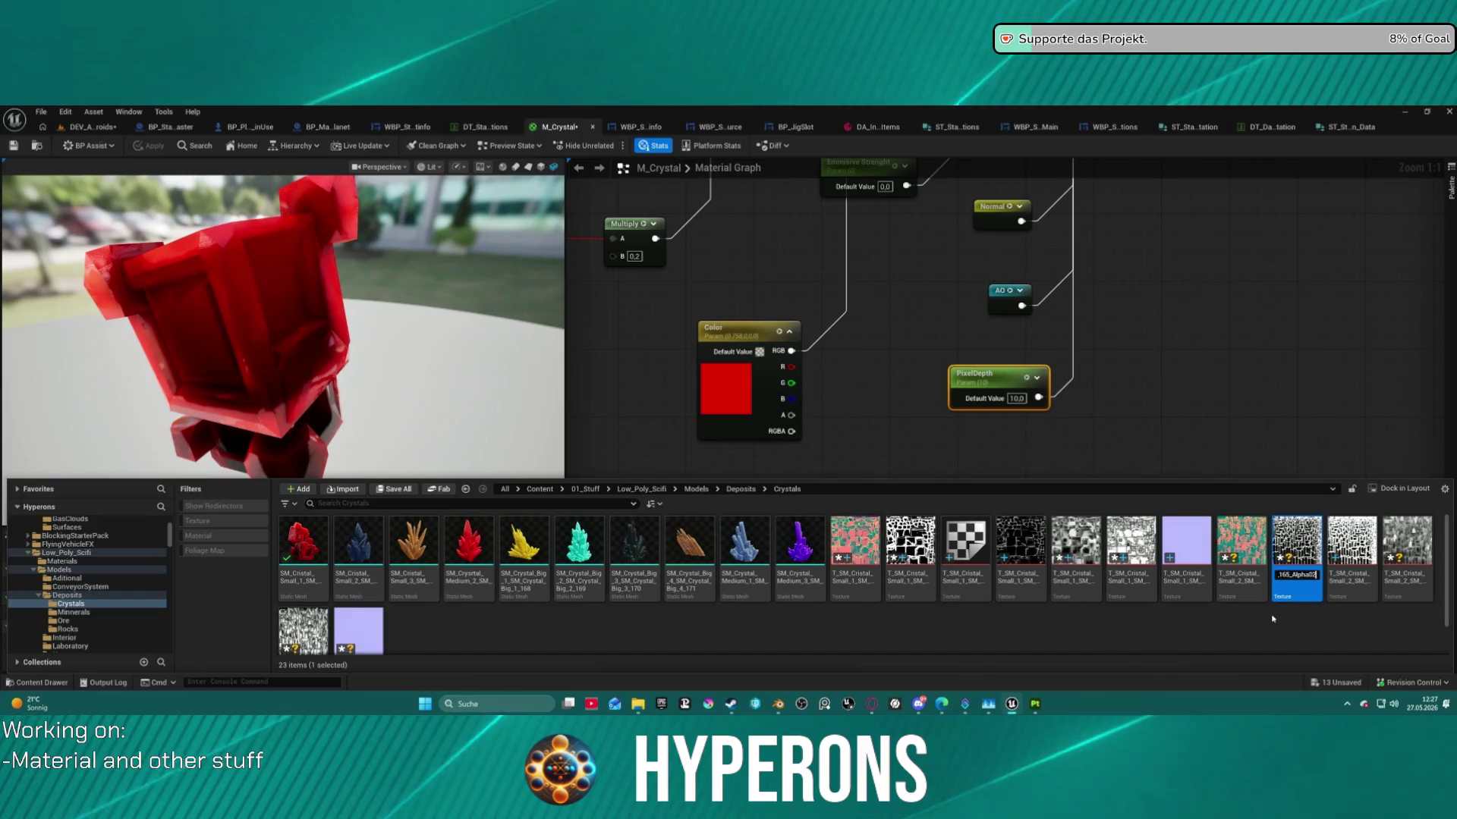
# Confirm the Alpha02 name, rename M_Crystal_Inst to M_Crystal_01 and move it into Crystals.
pyautogui.press('Return')
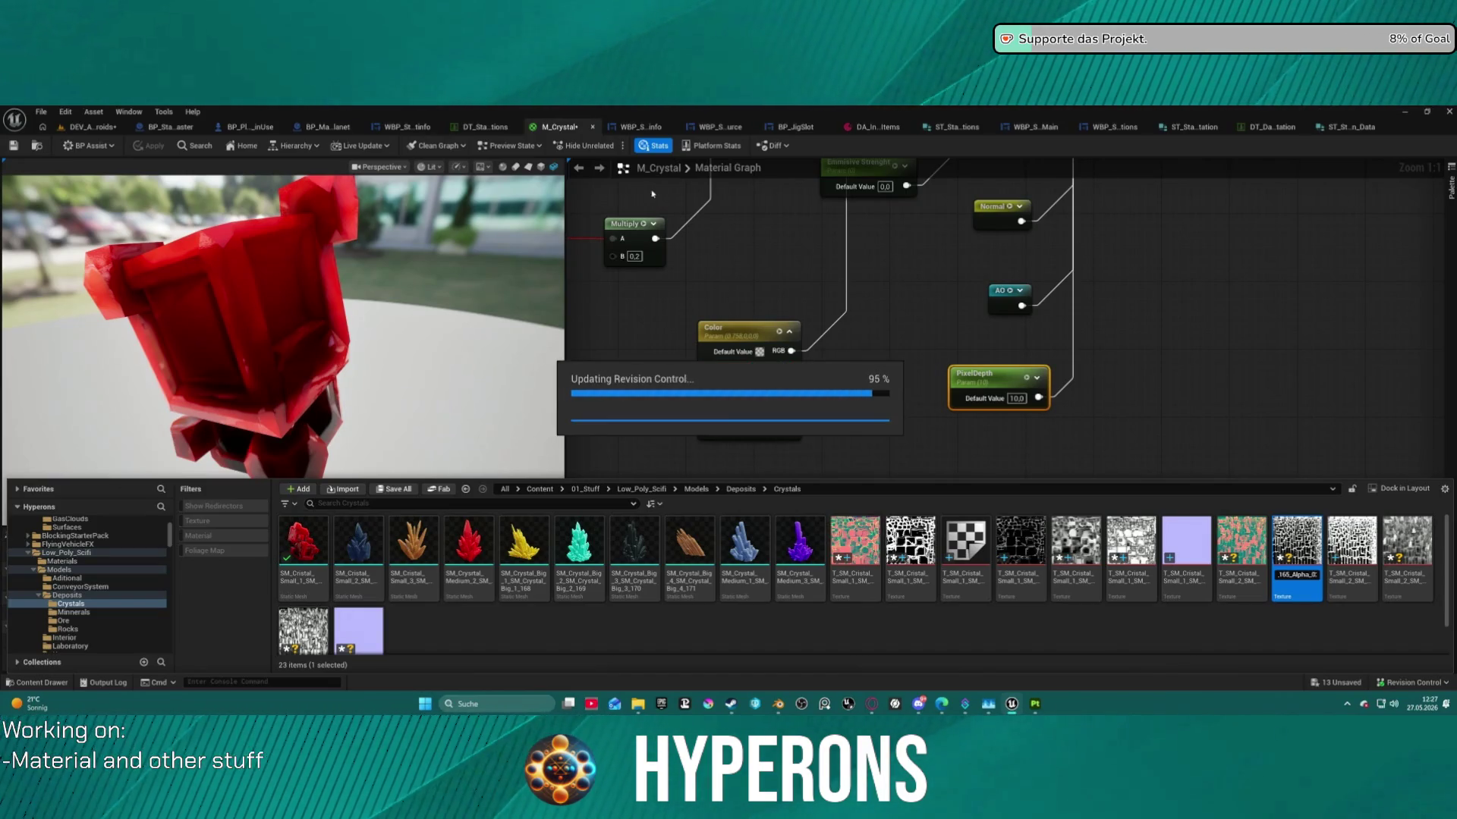
pyautogui.click(14, 183)
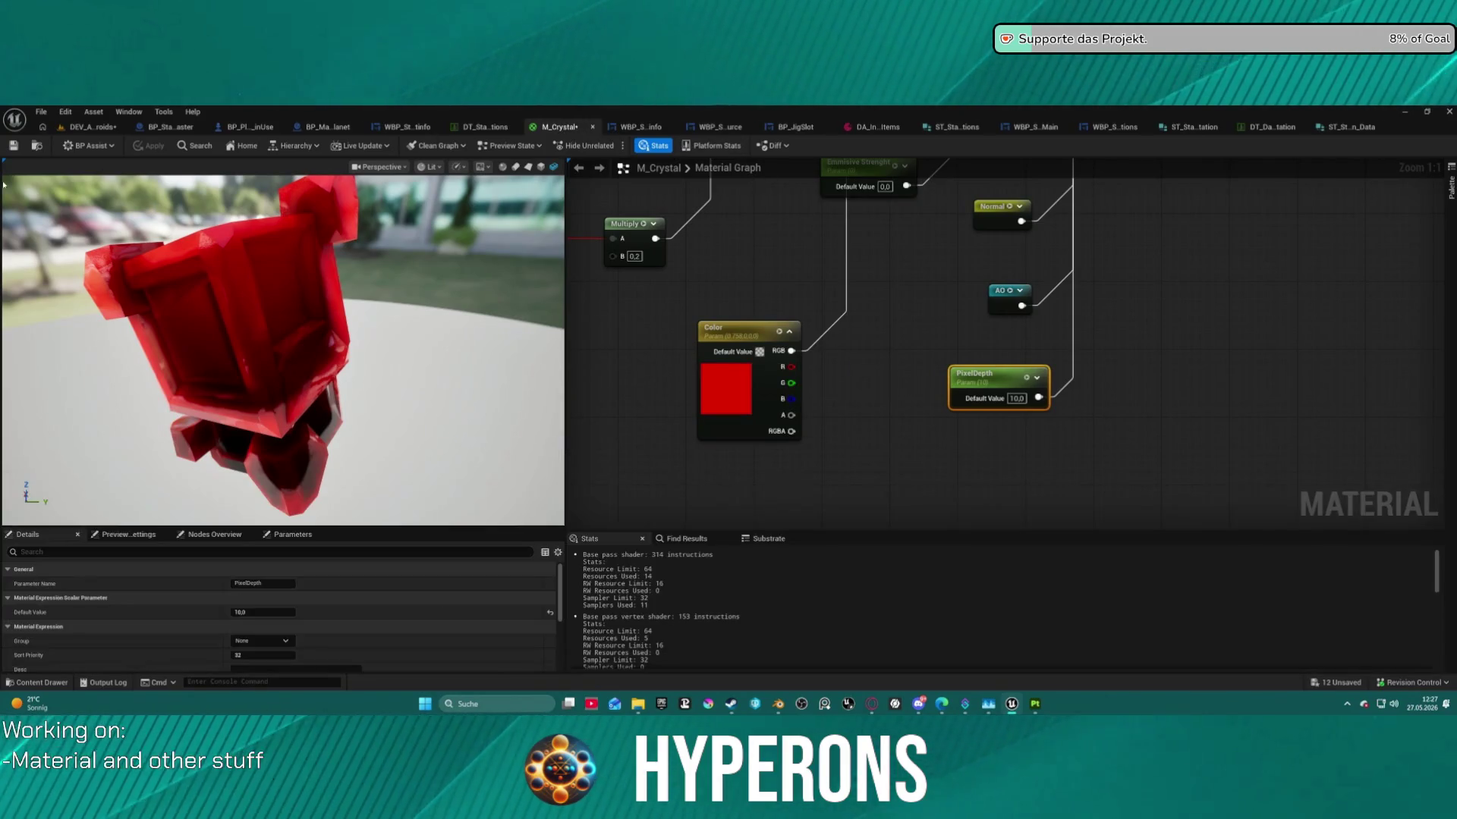
pyautogui.click(36, 146)
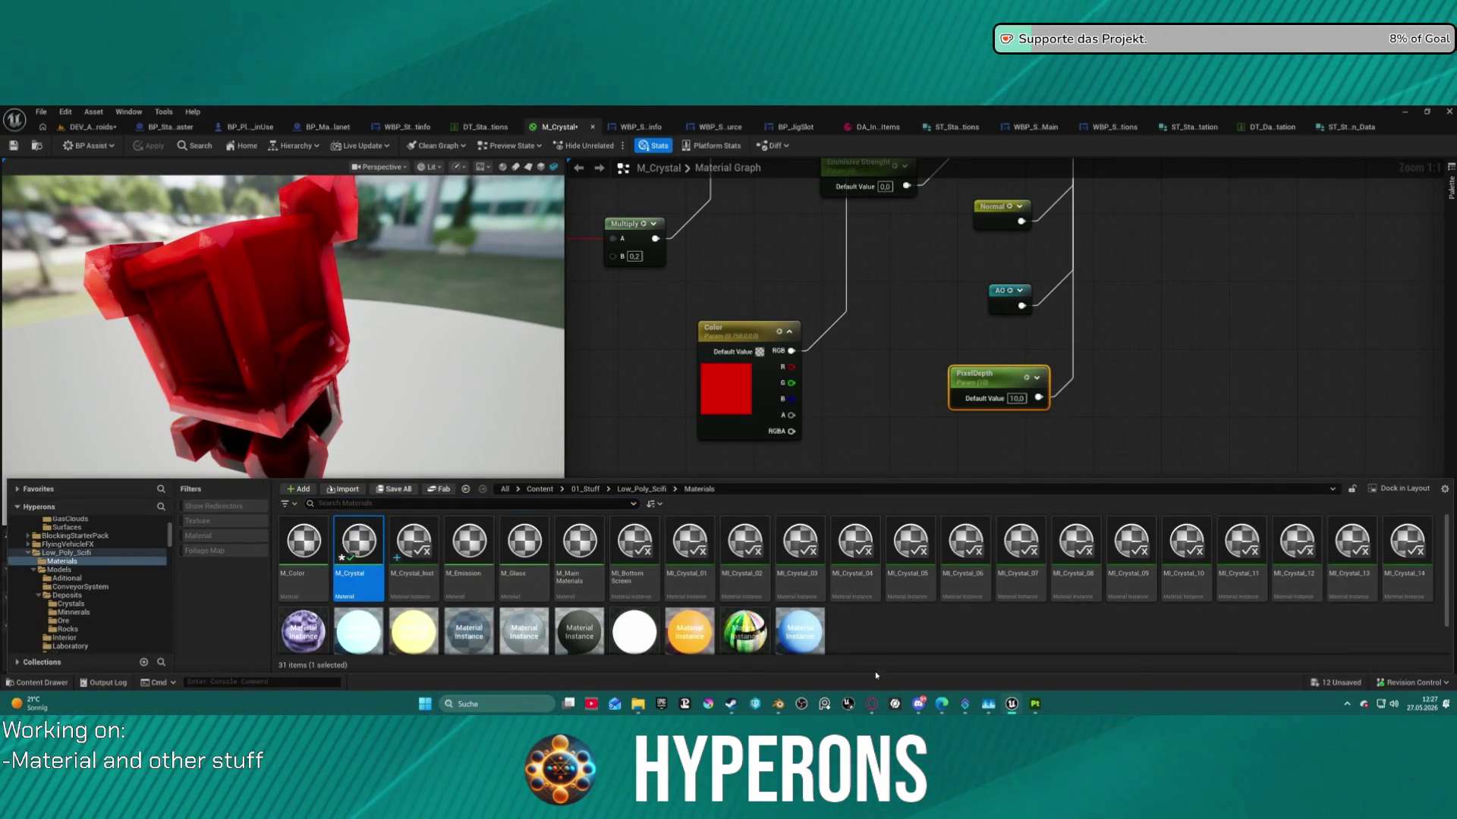
pyautogui.scroll(-1, 531, 576)
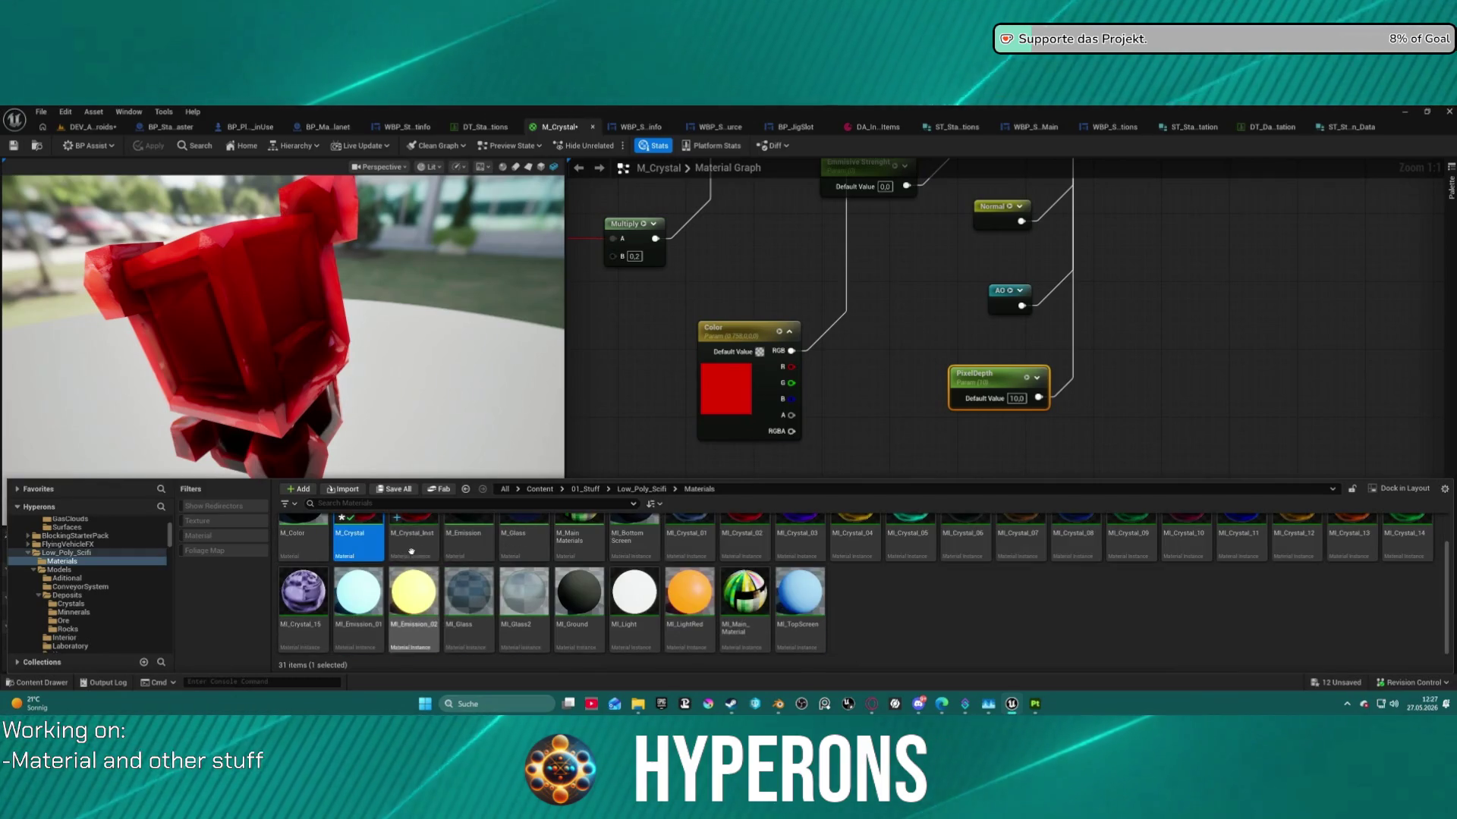
pyautogui.click(429, 551)
pyautogui.scroll(1, 428, 551)
pyautogui.press('F2')
pyautogui.write('01')
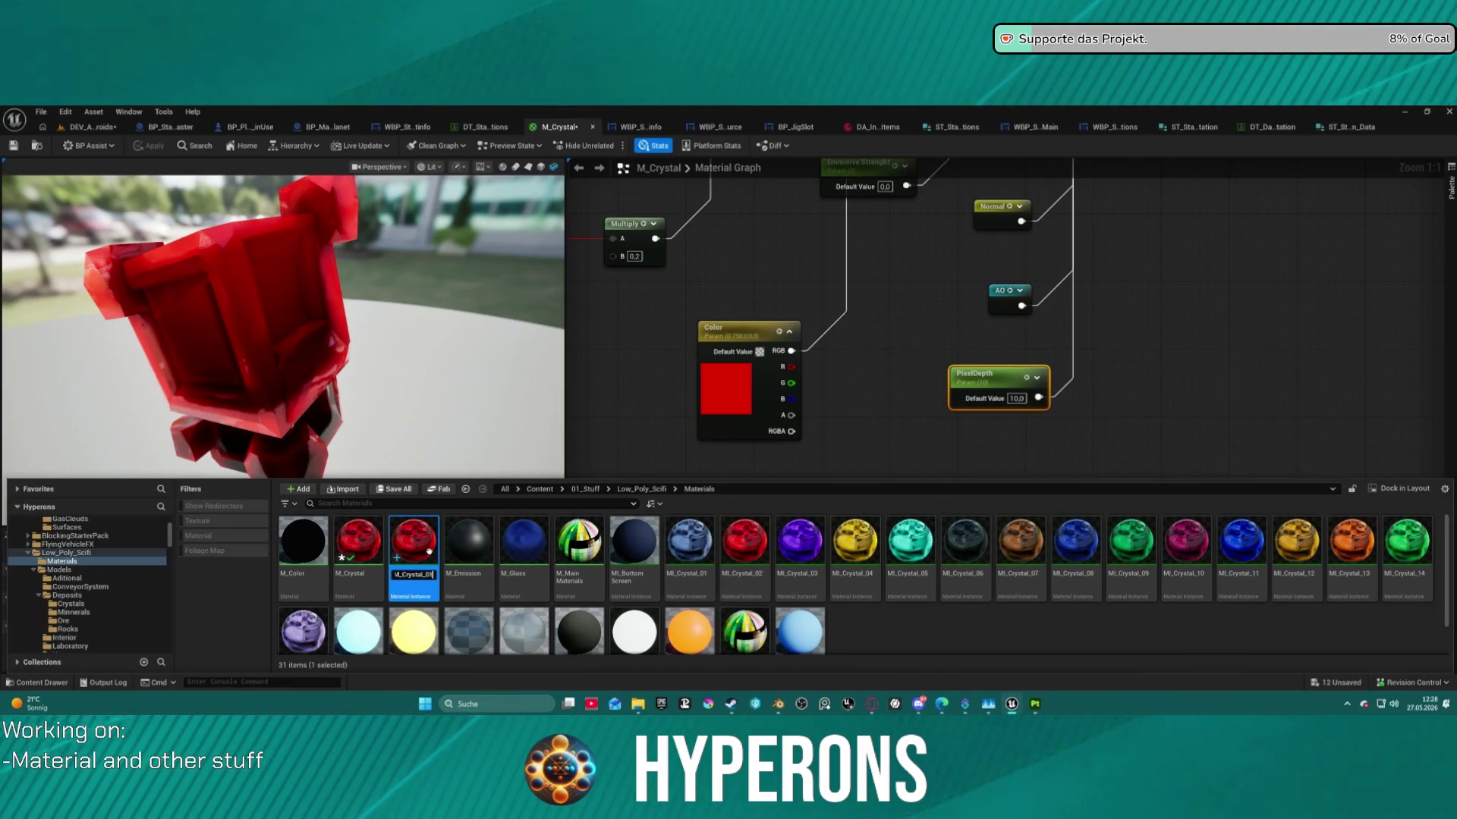
pyautogui.press('Return')
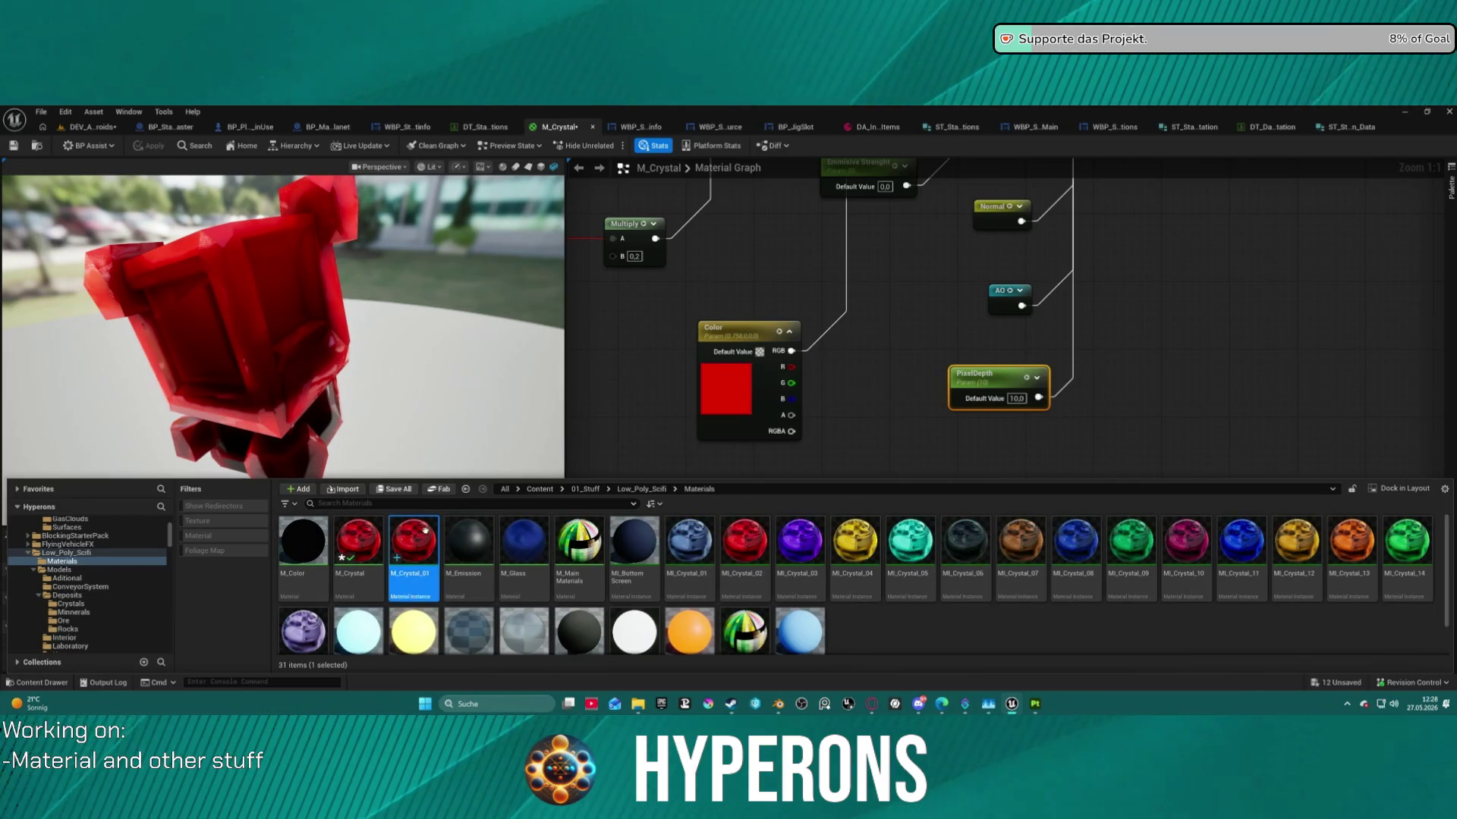
pyautogui.moveTo(414, 541)
pyautogui.mouseDown()
pyautogui.moveTo(357, 588)
pyautogui.moveTo(87, 622)
pyautogui.moveTo(81, 607)
pyautogui.mouseUp()
pyautogui.click(116, 628)
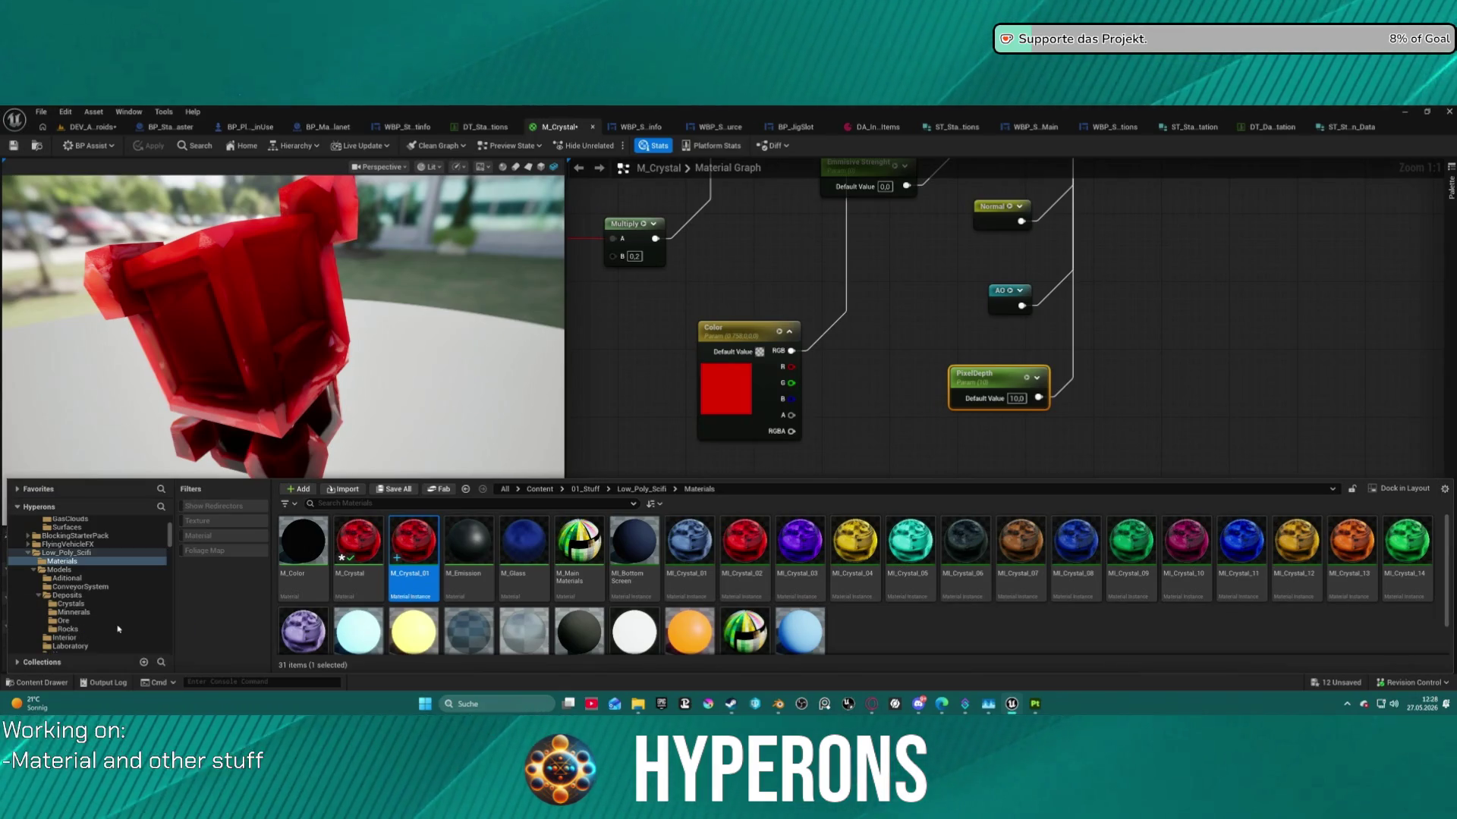
# Duplicate M_Crystal_01 as M_Crystal_02 in the Crystals folder and open it.
pyautogui.click(77, 606)
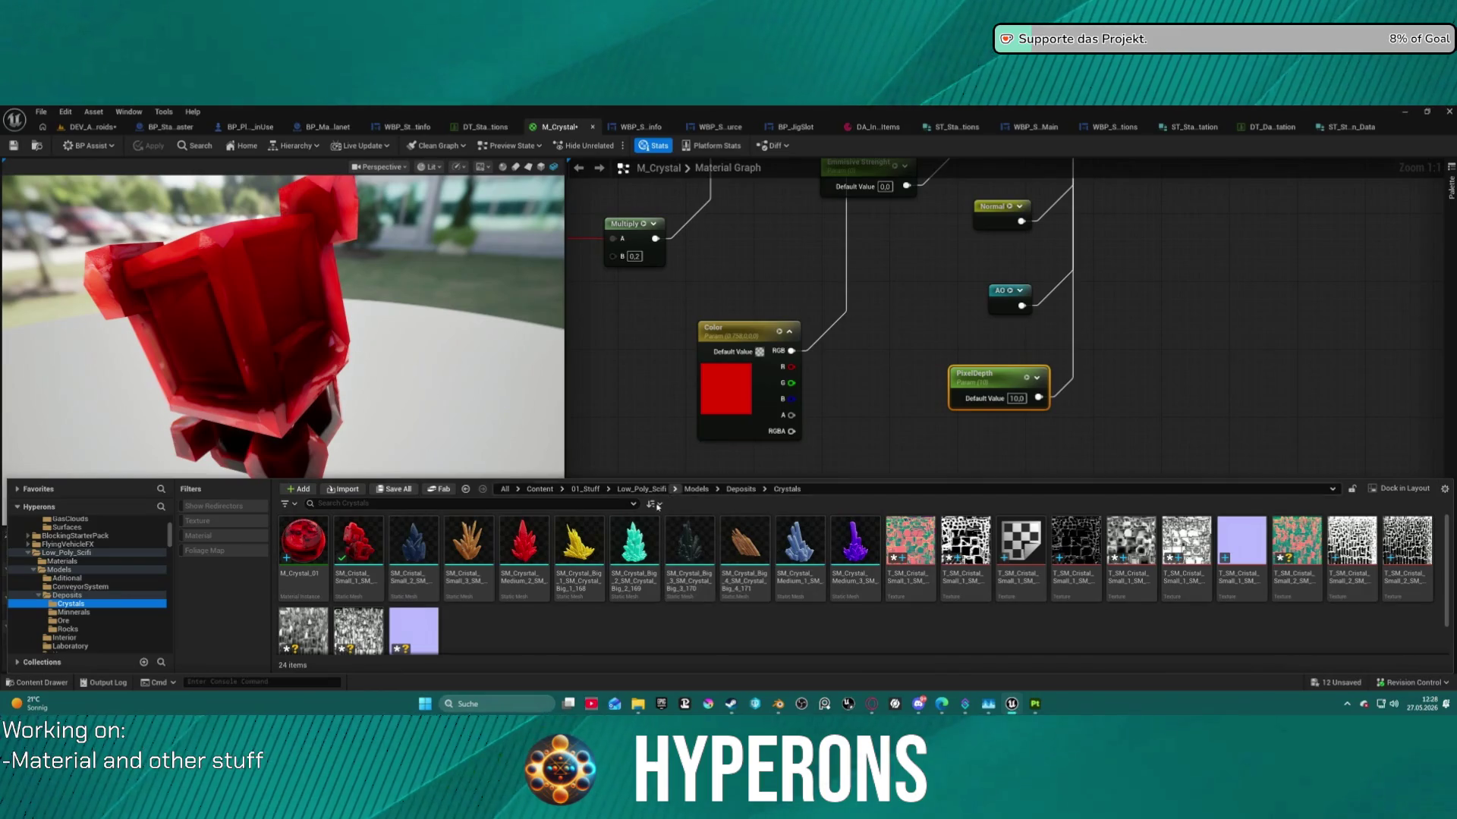
pyautogui.click(315, 581)
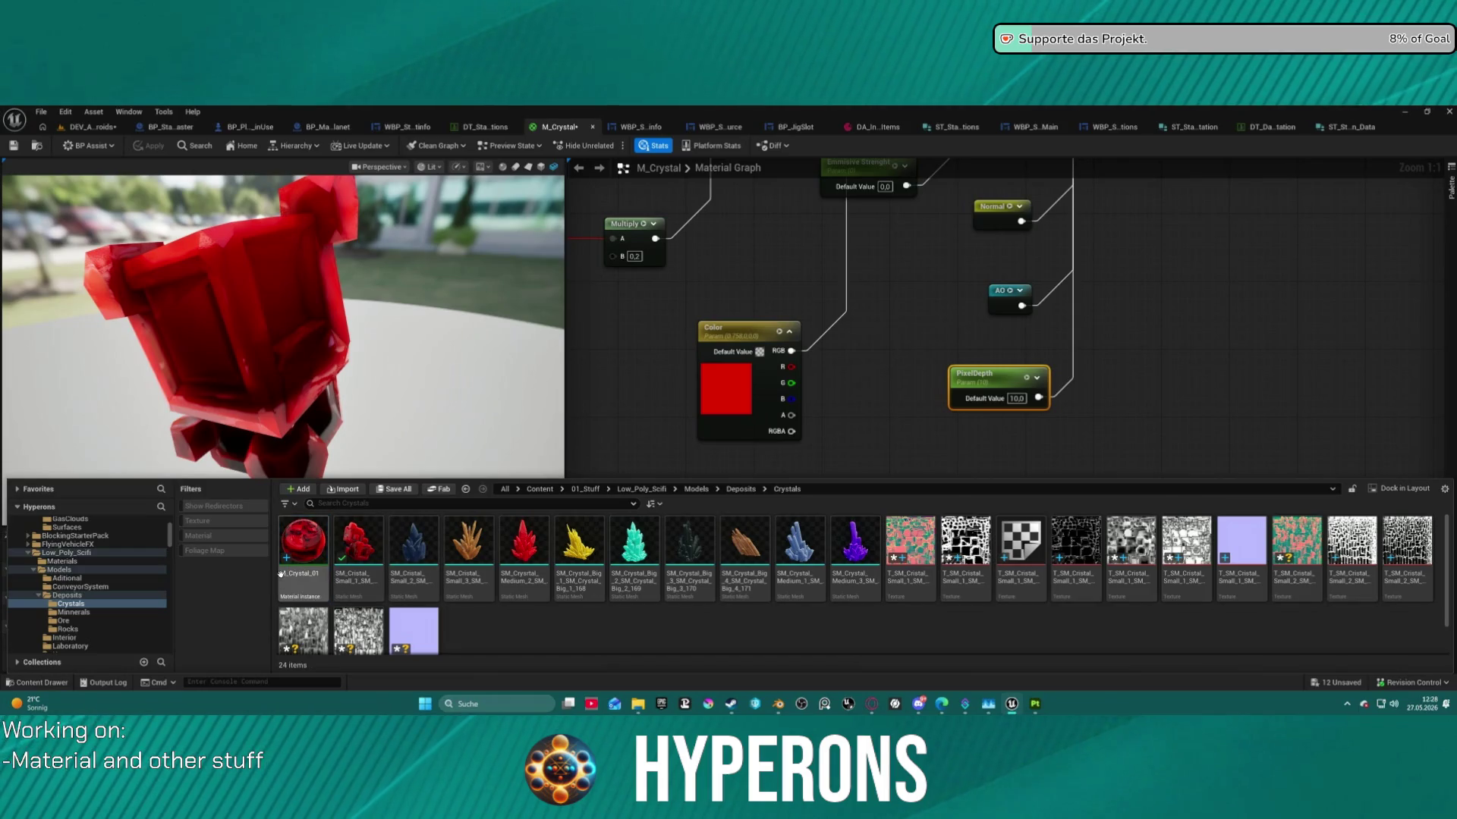
pyautogui.hotkey('ctrl', 'd')
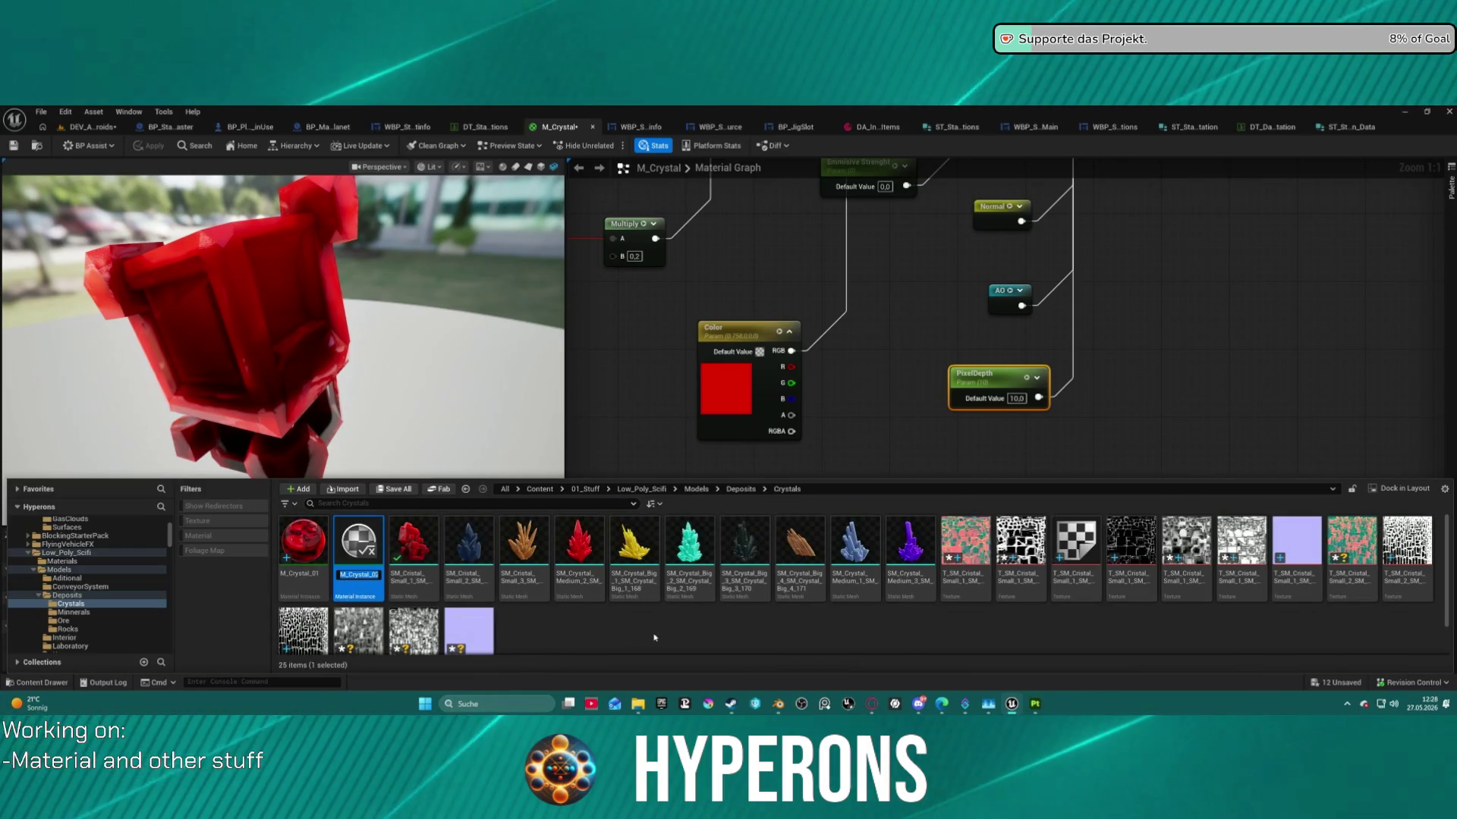
pyautogui.press('Return')
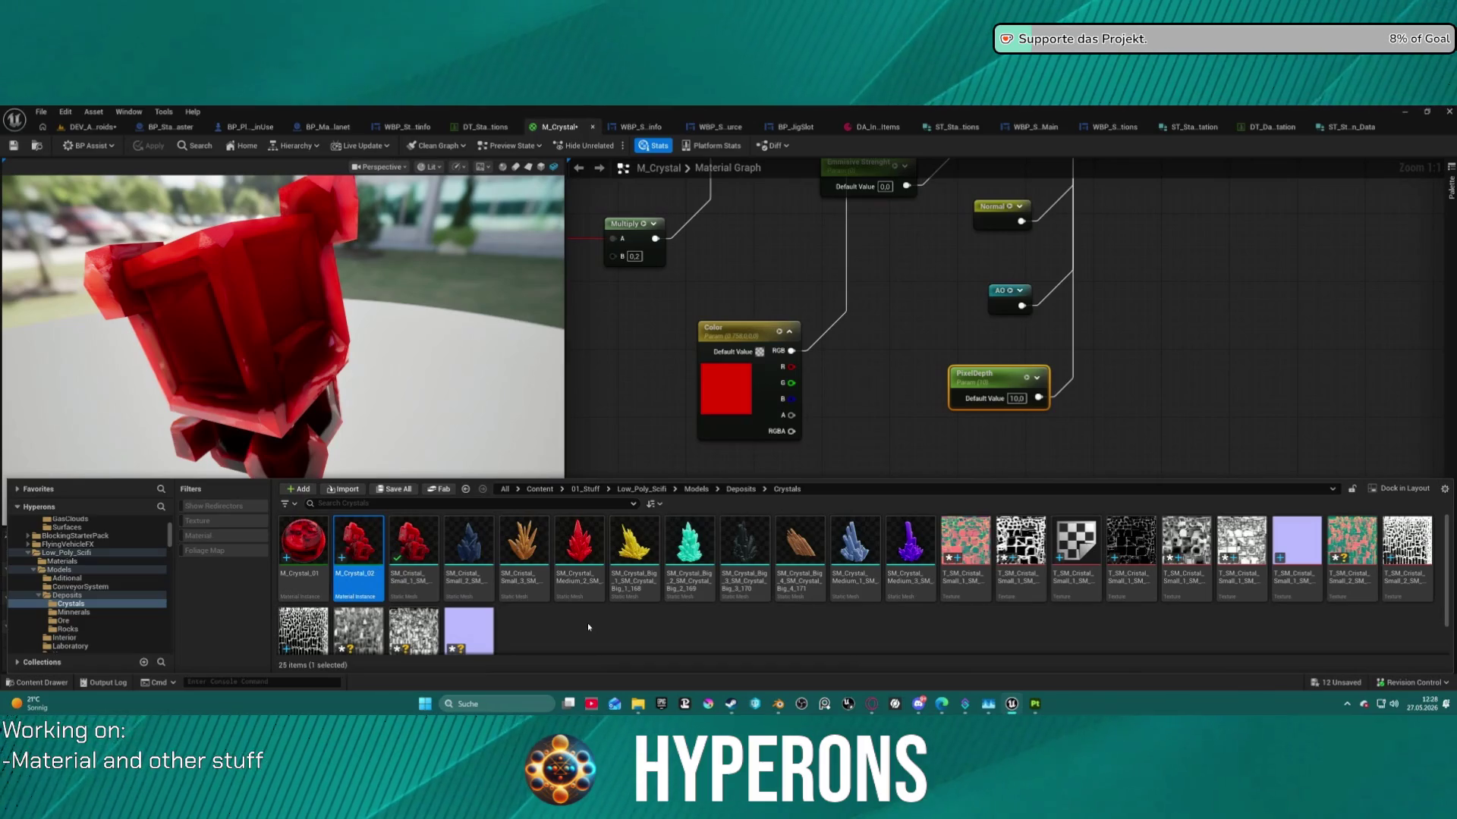
pyautogui.doubleClick(357, 543)
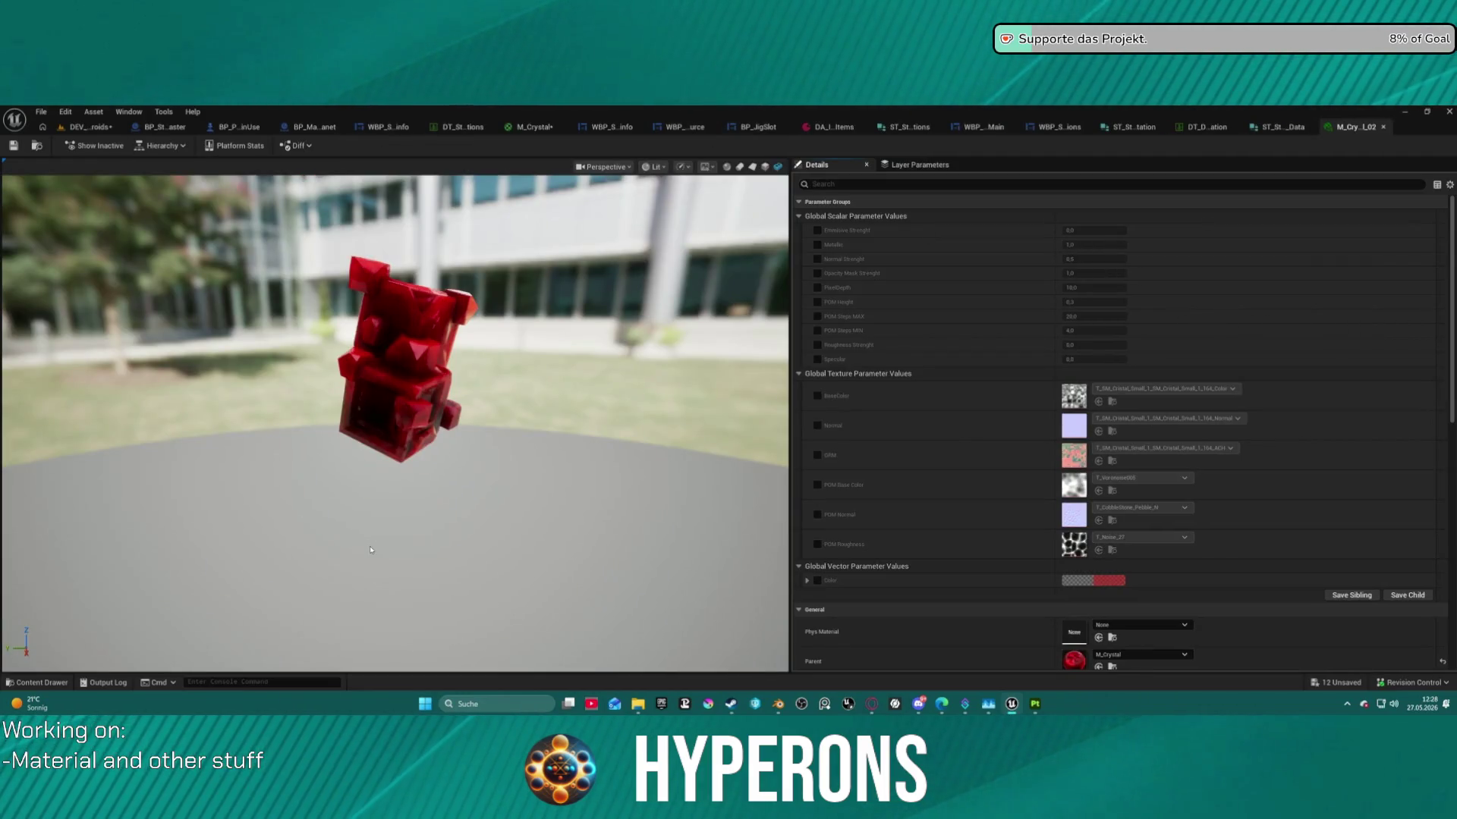
# Override BaseColor, Normal, ORM, POM Base Color, POM Normal and POM Roughness on M_Crystal_02, then return to M_Crystal.
pyautogui.click(818, 396)
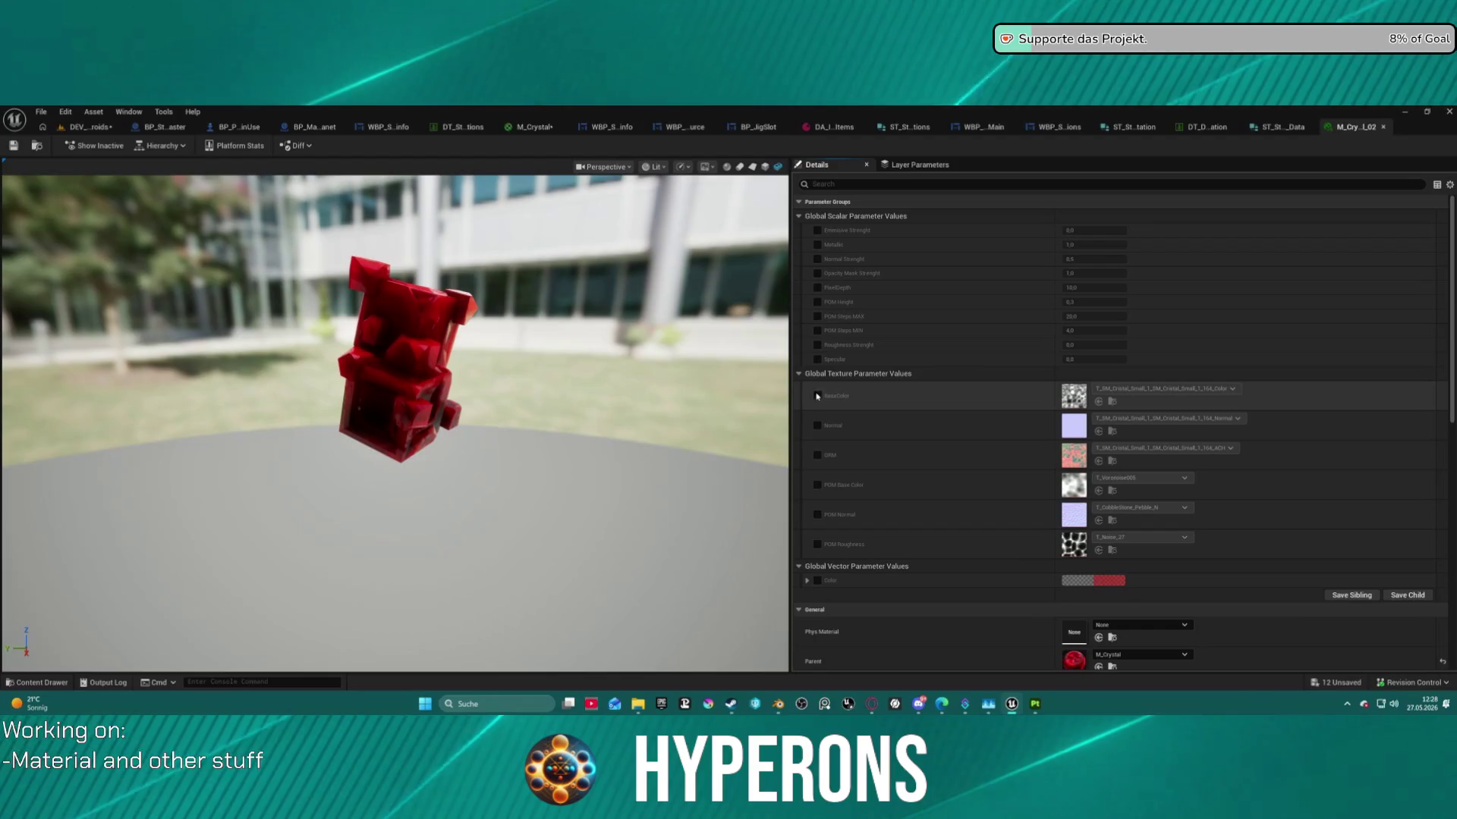
pyautogui.click(818, 426)
pyautogui.click(817, 455)
pyautogui.click(817, 484)
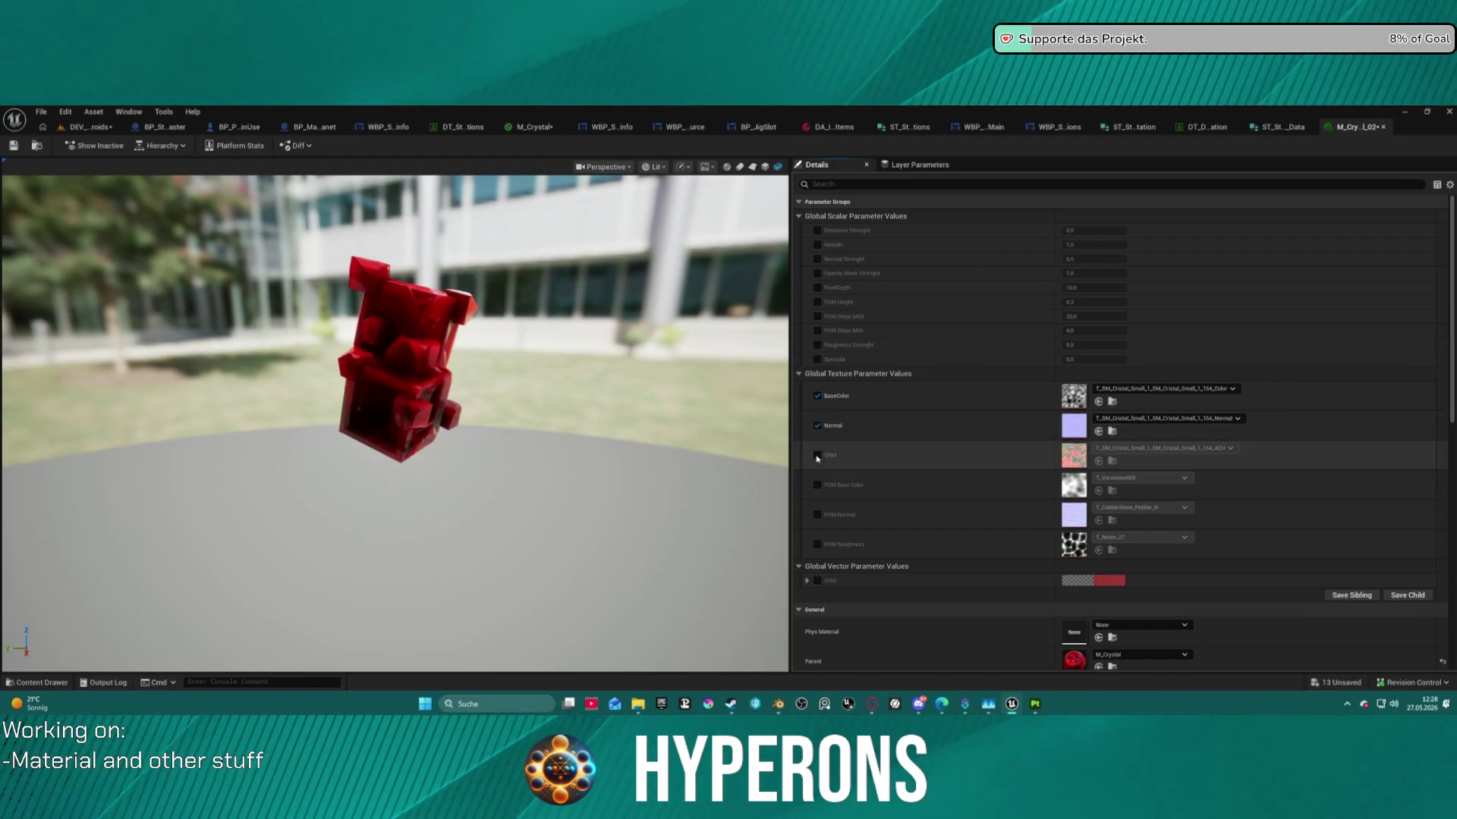
pyautogui.click(817, 514)
pyautogui.click(818, 544)
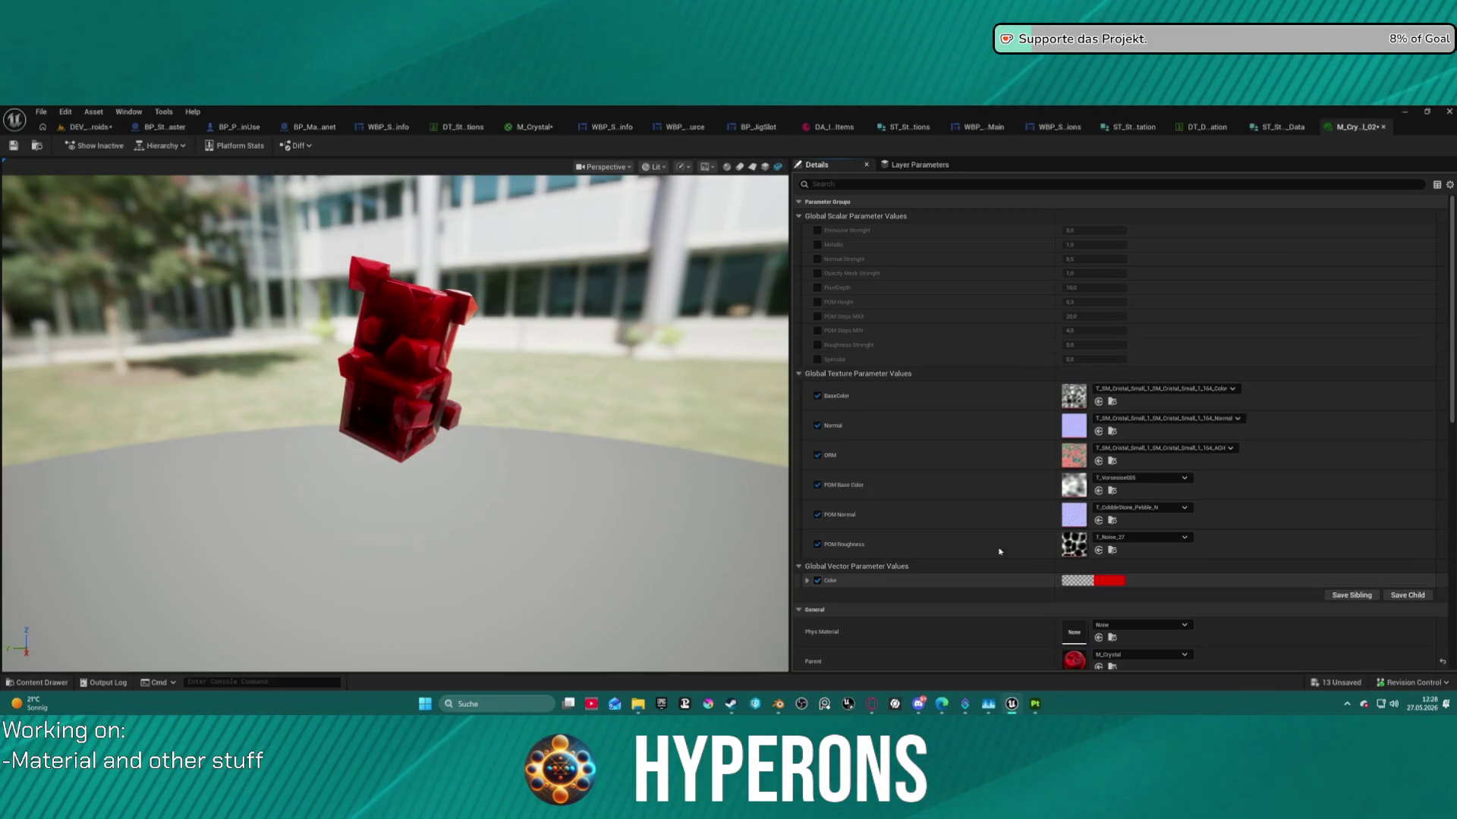
pyautogui.click(550, 129)
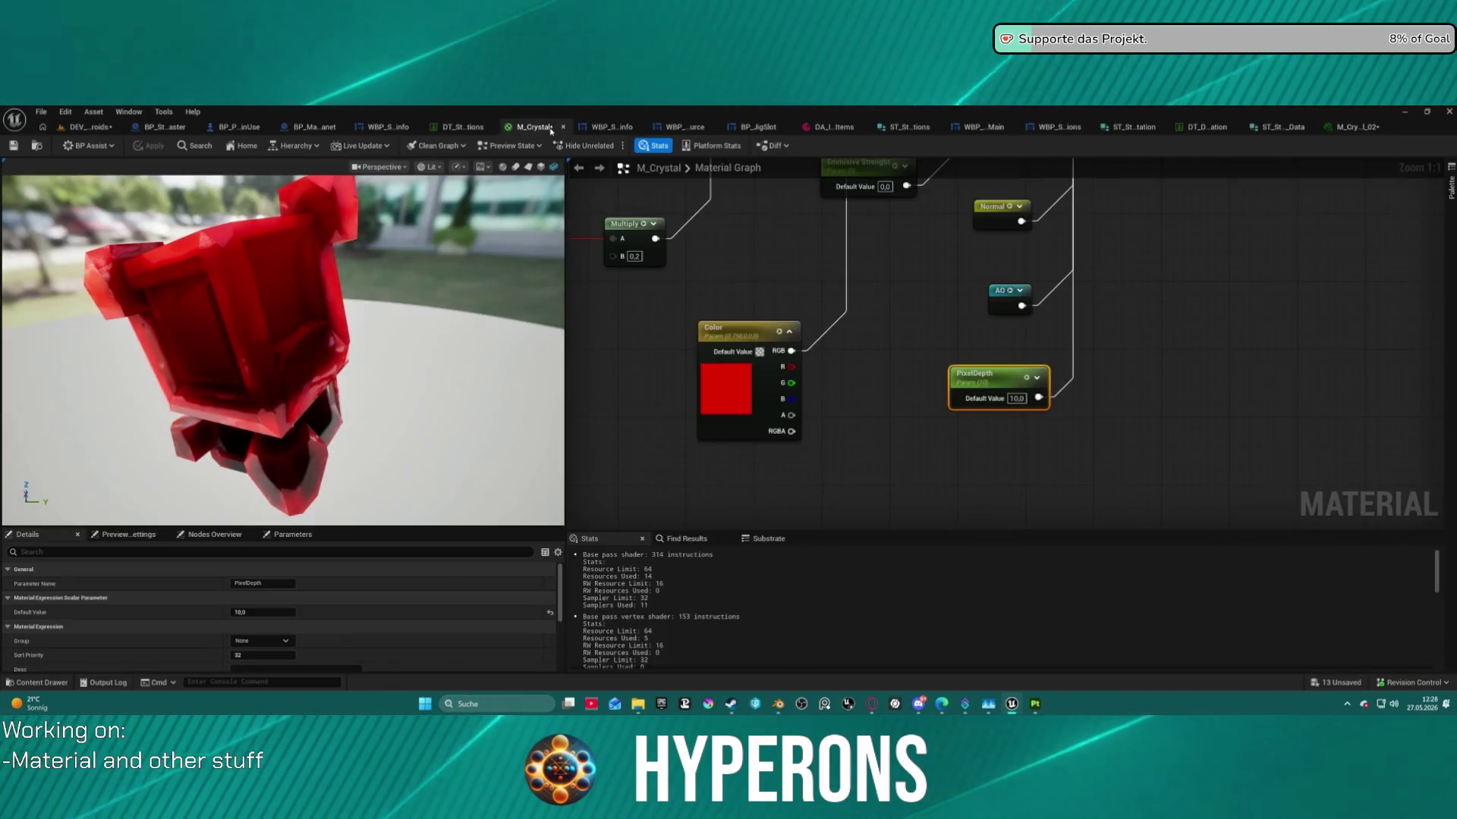
# Convert the upper Texture Sample node into a texture parameter named Alpha_2.
pyautogui.scroll(-5, 914, 369)
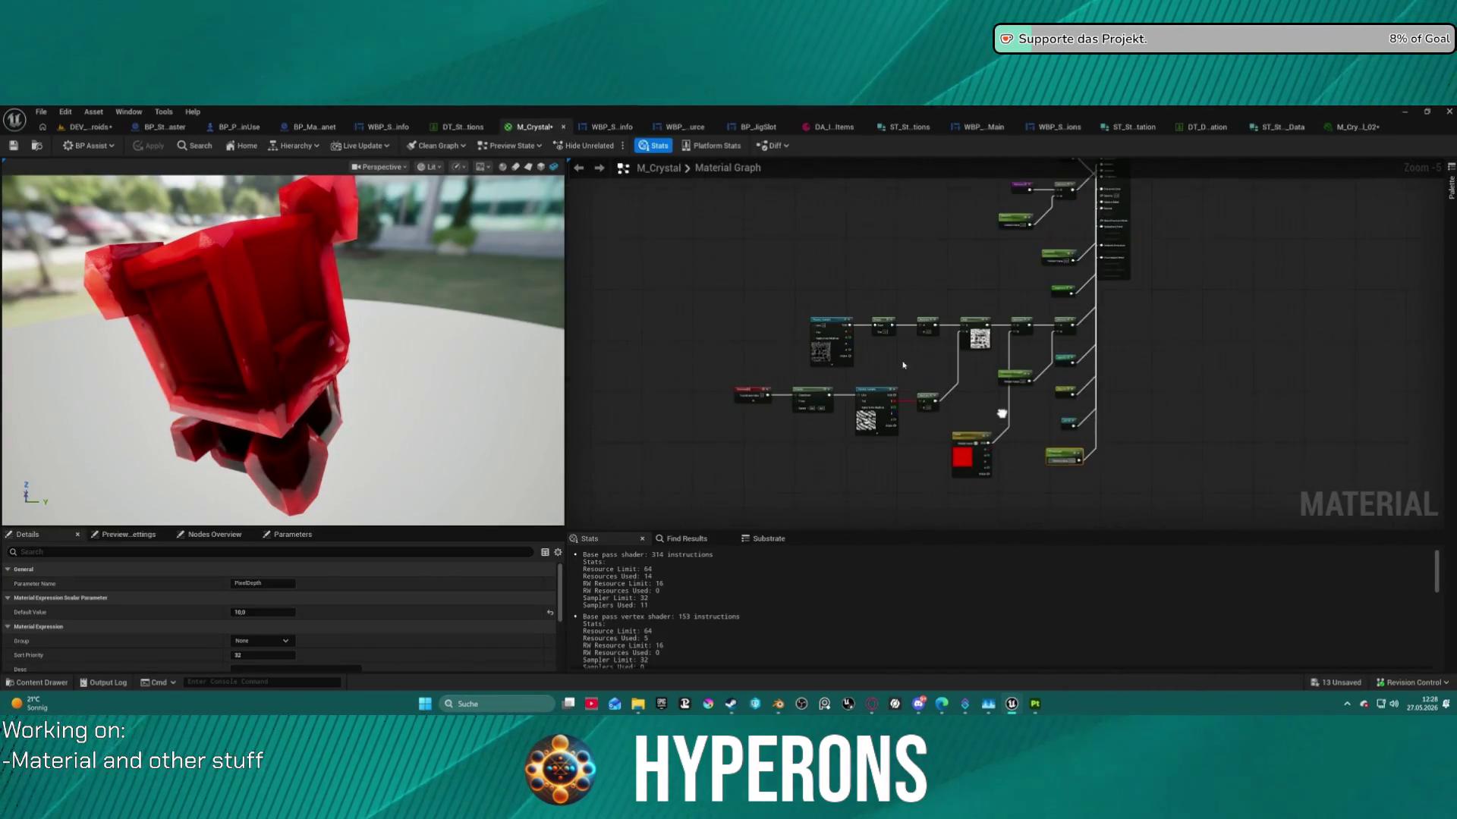
pyautogui.scroll(5, 809, 344)
pyautogui.click(874, 311)
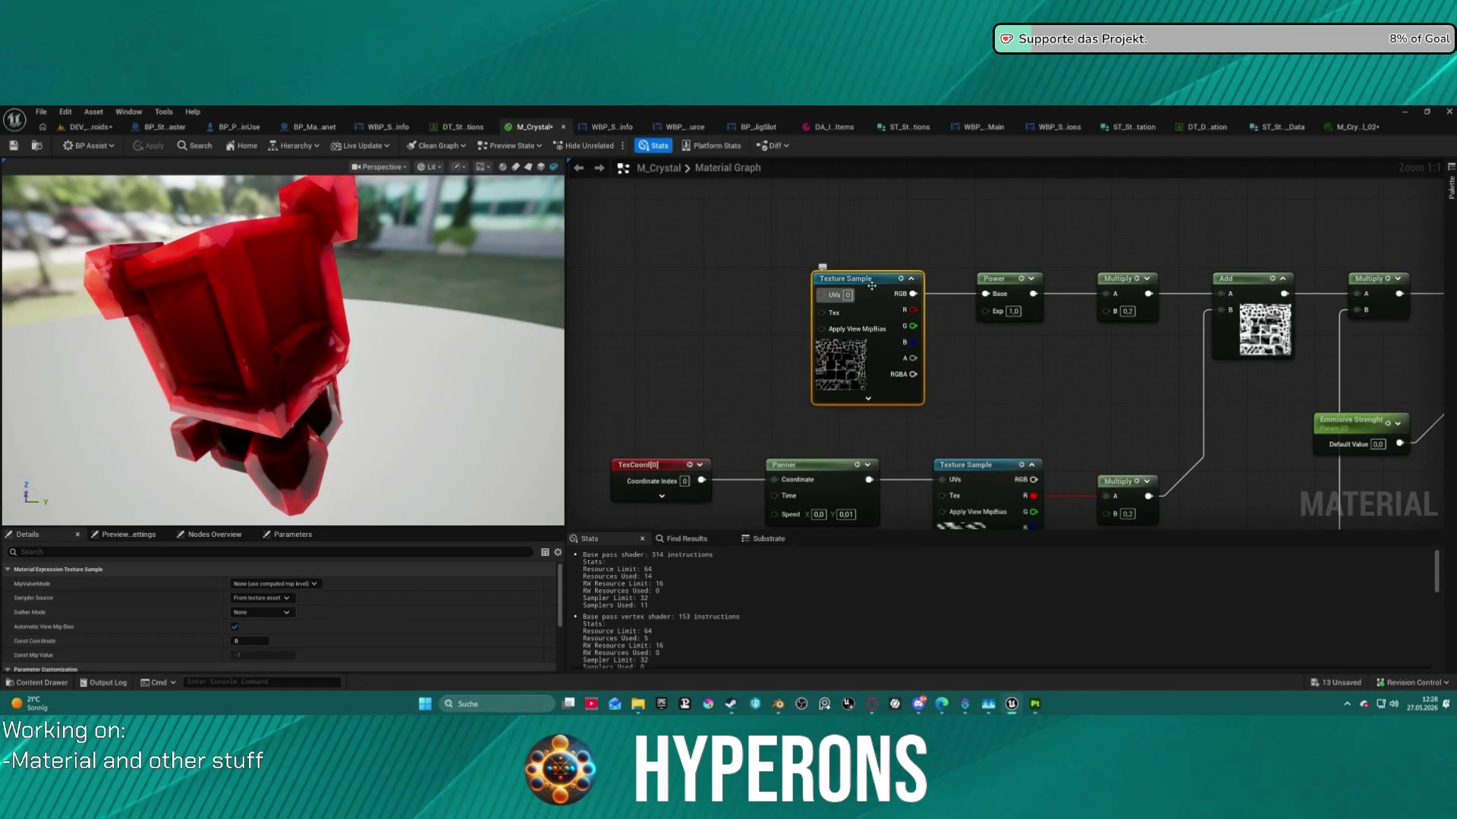
pyautogui.rightClick(872, 296)
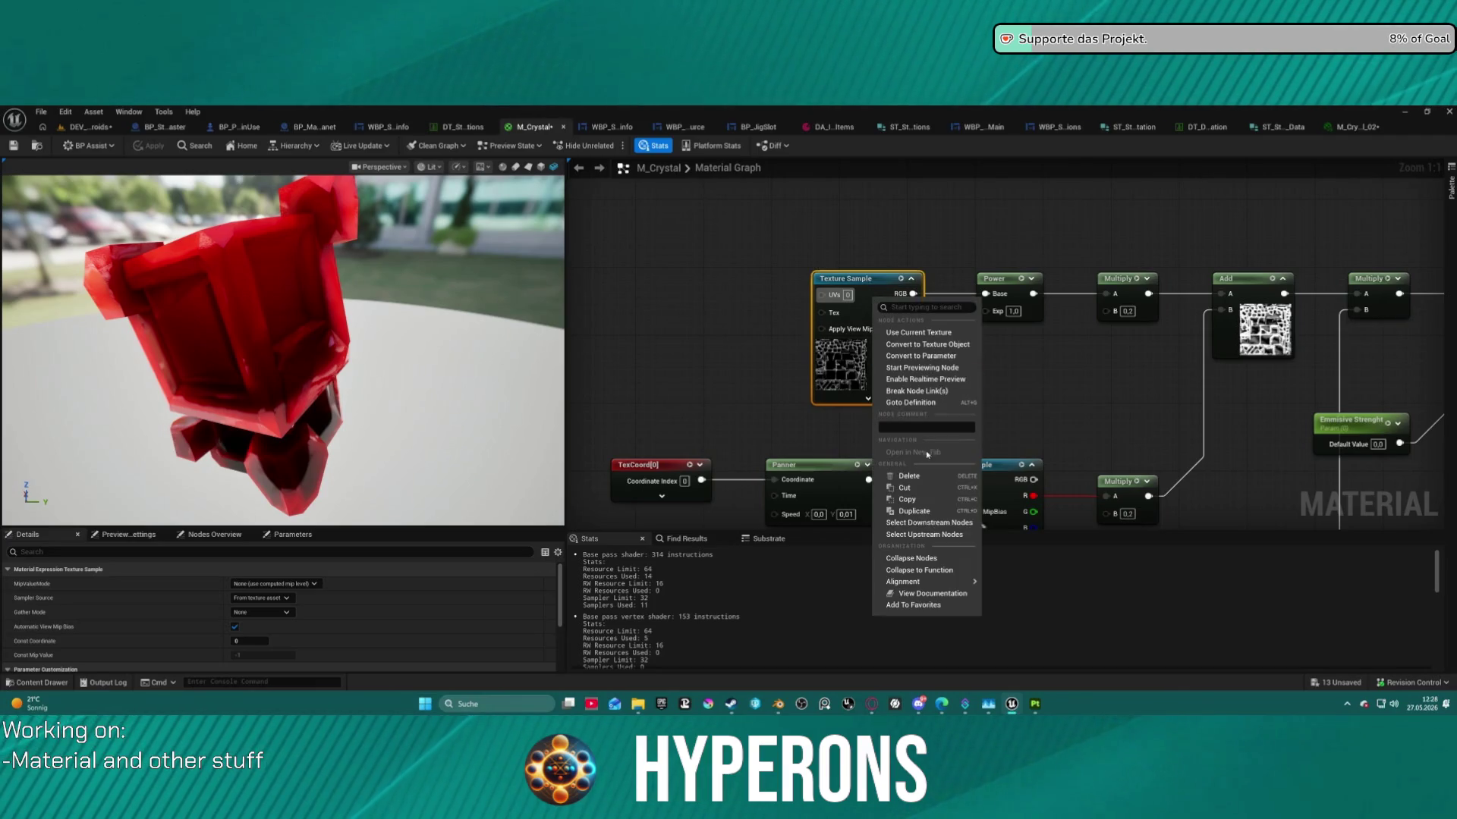
pyautogui.click(925, 357)
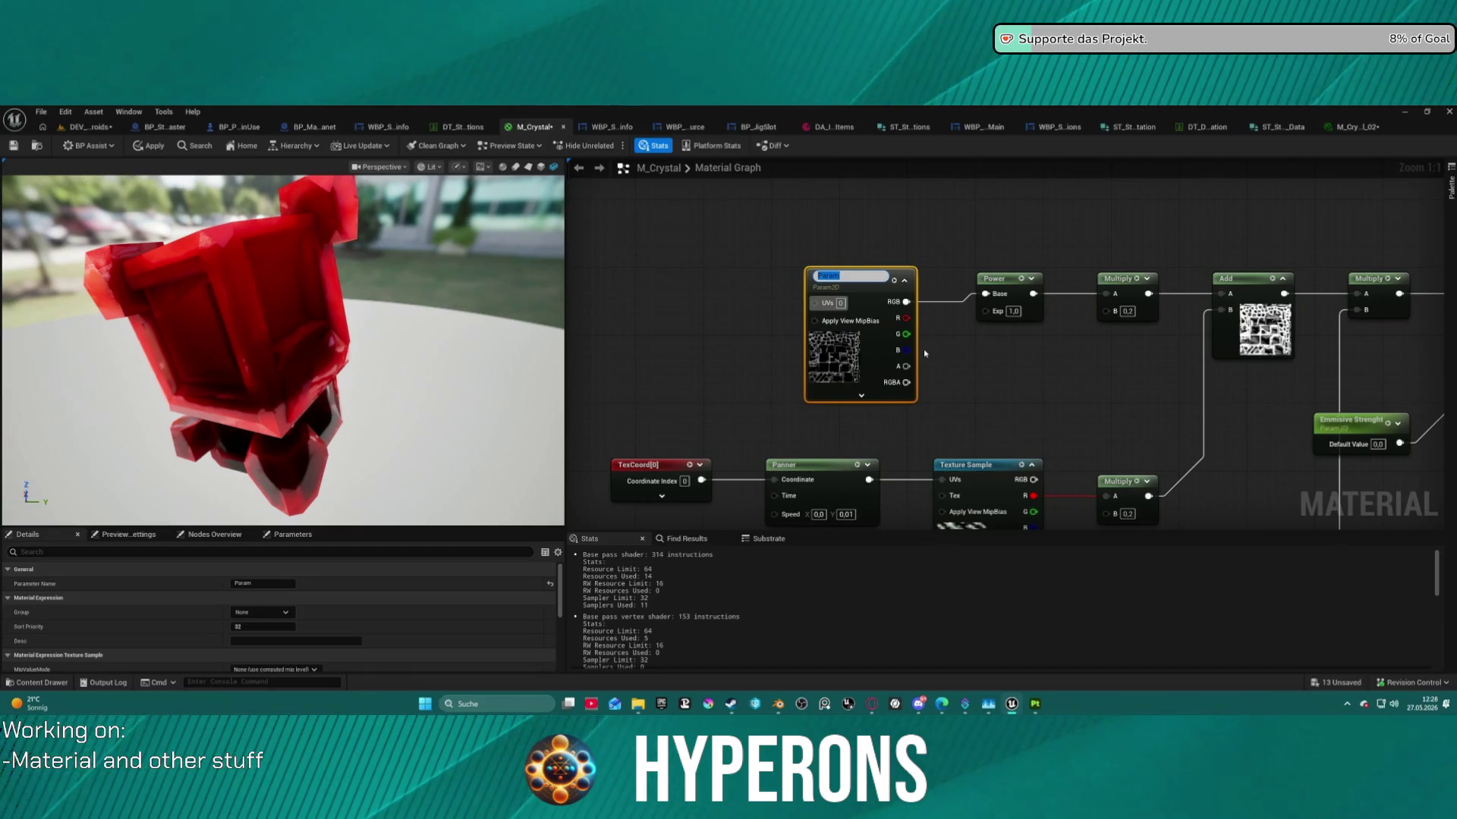
pyautogui.write('Alpha_2')
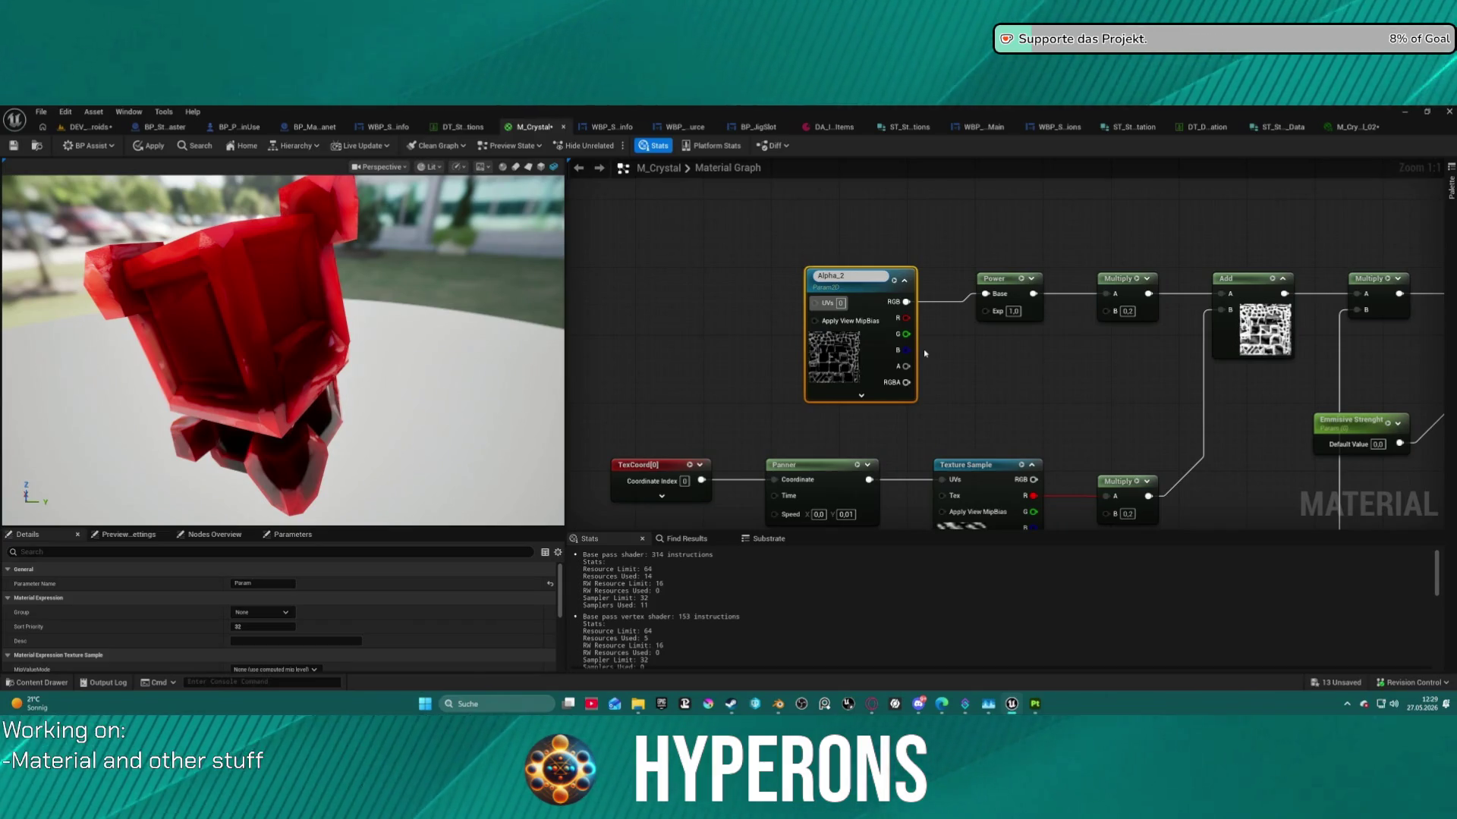
pyautogui.press('Return')
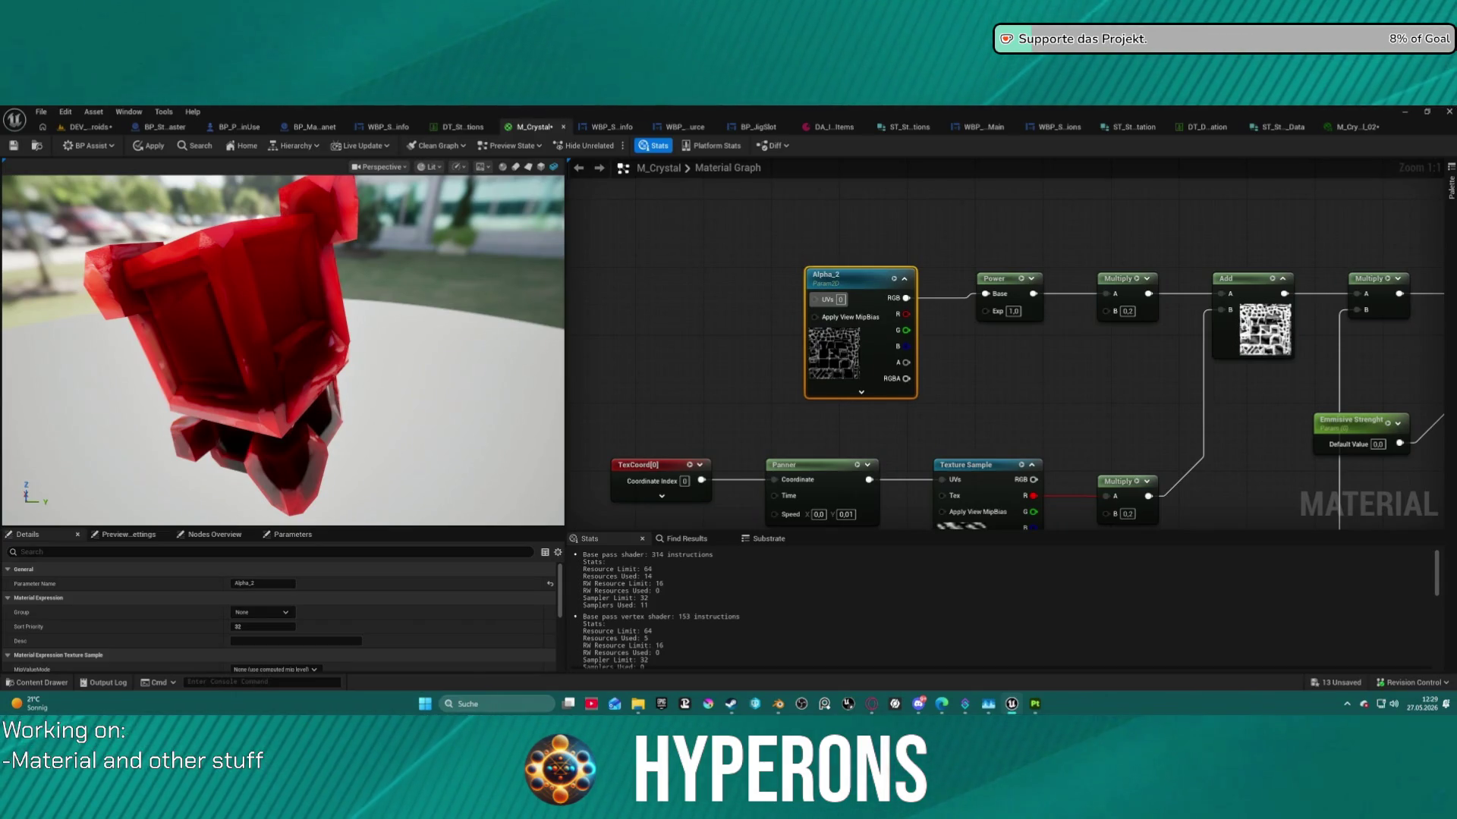
# Convert the panning Texture Sample node into a texture parameter named Emissive Tex.
pyautogui.scroll(-1, 957, 384)
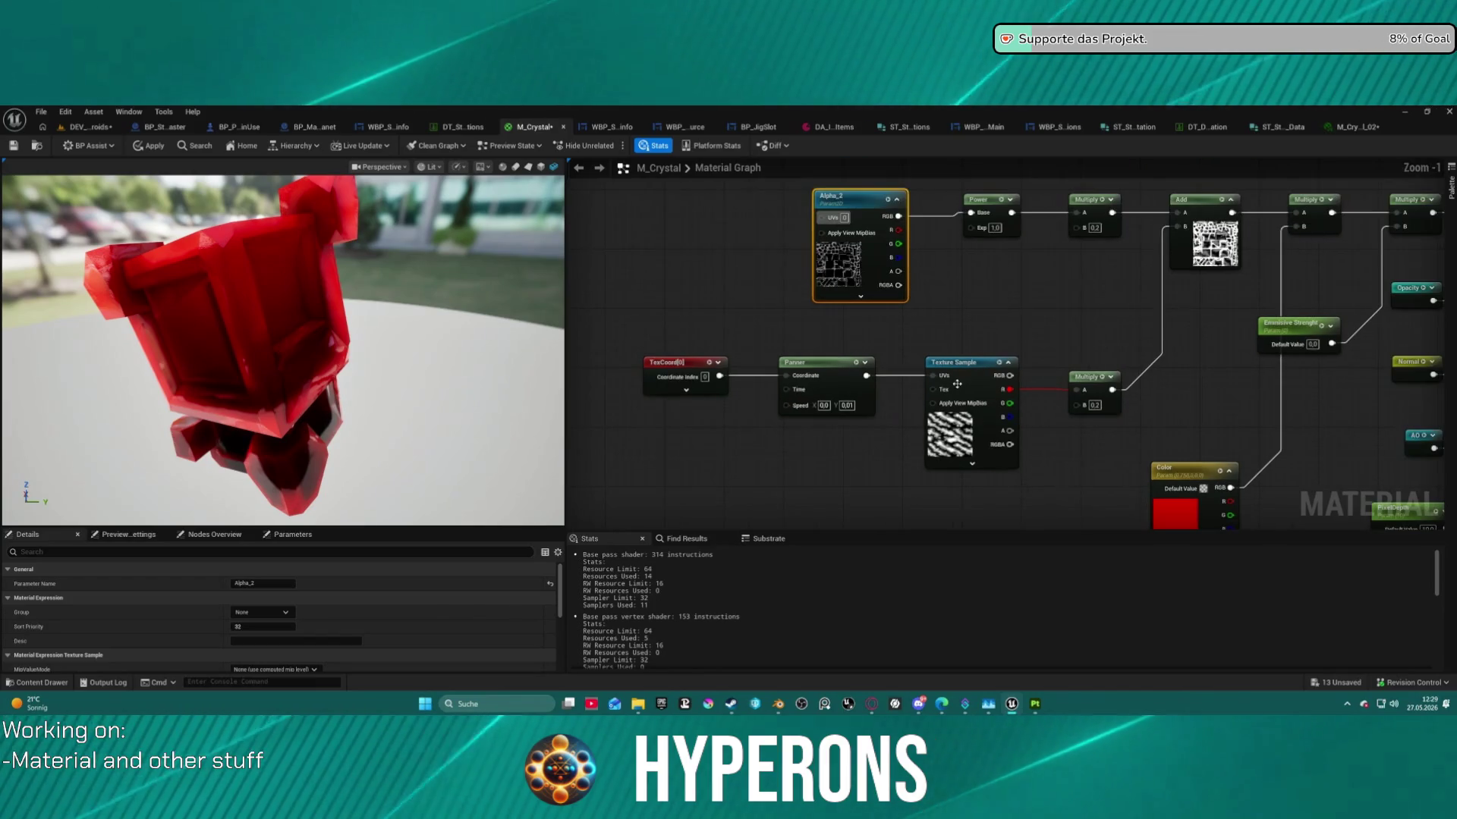
pyautogui.click(971, 368)
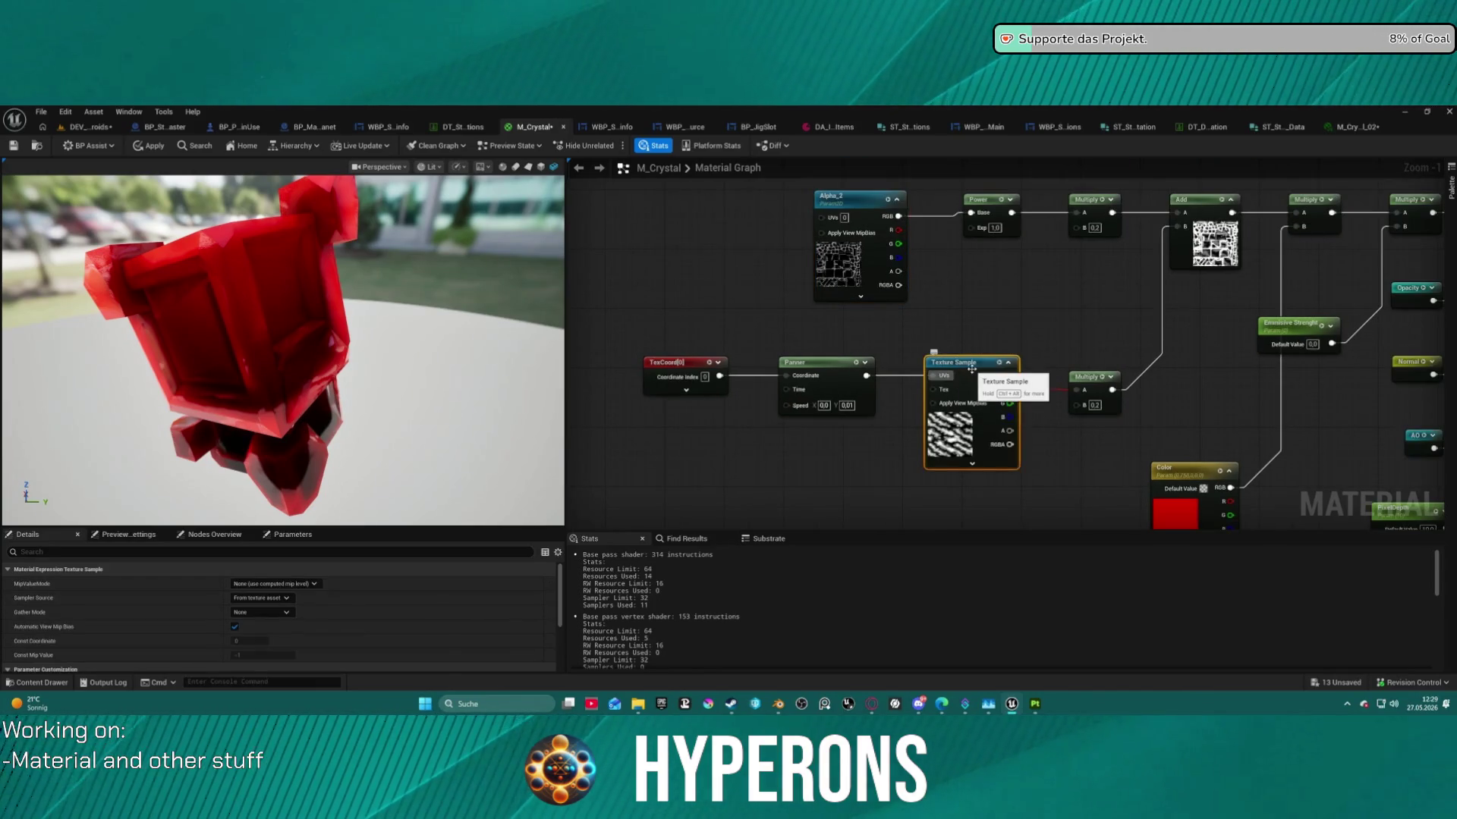
pyautogui.rightClick(974, 372)
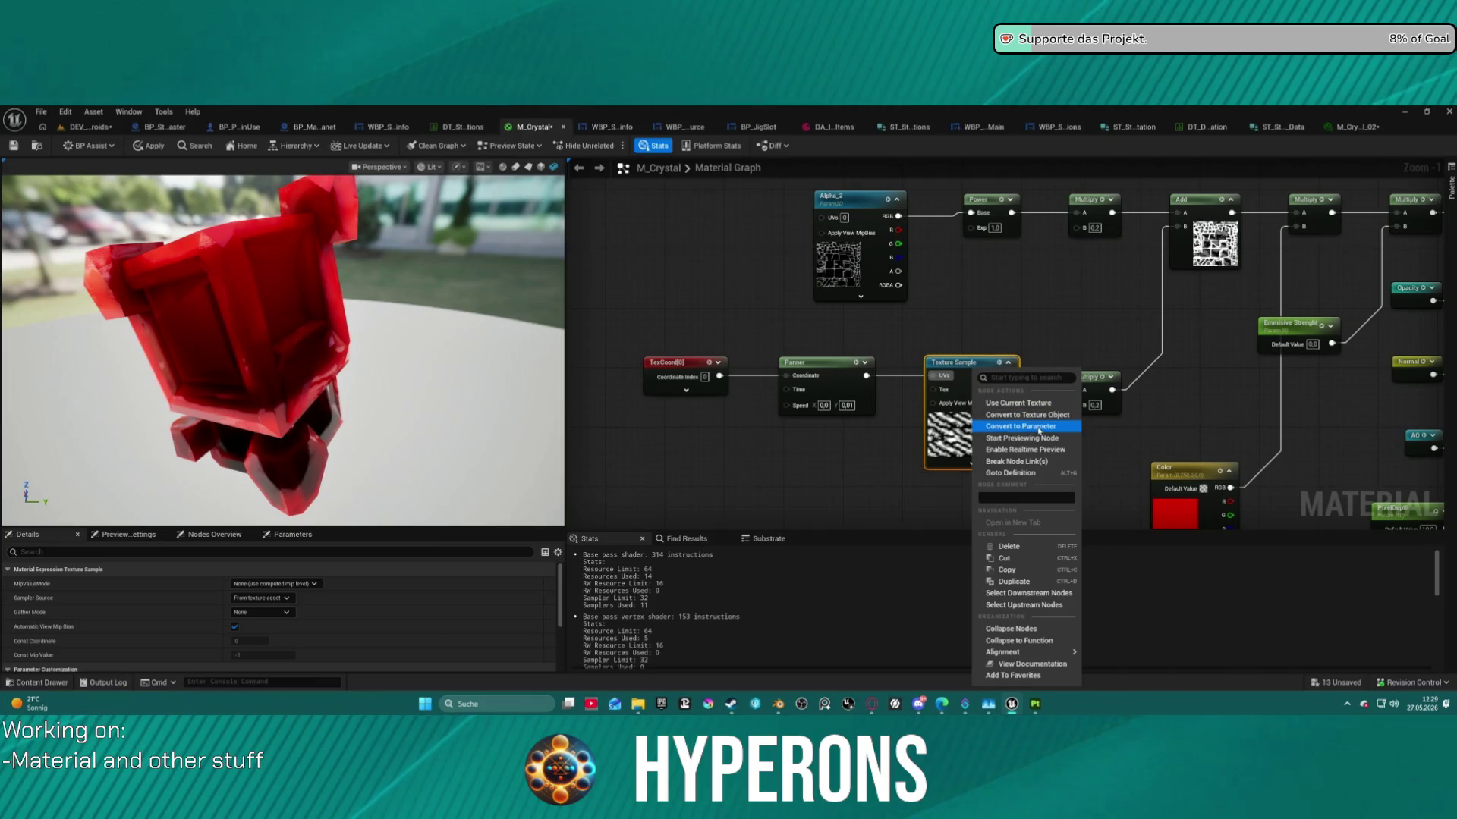
pyautogui.click(1039, 427)
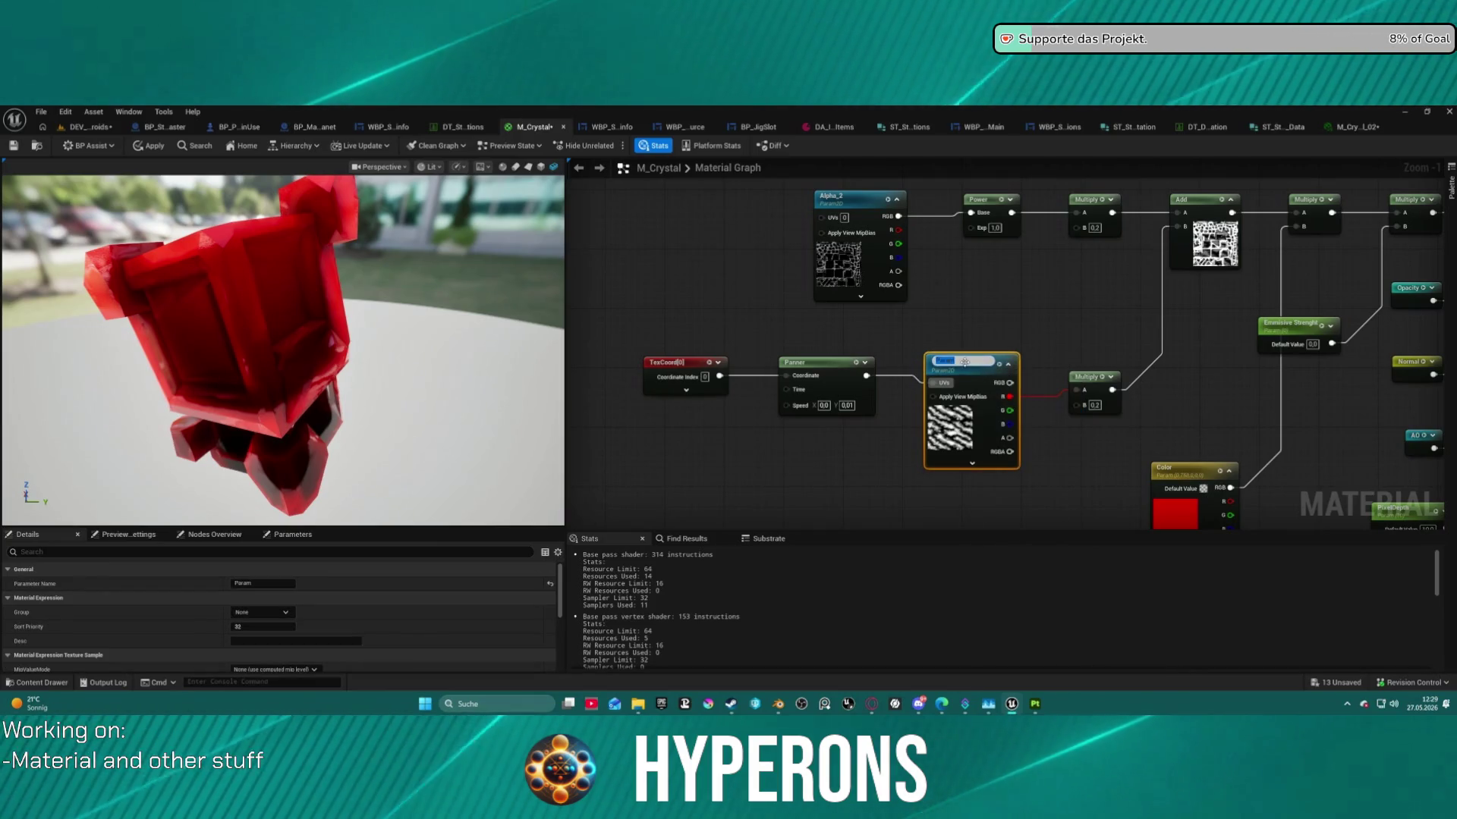
pyautogui.write('Emissive Tex')
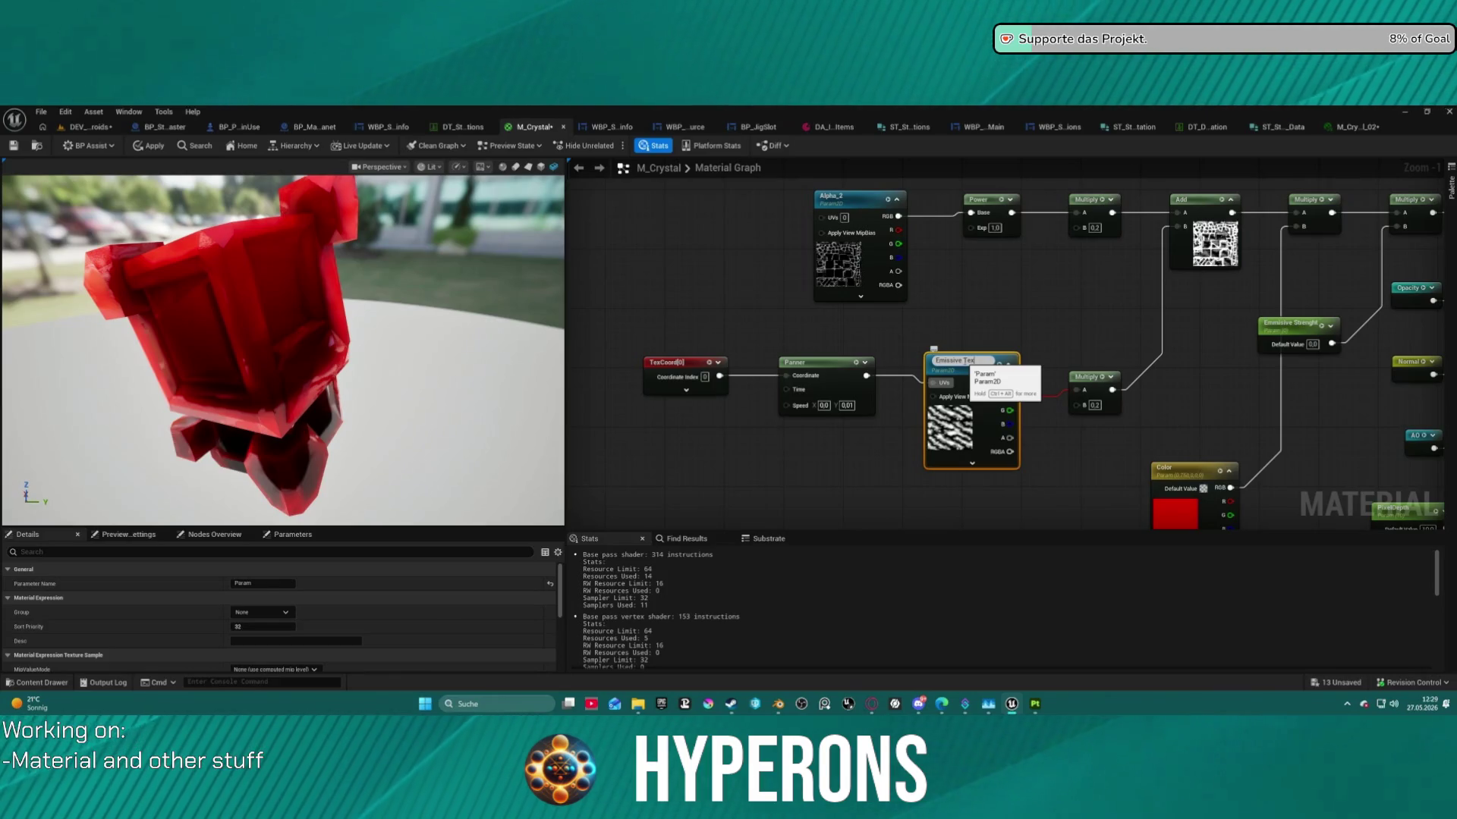
pyautogui.press('Return')
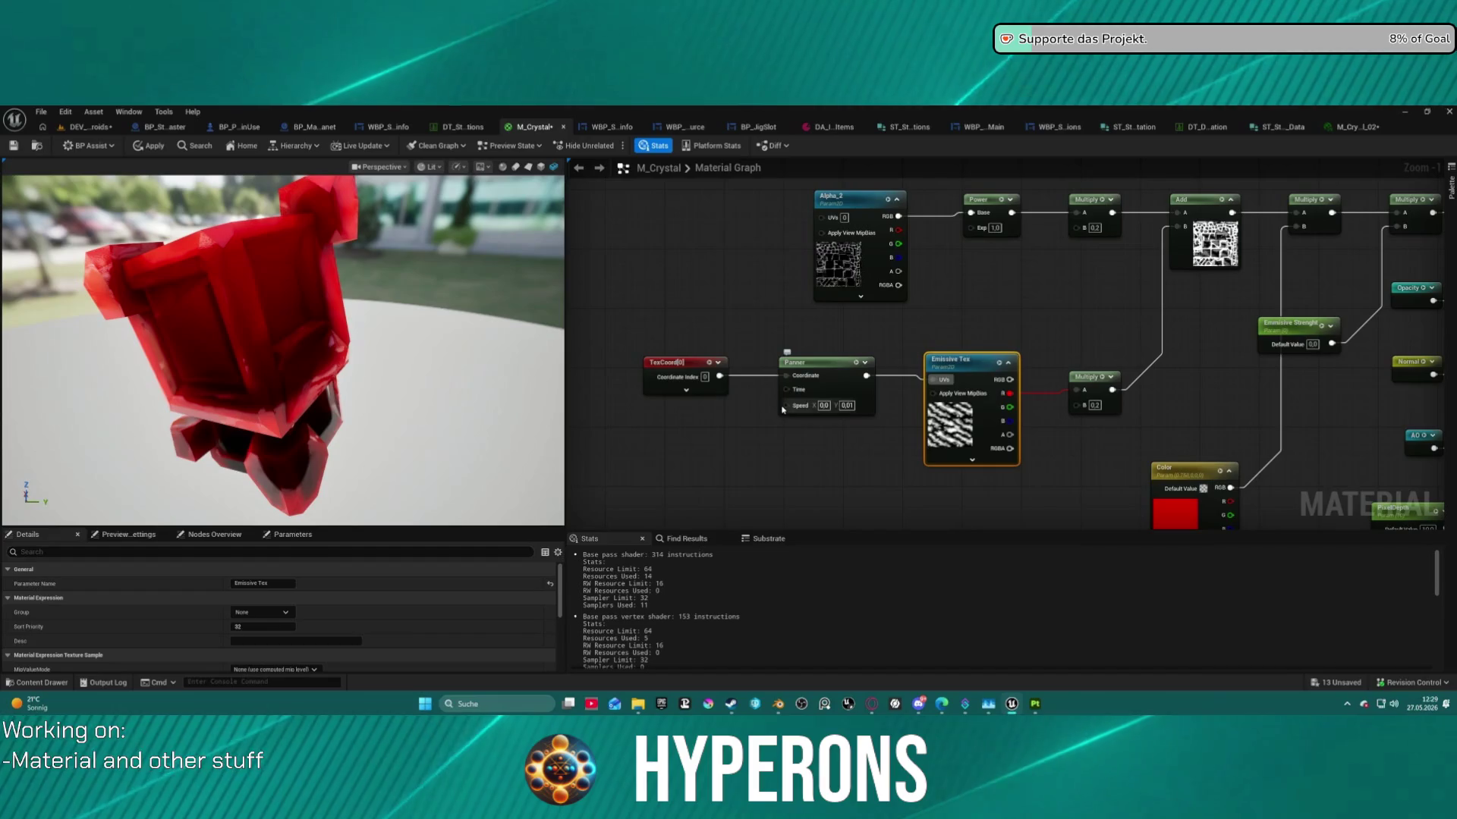
# Add a Constant2Vector wired to the Panner's Speed input with values 0 and 0.01.
pyautogui.click(709, 440)
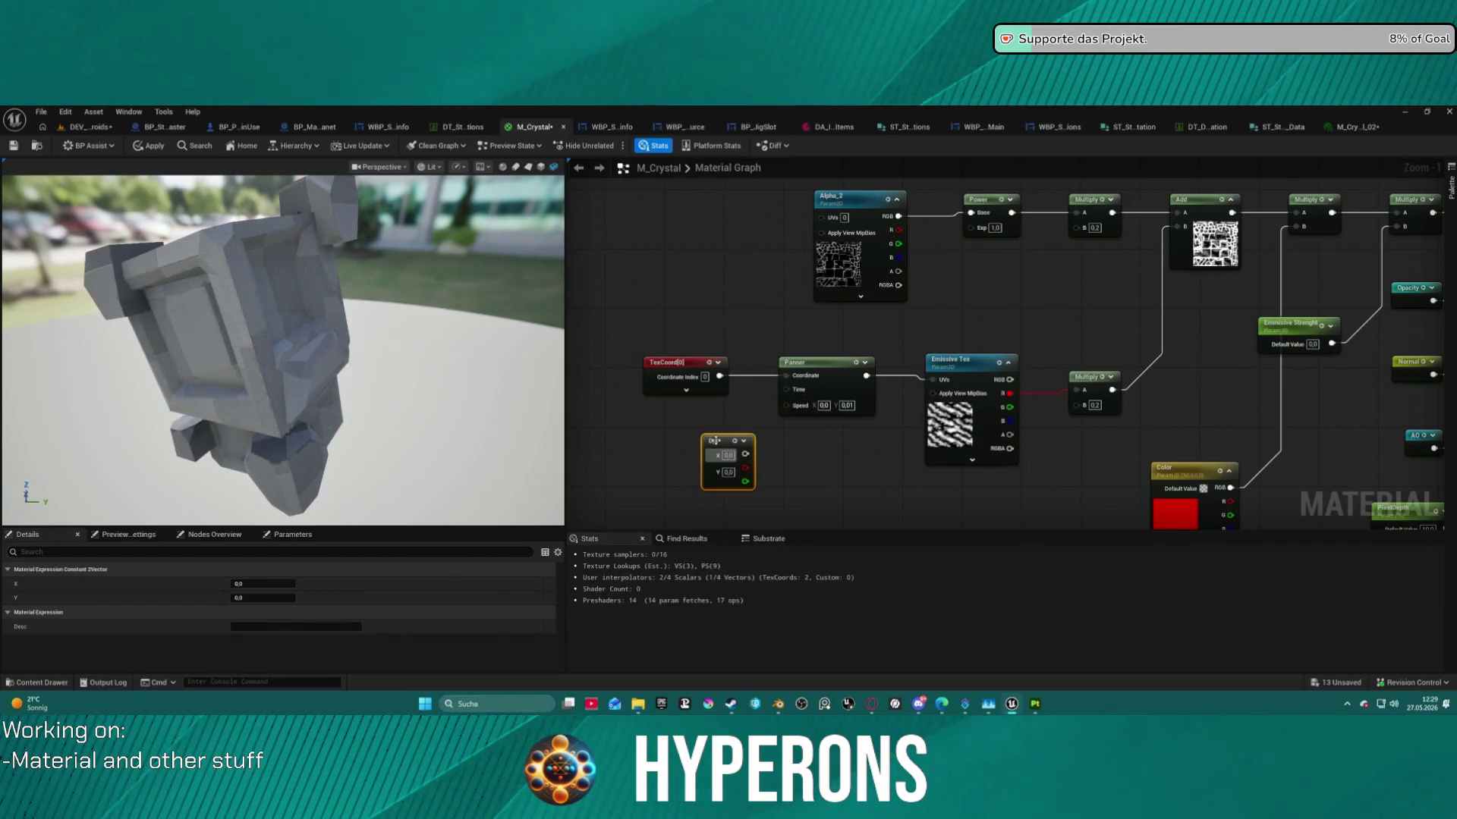
pyautogui.rightClick(714, 441)
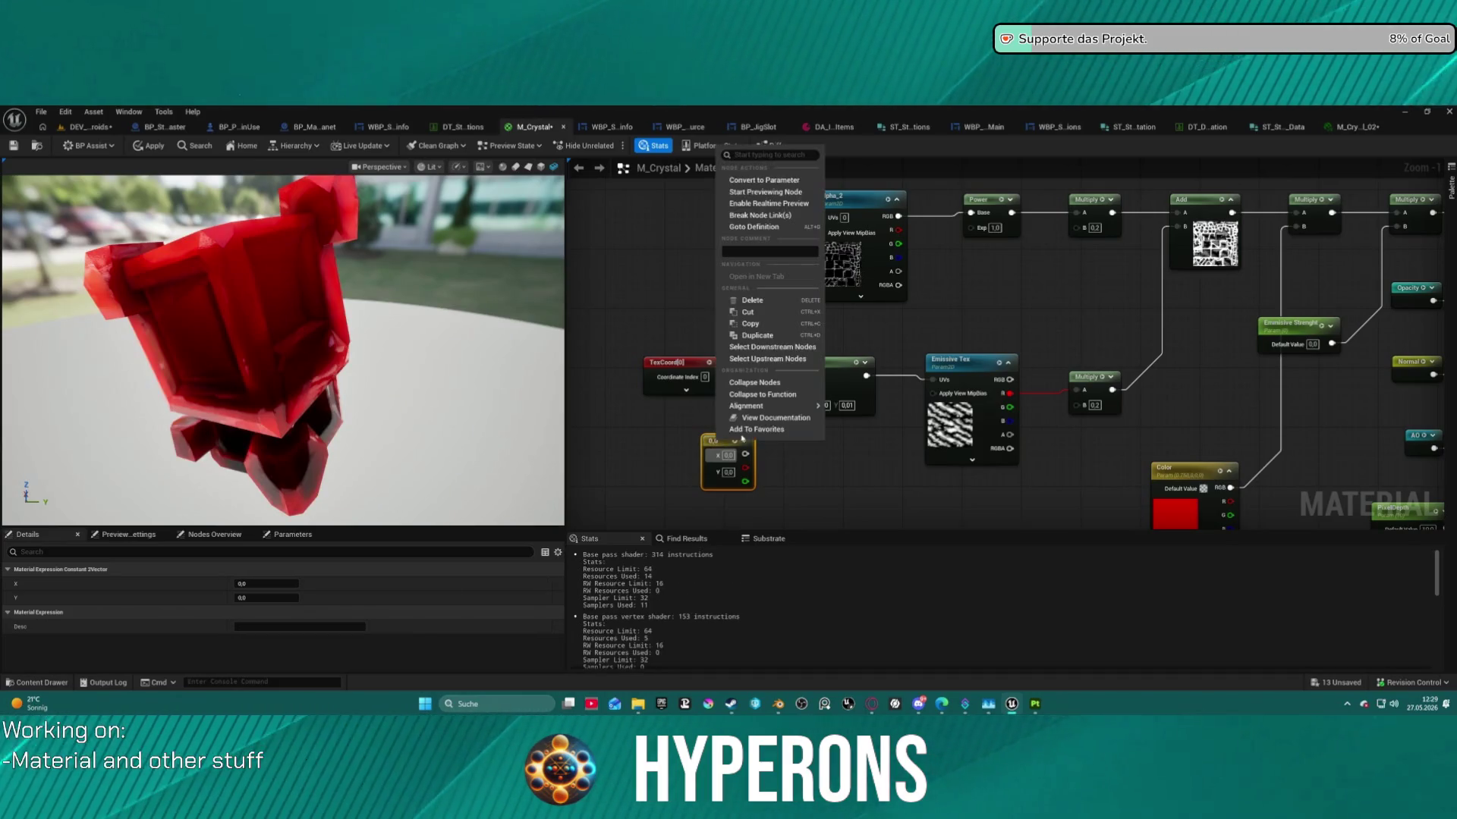
pyautogui.click(797, 456)
pyautogui.moveTo(785, 410); pyautogui.dragTo(746, 453)
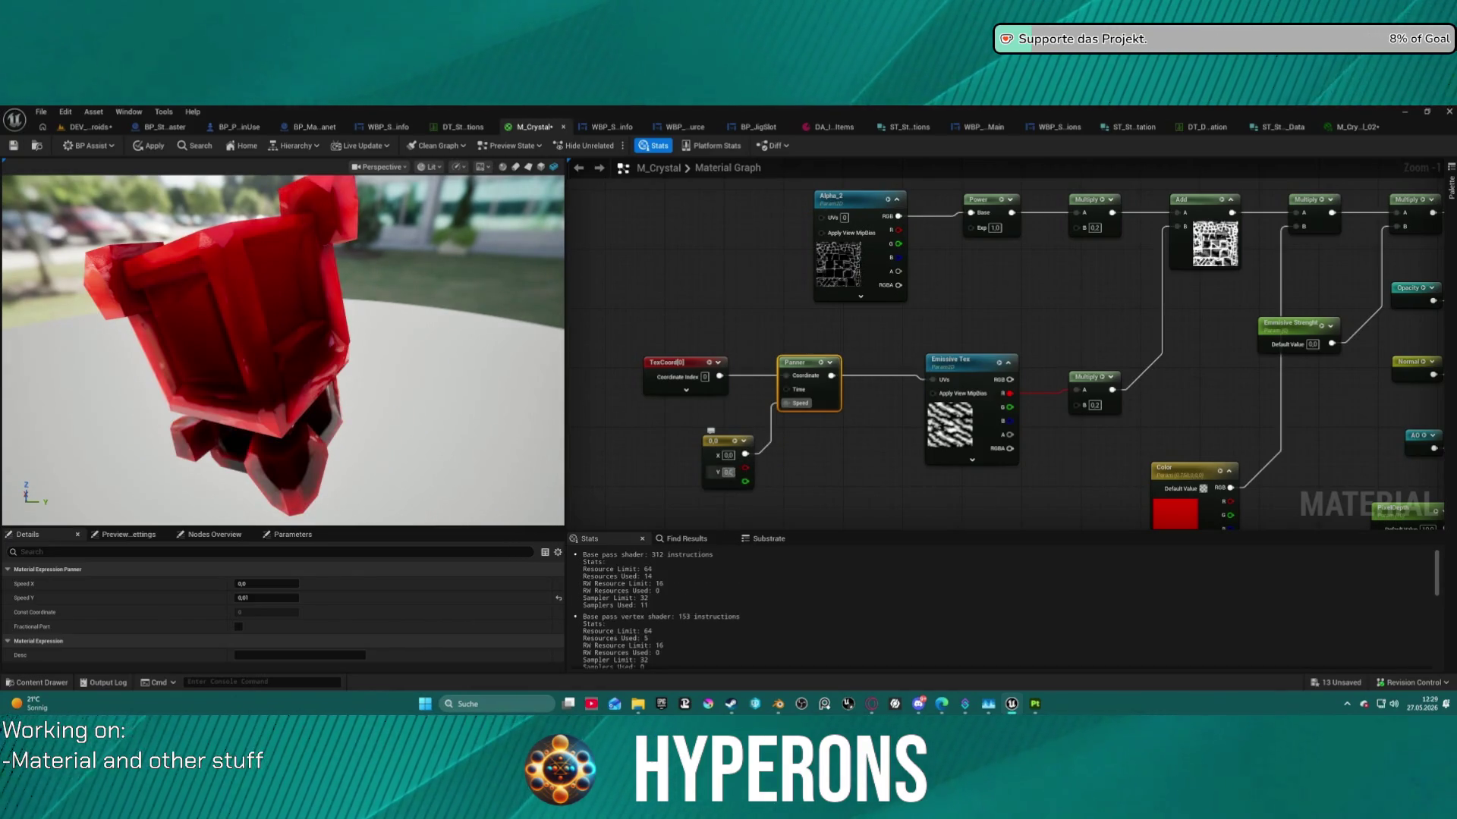
pyautogui.click(725, 442)
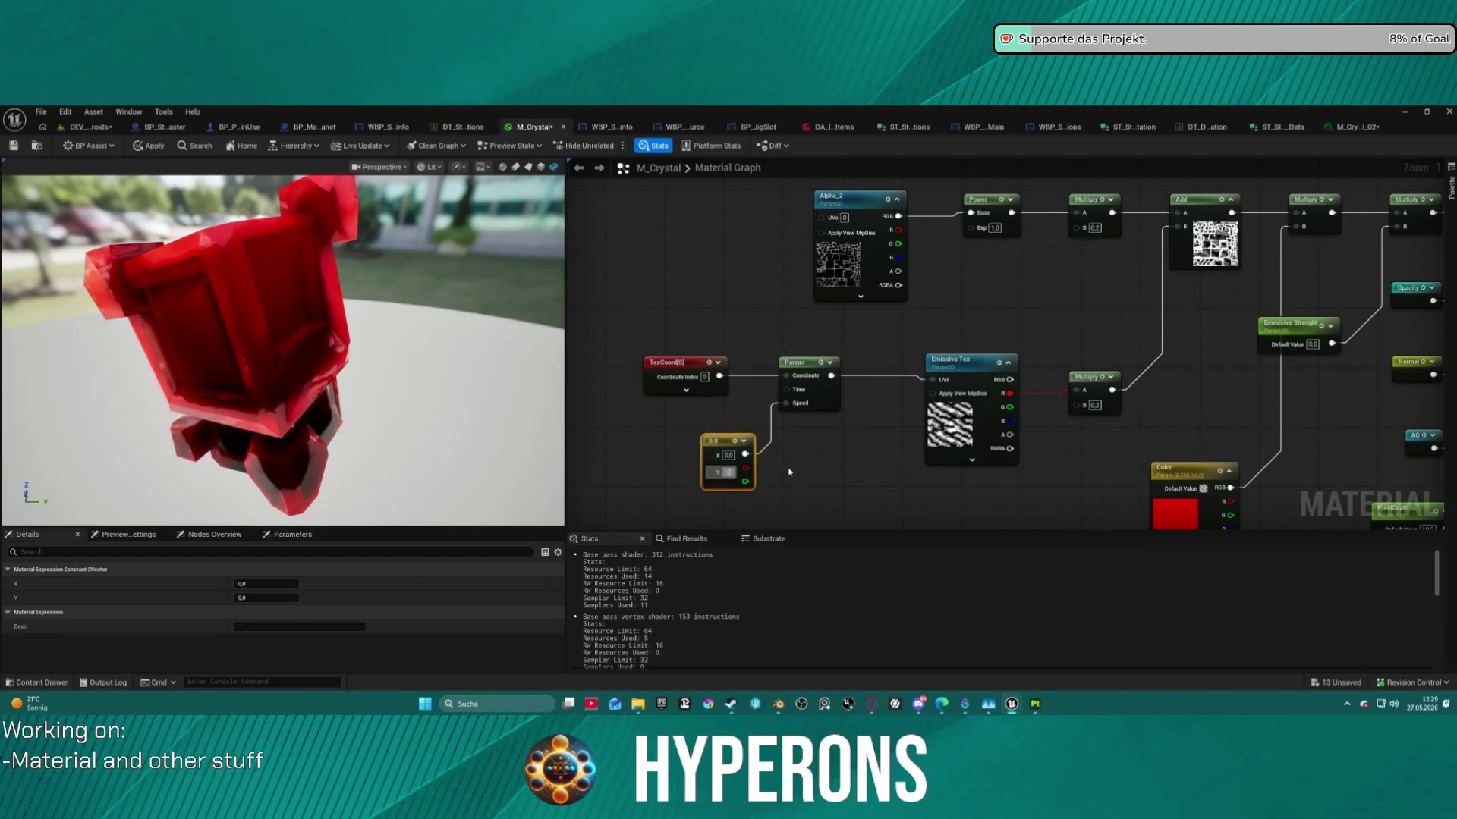
pyautogui.press('Return')
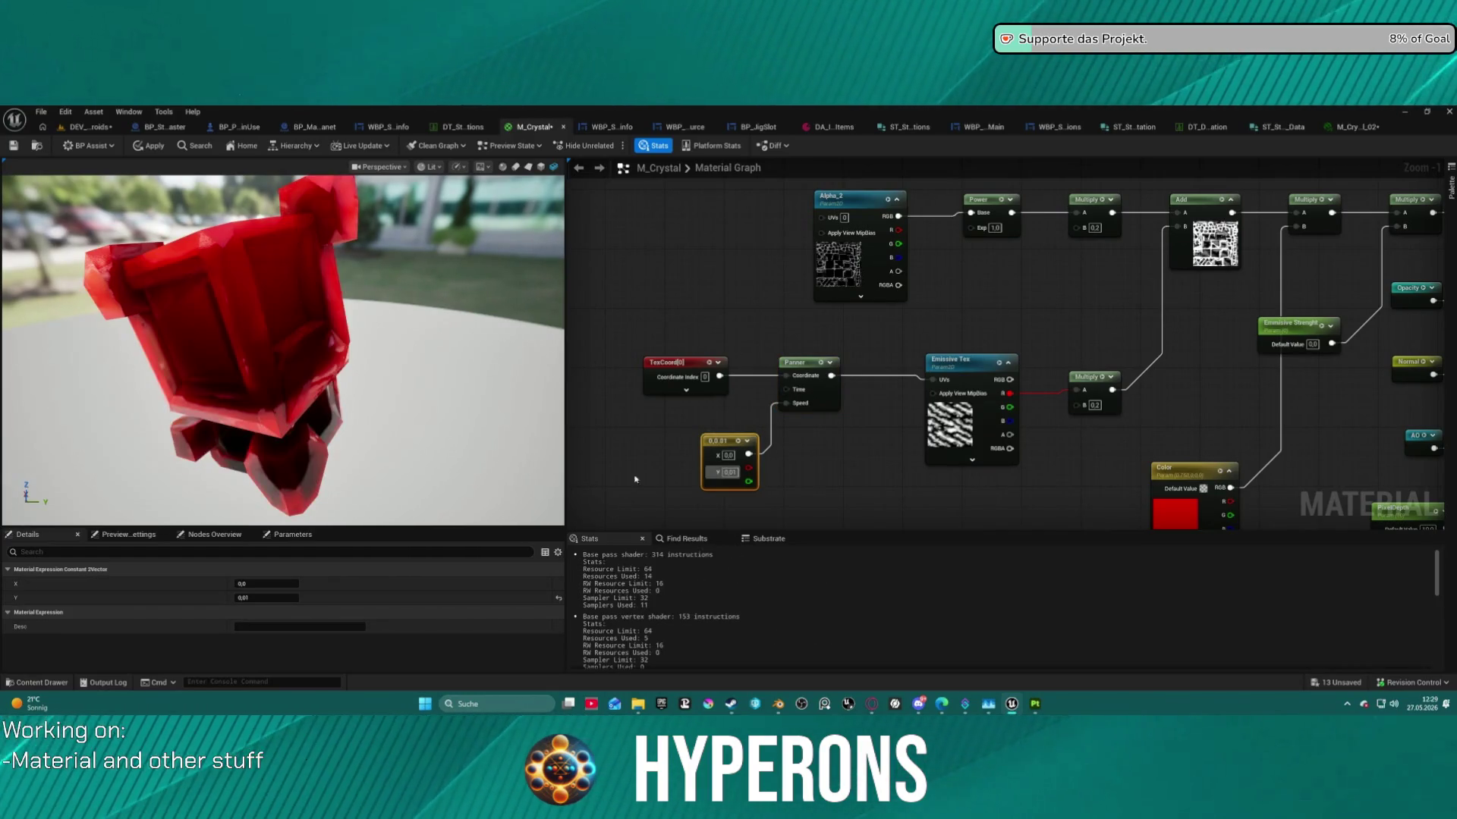
# Convert the Constant2Vector into a vector parameter named Emissive Speed.
pyautogui.rightClick(717, 447)
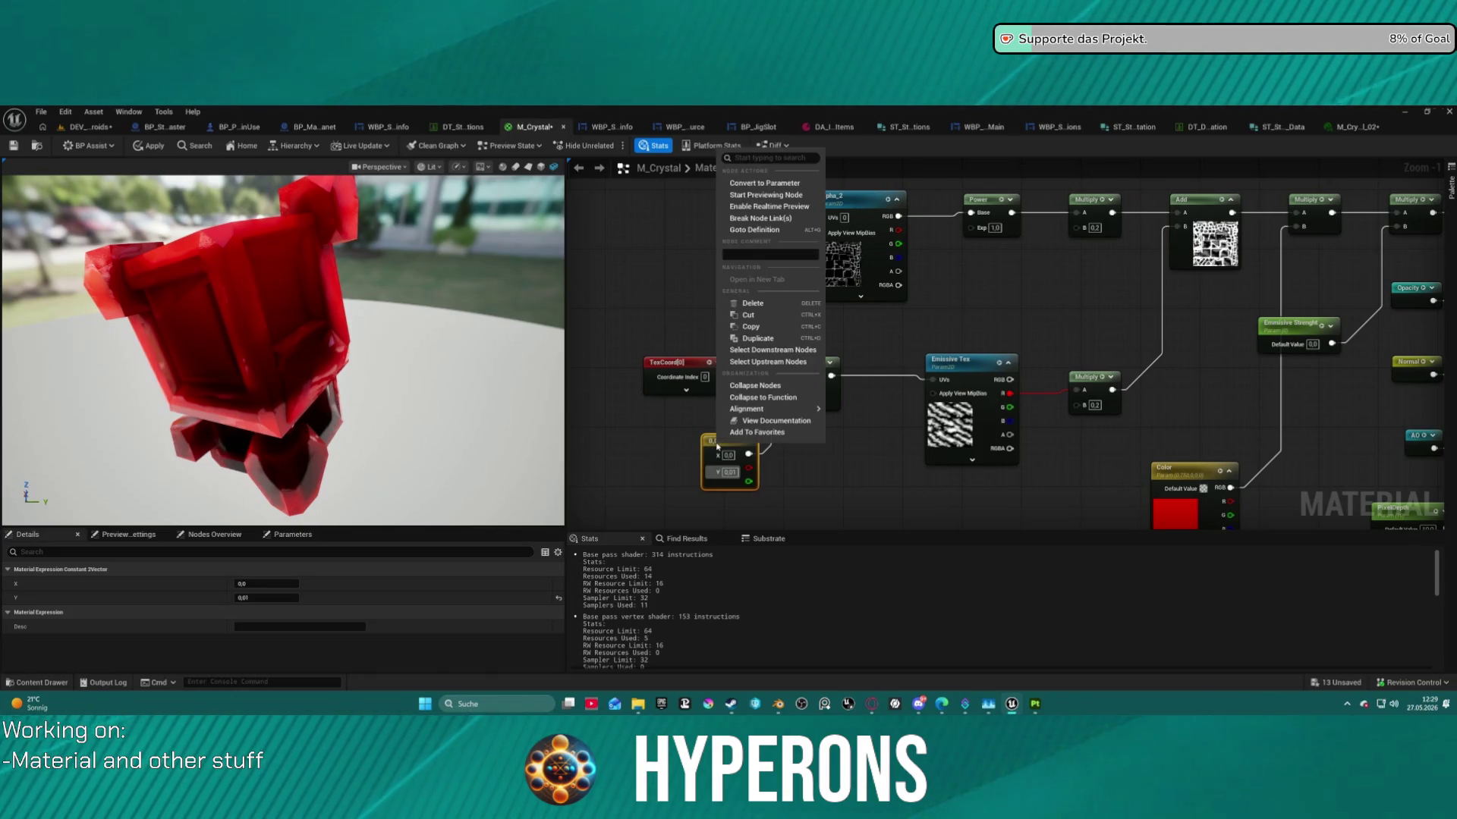
pyautogui.click(795, 184)
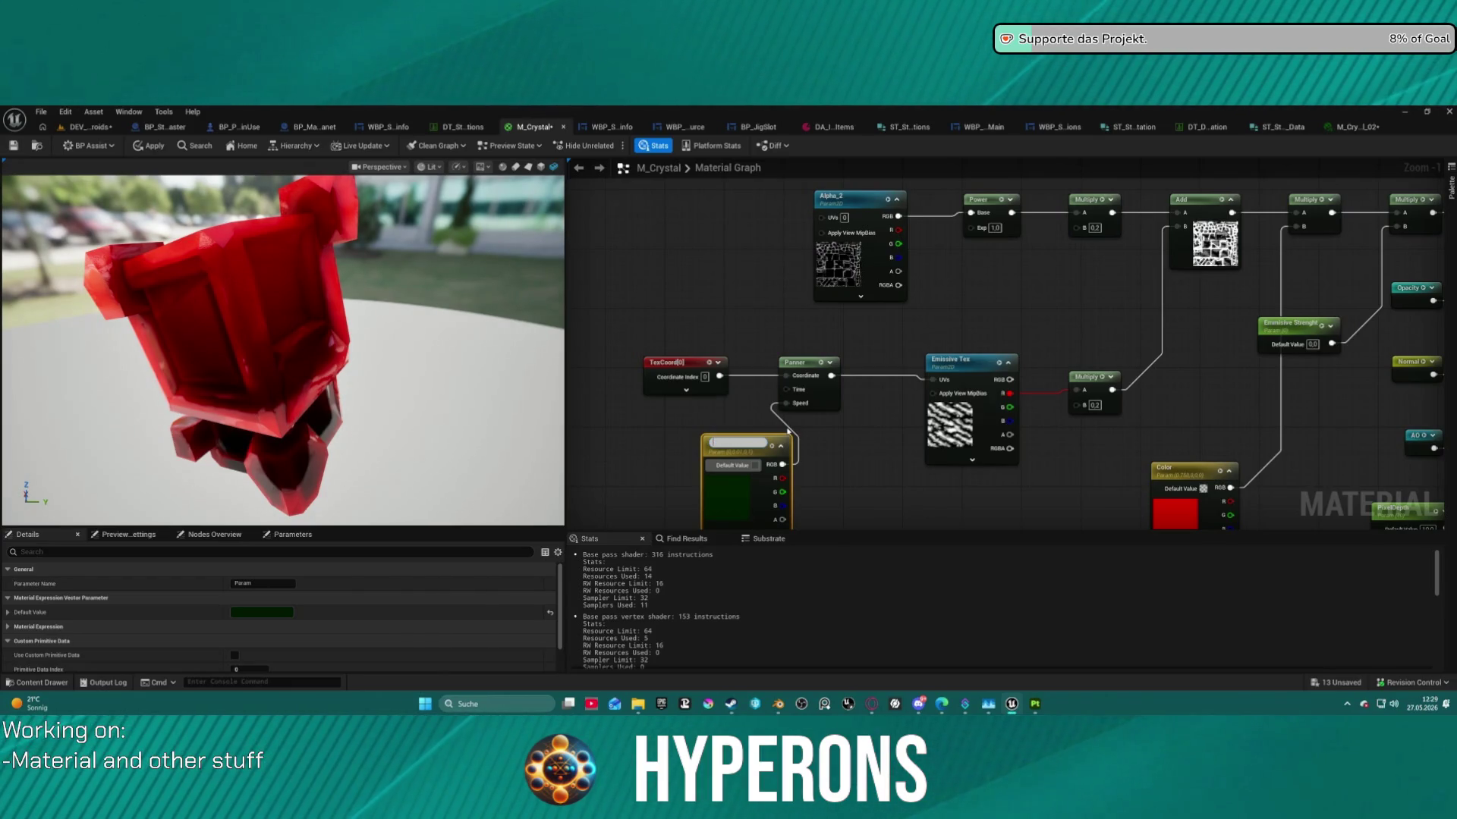
pyautogui.press('BackSpace')
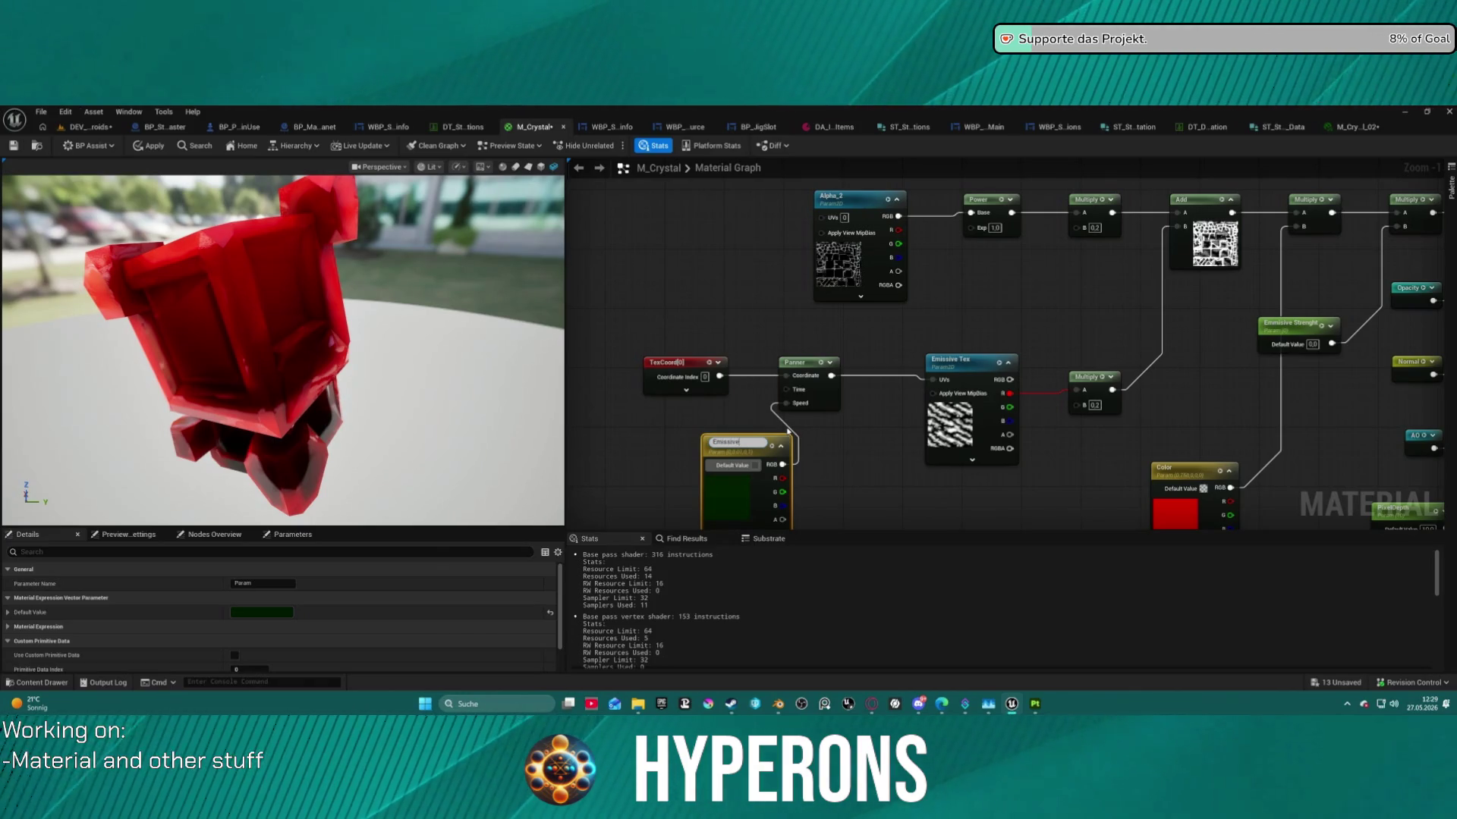
pyautogui.write(' Speed')
pyautogui.press('Return')
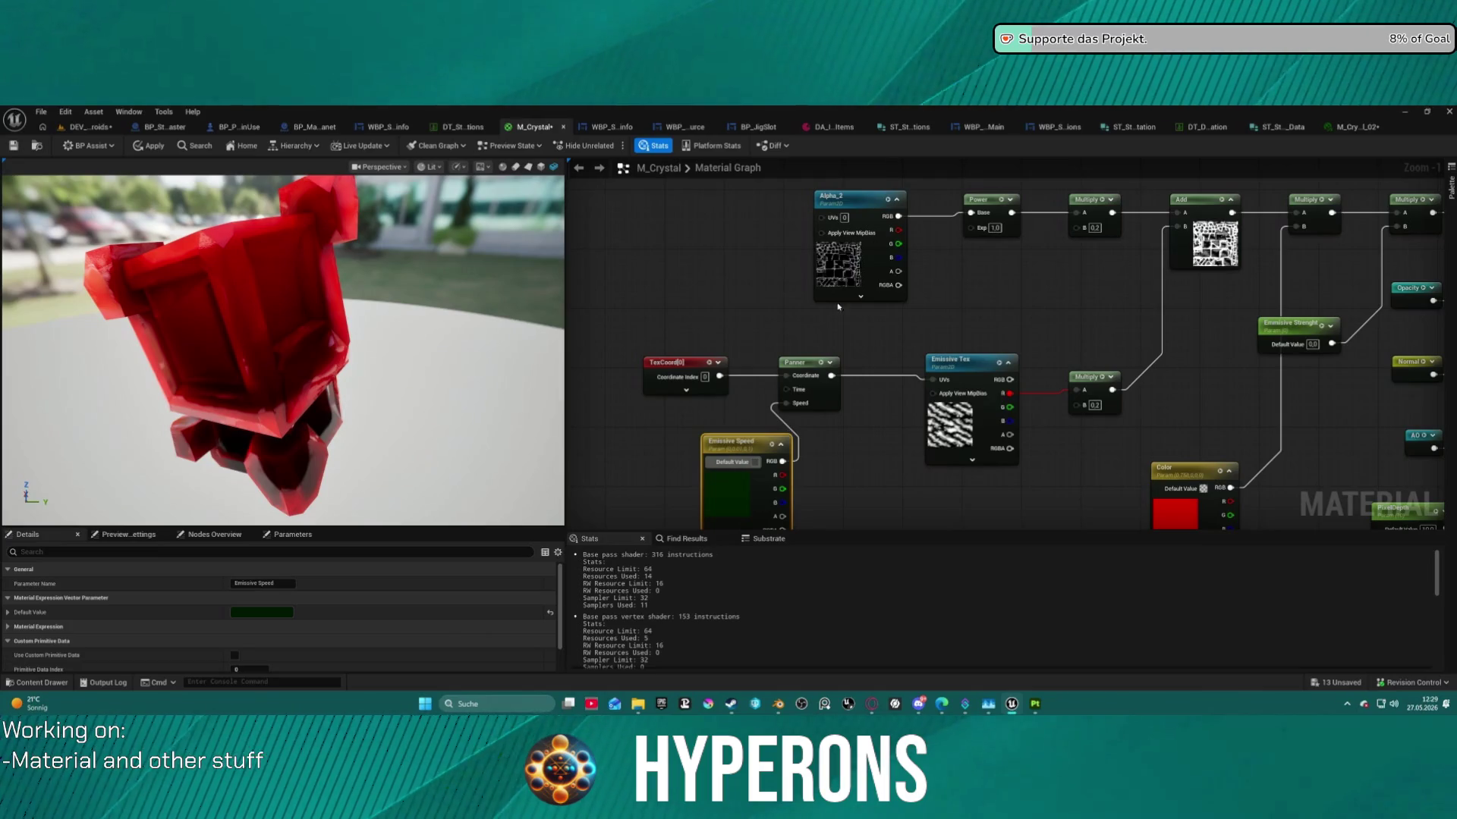
pyautogui.moveTo(865, 452)
pyautogui.mouseDown()
pyautogui.moveTo(872, 380)
pyautogui.moveTo(793, 429)
pyautogui.moveTo(795, 489)
pyautogui.moveTo(696, 431)
pyautogui.moveTo(625, 435)
pyautogui.moveTo(772, 86)
pyautogui.moveTo(758, 45)
pyautogui.moveTo(862, 415)
pyautogui.mouseUp()
pyautogui.scroll(-8, 862, 415)
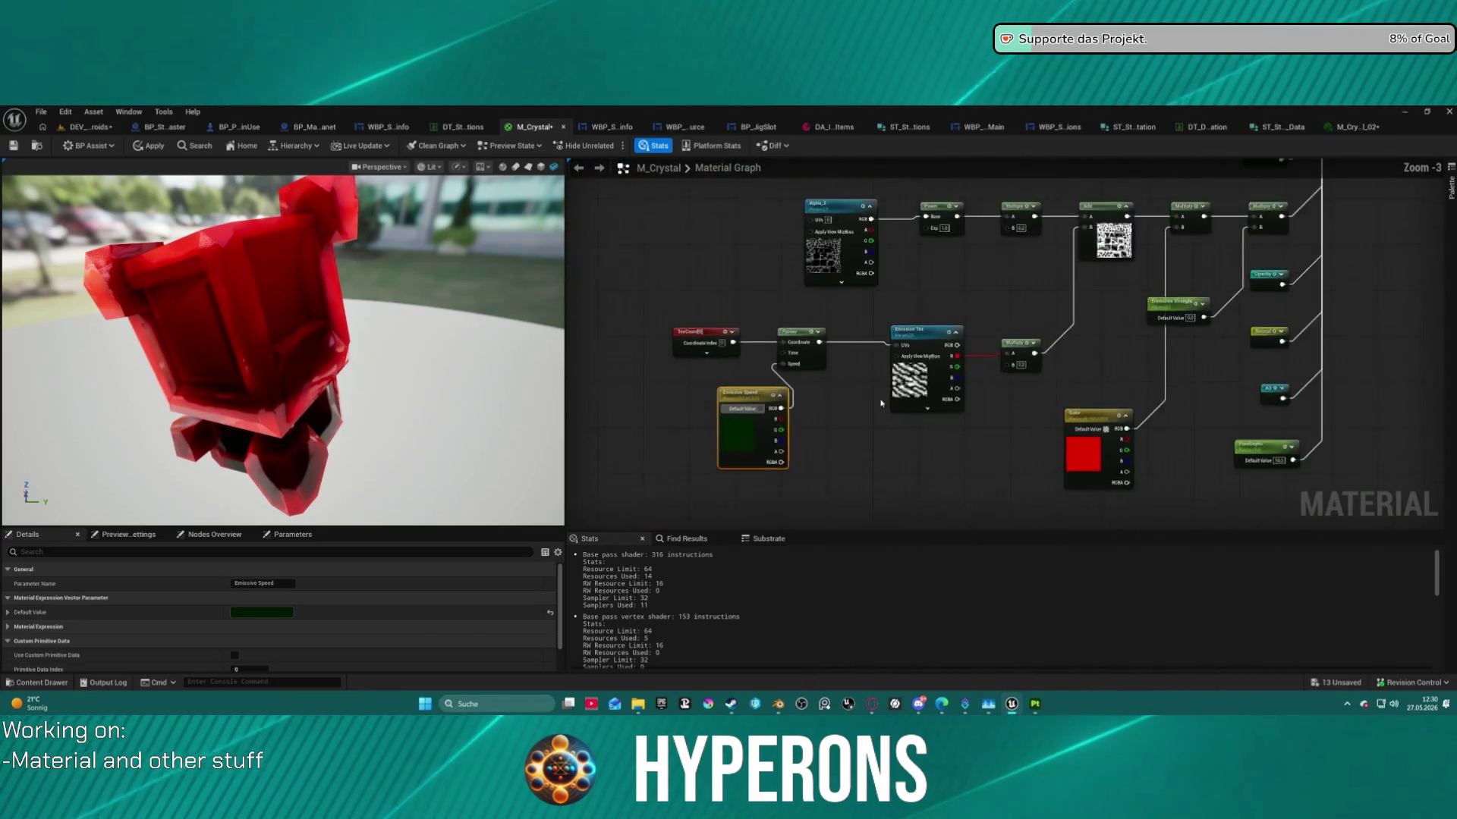
# Convert the crystal-pattern Texture Sample into a parameter named Alpha and apply the M_Crystal changes.
pyautogui.scroll(8, 1191, 372)
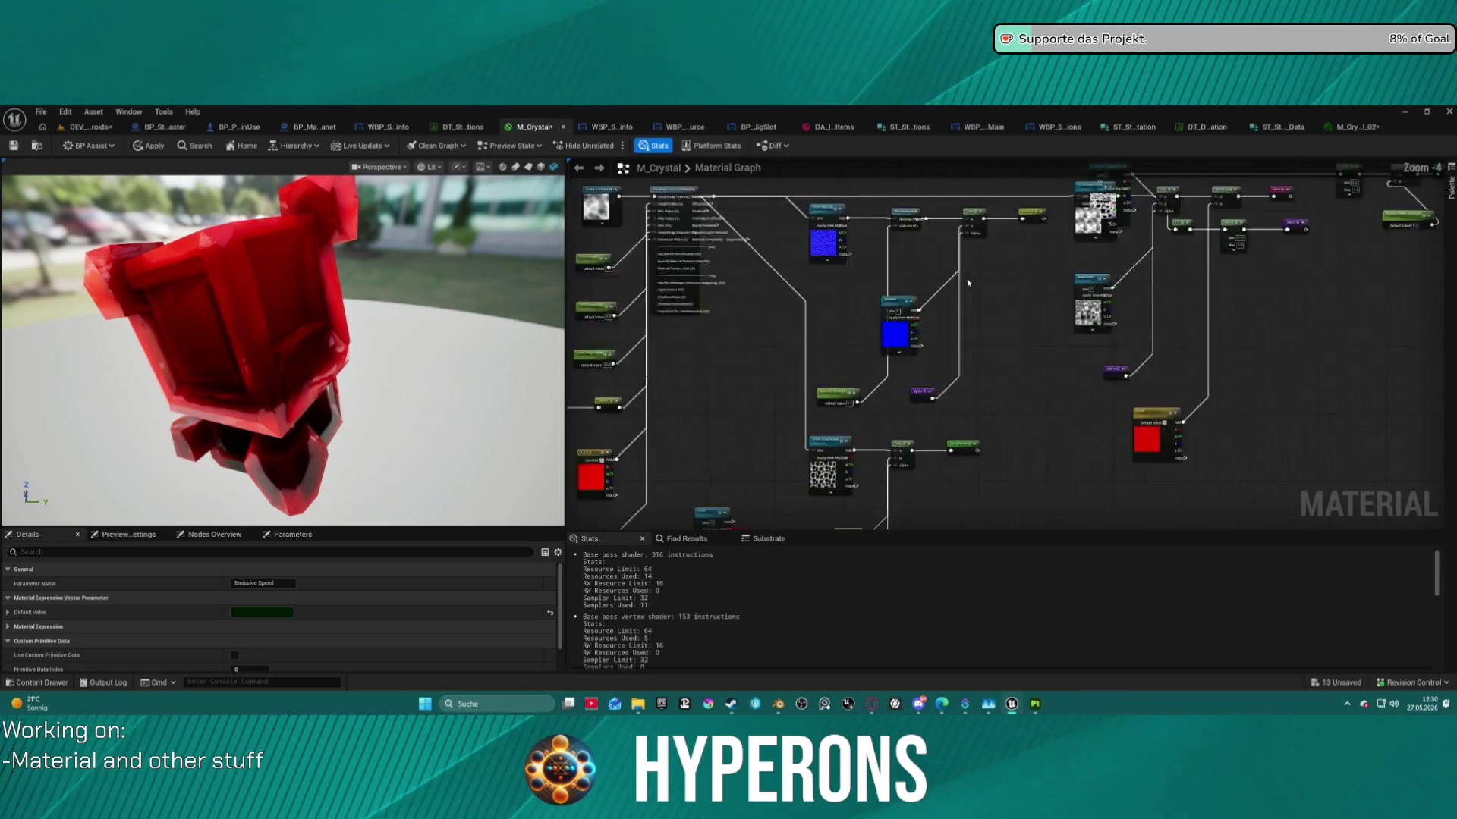
pyautogui.moveTo(1107, 440)
pyautogui.mouseDown()
pyautogui.moveTo(1018, 523)
pyautogui.moveTo(1007, 510)
pyautogui.moveTo(1171, 285)
pyautogui.moveTo(1108, 182)
pyautogui.mouseUp()
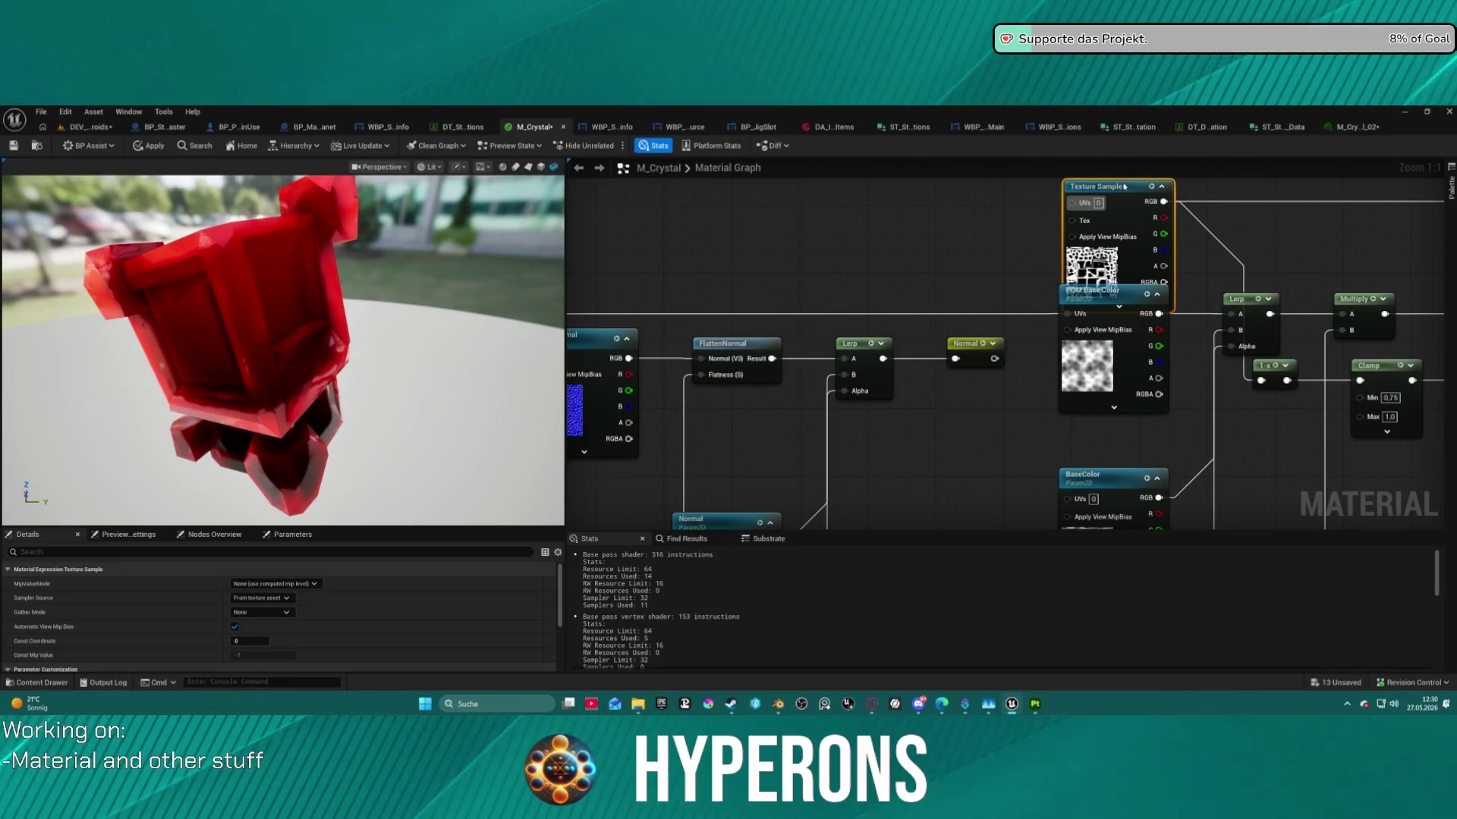
pyautogui.moveTo(1227, 253)
pyautogui.mouseDown()
pyautogui.moveTo(954, 377)
pyautogui.moveTo(686, 388)
pyautogui.moveTo(1015, 314)
pyautogui.mouseUp()
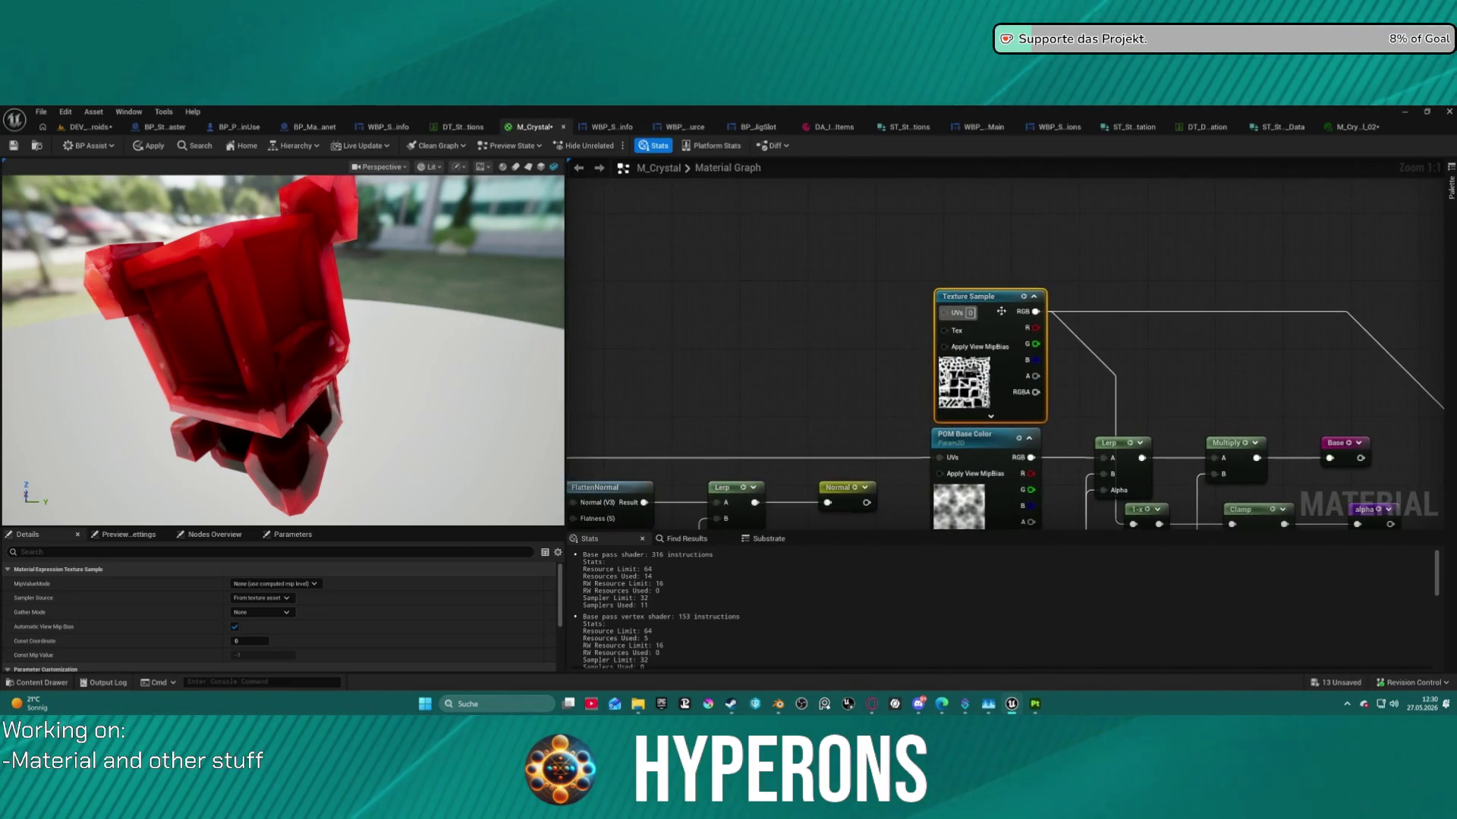
pyautogui.rightClick(997, 298)
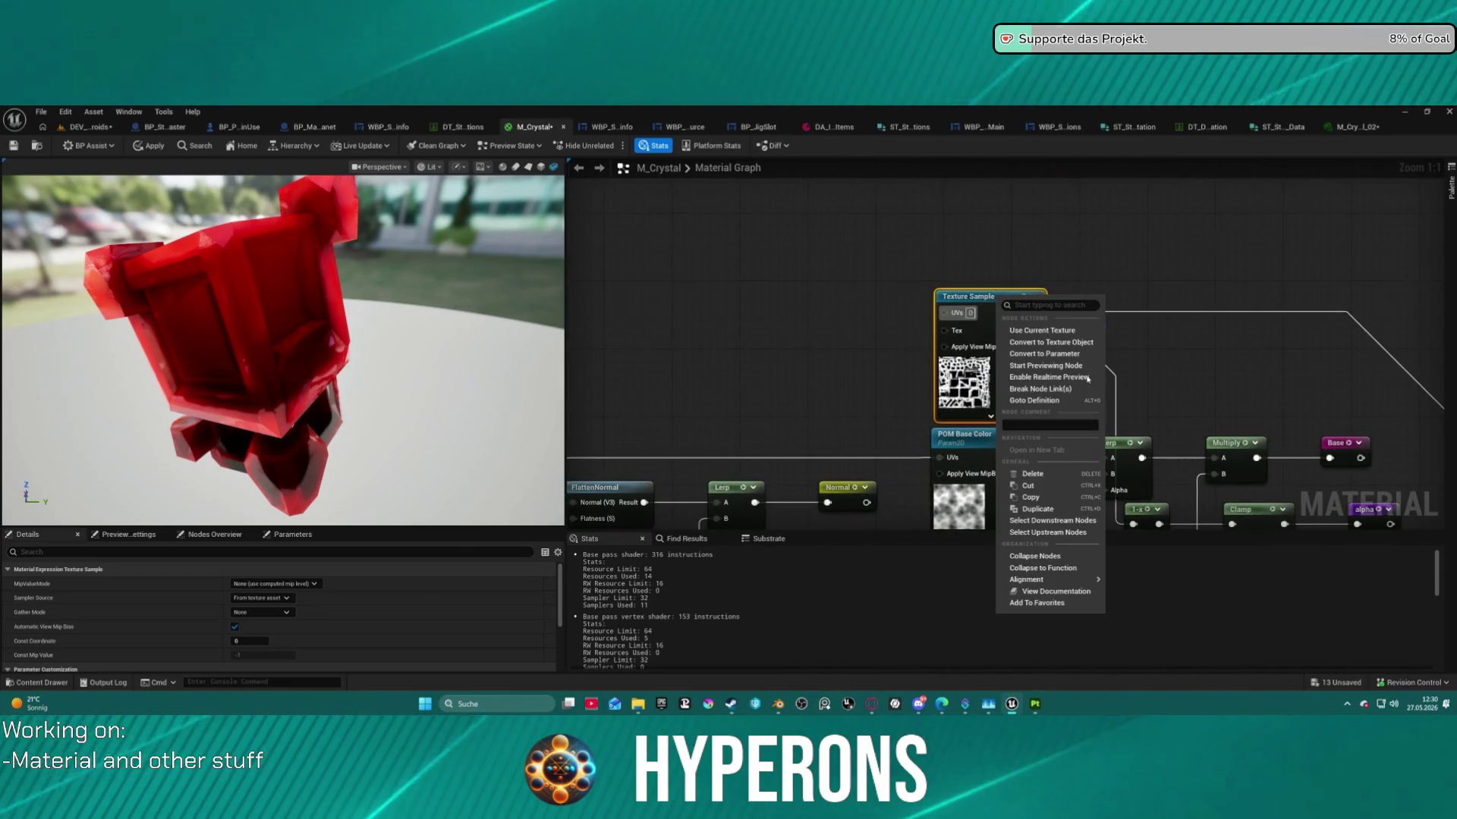
pyautogui.click(1053, 355)
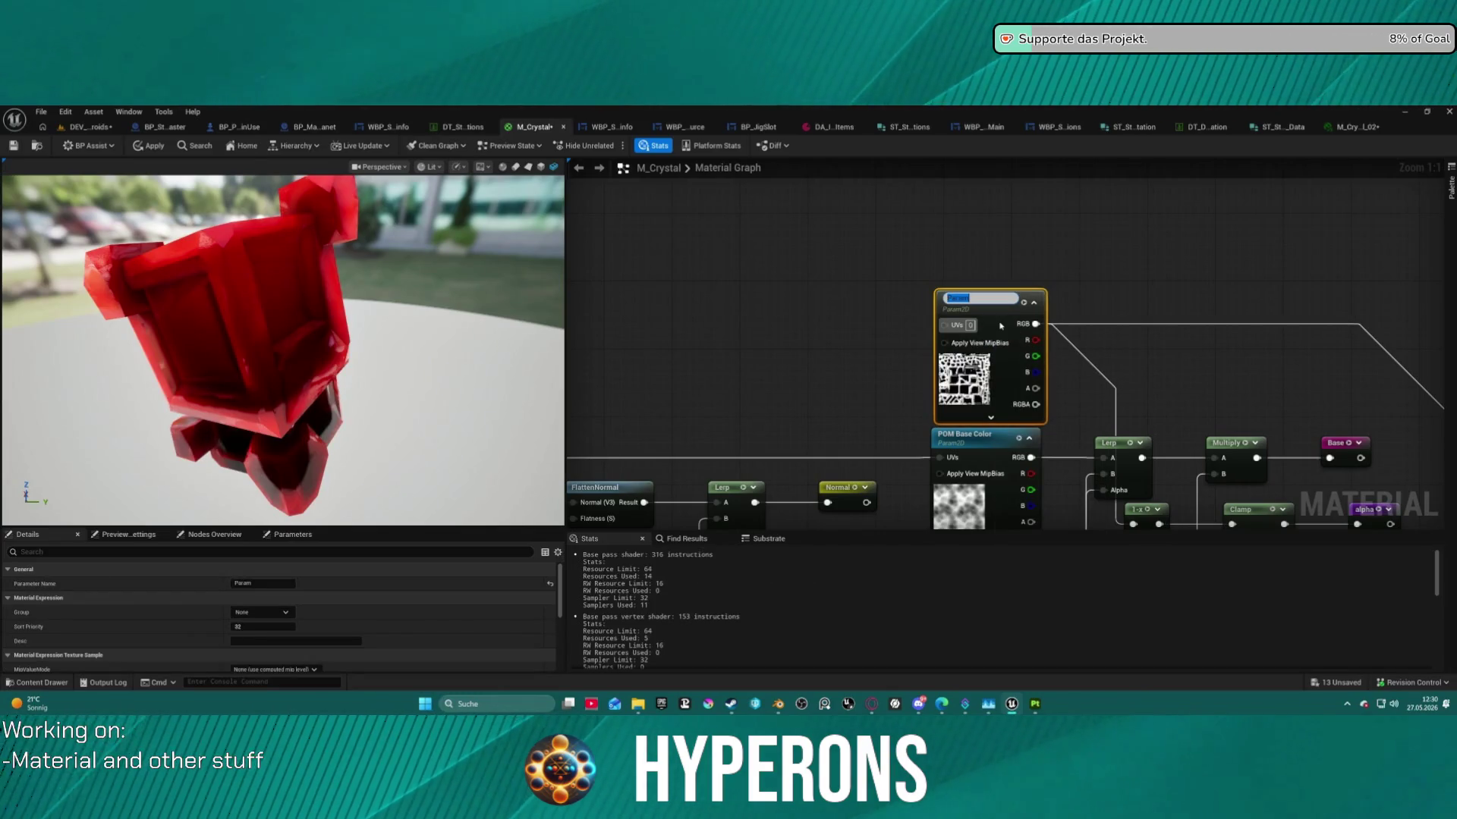
pyautogui.write('Alpha')
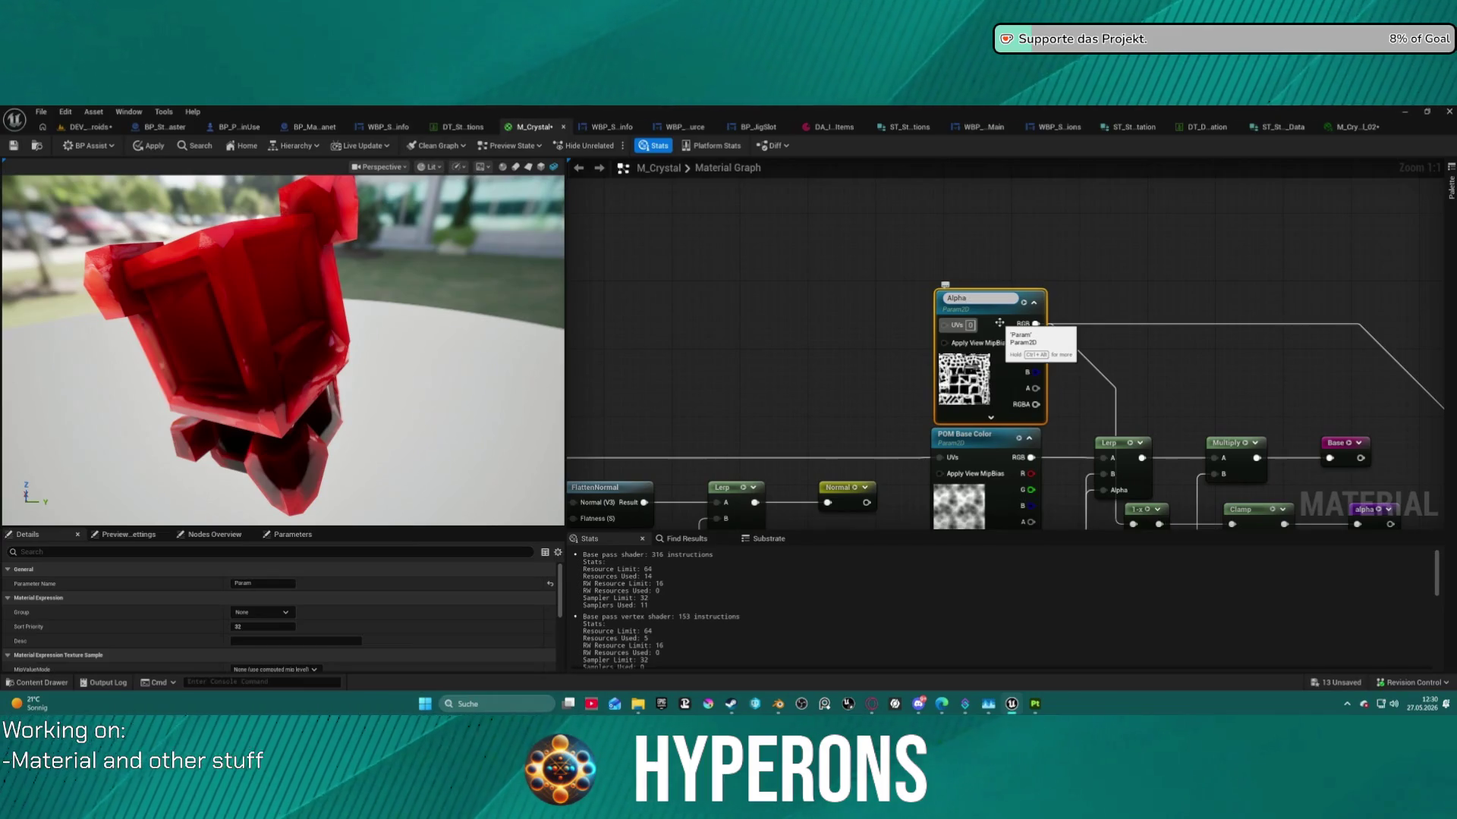
pyautogui.press('Return')
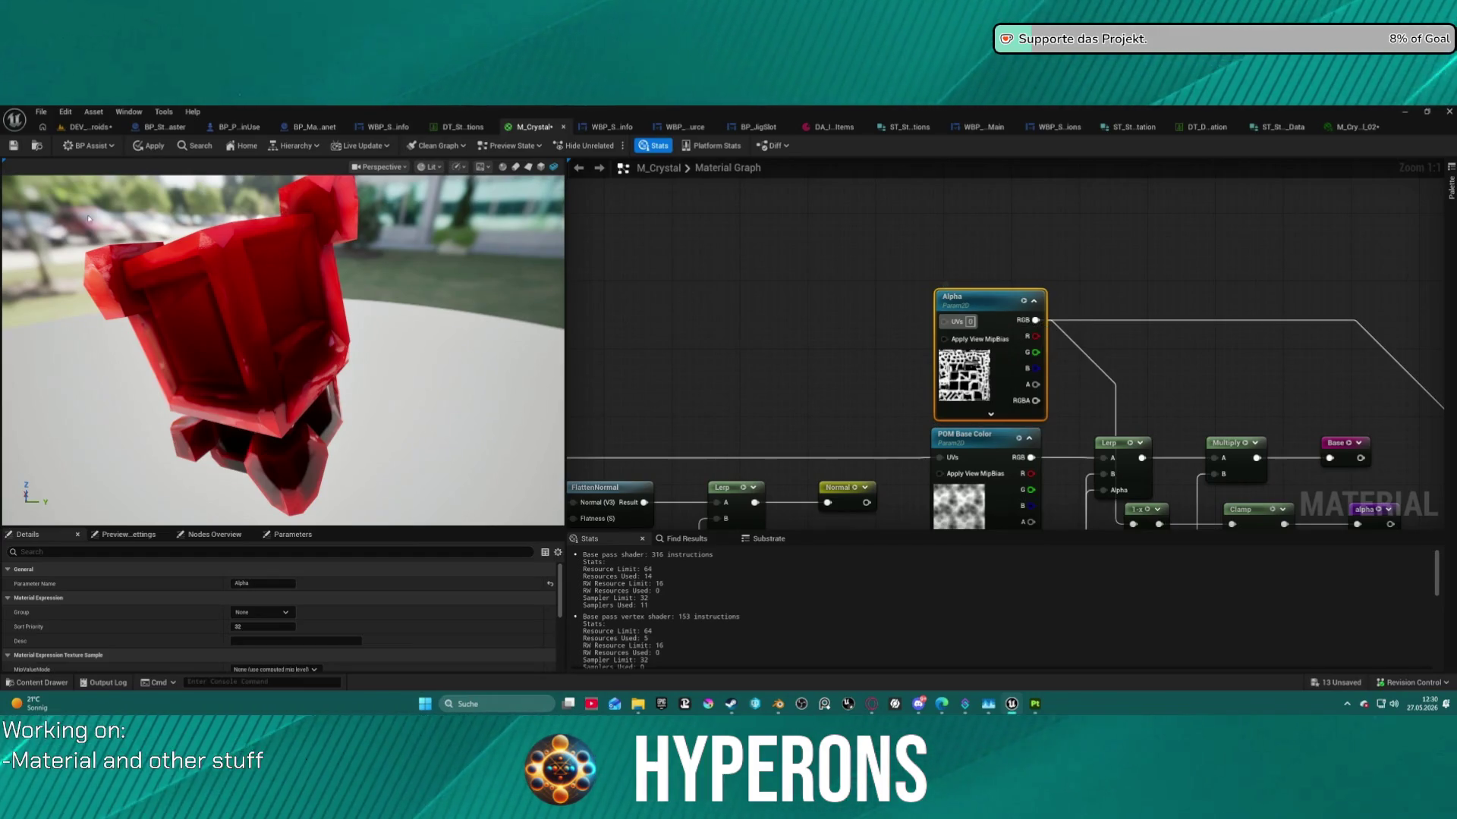
pyautogui.hotkey('ctrl', 's')
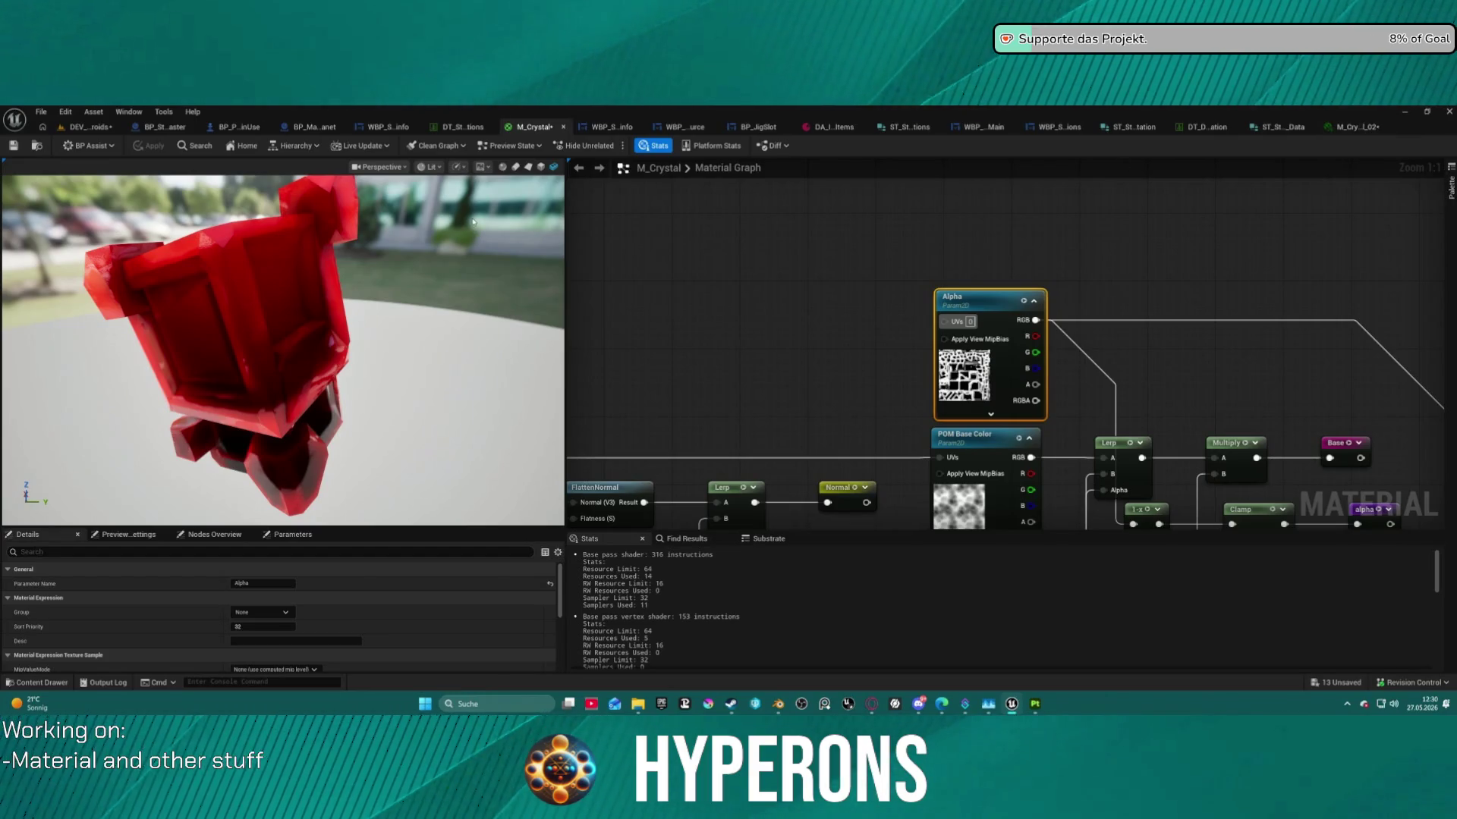
pyautogui.click(898, 241)
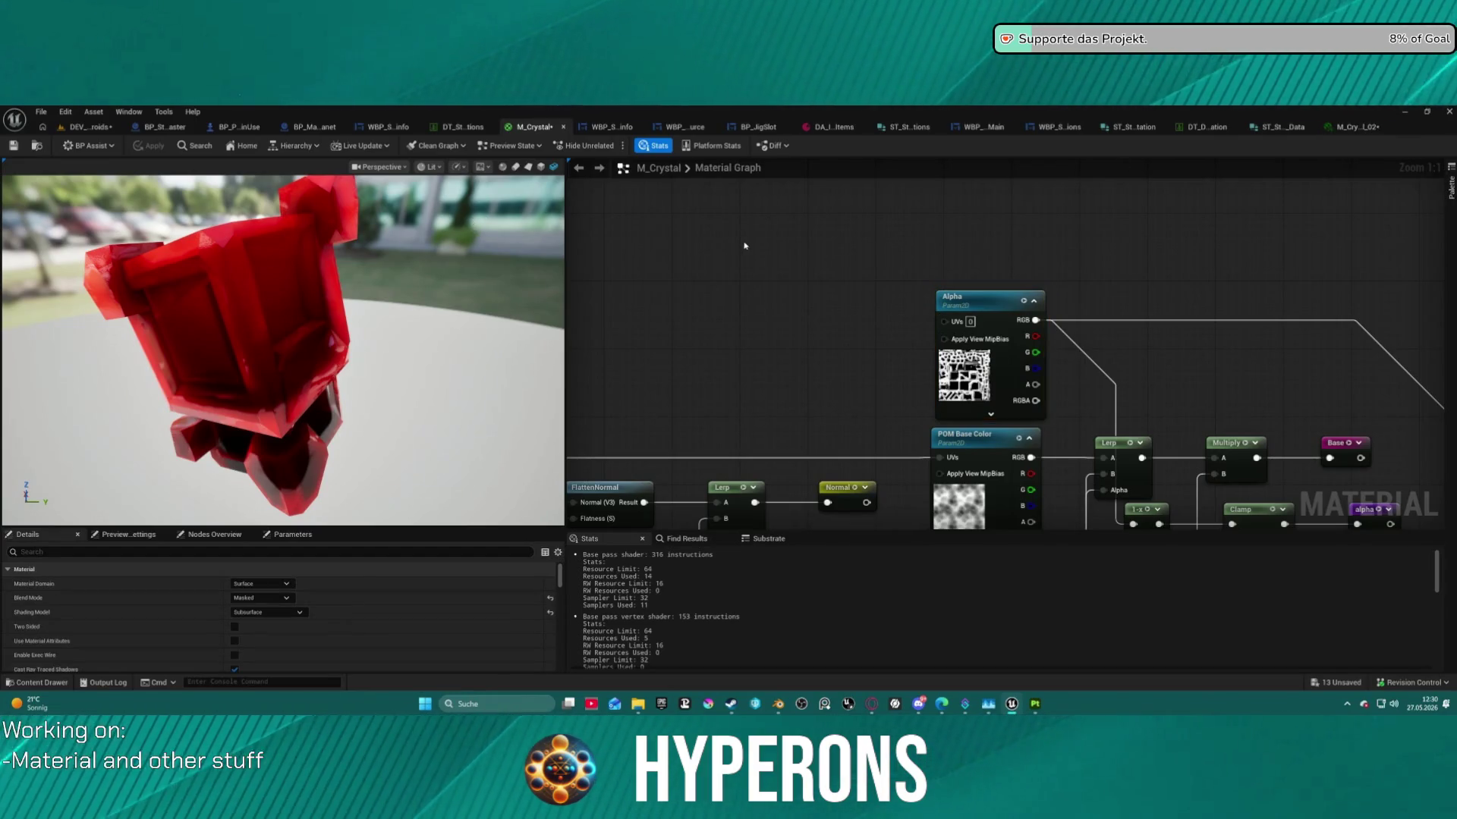
# Preview M_Crystal_02 on the small crystal mesh from the Crystals folder and orbit around it.
pyautogui.click(1363, 127)
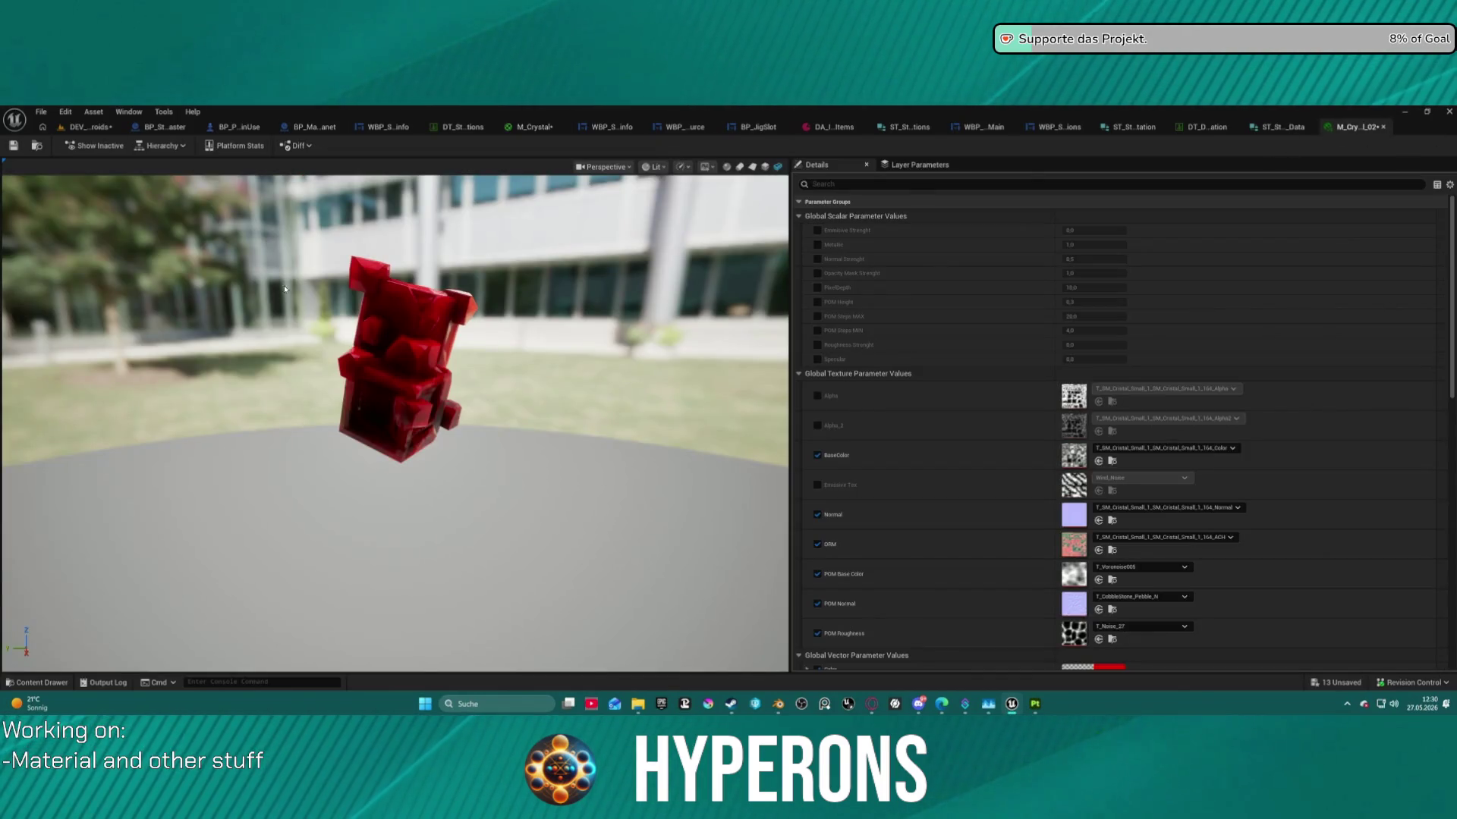
pyautogui.hotkey('ctrl', 'space')
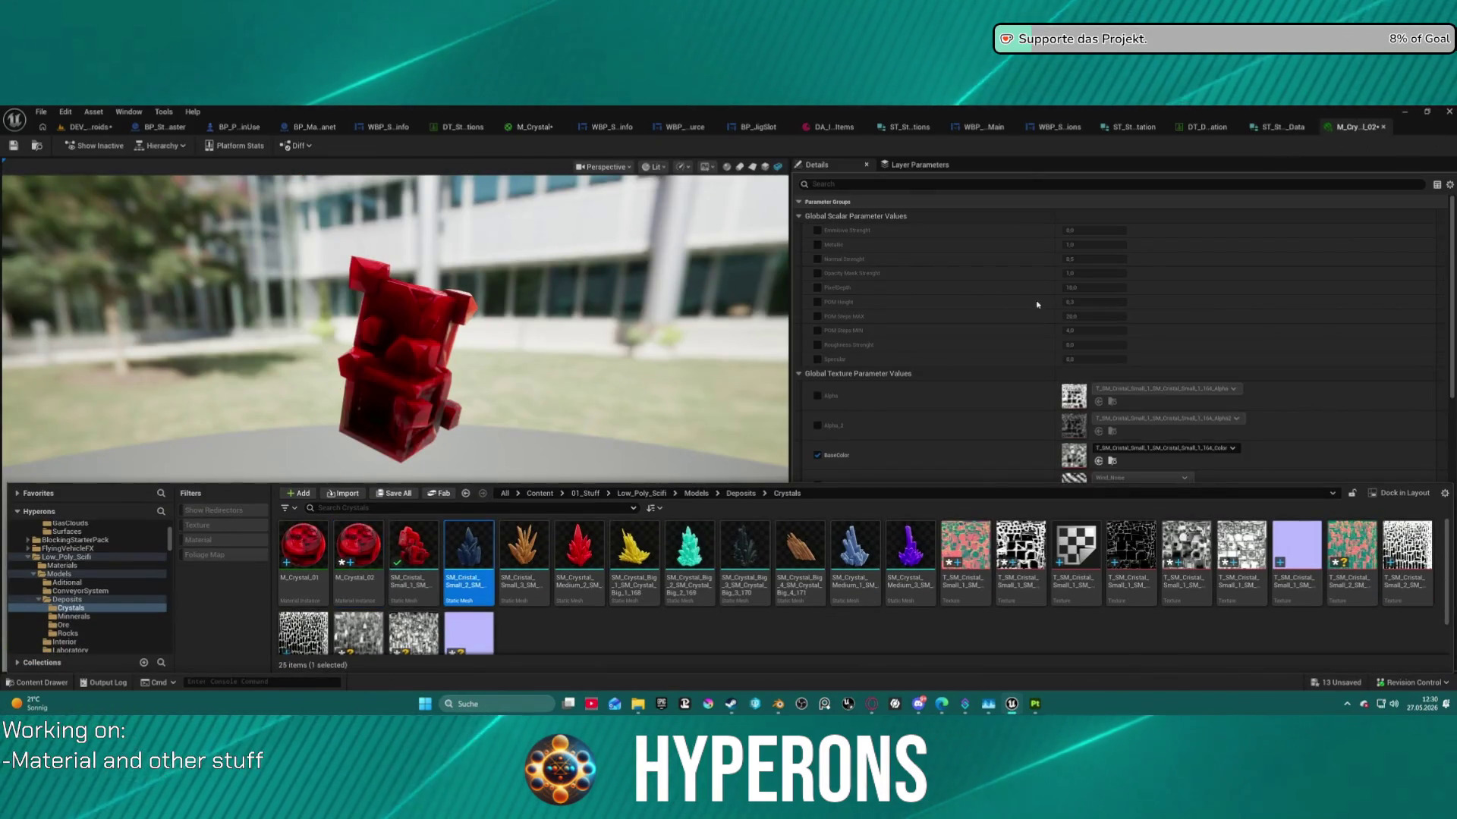
pyautogui.click(776, 168)
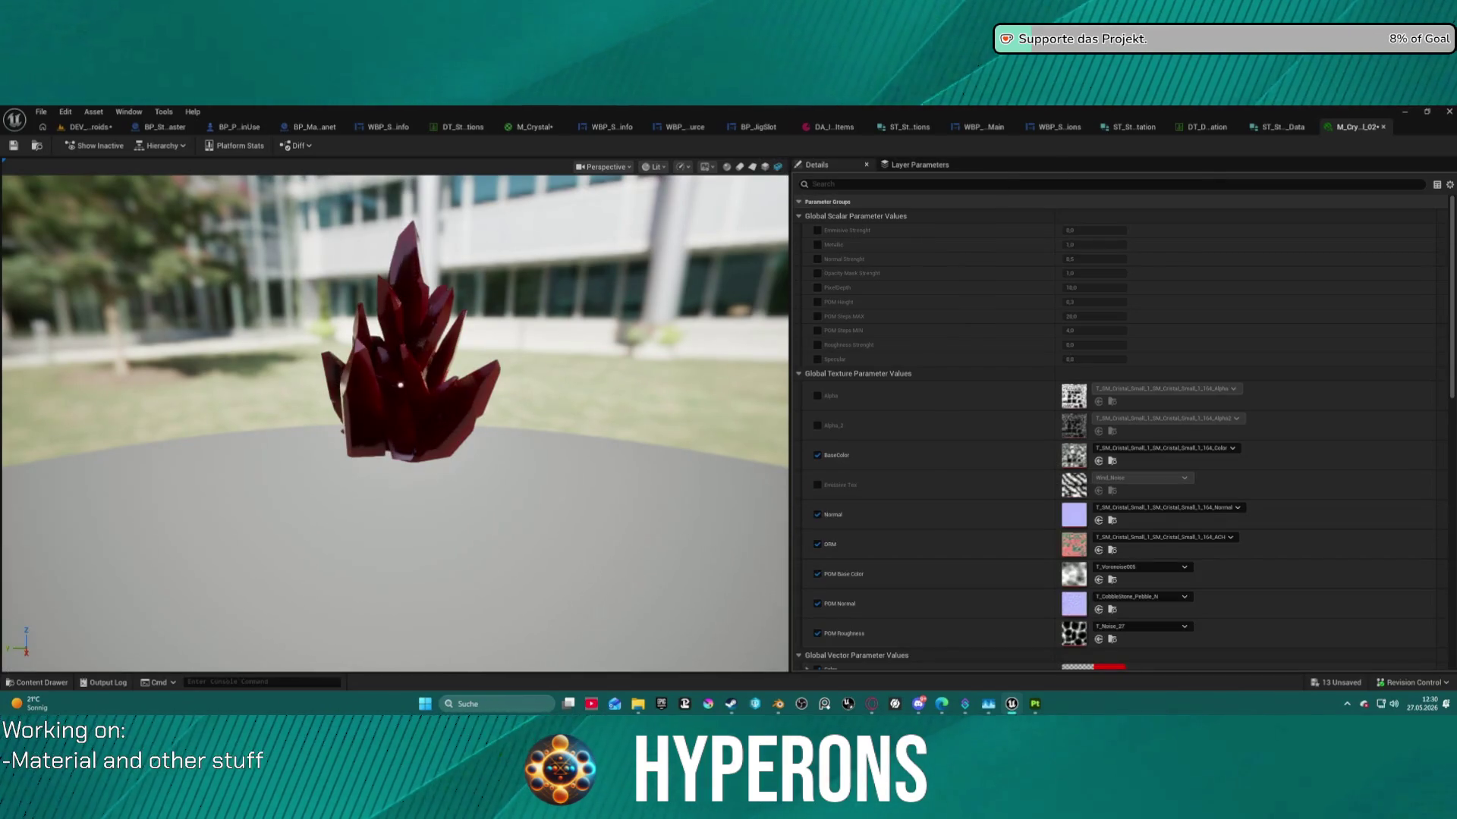
pyautogui.scroll(-2, 401, 341)
pyautogui.scroll(4, 400, 341)
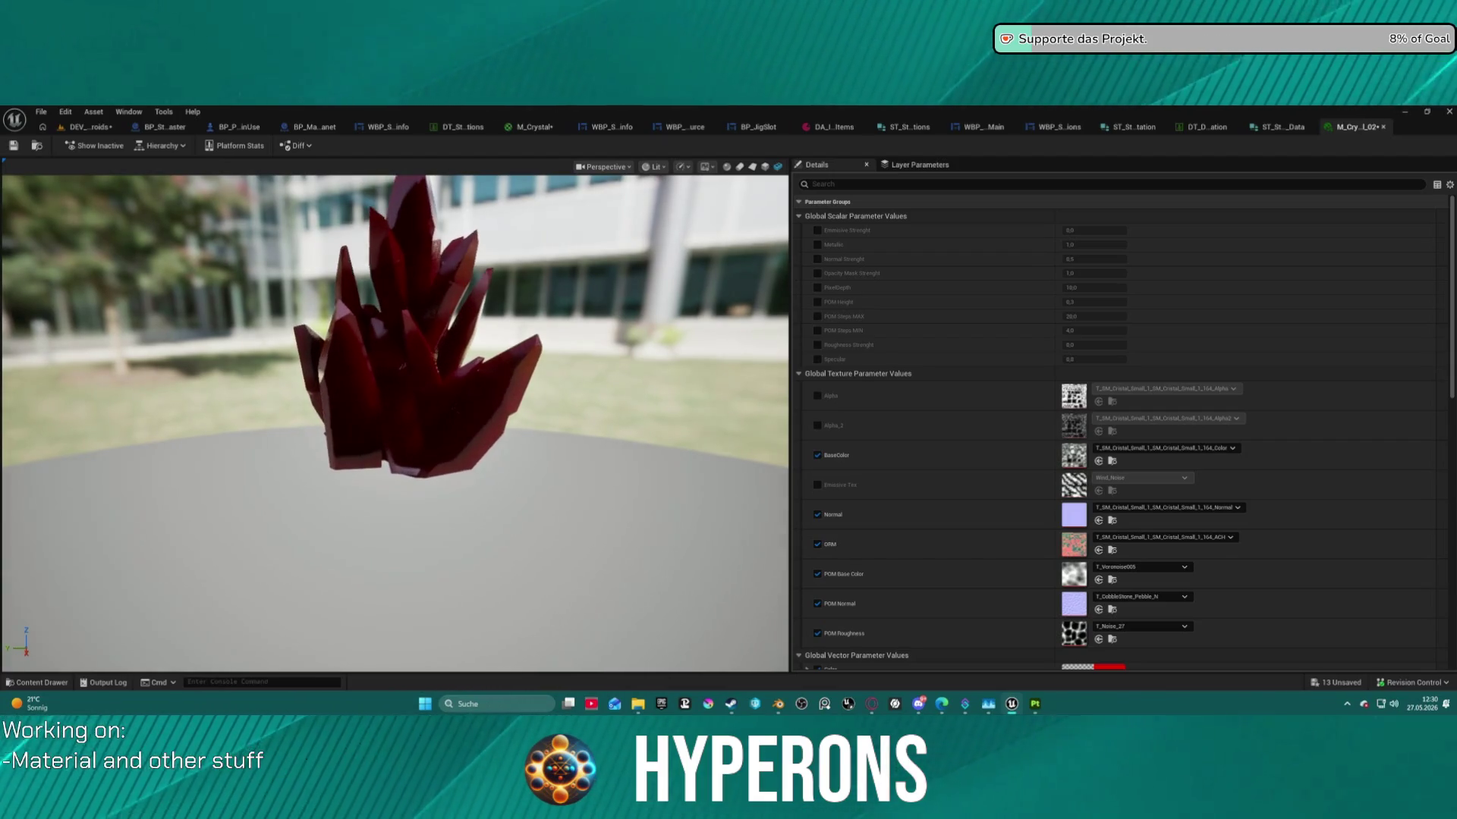
pyautogui.moveTo(401, 341)
pyautogui.mouseDown()
pyautogui.moveTo(425, 327)
pyautogui.moveTo(448, 349)
pyautogui.moveTo(508, 341)
pyautogui.moveTo(535, 402)
pyautogui.moveTo(528, 380)
pyautogui.moveTo(392, 342)
pyautogui.mouseUp()
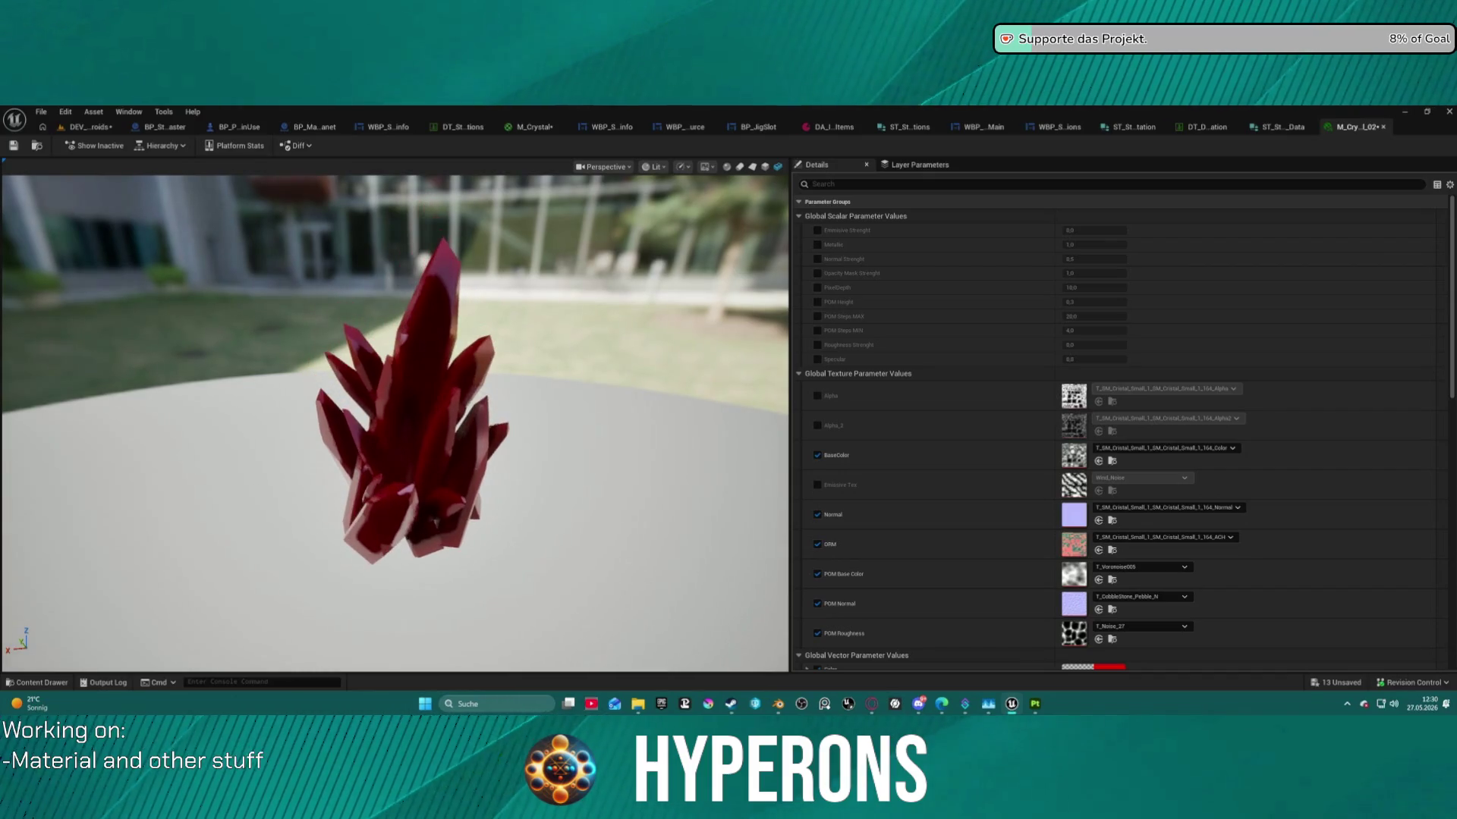
pyautogui.scroll(-4, 1062, 458)
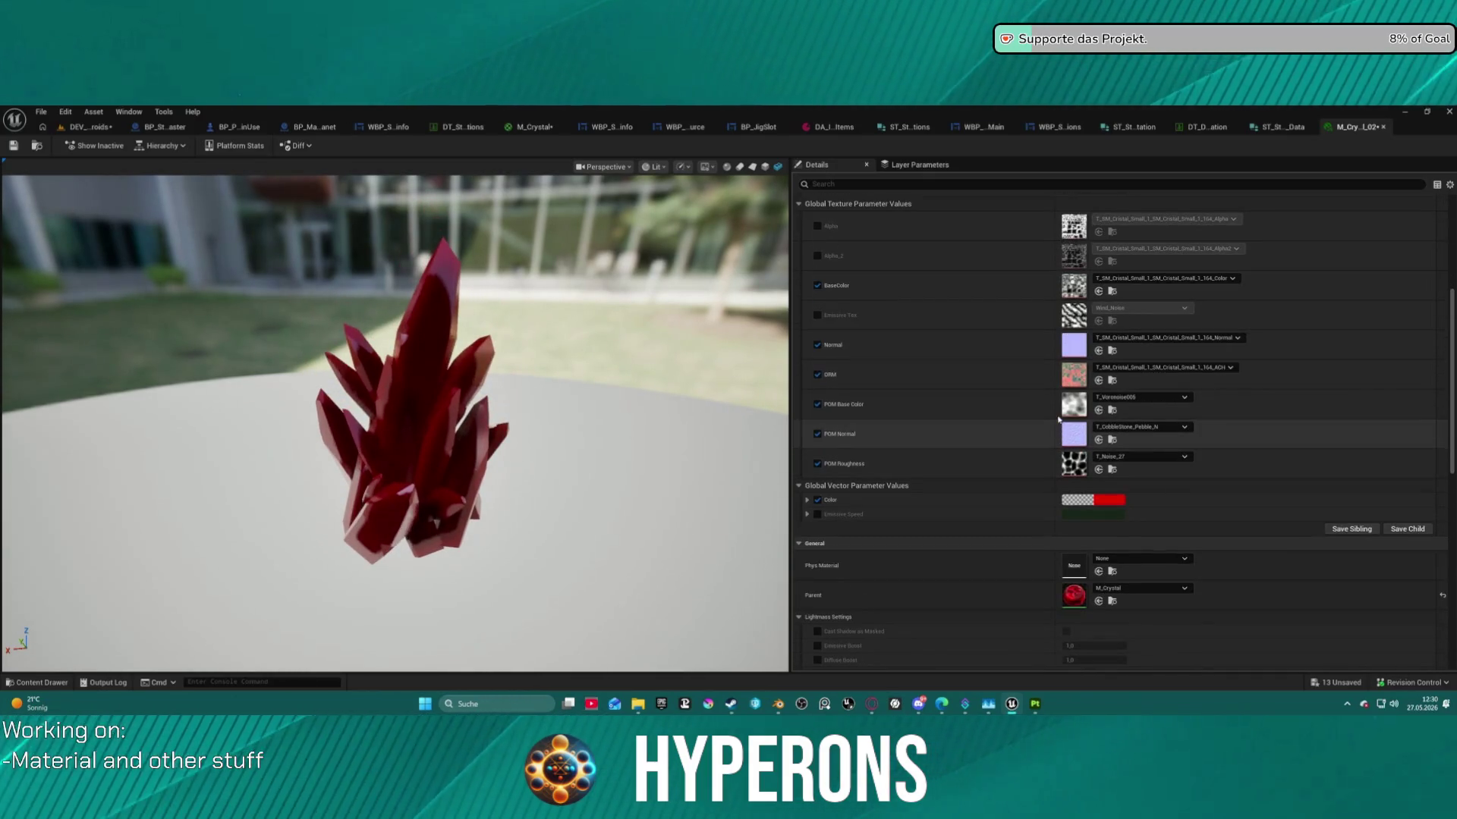
pyautogui.hotkey('ctrl', 'space')
pyautogui.click(970, 364)
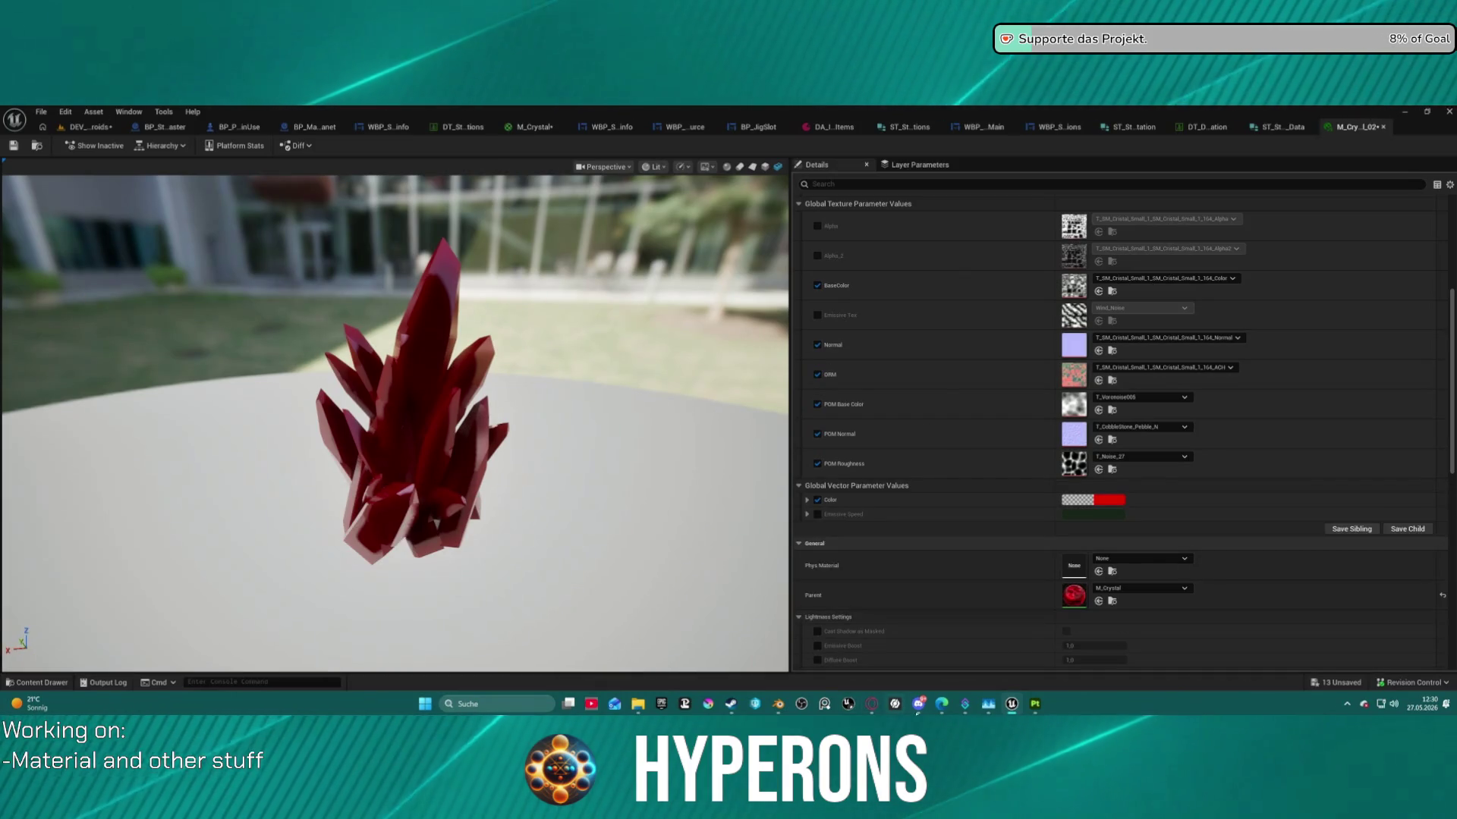
pyautogui.moveTo(1011, 704)
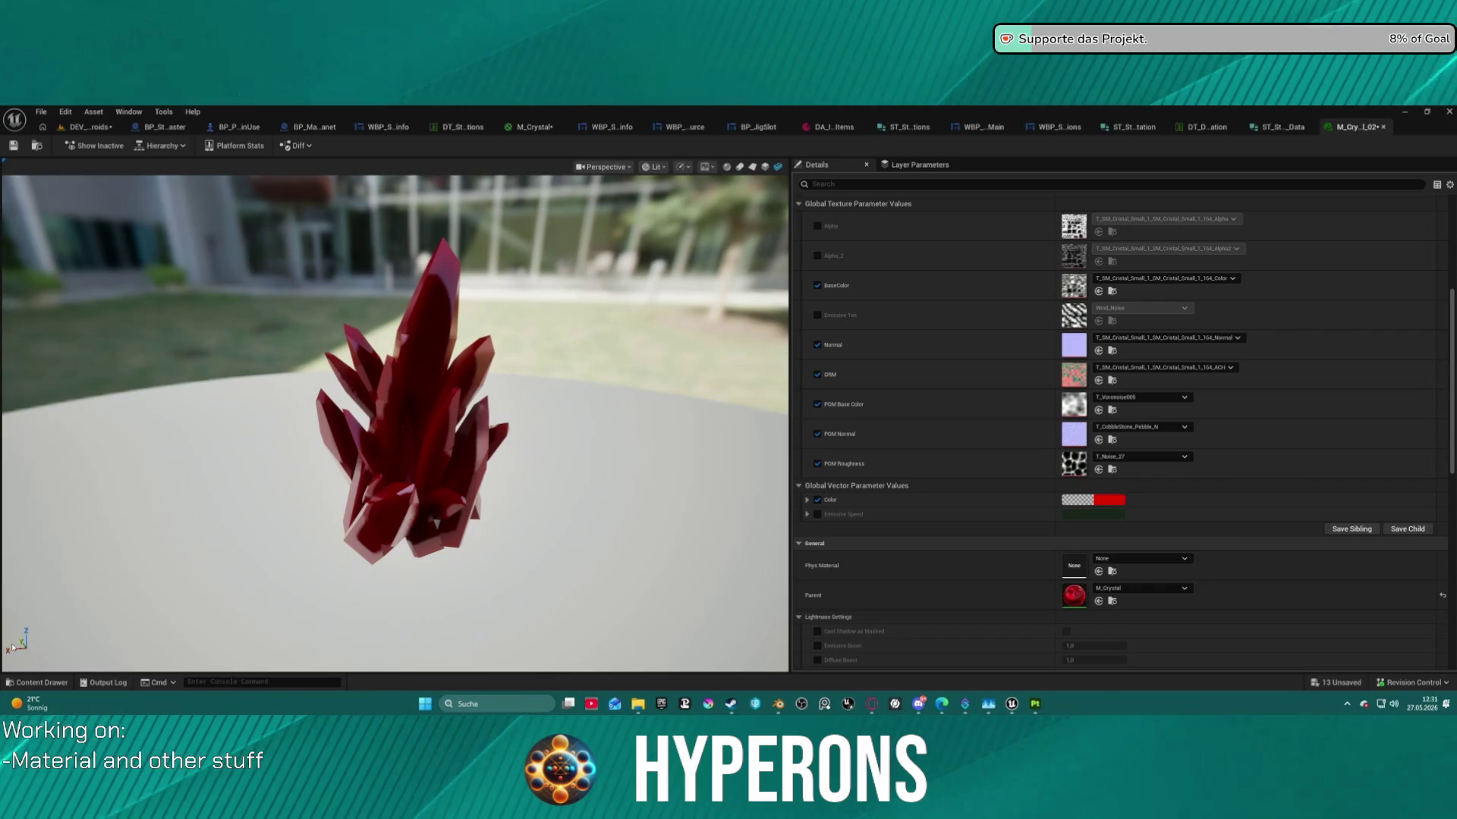
pyautogui.click(26, 684)
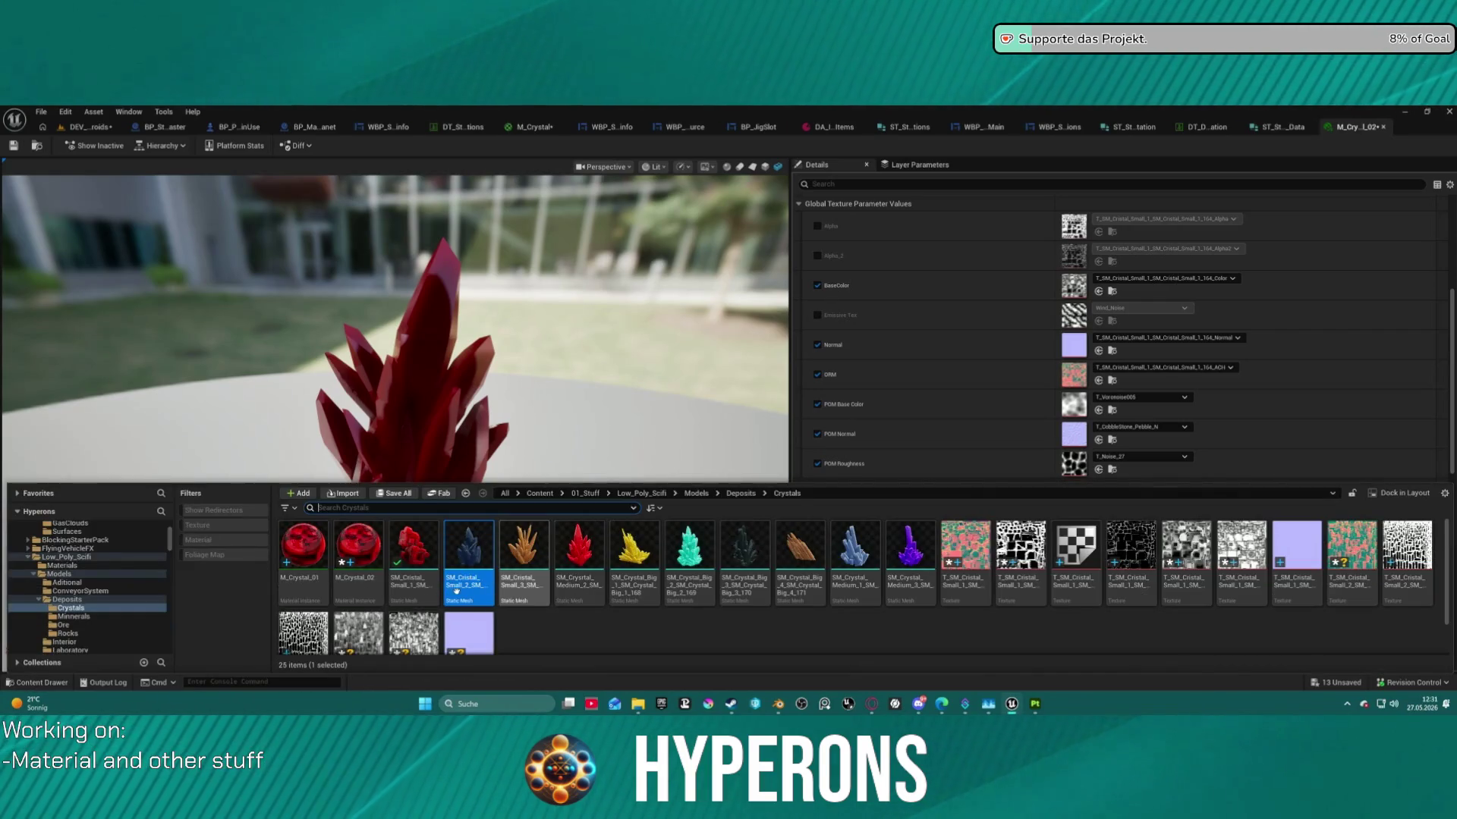
pyautogui.moveTo(457, 589)
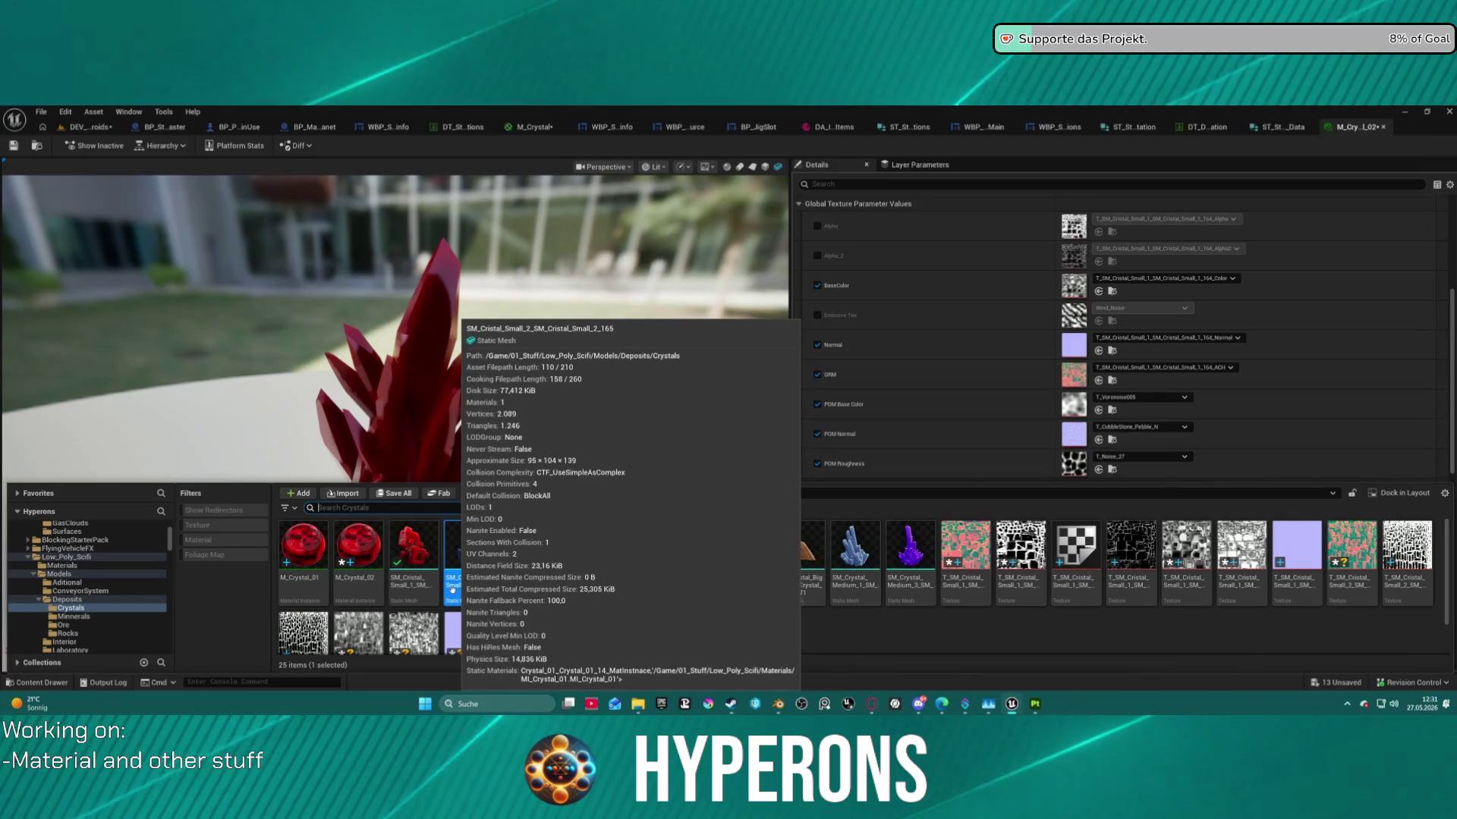
pyautogui.rightClick(458, 589)
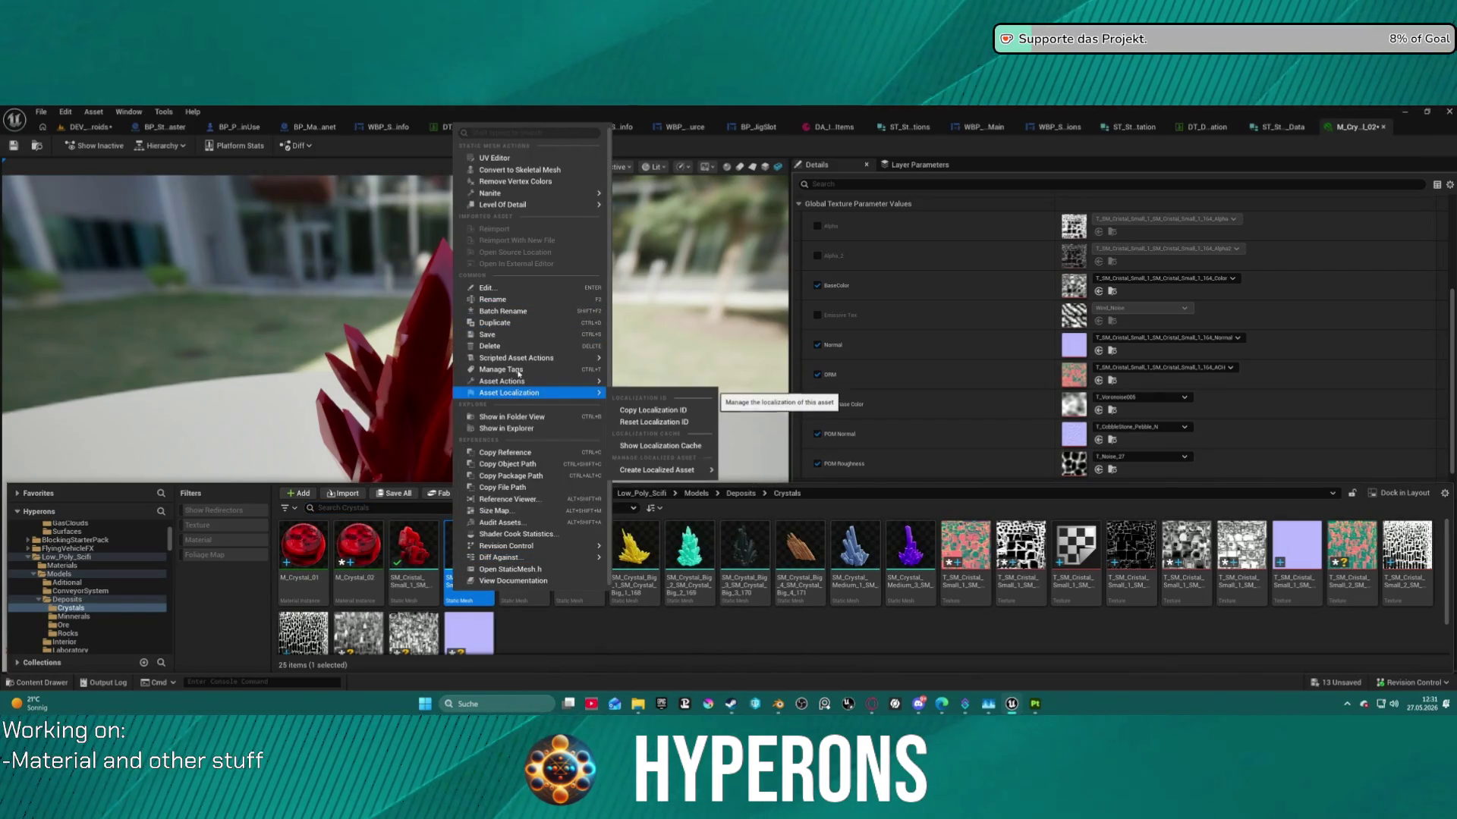
pyautogui.moveTo(531, 380)
pyautogui.click(131, 113)
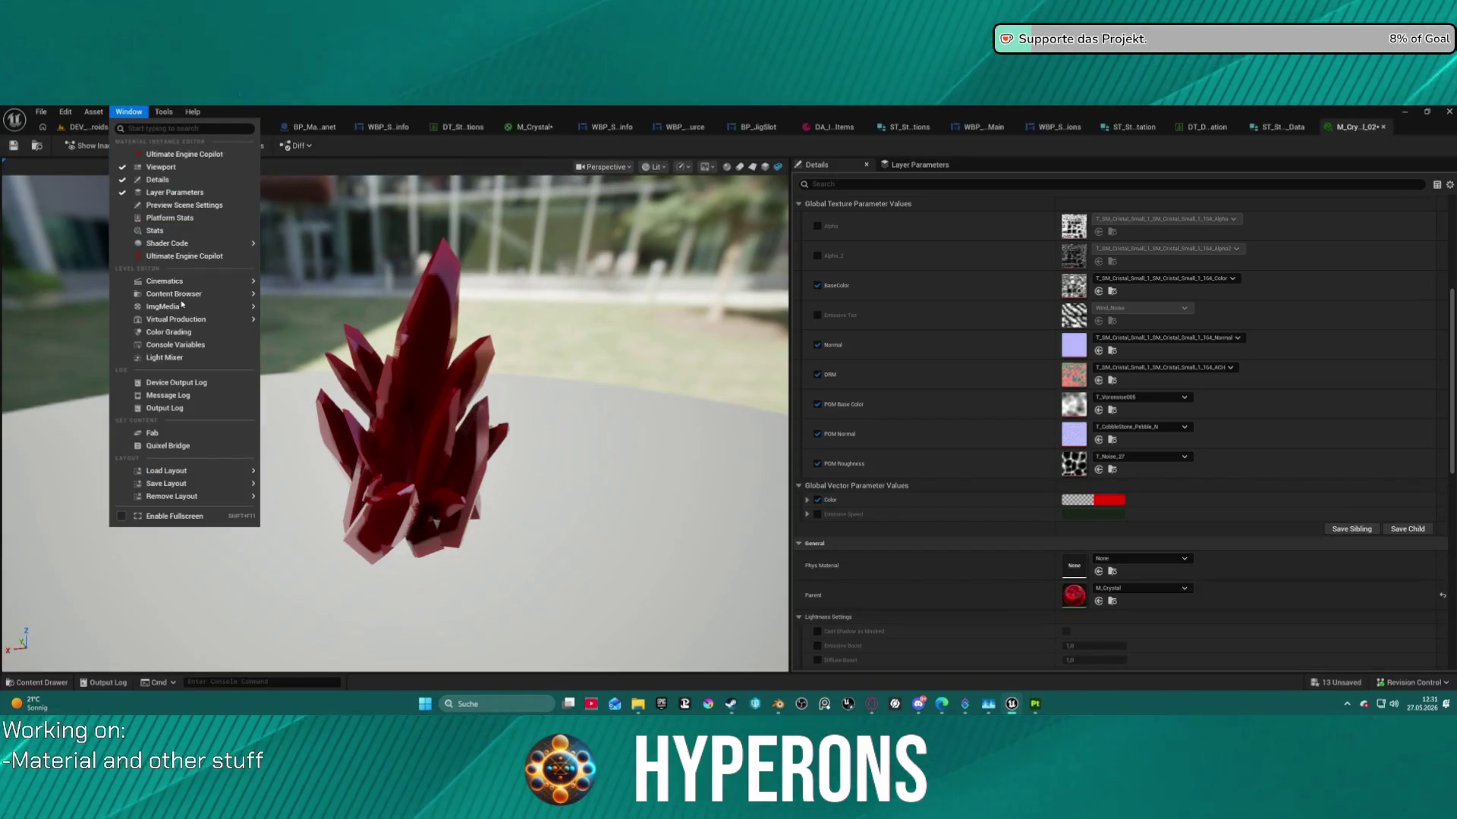
pyautogui.moveTo(220, 294)
pyautogui.click(315, 312)
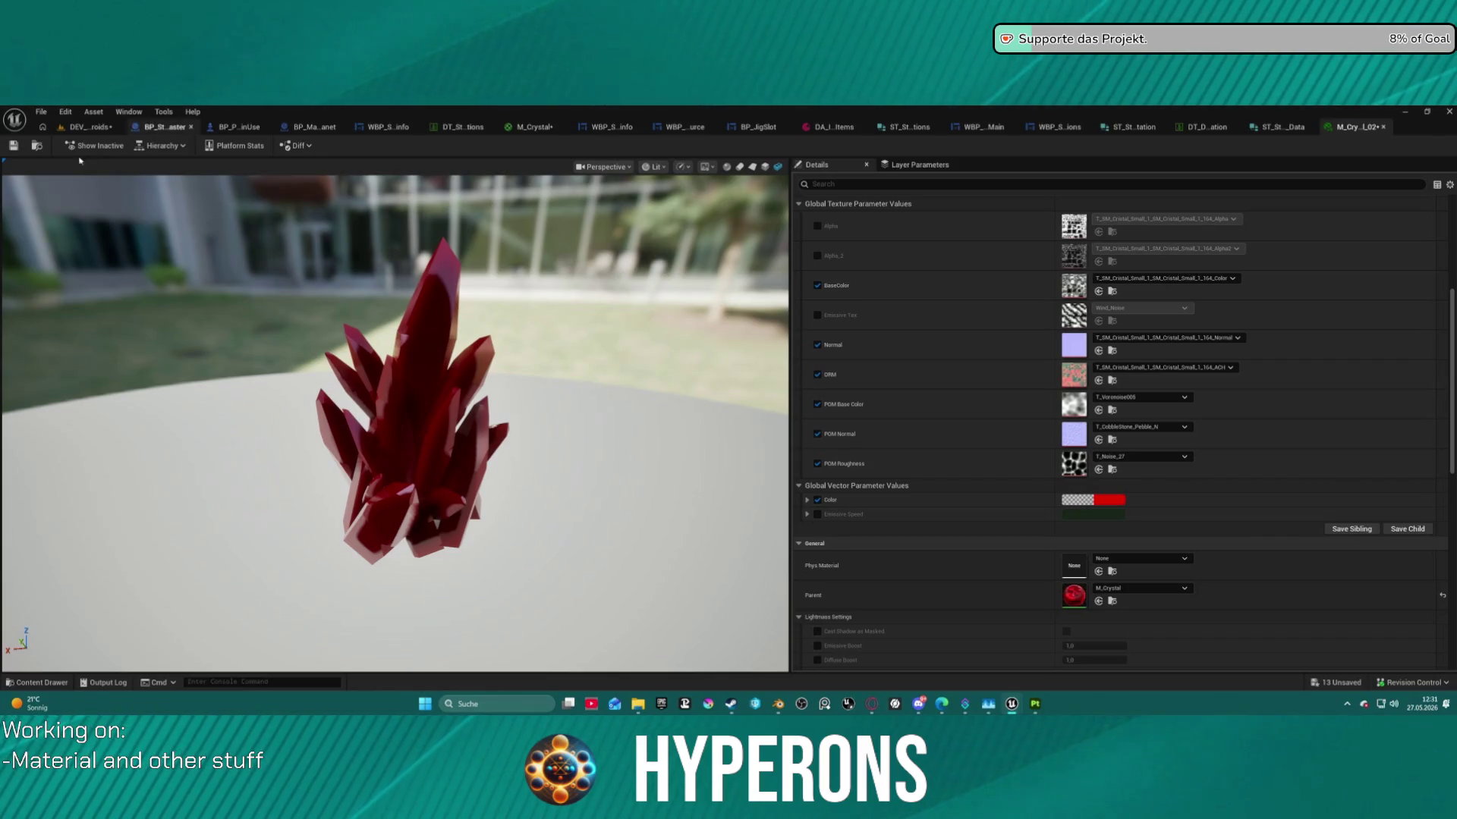
pyautogui.click(38, 146)
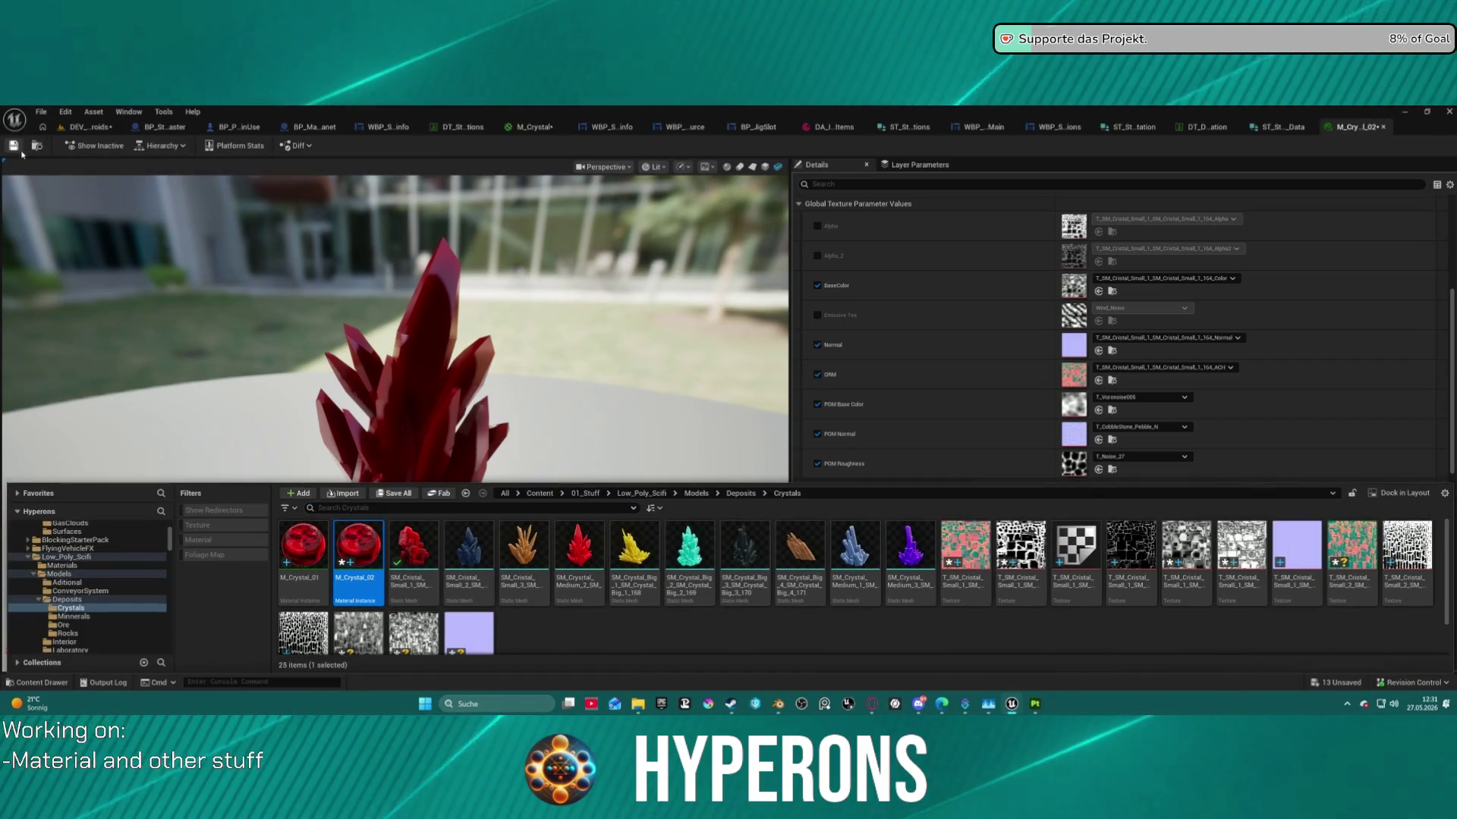
pyautogui.hotkey('ctrl', 'space')
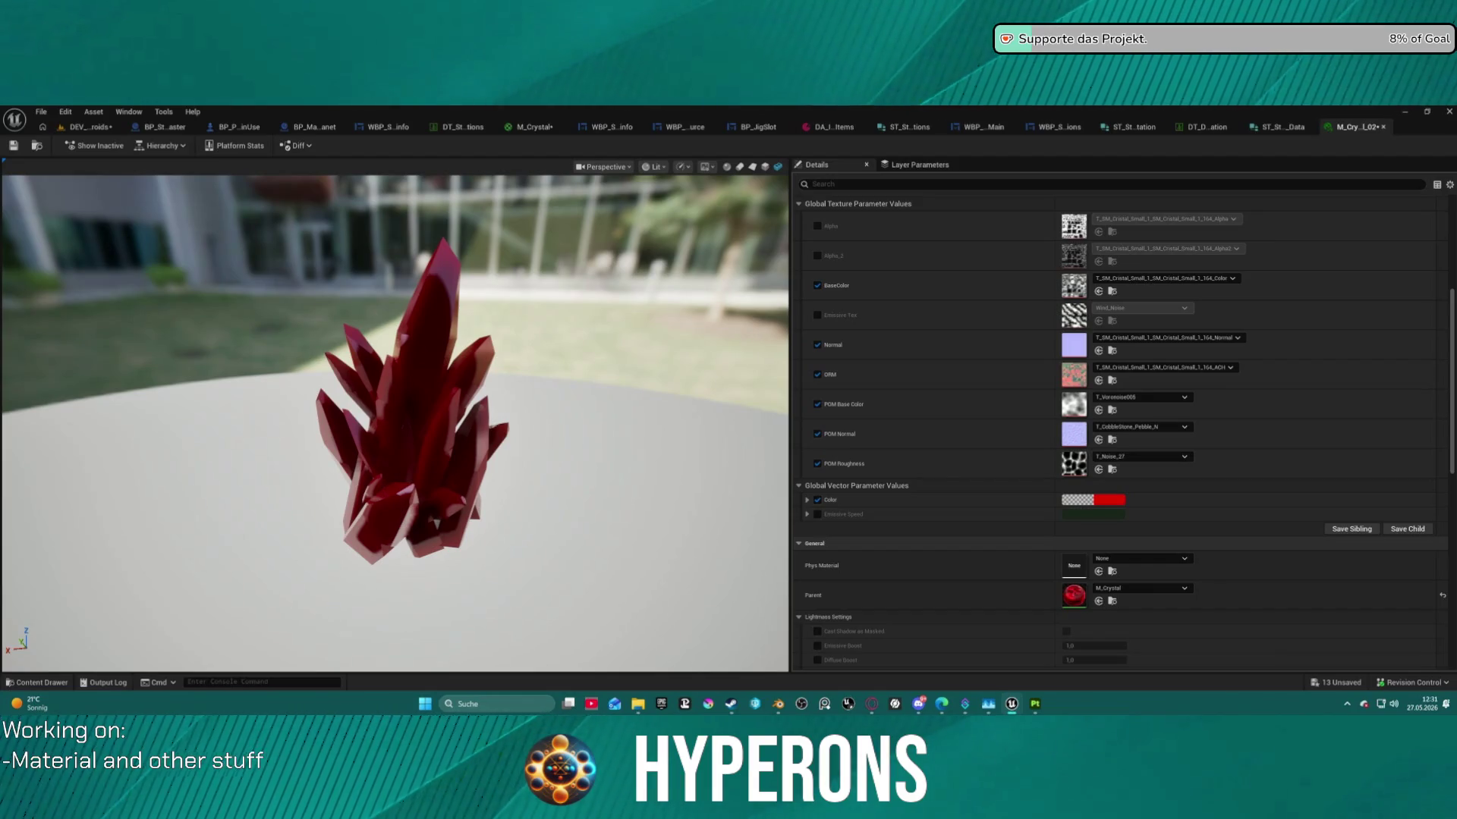
# Assign Small_2 ORM, normal and alpha textures, and enable the Alpha, Alpha_2 and Emissive Tex overrides.
pyautogui.moveTo(1453, 379)
pyautogui.mouseDown()
pyautogui.moveTo(1220, 381)
pyautogui.moveTo(1093, 431)
pyautogui.moveTo(1099, 390)
pyautogui.moveTo(1074, 374)
pyautogui.mouseUp()
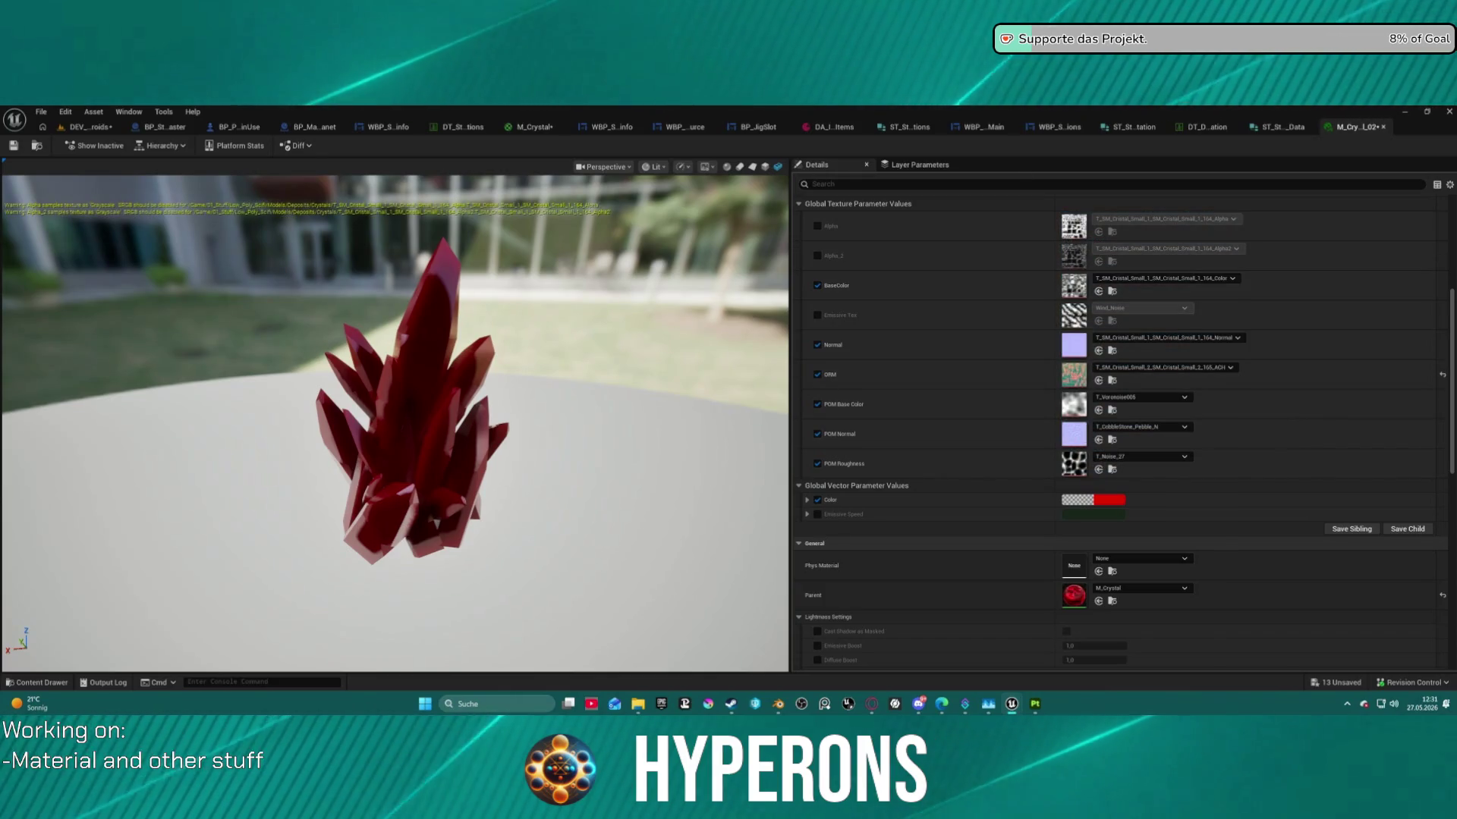
pyautogui.moveTo(1453, 304)
pyautogui.mouseDown()
pyautogui.moveTo(1195, 243)
pyautogui.moveTo(1094, 351)
pyautogui.moveTo(1085, 342)
pyautogui.mouseUp()
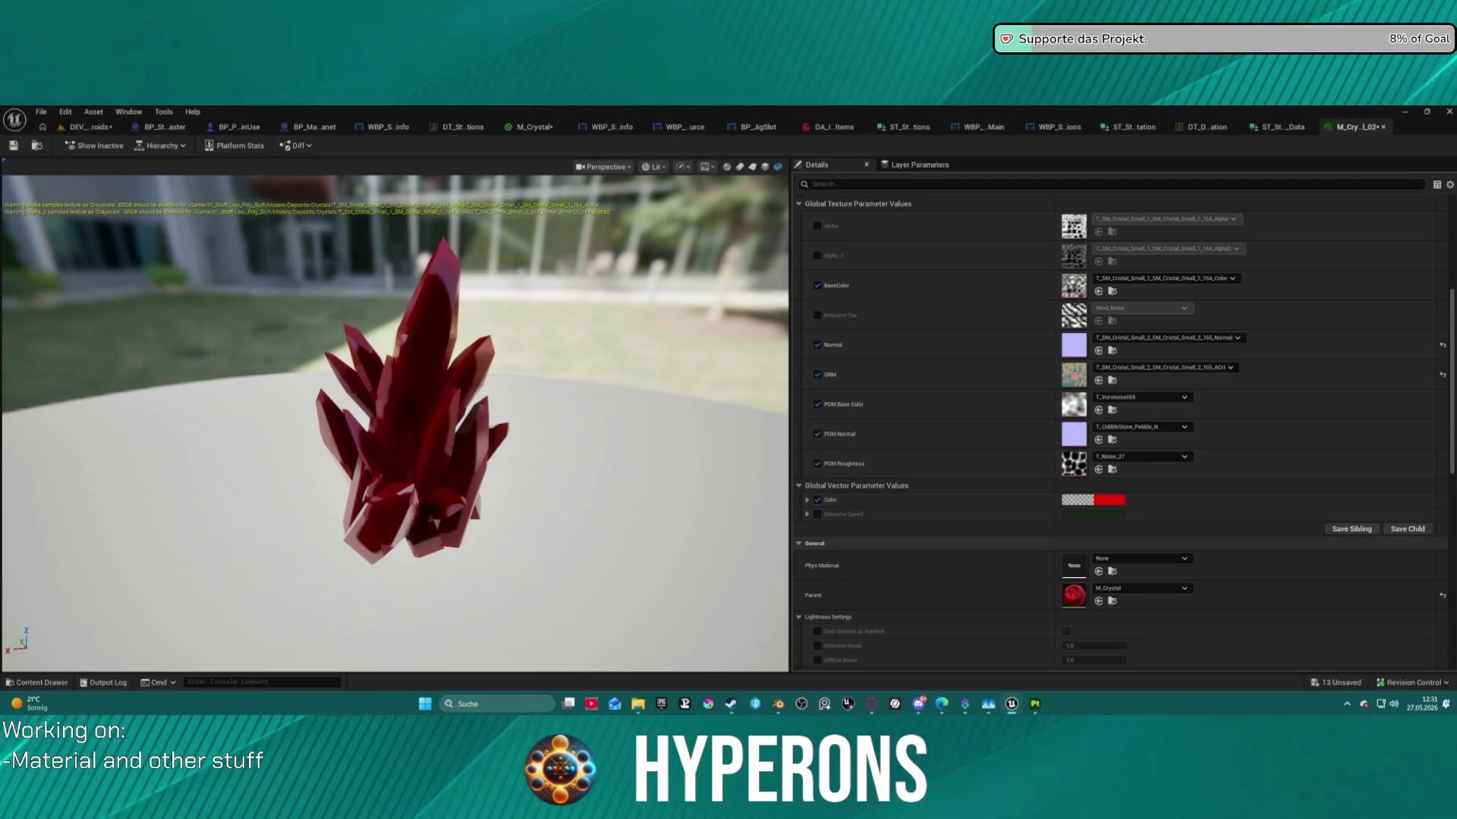
pyautogui.moveTo(1456, 282); pyautogui.dragTo(1082, 278)
pyautogui.moveTo(1456, 228); pyautogui.dragTo(1091, 220)
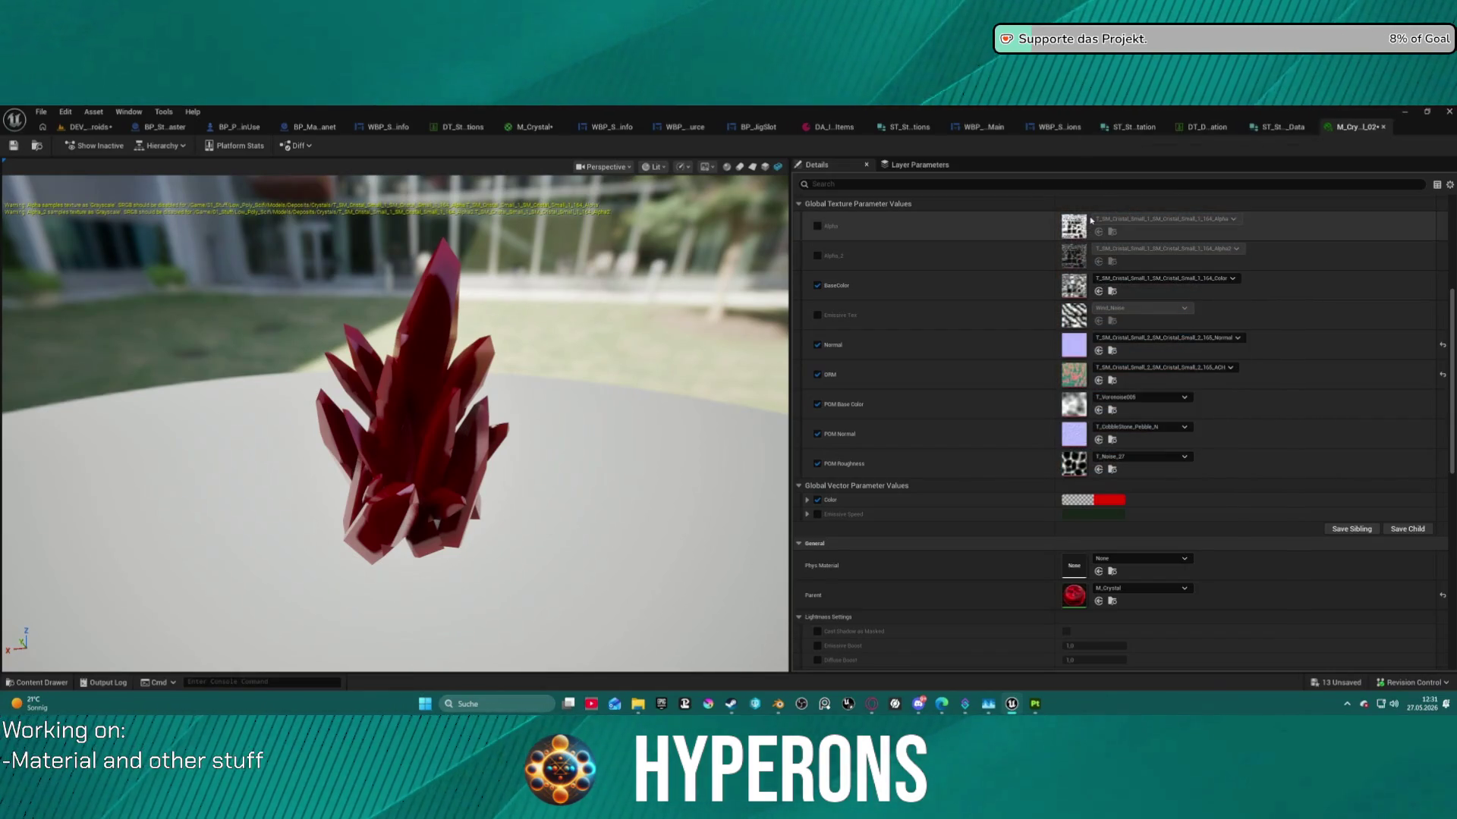
pyautogui.click(817, 256)
pyautogui.click(818, 226)
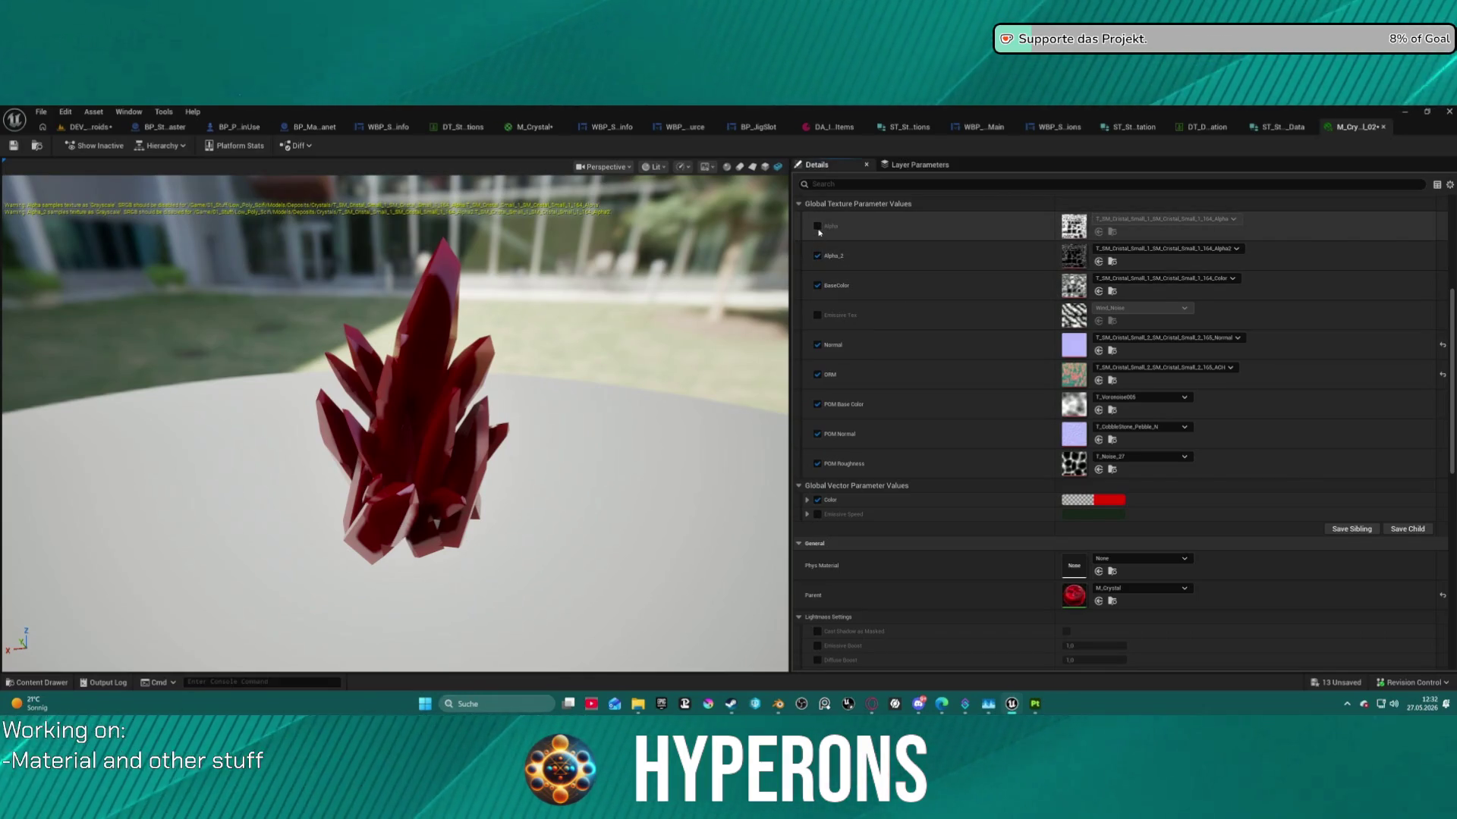
pyautogui.click(817, 315)
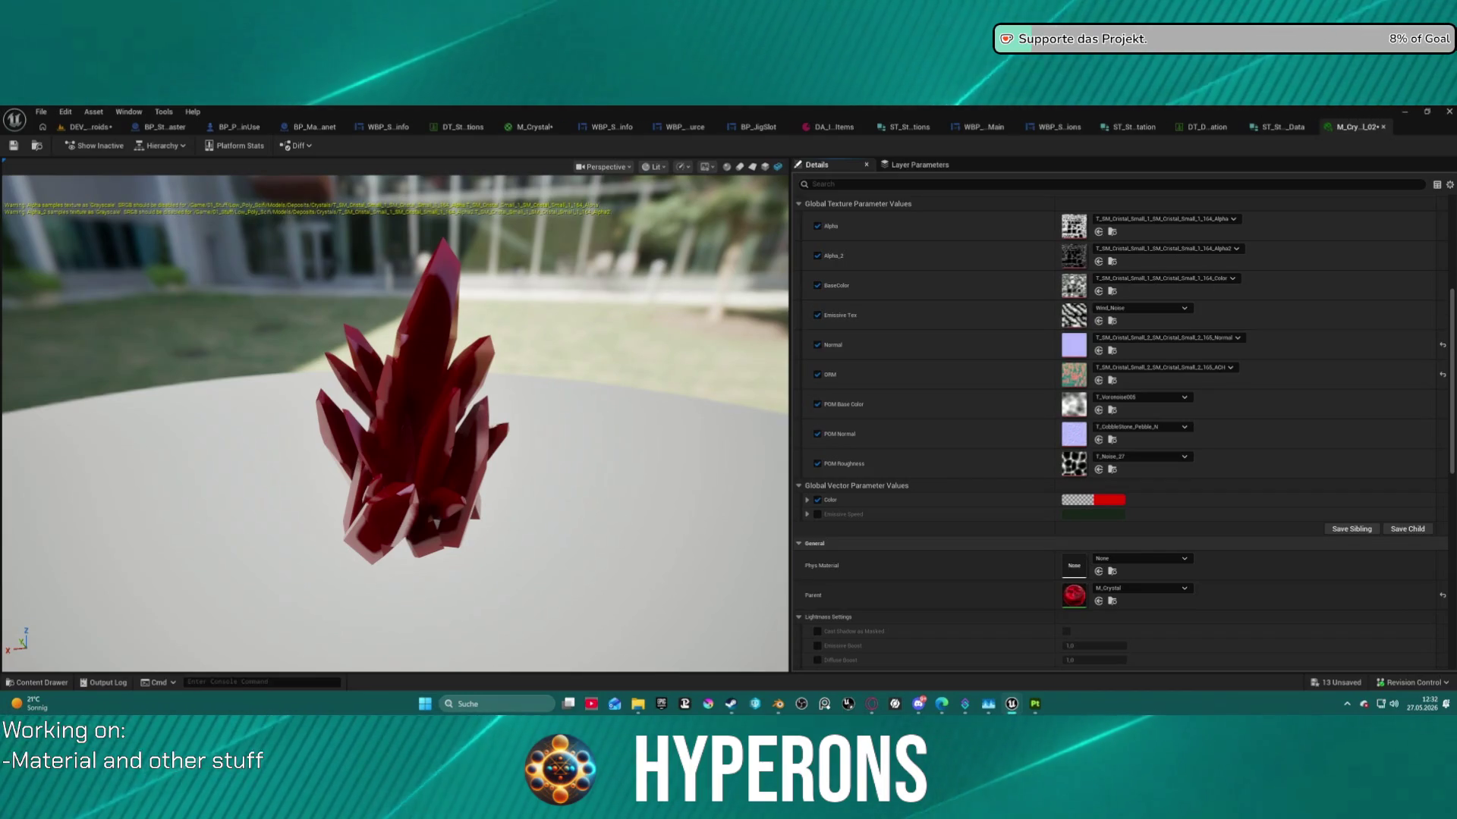
# Put Small_2 textures in Alpha_2, Alpha, BaseColor and Normal, and enable Emissive Speed.
pyautogui.moveTo(1456, 300)
pyautogui.mouseDown()
pyautogui.moveTo(1223, 295)
pyautogui.moveTo(1074, 255)
pyautogui.mouseUp()
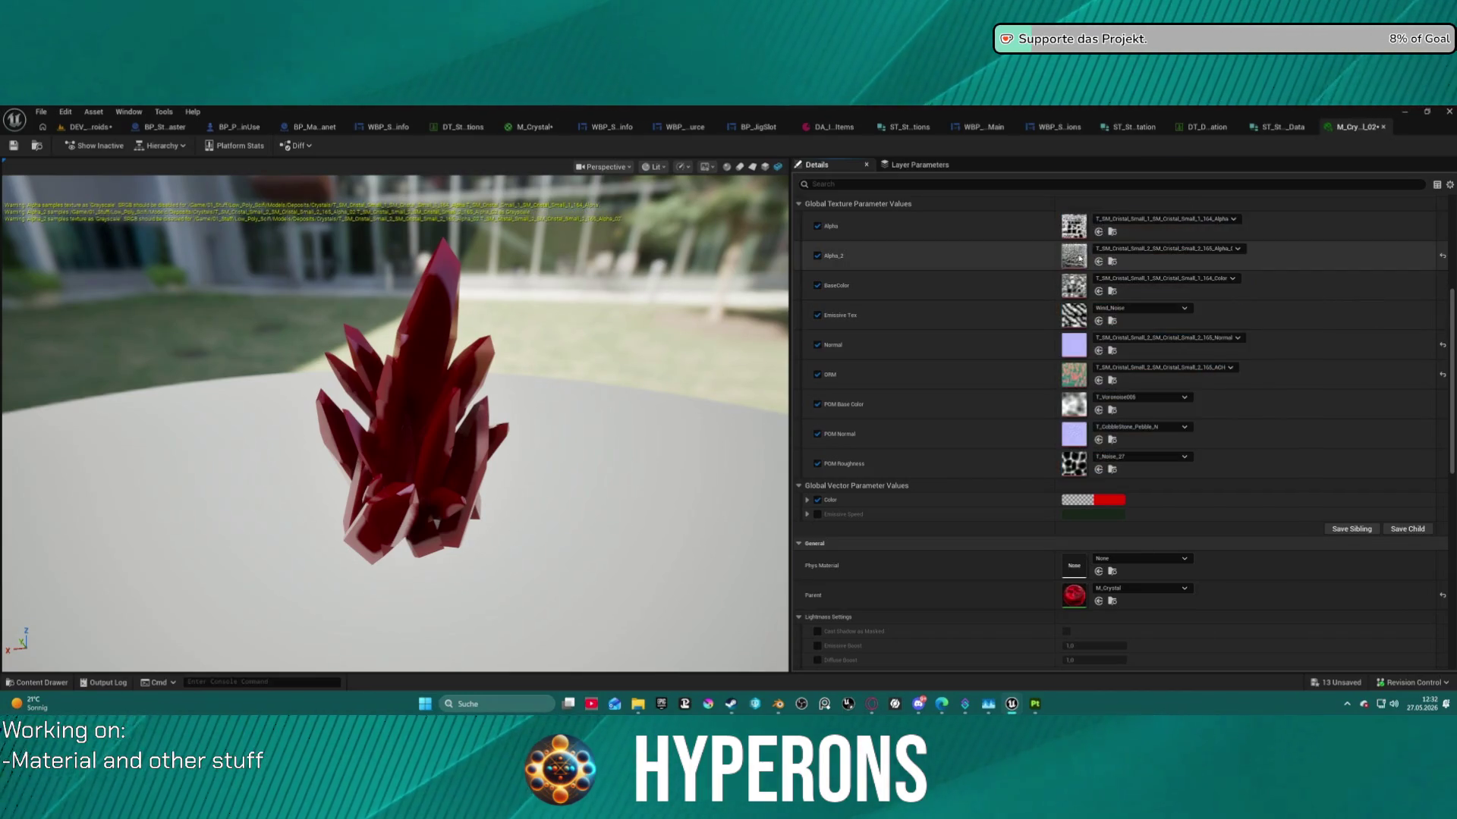
pyautogui.moveTo(1456, 212)
pyautogui.mouseDown()
pyautogui.moveTo(1221, 205)
pyautogui.moveTo(1074, 226)
pyautogui.mouseUp()
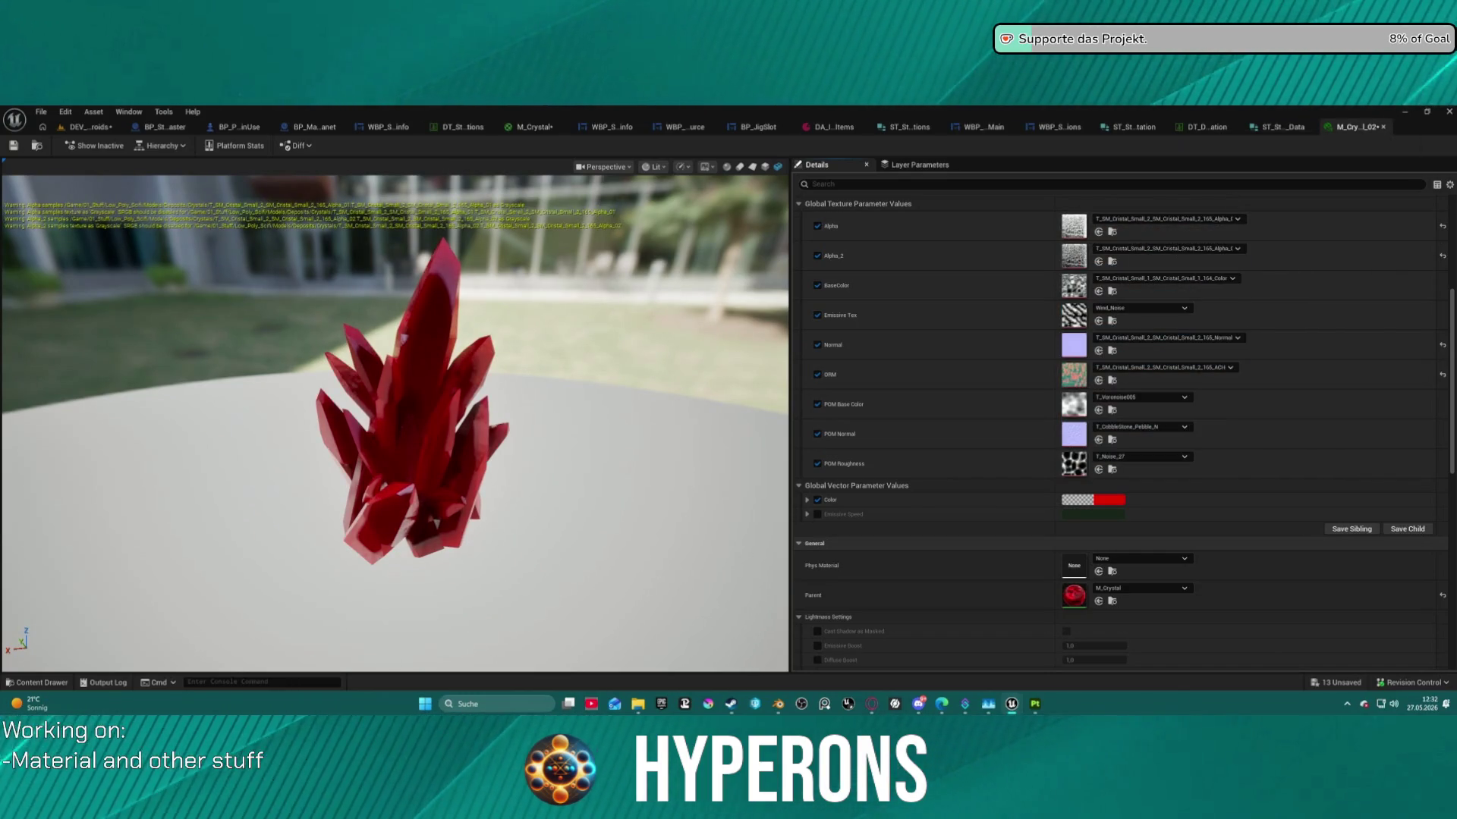
pyautogui.moveTo(1456, 281)
pyautogui.mouseDown()
pyautogui.moveTo(1100, 275)
pyautogui.moveTo(1083, 307)
pyautogui.moveTo(1076, 296)
pyautogui.mouseUp()
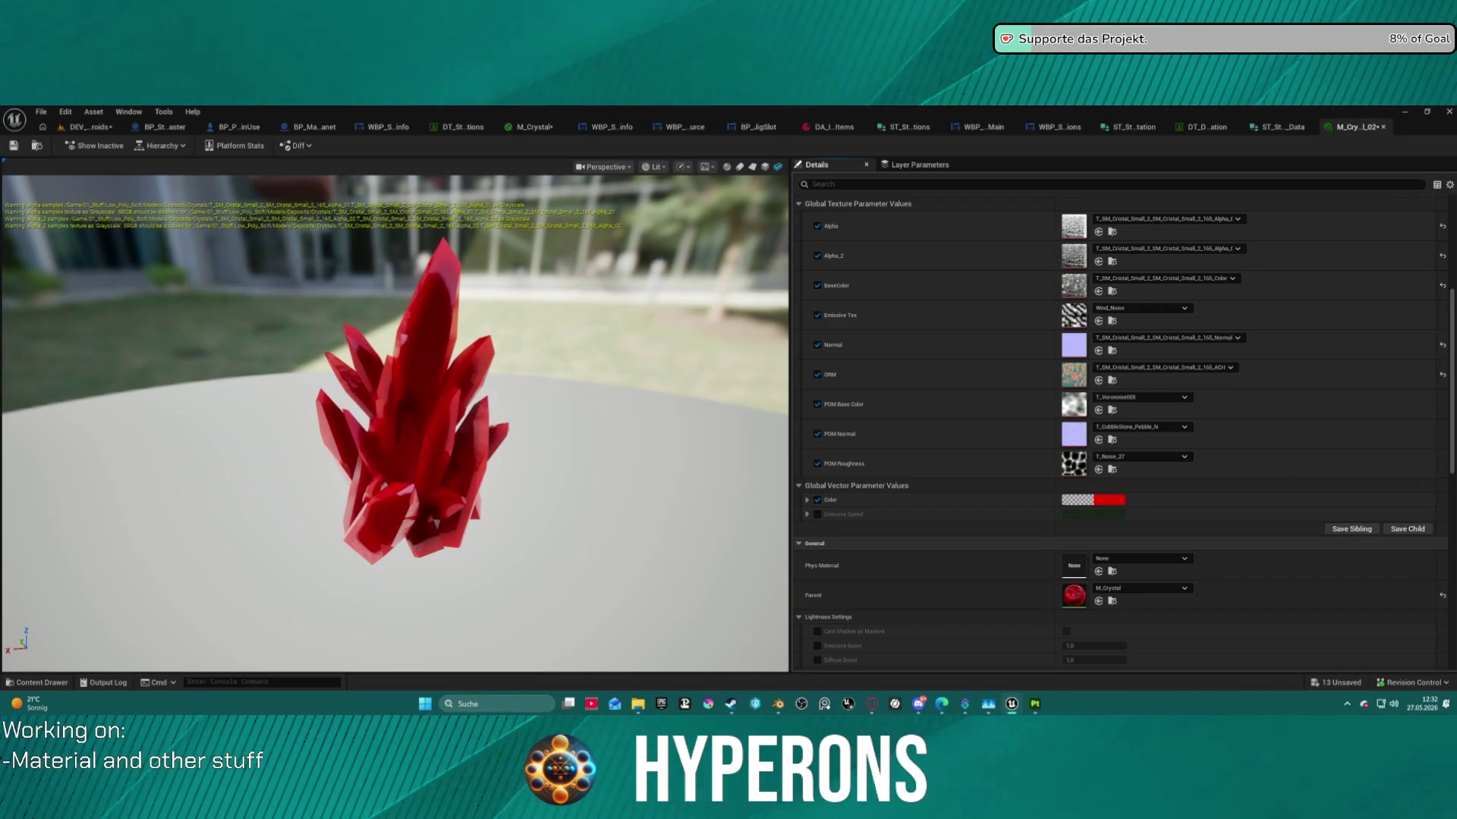
pyautogui.moveTo(1456, 303)
pyautogui.mouseDown()
pyautogui.moveTo(1255, 303)
pyautogui.moveTo(1139, 360)
pyautogui.moveTo(1085, 350)
pyautogui.mouseUp()
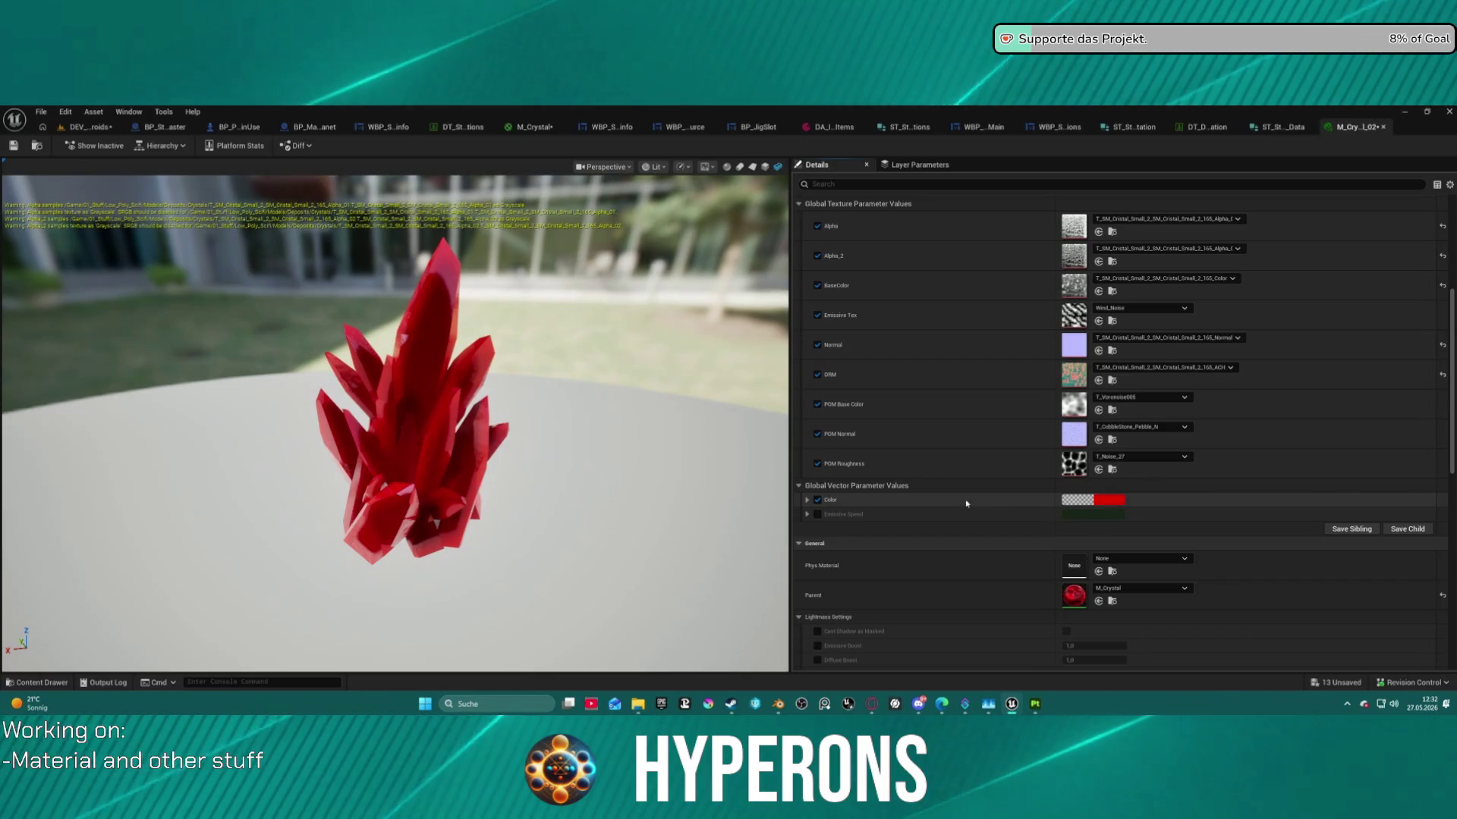
pyautogui.click(817, 515)
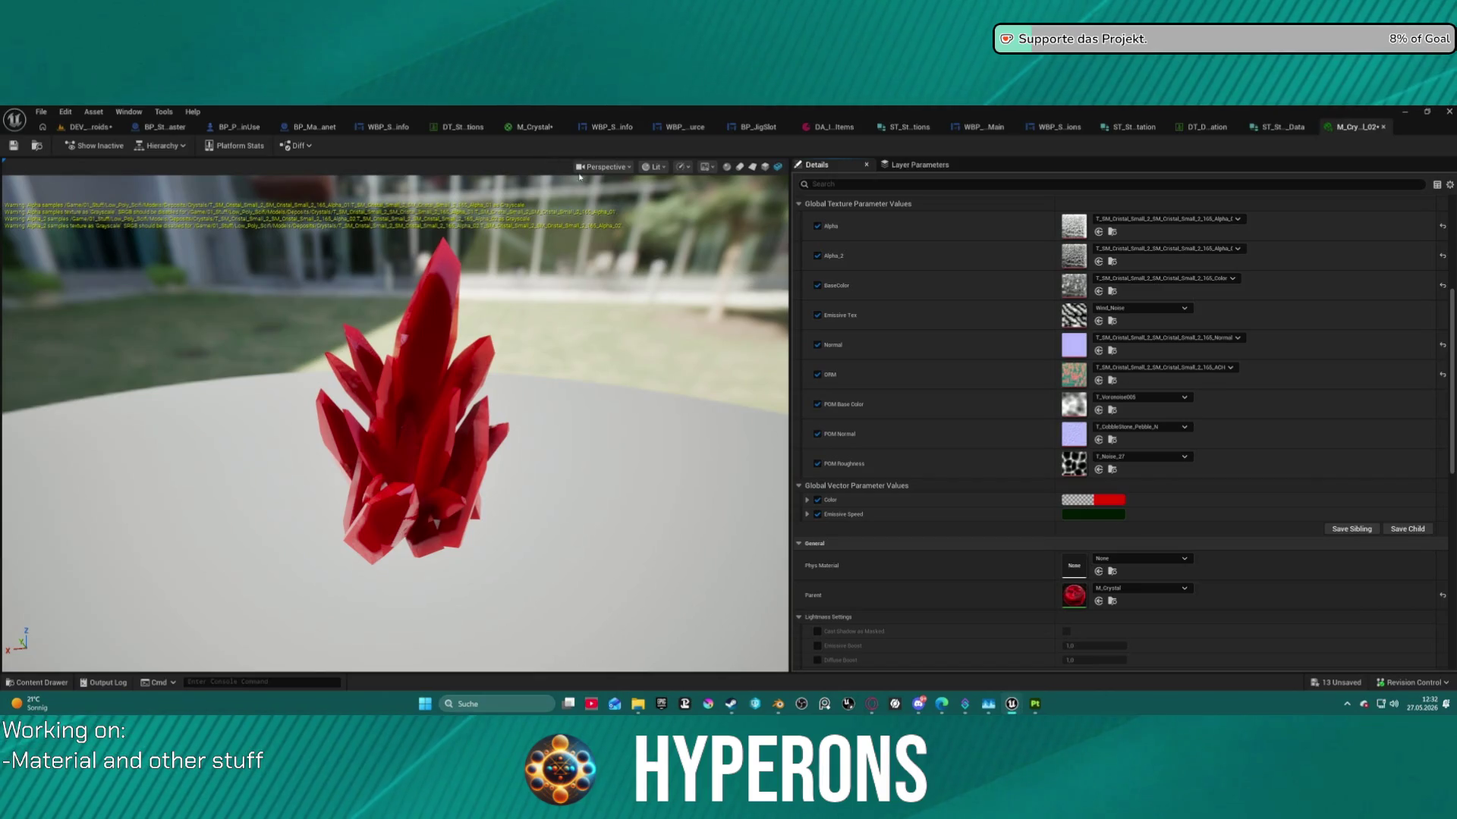
pyautogui.hotkey('ctrl', 'space')
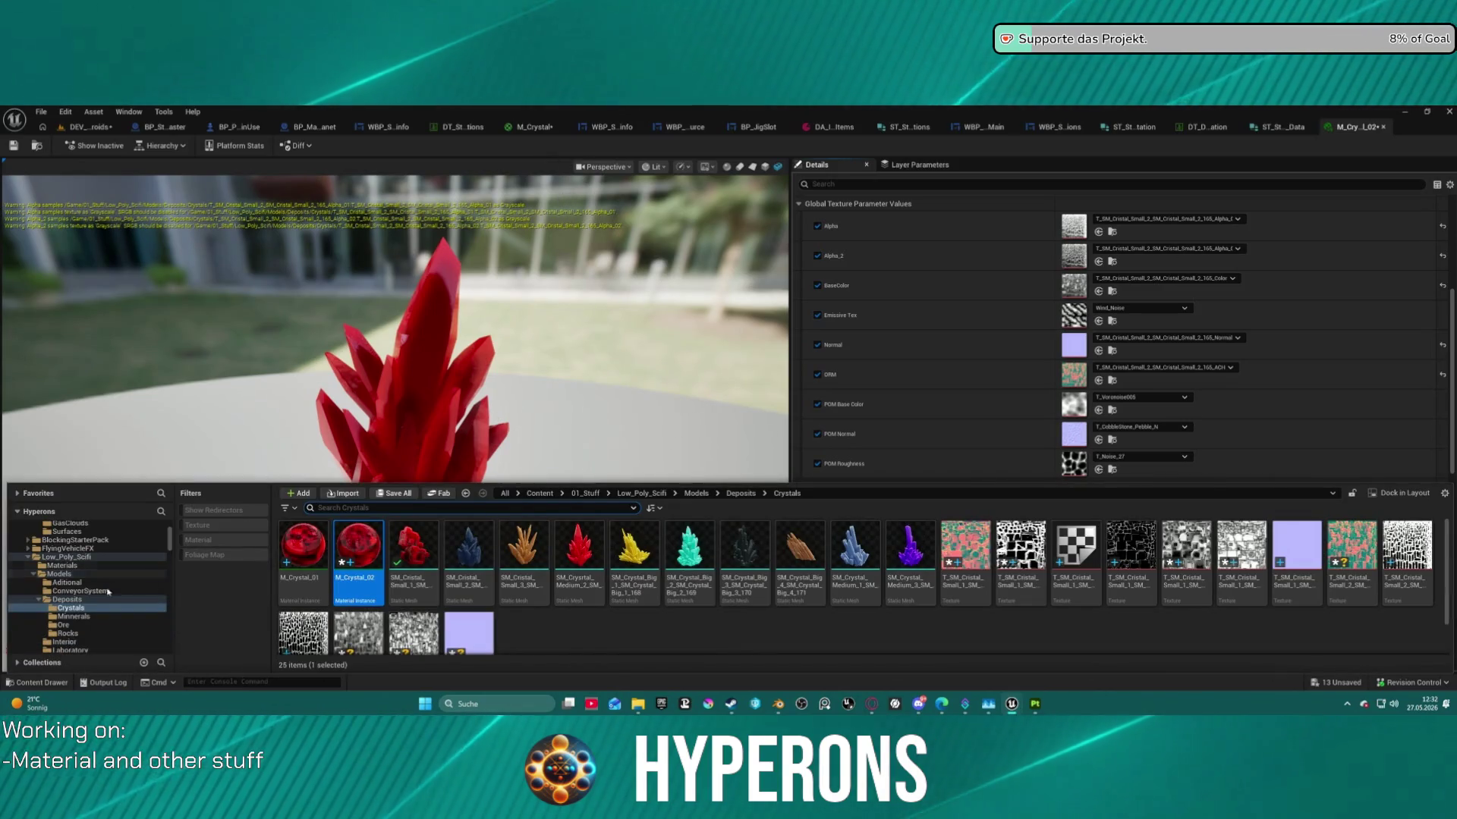
# Open the SM_Cristal_Small_2 crystal mesh to inspect it.
pyautogui.click(477, 582)
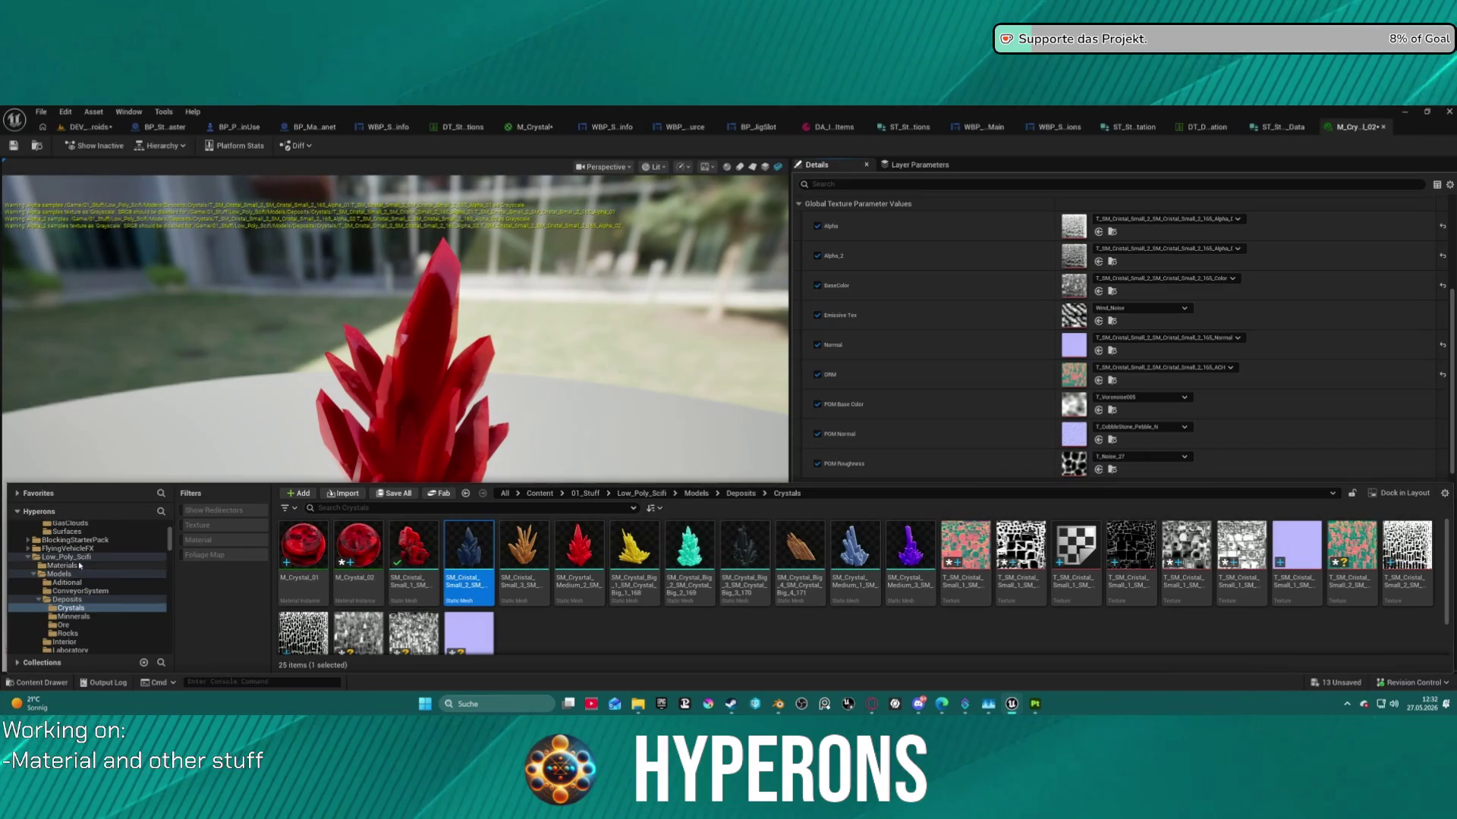
pyautogui.scroll(-1, 113, 598)
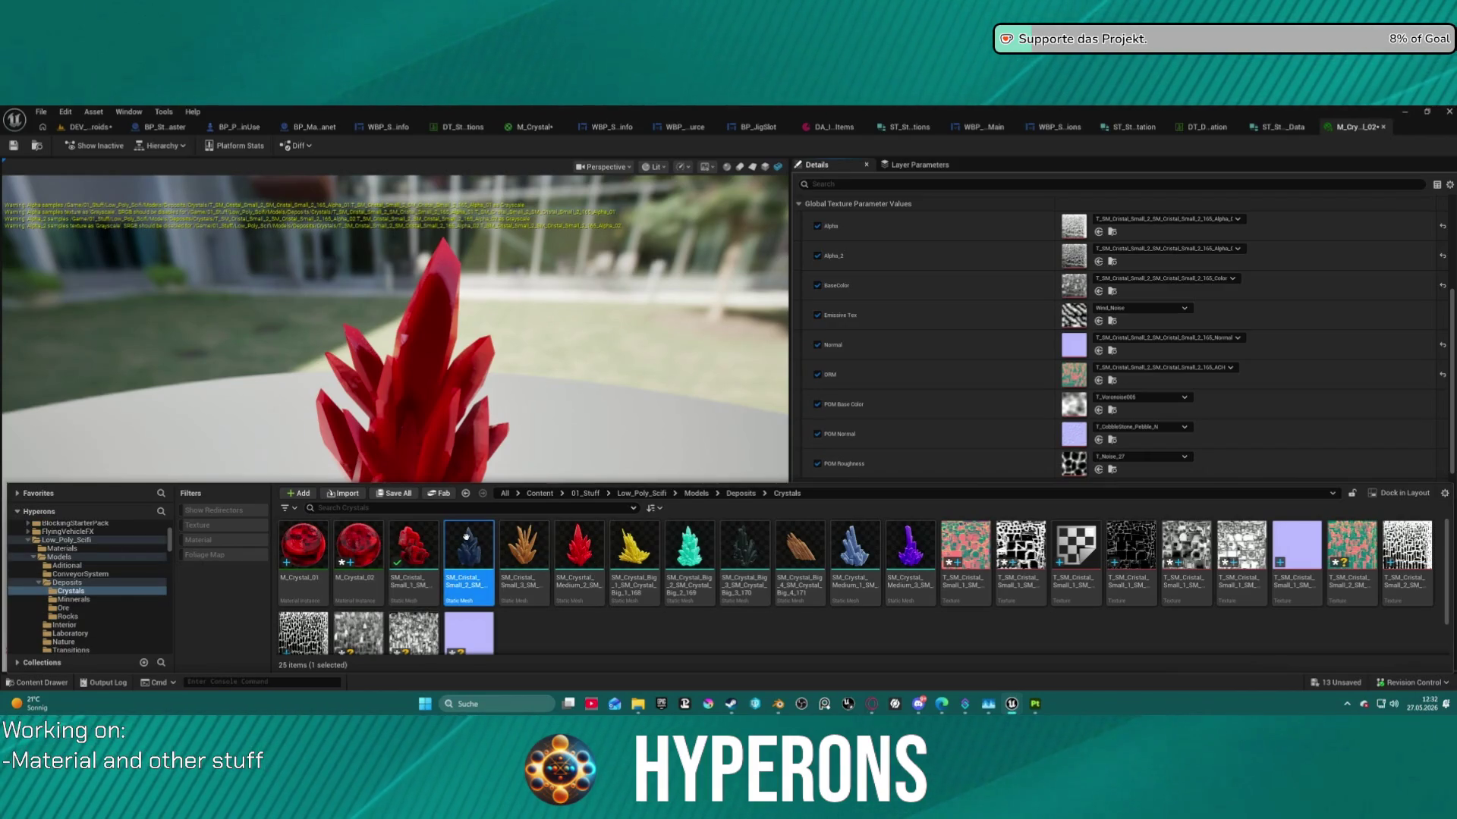
pyautogui.doubleClick(491, 545)
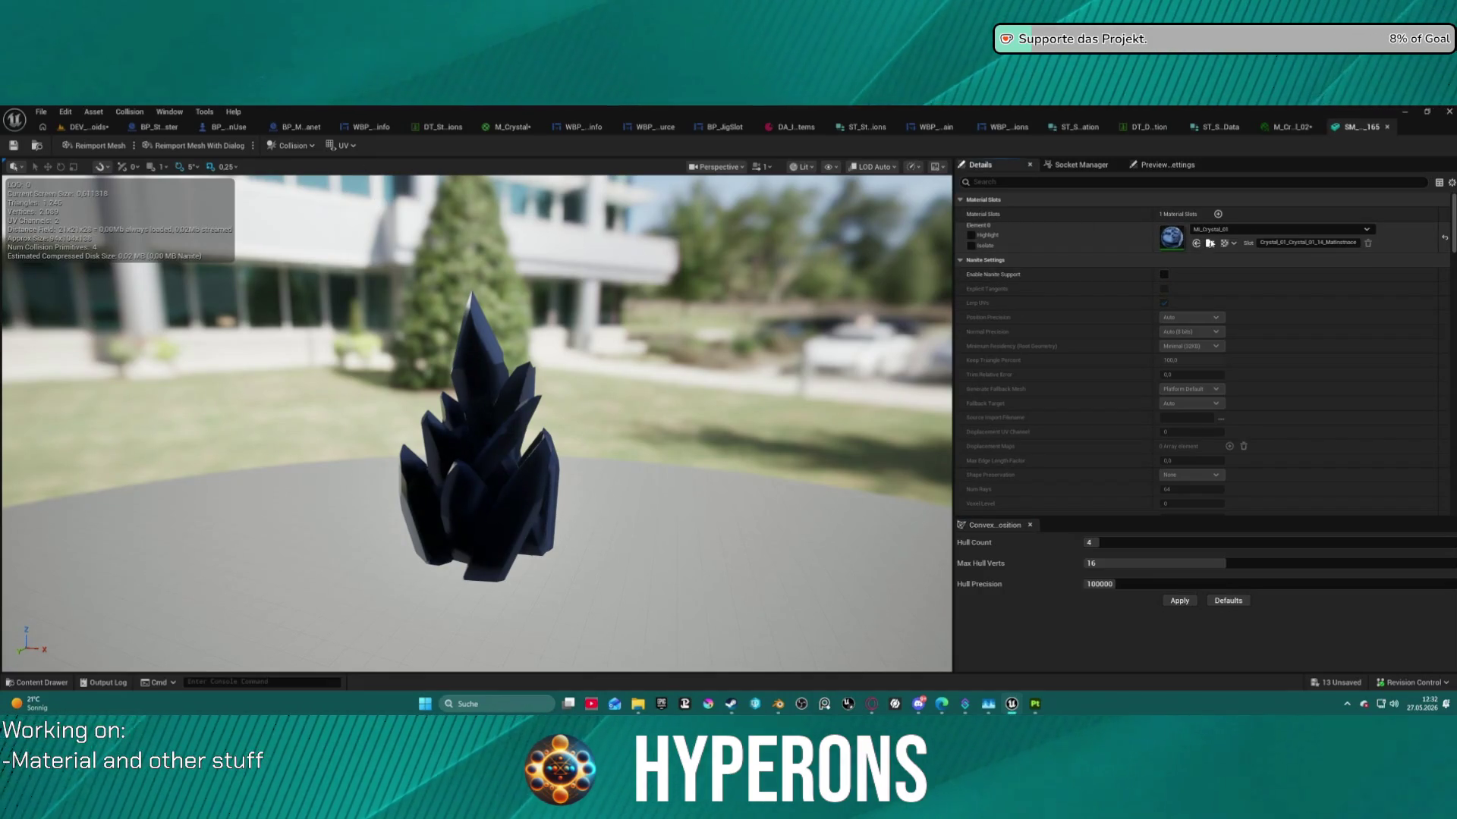
# Open the MI_Crystal_01 material instance from the Materials folder.
pyautogui.hotkey('ctrl', 'space')
pyautogui.press('Return')
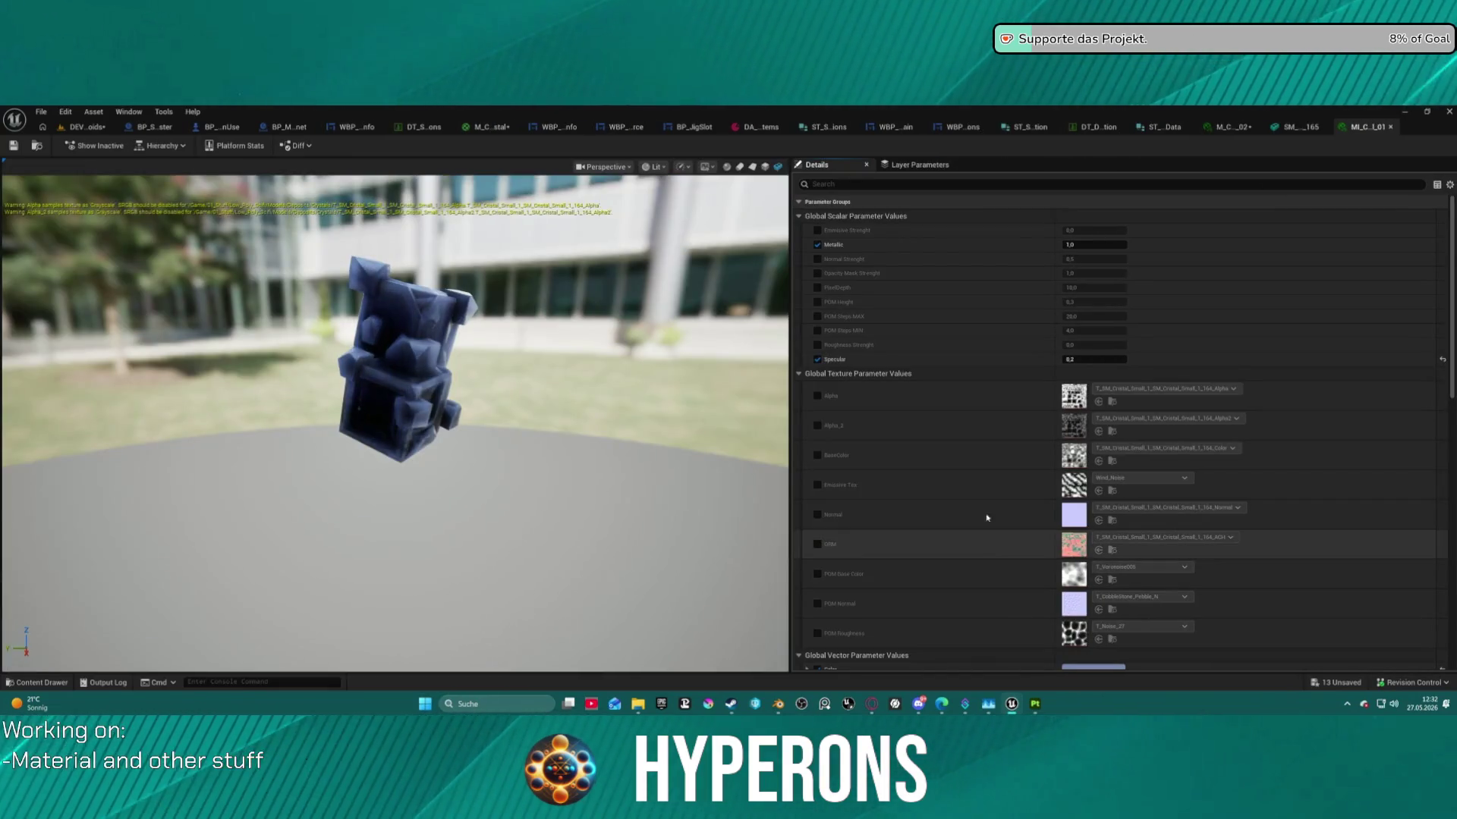
pyautogui.scroll(-4, 972, 584)
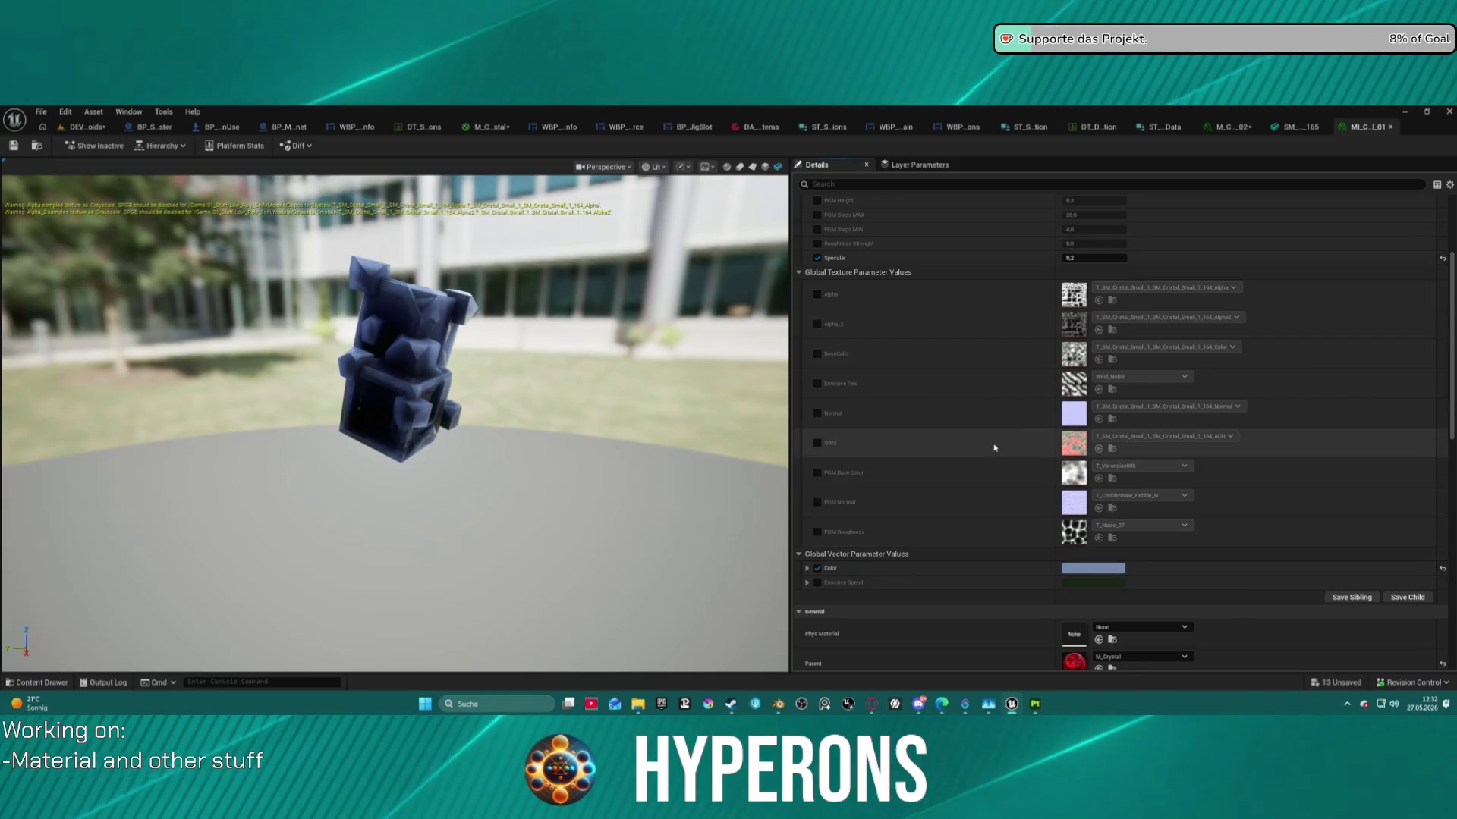
pyautogui.scroll(4, 1031, 318)
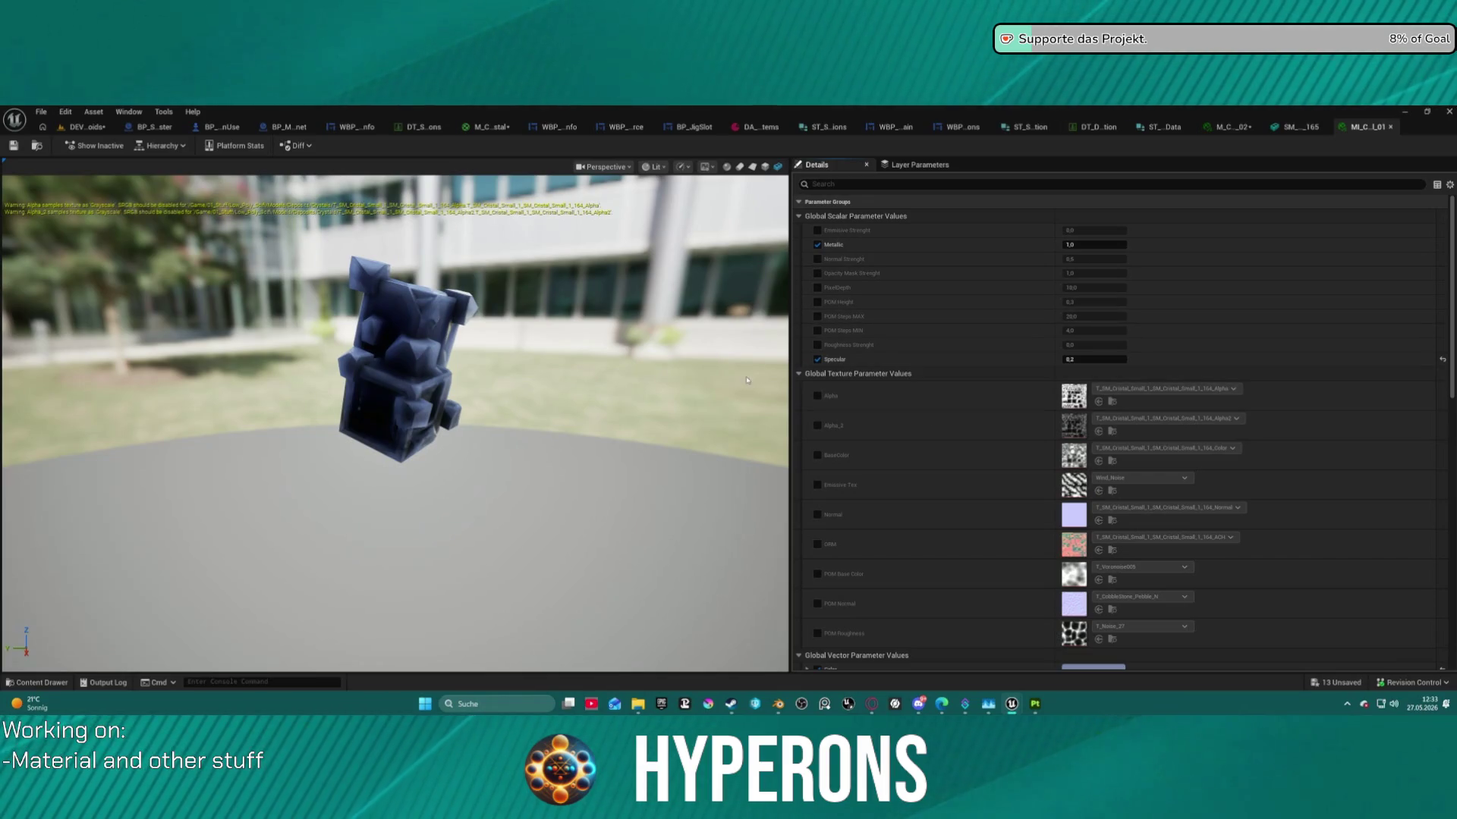
# Enable all nine texture overrides on MI_Crystal_01, from Alpha through POM Roughness.
pyautogui.click(817, 395)
pyautogui.click(817, 426)
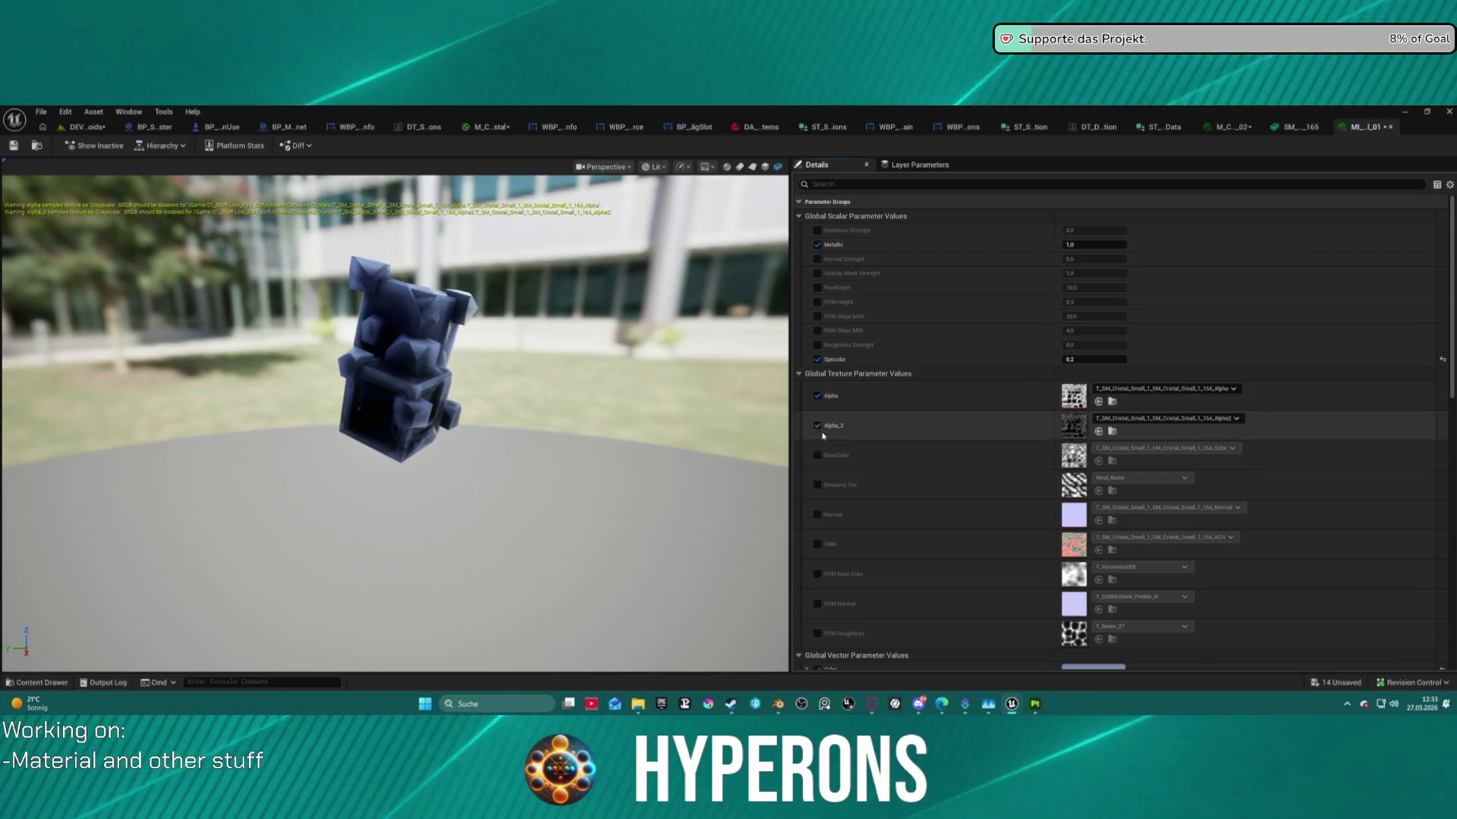
pyautogui.click(817, 456)
pyautogui.click(816, 515)
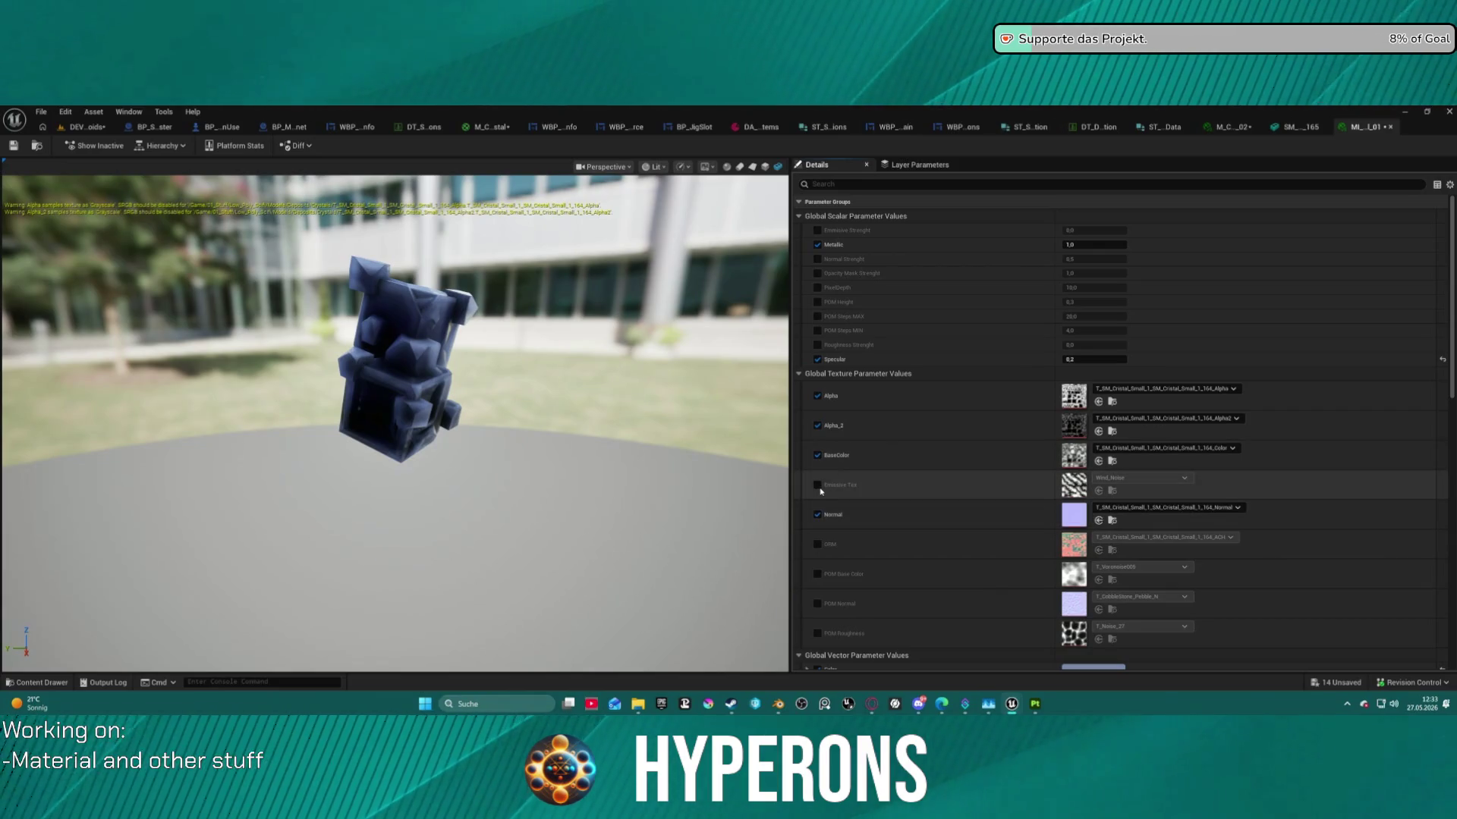
pyautogui.click(817, 485)
pyautogui.click(817, 544)
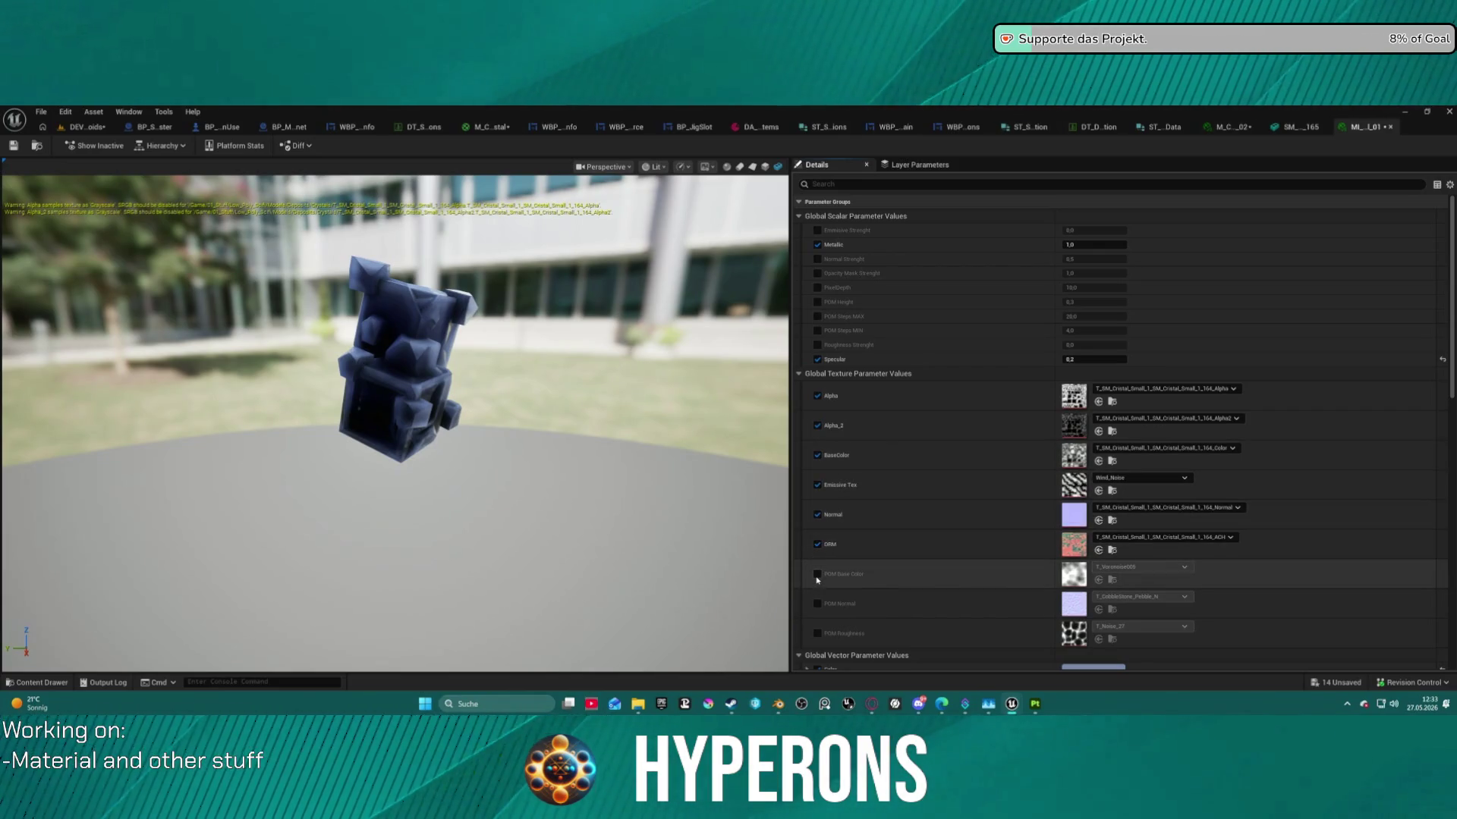
pyautogui.click(817, 575)
pyautogui.click(817, 604)
pyautogui.click(817, 633)
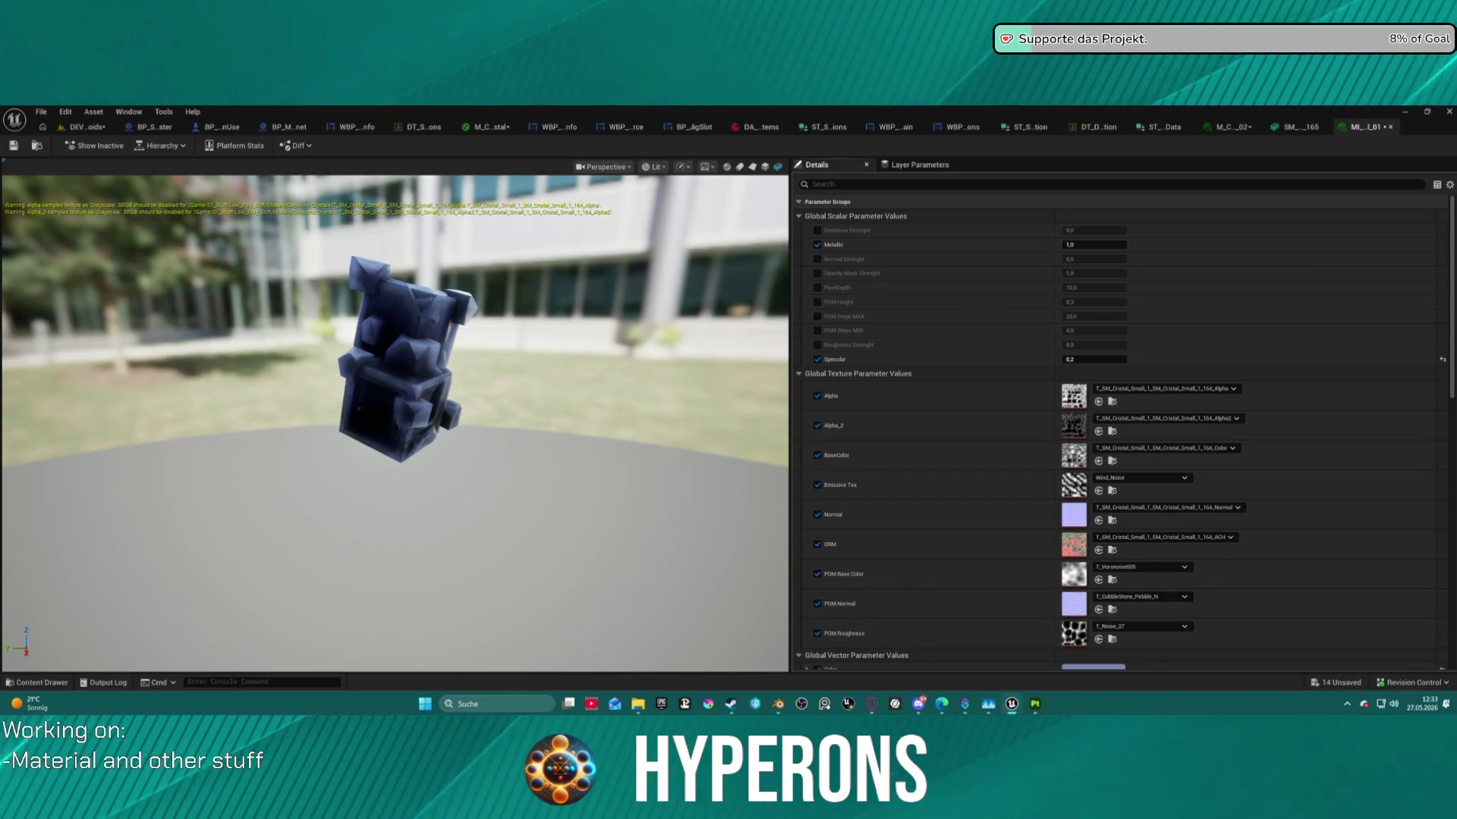
# Paste M_Crystal_02's Small_2_165 texture values into MI_Crystal_01's slots.
pyautogui.click(1234, 126)
pyautogui.click(1256, 127)
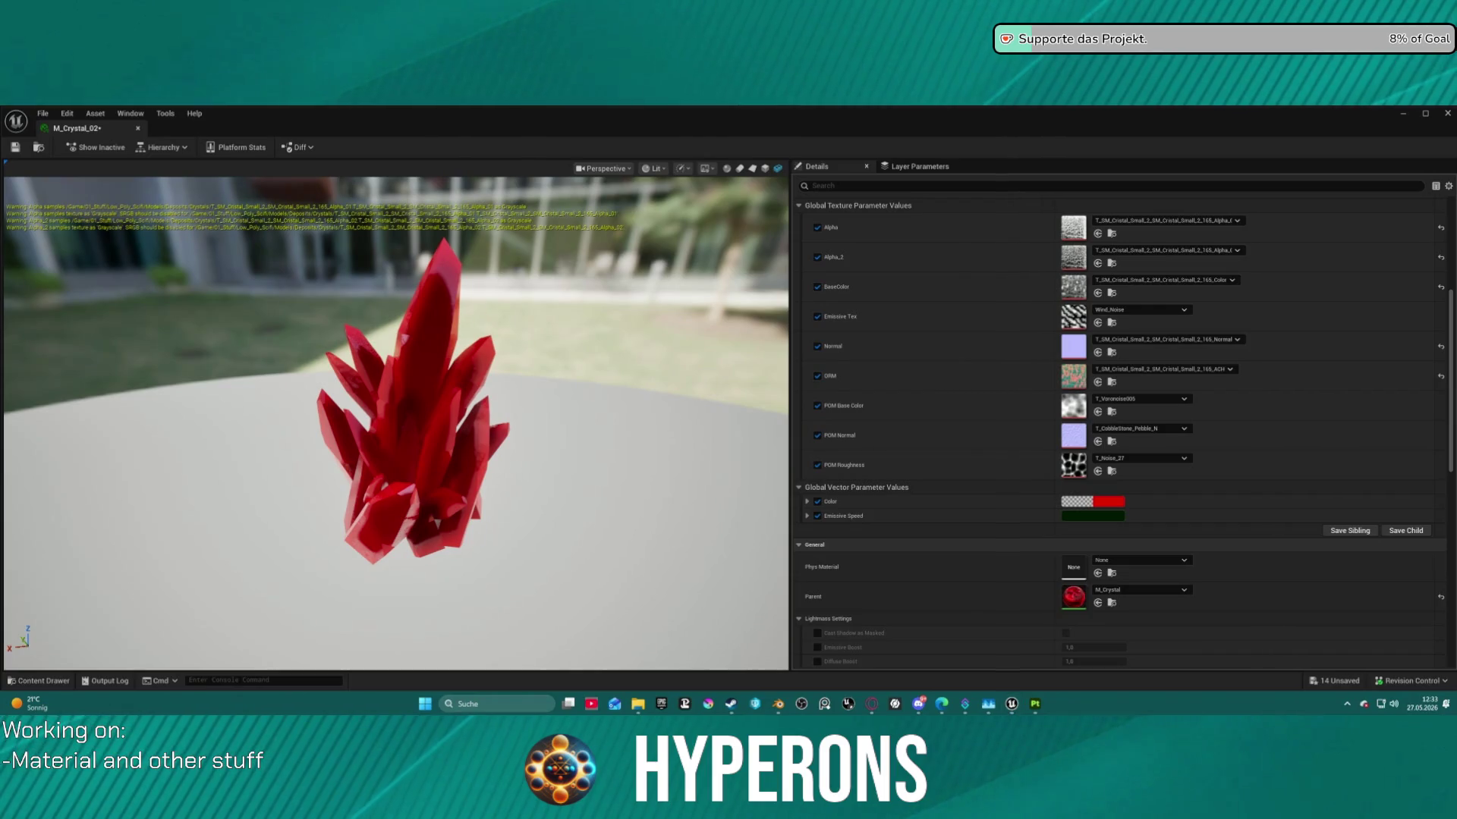
pyautogui.moveTo(452, 123)
pyautogui.mouseDown()
pyautogui.moveTo(756, 0)
pyautogui.moveTo(486, 0)
pyautogui.mouseUp()
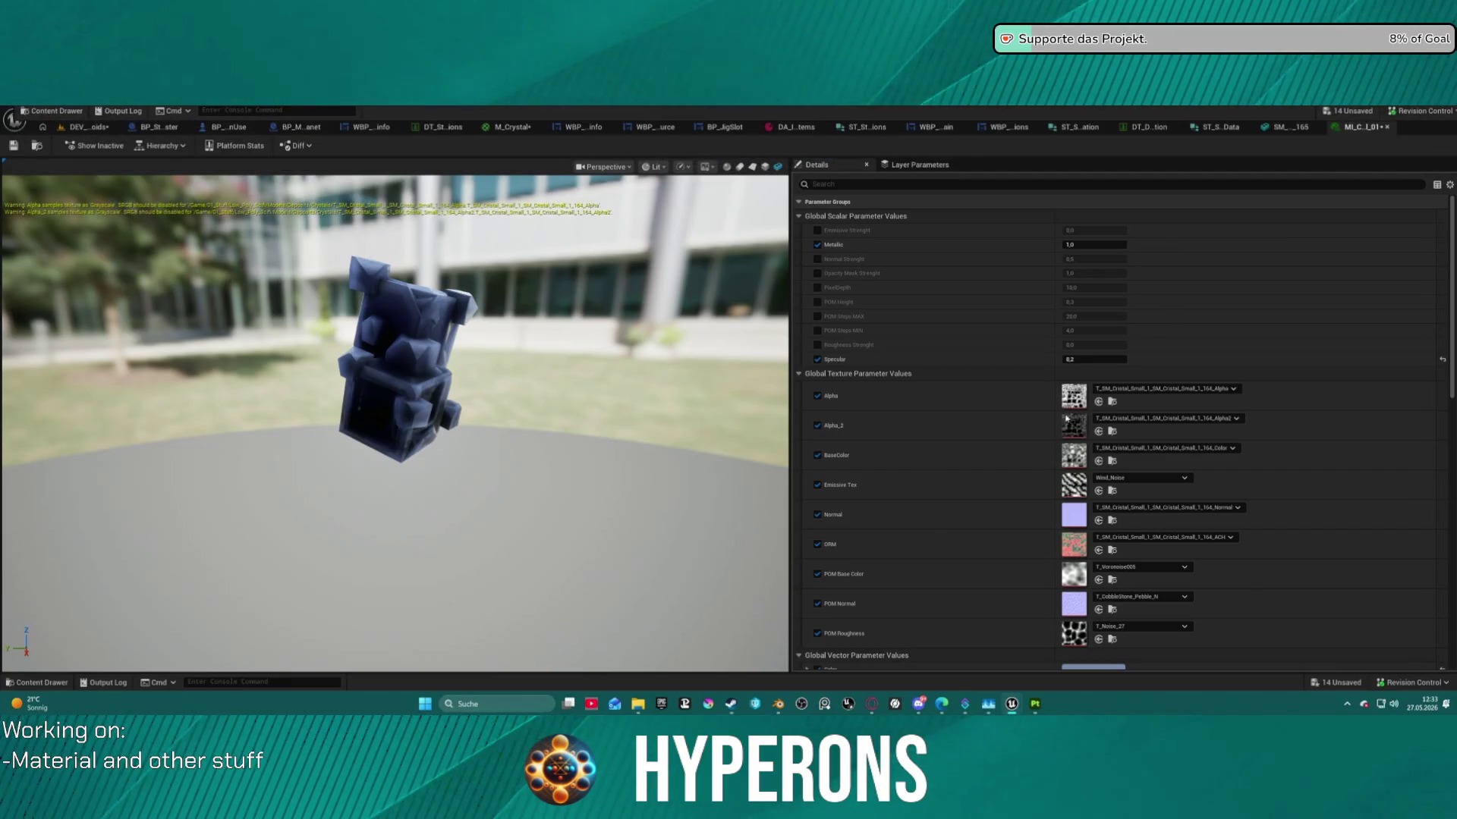
pyautogui.hotkey('ctrl', 'v')
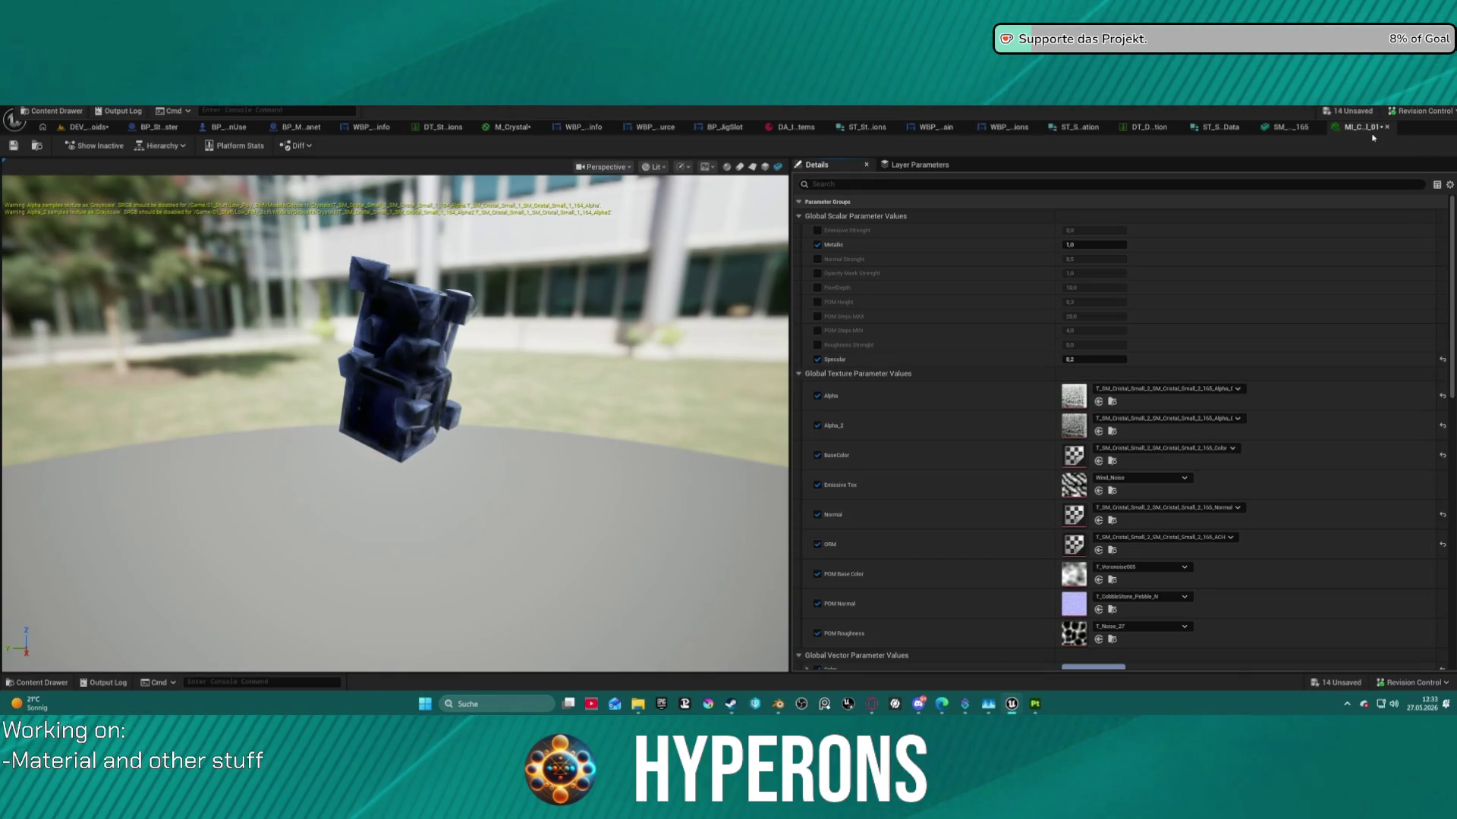
# Check the Small_2 crystal mesh preview, then return to MI_Crystal_01.
pyautogui.hotkey('ctrl', 'space')
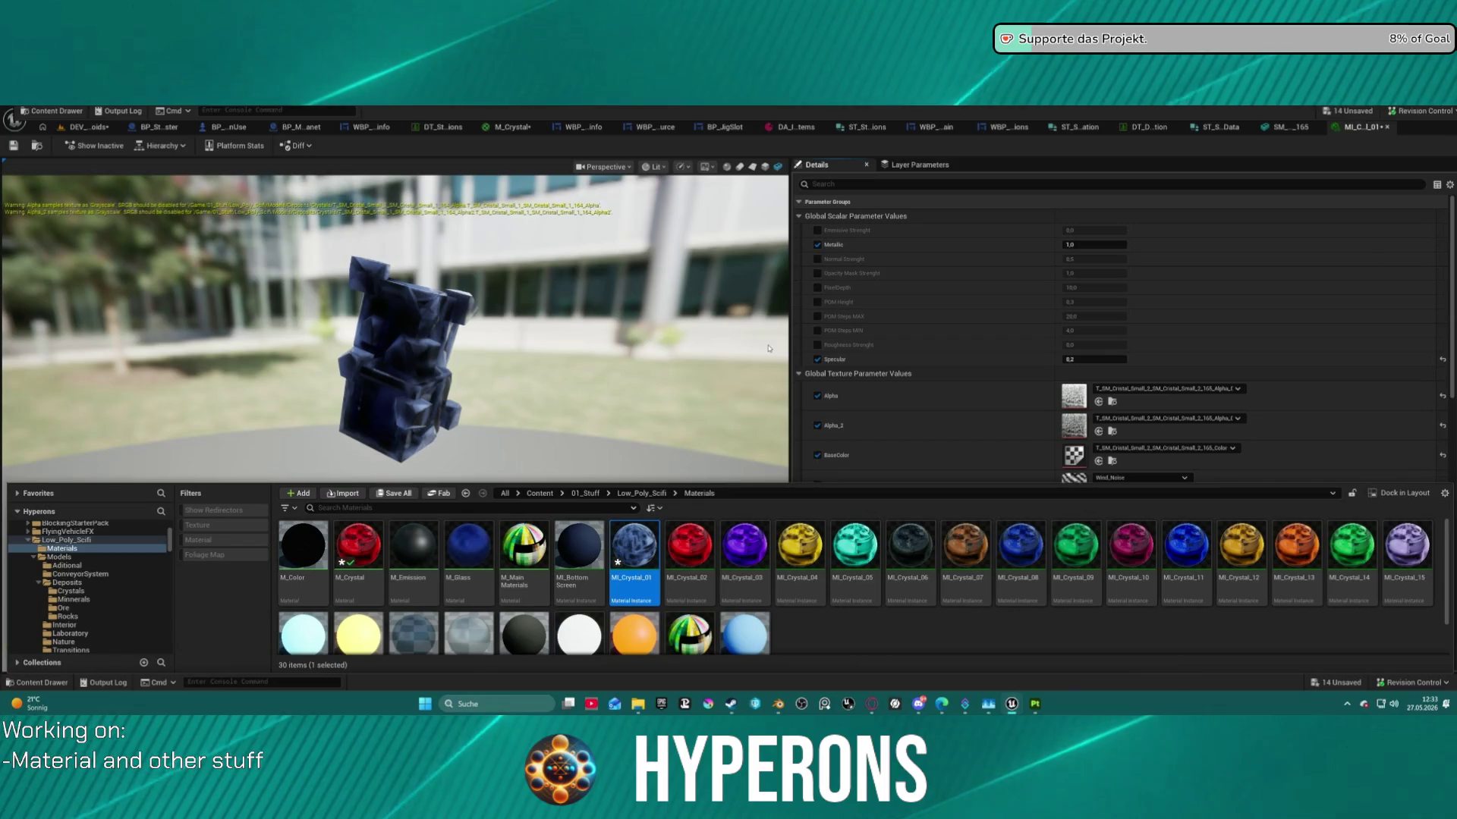
pyautogui.hotkey('ctrl', 'space')
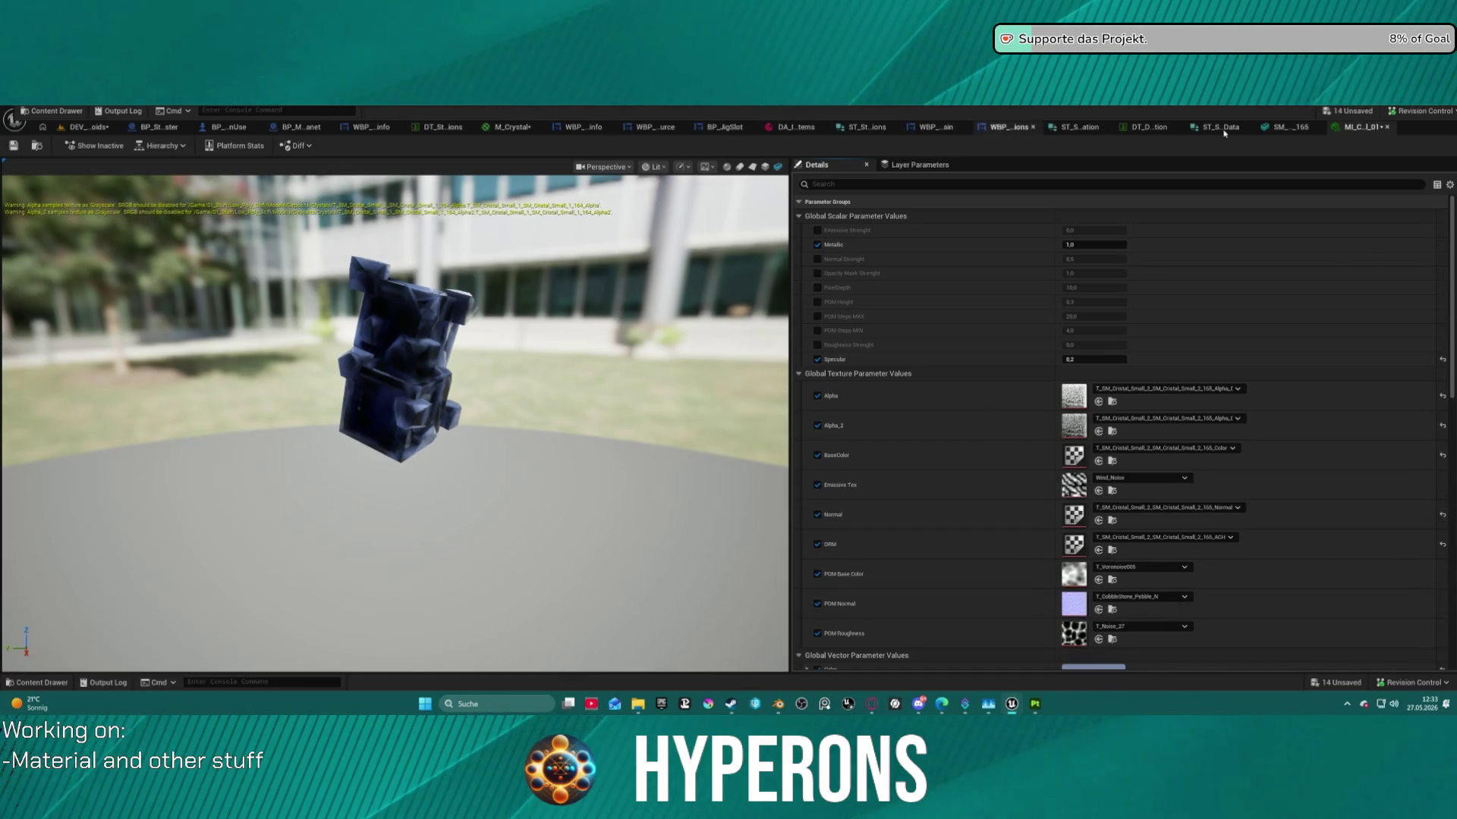
pyautogui.click(1219, 127)
pyautogui.click(1290, 127)
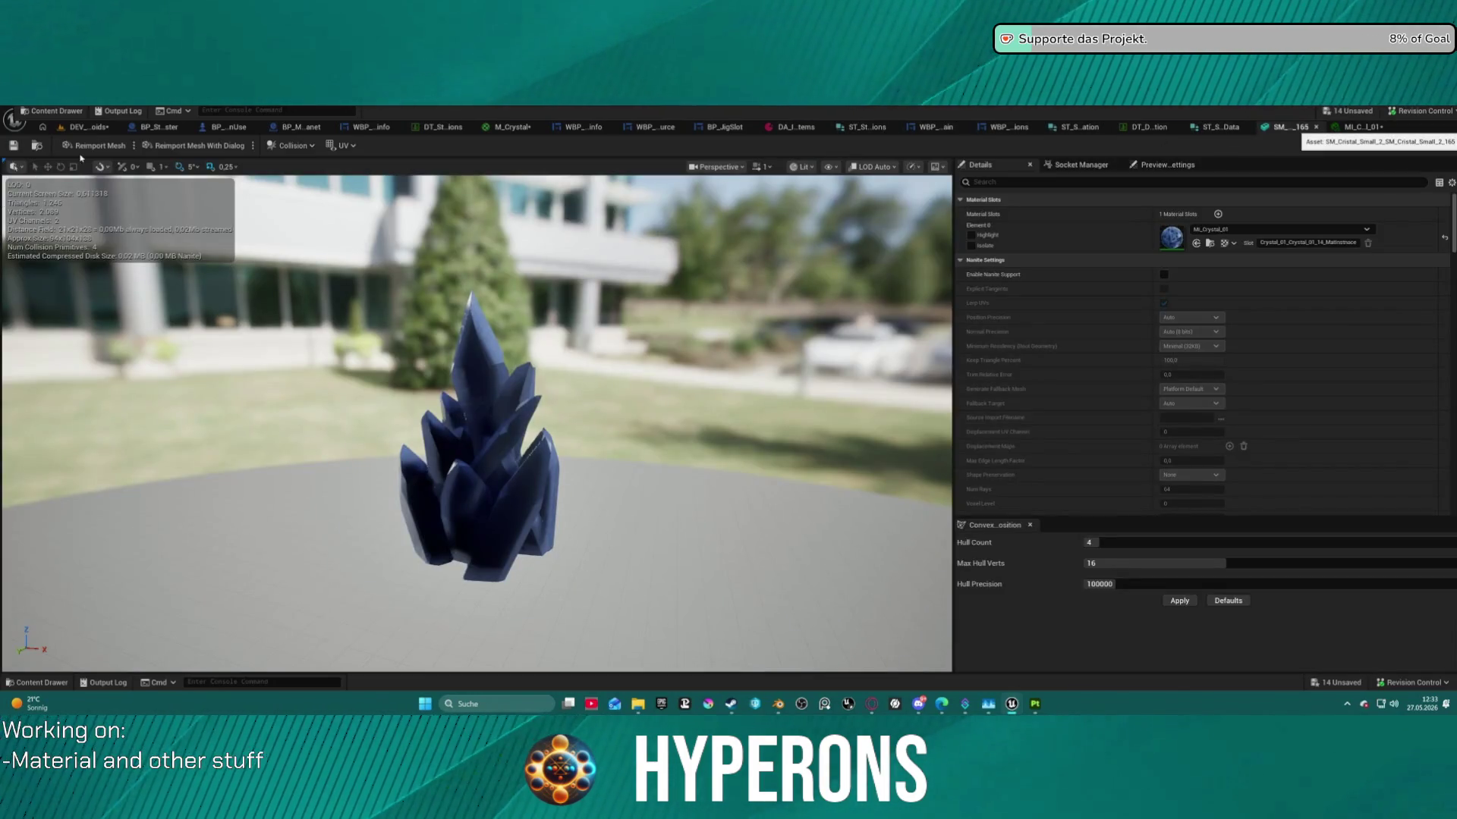
pyautogui.hotkey('ctrl', 'space')
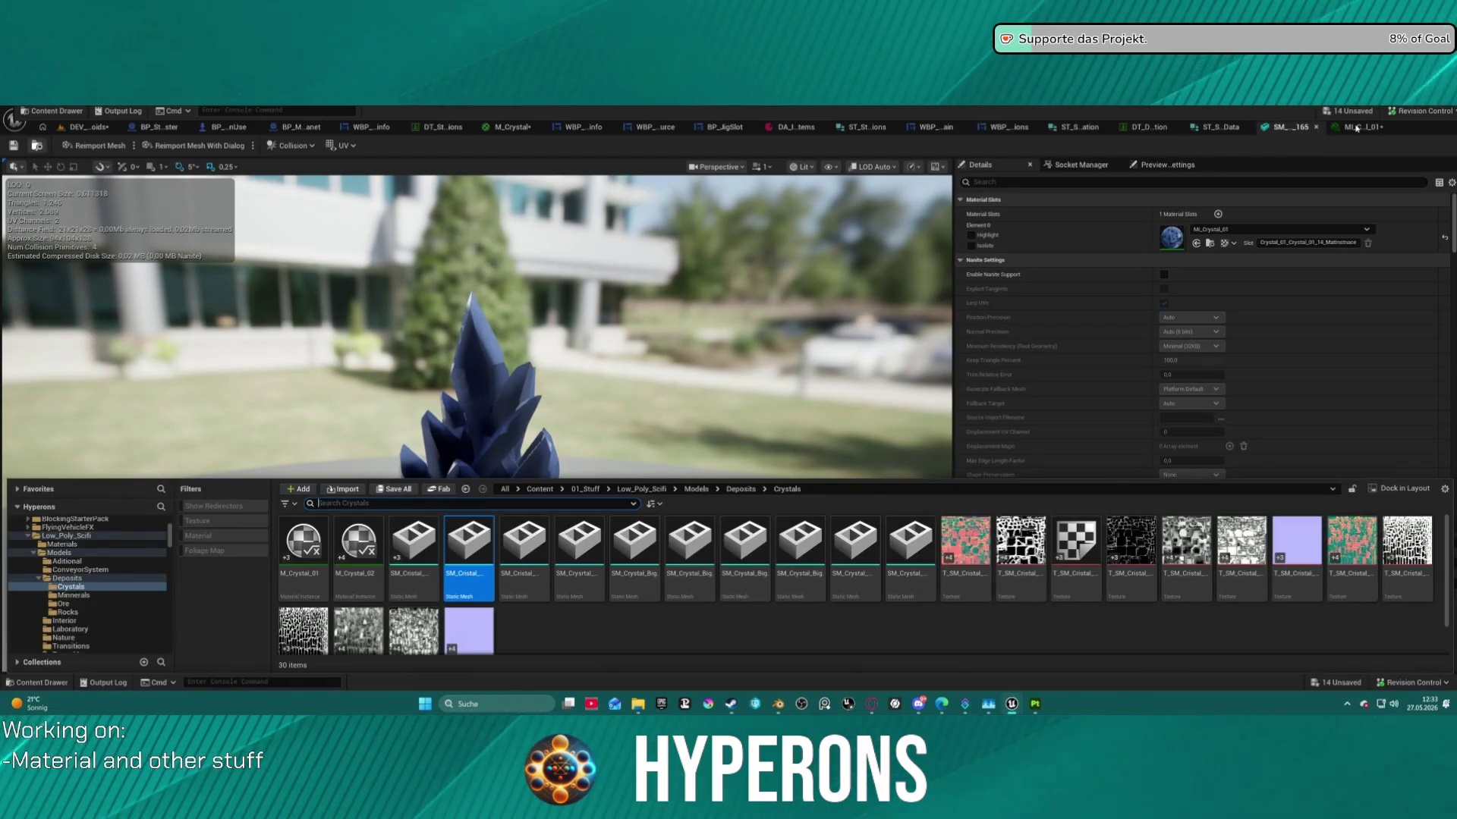
pyautogui.click(1356, 128)
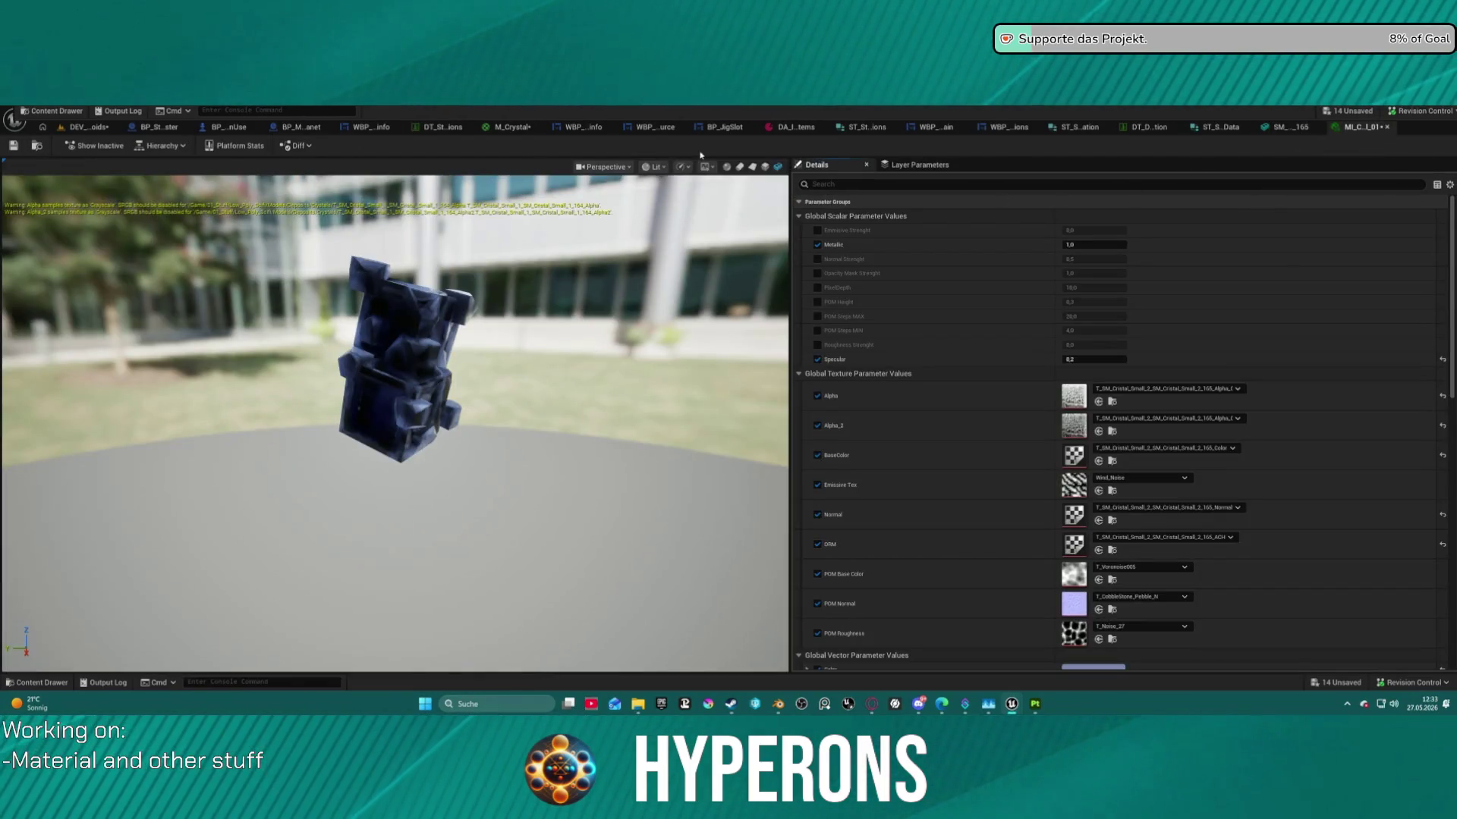